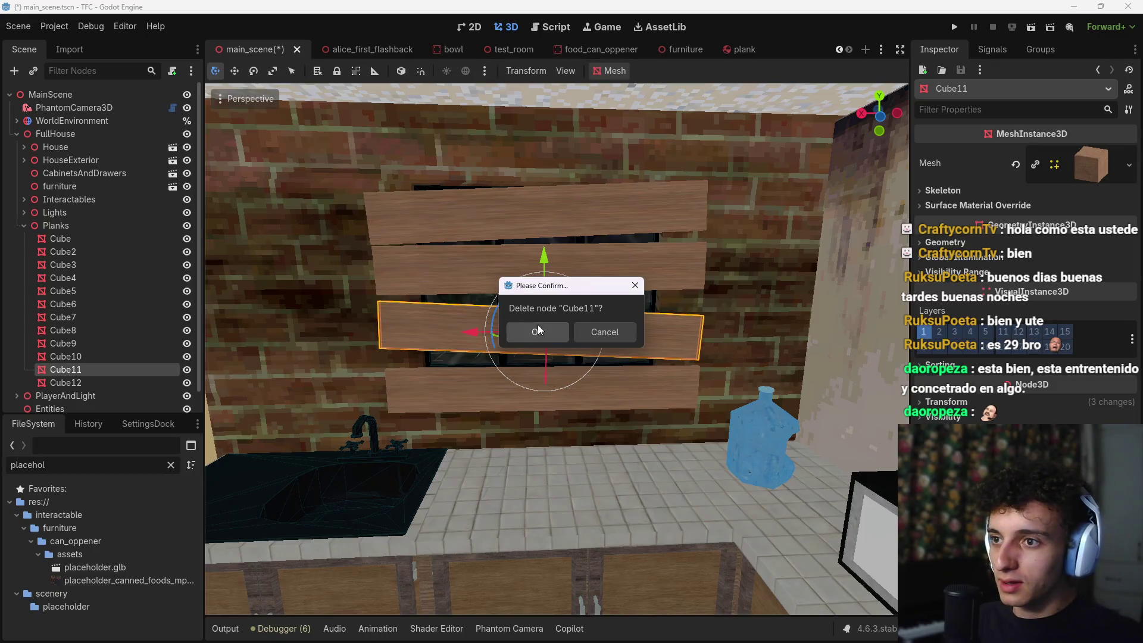
Step: Delete the Cube11 plank, then lower Cube12 and rotate it around its X axis
{"action": "left_click", "coordinate": [537, 331]}
{"action": "mouse_move", "coordinate": [548, 324]}
{"action": "left_mouse_down"}
{"action": "mouse_move", "coordinate": [556, 369]}
{"action": "mouse_move", "coordinate": [564, 353]}
{"action": "mouse_move", "coordinate": [566, 364]}
{"action": "left_mouse_up"}
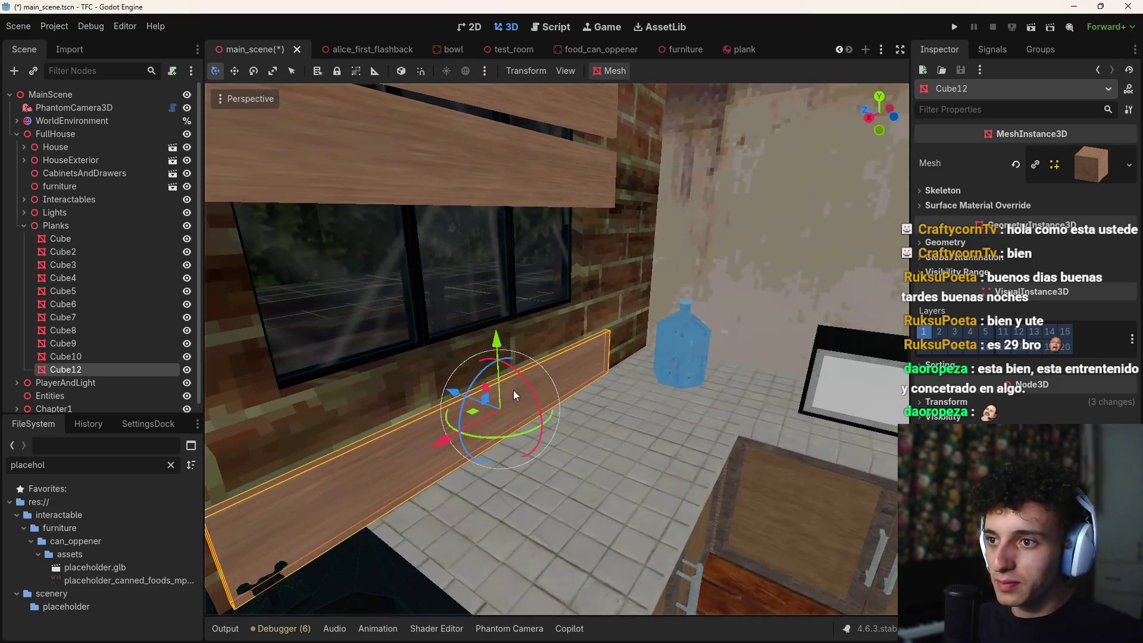
{"action": "mouse_move", "coordinate": [513, 390]}
{"action": "left_mouse_down"}
{"action": "mouse_move", "coordinate": [531, 386]}
{"action": "mouse_move", "coordinate": [550, 438]}
{"action": "mouse_move", "coordinate": [541, 458]}
{"action": "mouse_move", "coordinate": [545, 449]}
{"action": "left_mouse_up"}
{"action": "mouse_move", "coordinate": [496, 339]}
{"action": "left_mouse_down"}
{"action": "mouse_move", "coordinate": [485, 437]}
{"action": "mouse_move", "coordinate": [431, 447]}
{"action": "left_mouse_up"}
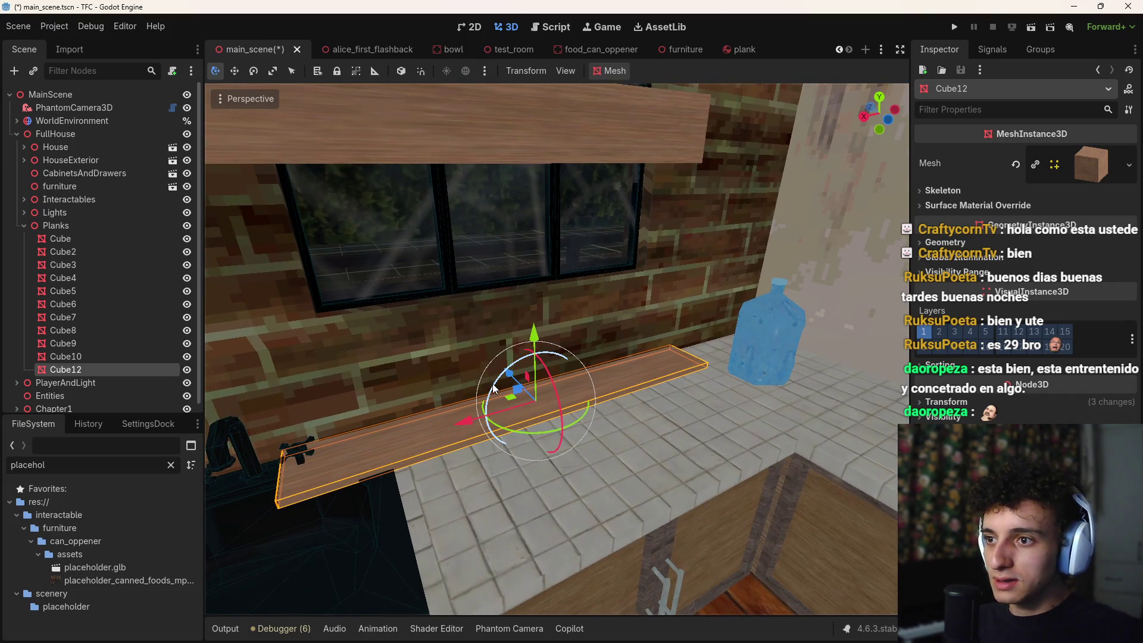
Step: Tilt Cube12 slightly and nudge it down to lie along the counter's back edge
{"action": "left_click_drag", "start_coordinate": [494, 388], "coordinate": [525, 326]}
{"action": "left_click_drag", "start_coordinate": [497, 369], "coordinate": [488, 373]}
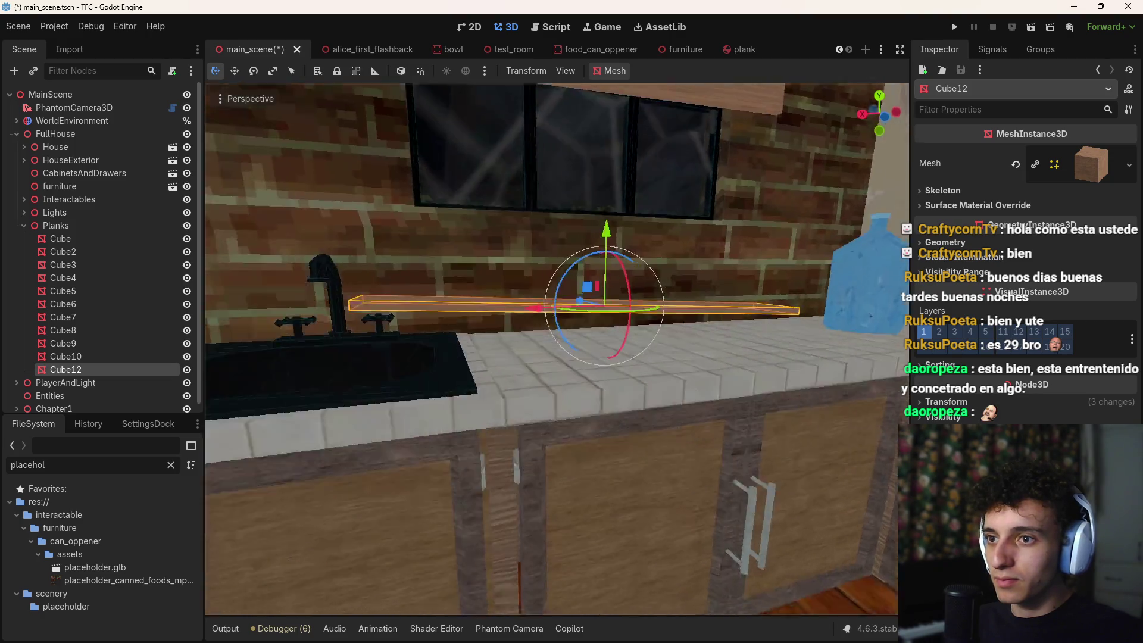
{"action": "scroll", "coordinate": [496, 392], "scroll_direction": "down", "scroll_amount": 3}
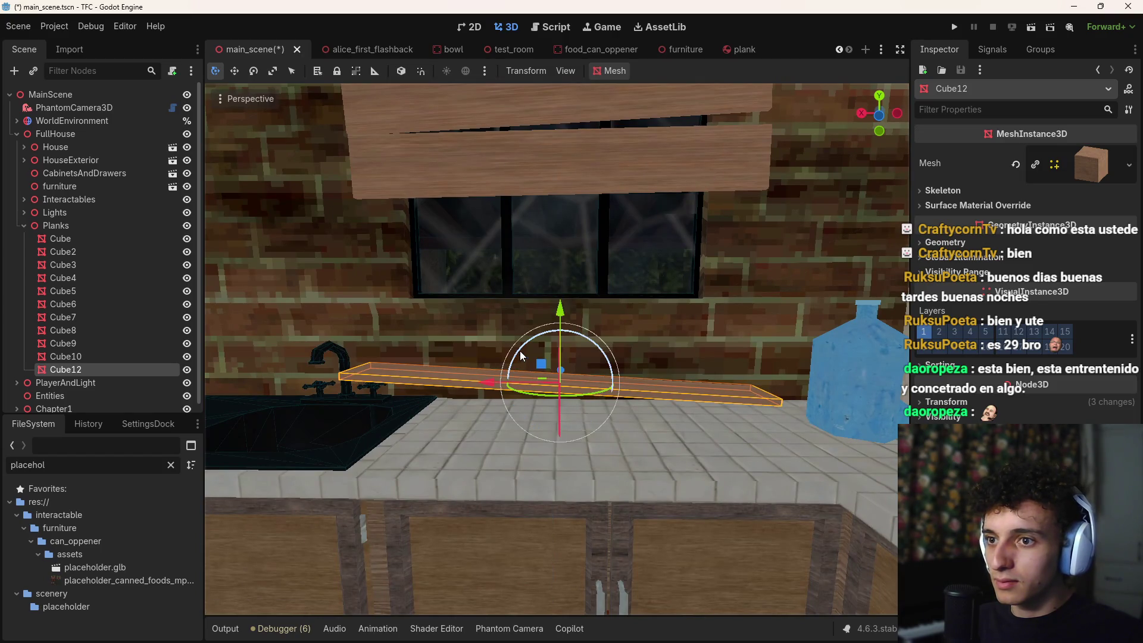
{"action": "left_click_drag", "start_coordinate": [562, 313], "coordinate": [563, 322]}
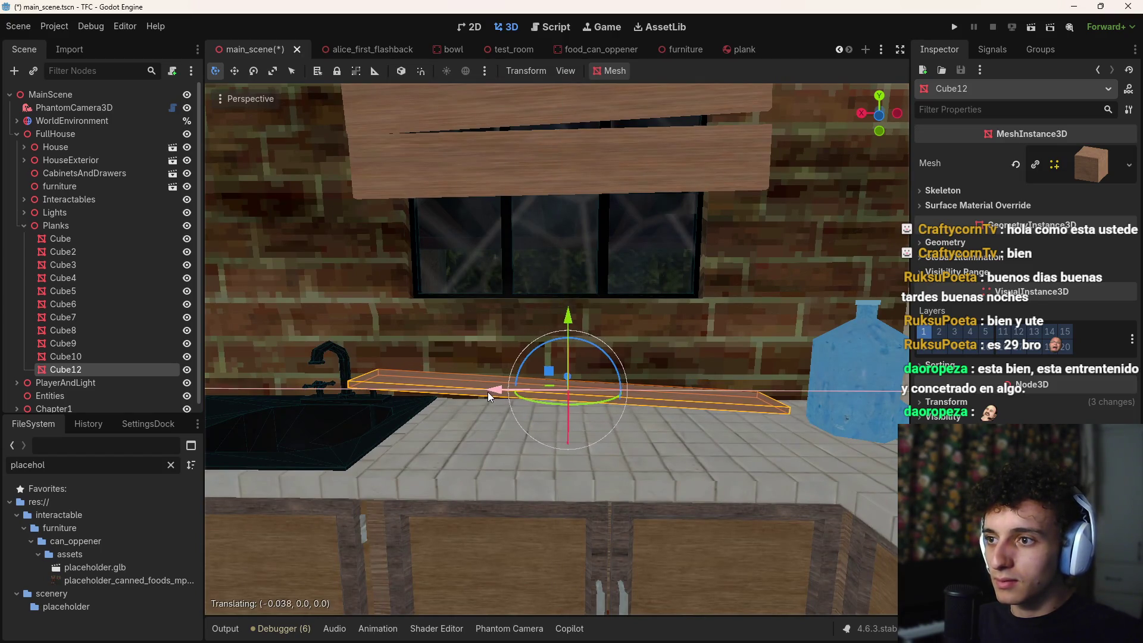
{"action": "scroll", "coordinate": [487, 392], "scroll_direction": "down", "scroll_amount": 3}
{"action": "scroll", "coordinate": [48, 399], "scroll_direction": "down", "scroll_amount": 1}
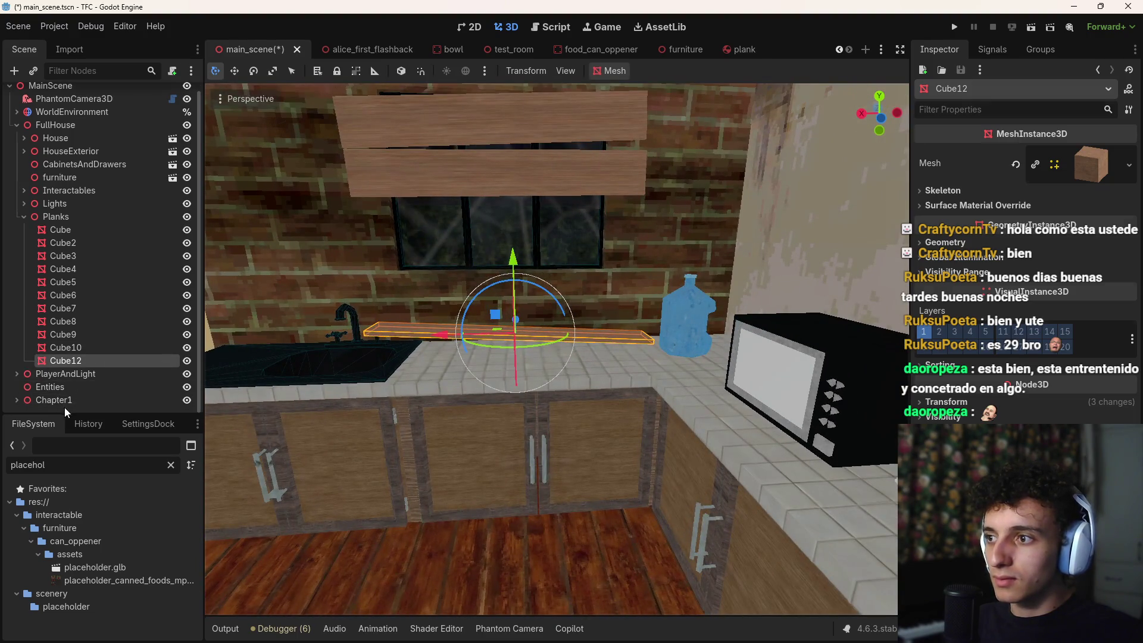
{"action": "scroll", "coordinate": [551, 348], "scroll_direction": "up", "scroll_amount": 4}
Step: Lower both window planks, Cube9 and Cube10, slightly together
{"action": "scroll", "coordinate": [782, 332], "scroll_direction": "up", "scroll_amount": 3}
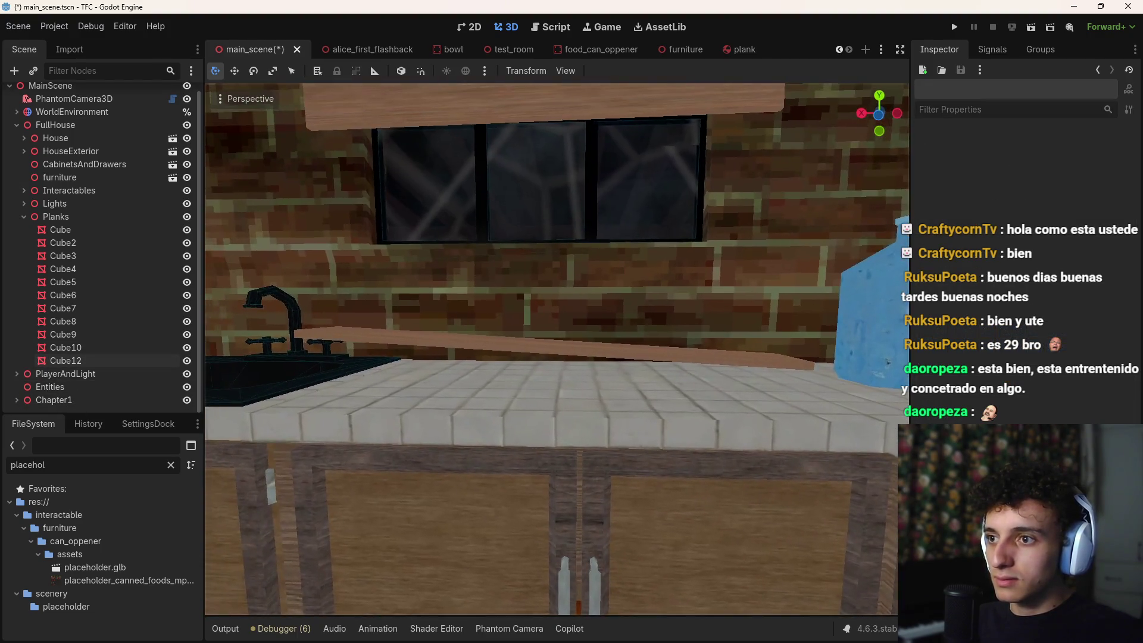
{"action": "scroll", "coordinate": [550, 348], "scroll_direction": "down", "scroll_amount": 5}
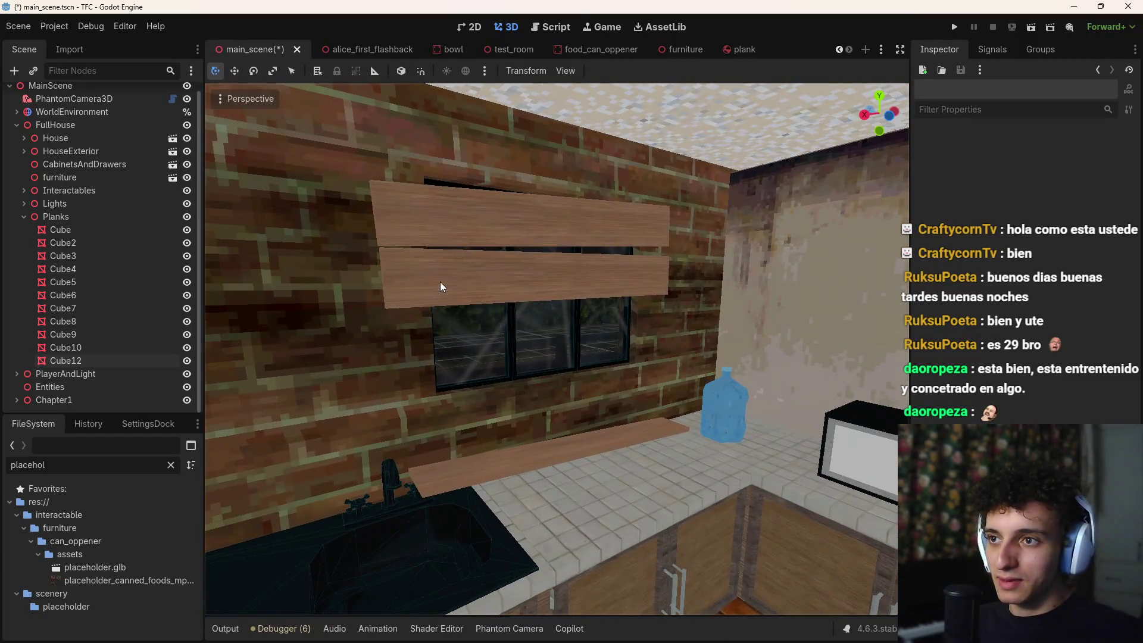
{"action": "left_click", "coordinate": [502, 246]}
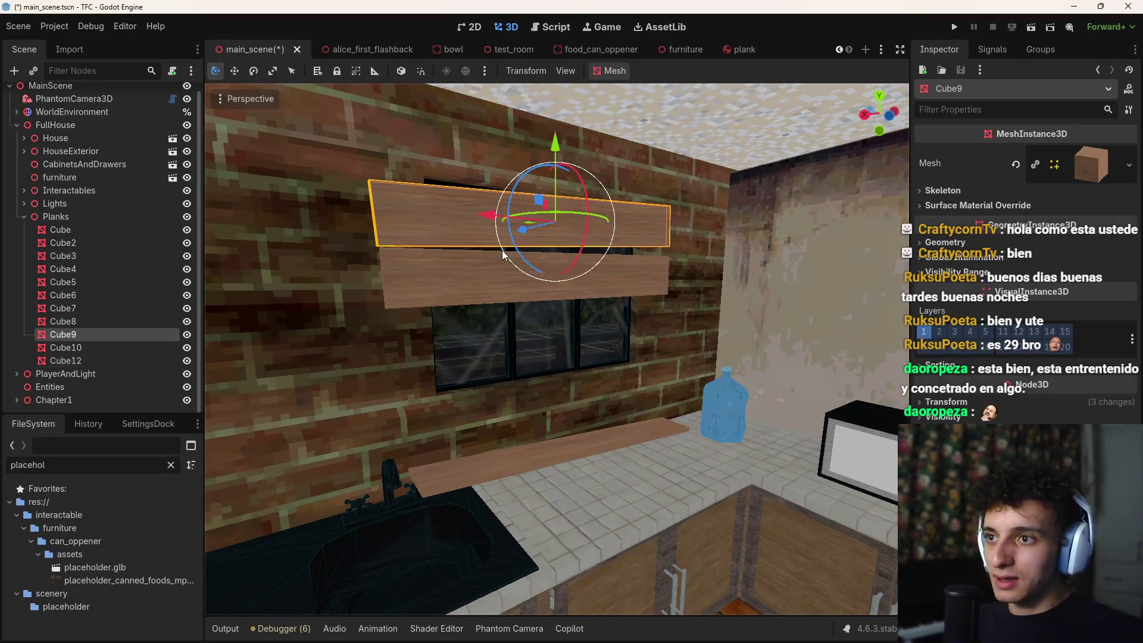
{"action": "left_click", "coordinate": [499, 272], "text": "shift"}
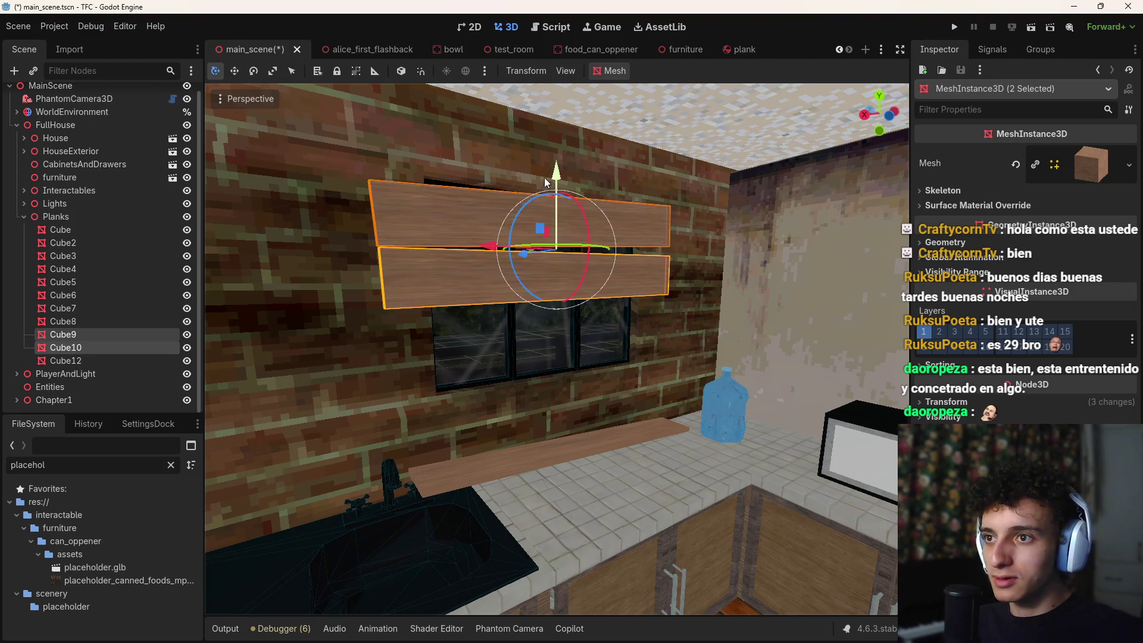
{"action": "left_click_drag", "start_coordinate": [555, 175], "coordinate": [561, 180]}
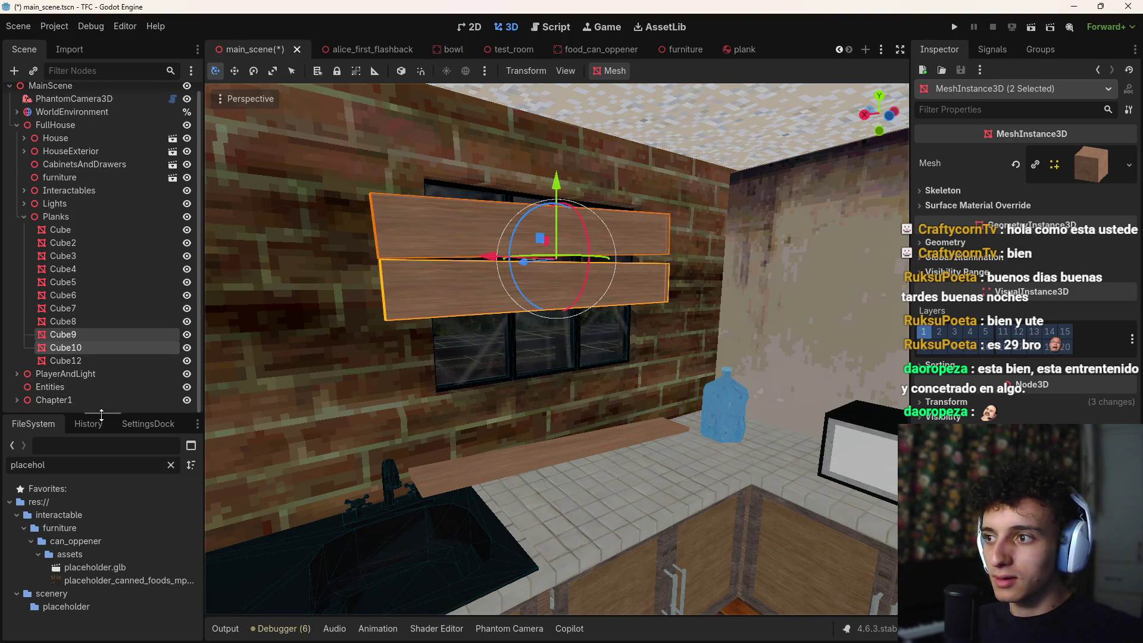
Step: Tilt the lower window plank Cube10 and drop it across the window
{"action": "left_click", "coordinate": [79, 411]}
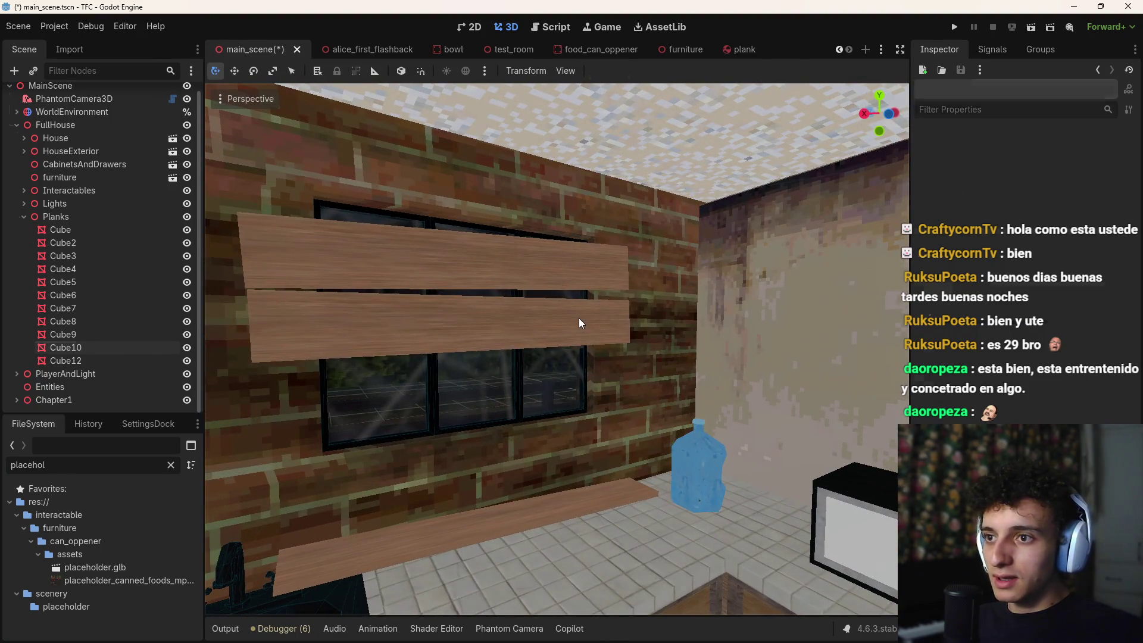
{"action": "left_click", "coordinate": [579, 318]}
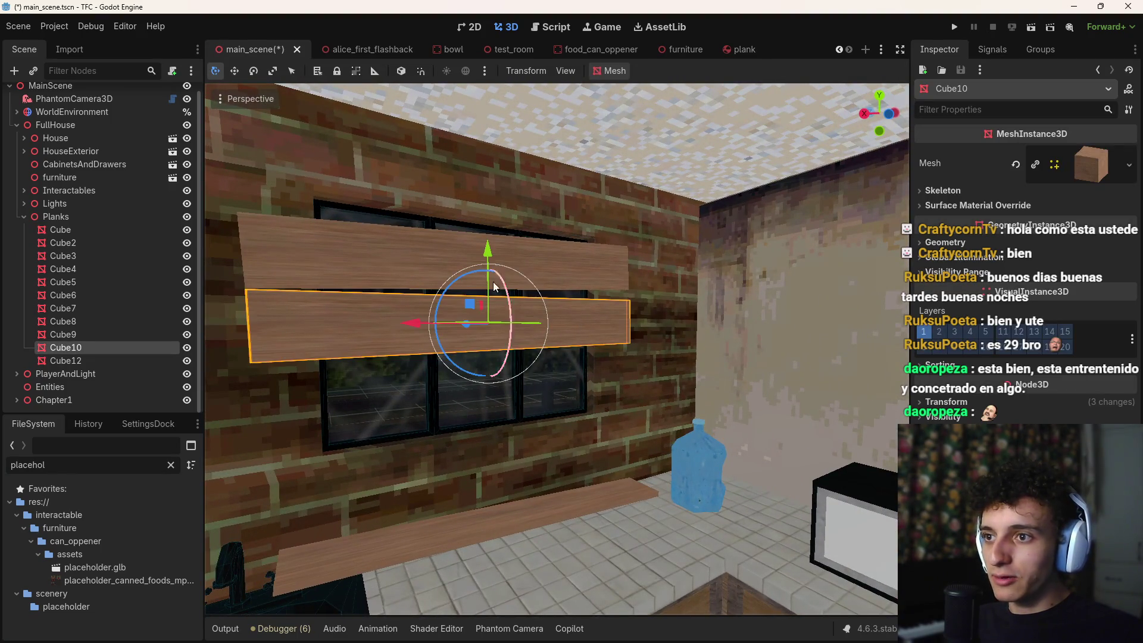
{"action": "mouse_move", "coordinate": [463, 277]}
{"action": "left_mouse_down"}
{"action": "mouse_move", "coordinate": [482, 275]}
{"action": "mouse_move", "coordinate": [483, 300]}
{"action": "mouse_move", "coordinate": [489, 281]}
{"action": "left_mouse_up"}
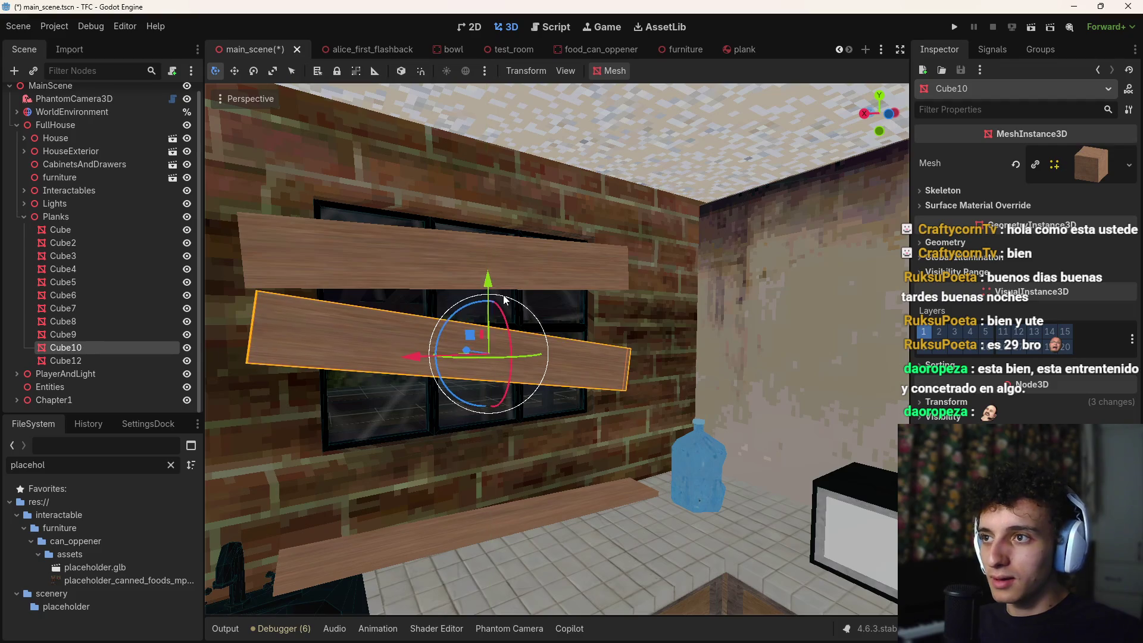
Step: Save main_scene, then collapse and select the Planks group
{"action": "key", "text": "ctrl+s"}
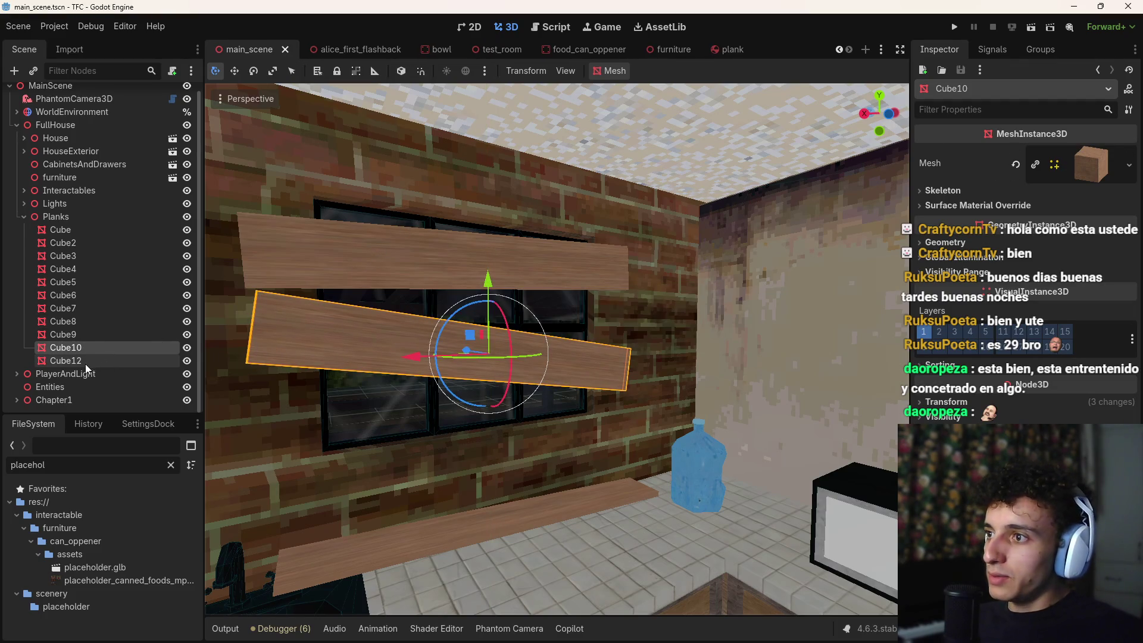
{"action": "left_click", "coordinate": [23, 216]}
{"action": "left_click", "coordinate": [78, 224]}
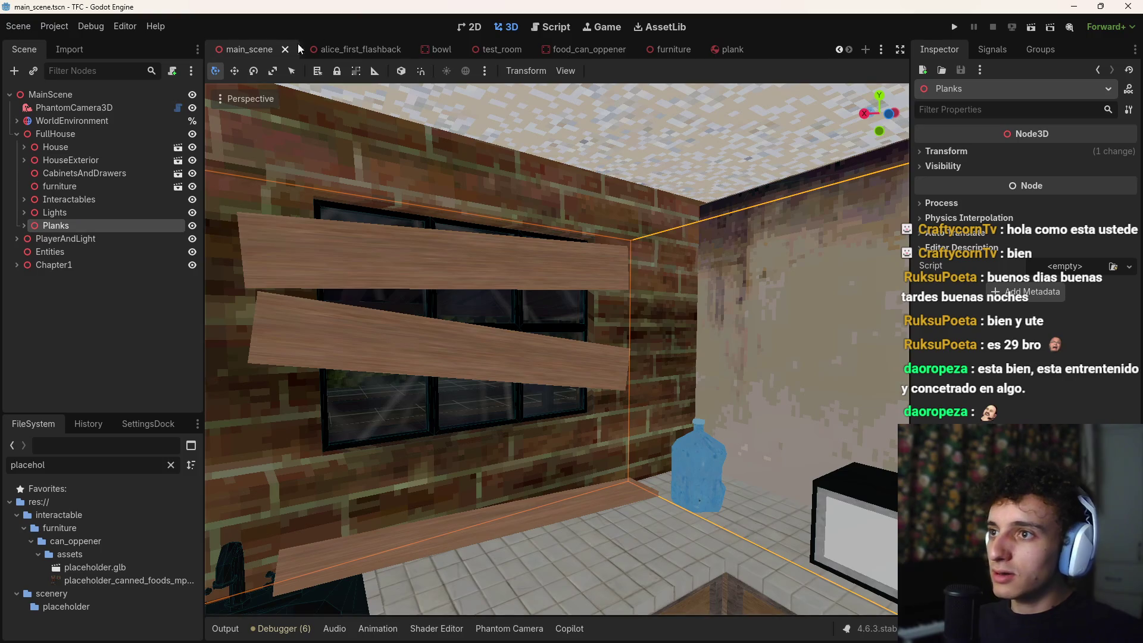
Step: In the alice_first_flashback scene, remove all 3D cursors via the SettingsDock
{"action": "left_click", "coordinate": [355, 48]}
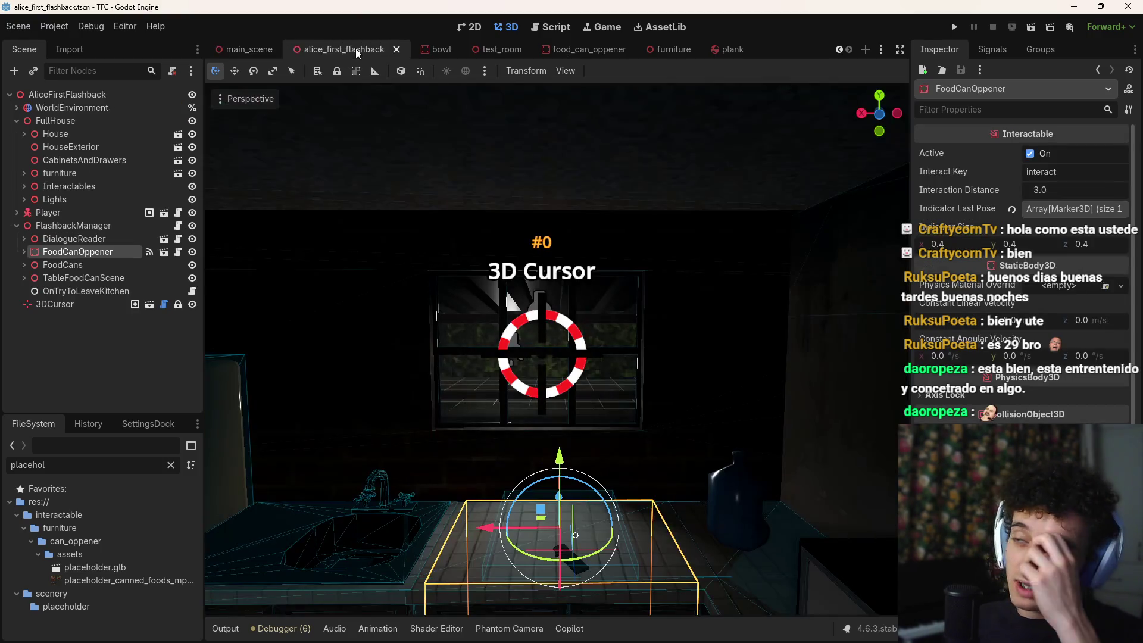
{"action": "left_click", "coordinate": [141, 427]}
{"action": "left_click", "coordinate": [102, 541]}
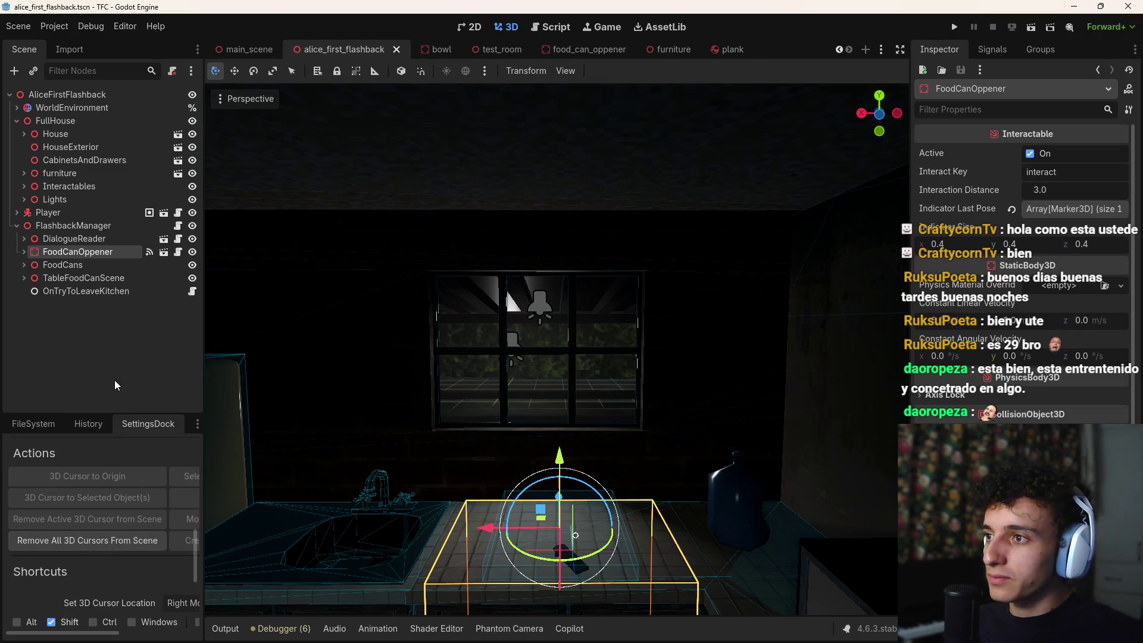
Step: Paste the Planks group under FullHouse and save the flashback scene
{"action": "left_click", "coordinate": [62, 122]}
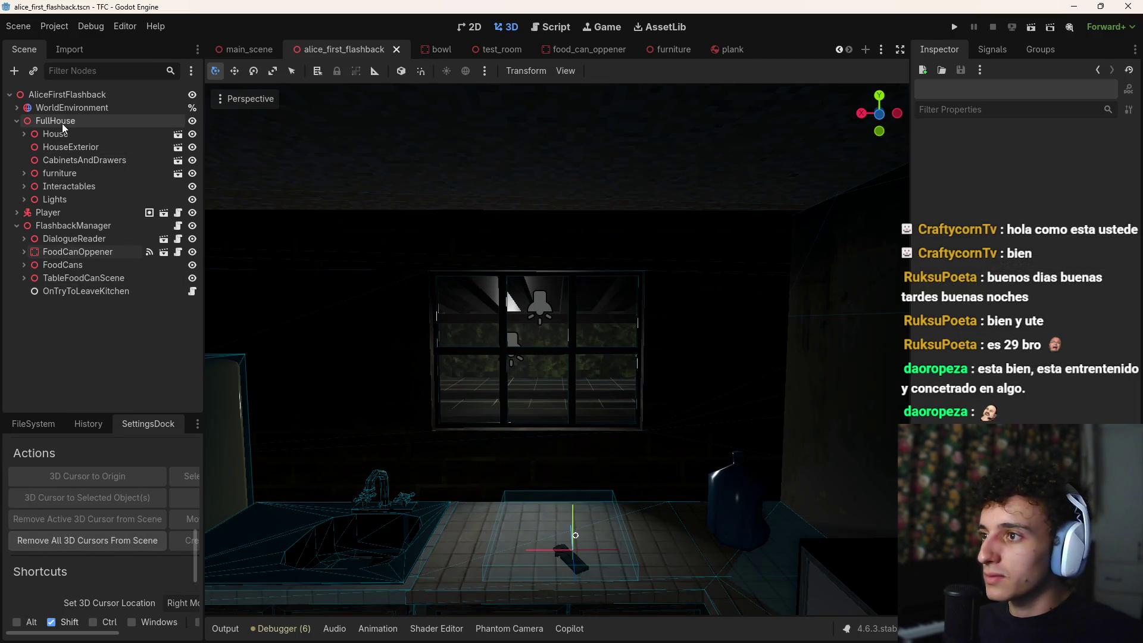
{"action": "key", "text": "ctrl+v"}
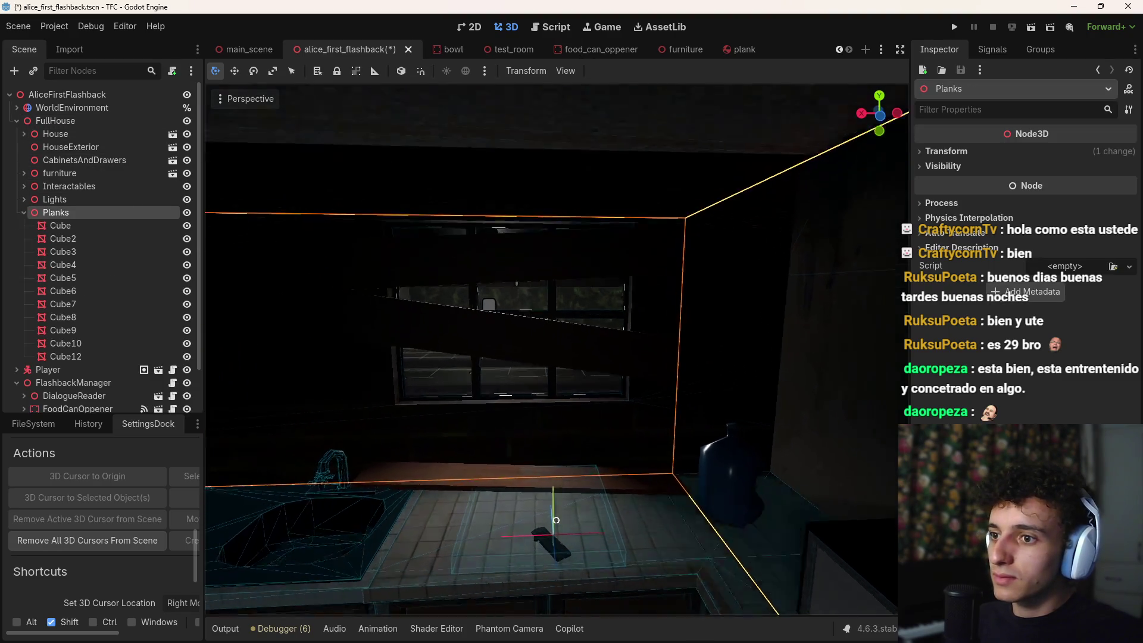
{"action": "mouse_move", "coordinate": [708, 456]}
{"action": "left_mouse_down"}
{"action": "mouse_move", "coordinate": [669, 418]}
{"action": "mouse_move", "coordinate": [559, 510]}
{"action": "left_mouse_up"}
{"action": "left_click_drag", "start_coordinate": [523, 381], "coordinate": [498, 371]}
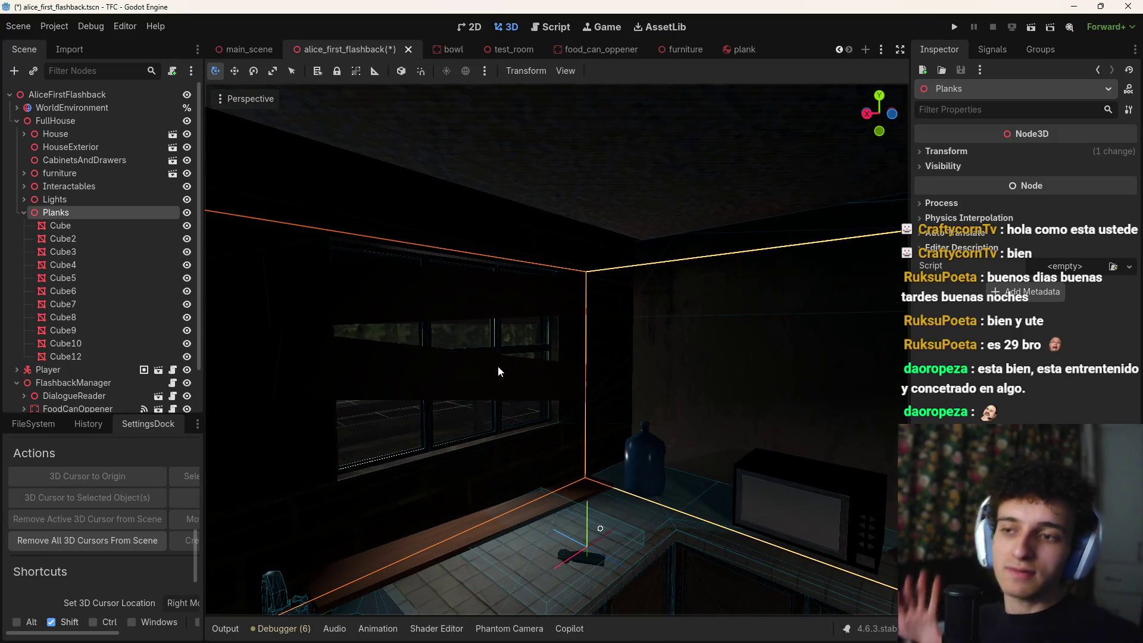
{"action": "key", "text": "ctrl+s"}
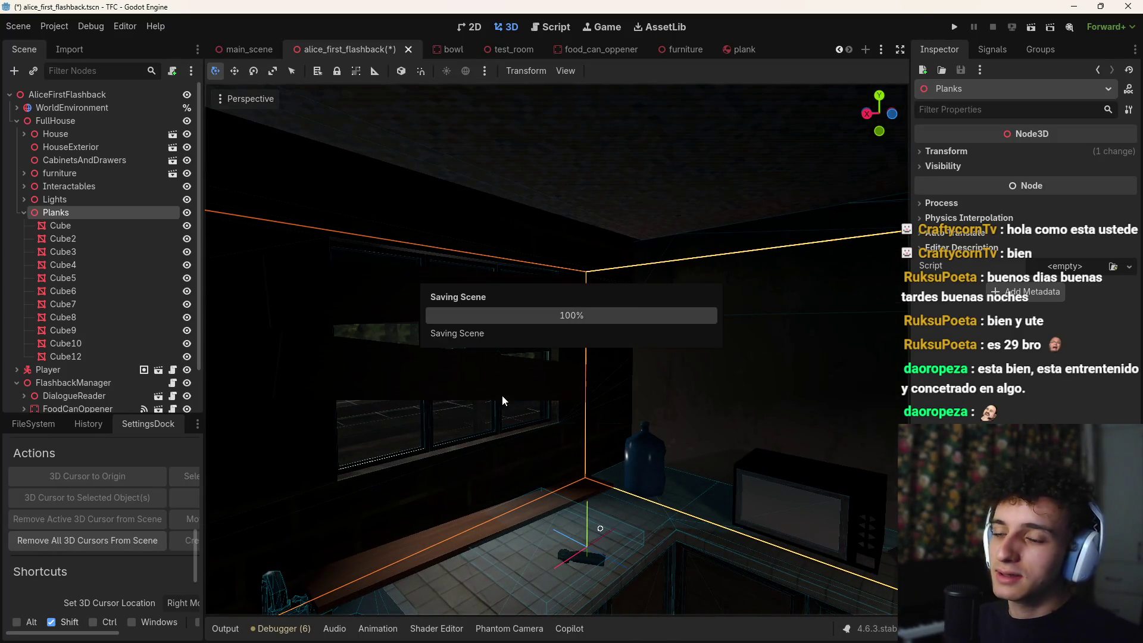
Step: Fly the viewport through the kitchen to inspect the planked window wall
{"action": "left_click_drag", "start_coordinate": [573, 454], "coordinate": [536, 429]}
{"action": "left_click", "coordinate": [28, 425]}
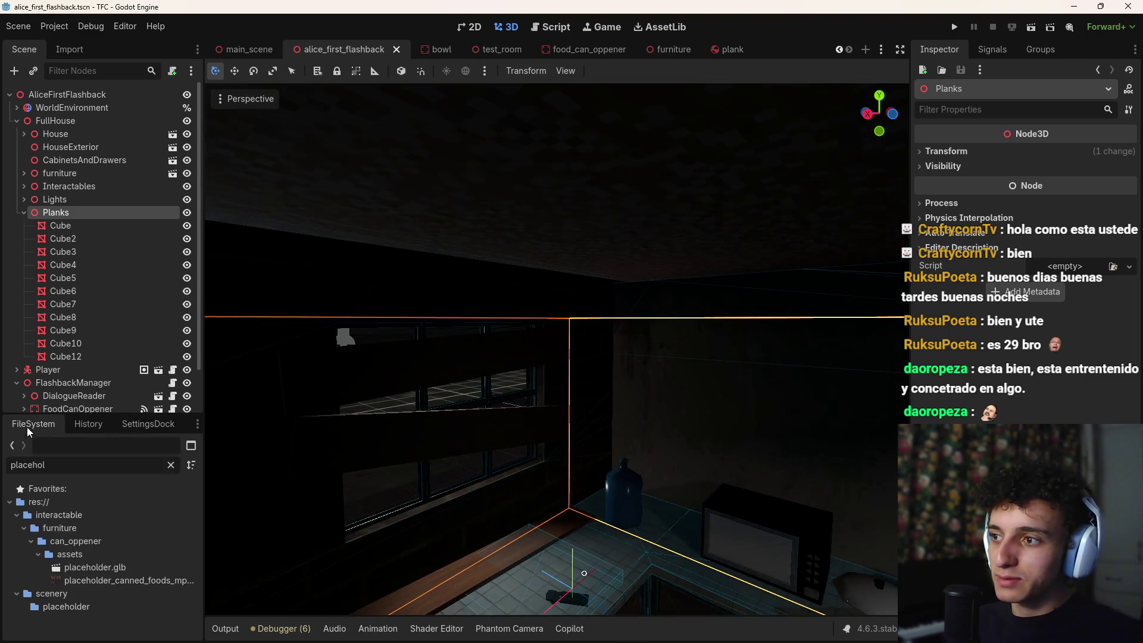
{"action": "key", "text": "w"}
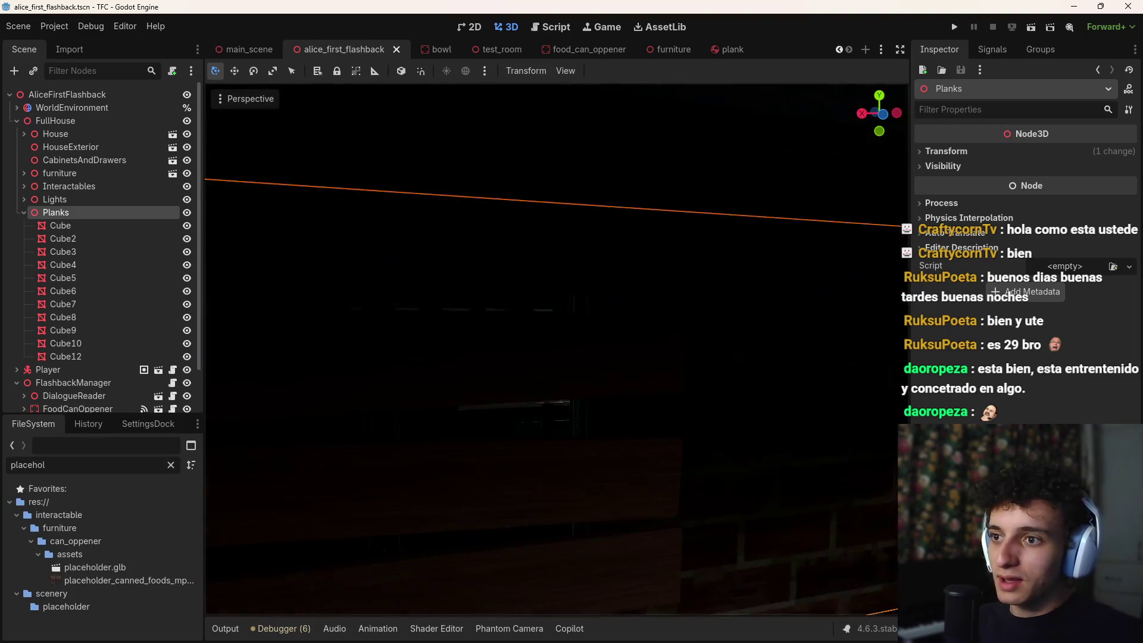
{"action": "key", "text": "w"}
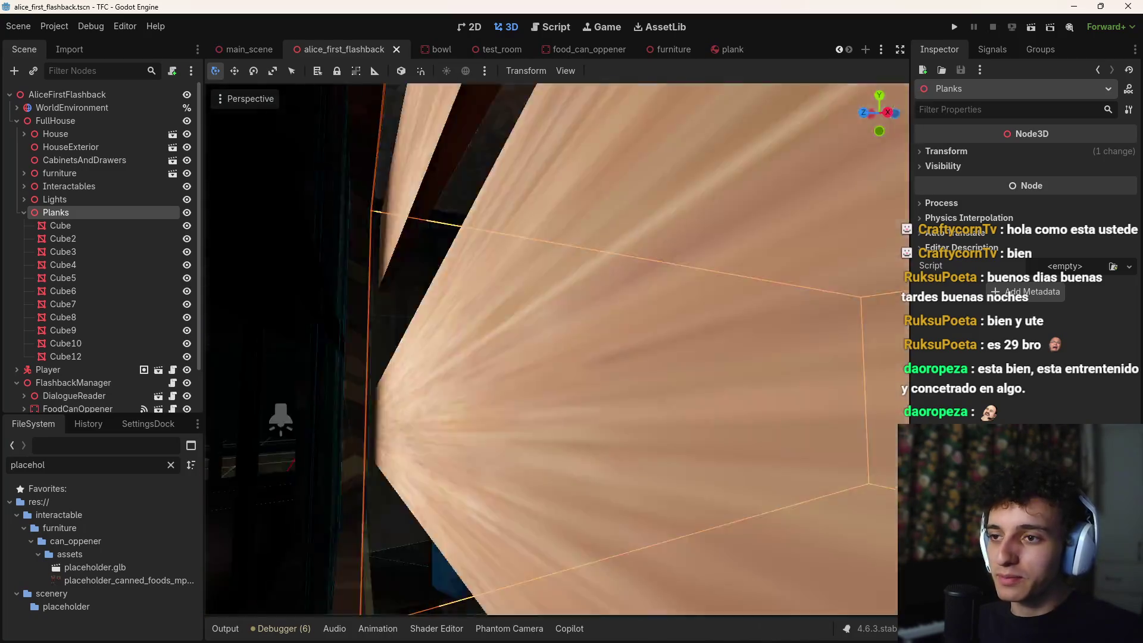
{"action": "key", "text": "s"}
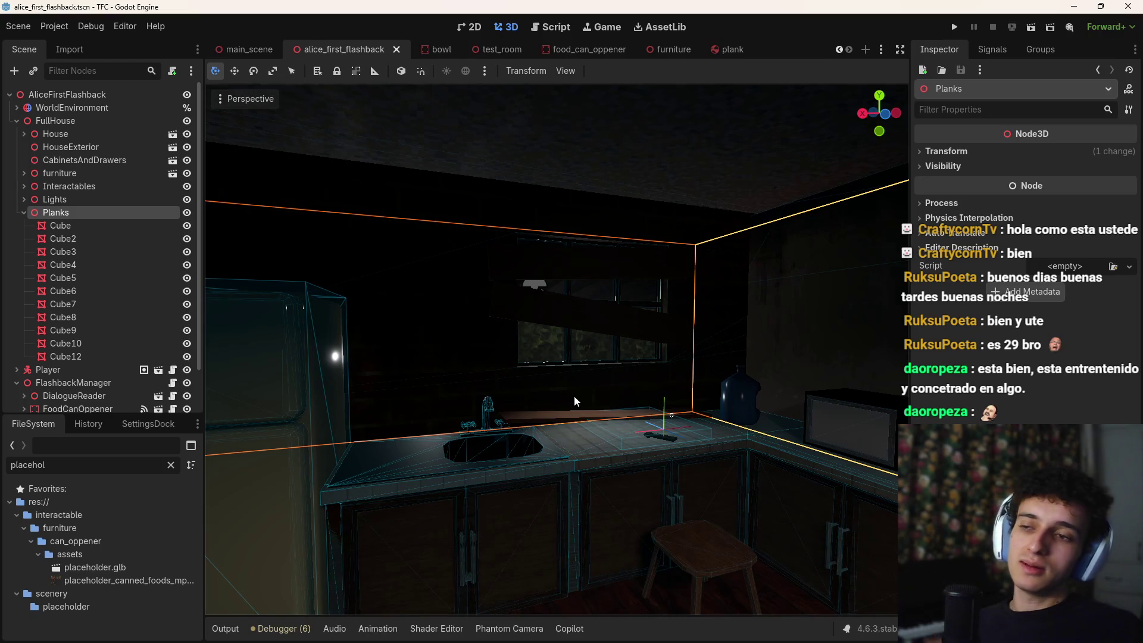
Step: Fly down the dark corridor into the dining room, then collapse the Planks group
{"action": "scroll", "coordinate": [142, 317], "scroll_direction": "down", "scroll_amount": 2}
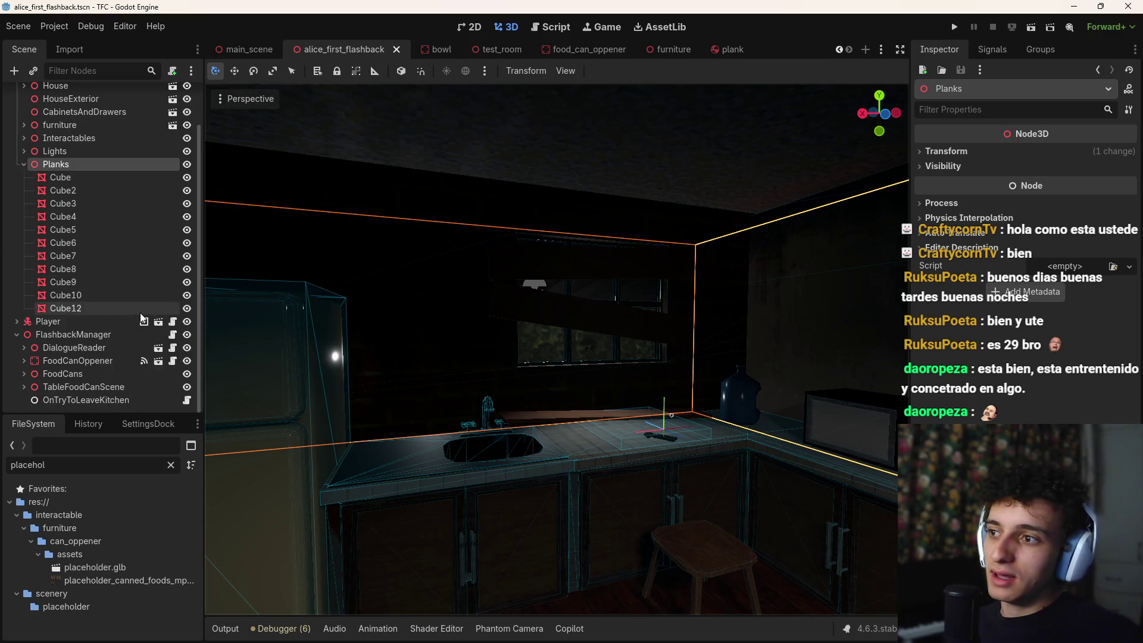
{"action": "left_click", "coordinate": [73, 404]}
{"action": "left_click", "coordinate": [78, 410]}
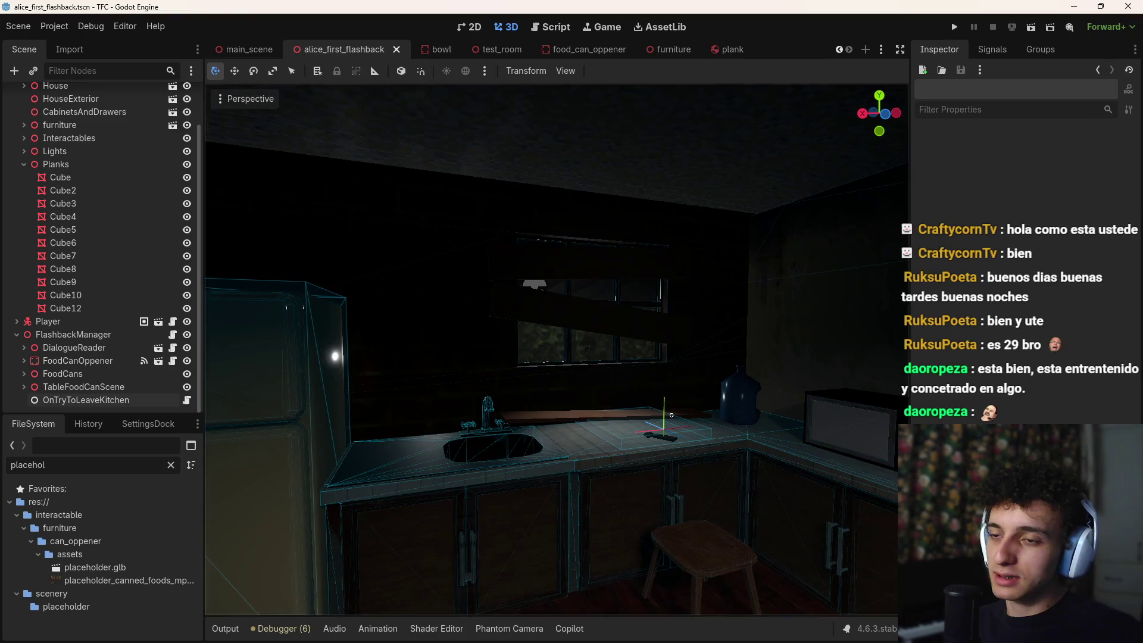
{"action": "key", "text": "w"}
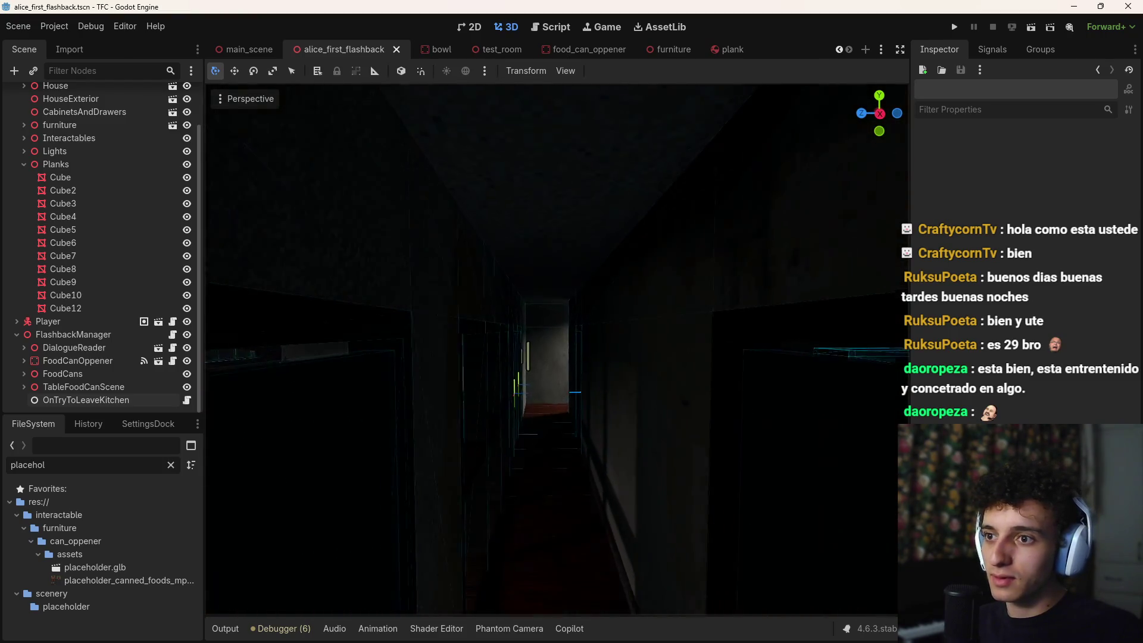
{"action": "key", "text": "s"}
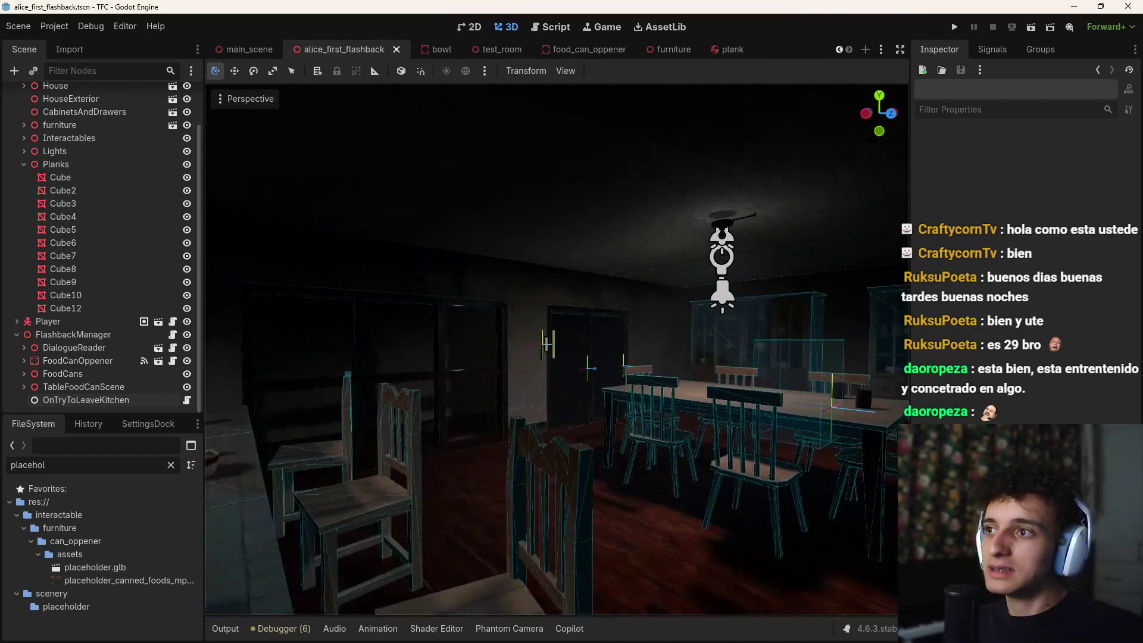
{"action": "left_click", "coordinate": [23, 165]}
Step: Inspect the Spot and Spot2 kitchen lights under Lights, framing Spot in the viewport
{"action": "left_click", "coordinate": [23, 199]}
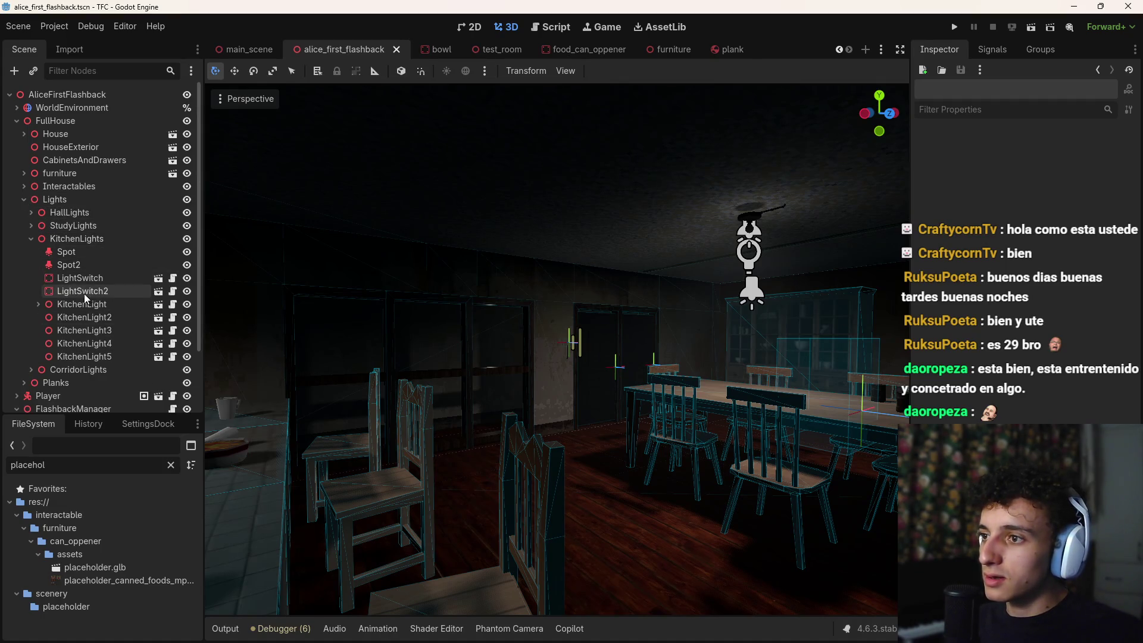
{"action": "left_click", "coordinate": [99, 264]}
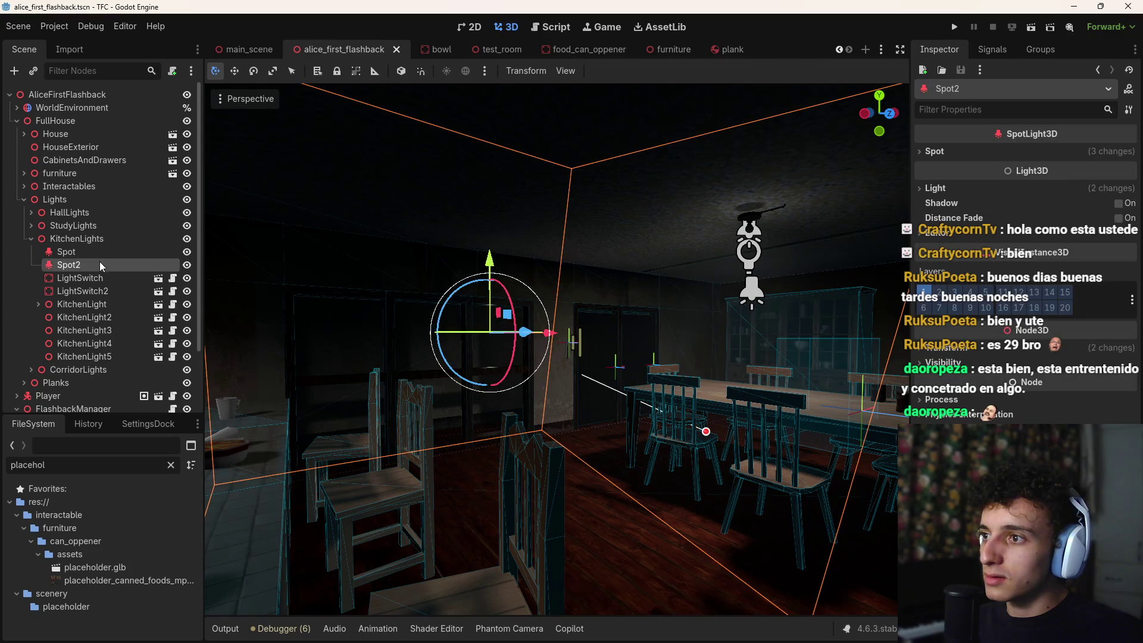
{"action": "left_click", "coordinate": [96, 254]}
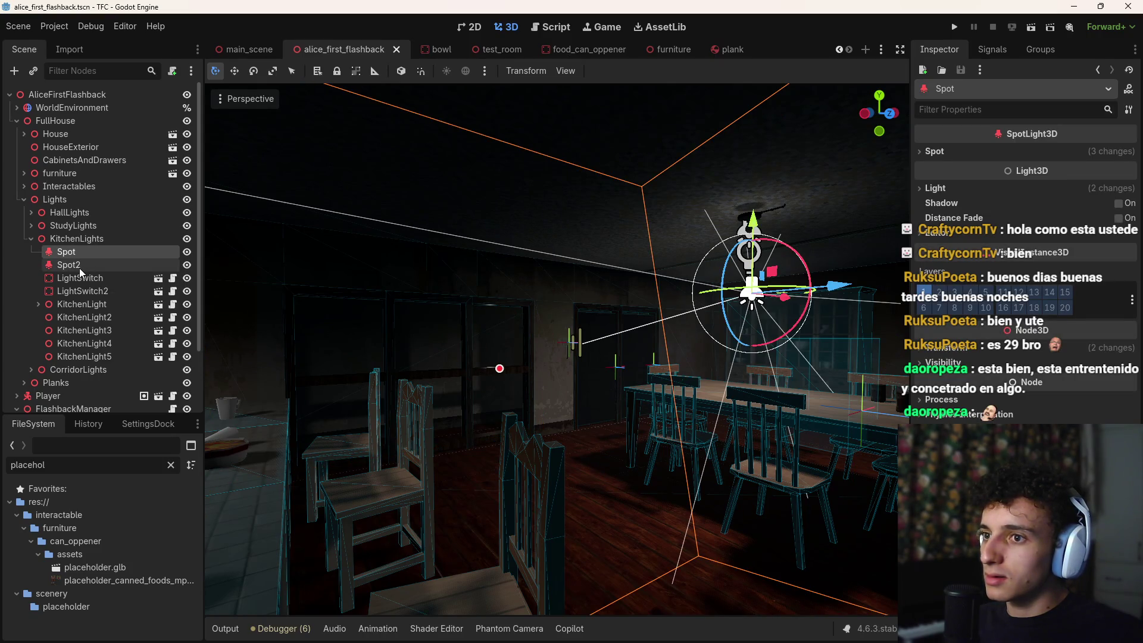
{"action": "left_click", "coordinate": [79, 266]}
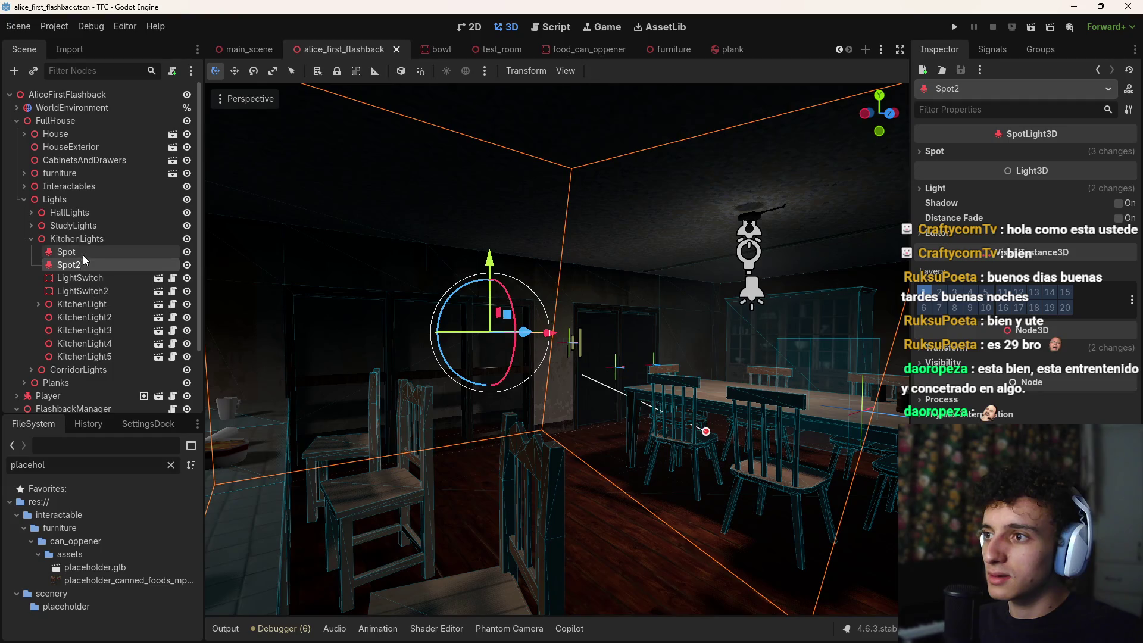
{"action": "double_click", "coordinate": [90, 255]}
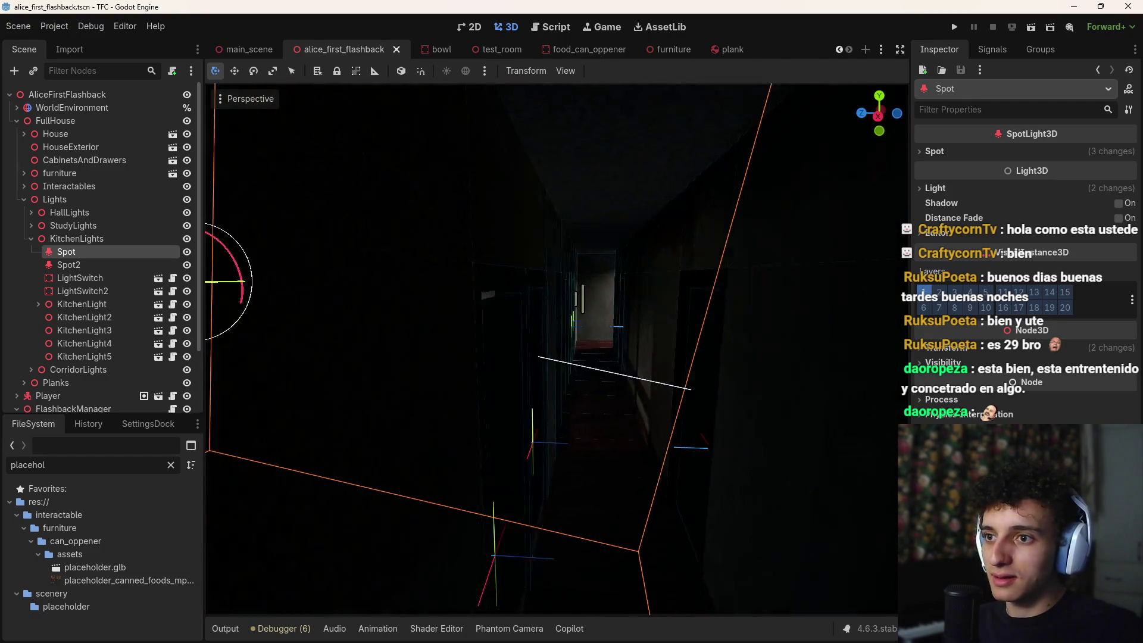
Step: Collapse KitchenLights, save alice_first_flashback, and switch to the Trello board
{"action": "left_click", "coordinate": [31, 238]}
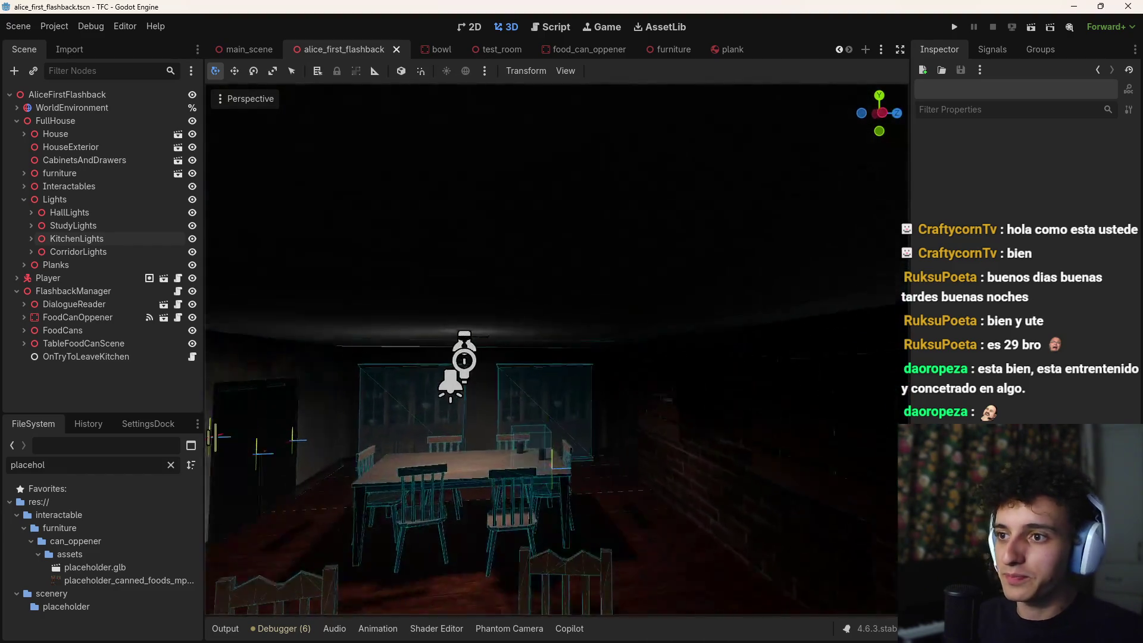
{"action": "key", "text": "ctrl+s"}
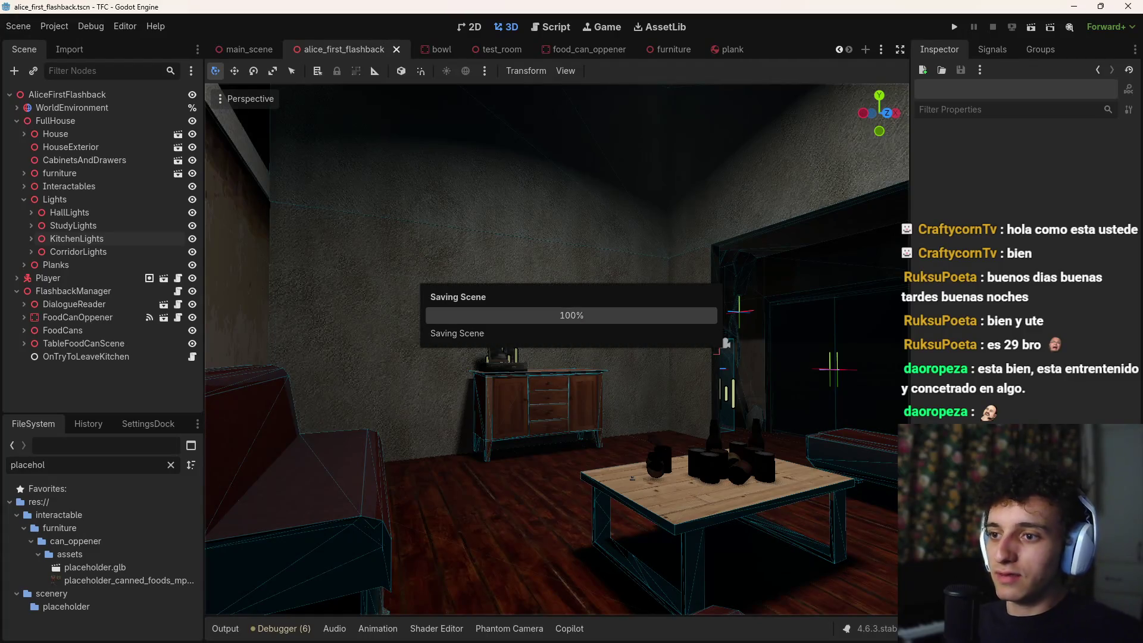
{"action": "left_click", "coordinate": [651, 629]}
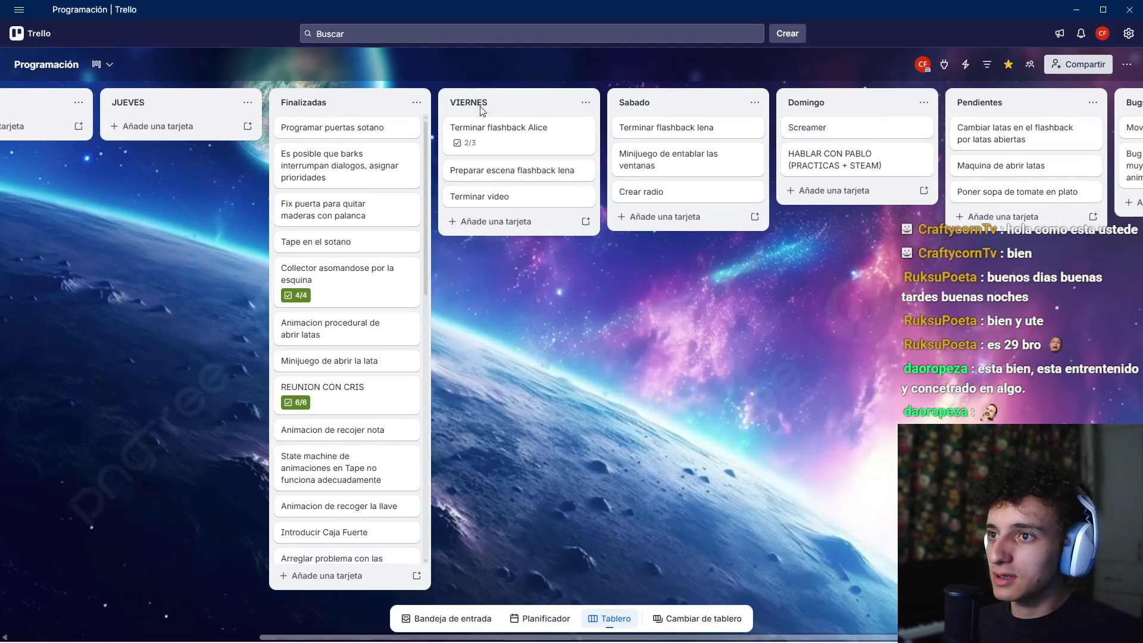
Step: Tick 'Tablas en ventanas' on the Terminar flashback Alice card and move it to Finalizadas
{"action": "left_click", "coordinate": [488, 126]}
{"action": "left_click", "coordinate": [271, 278]}
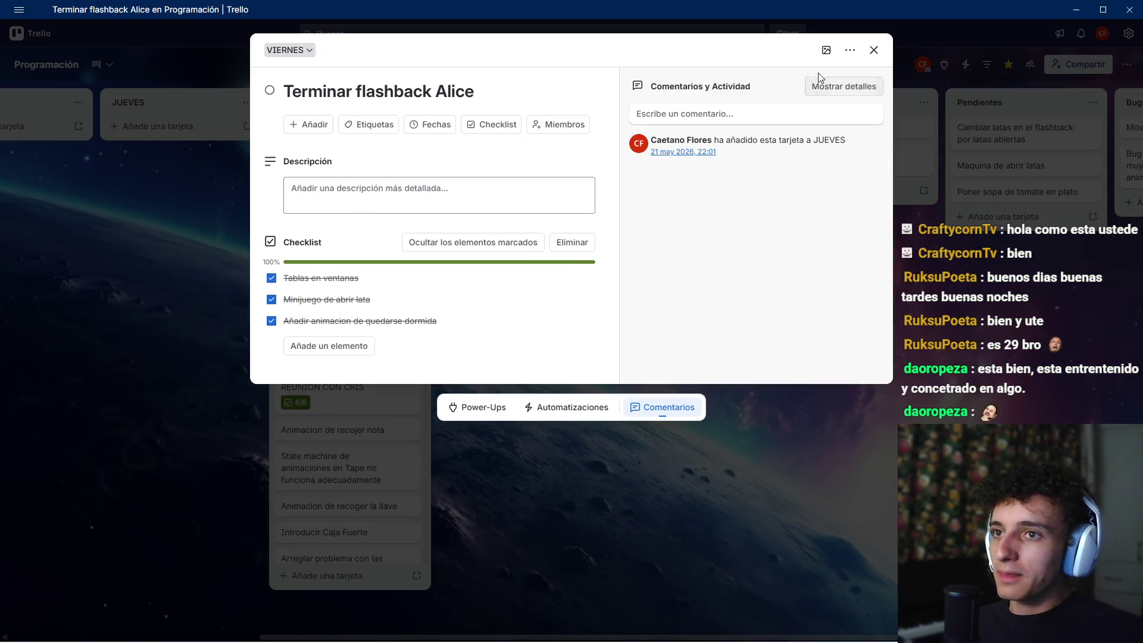
{"action": "left_click", "coordinate": [873, 50]}
{"action": "mouse_move", "coordinate": [476, 128]}
{"action": "left_mouse_down"}
{"action": "mouse_move", "coordinate": [405, 143]}
{"action": "mouse_move", "coordinate": [359, 125]}
{"action": "left_mouse_up"}
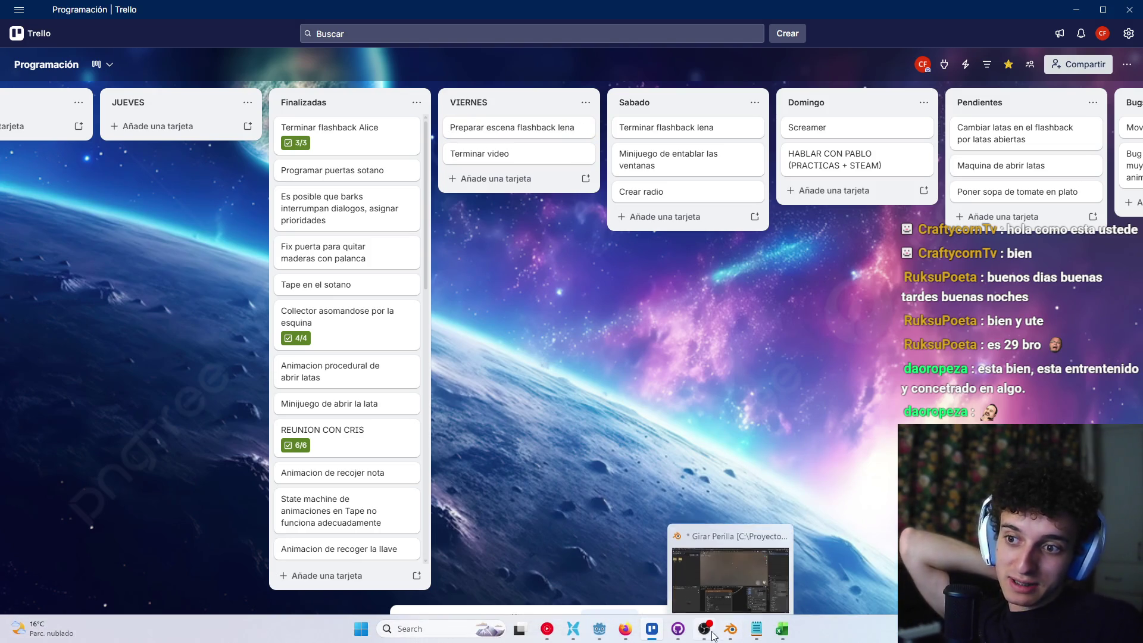
Step: Back in Godot, fly around the kitchen viewing the microwave, counter, sink, fridge, stove and dining table
{"action": "left_click", "coordinate": [714, 636]}
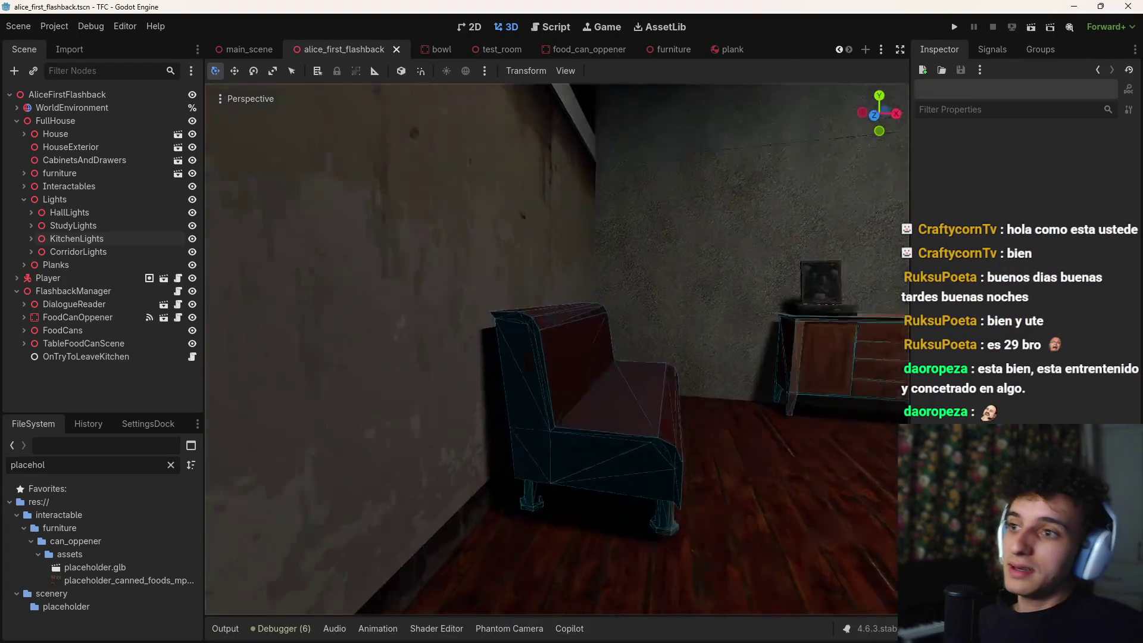
{"action": "key", "text": "w"}
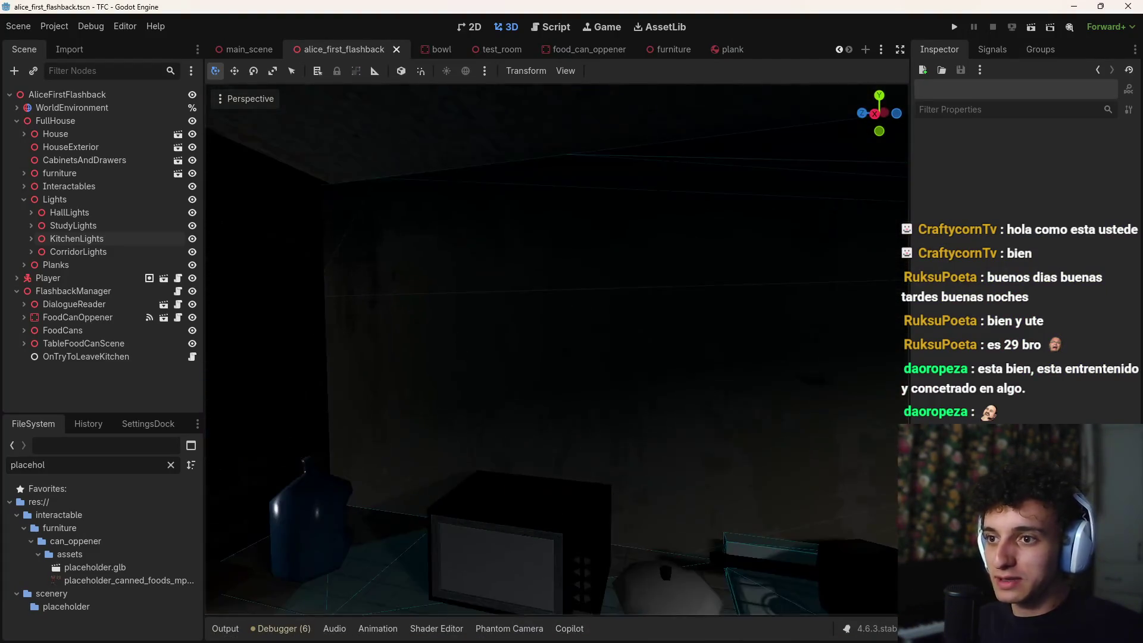
{"action": "key", "text": "s"}
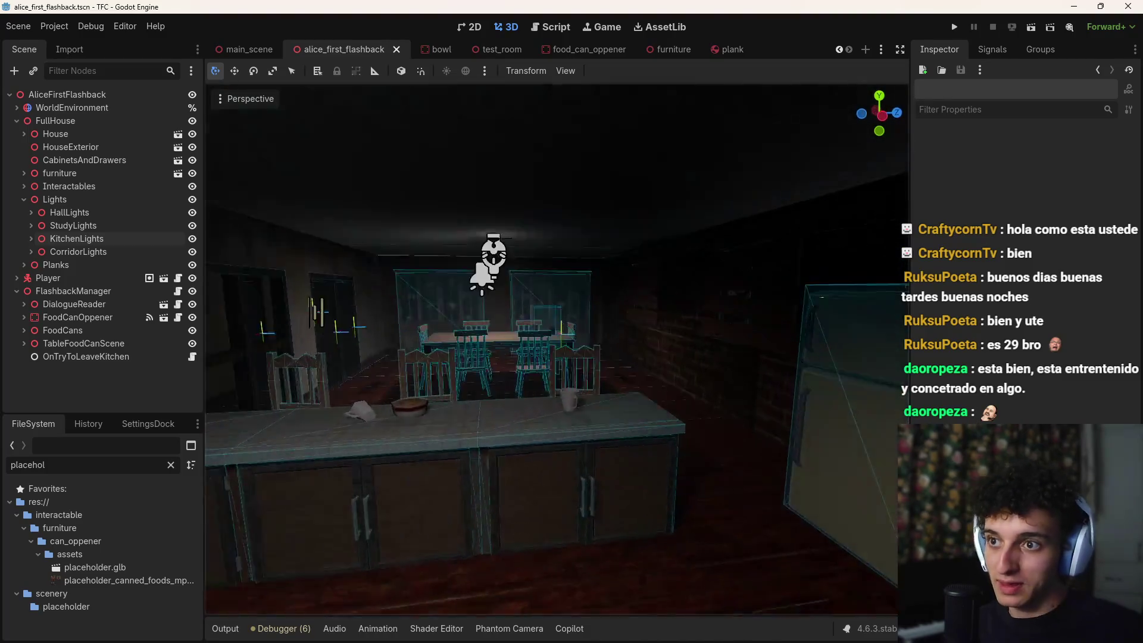
{"action": "key", "text": "a"}
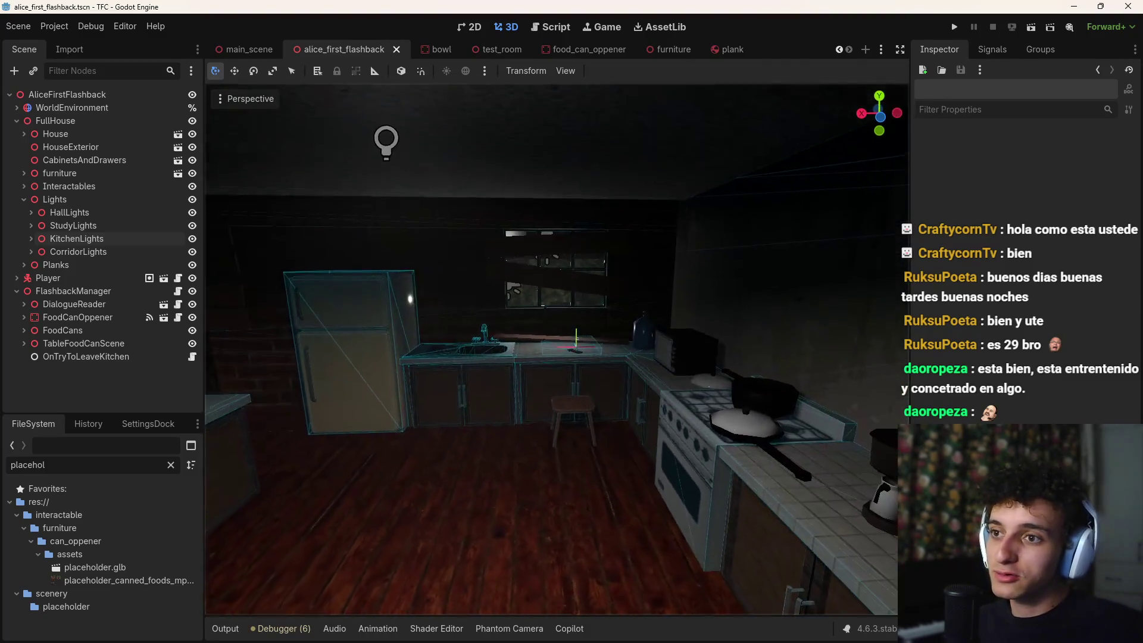
{"action": "key", "text": "a"}
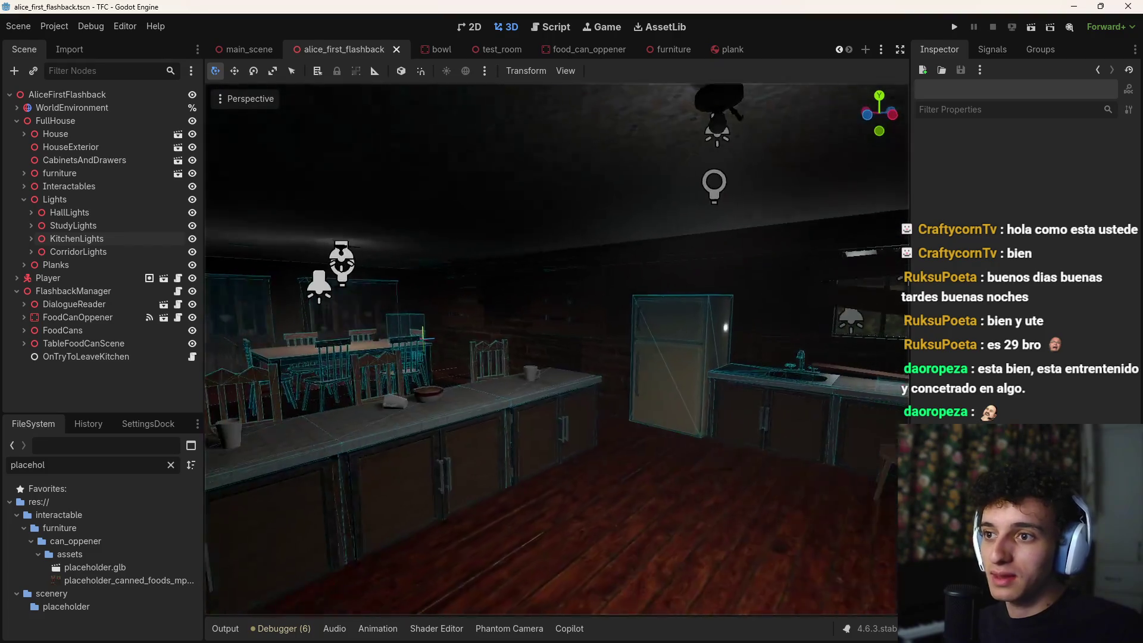
{"action": "key", "text": "d"}
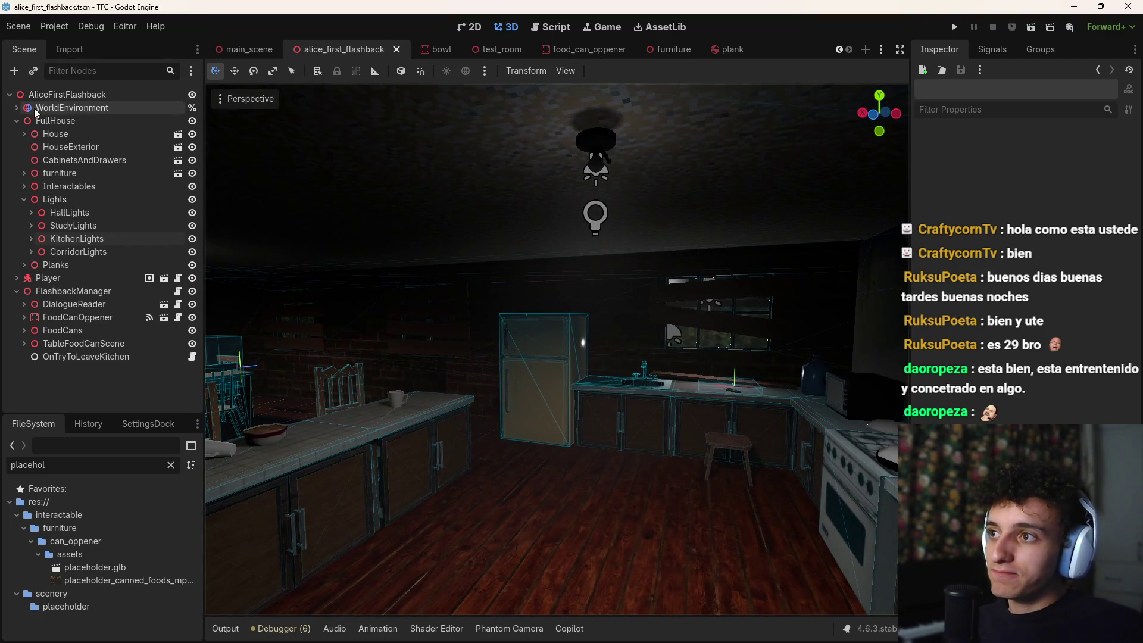
Step: Collapse the FullHouse group in the scene tree and select it
{"action": "left_click", "coordinate": [16, 121]}
{"action": "left_click", "coordinate": [66, 108]}
{"action": "left_click", "coordinate": [67, 120]}
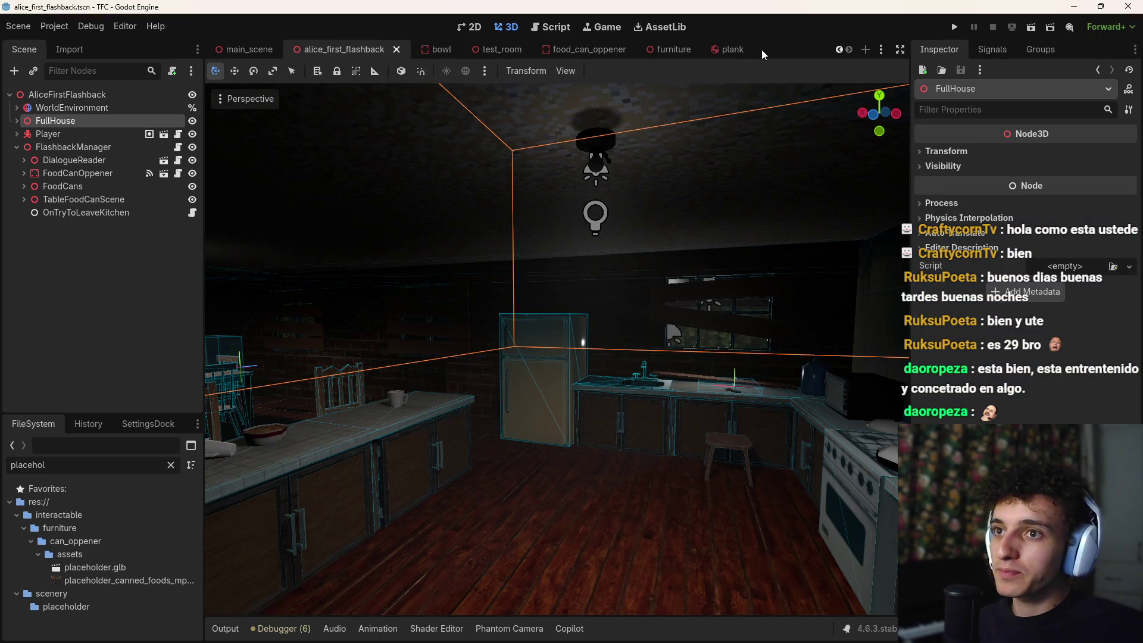
Step: Close all scene tabs except alice_first_flashback and save it
{"action": "right_click", "coordinate": [359, 53]}
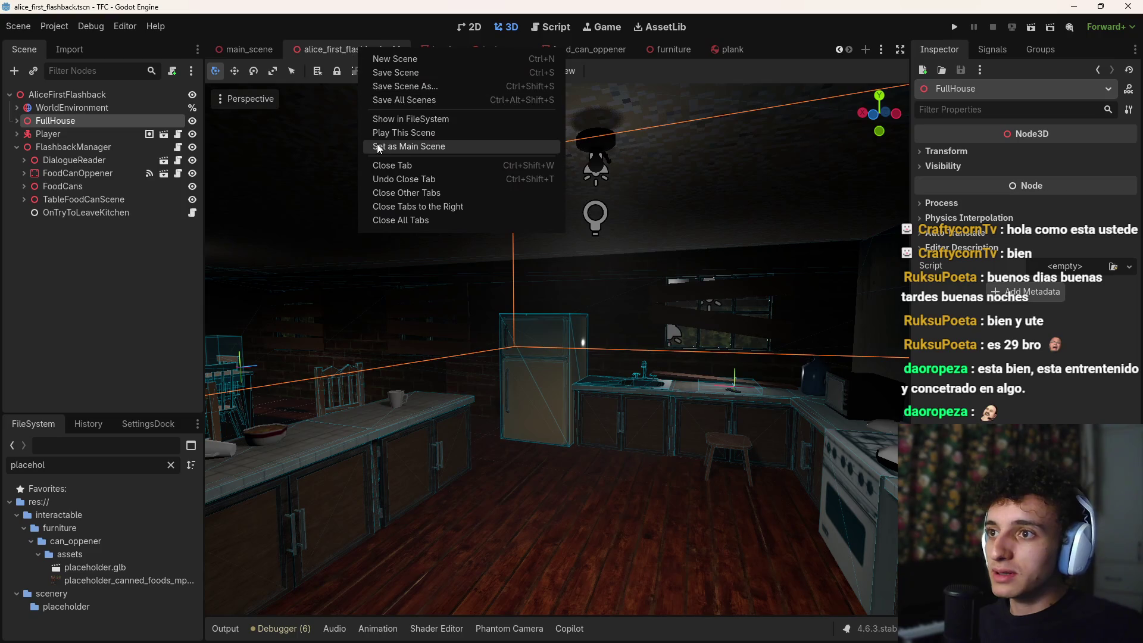
{"action": "left_click", "coordinate": [430, 194]}
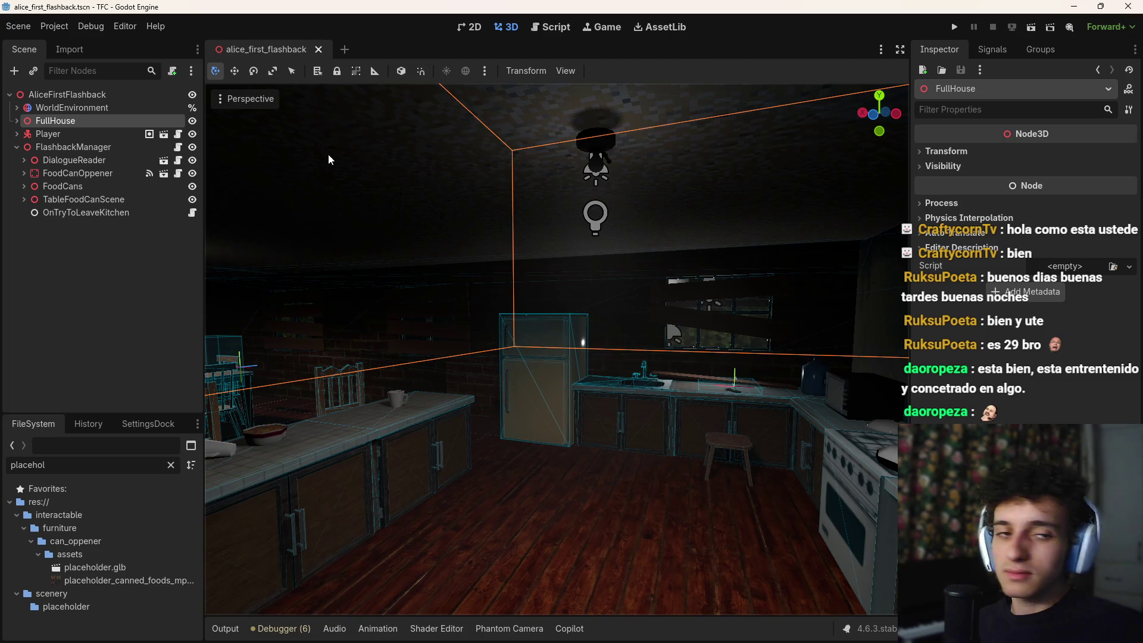
{"action": "key", "text": "ctrl+s"}
{"action": "key", "text": "ctrl+shift+o"}
Step: Reopen main_scene through Quick Open Scene, then look up scene_manager without opening it
{"action": "type", "text": "m"}
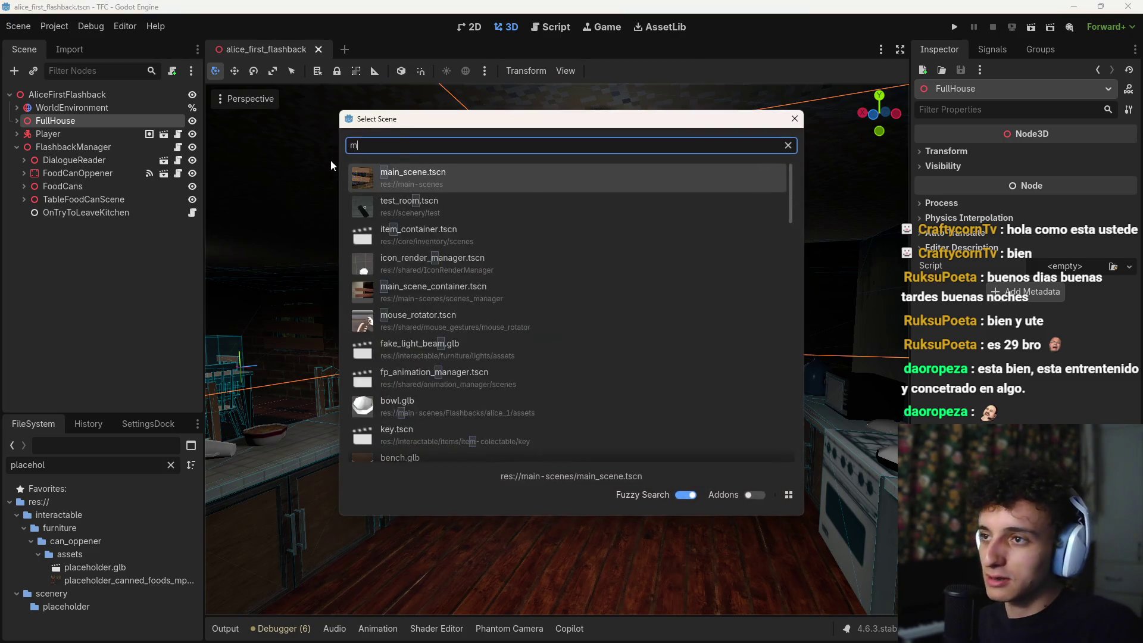
{"action": "type", "text": "ain"}
{"action": "key", "text": "Return"}
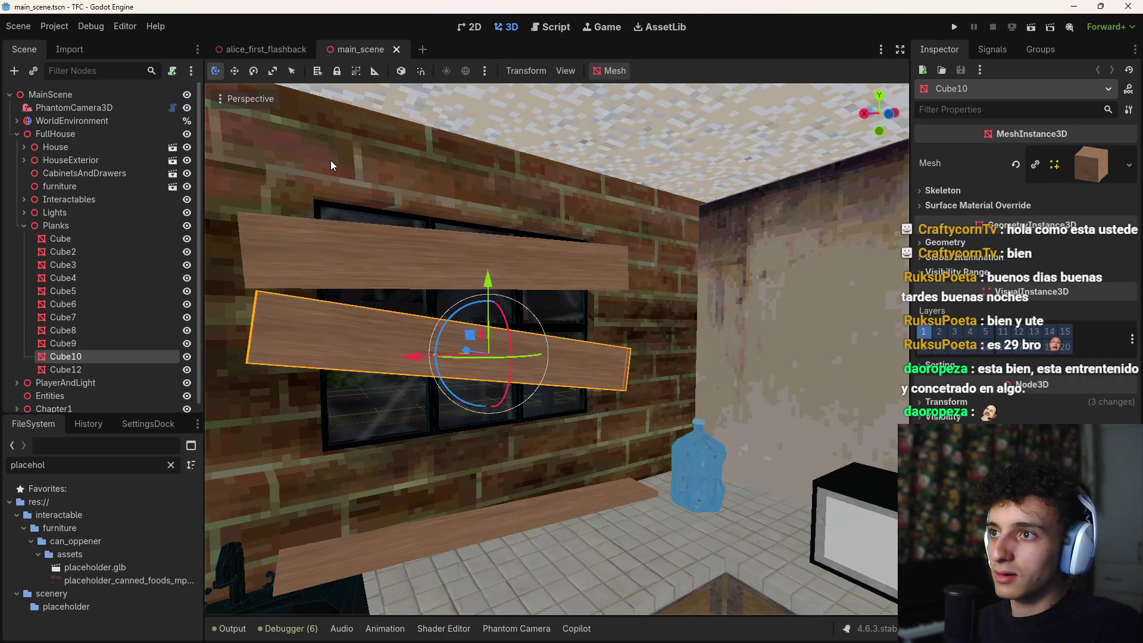
{"action": "key", "text": "ctrl+shift+o"}
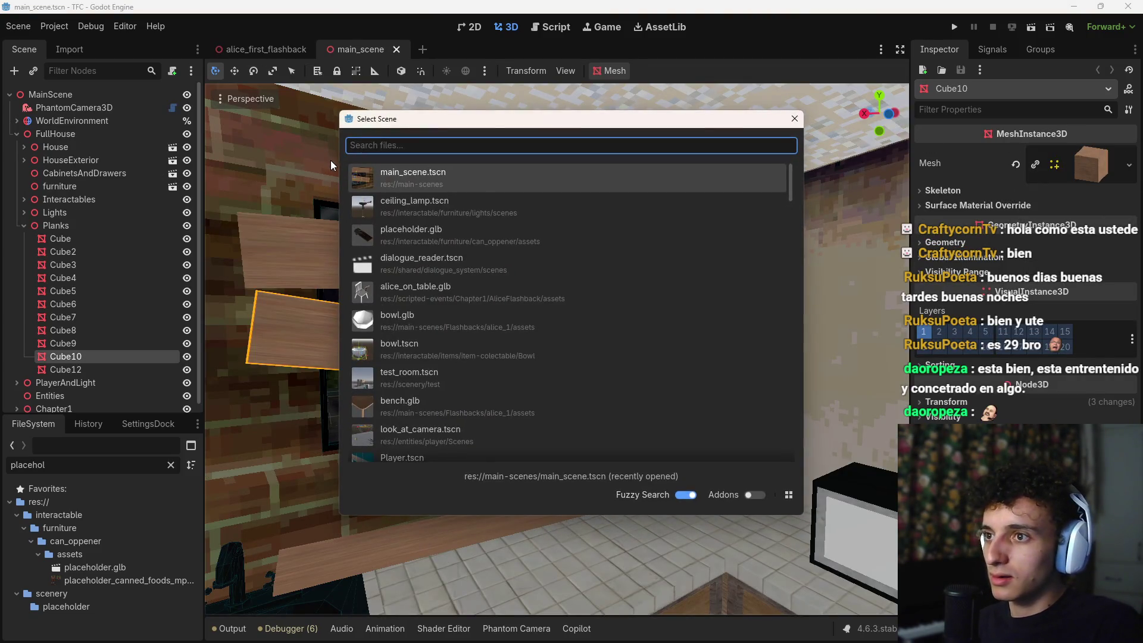
{"action": "type", "text": "scene_manager"}
{"action": "key", "text": "Escape"}
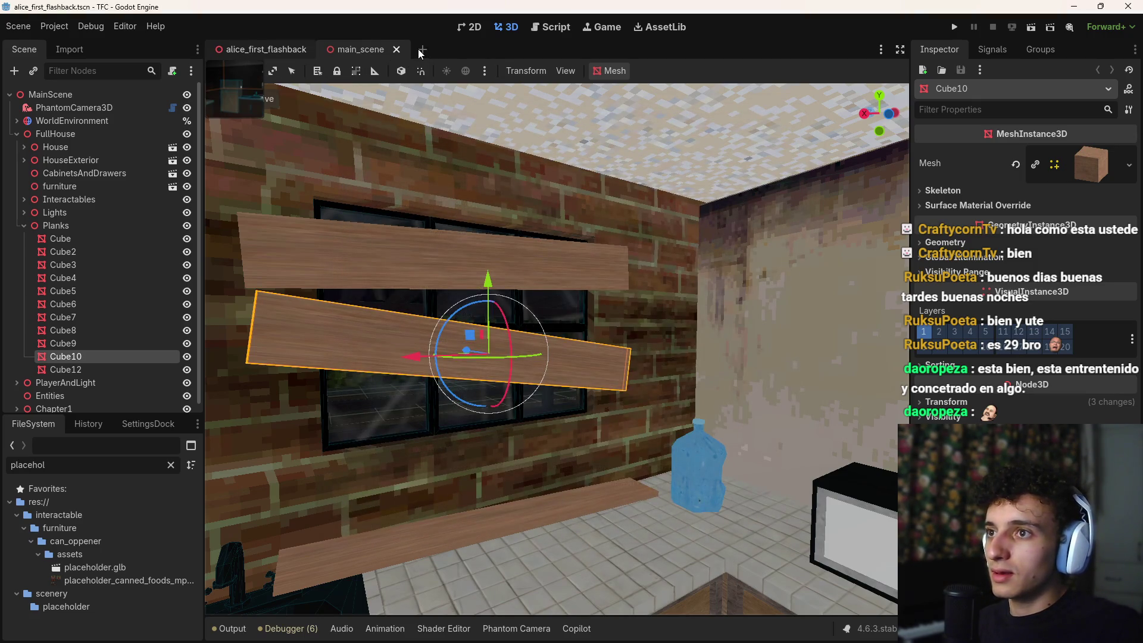
Step: Move the alice_first_flashback tab after main_scene and add a new empty scene
{"action": "mouse_move", "coordinate": [266, 49]}
{"action": "left_mouse_down"}
{"action": "mouse_move", "coordinate": [420, 52]}
{"action": "mouse_move", "coordinate": [410, 57]}
{"action": "left_mouse_up"}
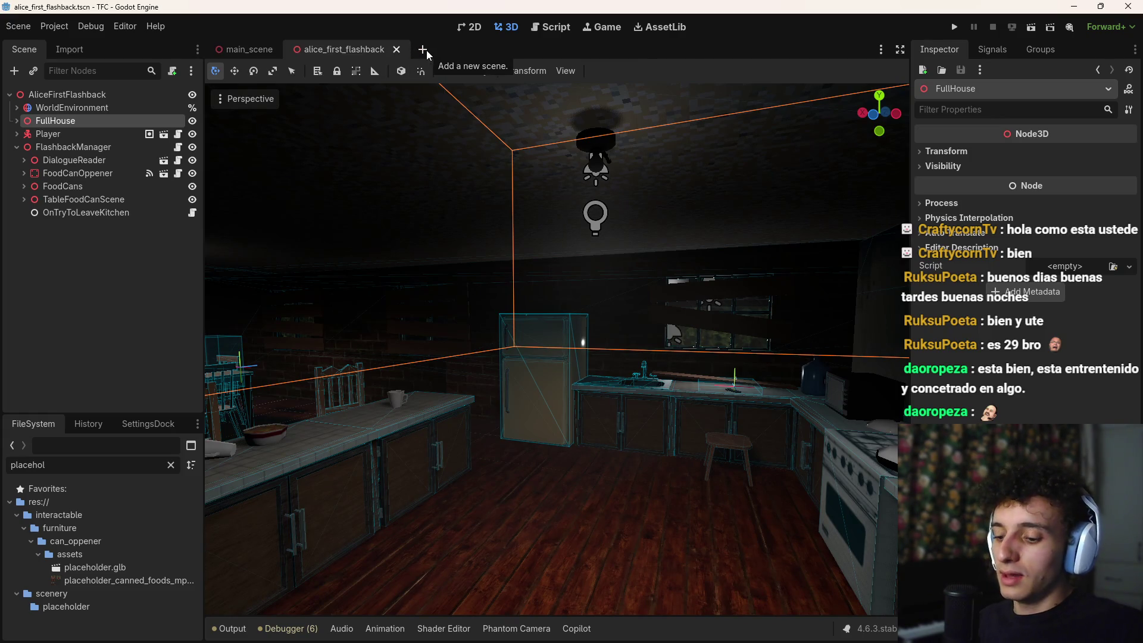
{"action": "key", "text": "ctrl+shift+o"}
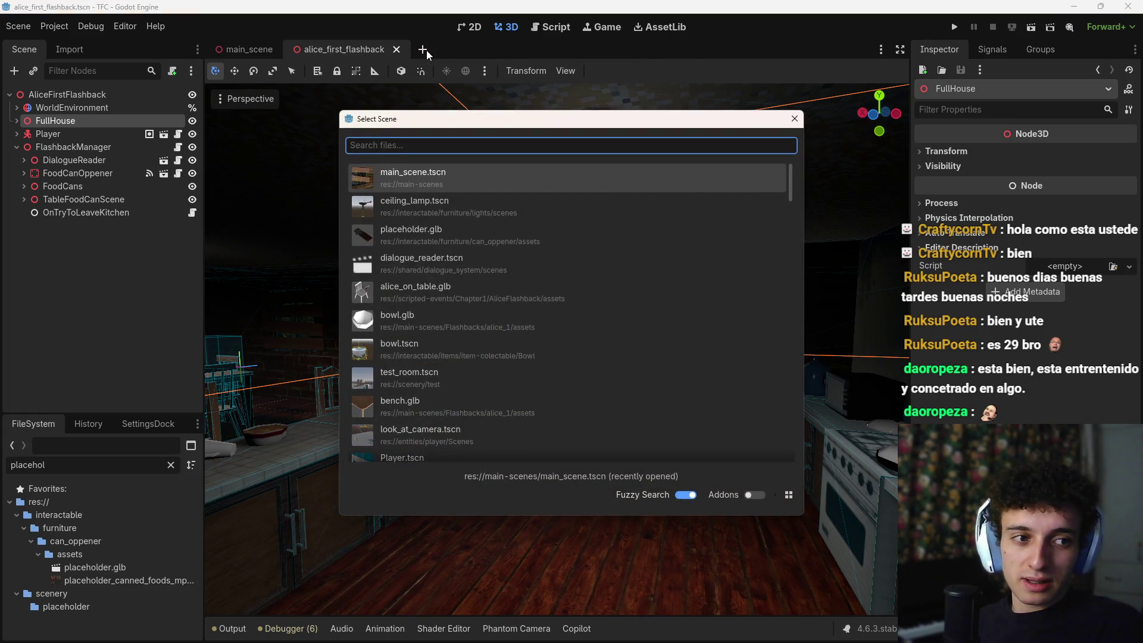
{"action": "key", "text": "Escape"}
{"action": "left_click", "coordinate": [426, 50]}
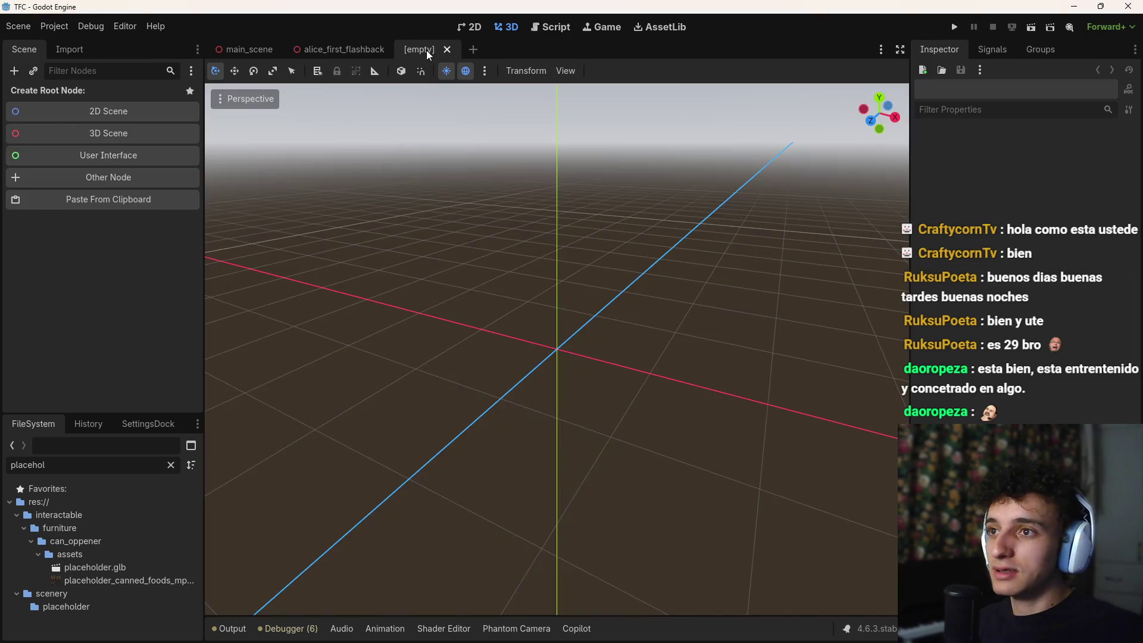
Step: Make the new scene's root a Node3D renamed LenaFirstFlashback
{"action": "left_click", "coordinate": [83, 133]}
{"action": "double_click", "coordinate": [82, 95]}
{"action": "type", "text": "lena"}
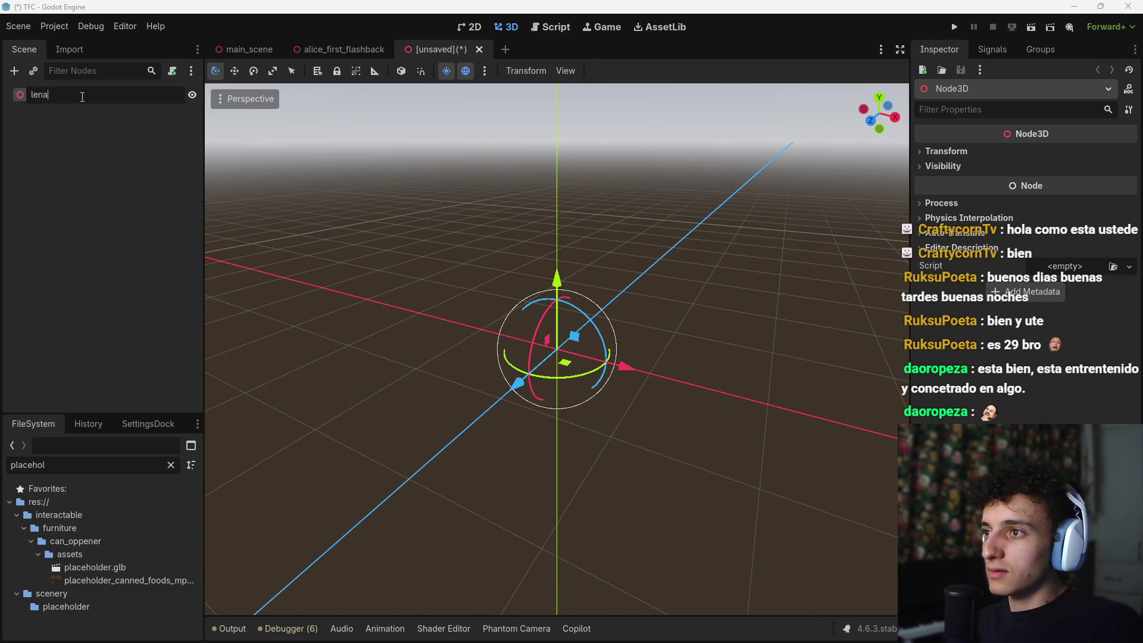
{"action": "type", "text": "?"}
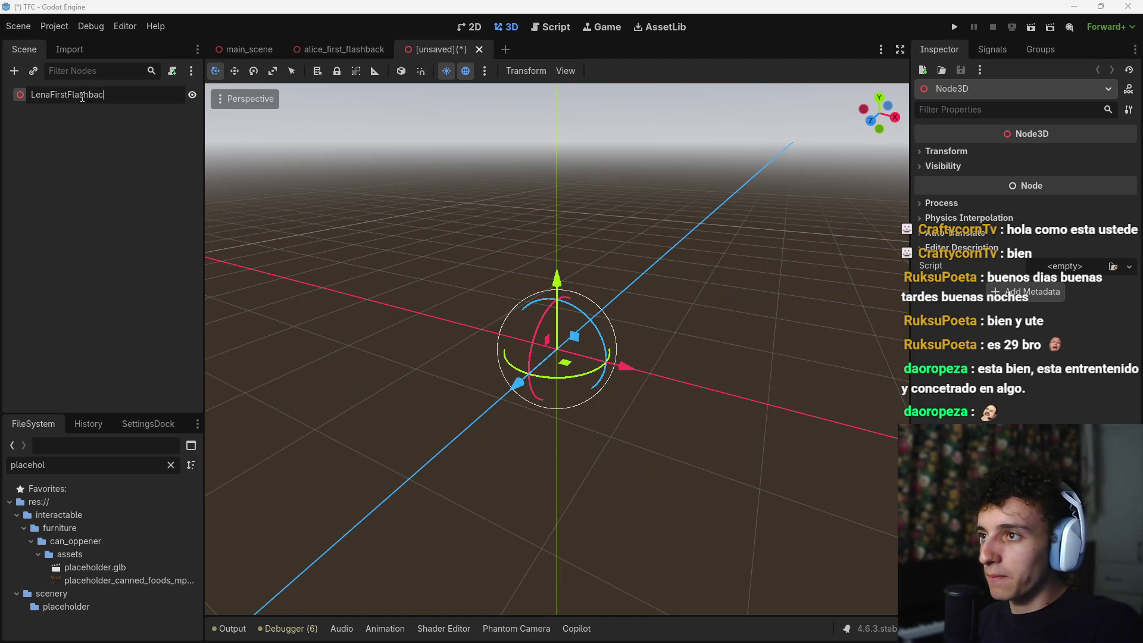
{"action": "type", "text": "k"}
{"action": "key", "text": "Return"}
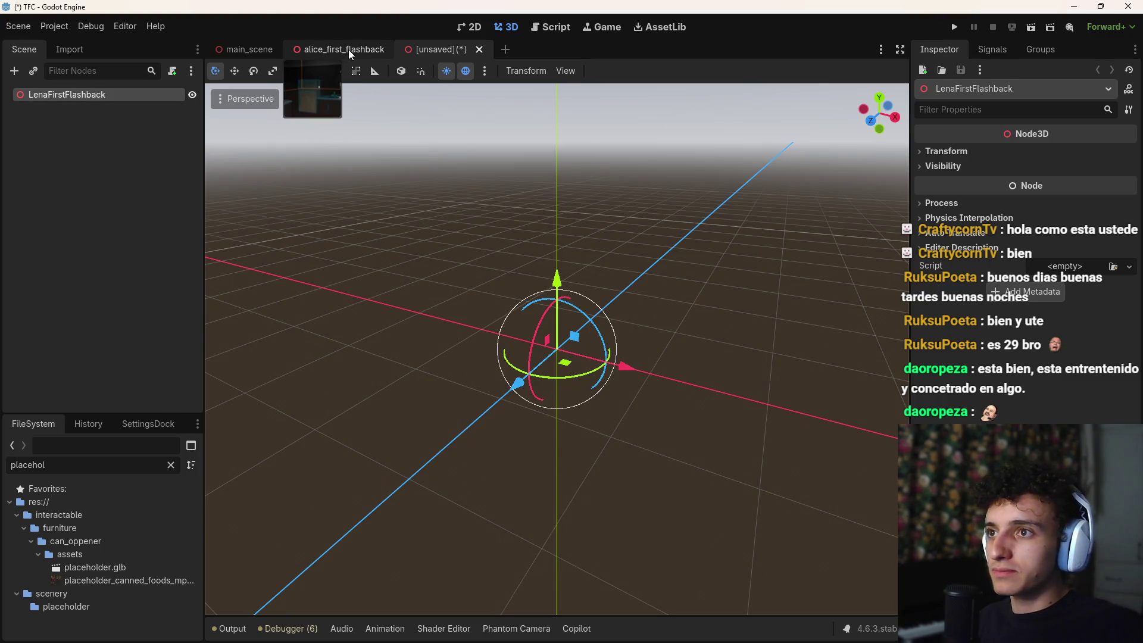
{"action": "left_click", "coordinate": [349, 49]}
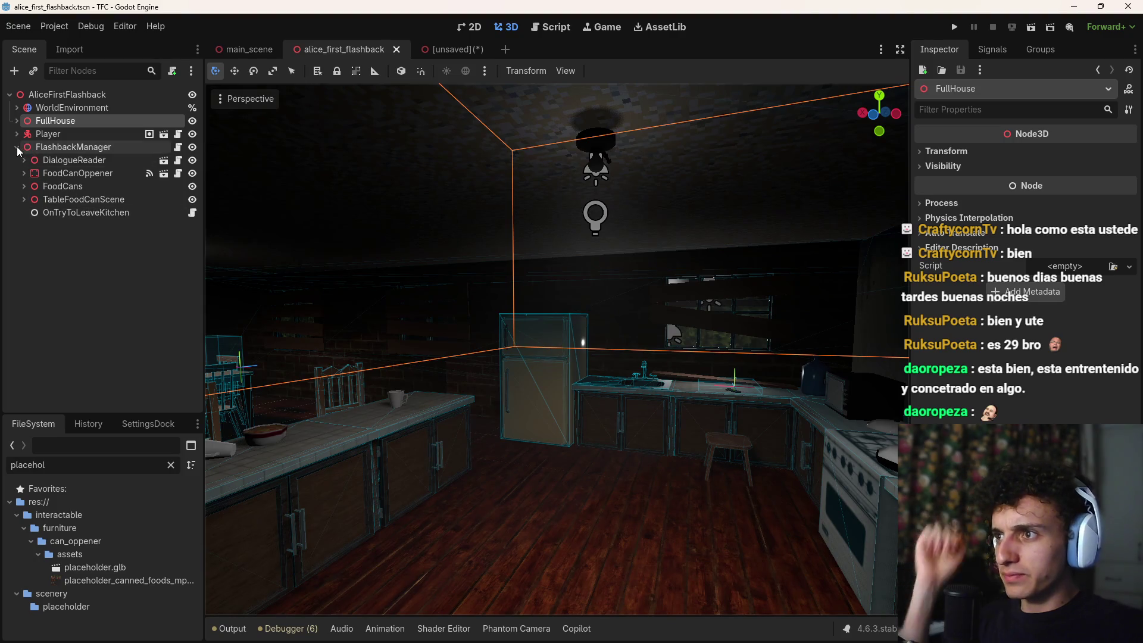
{"action": "left_click", "coordinate": [445, 50]}
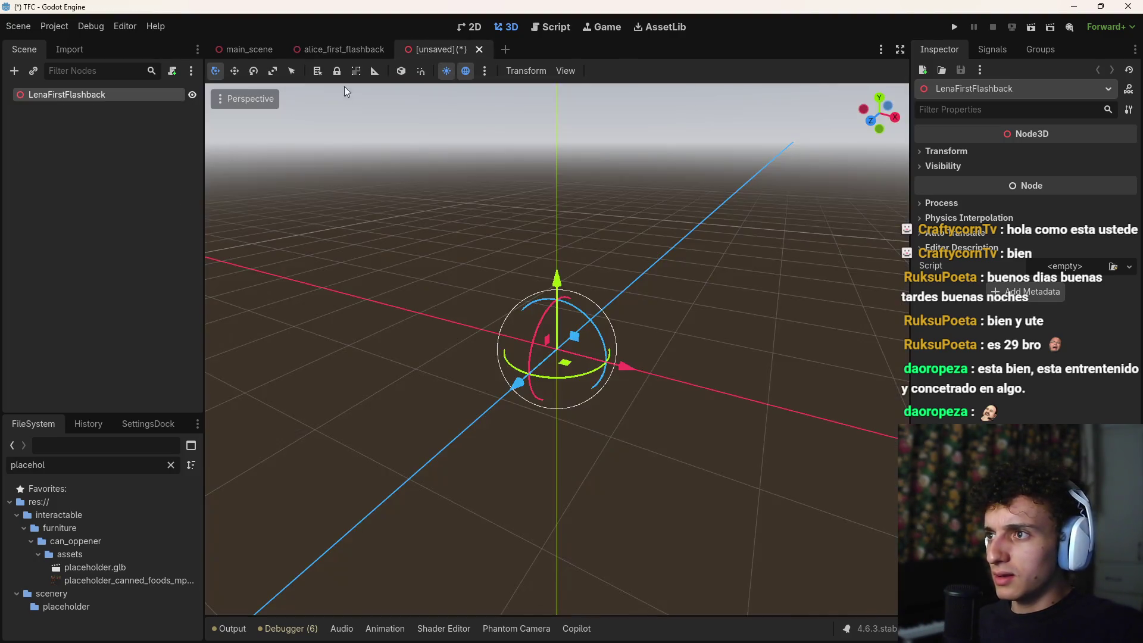
Step: Start saving the new scene and browse to res://main-scenes/Flashbacks
{"action": "key", "text": "ctrl+s"}
{"action": "left_click", "coordinate": [302, 129]}
{"action": "left_click", "coordinate": [299, 128]}
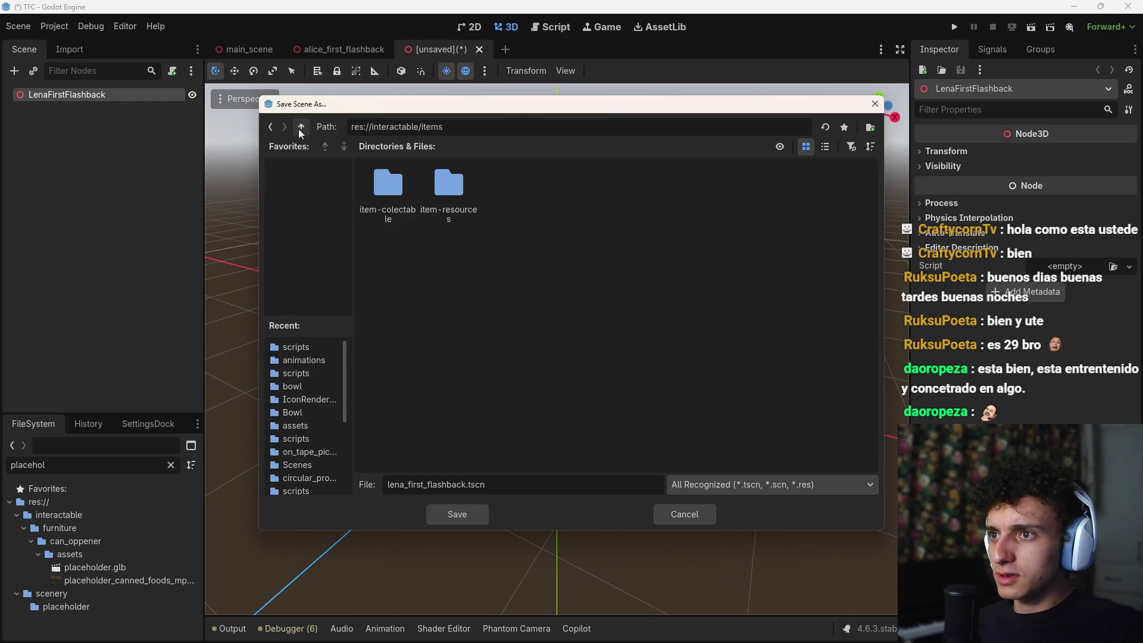
{"action": "left_click", "coordinate": [299, 129]}
{"action": "left_click", "coordinate": [298, 128]}
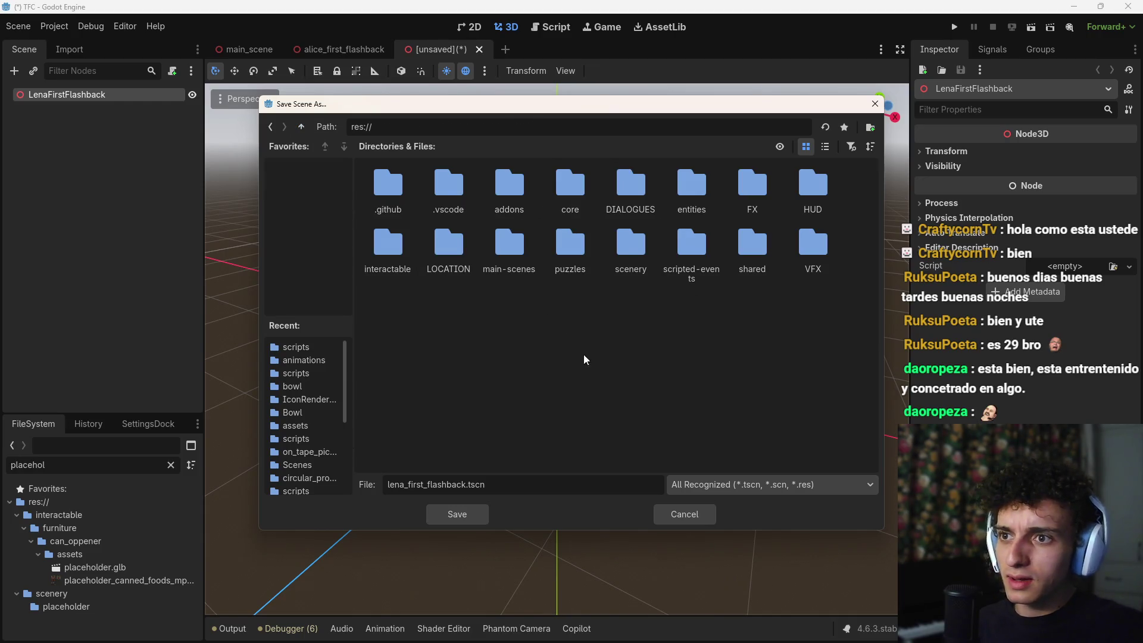
{"action": "double_click", "coordinate": [497, 254]}
{"action": "double_click", "coordinate": [388, 196]}
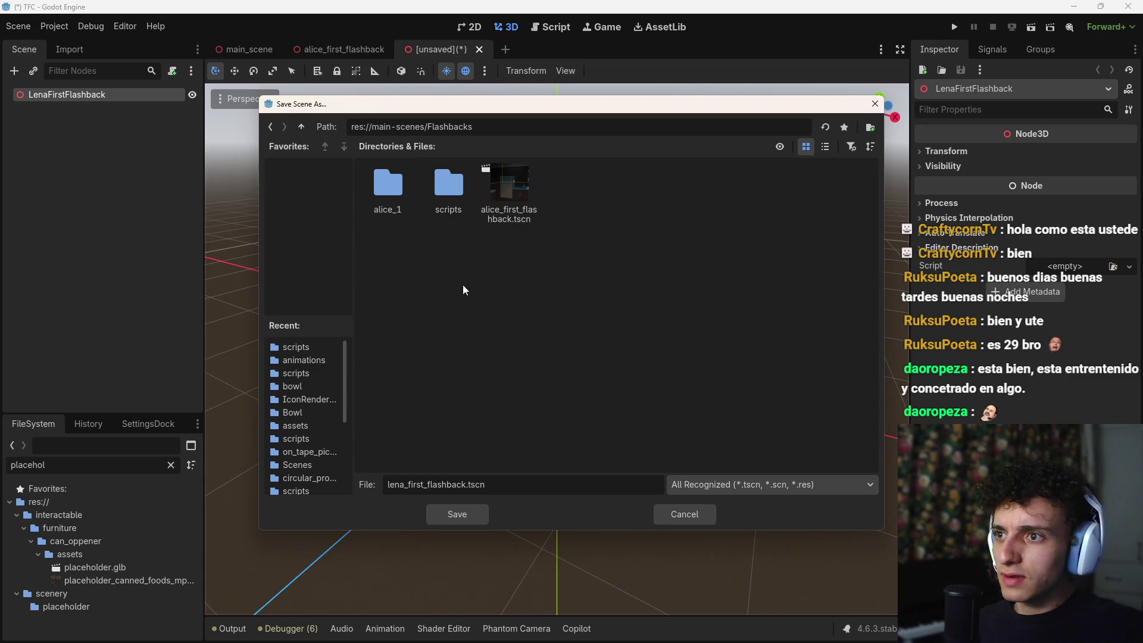
Step: Create a lena_1 folder inside Flashbacks and a scenes subfolder within it
{"action": "right_click", "coordinate": [462, 284]}
{"action": "left_click", "coordinate": [502, 291]}
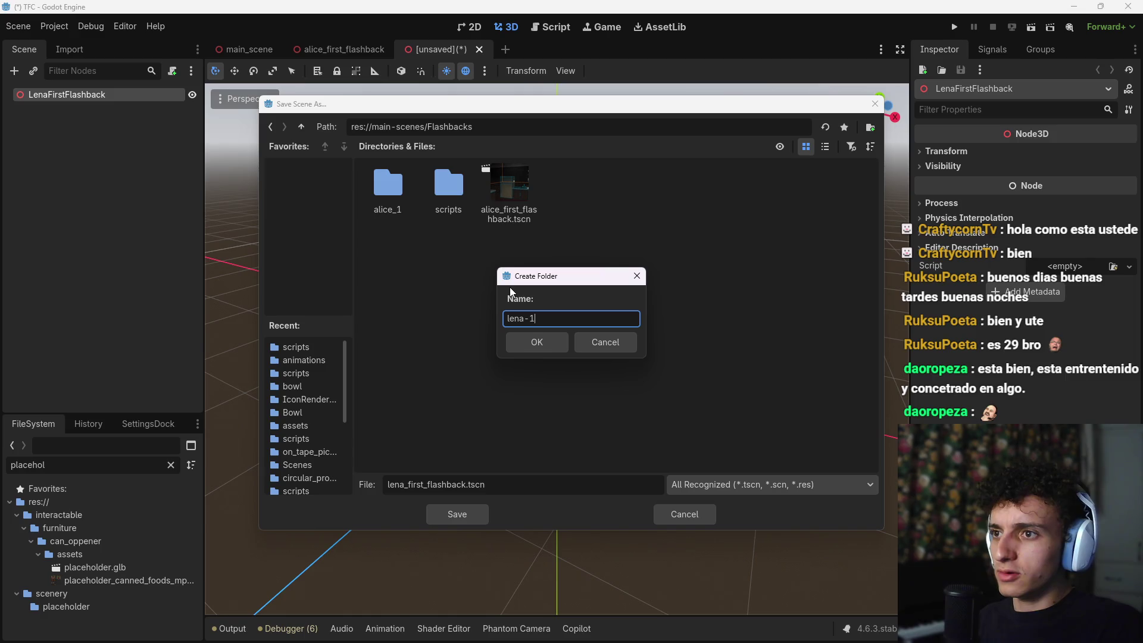
{"action": "type", "text": "_1"}
{"action": "key", "text": "Return"}
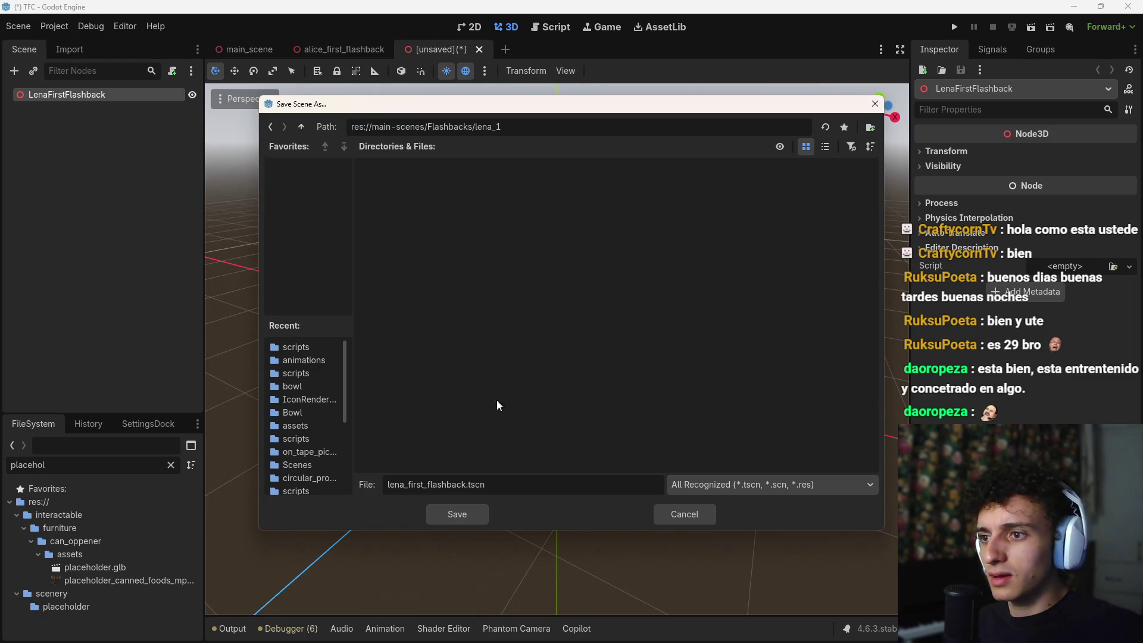
{"action": "left_click", "coordinate": [552, 373]}
{"action": "type", "text": "scenes"}
{"action": "key", "text": "Return"}
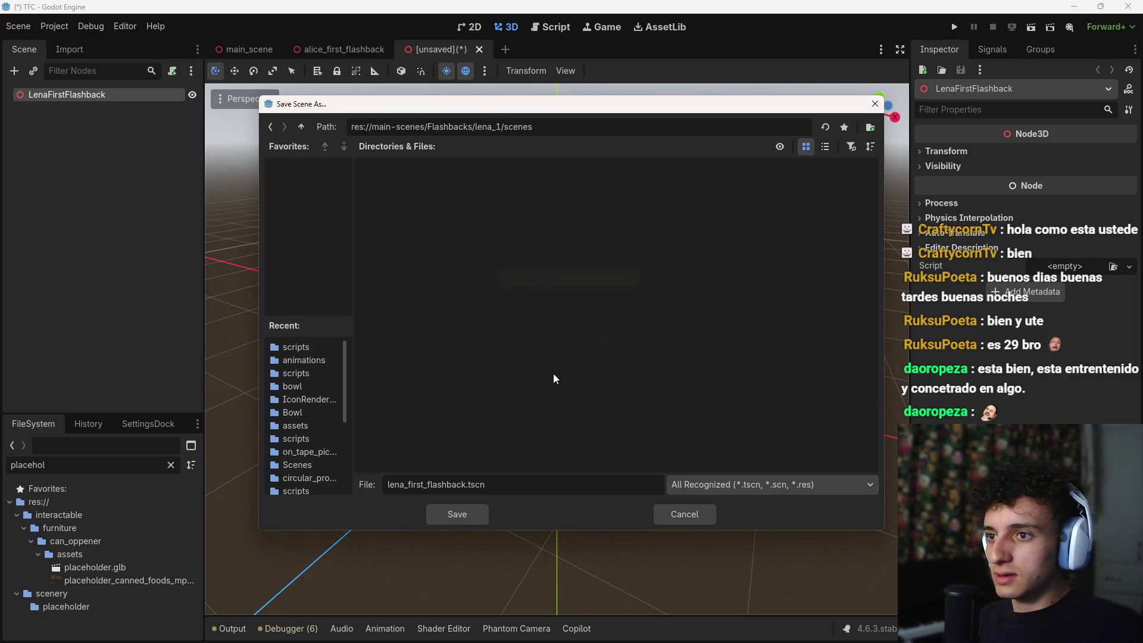
Step: Save the scene as lena_first_flashback.tscn and select the LenaFirstFlashback root node
{"action": "left_click", "coordinate": [457, 513]}
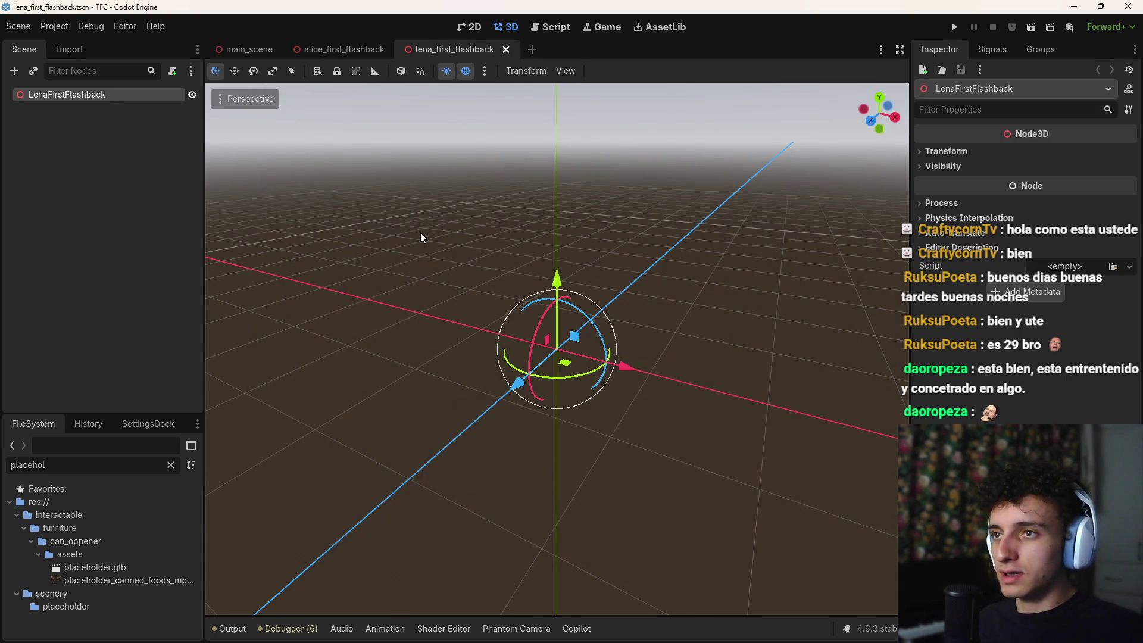
{"action": "left_click", "coordinate": [236, 233]}
{"action": "left_click", "coordinate": [106, 95]}
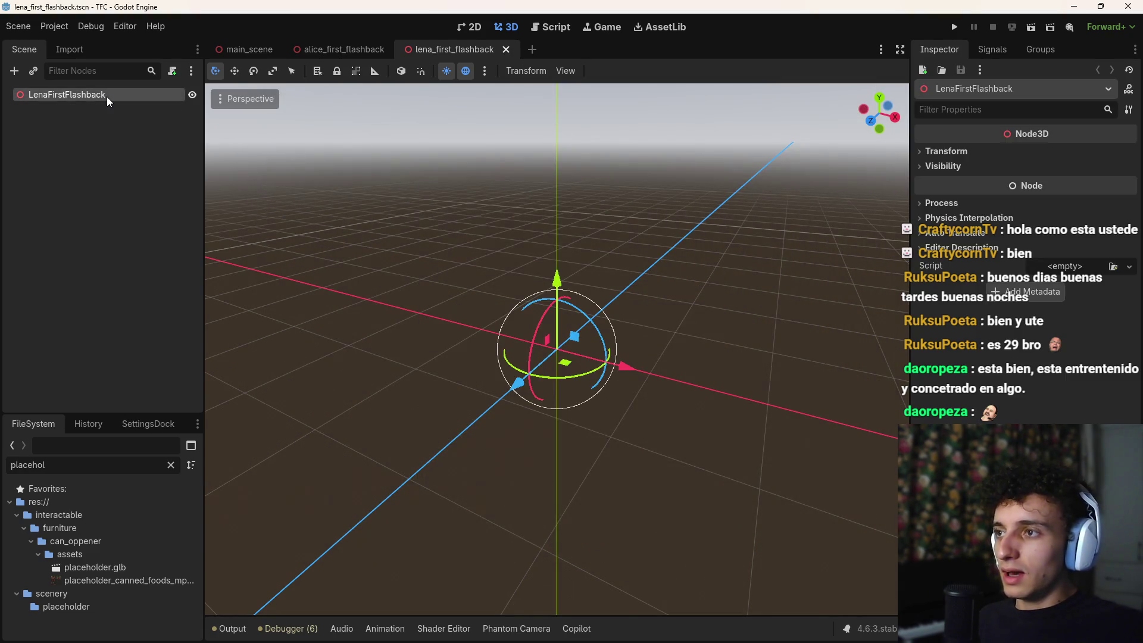
Step: Paste the copied FullHouse hierarchy into the Lena scene
{"action": "key", "text": "ctrl+v"}
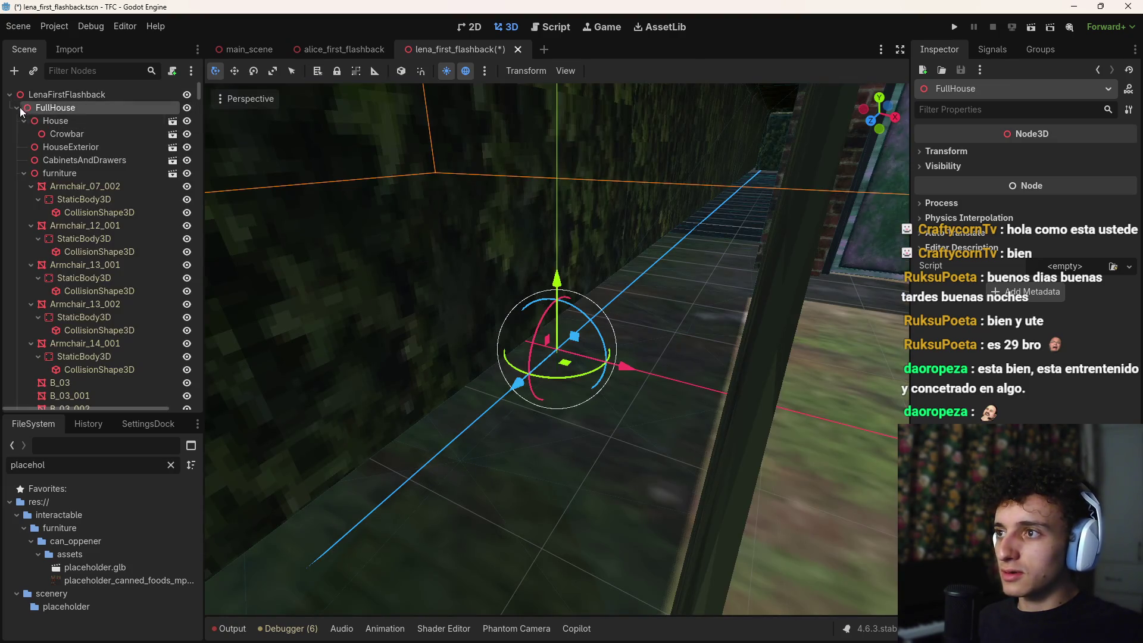
{"action": "left_click", "coordinate": [17, 107]}
{"action": "left_click", "coordinate": [138, 174]}
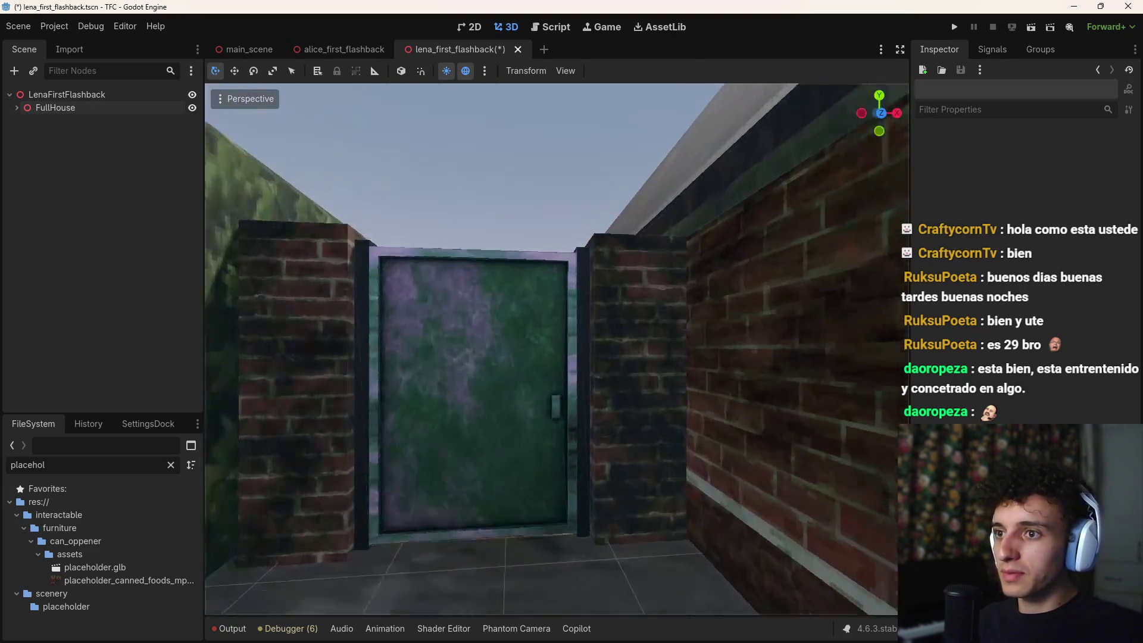
{"action": "key", "text": "w"}
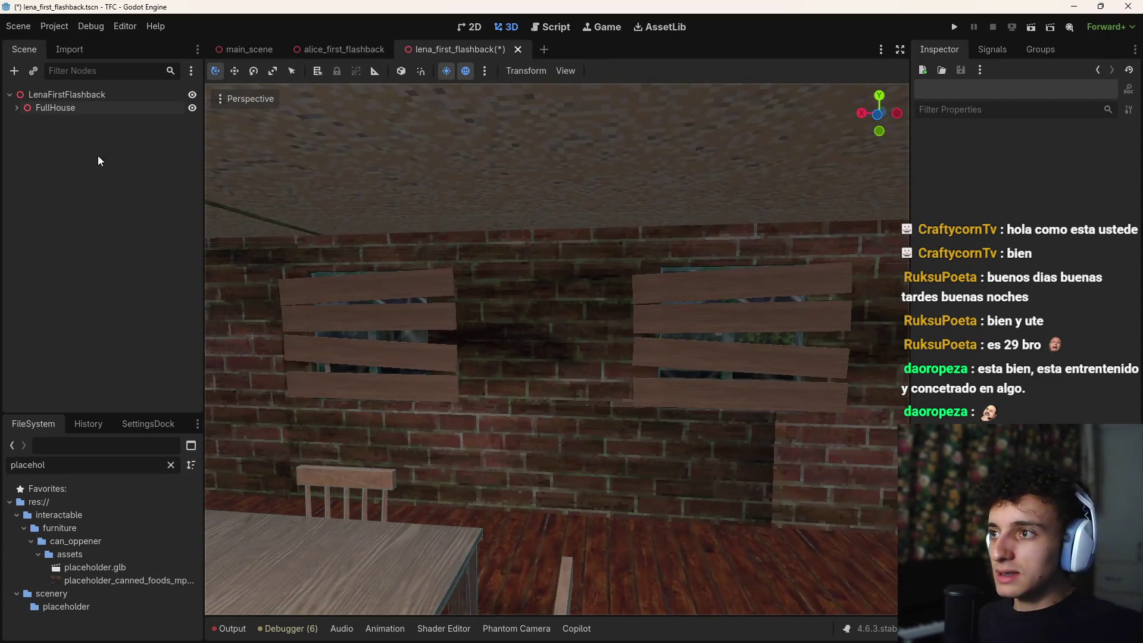
Step: Delete the Planks group boarding FullHouse's windows, confirming the deletion
{"action": "left_click", "coordinate": [16, 108]}
{"action": "left_click", "coordinate": [25, 173]}
{"action": "left_click", "coordinate": [19, 188]}
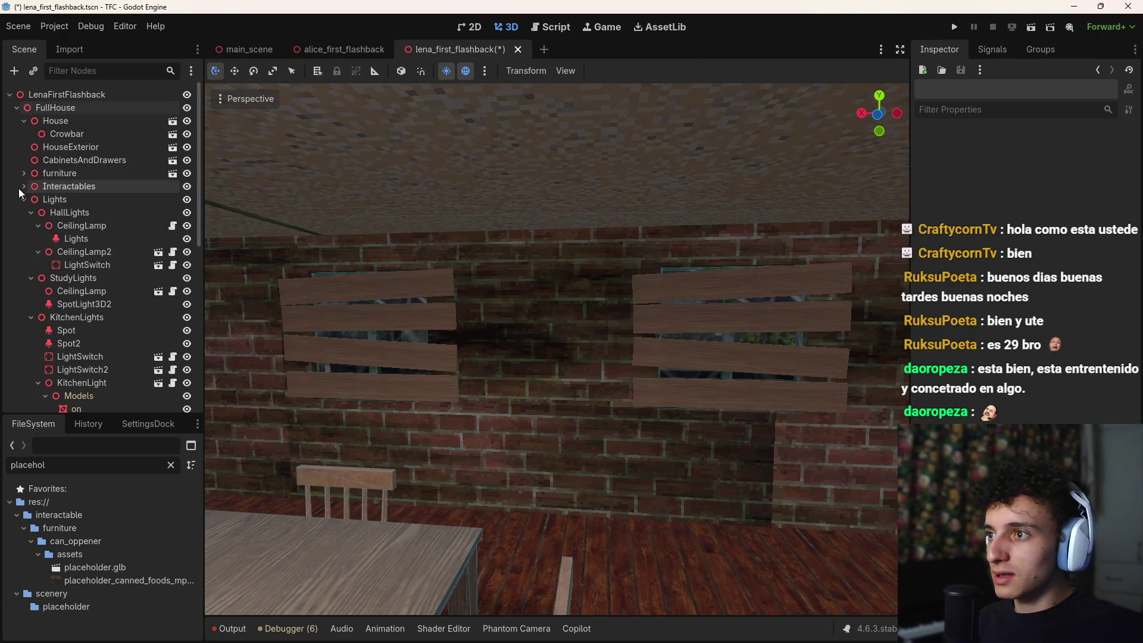
{"action": "left_click", "coordinate": [20, 199]}
{"action": "left_click", "coordinate": [24, 212]}
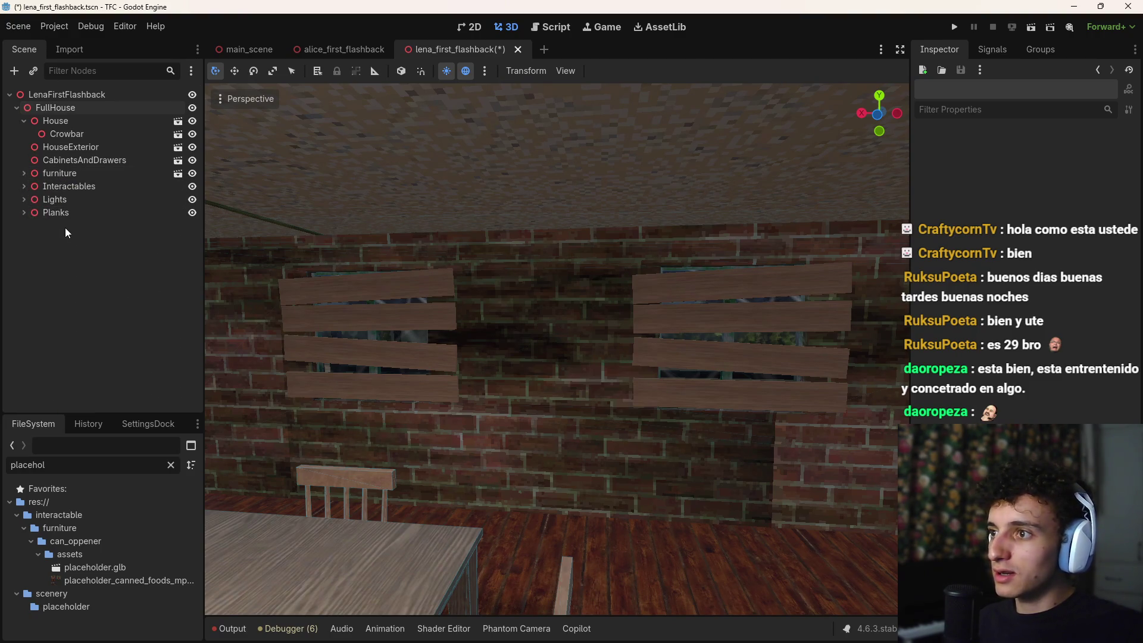
{"action": "left_click", "coordinate": [73, 216]}
{"action": "key", "text": "Delete"}
{"action": "left_click", "coordinate": [515, 327]}
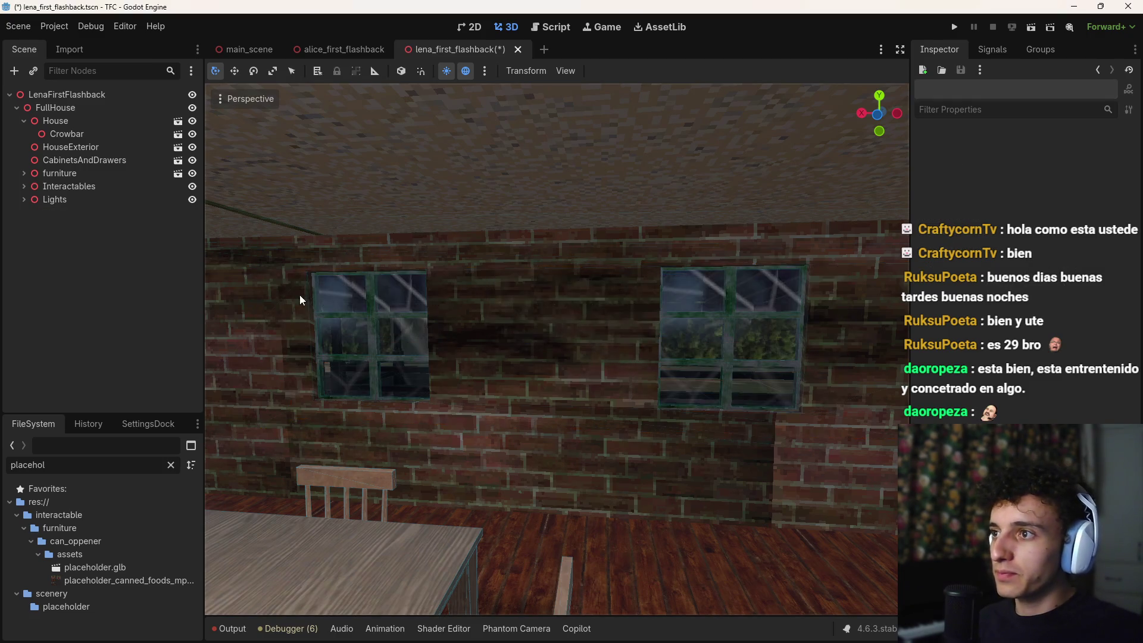
Step: Collapse FullHouse, select the LenaFirstFlashback root and save the scene
{"action": "left_click", "coordinate": [16, 109]}
{"action": "left_click", "coordinate": [74, 93]}
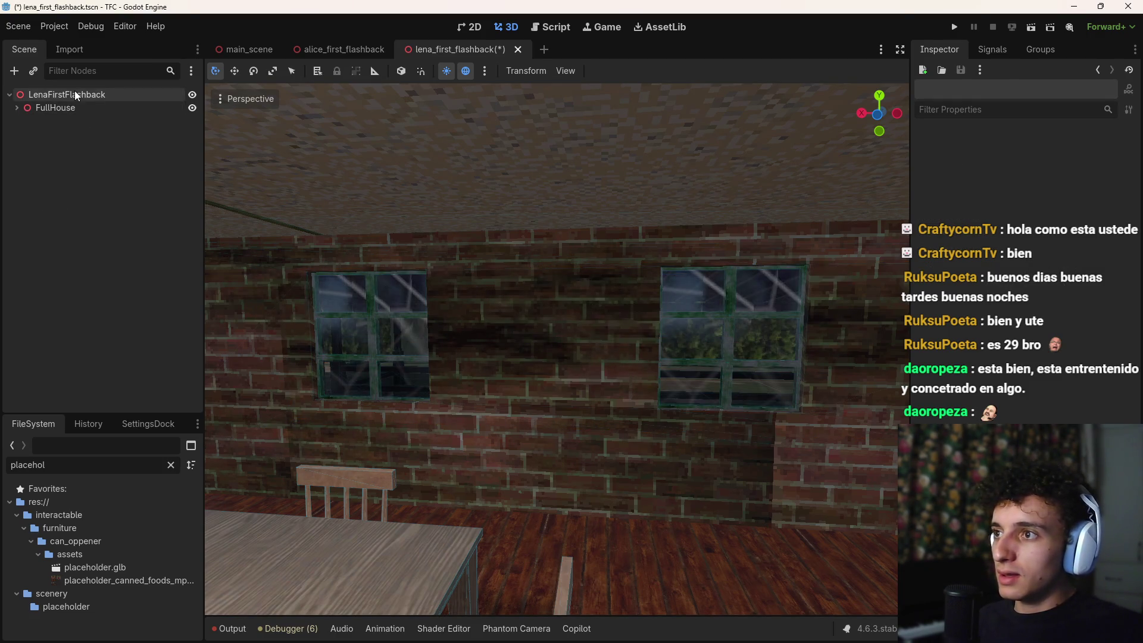
{"action": "key", "text": "ctrl+s"}
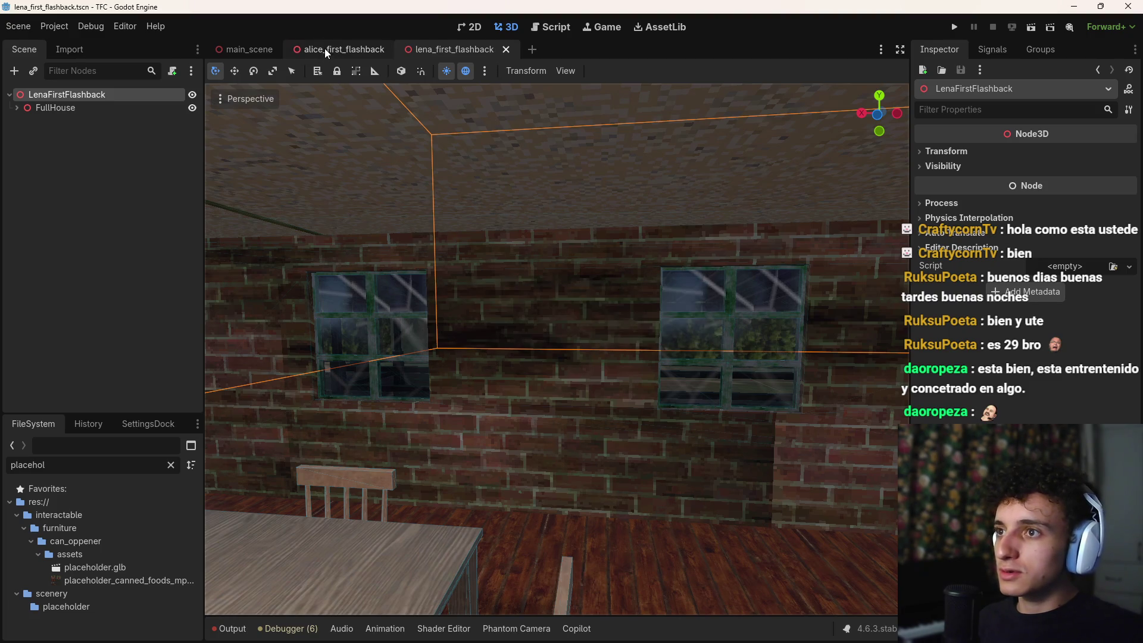
Step: Copy the WorldEnvironment node with its lights from the alice_first_flashback scene
{"action": "left_click", "coordinate": [324, 48]}
{"action": "left_click", "coordinate": [52, 121]}
{"action": "left_click", "coordinate": [59, 108]}
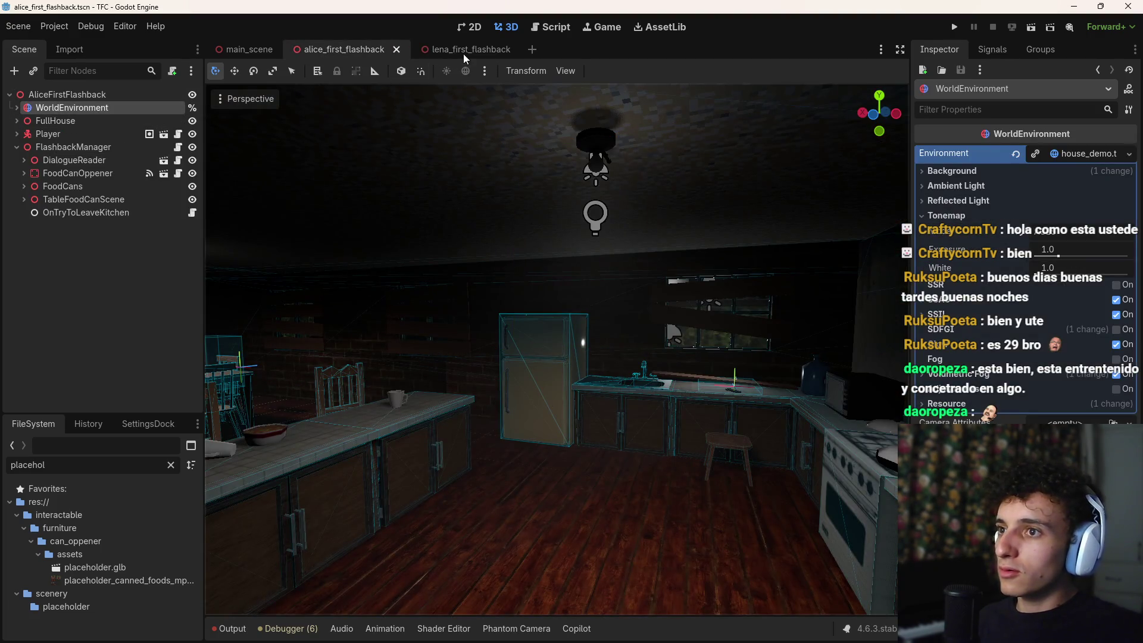
{"action": "key", "text": "ctrl+Tab"}
Step: Paste WorldEnvironment into the Lena scene above FullHouse and save
{"action": "key", "text": "ctrl+v"}
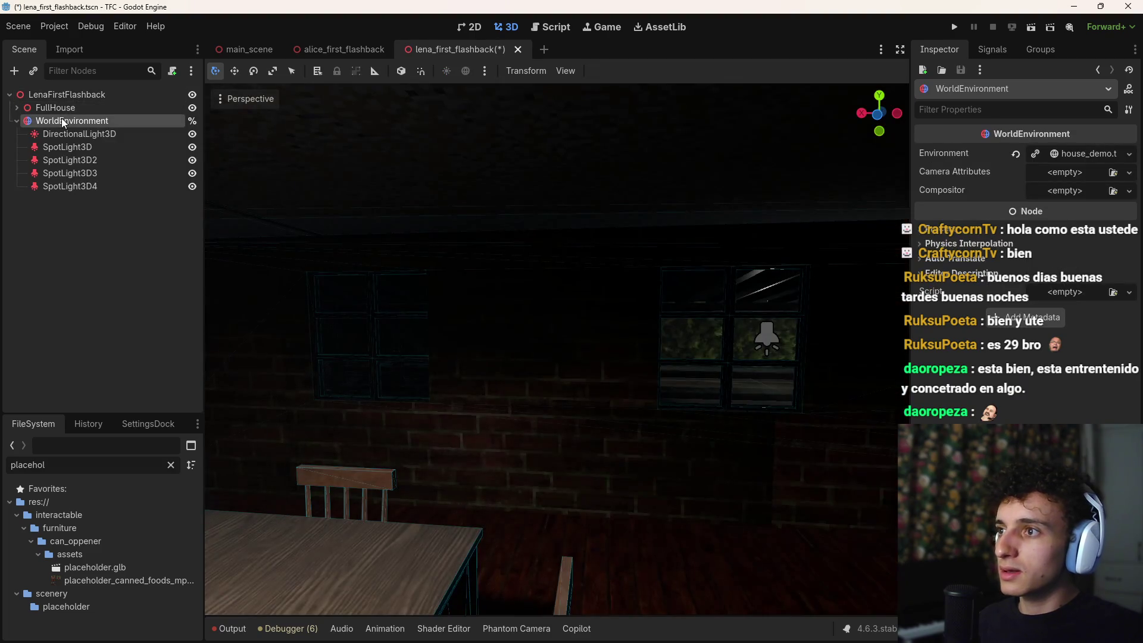
{"action": "left_click_drag", "start_coordinate": [66, 102], "coordinate": [66, 103]}
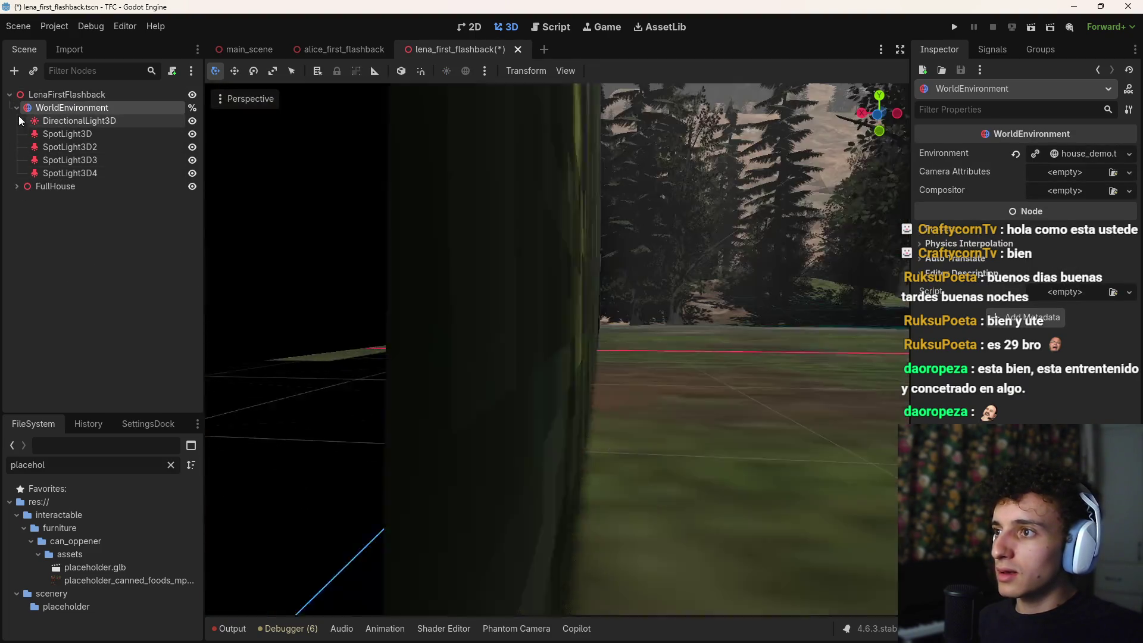
{"action": "left_click", "coordinate": [17, 107]}
{"action": "right_click", "coordinate": [66, 184]}
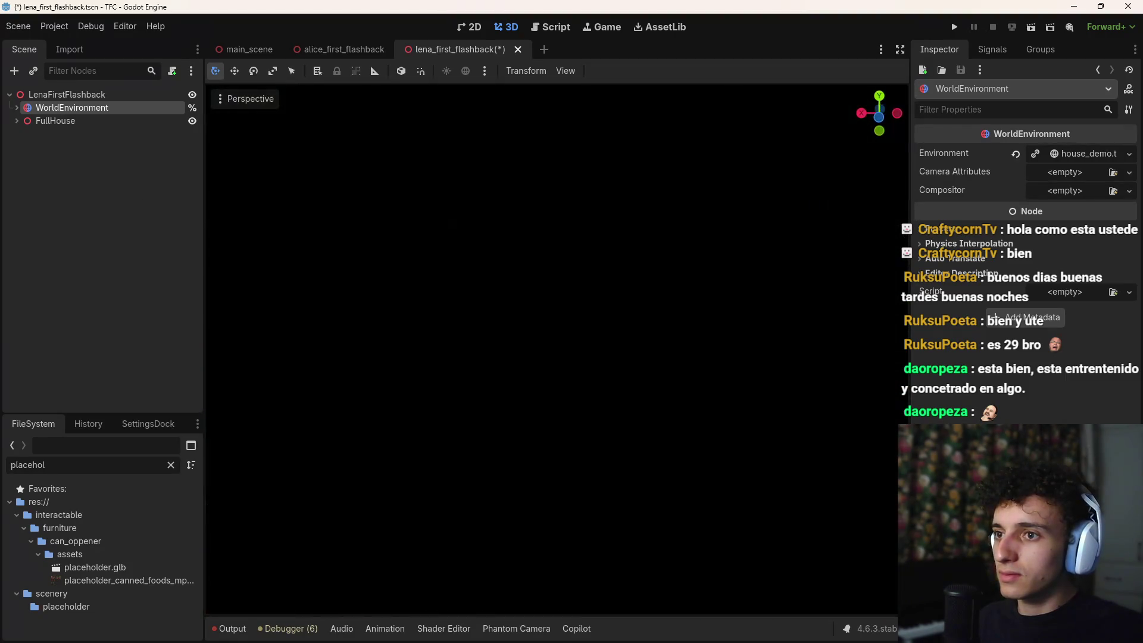
{"action": "key", "text": "ctrl+s"}
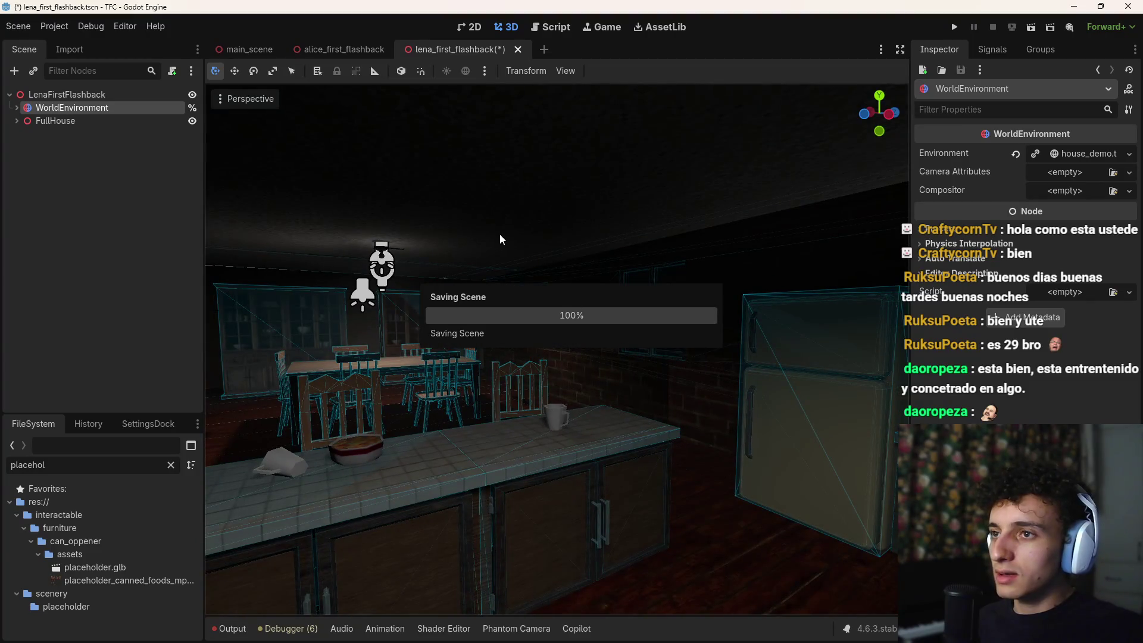
{"action": "left_click", "coordinate": [241, 49]}
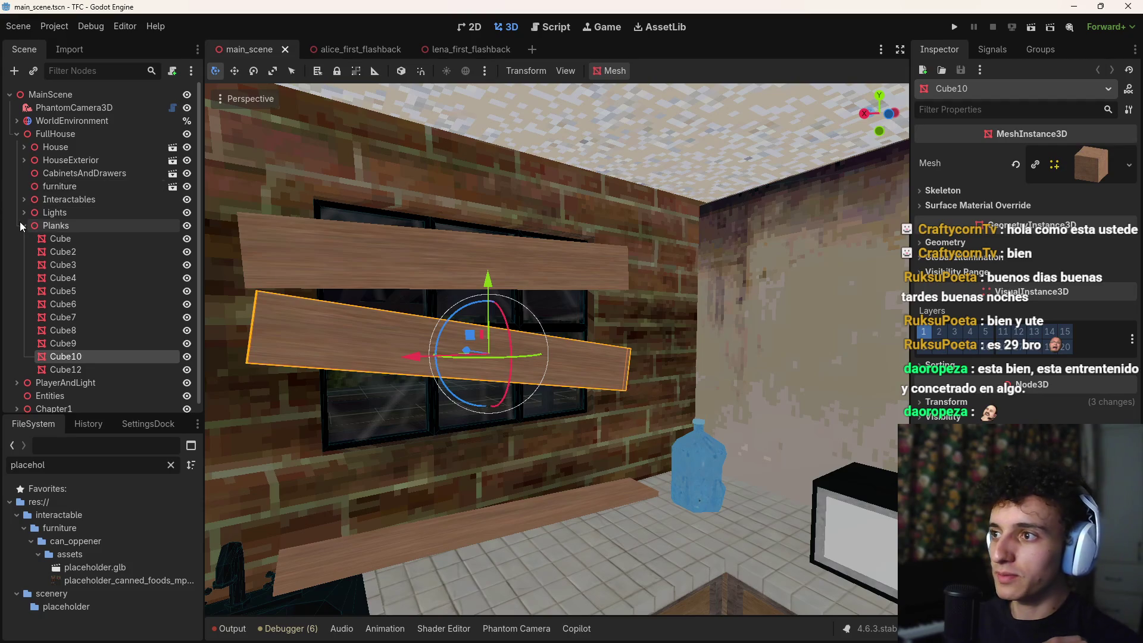
Step: Select the Player node in main_scene's PlayerAndLight group
{"action": "left_click", "coordinate": [24, 225]}
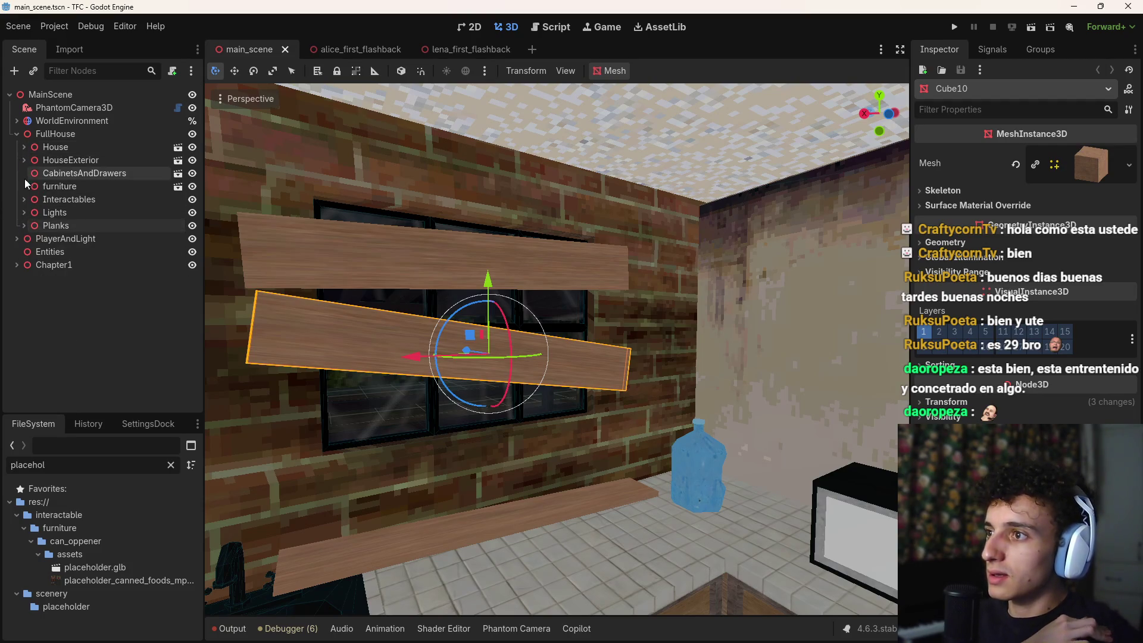
{"action": "left_click", "coordinate": [16, 238]}
{"action": "left_click", "coordinate": [24, 252]}
{"action": "left_click", "coordinate": [45, 254]}
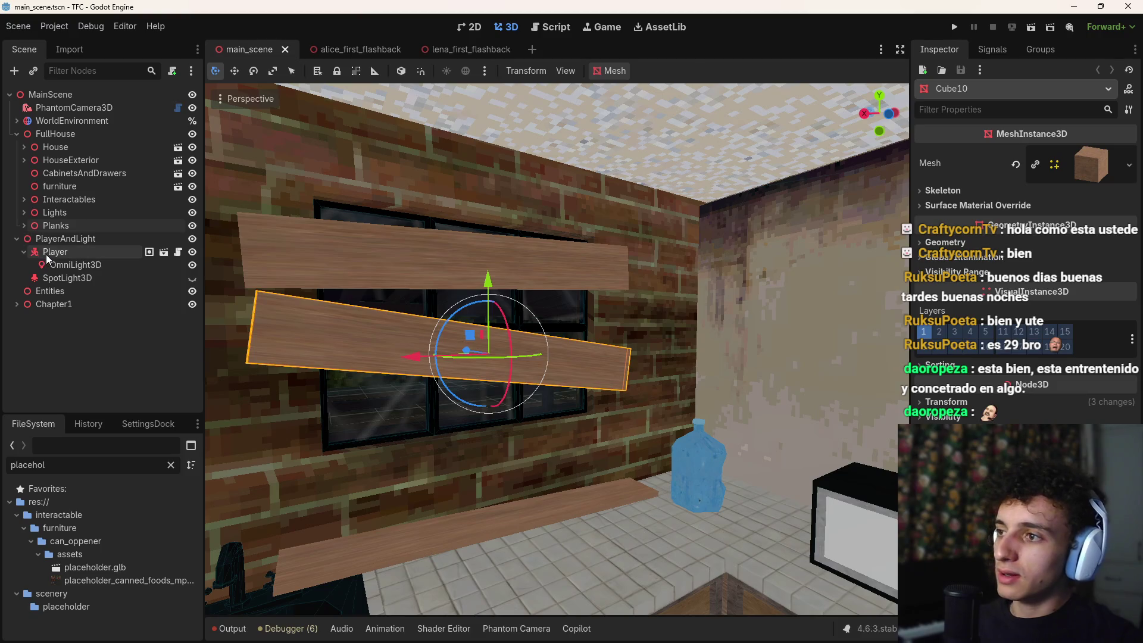
Step: Paste the Player into lena_first_flashback and rename it Lena
{"action": "left_click", "coordinate": [452, 49]}
{"action": "left_click", "coordinate": [46, 94]}
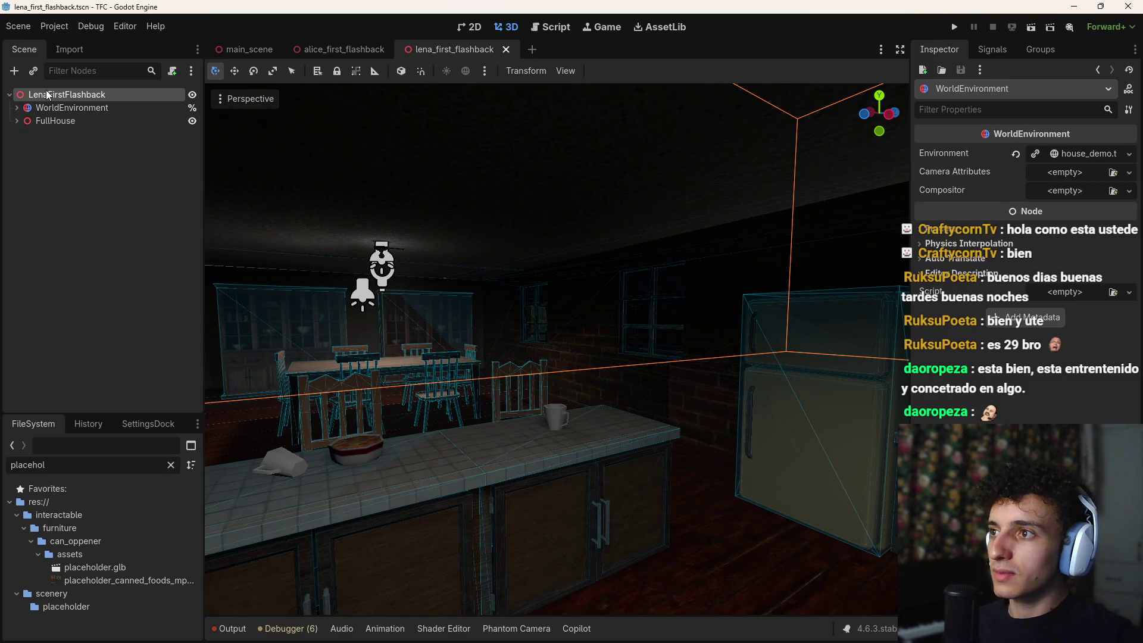
{"action": "key", "text": "ctrl+v"}
{"action": "left_click", "coordinate": [16, 135]}
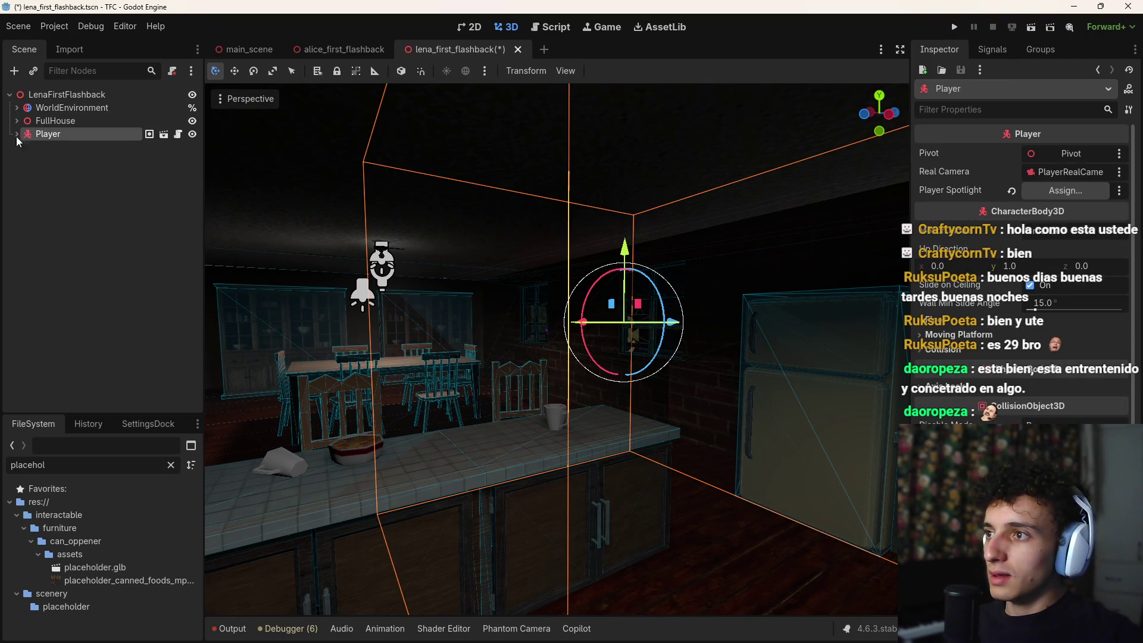
{"action": "double_click", "coordinate": [67, 135]}
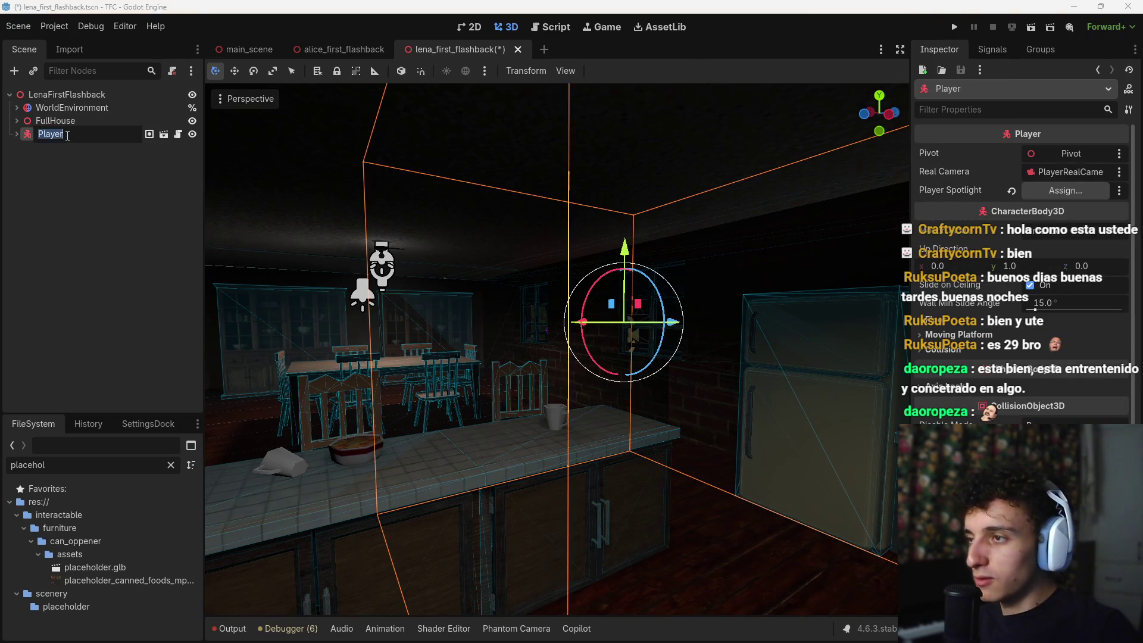
{"action": "key", "text": "Escape"}
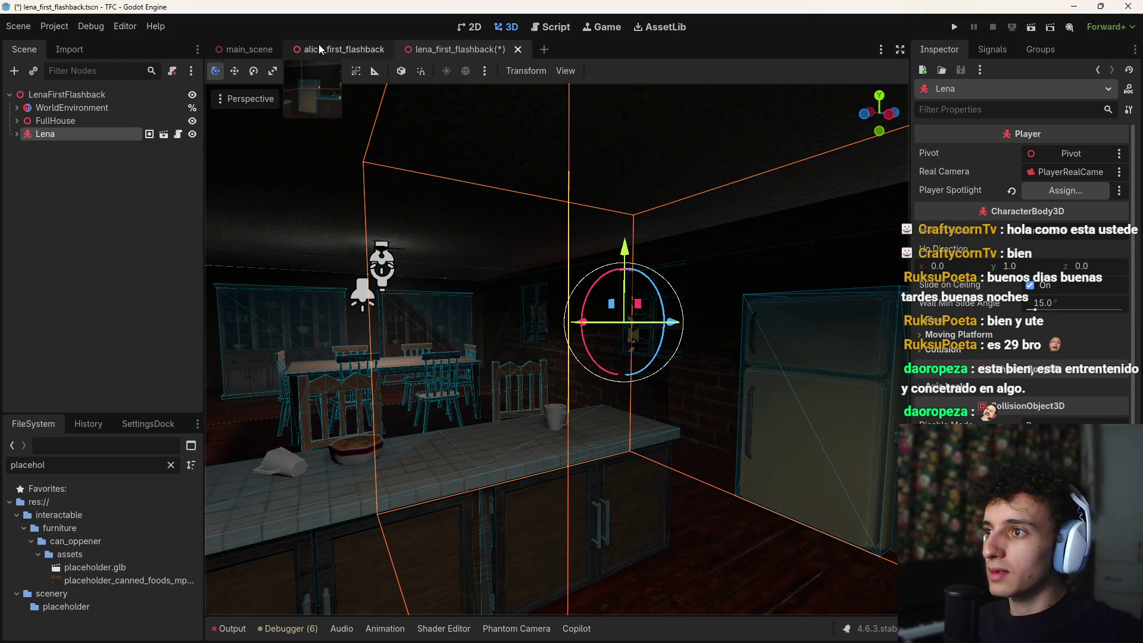
Step: Rename the Player in alice_first_flashback to Alice and save that scene
{"action": "left_click", "coordinate": [319, 45]}
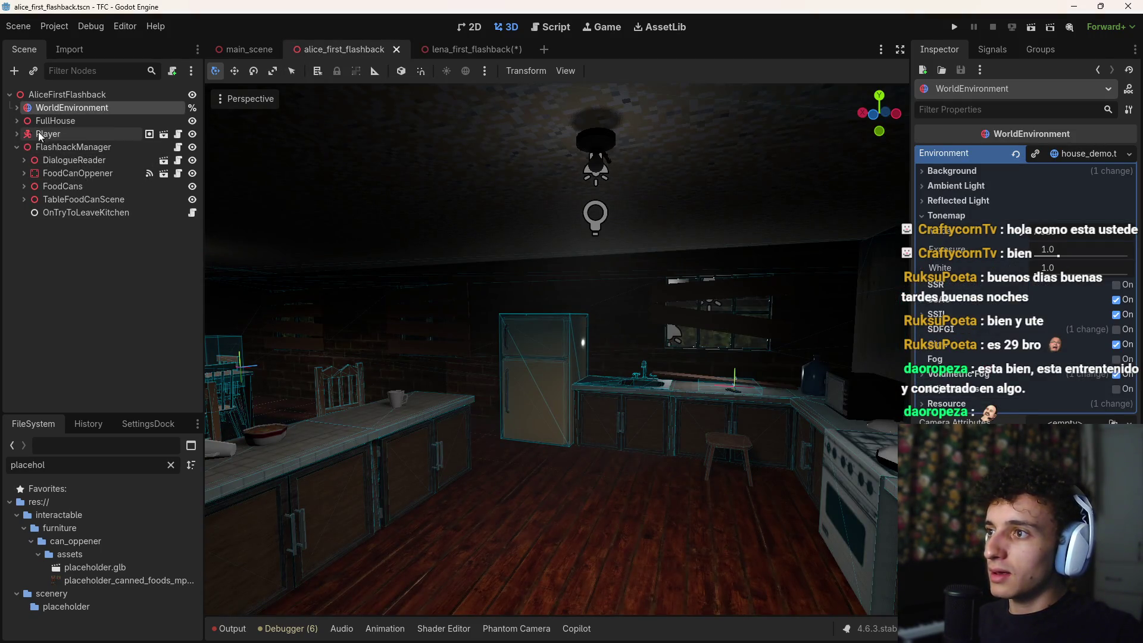
{"action": "double_click", "coordinate": [48, 134]}
{"action": "type", "text": "ice"}
{"action": "key", "text": "Return"}
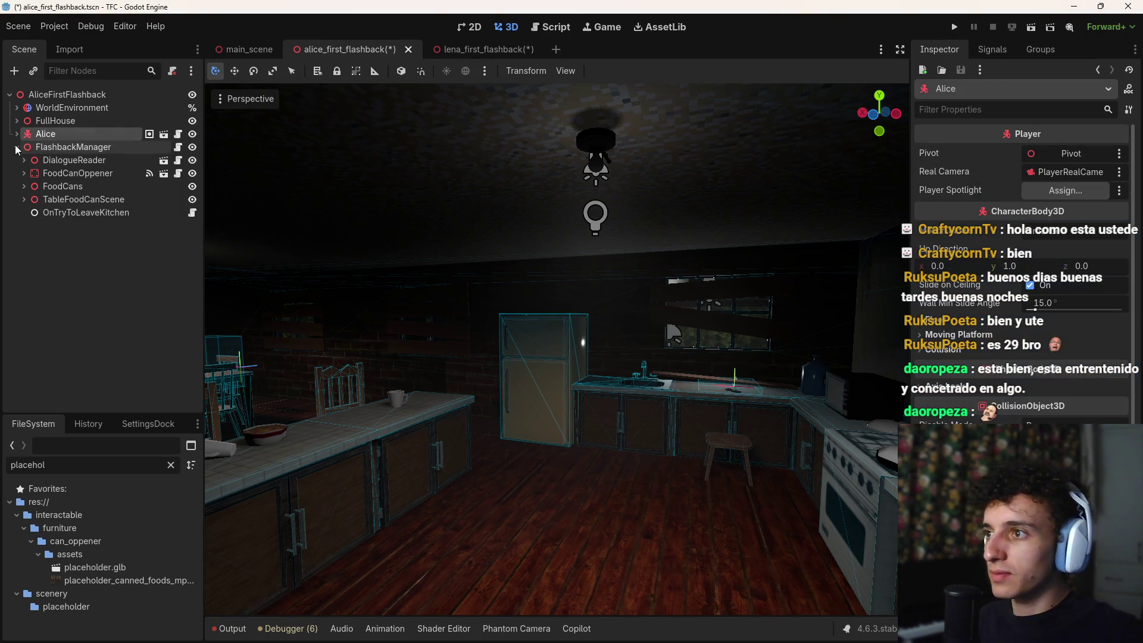
{"action": "left_click", "coordinate": [17, 147]}
{"action": "key", "text": "ctrl+s"}
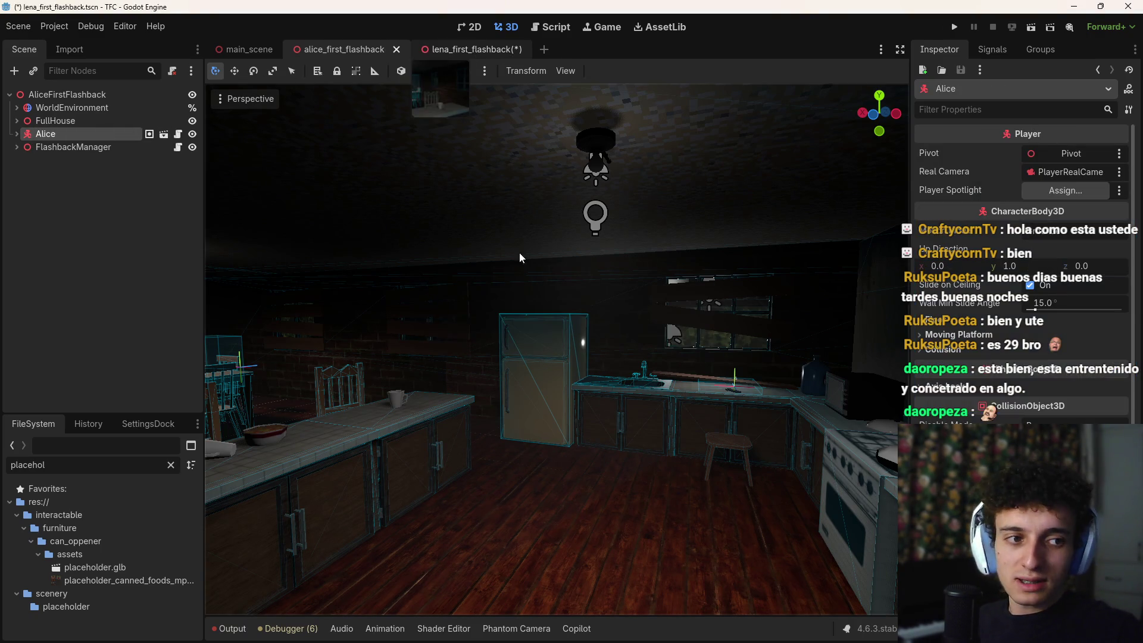
Step: Slide Lena along X and Z to stand beside the fridge, then save
{"action": "key", "text": "ctrl+Tab"}
{"action": "key", "text": "ctrl+s"}
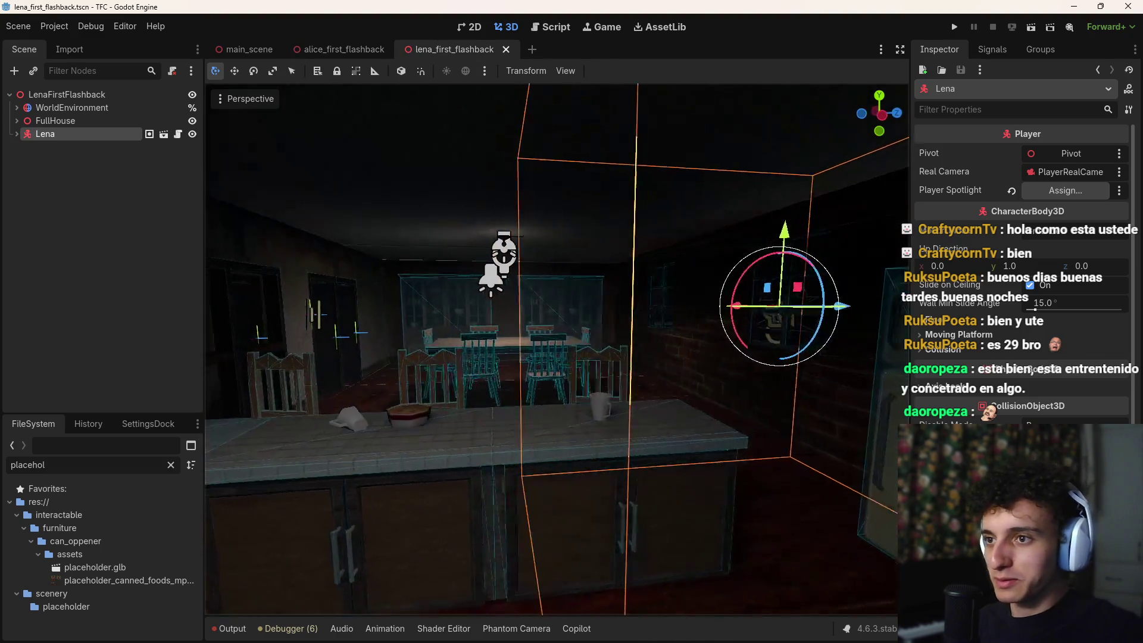
{"action": "mouse_move", "coordinate": [479, 317]}
{"action": "left_mouse_down"}
{"action": "mouse_move", "coordinate": [595, 316]}
{"action": "mouse_move", "coordinate": [480, 317]}
{"action": "left_mouse_up"}
{"action": "left_click", "coordinate": [505, 278]}
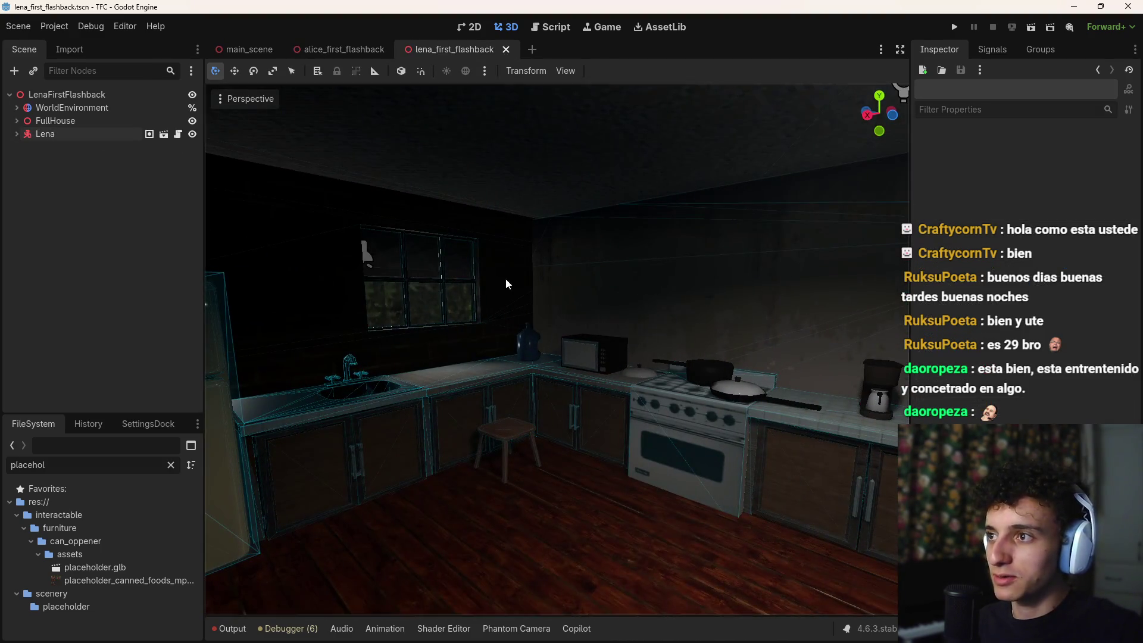
{"action": "left_click_drag", "start_coordinate": [505, 277], "coordinate": [430, 242]}
{"action": "left_click", "coordinate": [430, 242]}
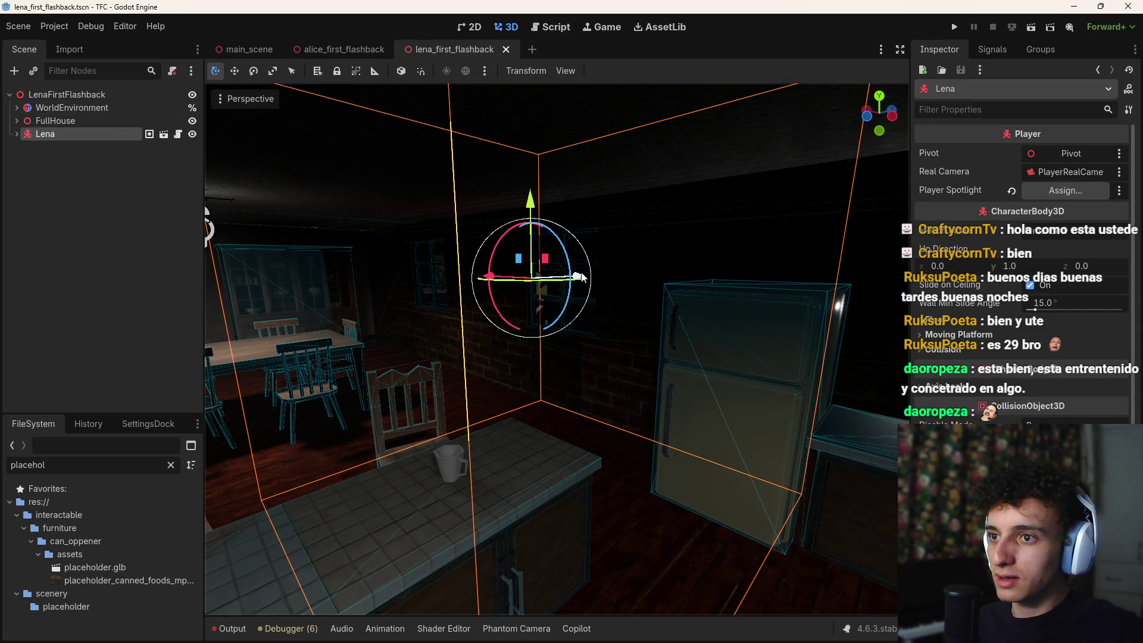
{"action": "mouse_move", "coordinate": [582, 277]}
{"action": "left_mouse_down"}
{"action": "mouse_move", "coordinate": [456, 305]}
{"action": "mouse_move", "coordinate": [300, 283]}
{"action": "mouse_move", "coordinate": [592, 403]}
{"action": "left_mouse_up"}
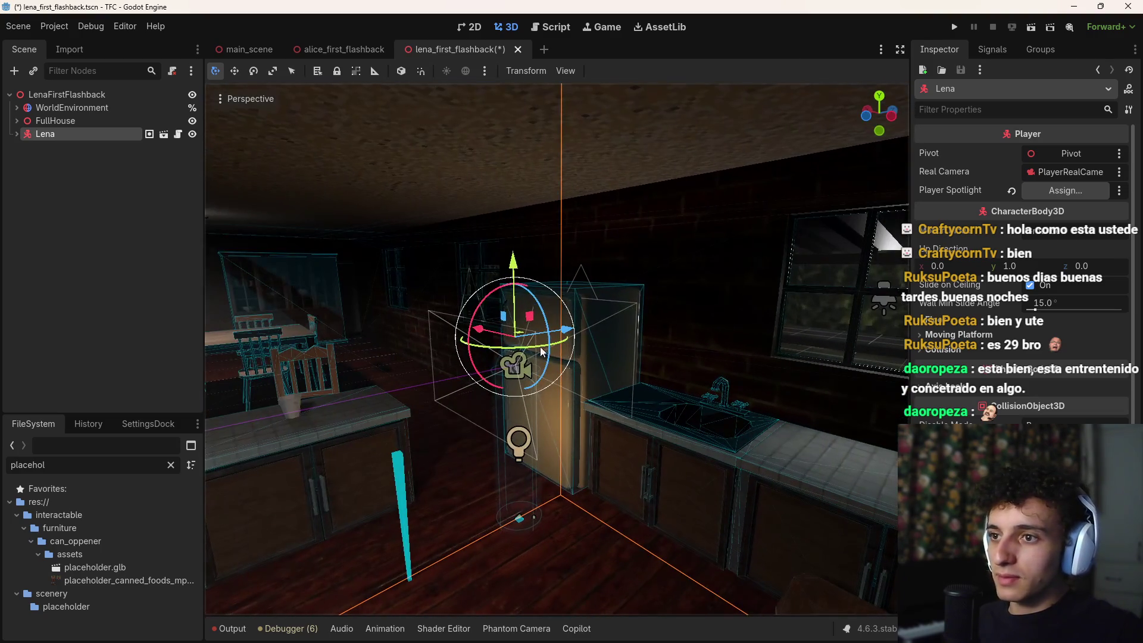
{"action": "left_click_drag", "start_coordinate": [548, 332], "coordinate": [549, 340]}
{"action": "key", "text": "ctrl+s"}
{"action": "left_click", "coordinate": [71, 107]}
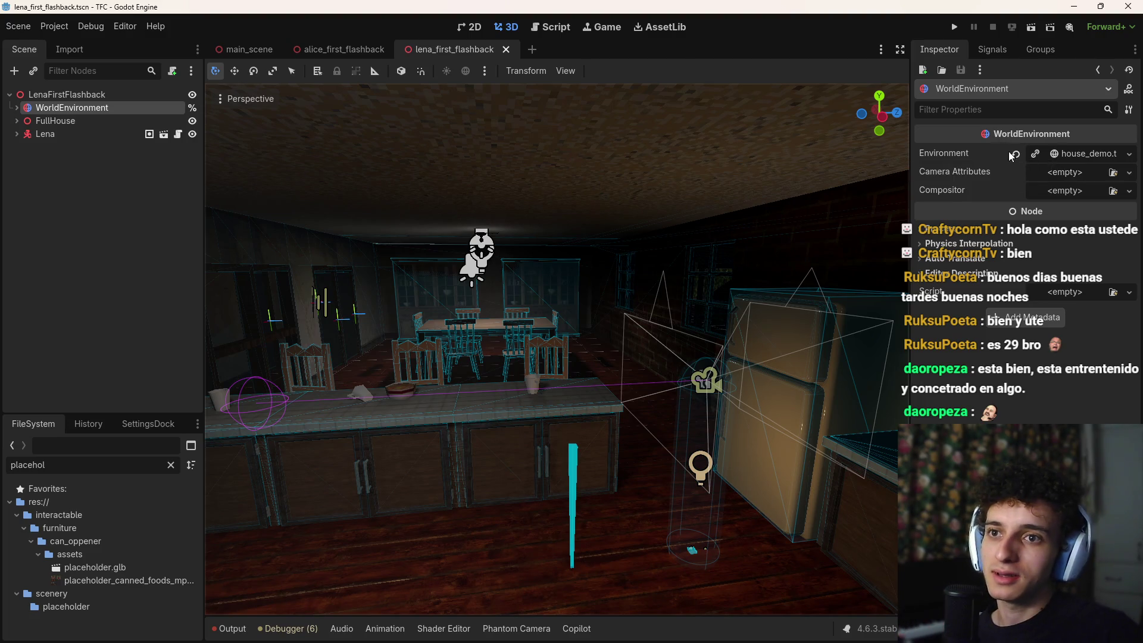
Step: Make the Environment unique and try several tonemap modes, including Linear
{"action": "left_click", "coordinate": [1055, 155]}
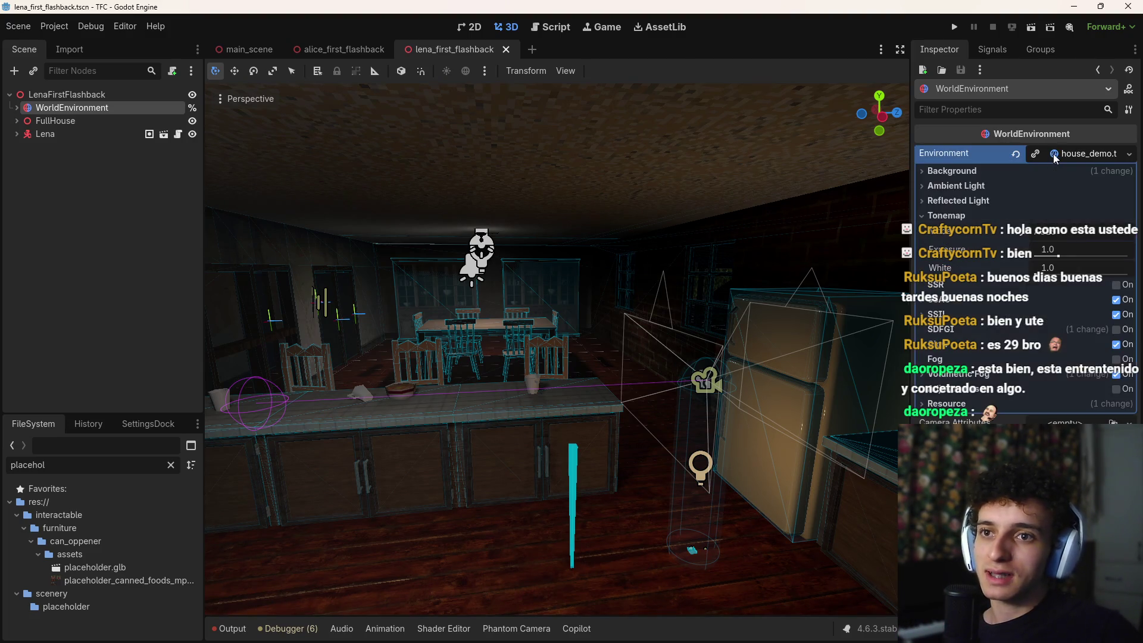
{"action": "left_click", "coordinate": [1035, 154]}
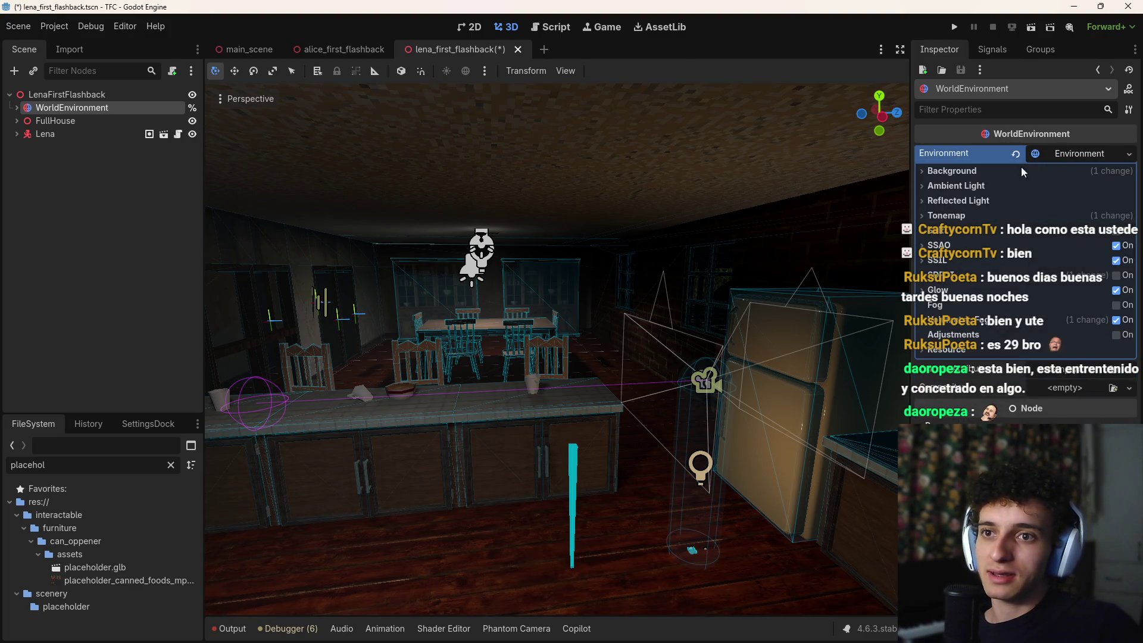
{"action": "left_click", "coordinate": [946, 215]}
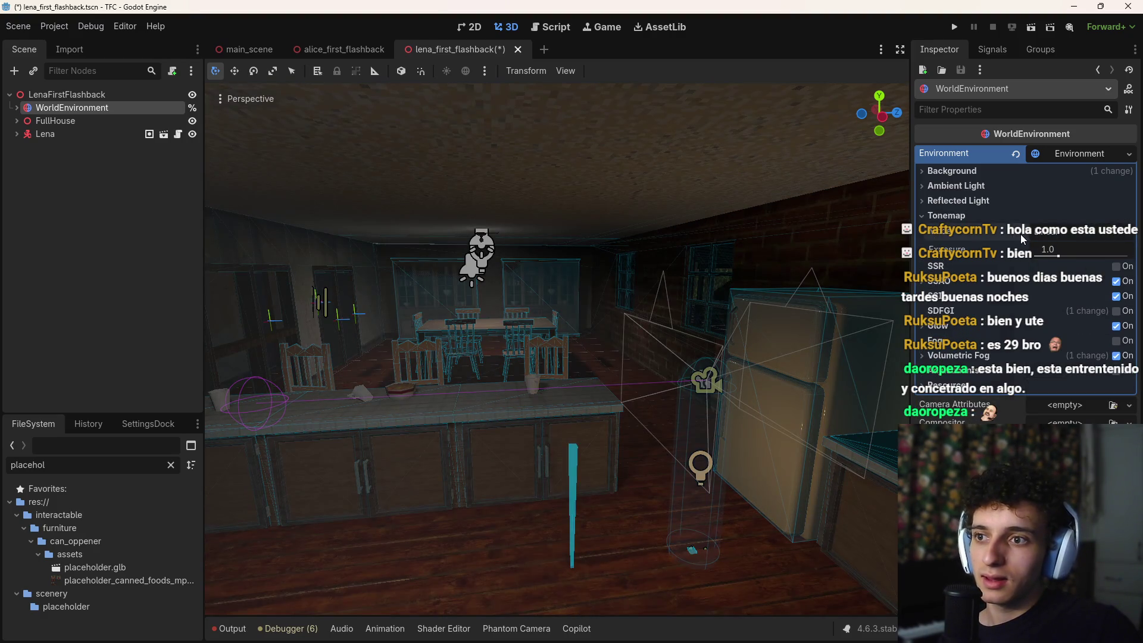
{"action": "left_click", "coordinate": [1020, 234]}
{"action": "left_click", "coordinate": [1031, 256]}
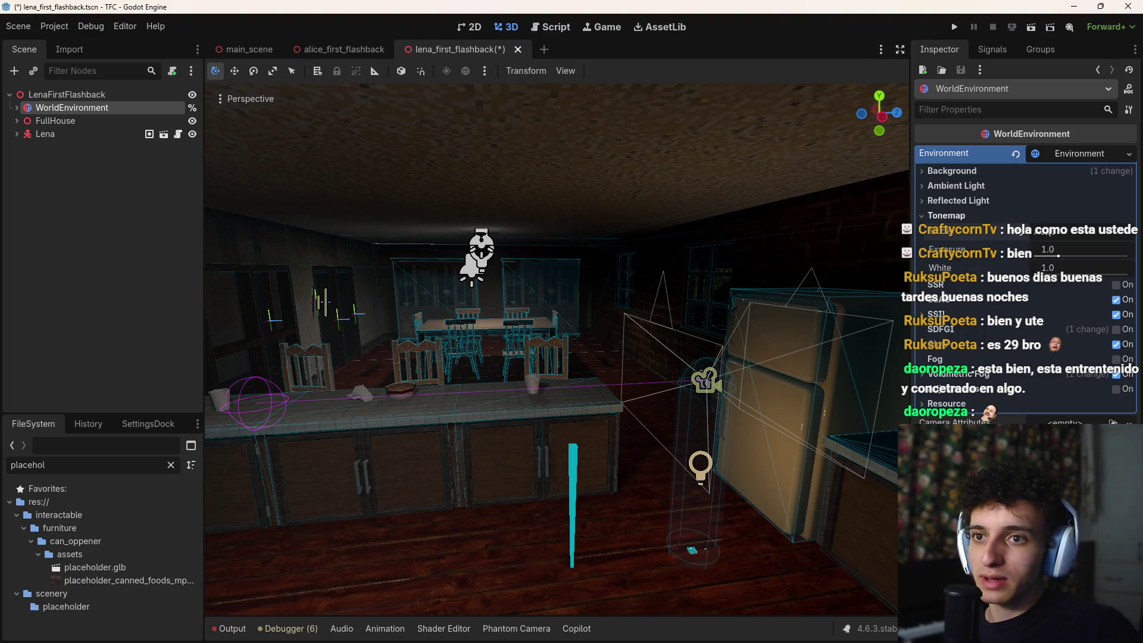
{"action": "left_click", "coordinate": [1058, 234]}
{"action": "left_click", "coordinate": [1069, 279]}
{"action": "left_click", "coordinate": [1069, 237]}
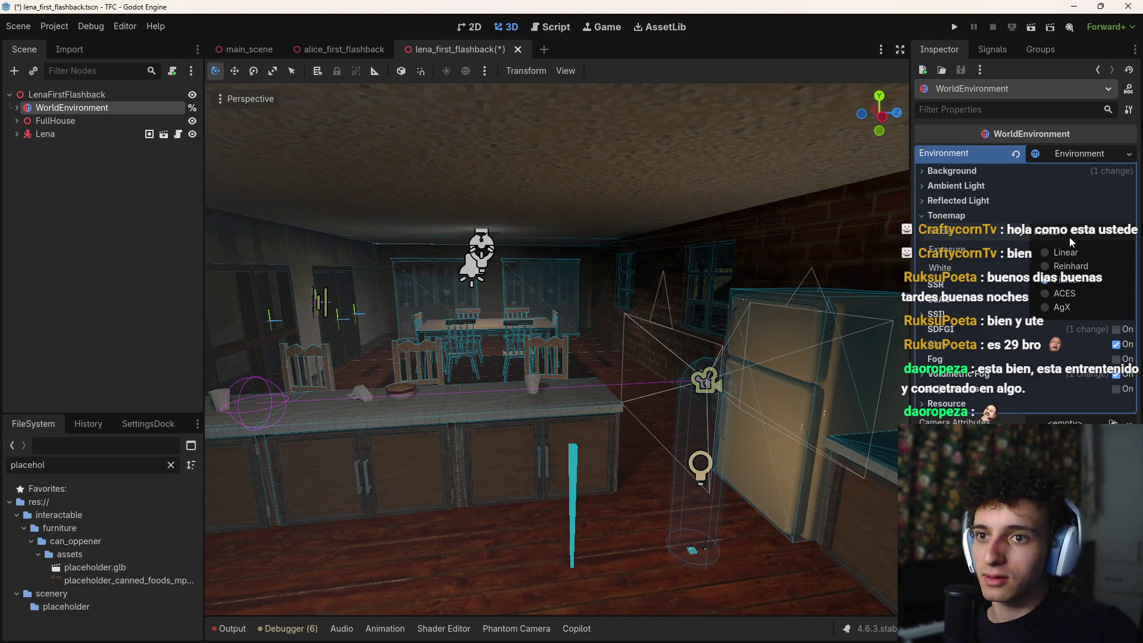
{"action": "left_click", "coordinate": [1058, 254]}
{"action": "left_click", "coordinate": [1059, 234]}
{"action": "left_click", "coordinate": [1063, 284]}
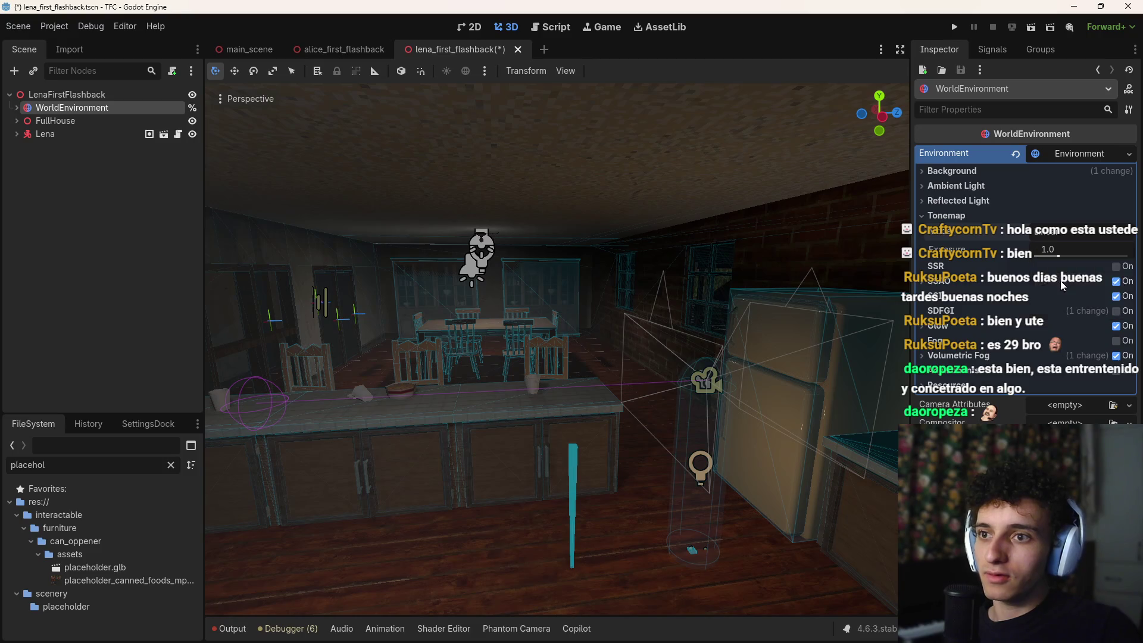
Step: Set the tonemap mode to ACES, fly through the kitchen to check, and save
{"action": "key", "text": "w"}
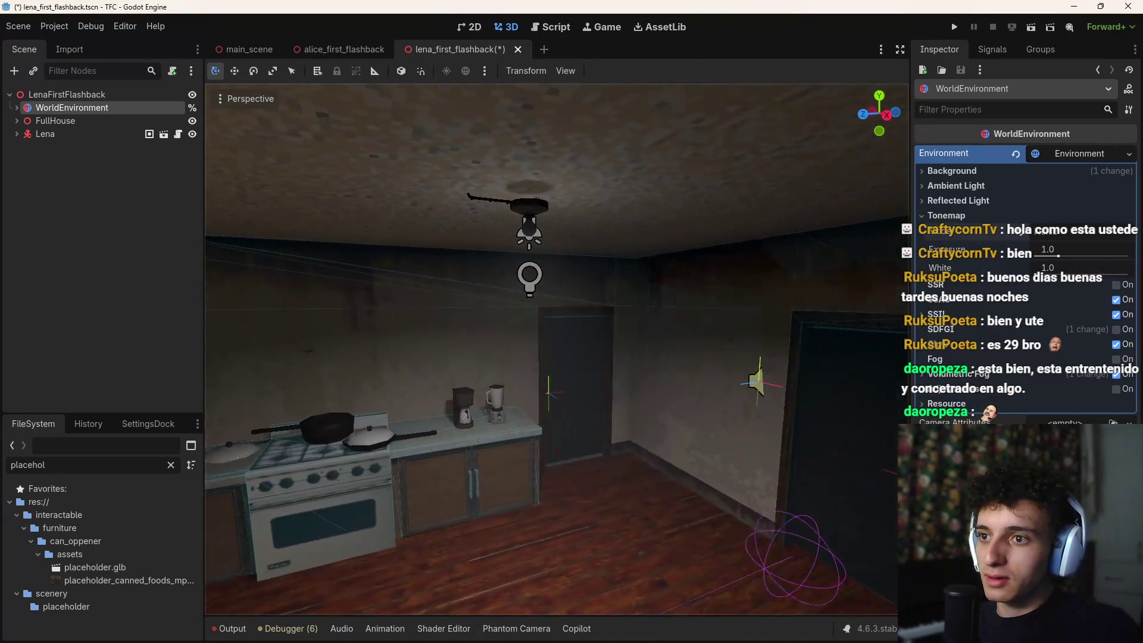
{"action": "key", "text": "s"}
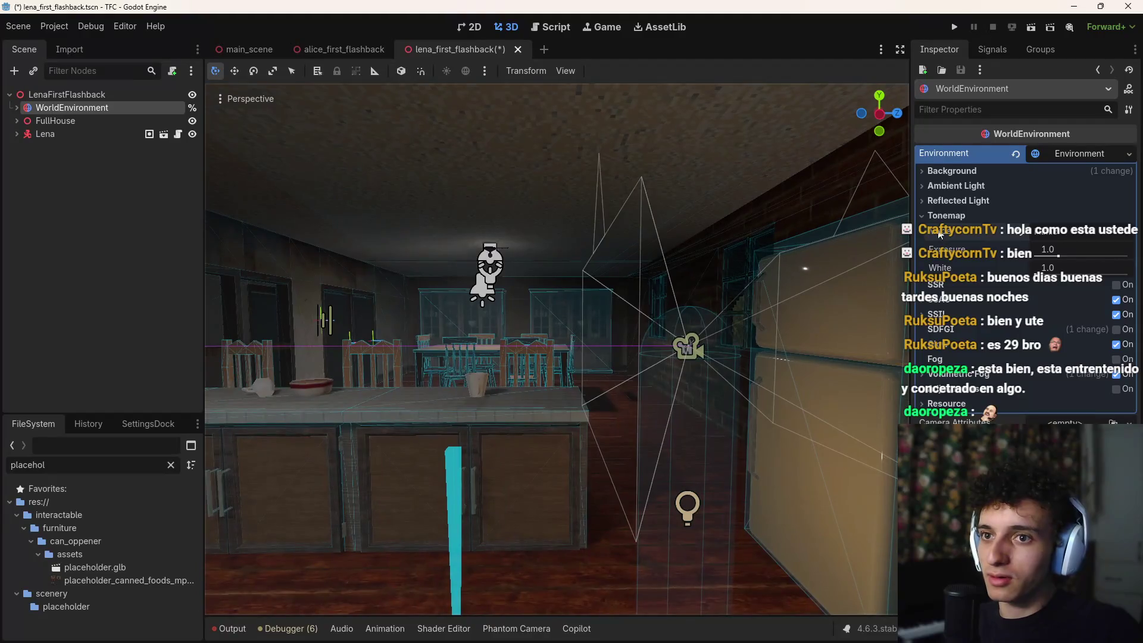
{"action": "left_click", "coordinate": [1051, 236]}
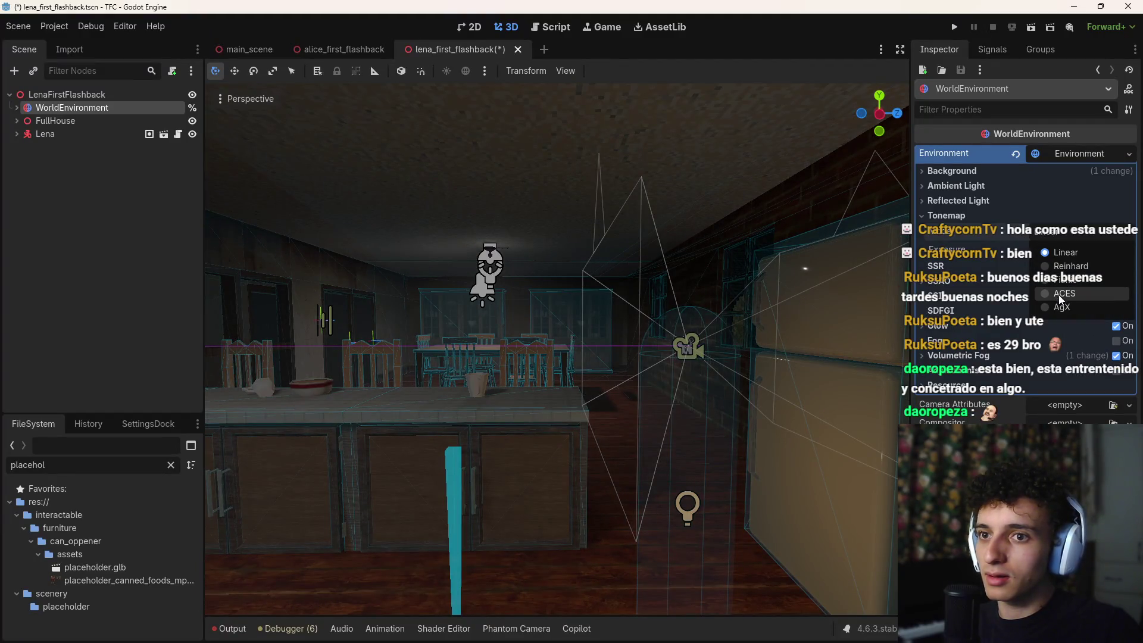
{"action": "left_click", "coordinate": [1059, 294]}
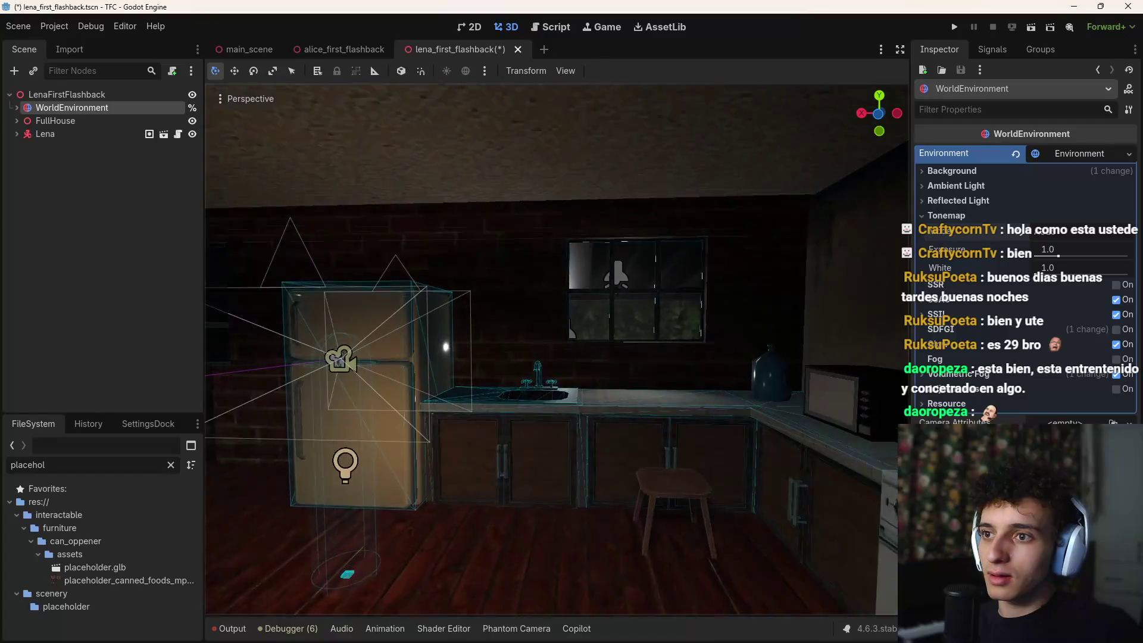
{"action": "key", "text": "w"}
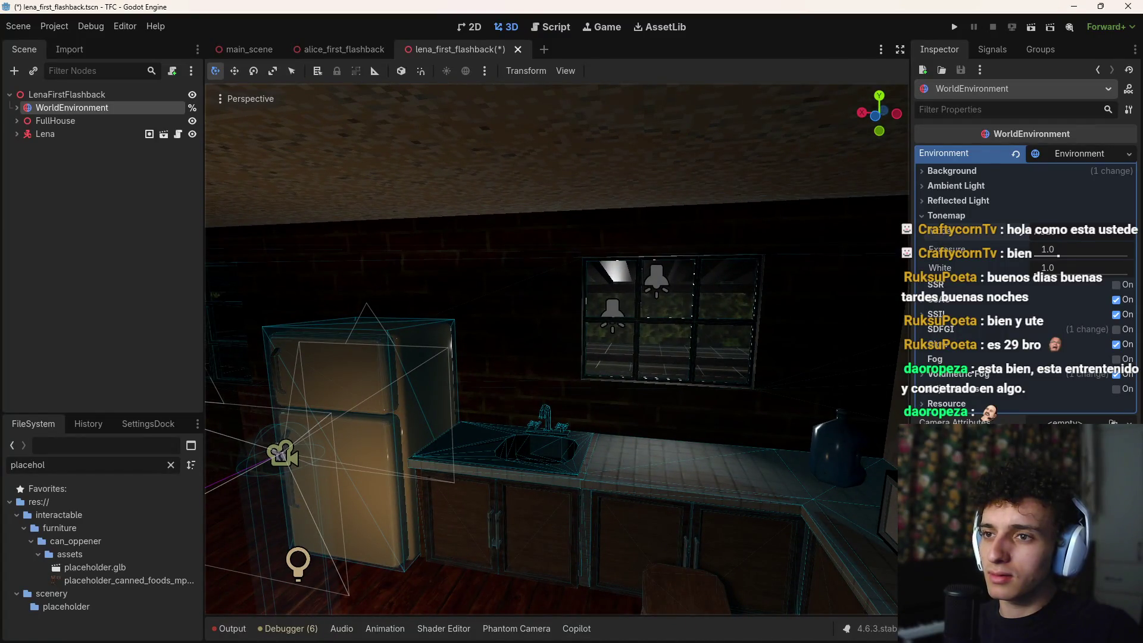
{"action": "key", "text": "w"}
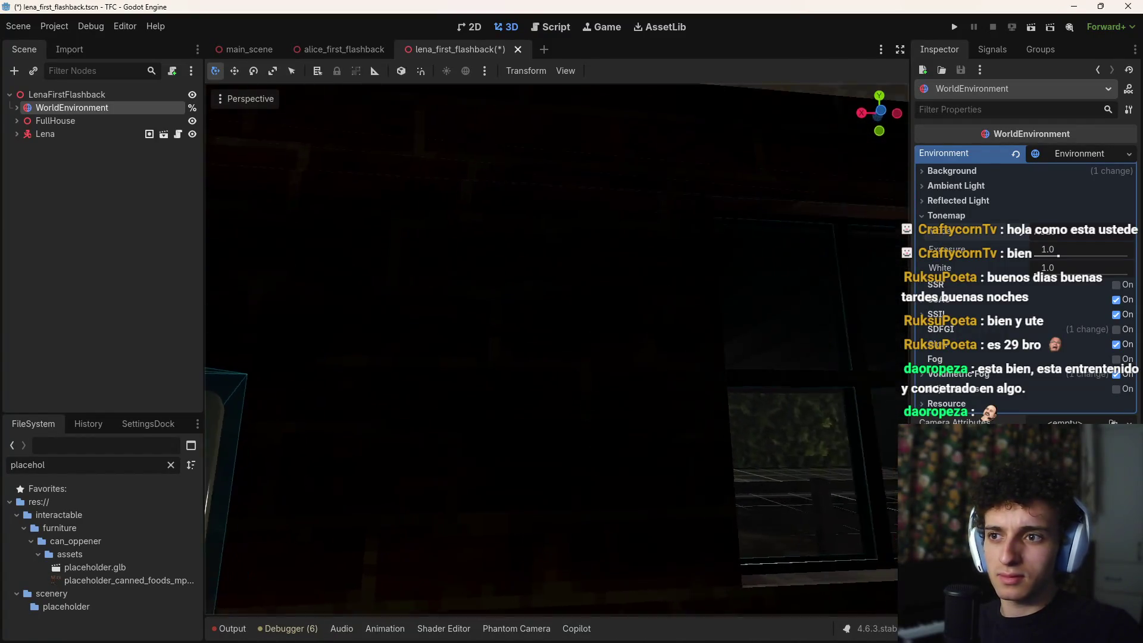
{"action": "key", "text": "w"}
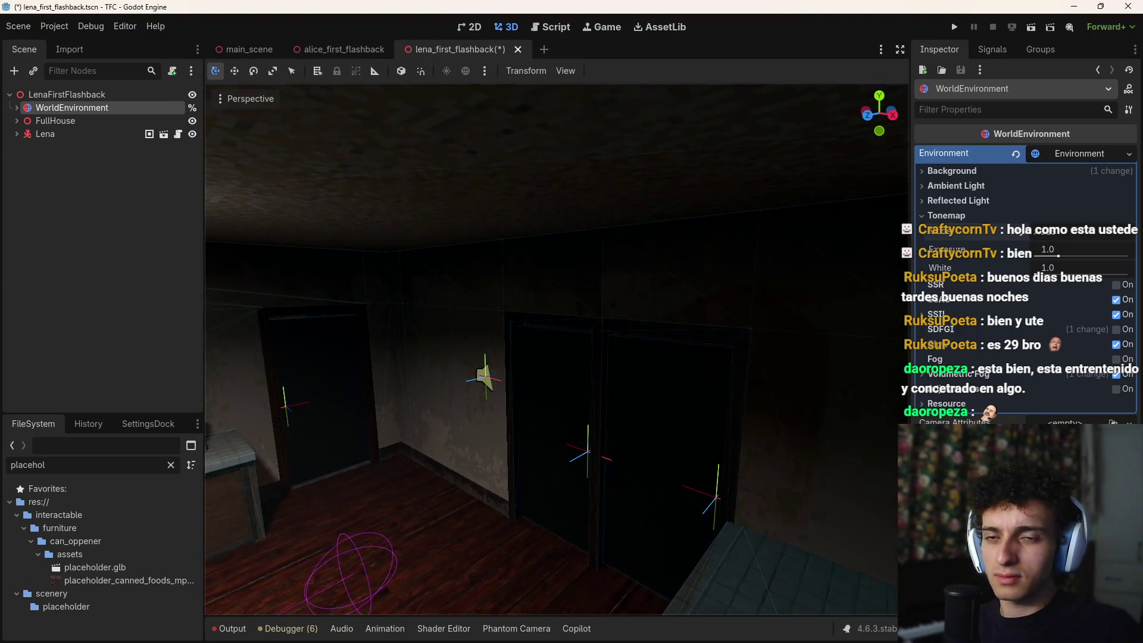
{"action": "key", "text": "w"}
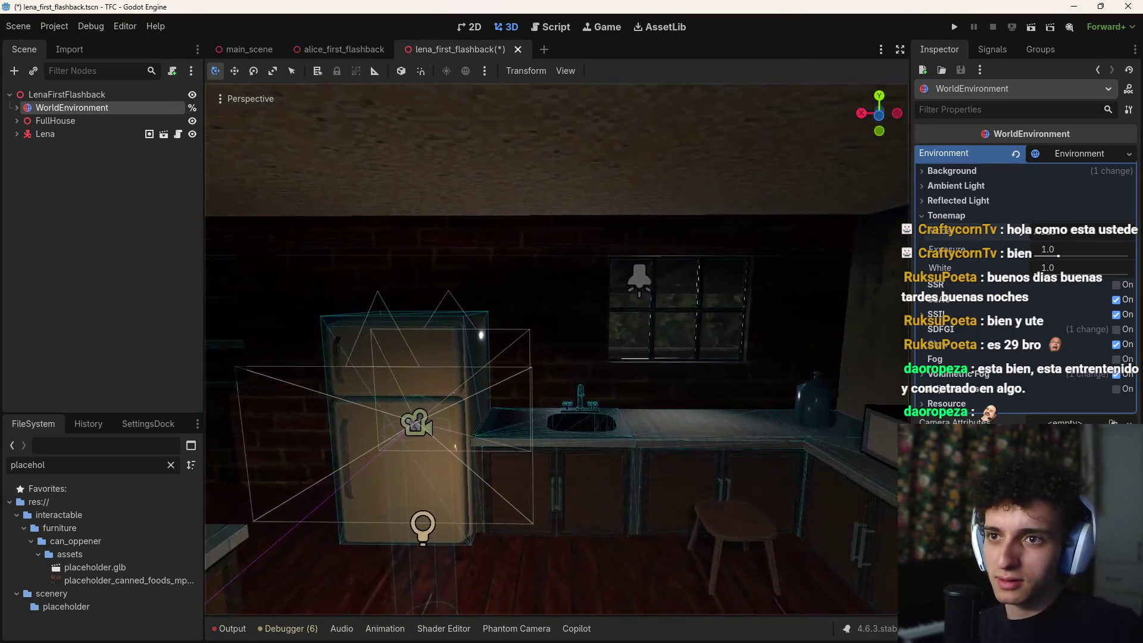
{"action": "key", "text": "ctrl+s"}
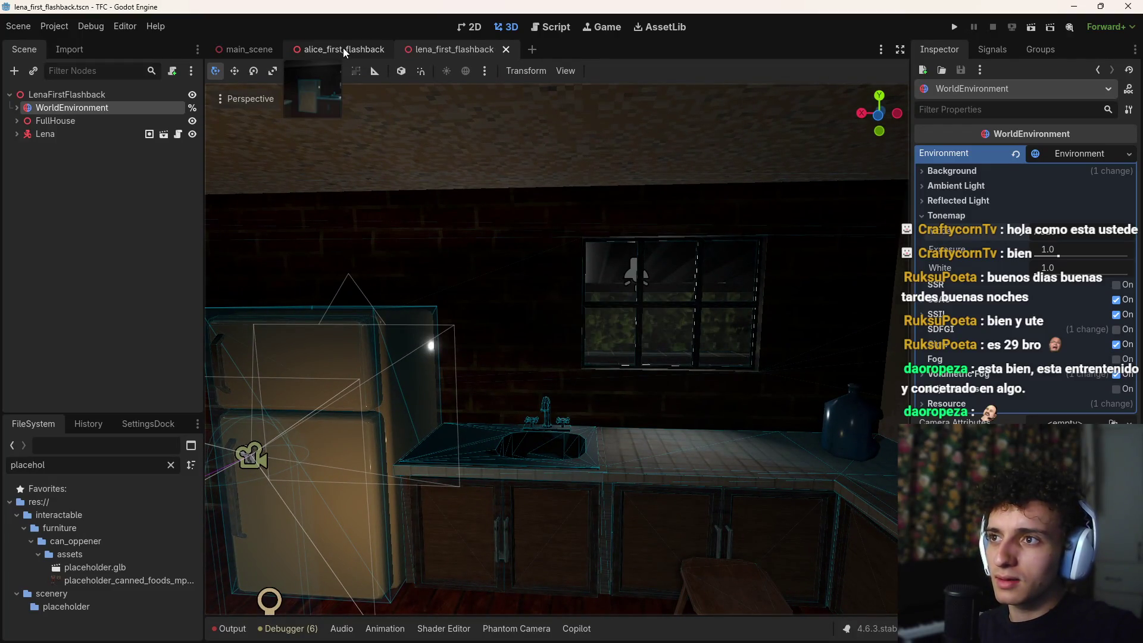
Step: Glance at Alice's scene, then rotate Lena to face another direction
{"action": "left_click", "coordinate": [344, 54]}
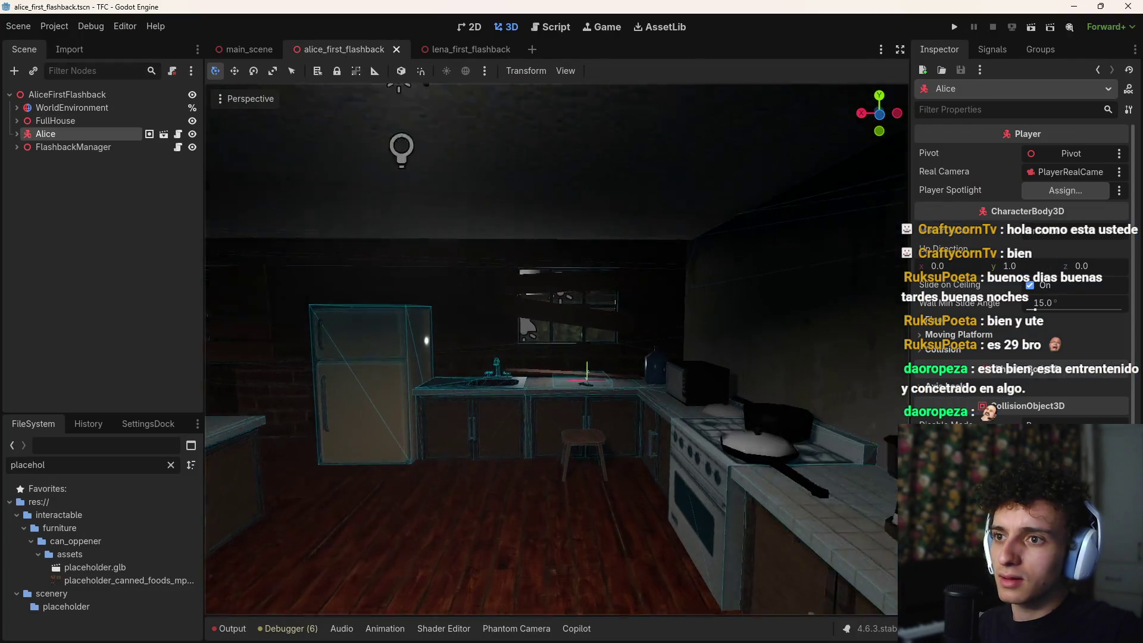
{"action": "scroll", "coordinate": [669, 274], "scroll_direction": "down", "scroll_amount": 5}
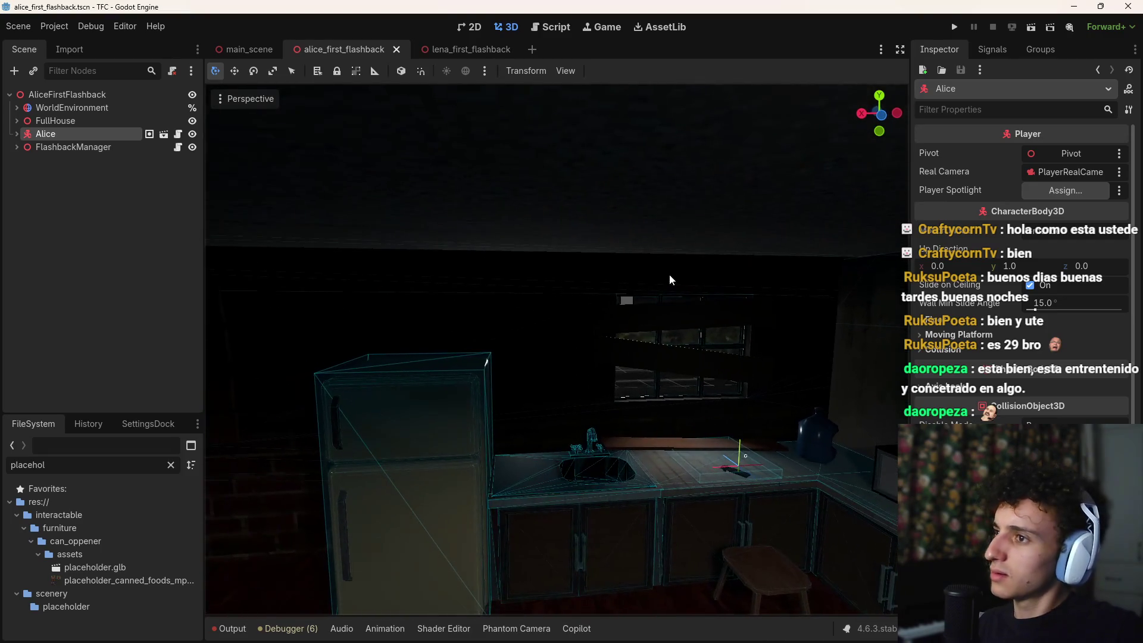
{"action": "mouse_move", "coordinate": [473, 51]}
{"action": "key", "text": "ctrl+Tab"}
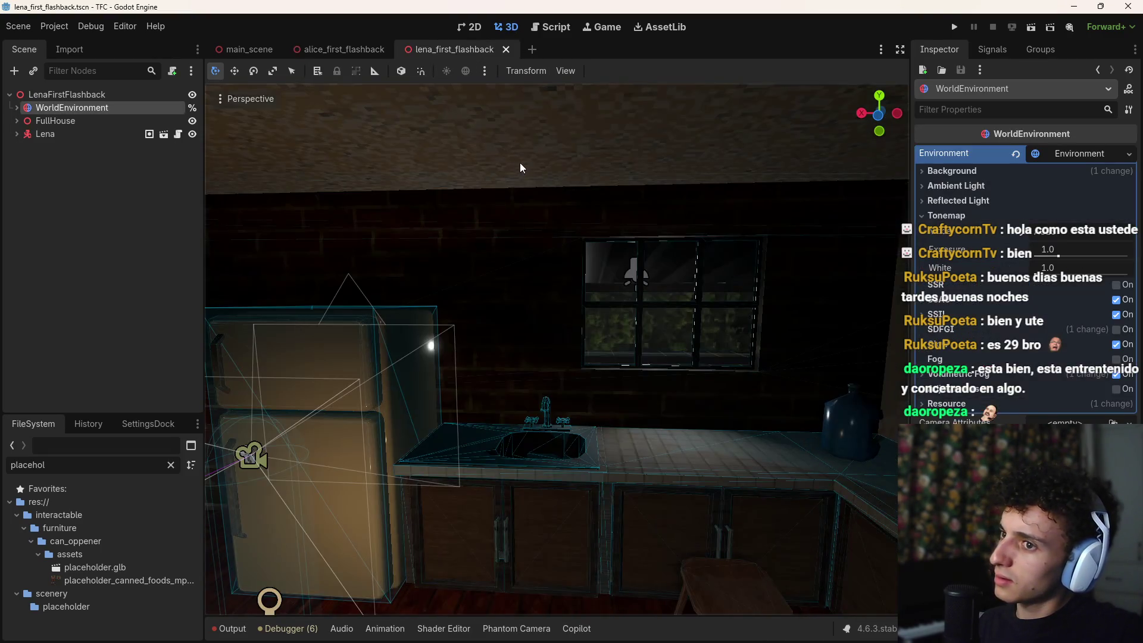
{"action": "key", "text": "s"}
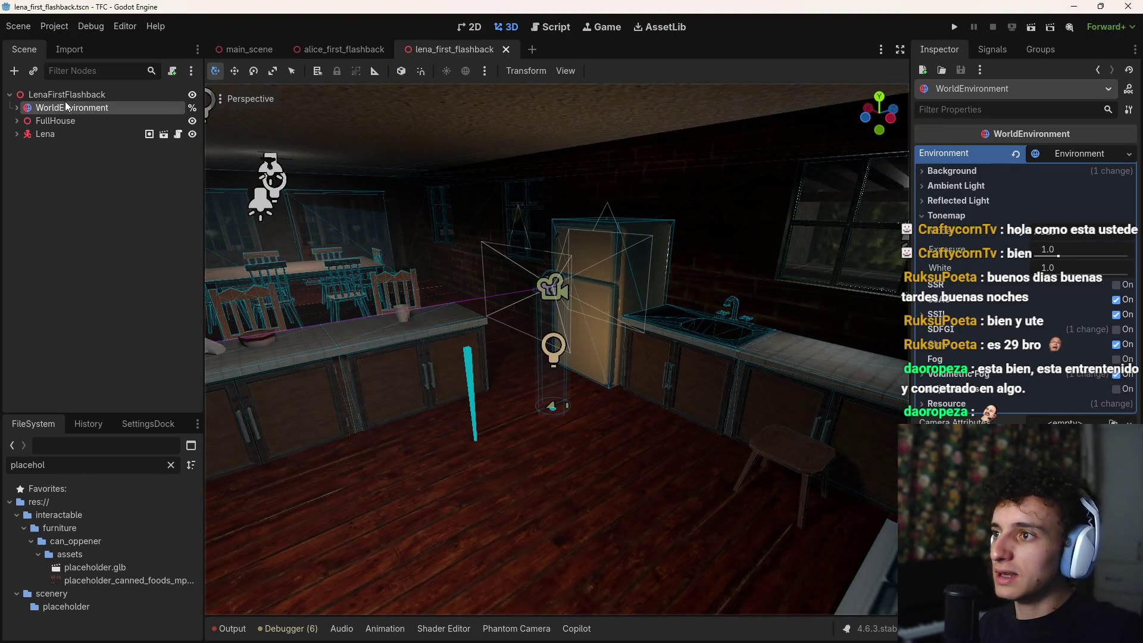
{"action": "left_click", "coordinate": [46, 134]}
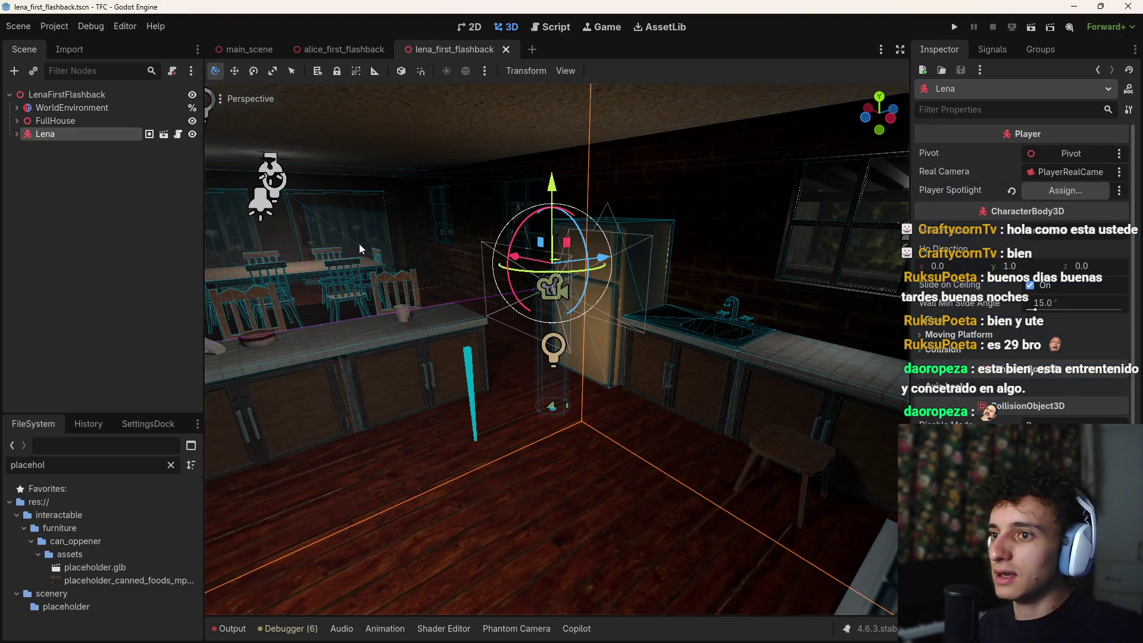
{"action": "left_click_drag", "start_coordinate": [606, 260], "coordinate": [352, 317]}
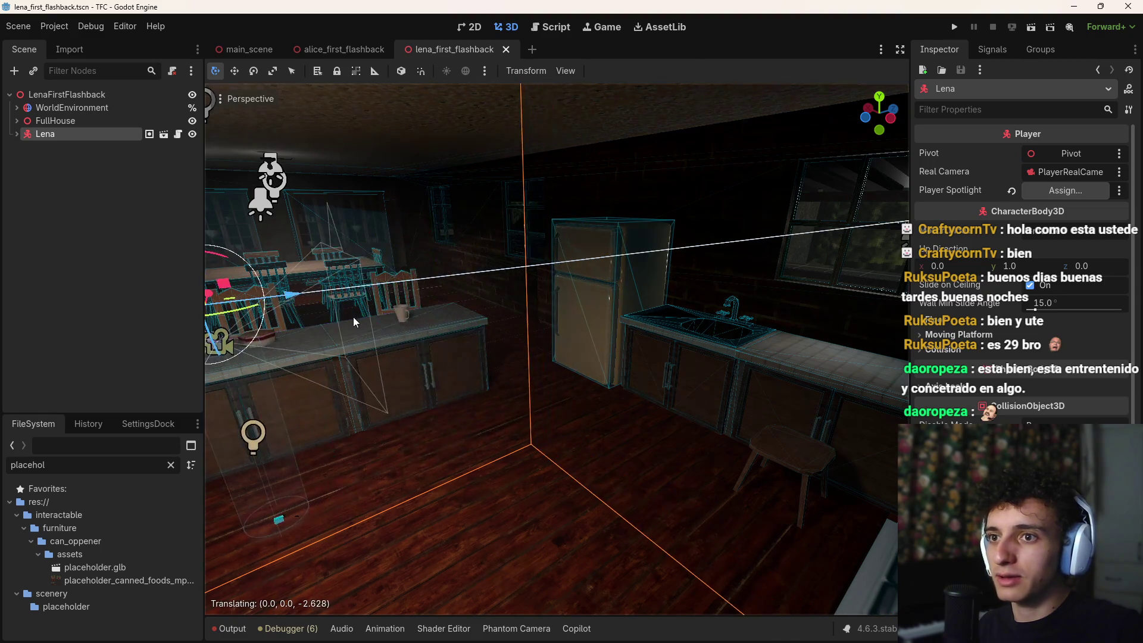
Step: Move Lena to a new spot near the fridge and window, then save
{"action": "key", "text": "s"}
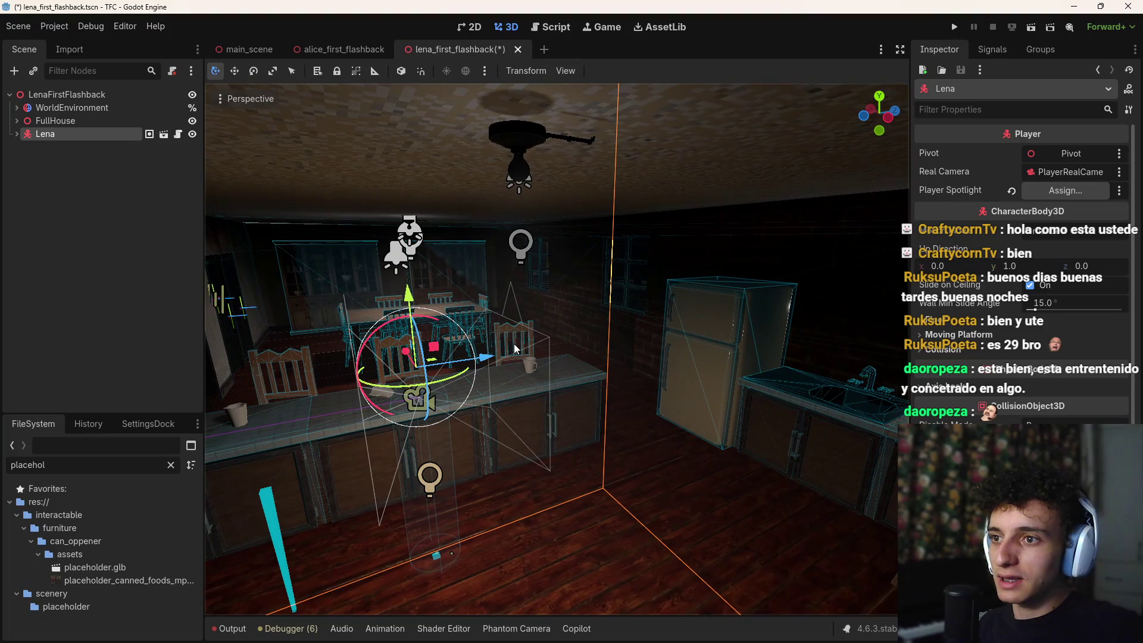
{"action": "left_click_drag", "start_coordinate": [513, 344], "coordinate": [638, 346]}
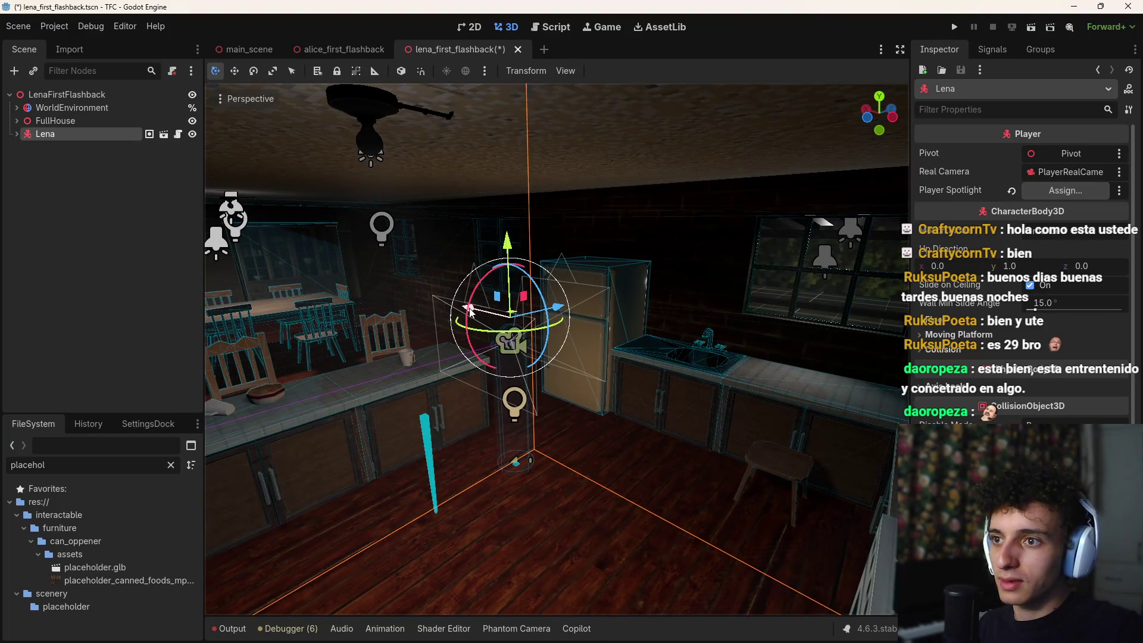
{"action": "key", "text": "g"}
{"action": "key", "text": "Escape"}
{"action": "key", "text": "g"}
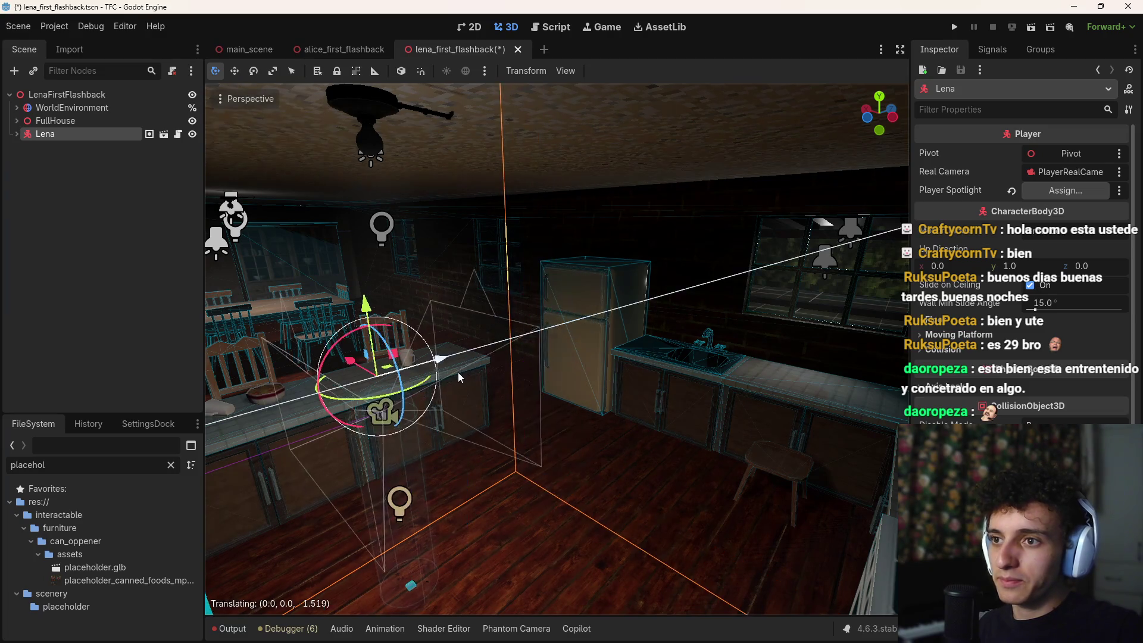
{"action": "key", "text": "ctrl+s"}
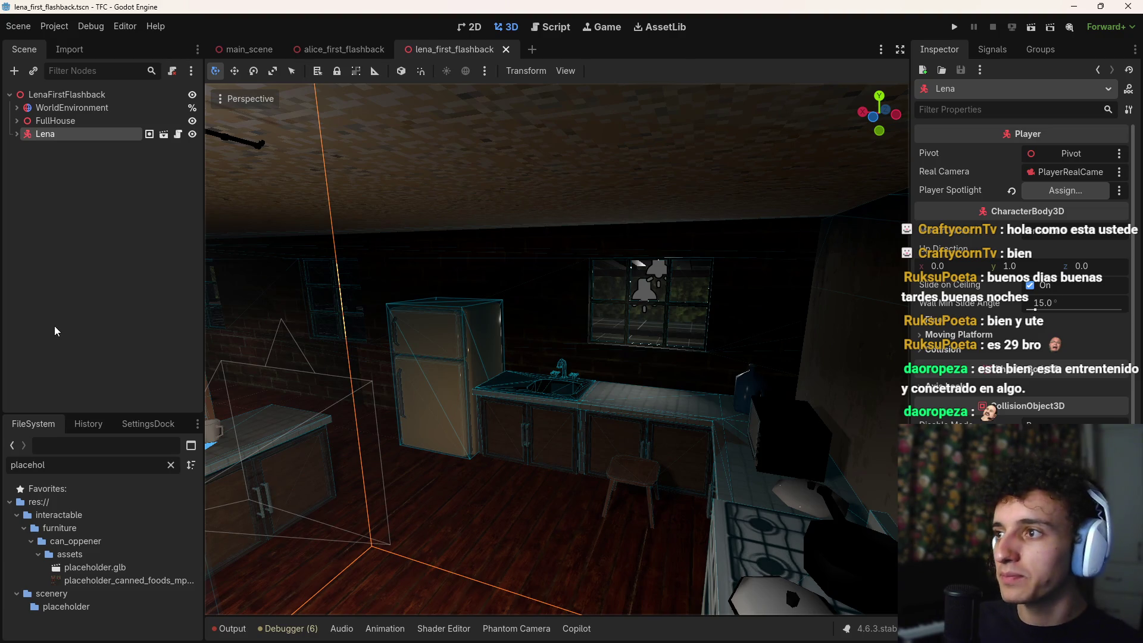
Step: Set WorldEnvironment's tonemapper to Linear, try exposure 4.05, then undo back to 1.0
{"action": "left_click", "coordinate": [71, 107]}
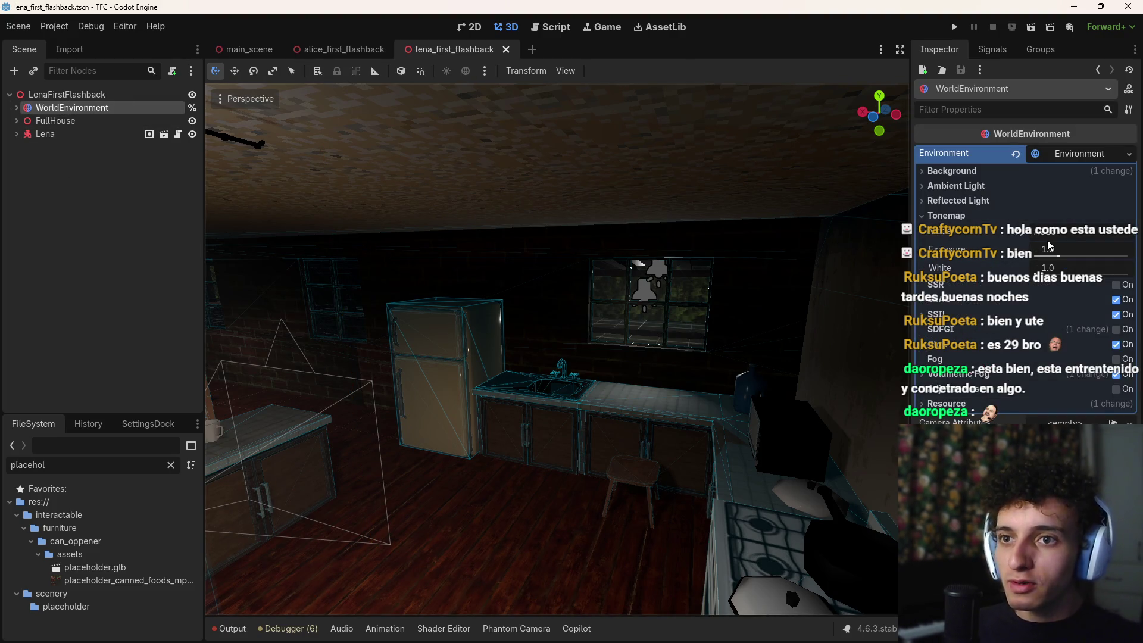
{"action": "left_click", "coordinate": [1065, 233]}
{"action": "left_click", "coordinate": [1076, 248]}
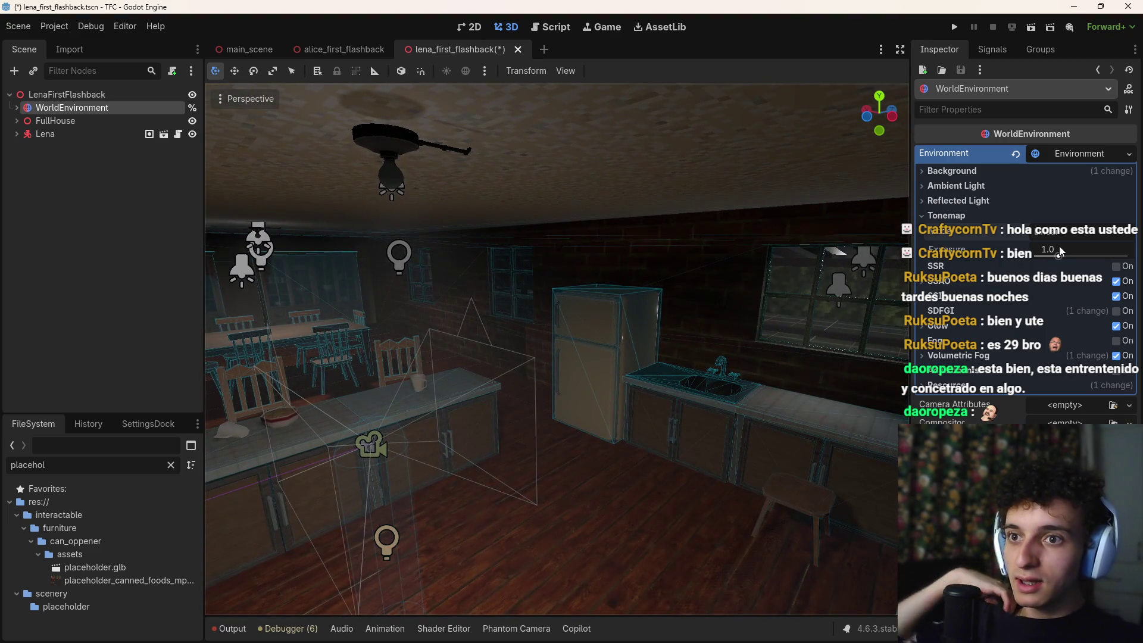
{"action": "left_click_drag", "start_coordinate": [1060, 250], "coordinate": [1098, 251]}
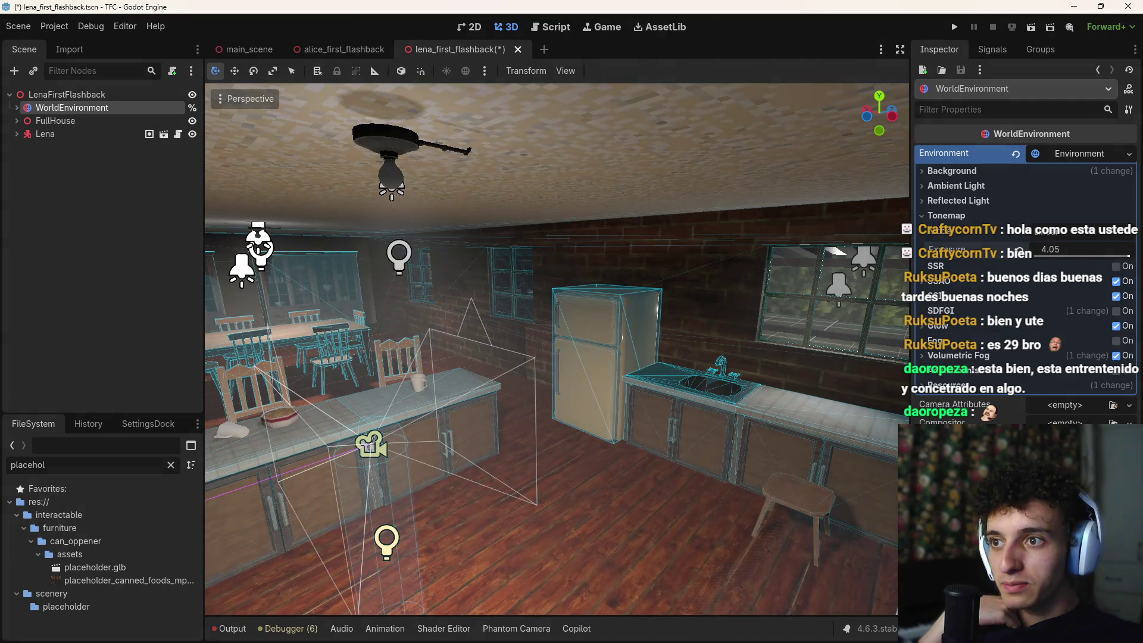
{"action": "key", "text": "ctrl+z"}
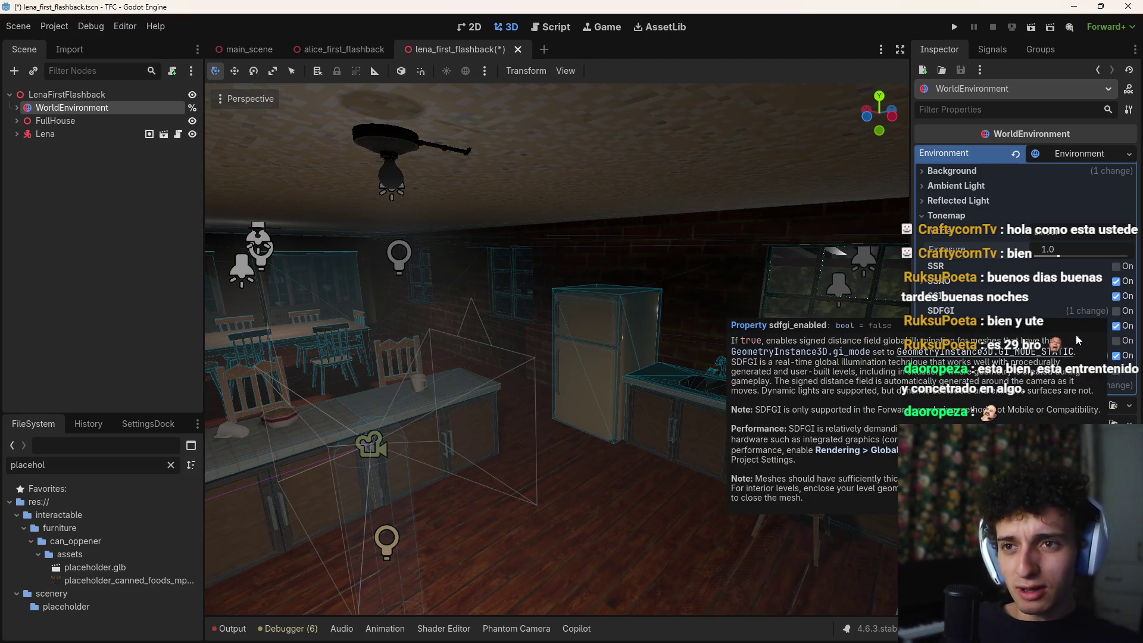
Step: Leave fog off and disable volumetric fog in the environment
{"action": "left_click", "coordinate": [1115, 340]}
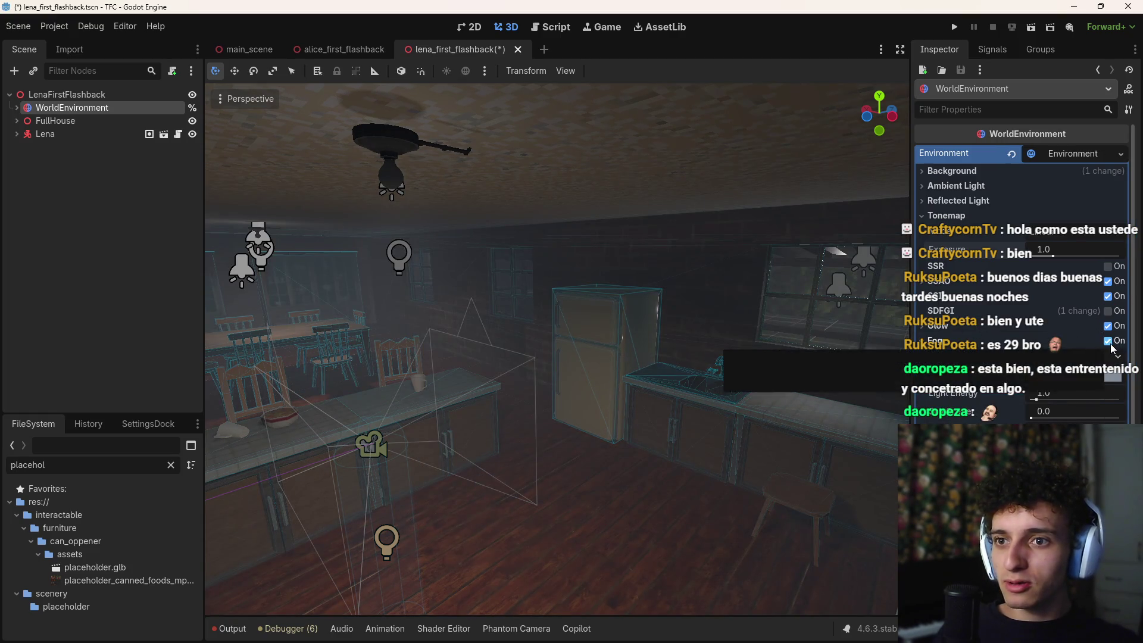
{"action": "left_click", "coordinate": [1116, 343]}
{"action": "left_click", "coordinate": [1117, 356]}
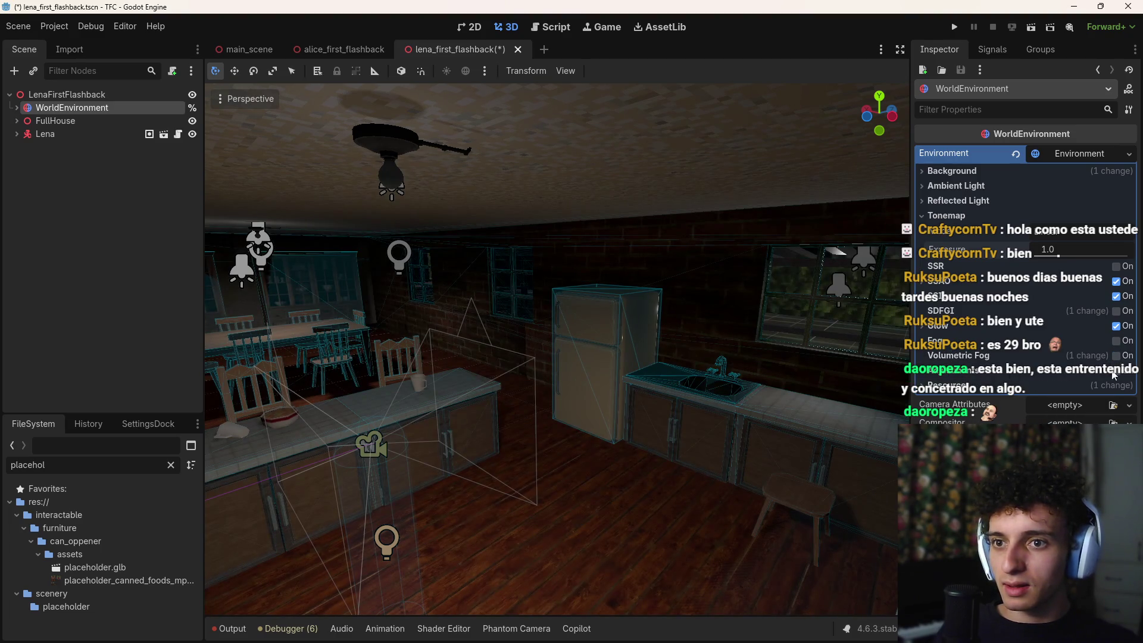
Step: Set tonemap exposure to 3.09, keep brightness at 1.0, and save
{"action": "left_click", "coordinate": [1113, 371]}
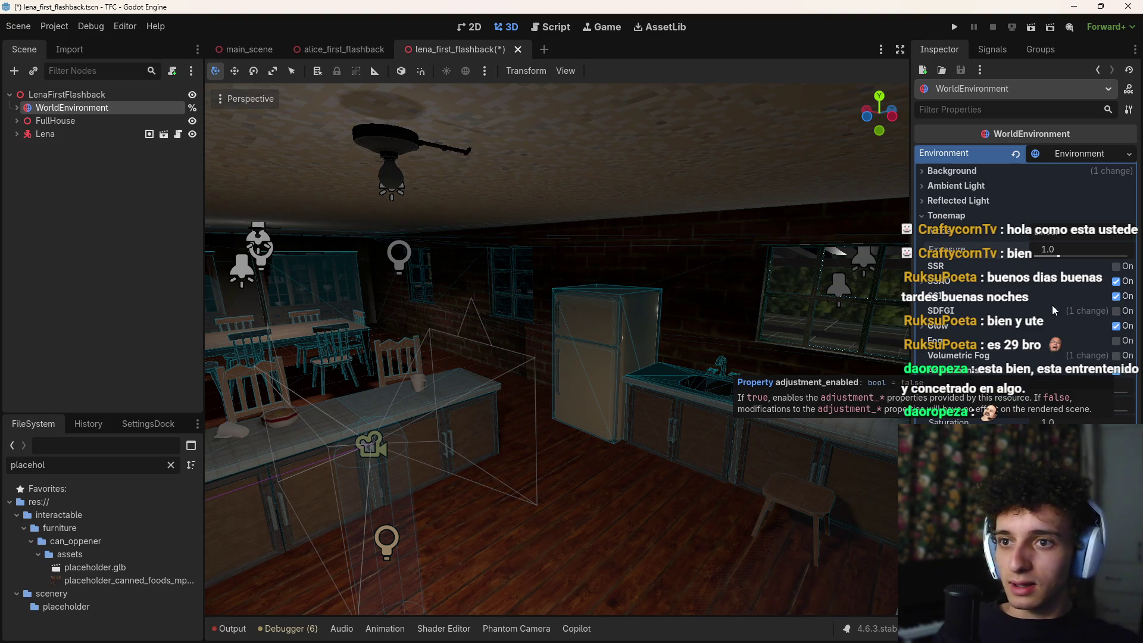
{"action": "mouse_move", "coordinate": [1063, 258]}
{"action": "left_mouse_down"}
{"action": "mouse_move", "coordinate": [1125, 258]}
{"action": "mouse_move", "coordinate": [1107, 258]}
{"action": "left_mouse_up"}
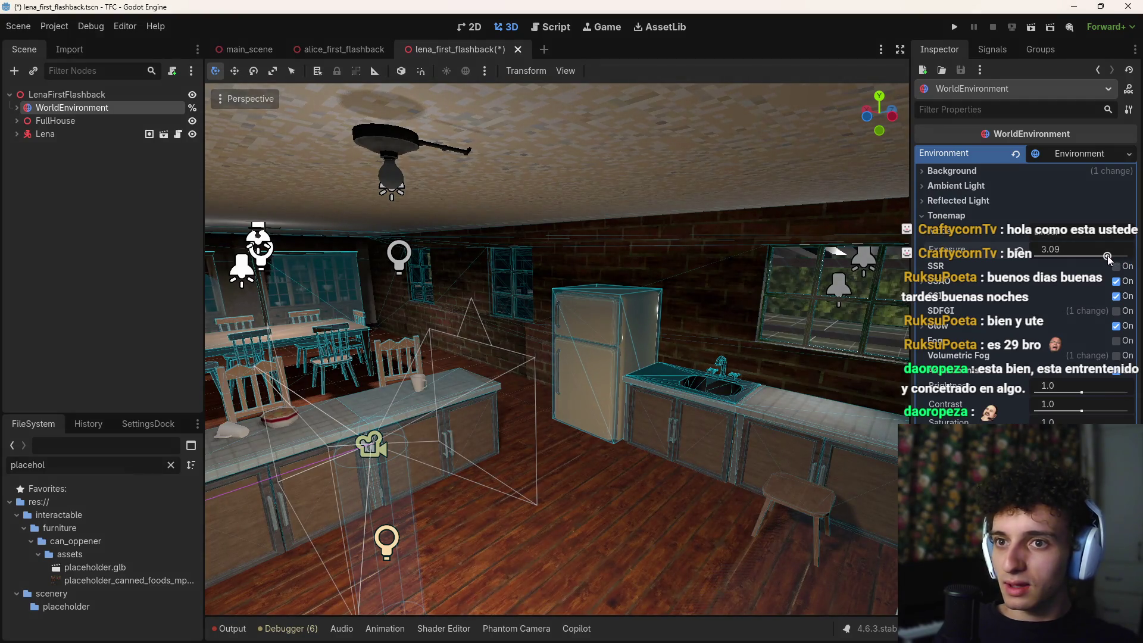
{"action": "mouse_move", "coordinate": [1082, 410]}
{"action": "left_mouse_down"}
{"action": "mouse_move", "coordinate": [1129, 411]}
{"action": "mouse_move", "coordinate": [1094, 394]}
{"action": "left_mouse_up"}
{"action": "left_click", "coordinate": [1019, 406]}
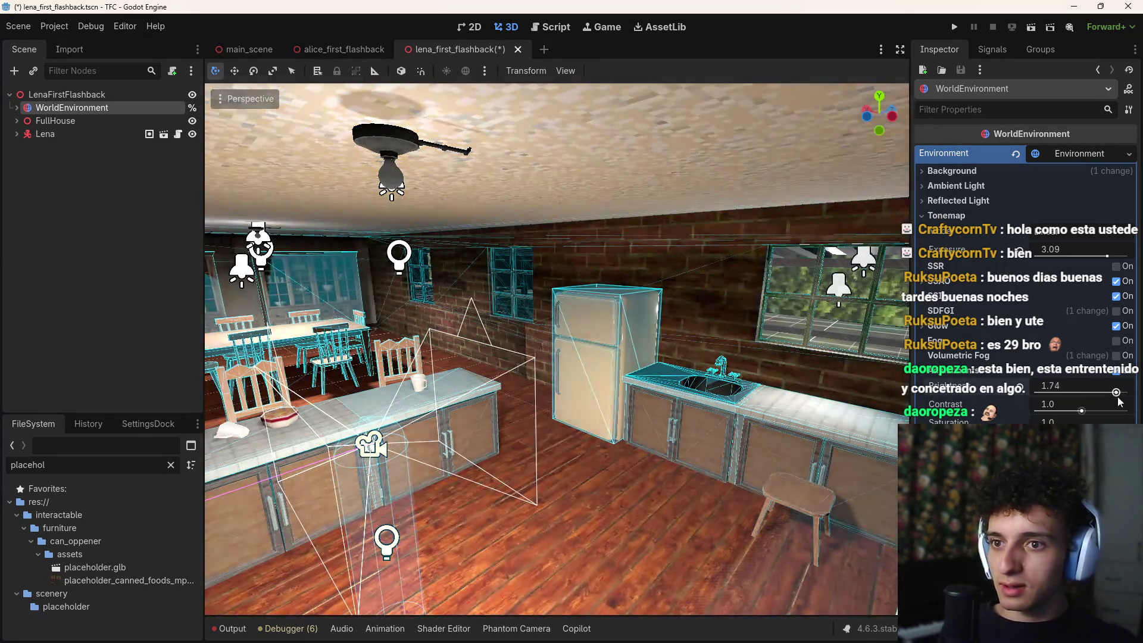
{"action": "left_click", "coordinate": [1019, 387]}
{"action": "key", "text": "ctrl+s"}
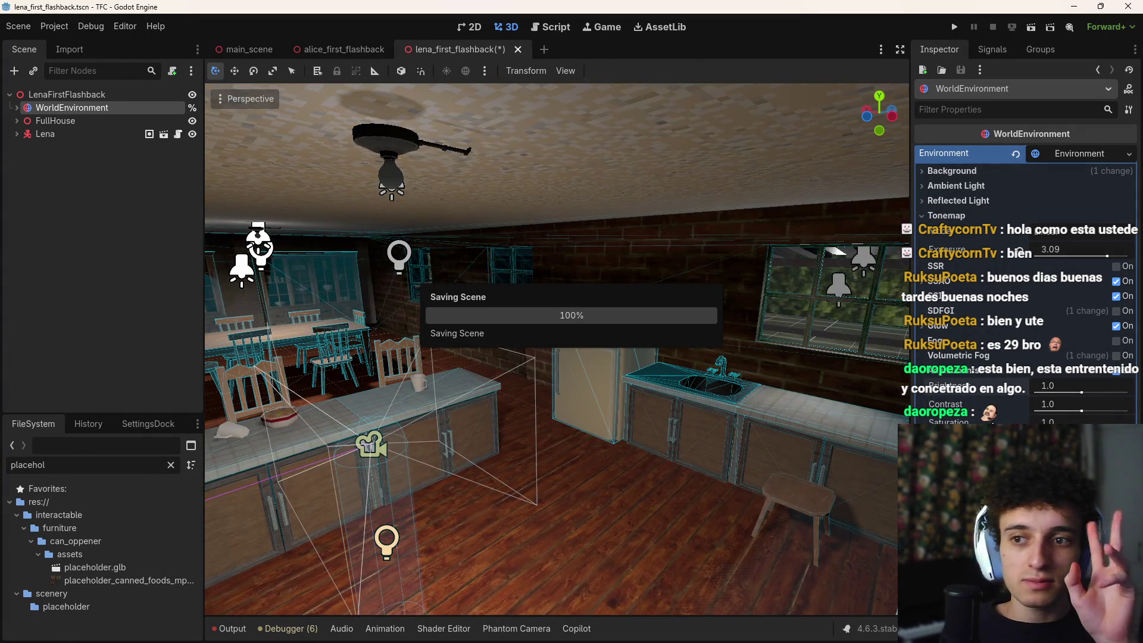
Step: Set saturation to 1.31 and contrast to 0.945, save, and enable SDFGI
{"action": "mouse_move", "coordinate": [1082, 423]}
{"action": "left_mouse_down"}
{"action": "mouse_move", "coordinate": [1107, 423]}
{"action": "mouse_move", "coordinate": [1081, 422]}
{"action": "left_mouse_up"}
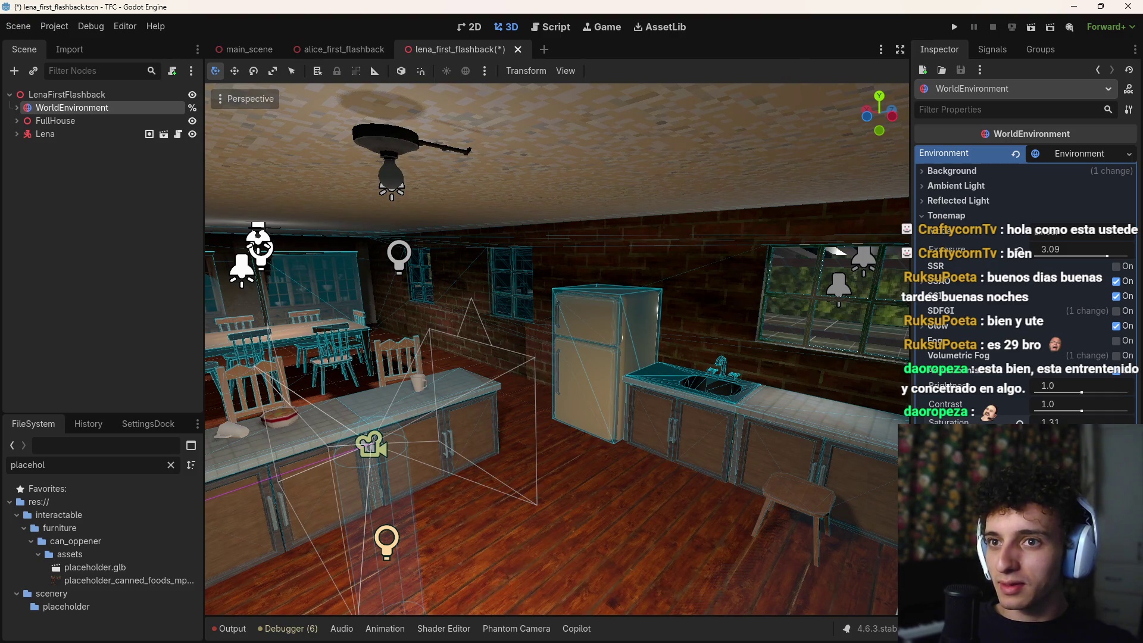
{"action": "key", "text": "ctrl+s"}
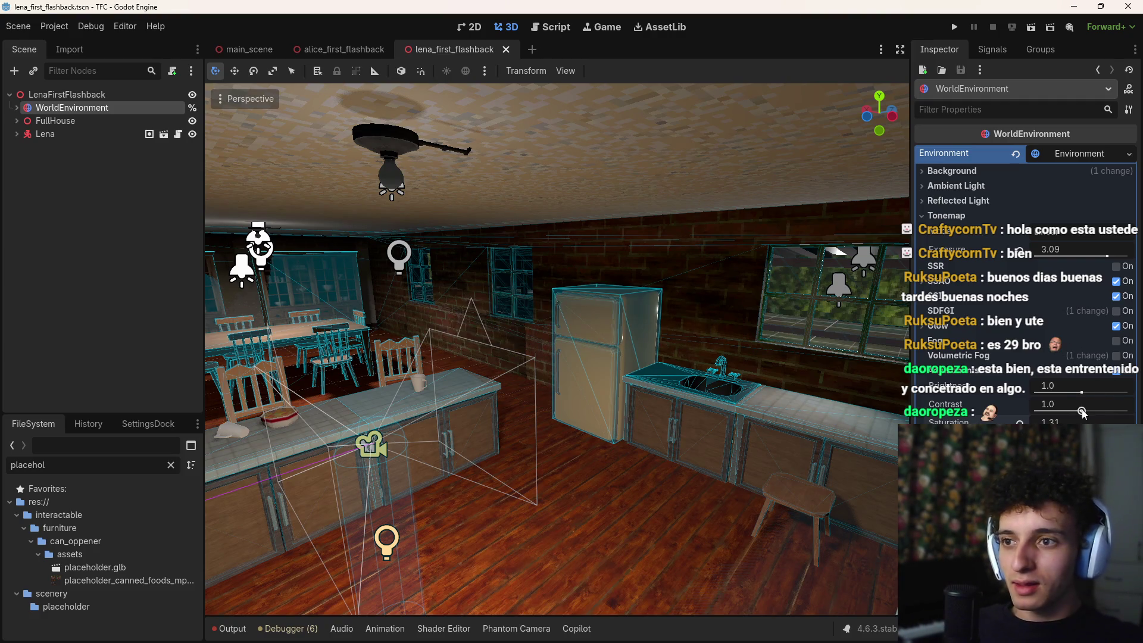
{"action": "mouse_move", "coordinate": [1082, 411]}
{"action": "left_mouse_down"}
{"action": "mouse_move", "coordinate": [1094, 411]}
{"action": "mouse_move", "coordinate": [1073, 410]}
{"action": "left_mouse_up"}
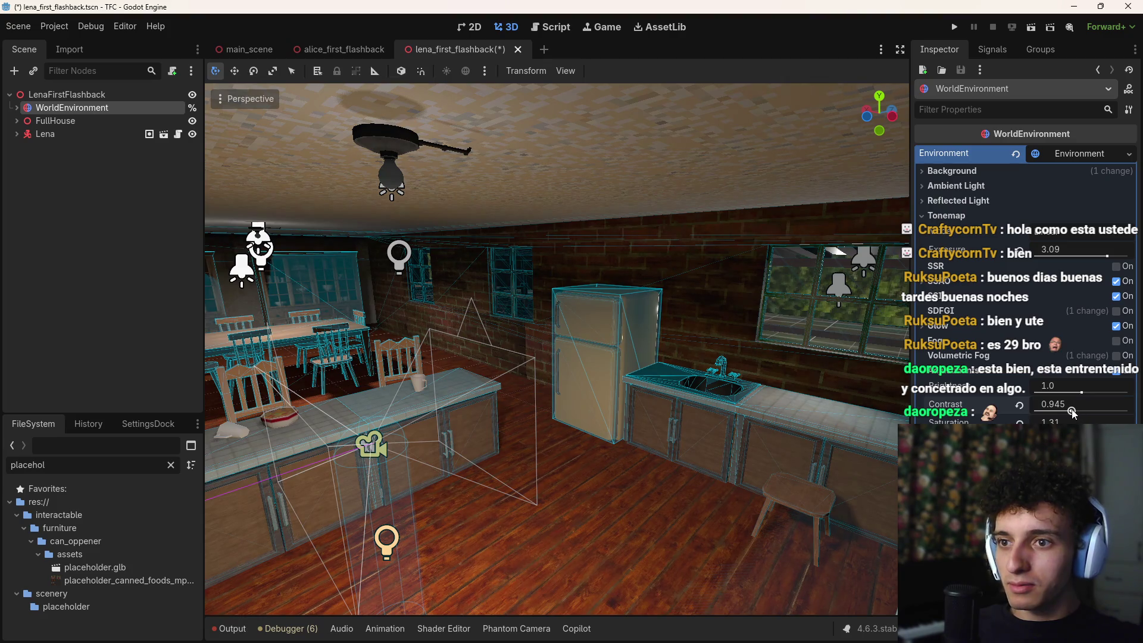
{"action": "key", "text": "ctrl+s"}
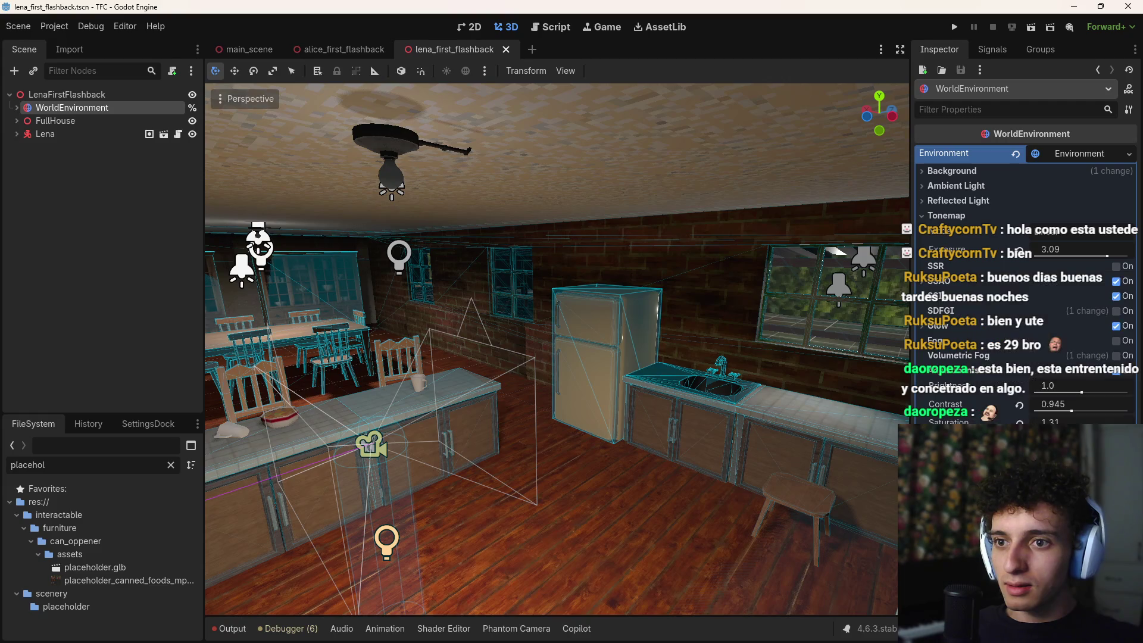
{"action": "left_click", "coordinate": [941, 372]}
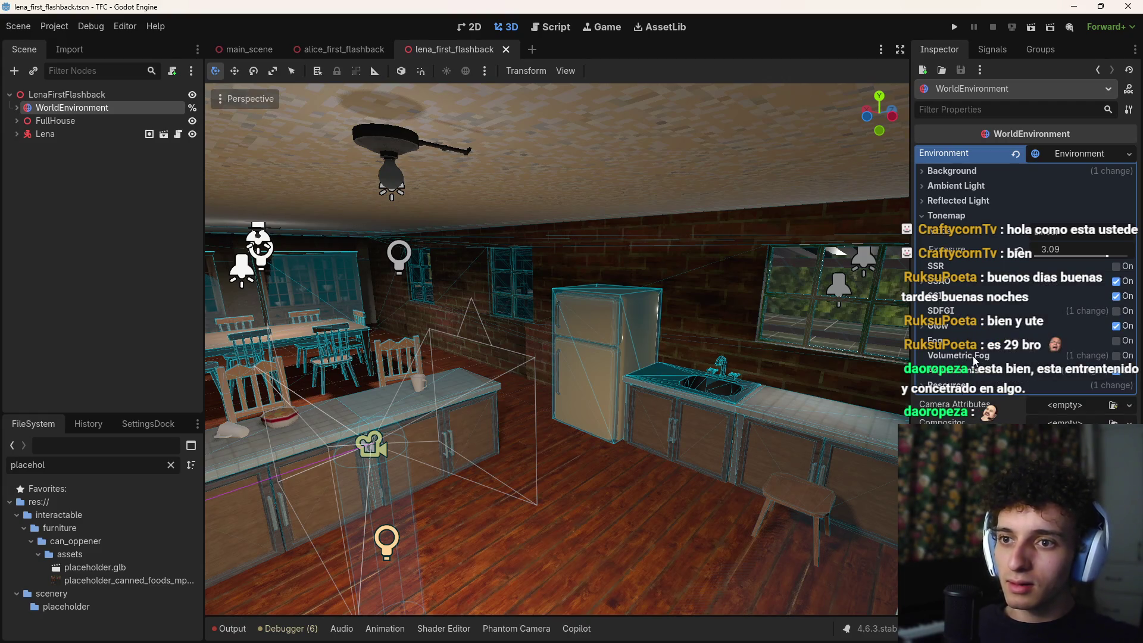
{"action": "left_click", "coordinate": [1116, 312]}
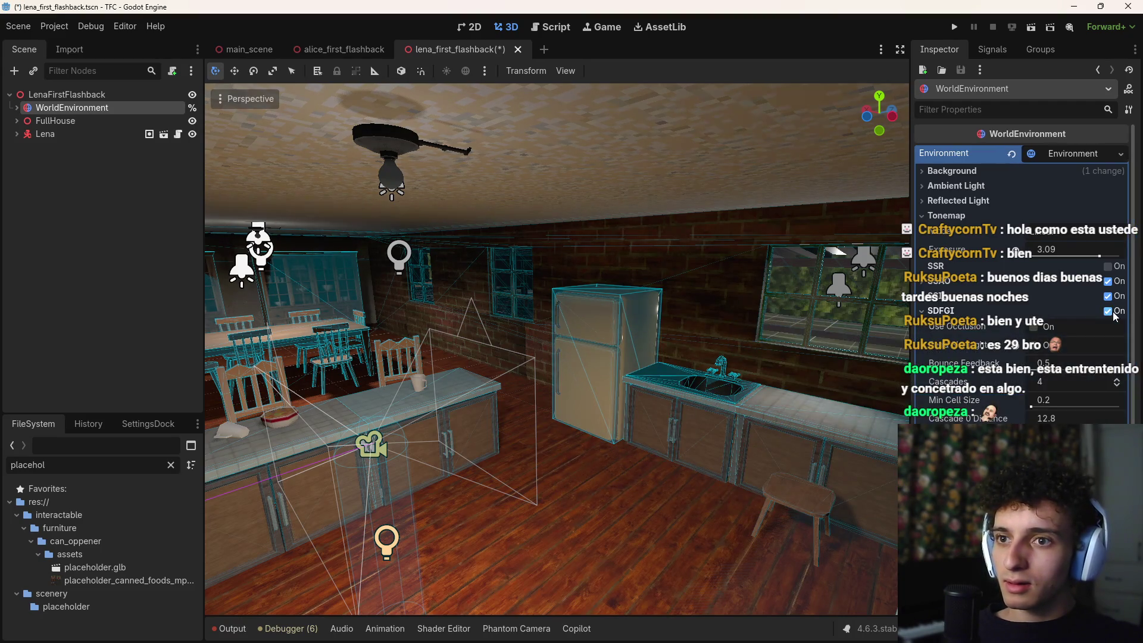
Step: Show Background settings, keeping Clear Color mode with 0.05 energy, then fly through the kitchen
{"action": "left_click", "coordinate": [944, 310]}
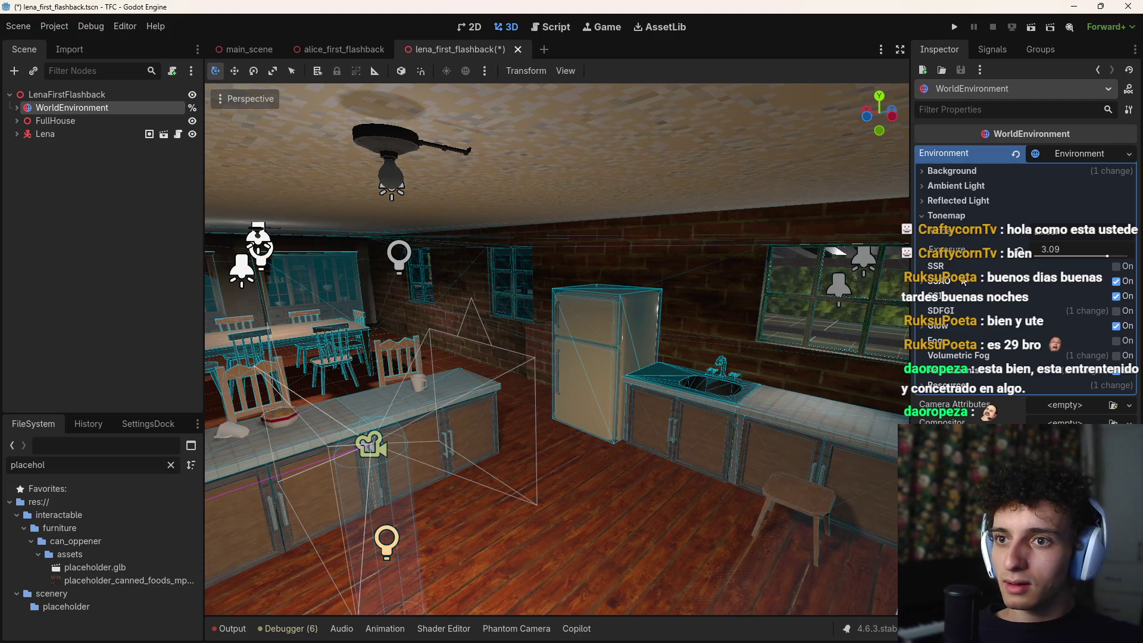
{"action": "left_click", "coordinate": [960, 186]}
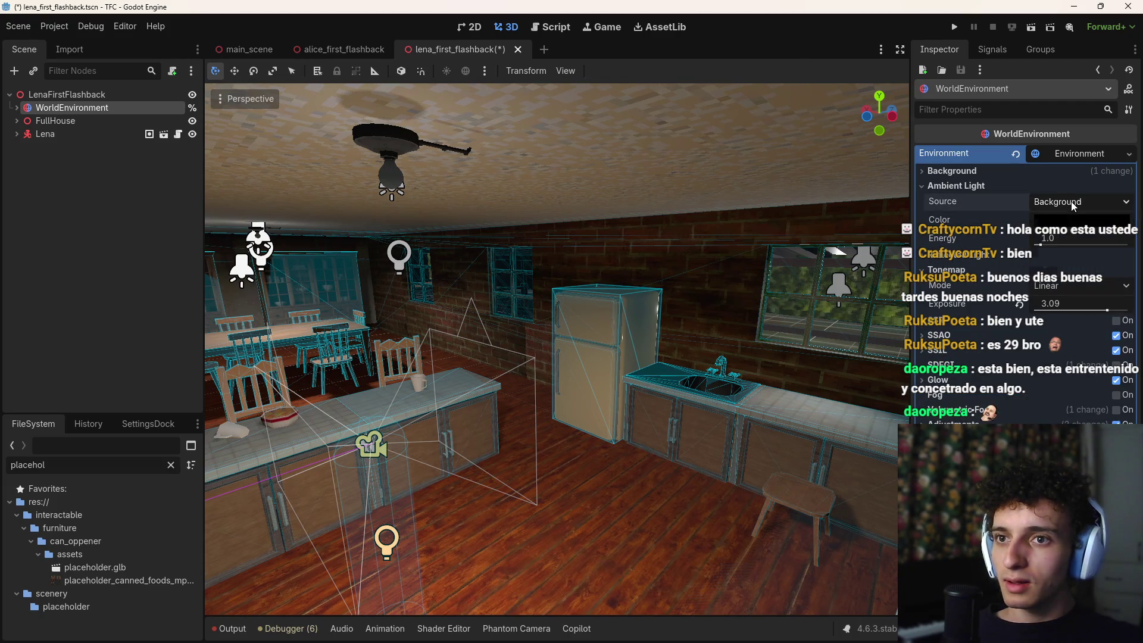
{"action": "left_click", "coordinate": [956, 186]}
{"action": "left_click", "coordinate": [952, 171]}
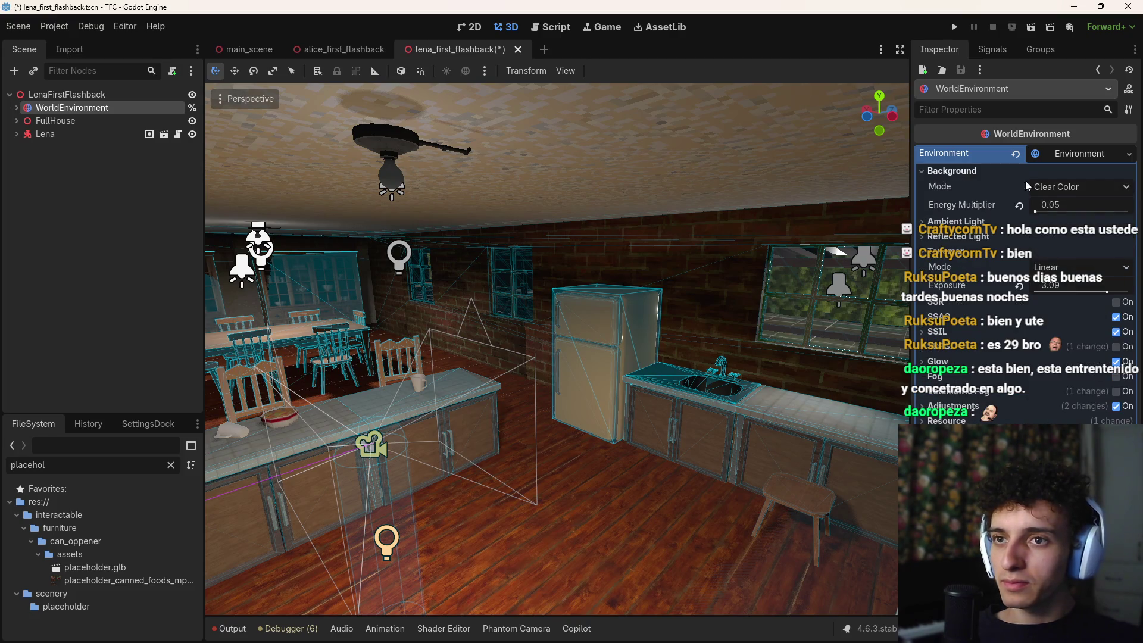
{"action": "left_click", "coordinate": [1077, 191]}
{"action": "left_click", "coordinate": [1080, 190]}
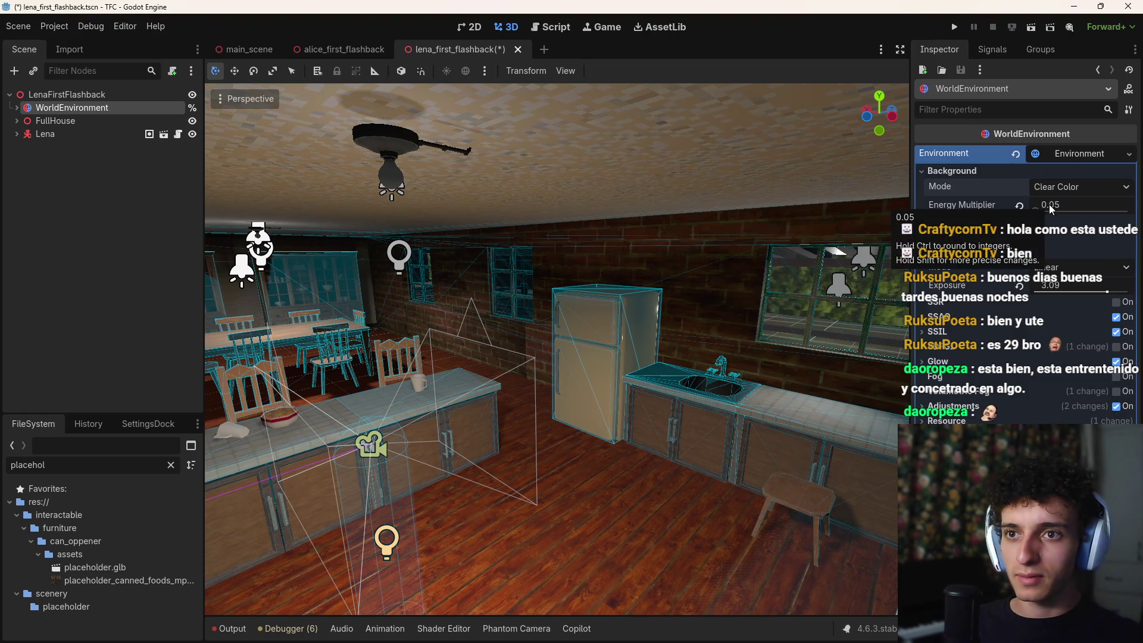
{"action": "key", "text": "w"}
{"action": "key", "text": "a"}
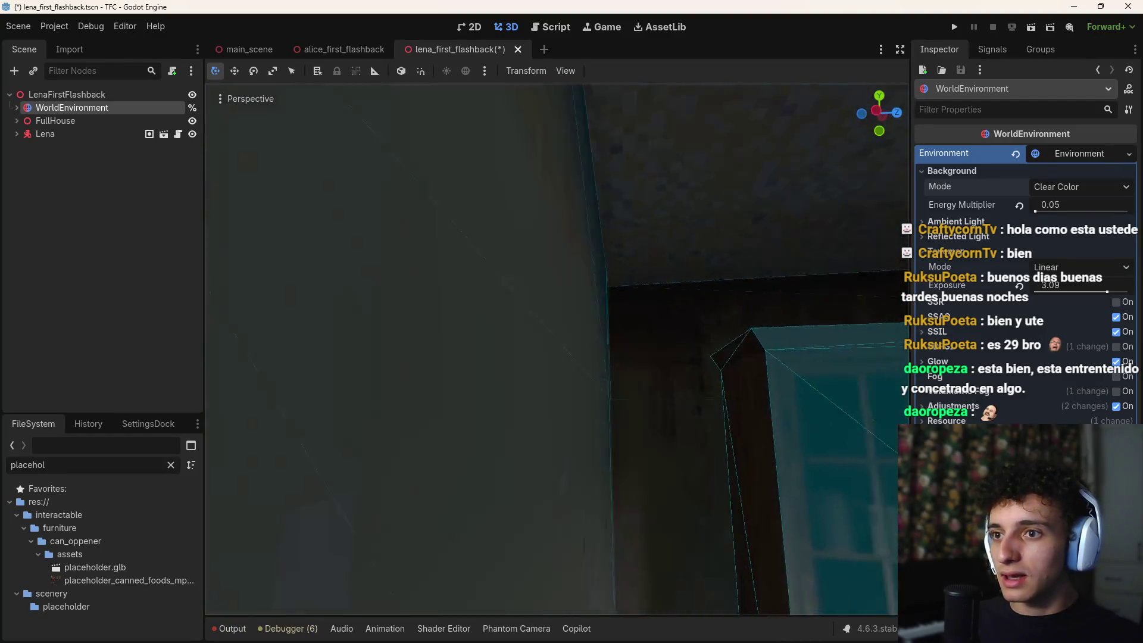
Step: Fly the viewport out through the sink window to view the house exterior, cliff and roof
{"action": "key", "text": "s"}
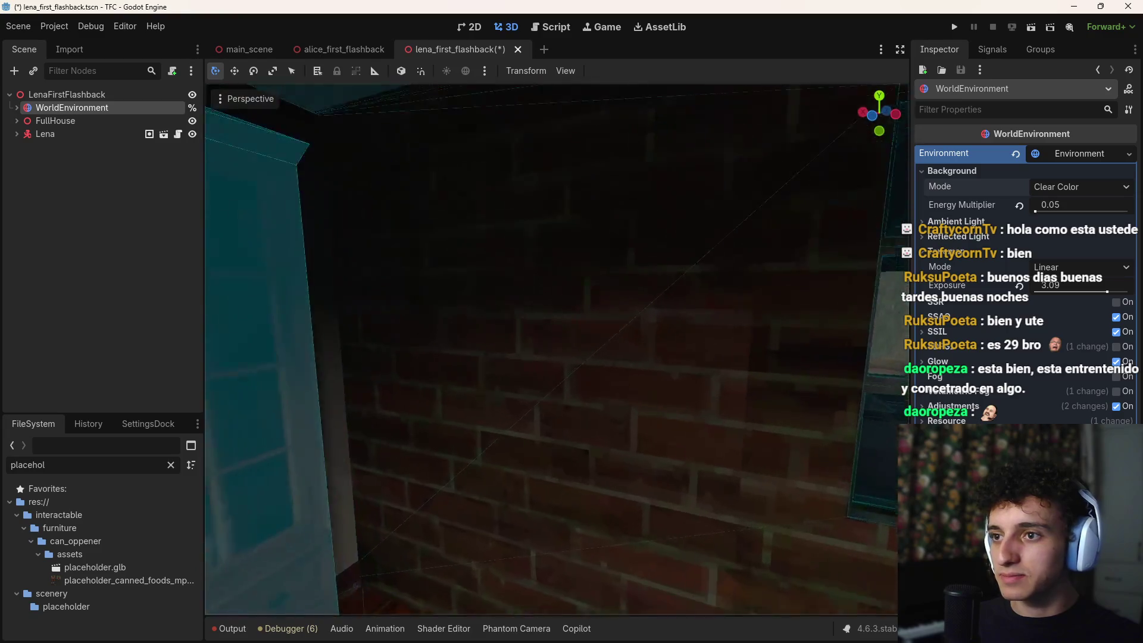
{"action": "key", "text": "s"}
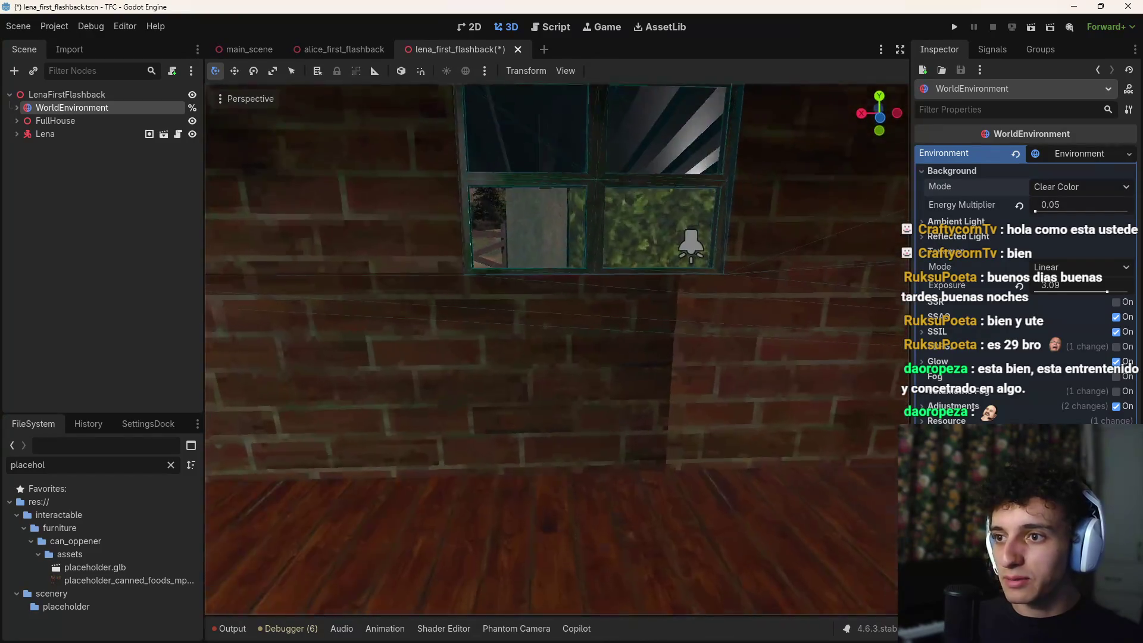
{"action": "key", "text": "w"}
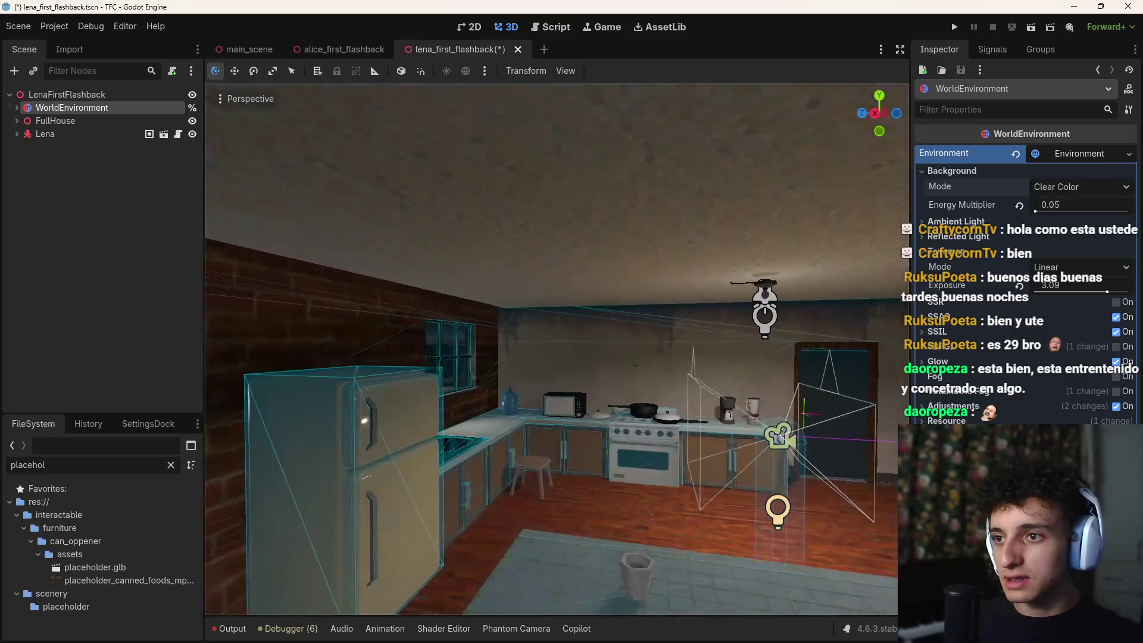
{"action": "key", "text": "w"}
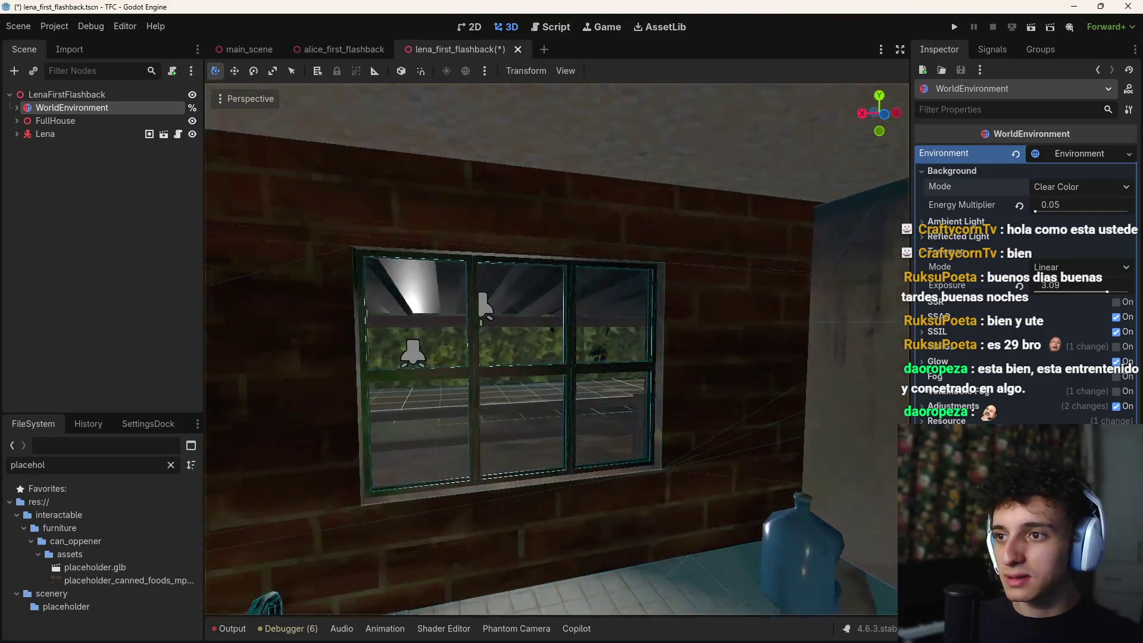
{"action": "key", "text": "s"}
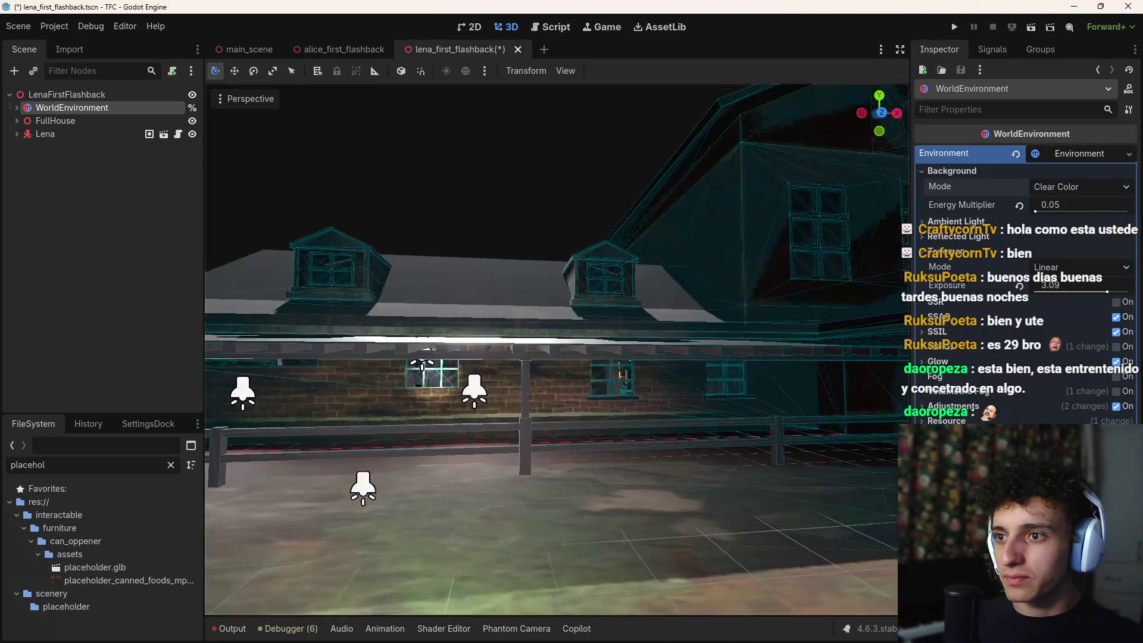
{"action": "key", "text": "s"}
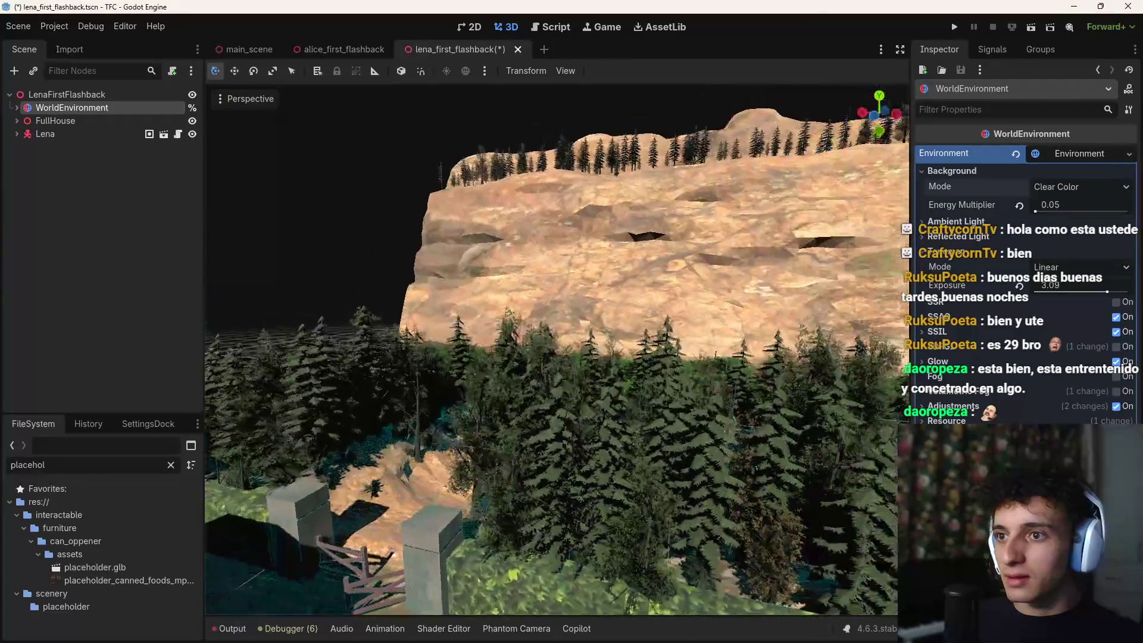
{"action": "key", "text": "s"}
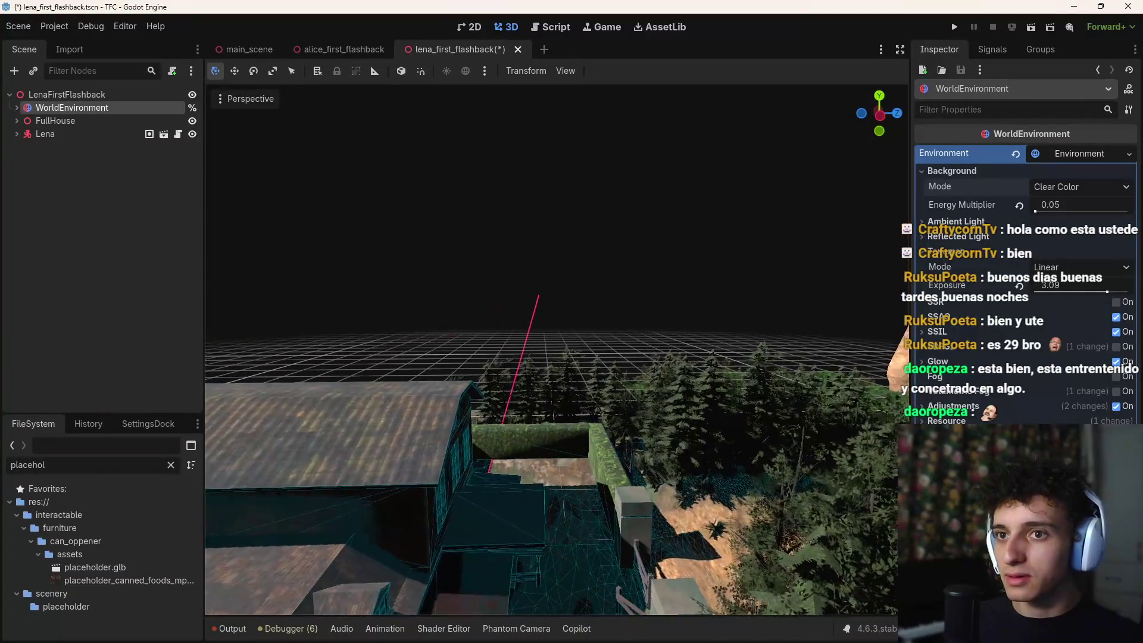
{"action": "key", "text": "w"}
Step: Set the environment Background Mode to Sky with a new Sky using a ProceduralSkyMaterial
{"action": "left_click", "coordinate": [1076, 188]}
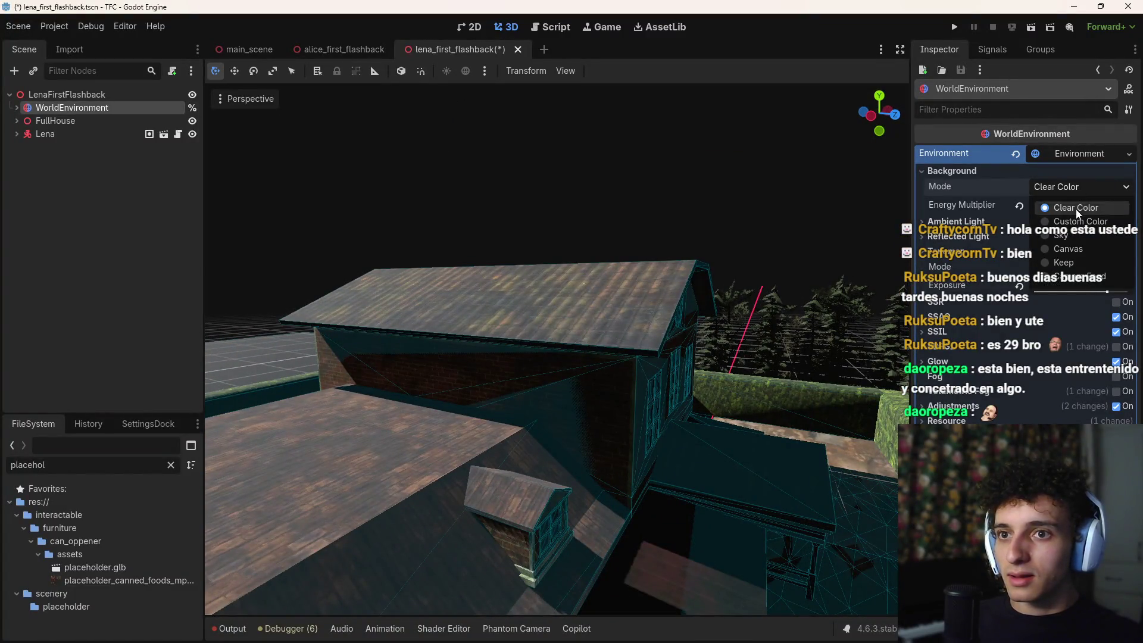
{"action": "left_click", "coordinate": [1063, 234]}
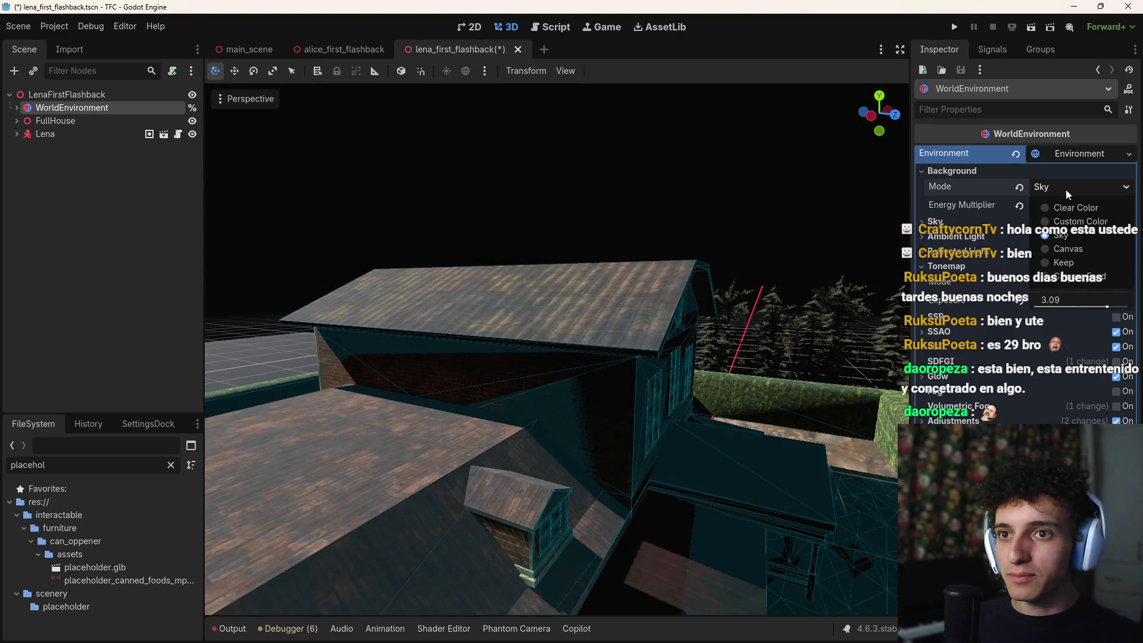
{"action": "left_click", "coordinate": [932, 221]}
{"action": "left_click", "coordinate": [1119, 238]}
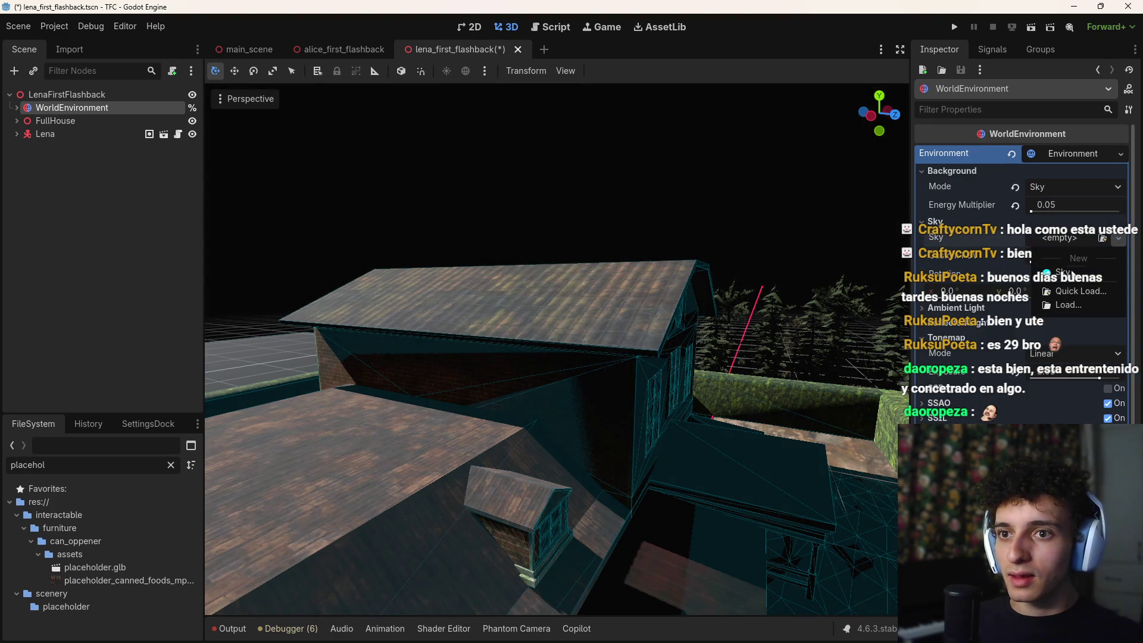
{"action": "left_click", "coordinate": [1072, 273]}
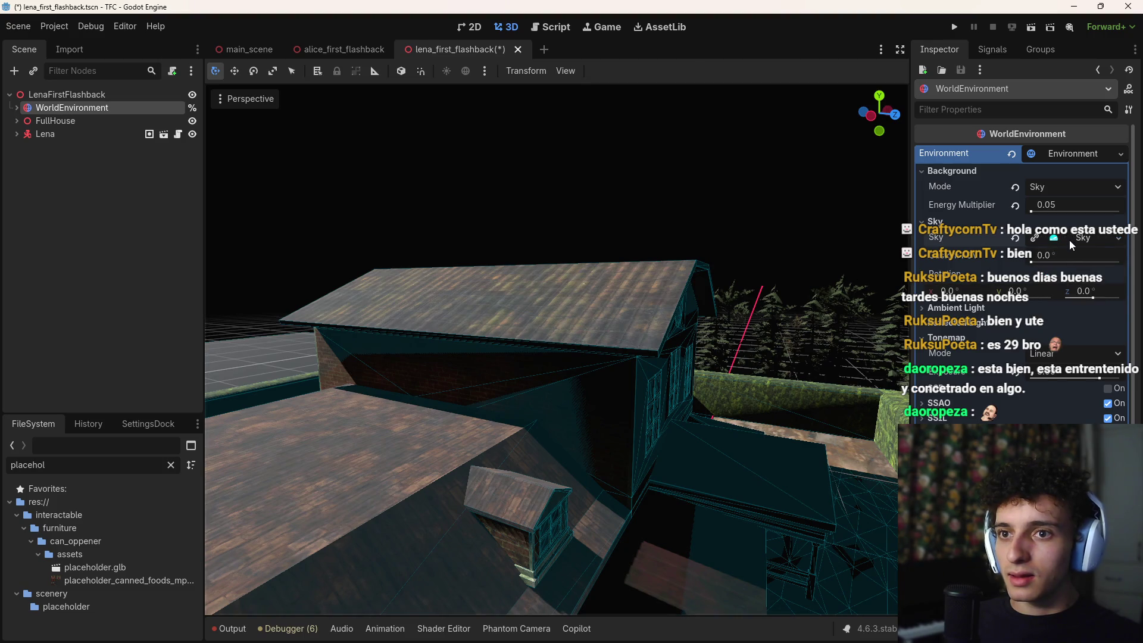
{"action": "left_click", "coordinate": [1064, 256]}
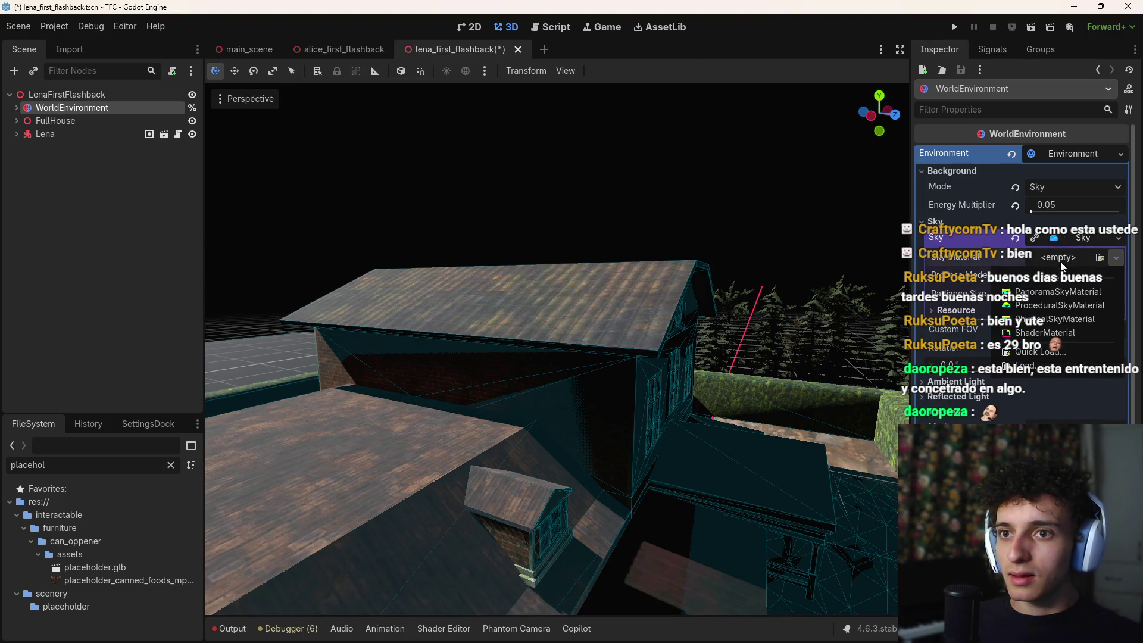
{"action": "left_click", "coordinate": [1046, 305]}
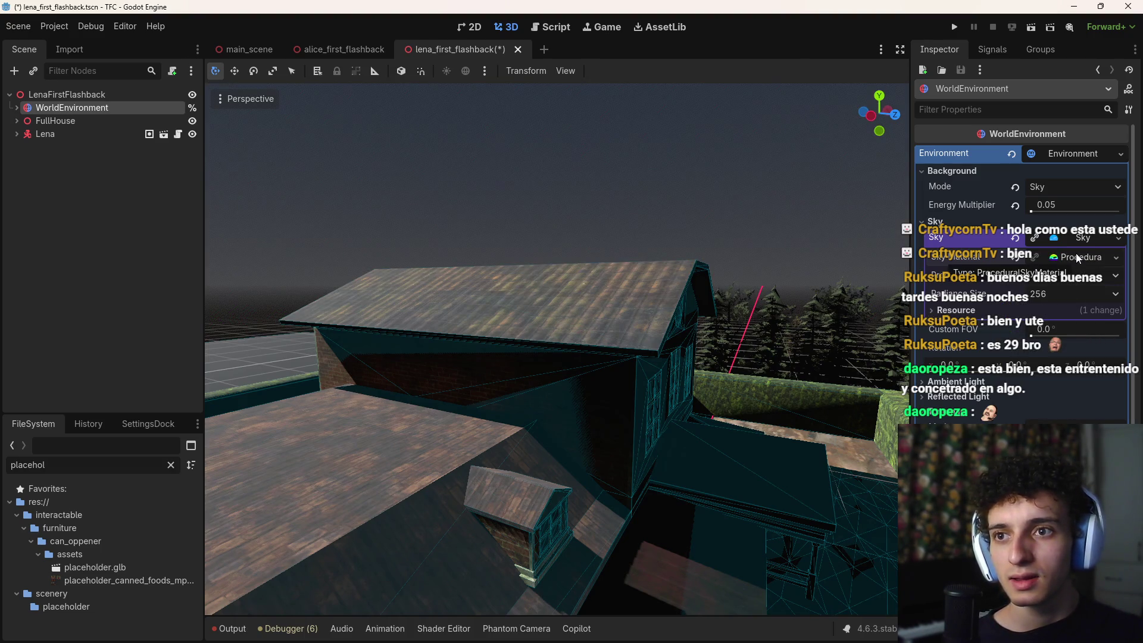
Step: Set the background Energy Multiplier to 1.0
{"action": "left_click_drag", "start_coordinate": [1038, 210], "coordinate": [1041, 215]}
{"action": "left_click", "coordinate": [1057, 205]}
{"action": "type", "text": "1"}
{"action": "key", "text": "Return"}
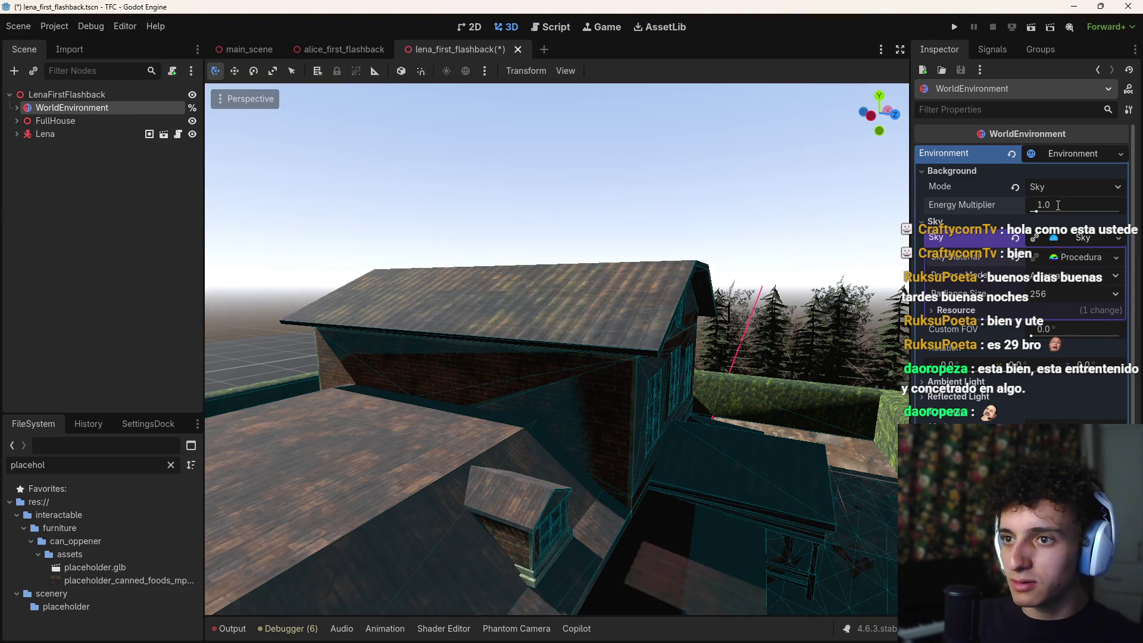
Step: Fly back inside to check the sink, counter, fridge and dining table under the new sky
{"action": "key", "text": "w"}
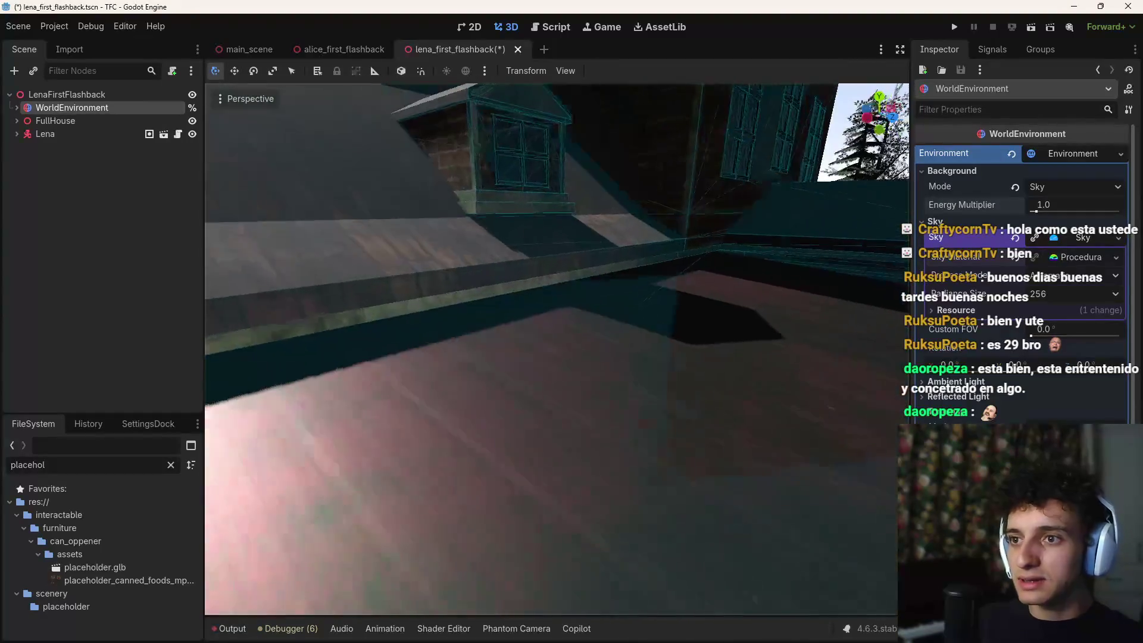
{"action": "key", "text": "s"}
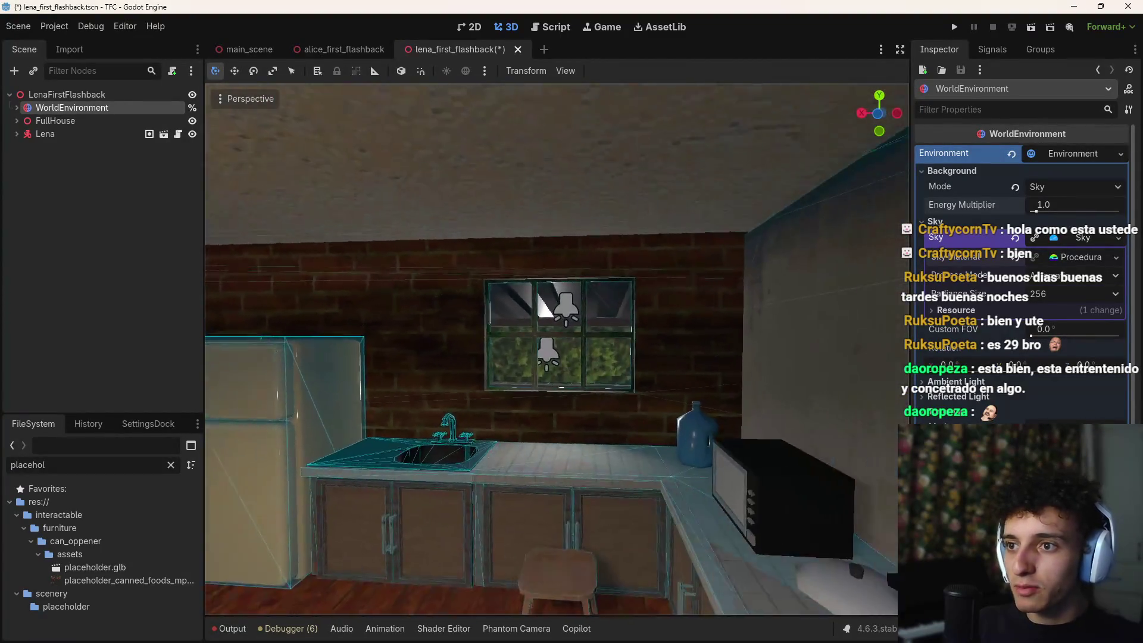
{"action": "key", "text": "s"}
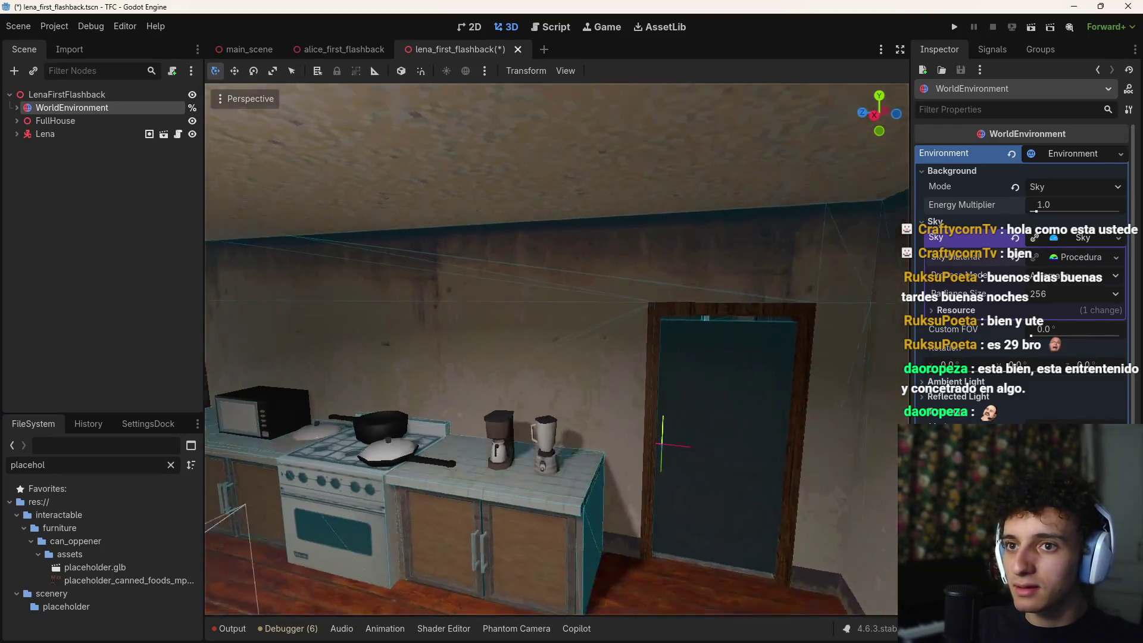
{"action": "key", "text": "s"}
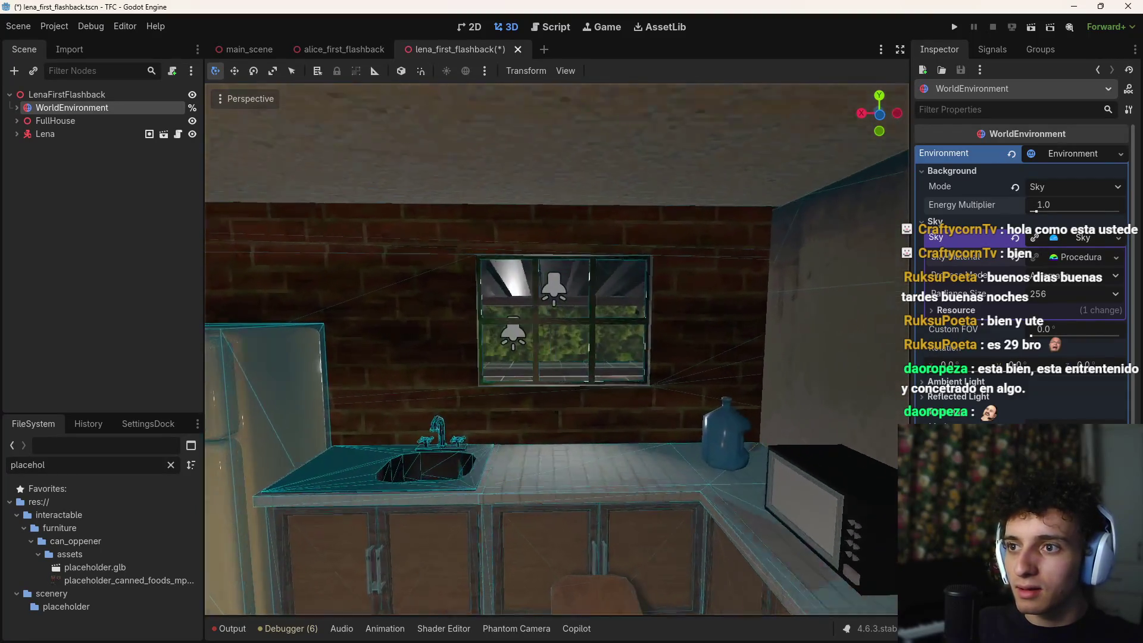
{"action": "key", "text": "s"}
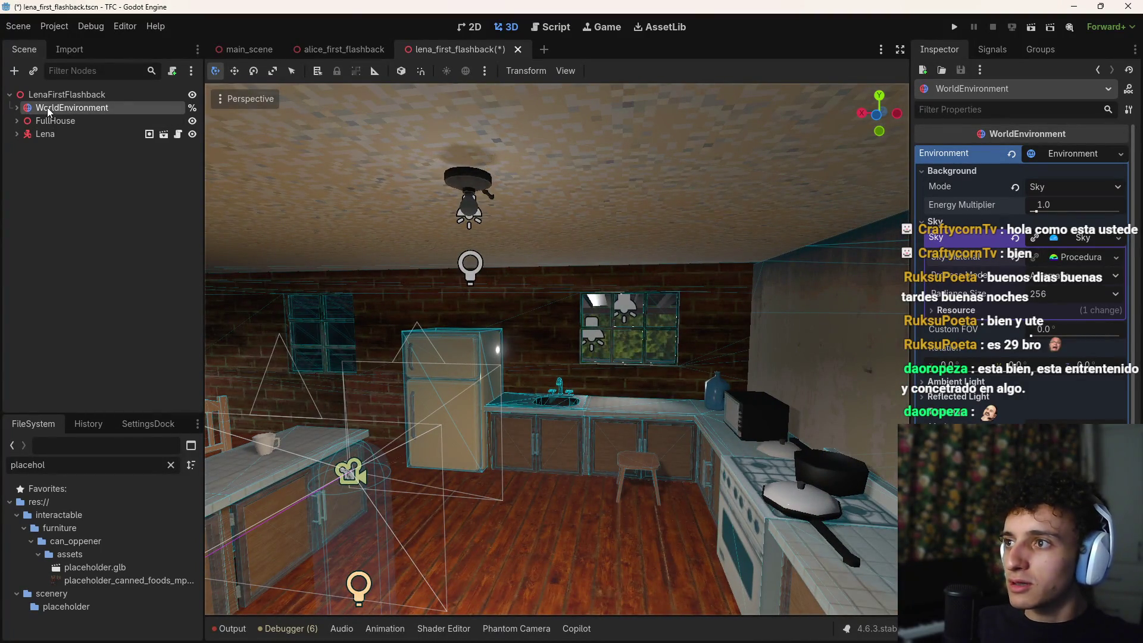
Step: Reselect WorldEnvironment and look around the kitchen from the dining table to the stove corner
{"action": "left_click", "coordinate": [73, 95]}
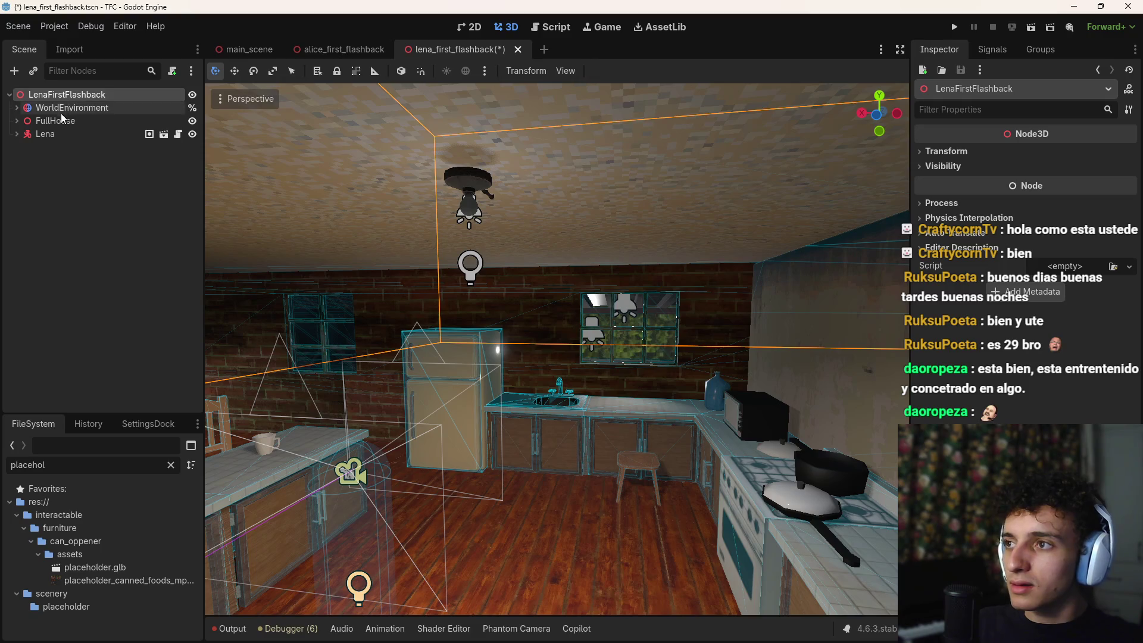
{"action": "left_click", "coordinate": [61, 108]}
{"action": "key", "text": "s"}
{"action": "key", "text": "s"}
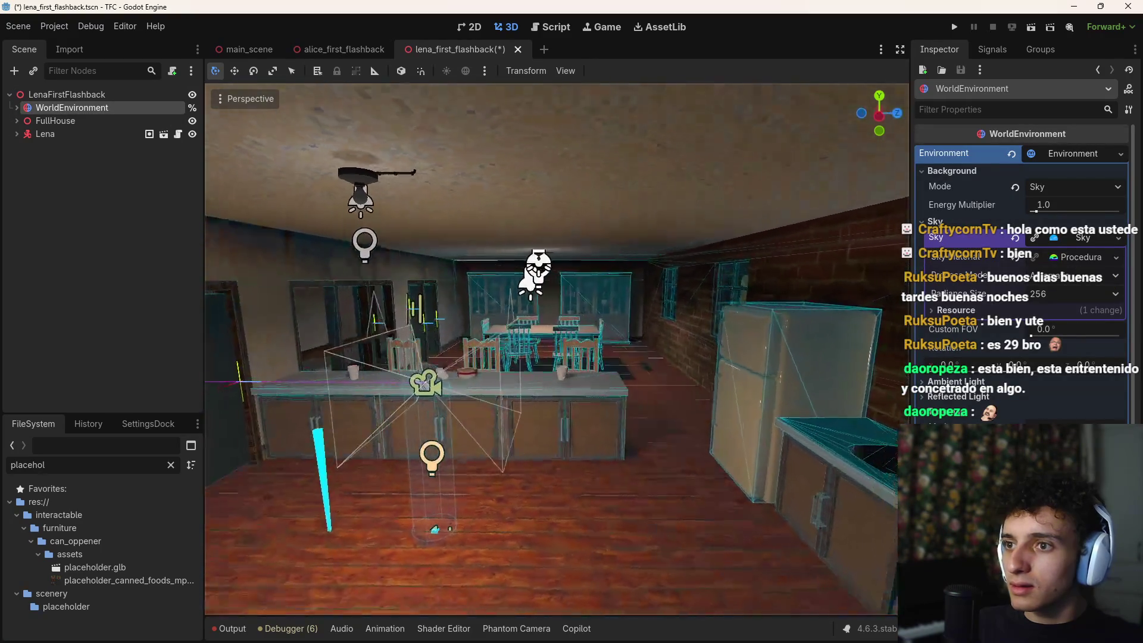
{"action": "key", "text": "w"}
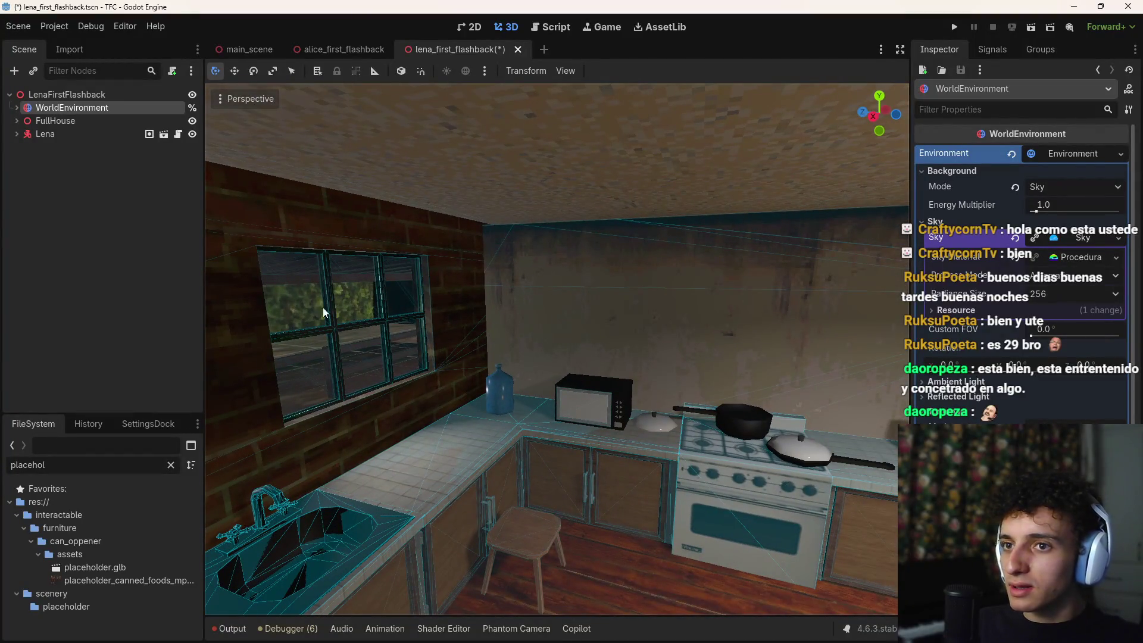
{"action": "key", "text": "s"}
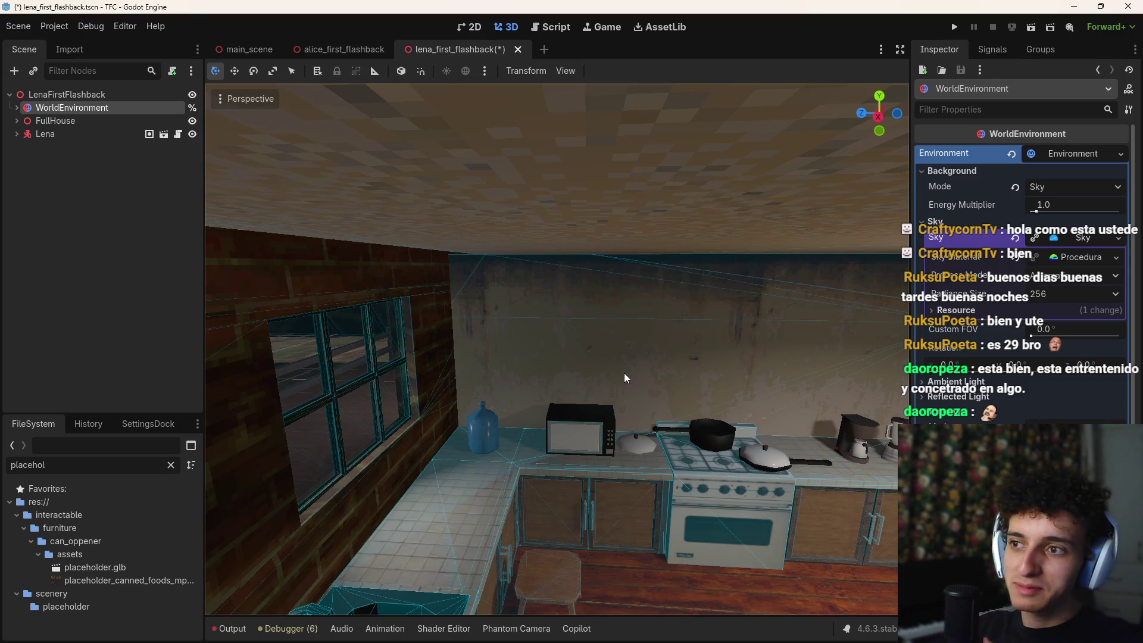
{"action": "right_click", "coordinate": [393, 523]}
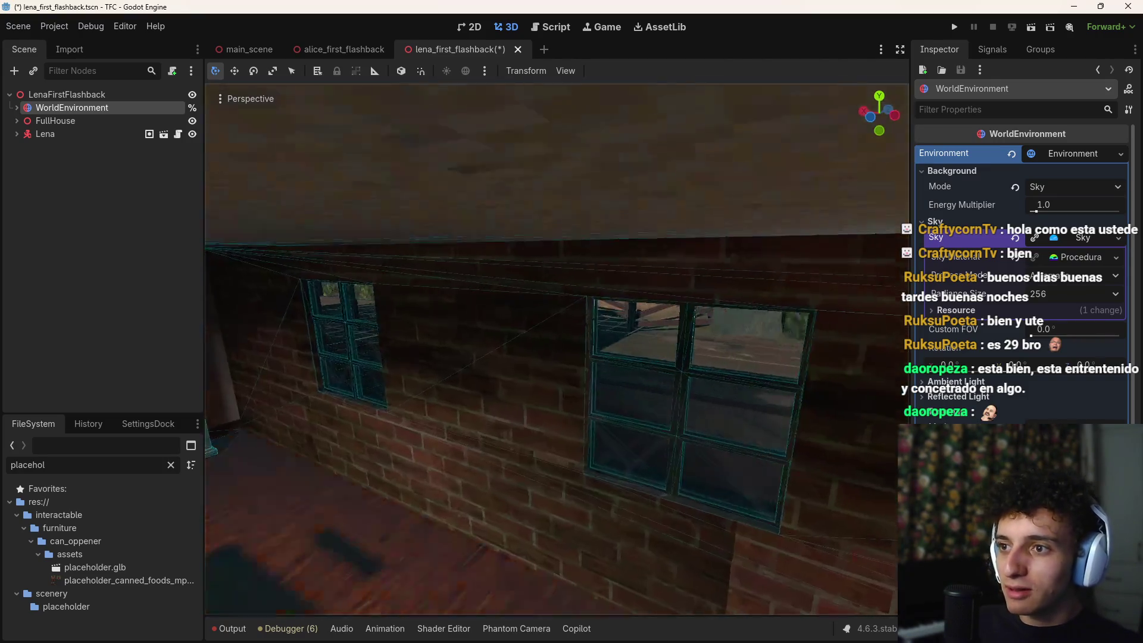
{"action": "key", "text": "s"}
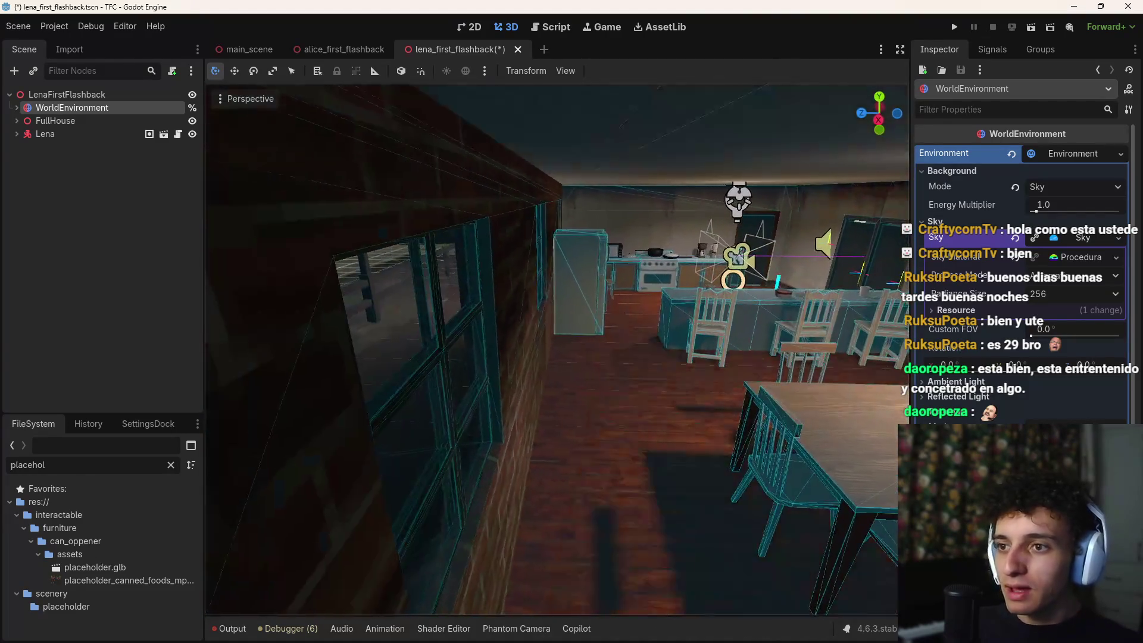
{"action": "key", "text": "w"}
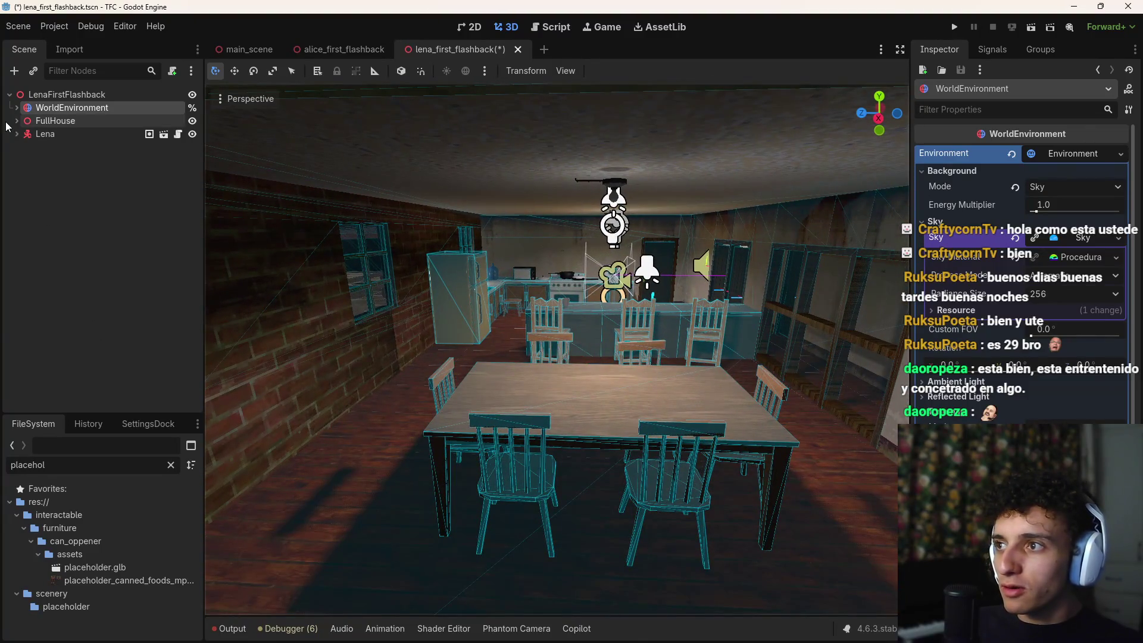
Step: Under FullHouse > Lights, select KitchenLight through KitchenLight5, then hide the KitchenLights group
{"action": "left_click", "coordinate": [16, 121]}
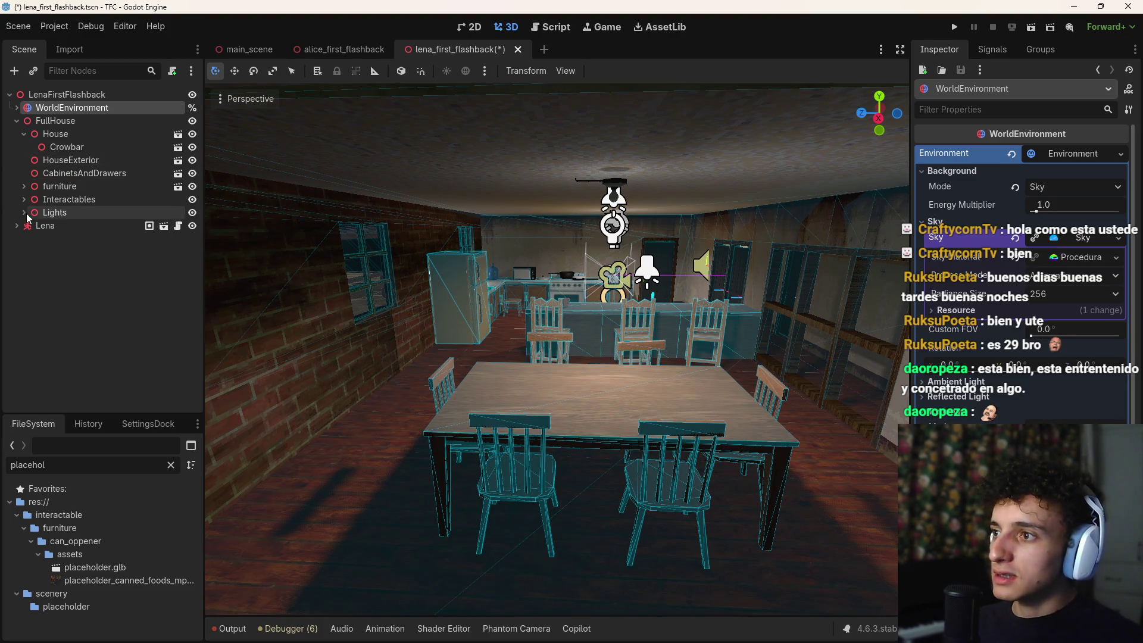
{"action": "left_click", "coordinate": [24, 212]}
{"action": "left_click", "coordinate": [28, 223]}
{"action": "left_click", "coordinate": [26, 241]}
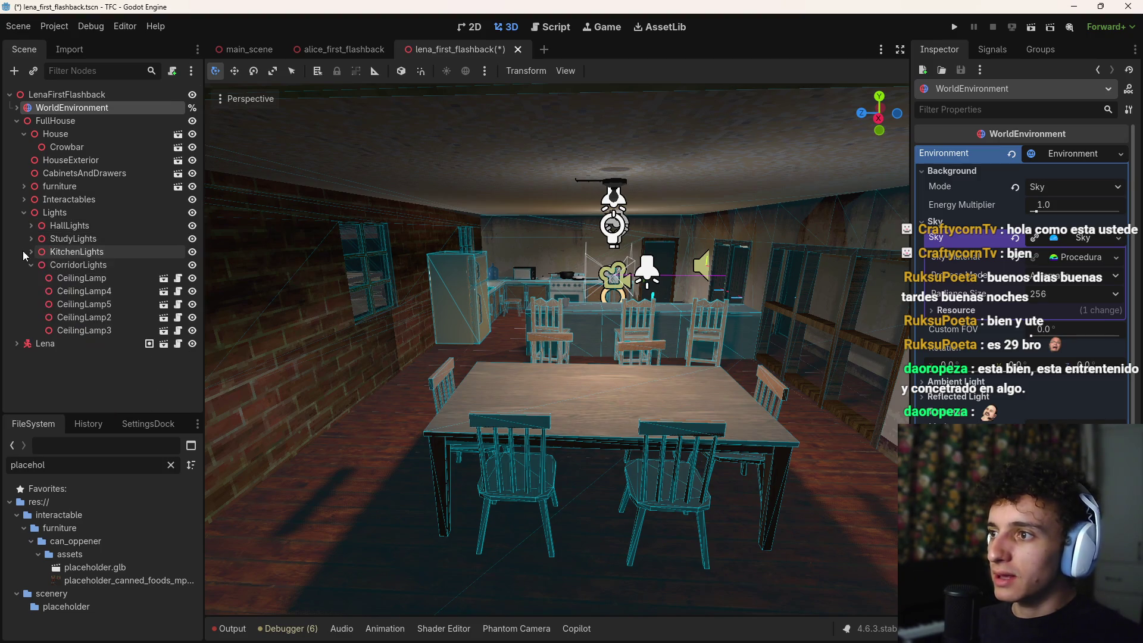
{"action": "left_click", "coordinate": [35, 319]}
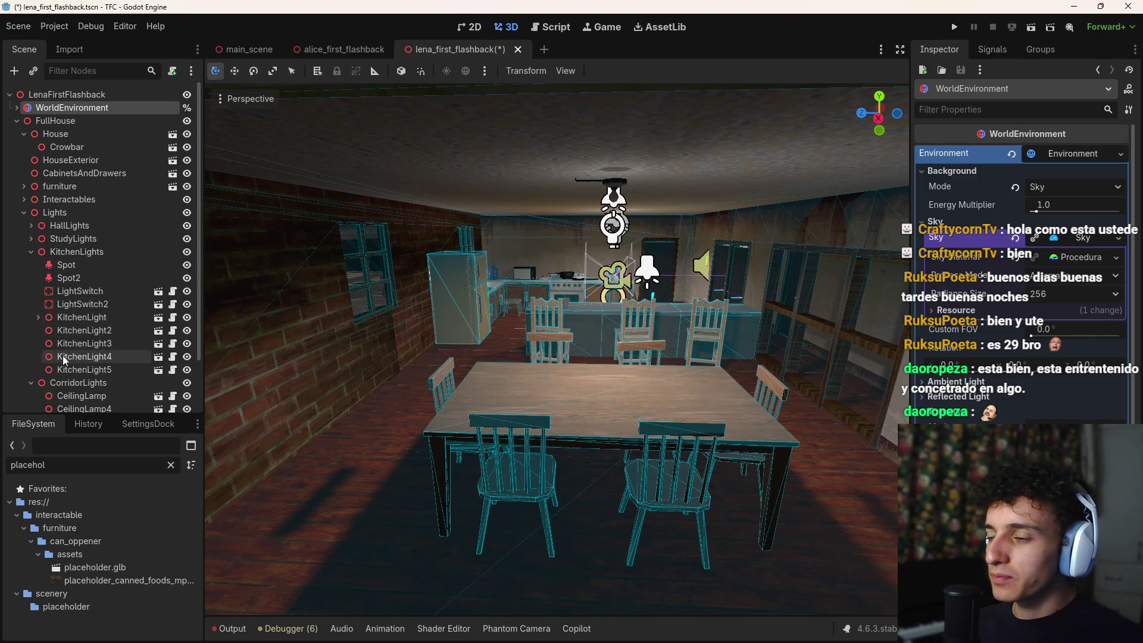
{"action": "scroll", "coordinate": [63, 356], "scroll_direction": "down", "scroll_amount": 2}
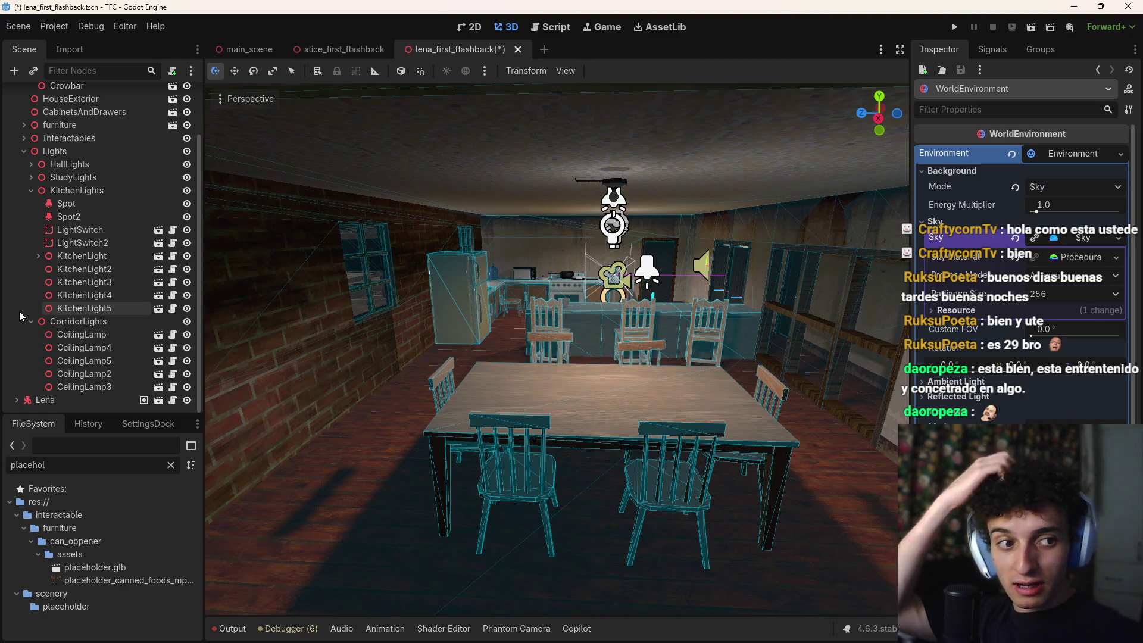
{"action": "left_click", "coordinate": [87, 308]}
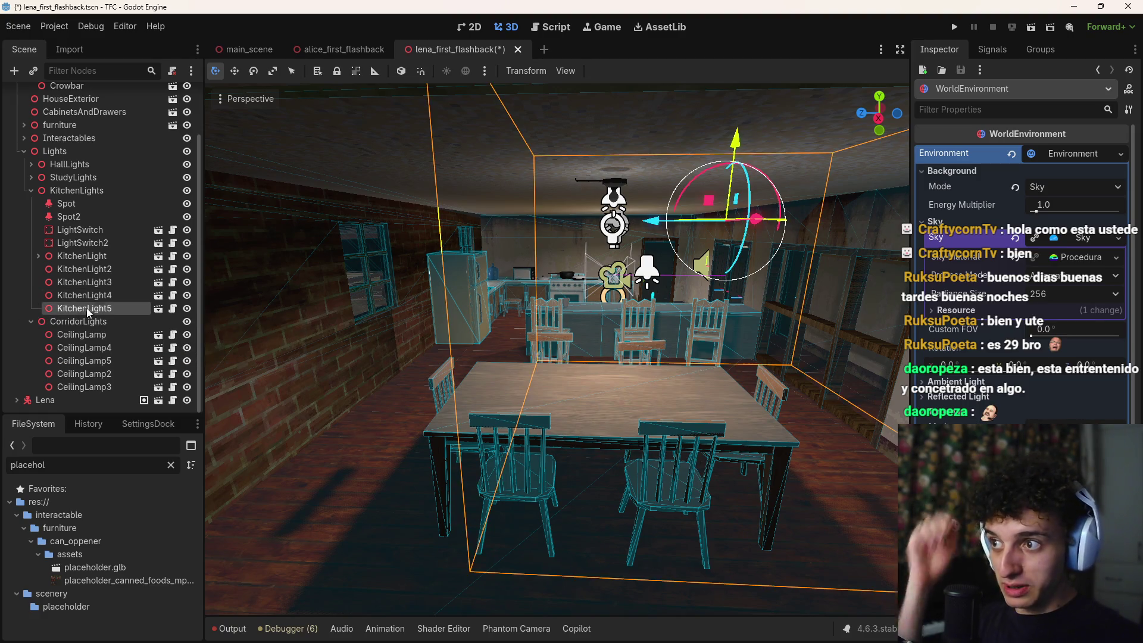
{"action": "left_click", "coordinate": [90, 257], "text": "shift"}
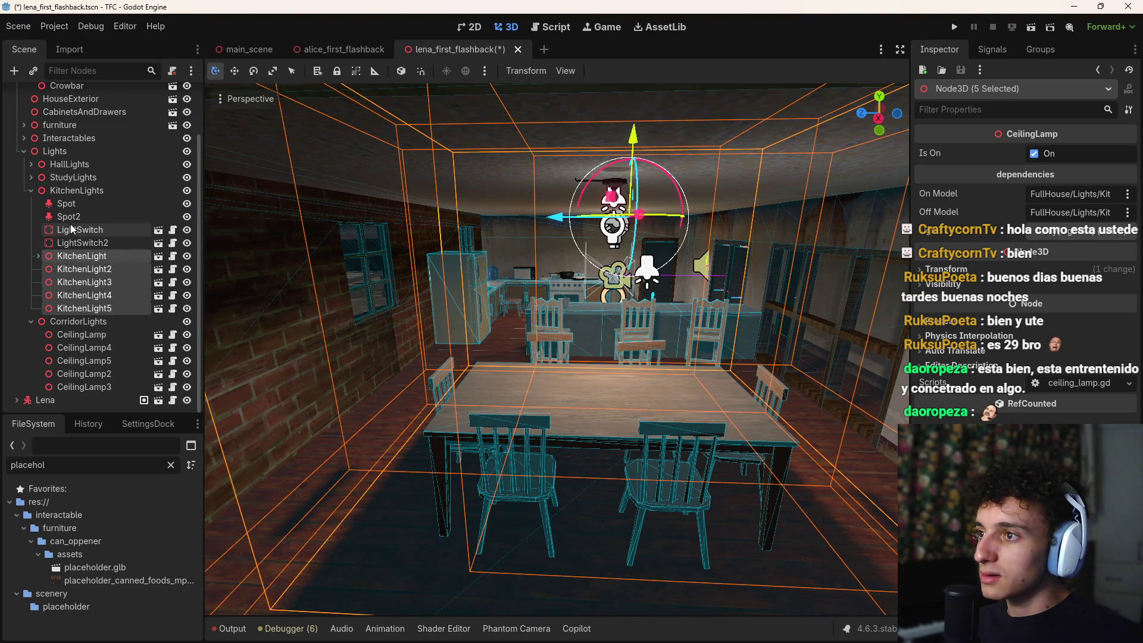
{"action": "left_click", "coordinate": [78, 191]}
{"action": "key", "text": "Left"}
{"action": "left_click", "coordinate": [192, 252]}
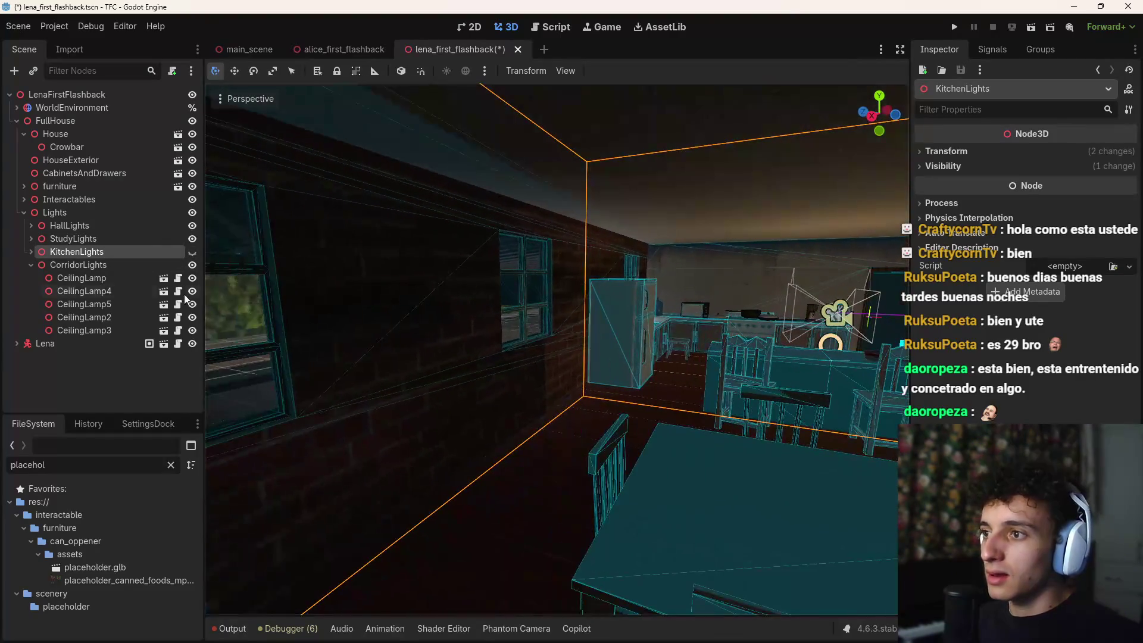
Step: Move the view into the kitchen, save the scene with Ctrl+S, and switch to Firefox
{"action": "key", "text": "w"}
{"action": "key", "text": "w"}
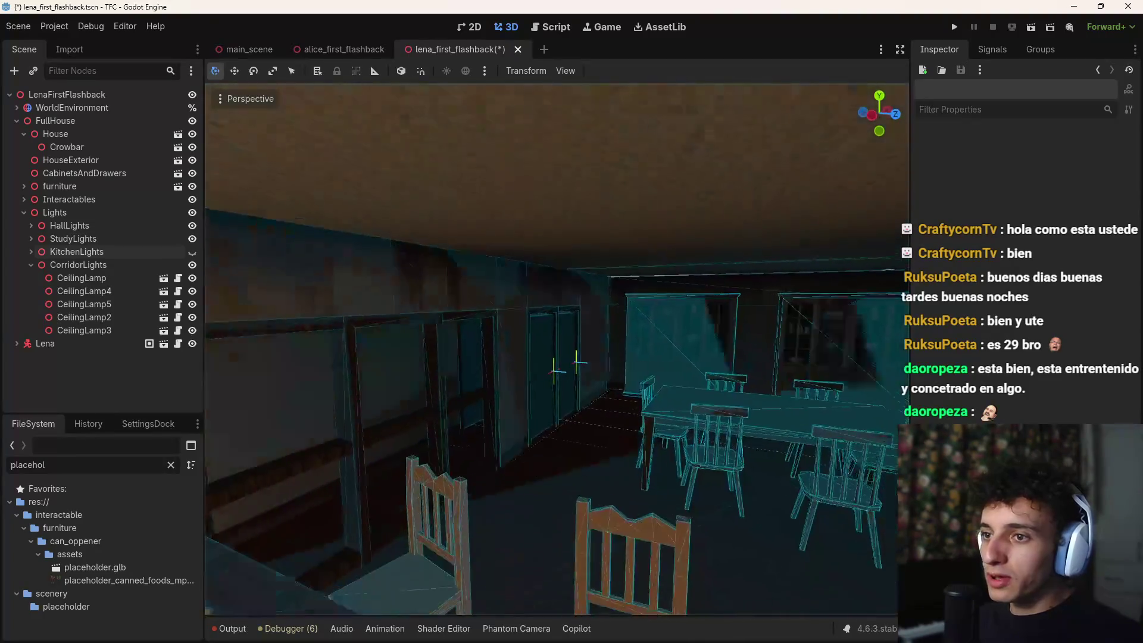
{"action": "key", "text": "w"}
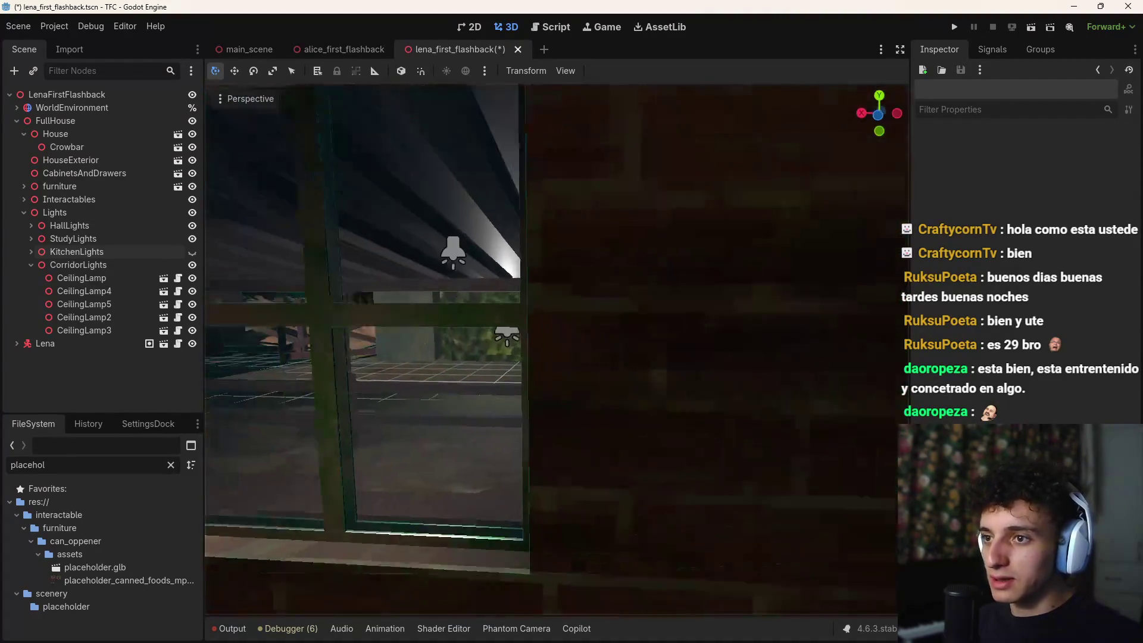
{"action": "key", "text": "ctrl+s"}
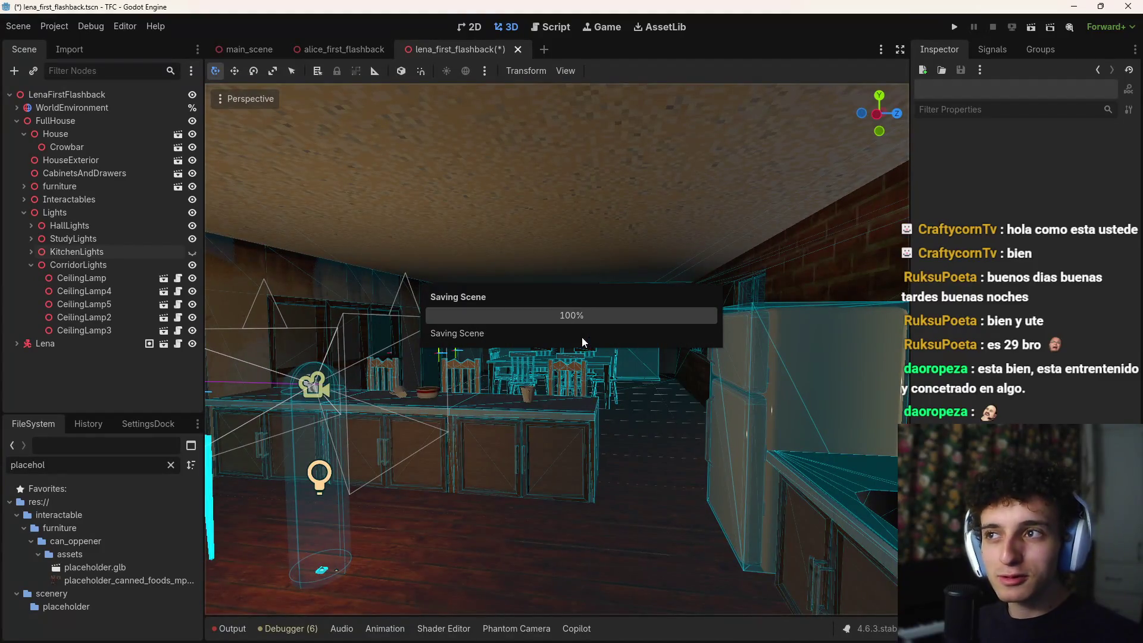
{"action": "left_click", "coordinate": [627, 628]}
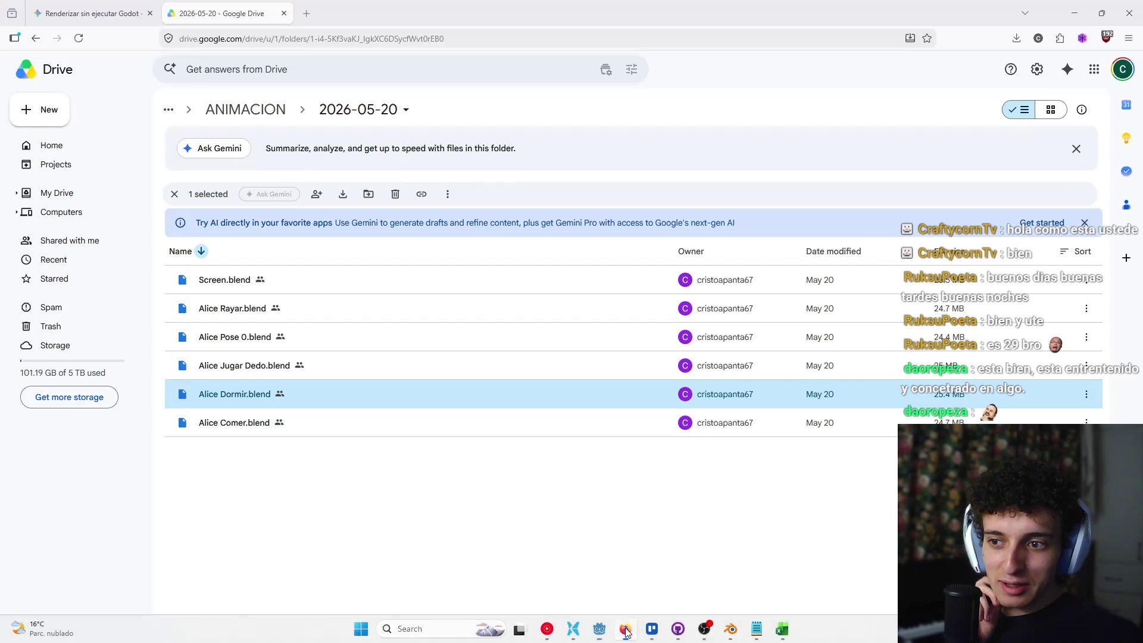
Step: Search 'godot 4.7' and open the beta 1 and Dev snapshot beta 3 articles
{"action": "left_click", "coordinate": [307, 14]}
{"action": "type", "text": "godot "}
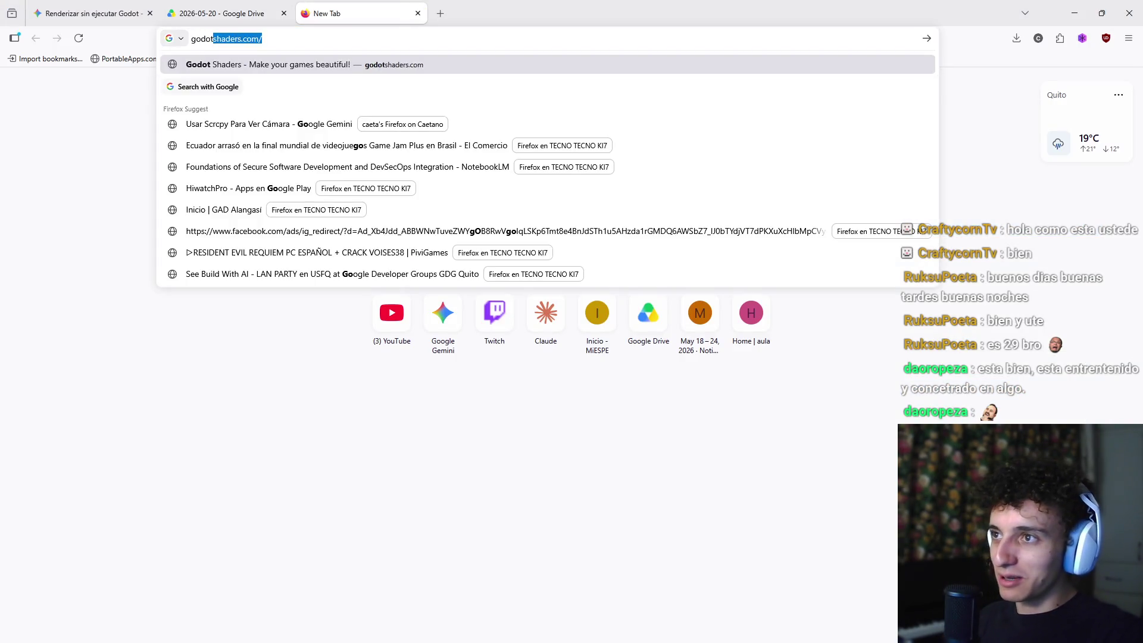
{"action": "type", "text": "4.7"}
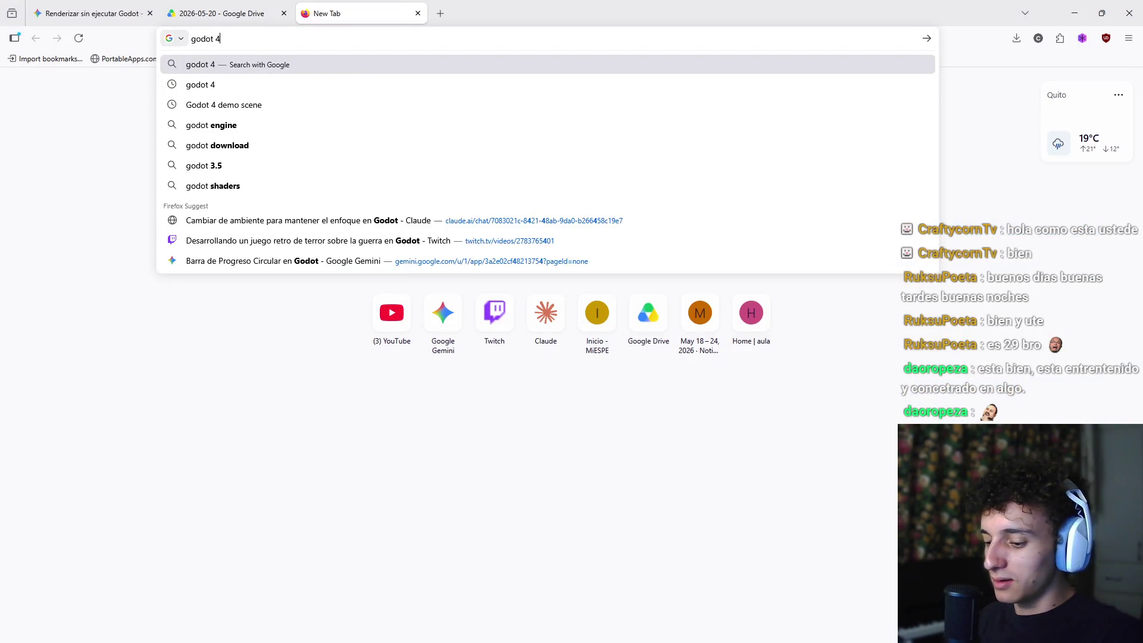
{"action": "key", "text": "Return"}
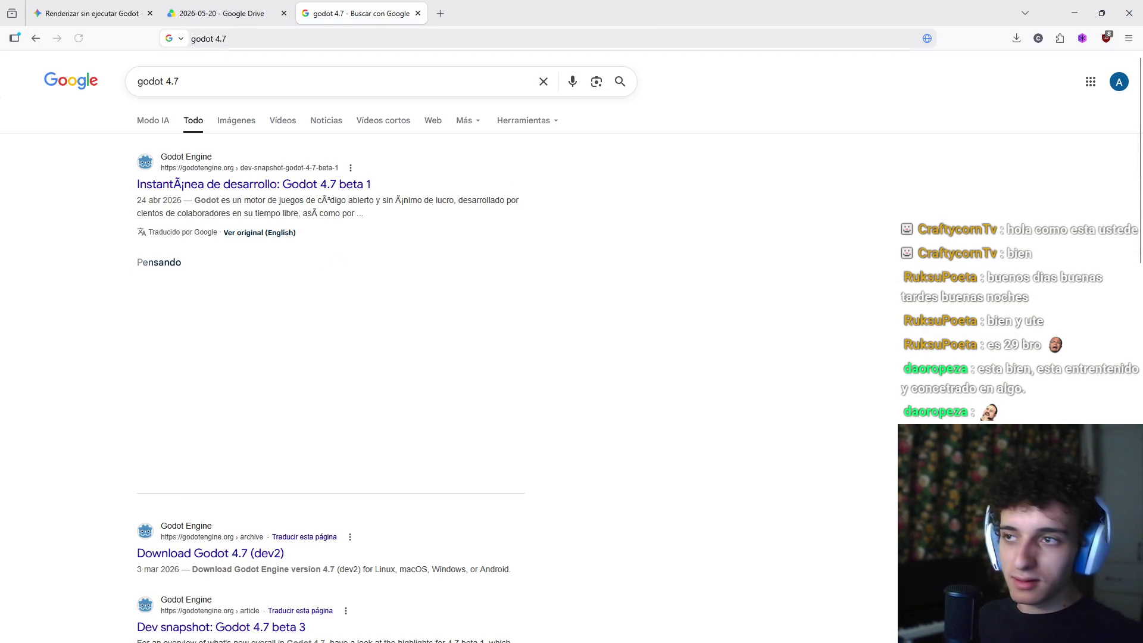
{"action": "left_click", "coordinate": [293, 188]}
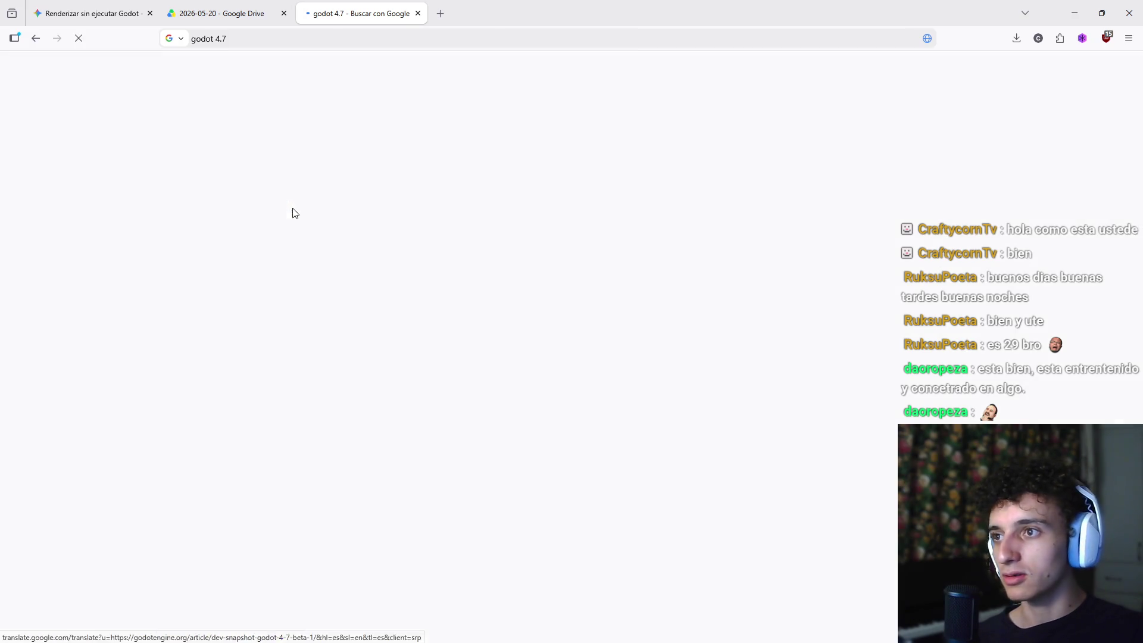
{"action": "left_click", "coordinate": [39, 45]}
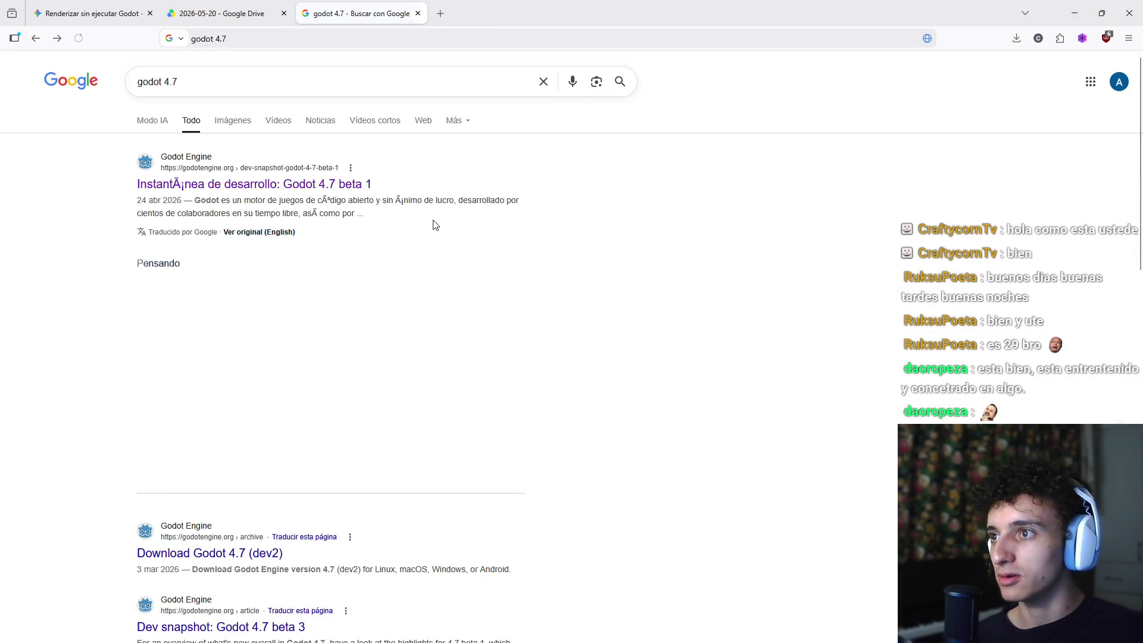
{"action": "scroll", "coordinate": [426, 232], "scroll_direction": "down", "scroll_amount": 5}
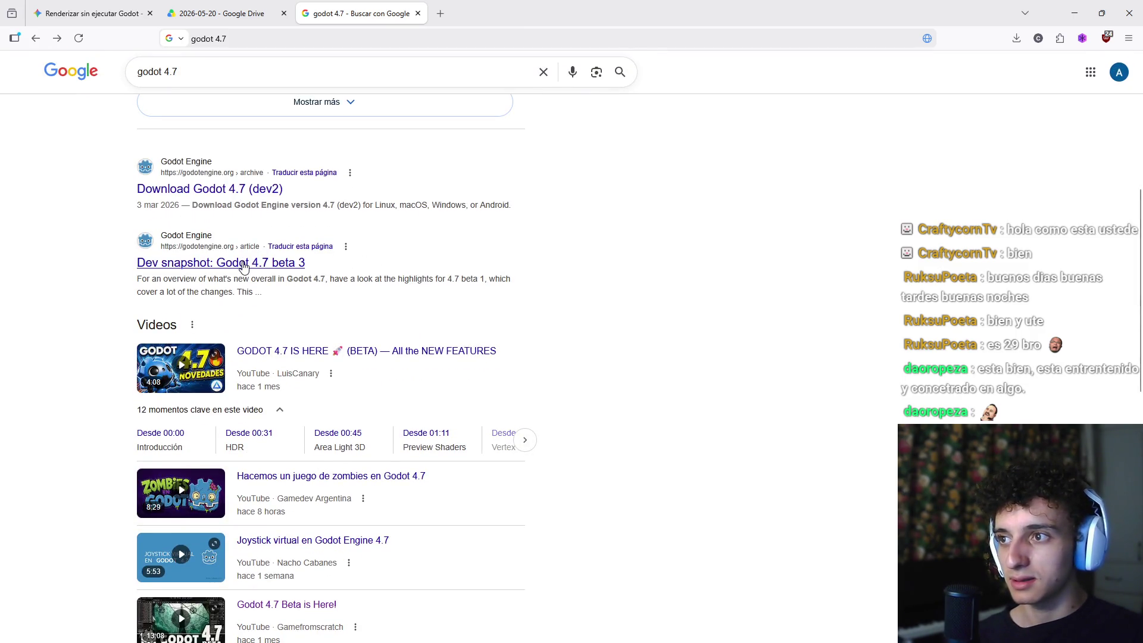
{"action": "left_click", "coordinate": [244, 269]}
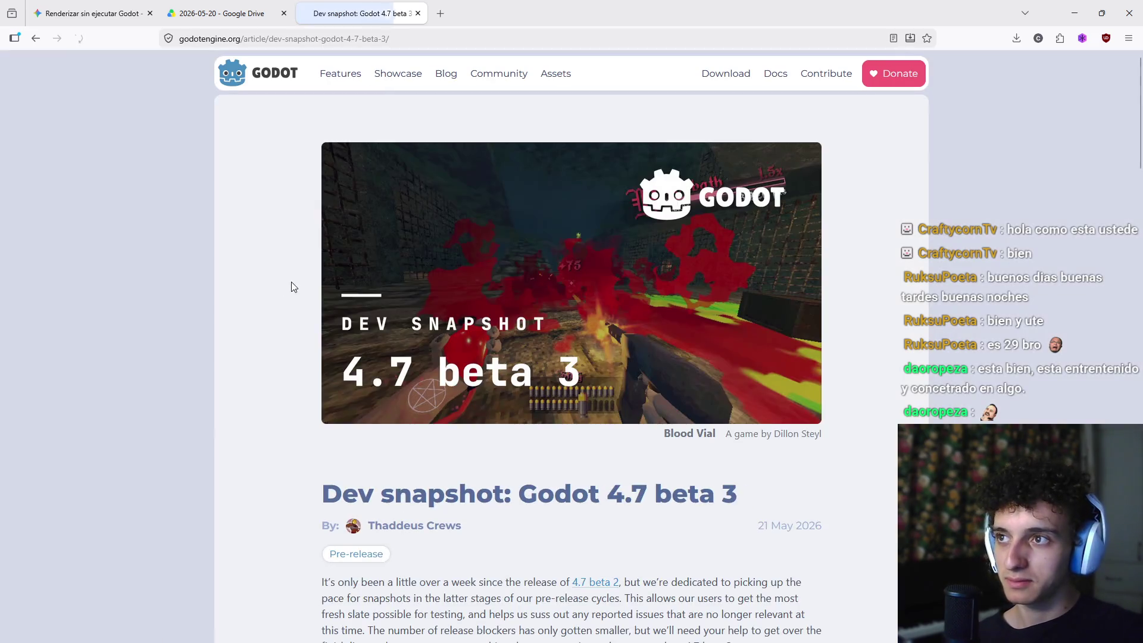
{"action": "scroll", "coordinate": [293, 286], "scroll_direction": "down", "scroll_amount": 3}
{"action": "scroll", "coordinate": [307, 301], "scroll_direction": "up", "scroll_amount": 3}
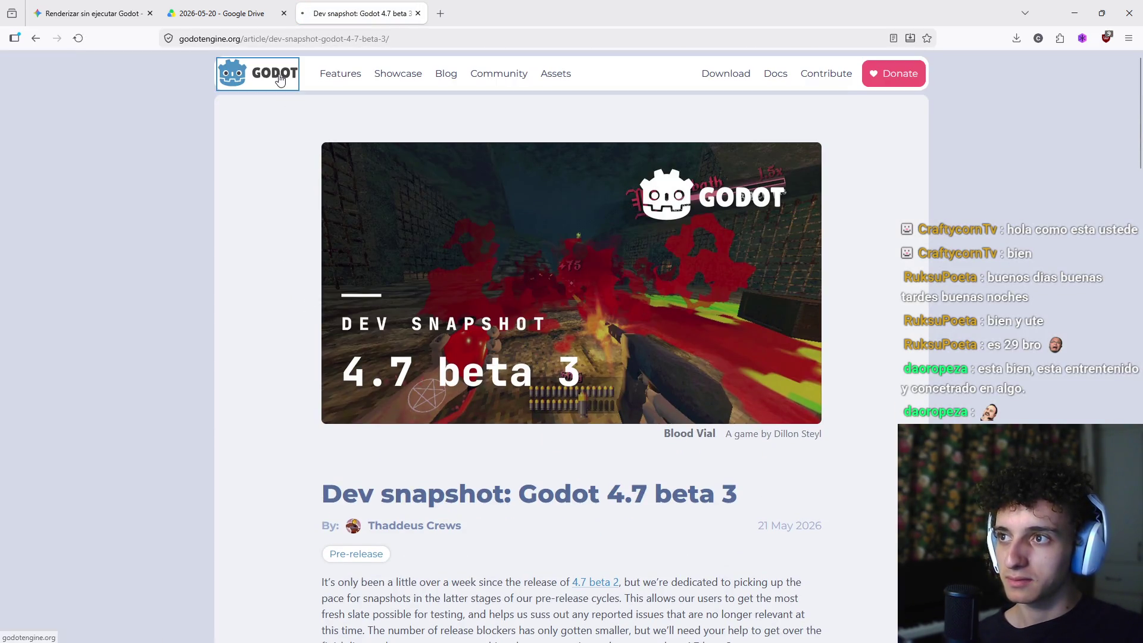
Step: Visit the Godot homepage and latest download page, then open the experimental releases archive
{"action": "left_click", "coordinate": [232, 73]}
{"action": "left_click", "coordinate": [301, 319]}
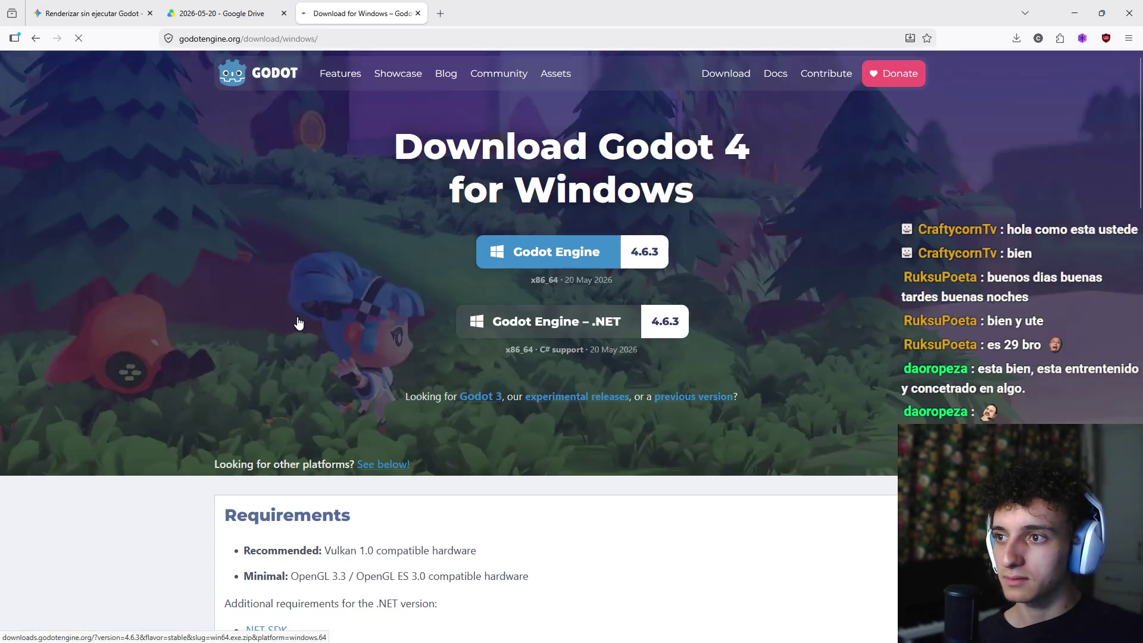
{"action": "scroll", "coordinate": [612, 308], "scroll_direction": "down", "scroll_amount": 3}
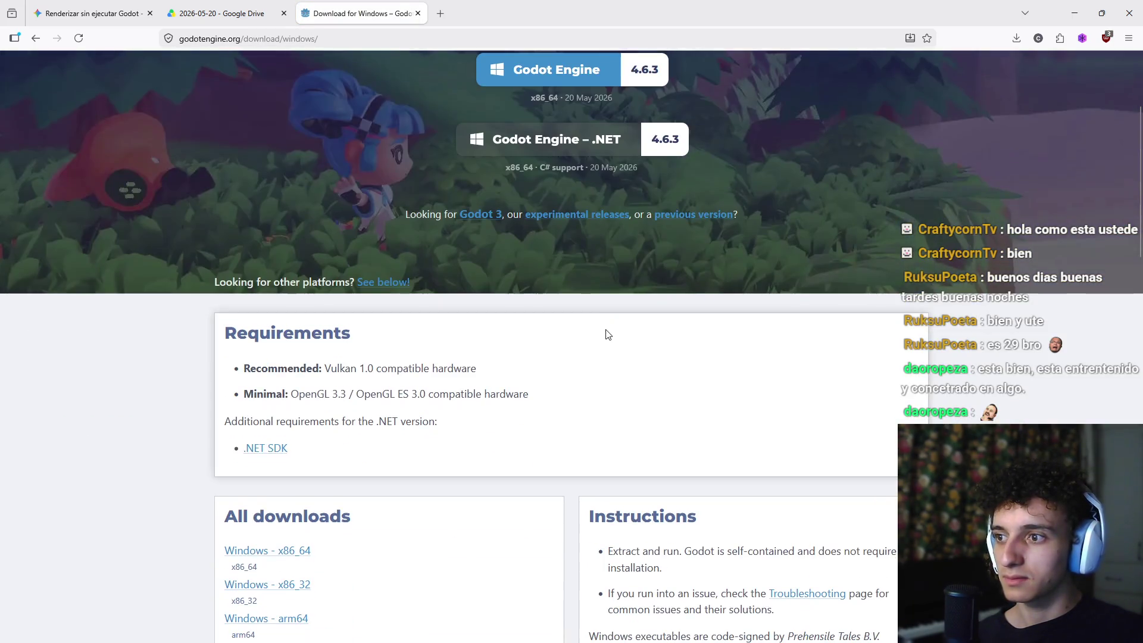
{"action": "scroll", "coordinate": [608, 333], "scroll_direction": "up", "scroll_amount": 3}
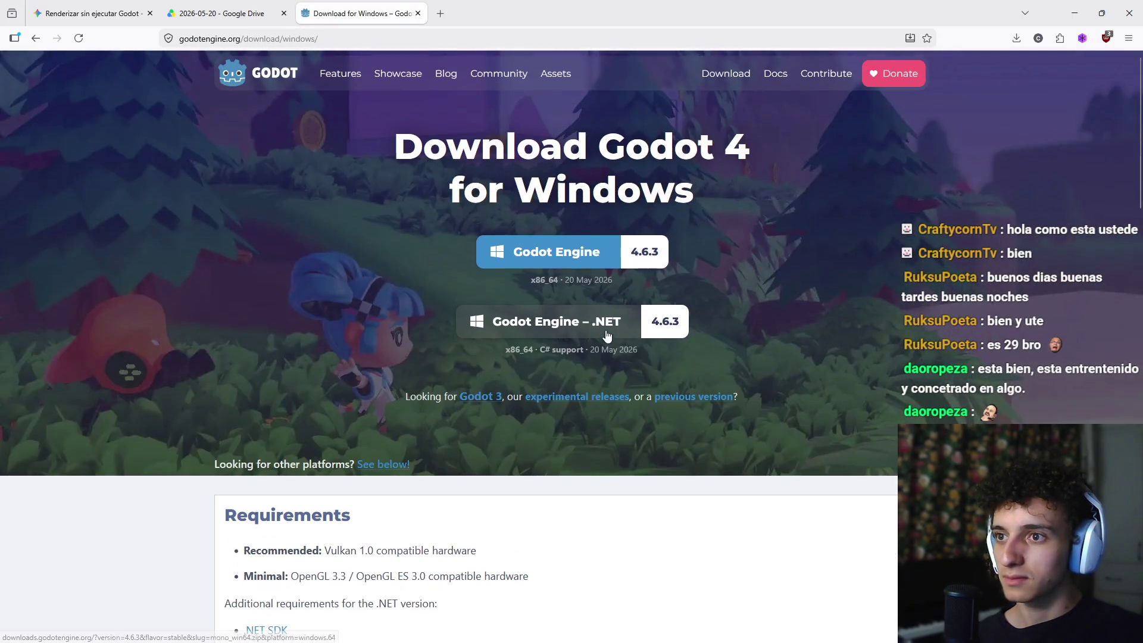
{"action": "left_click", "coordinate": [37, 39]}
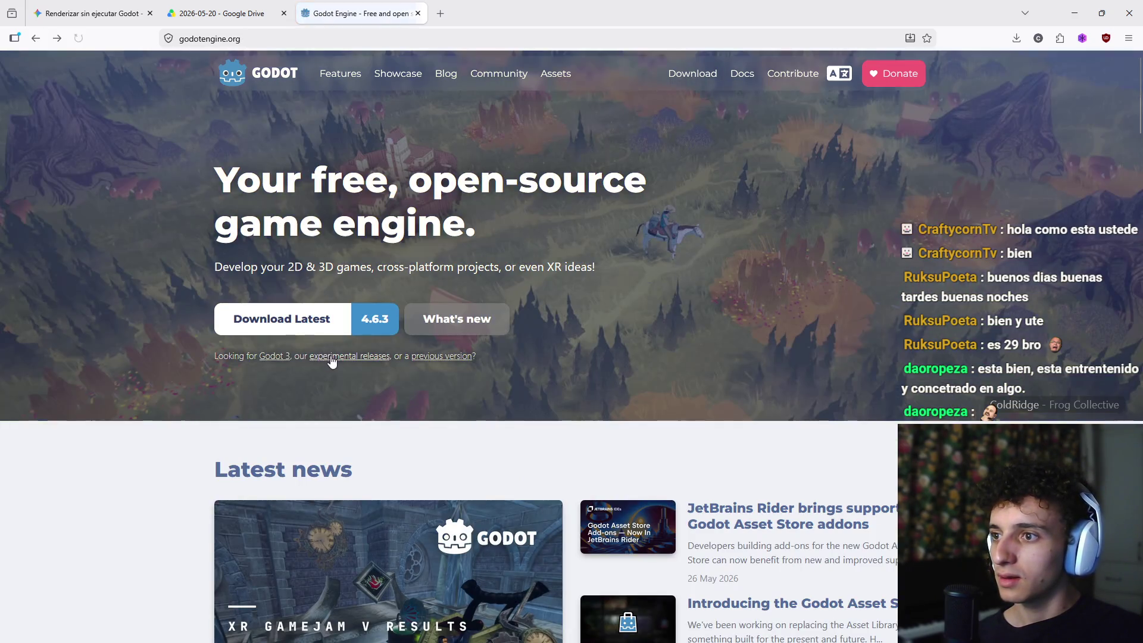
{"action": "left_click", "coordinate": [350, 359]}
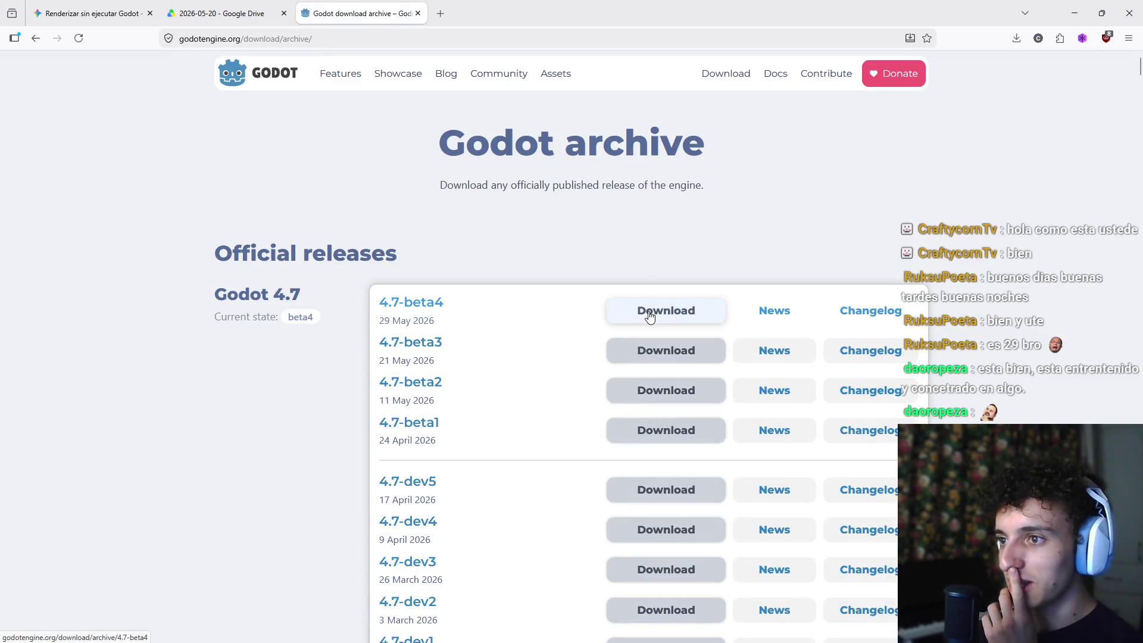
Step: Open the 4.7-beta4 changelog in a new tab, skim it, and return to the archive tab
{"action": "mouse_move", "coordinate": [835, 641]}
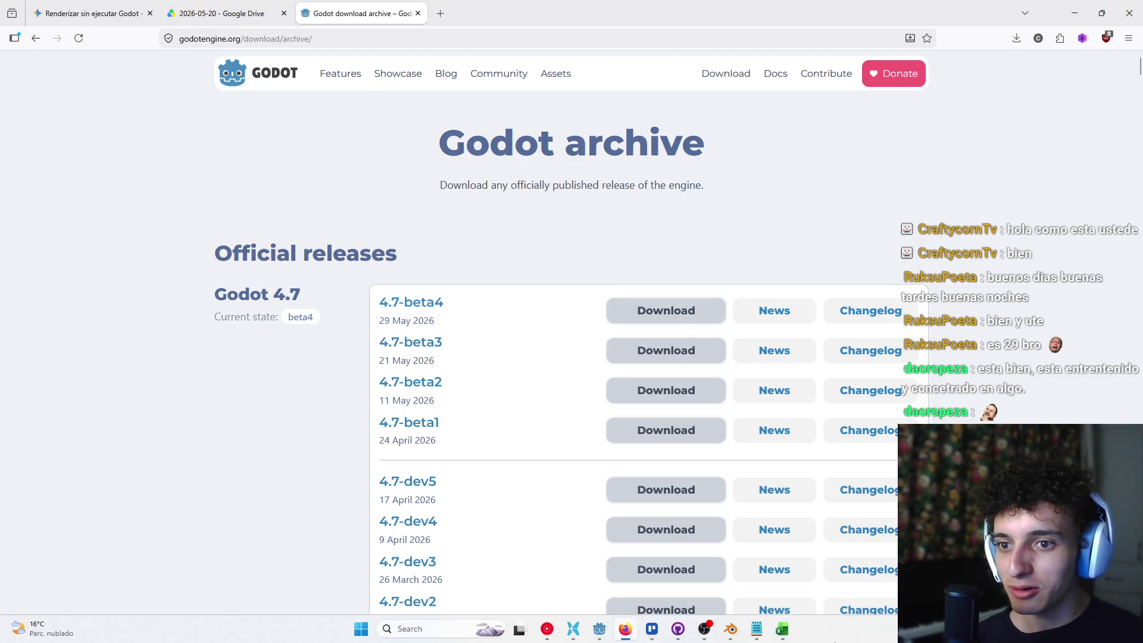
{"action": "middle_click", "coordinate": [874, 311]}
{"action": "key", "text": "ctrl+Tab"}
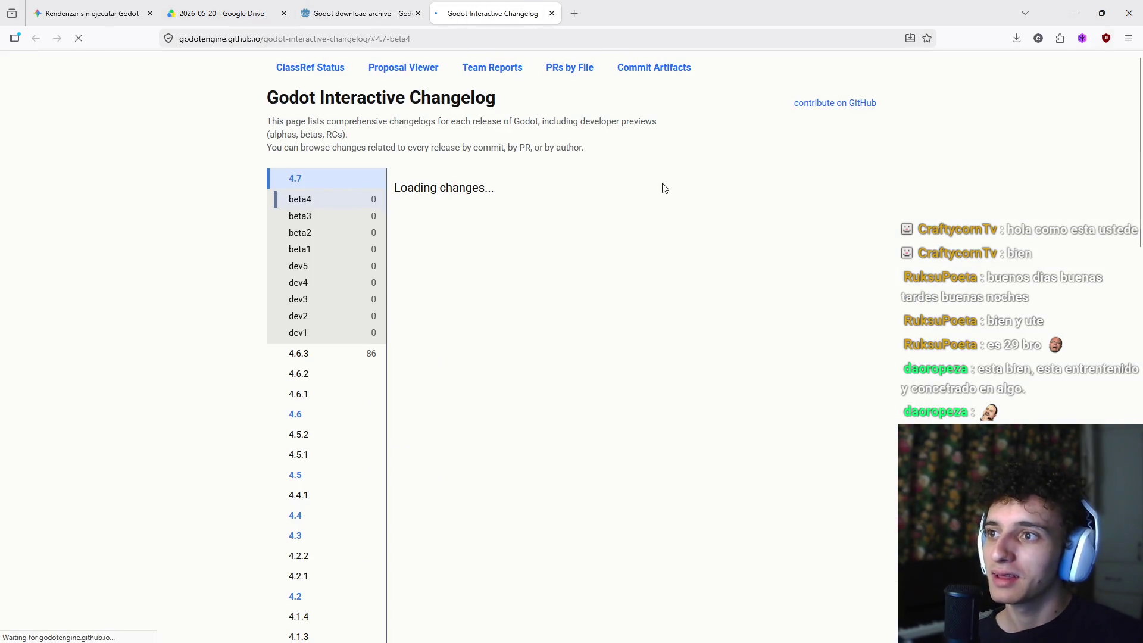
{"action": "scroll", "coordinate": [550, 225], "scroll_direction": "down", "scroll_amount": 2}
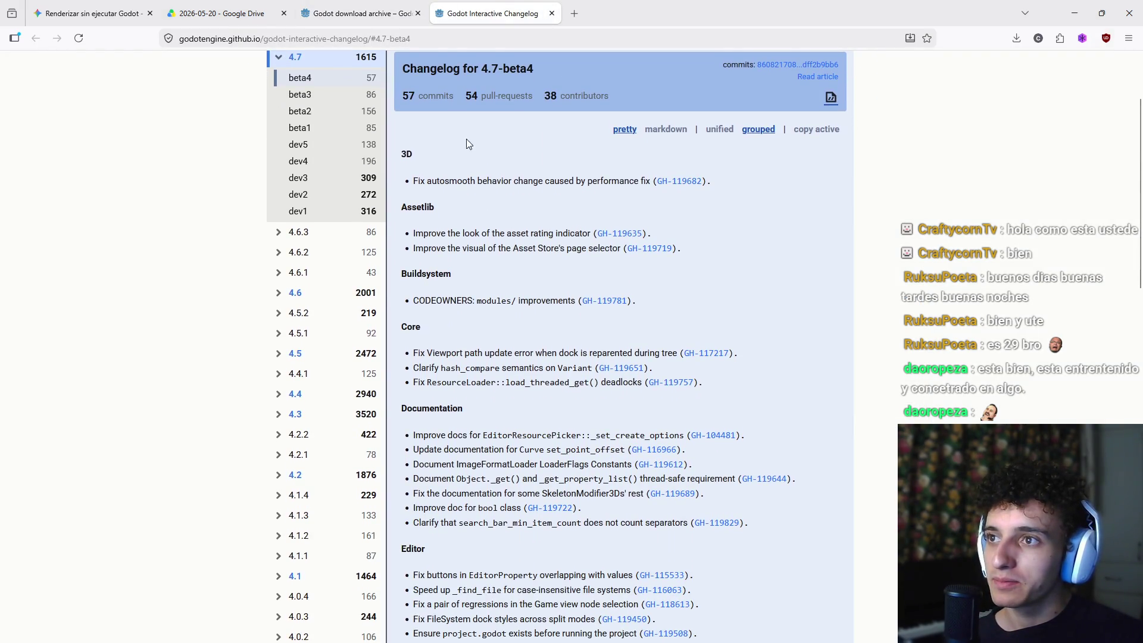
{"action": "scroll", "coordinate": [466, 142], "scroll_direction": "up", "scroll_amount": 2}
{"action": "key", "text": "ctrl+shift+Tab"}
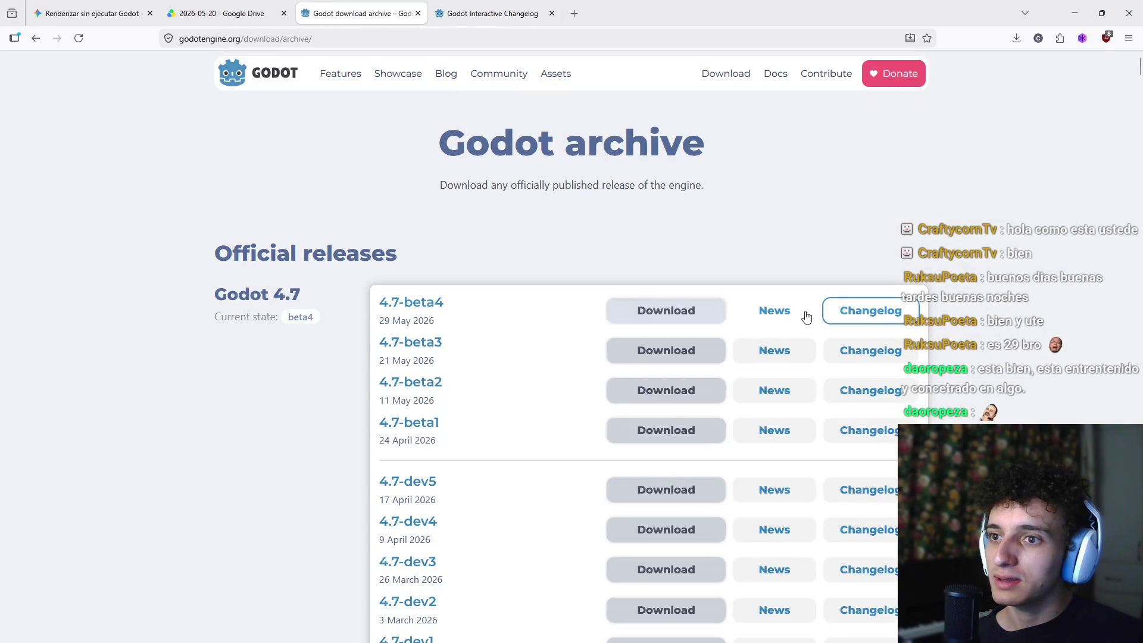
Step: Open the 4.7-beta4 news article and read through its introduction
{"action": "left_click", "coordinate": [781, 314]}
{"action": "scroll", "coordinate": [569, 214], "scroll_direction": "down", "scroll_amount": 3}
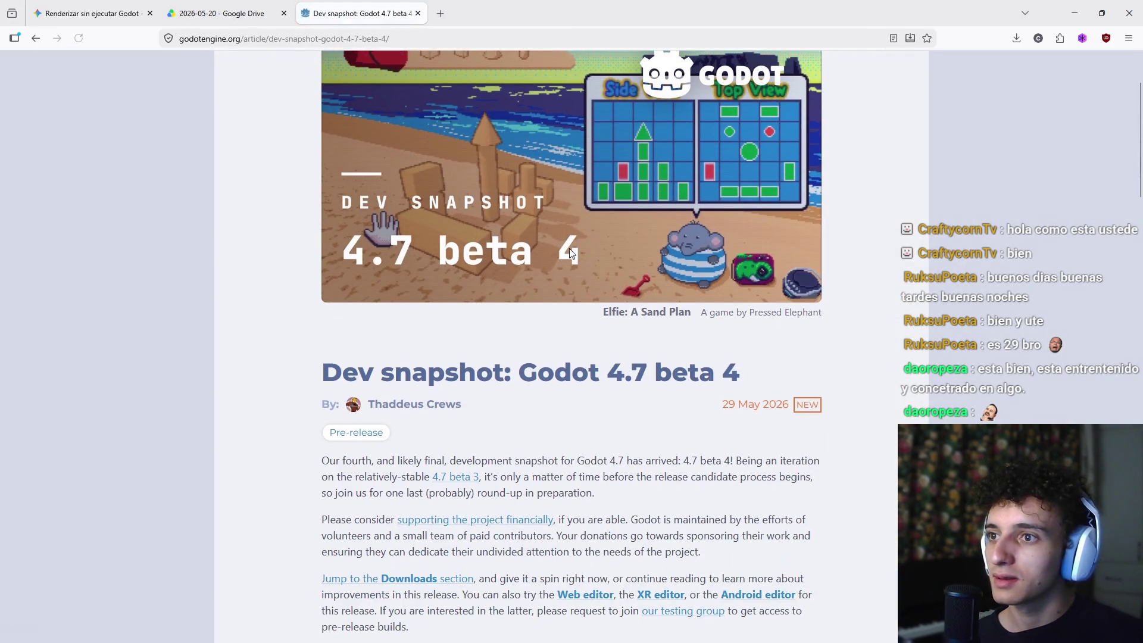
{"action": "scroll", "coordinate": [570, 253], "scroll_direction": "up", "scroll_amount": 2}
{"action": "scroll", "coordinate": [563, 255], "scroll_direction": "down", "scroll_amount": 7}
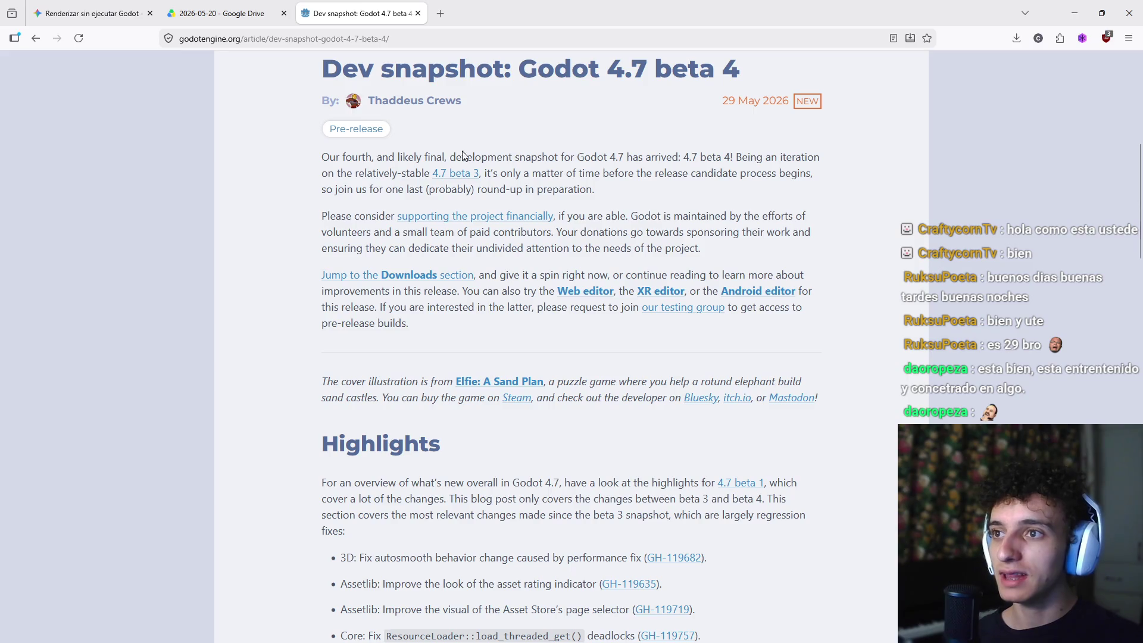
{"action": "mouse_move", "coordinate": [496, 157]}
{"action": "left_mouse_down"}
{"action": "mouse_move", "coordinate": [551, 173]}
{"action": "mouse_move", "coordinate": [618, 157]}
{"action": "mouse_move", "coordinate": [715, 159]}
{"action": "left_mouse_up"}
{"action": "left_click", "coordinate": [630, 158]}
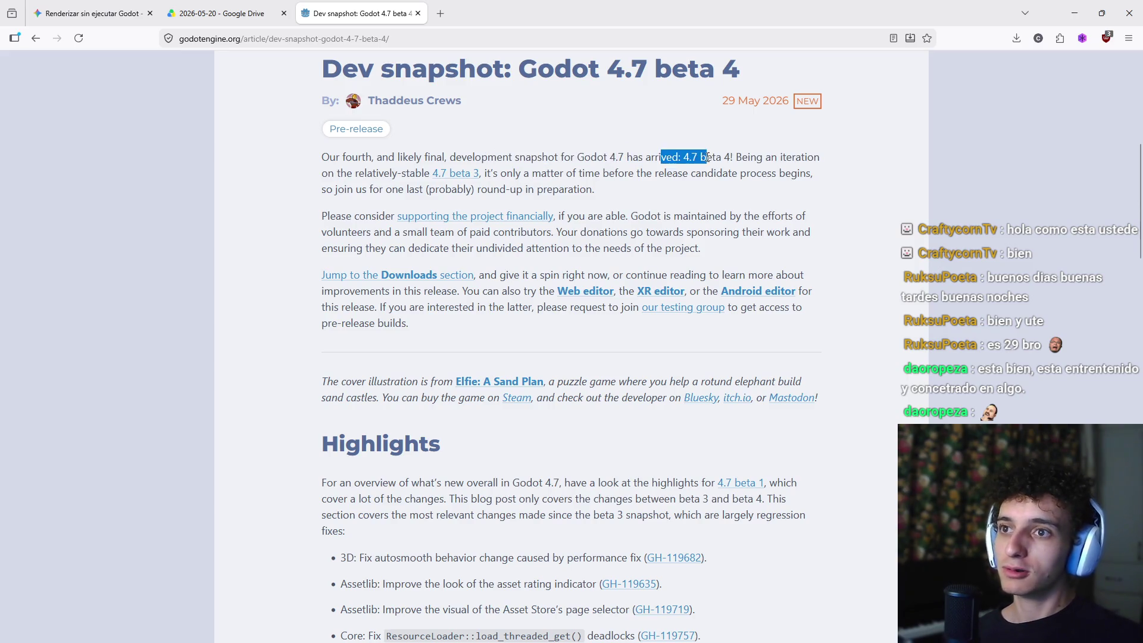
{"action": "left_click", "coordinate": [791, 162]}
{"action": "scroll", "coordinate": [567, 269], "scroll_direction": "down", "scroll_amount": 4}
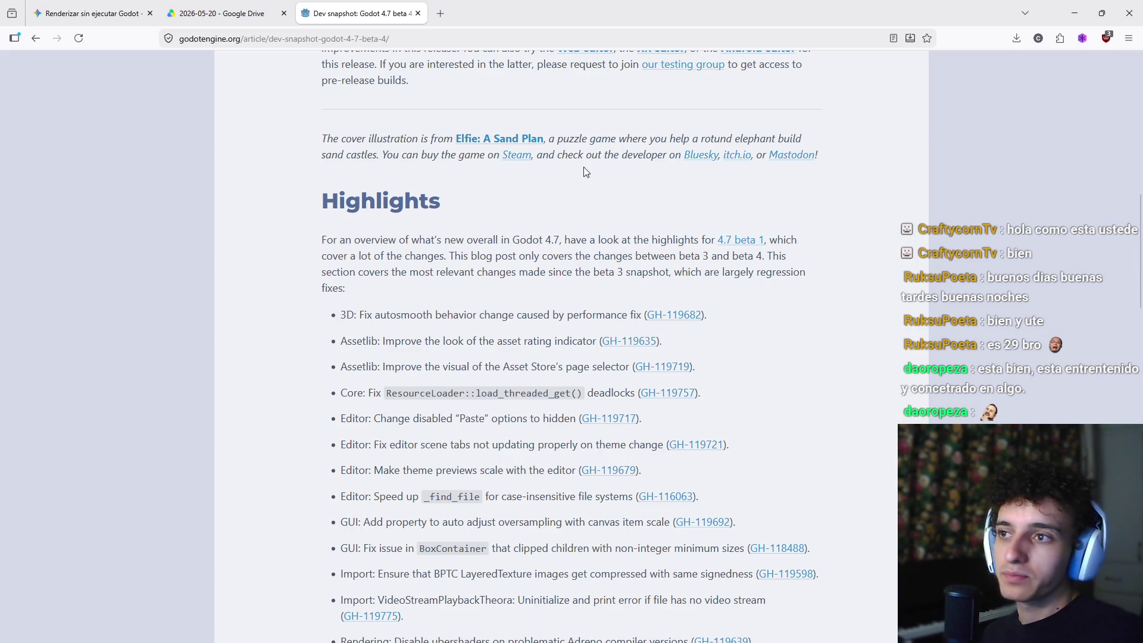
{"action": "scroll", "coordinate": [426, 286], "scroll_direction": "down", "scroll_amount": 2}
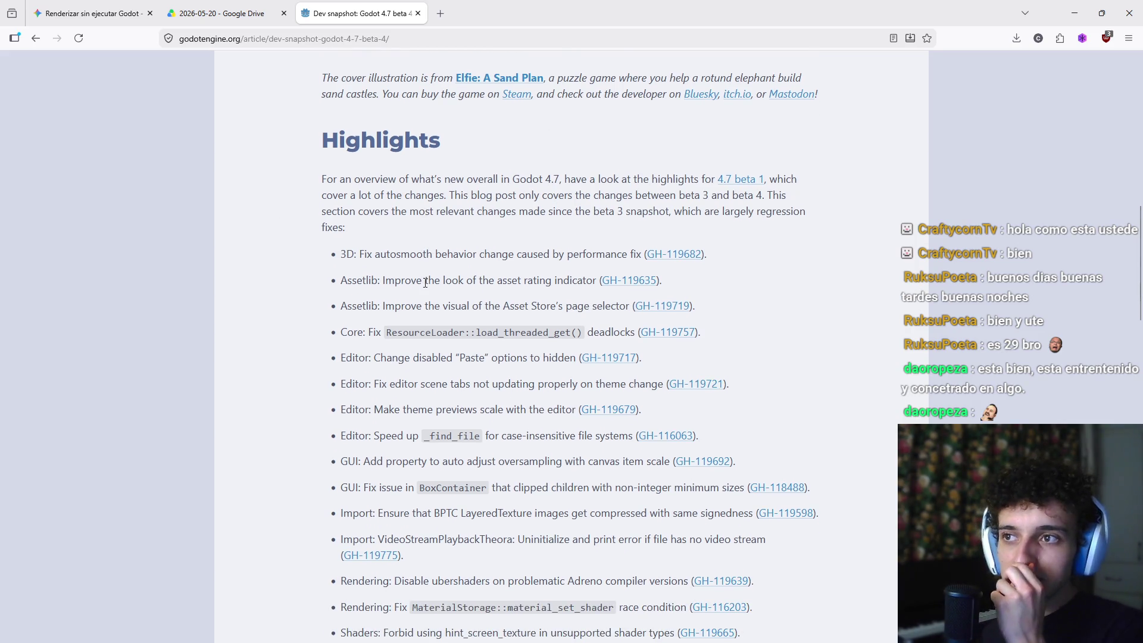
{"action": "scroll", "coordinate": [431, 258], "scroll_direction": "down", "scroll_amount": 4}
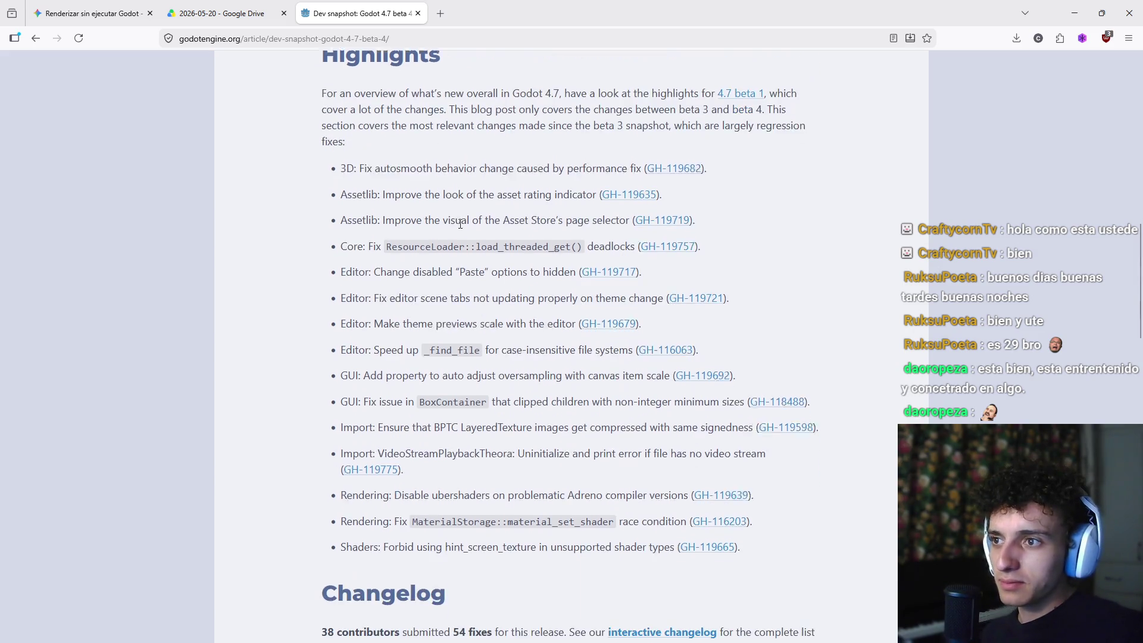
Step: Read the fixes, open 'list of regressions and significant issues' in a new tab, and switch to it
{"action": "left_click_drag", "start_coordinate": [435, 211], "coordinate": [509, 211]}
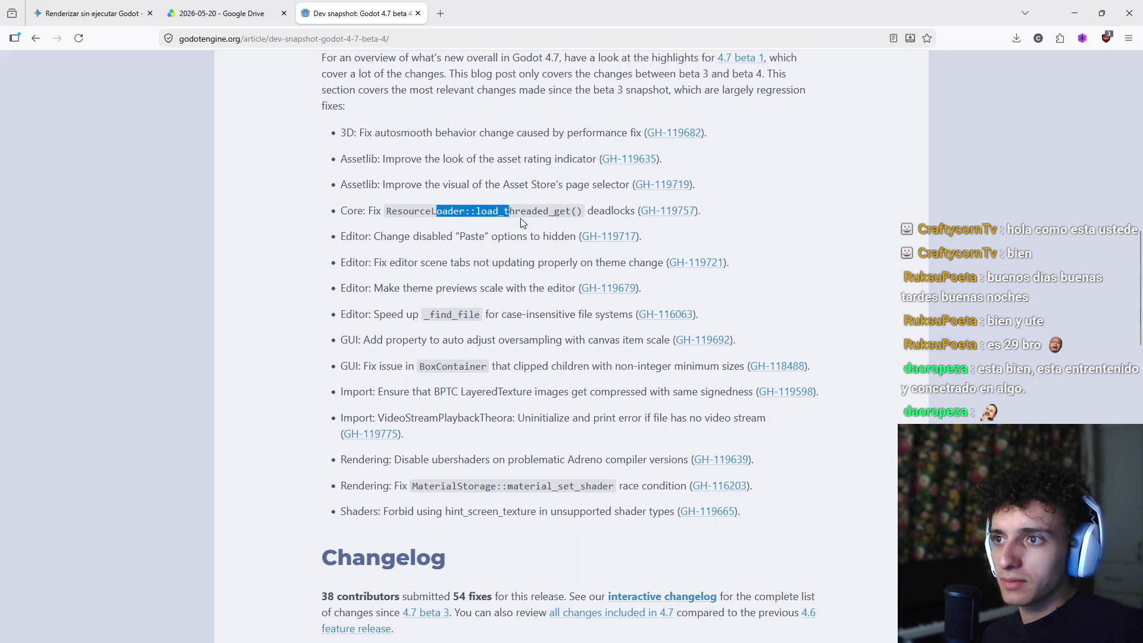
{"action": "left_click", "coordinate": [522, 248]}
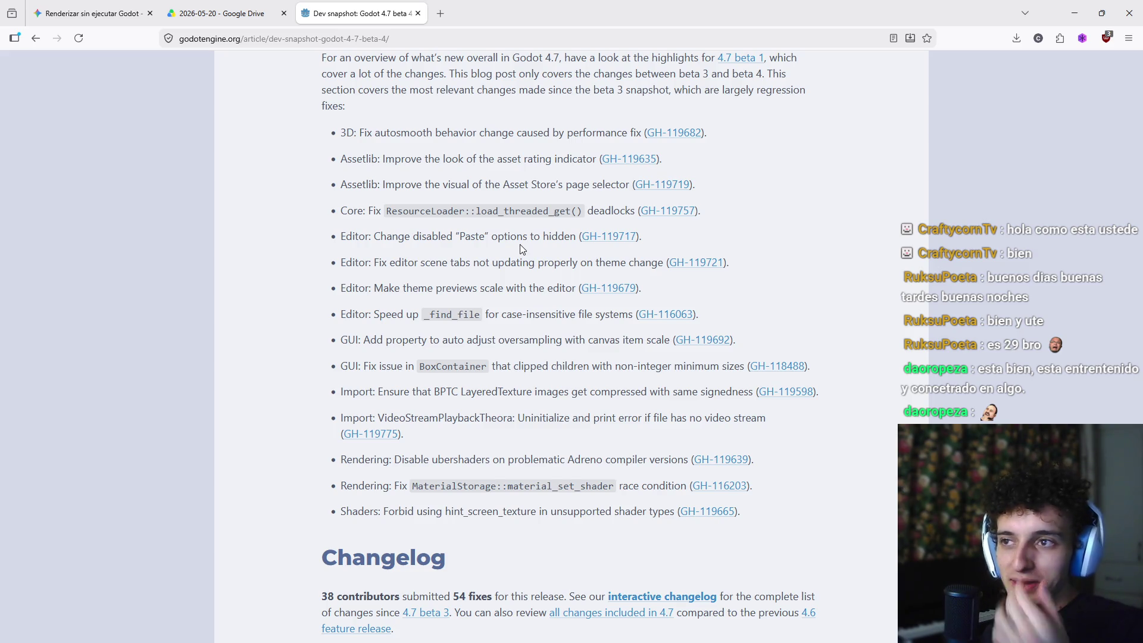
{"action": "scroll", "coordinate": [557, 439], "scroll_direction": "down", "scroll_amount": 10}
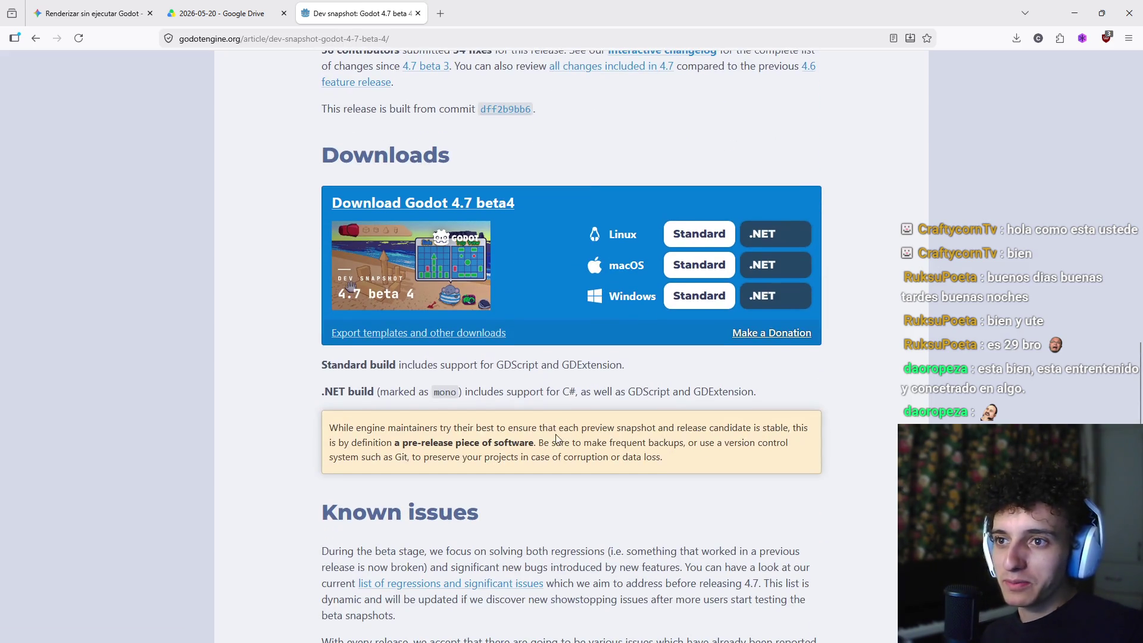
{"action": "scroll", "coordinate": [557, 438], "scroll_direction": "down", "scroll_amount": 3}
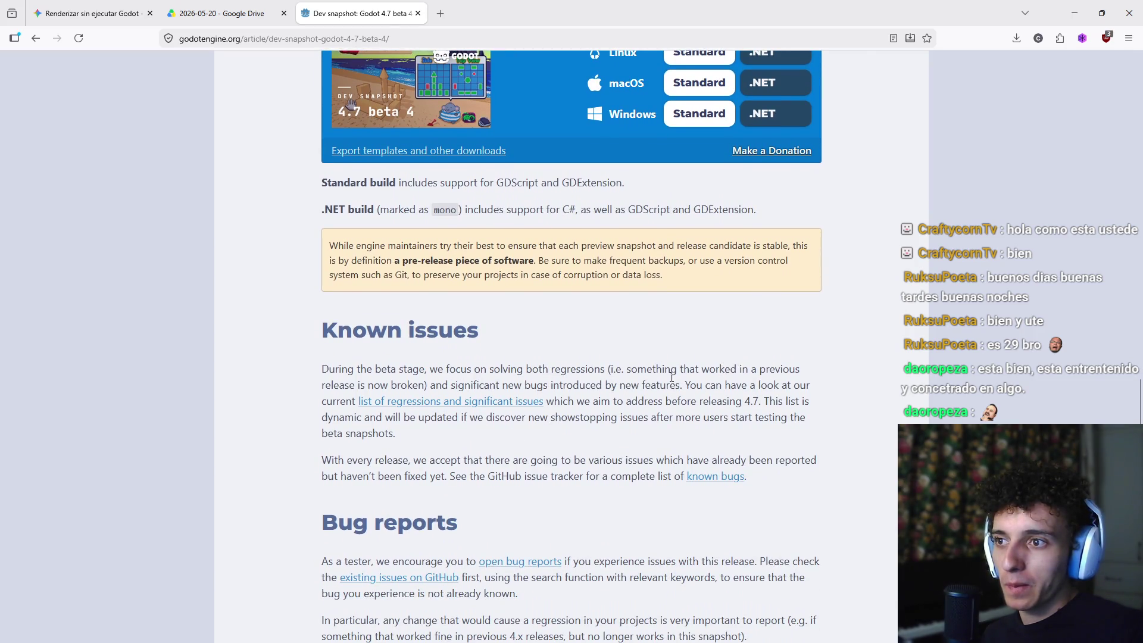
{"action": "mouse_move", "coordinate": [451, 385]}
{"action": "left_mouse_down"}
{"action": "mouse_move", "coordinate": [682, 388]}
{"action": "mouse_move", "coordinate": [331, 417]}
{"action": "mouse_move", "coordinate": [351, 402]}
{"action": "left_mouse_up"}
{"action": "left_click", "coordinate": [352, 416]}
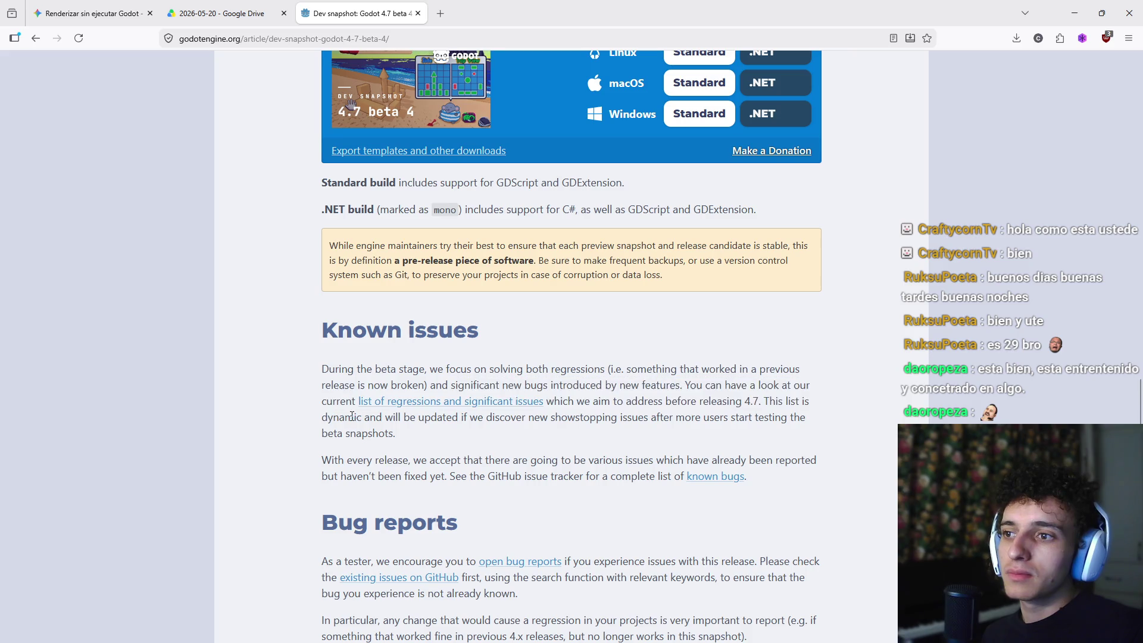
{"action": "middle_click", "coordinate": [480, 410]}
{"action": "mouse_move", "coordinate": [592, 401]}
{"action": "left_mouse_down"}
{"action": "mouse_move", "coordinate": [832, 410]}
{"action": "mouse_move", "coordinate": [385, 417]}
{"action": "mouse_move", "coordinate": [454, 430]}
{"action": "mouse_move", "coordinate": [464, 420]}
{"action": "left_mouse_up"}
{"action": "left_click", "coordinate": [464, 420]}
{"action": "key", "text": "ctrl+Tab"}
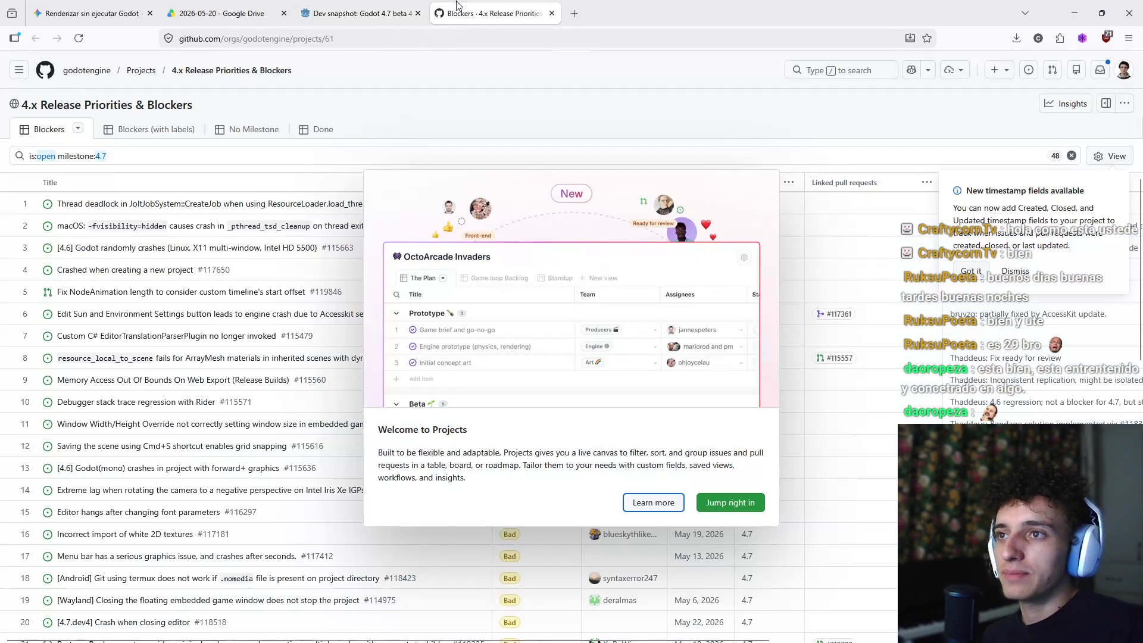
Step: Dismiss the GitHub Projects welcome, scroll the open 4.7 blockers table, then return to the beta 4 article
{"action": "scroll", "coordinate": [235, 455], "scroll_direction": "down", "scroll_amount": 8}
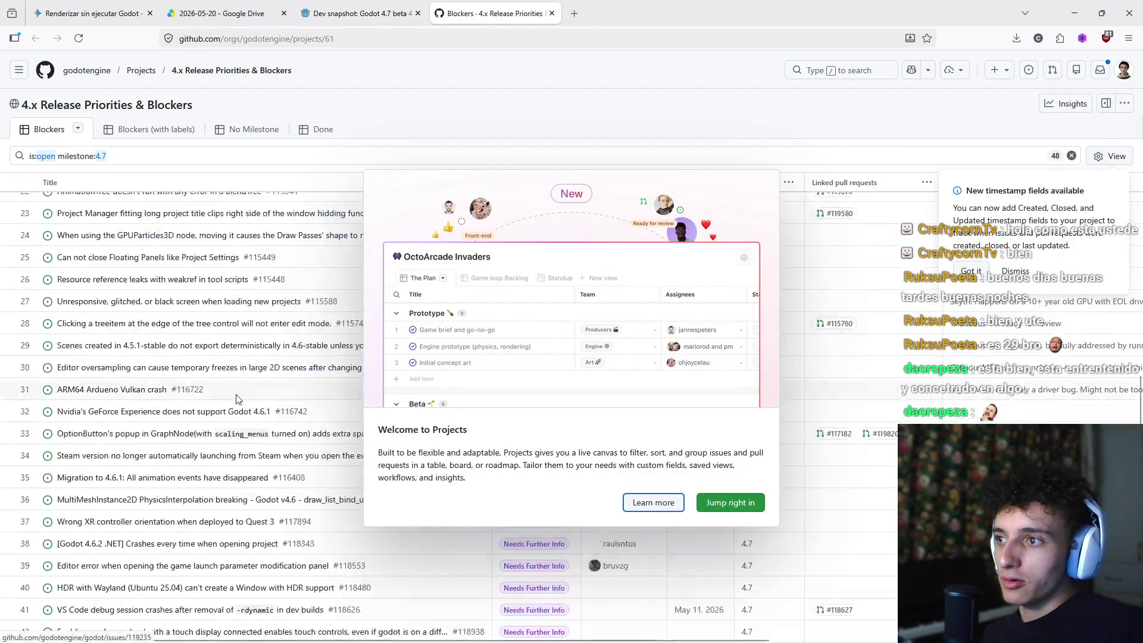
{"action": "scroll", "coordinate": [235, 455], "scroll_direction": "up", "scroll_amount": 8}
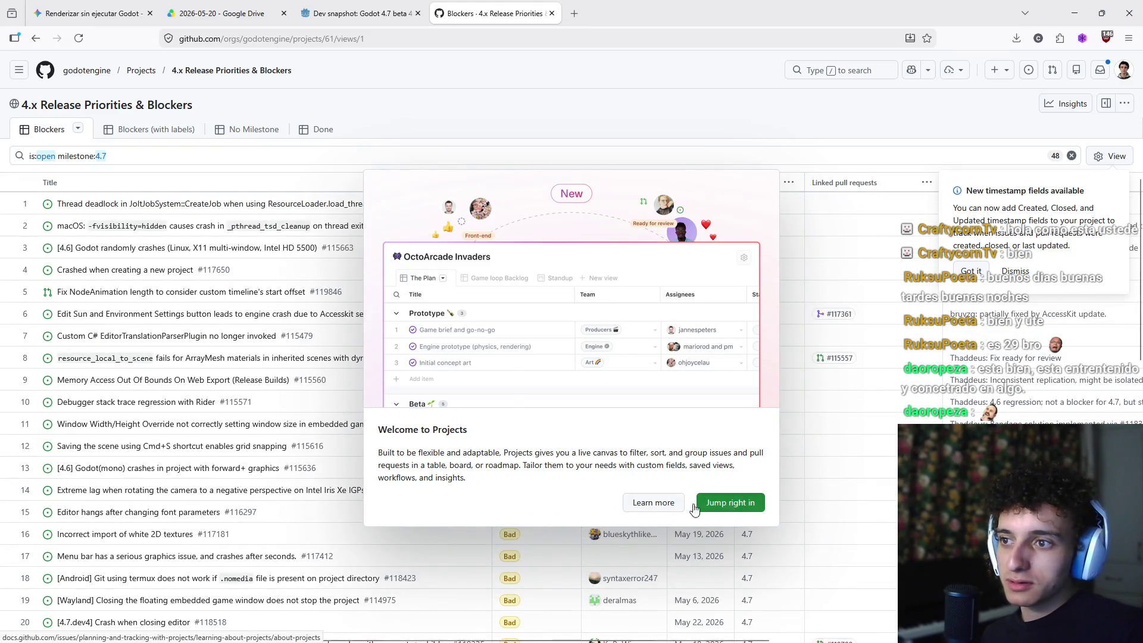
{"action": "left_click", "coordinate": [734, 506]}
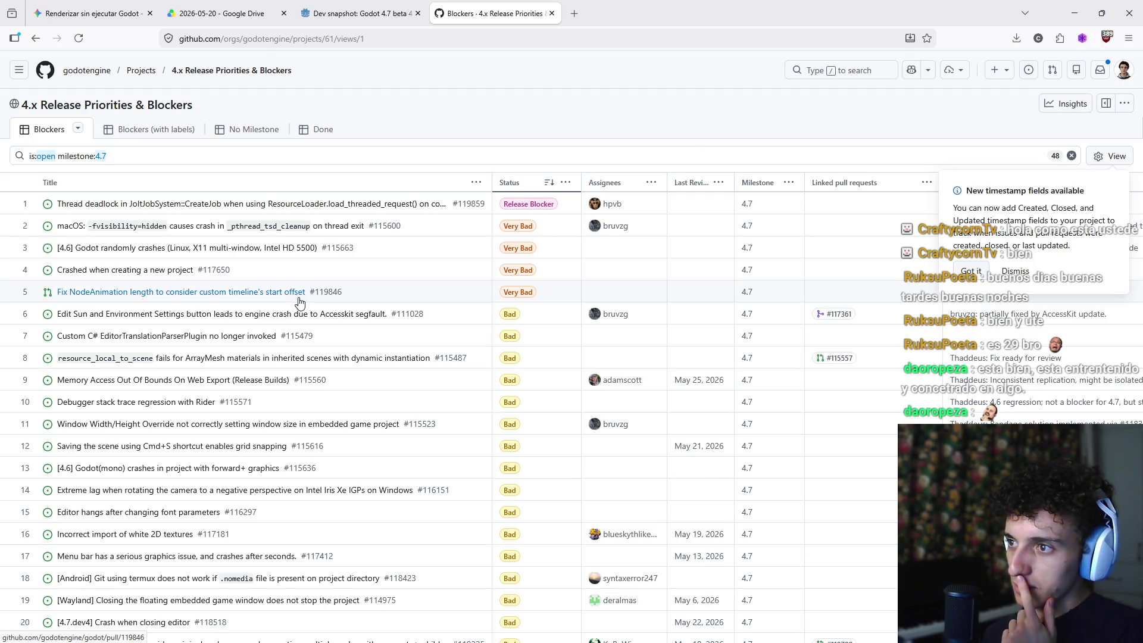
{"action": "scroll", "coordinate": [300, 303], "scroll_direction": "down", "scroll_amount": 3}
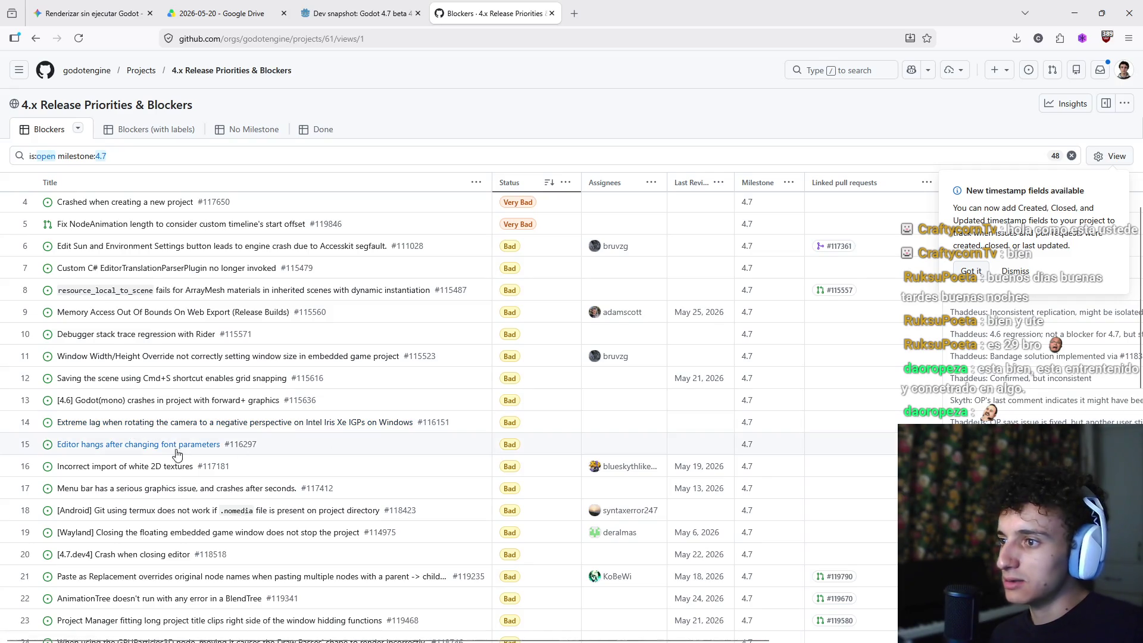
{"action": "scroll", "coordinate": [116, 470], "scroll_direction": "down", "scroll_amount": 2}
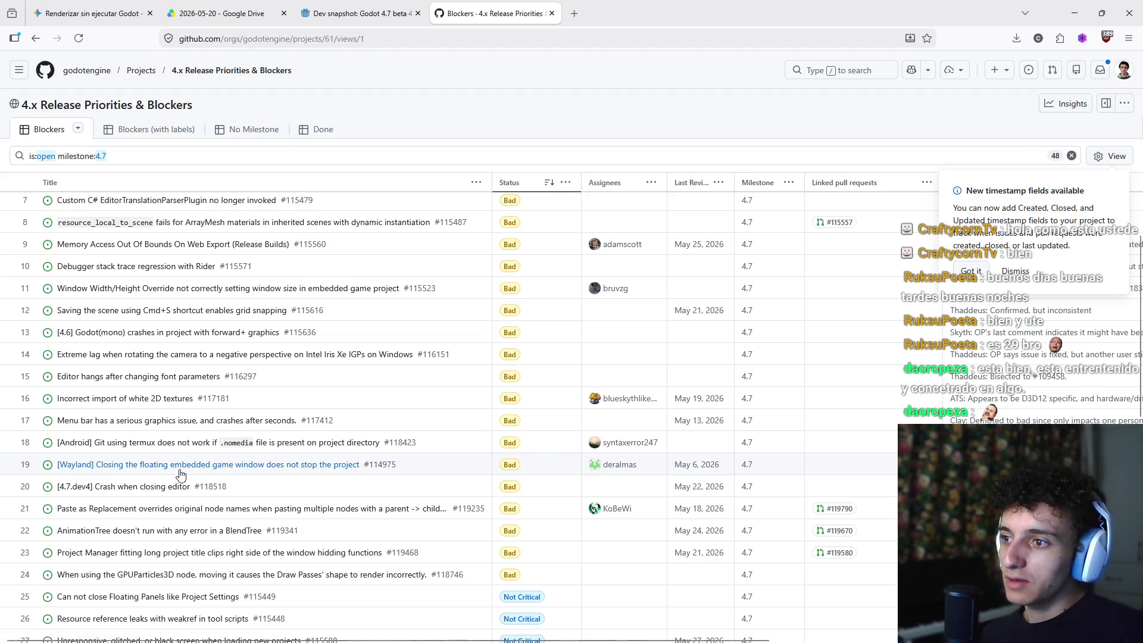
{"action": "scroll", "coordinate": [218, 480], "scroll_direction": "down", "scroll_amount": 1}
{"action": "scroll", "coordinate": [218, 480], "scroll_direction": "down", "scroll_amount": 3}
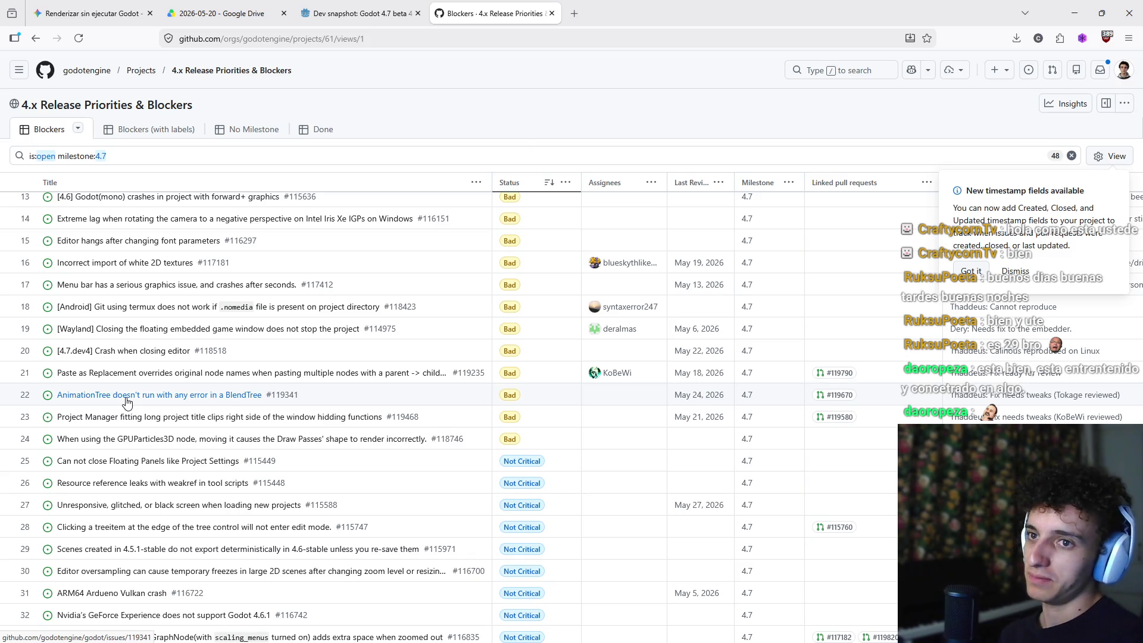
{"action": "left_click", "coordinate": [357, 13]}
{"action": "scroll", "coordinate": [511, 185], "scroll_direction": "down", "scroll_amount": 7}
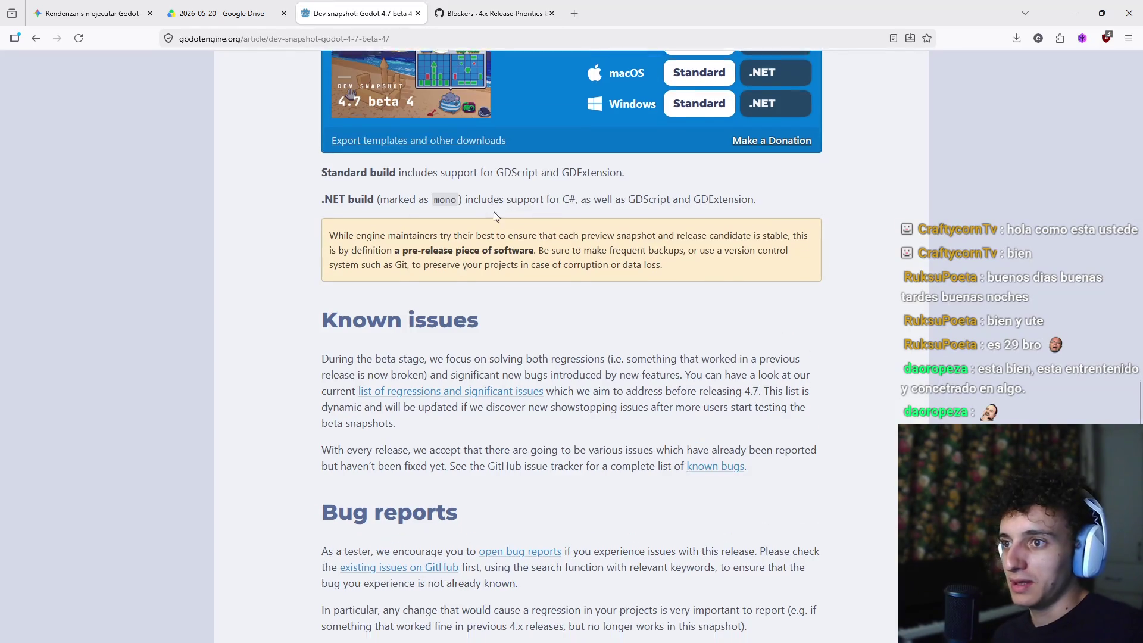
Step: Close the blockers tab, reopen it with Ctrl+Shift+T, and scroll through the blockers table
{"action": "left_click", "coordinate": [488, 13]}
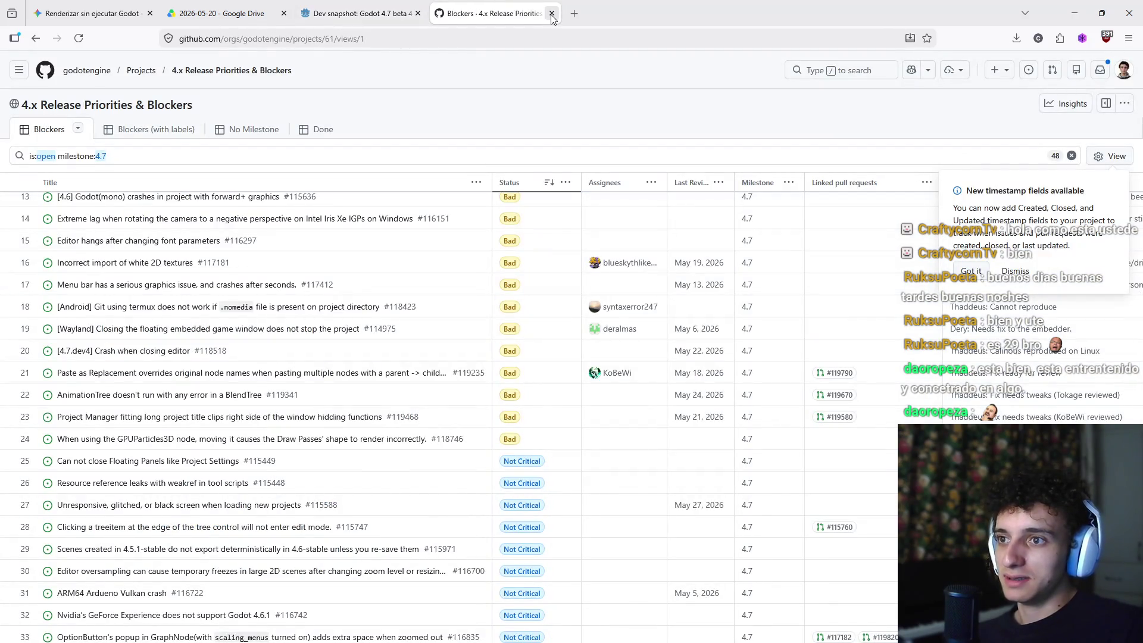
{"action": "left_click", "coordinate": [551, 17]}
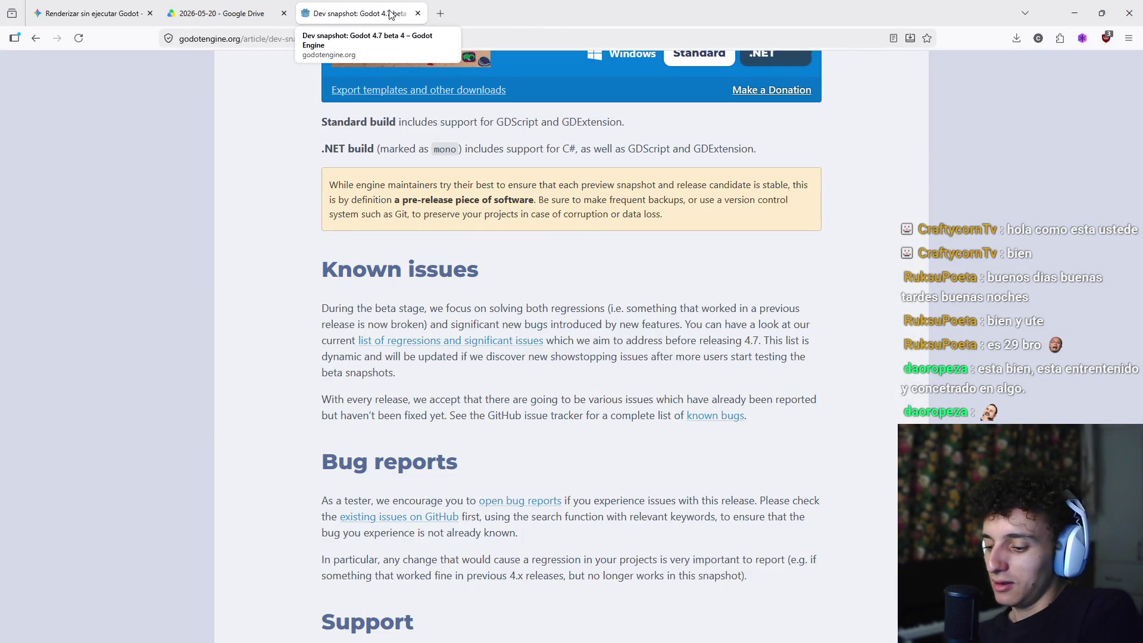
{"action": "key", "text": "ctrl+shift+t"}
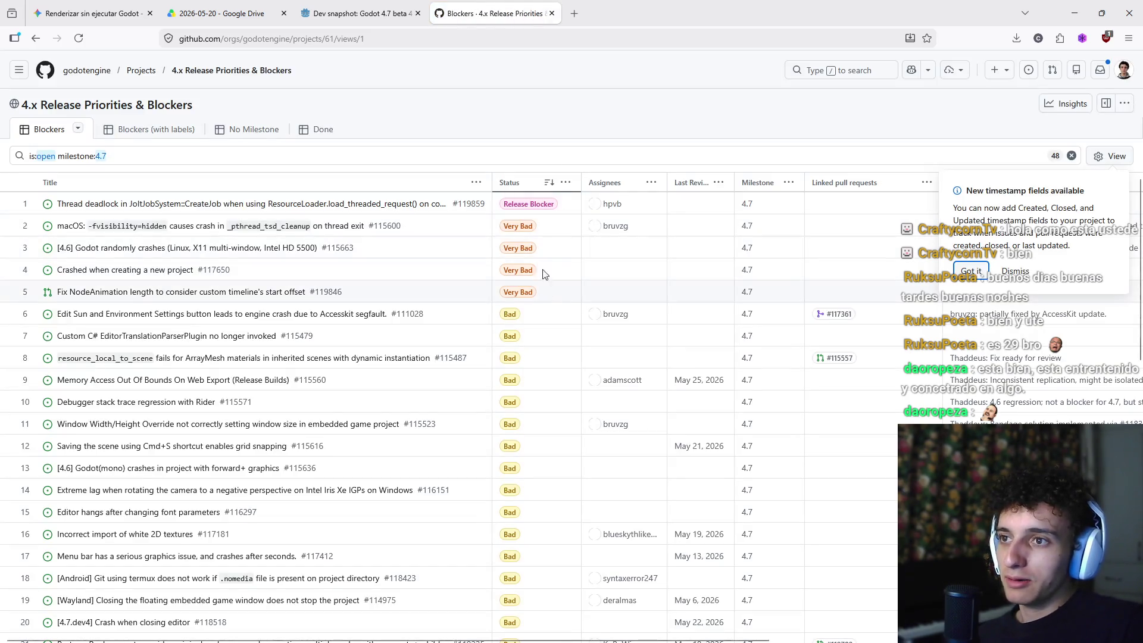
{"action": "scroll", "coordinate": [528, 238], "scroll_direction": "down", "scroll_amount": 8}
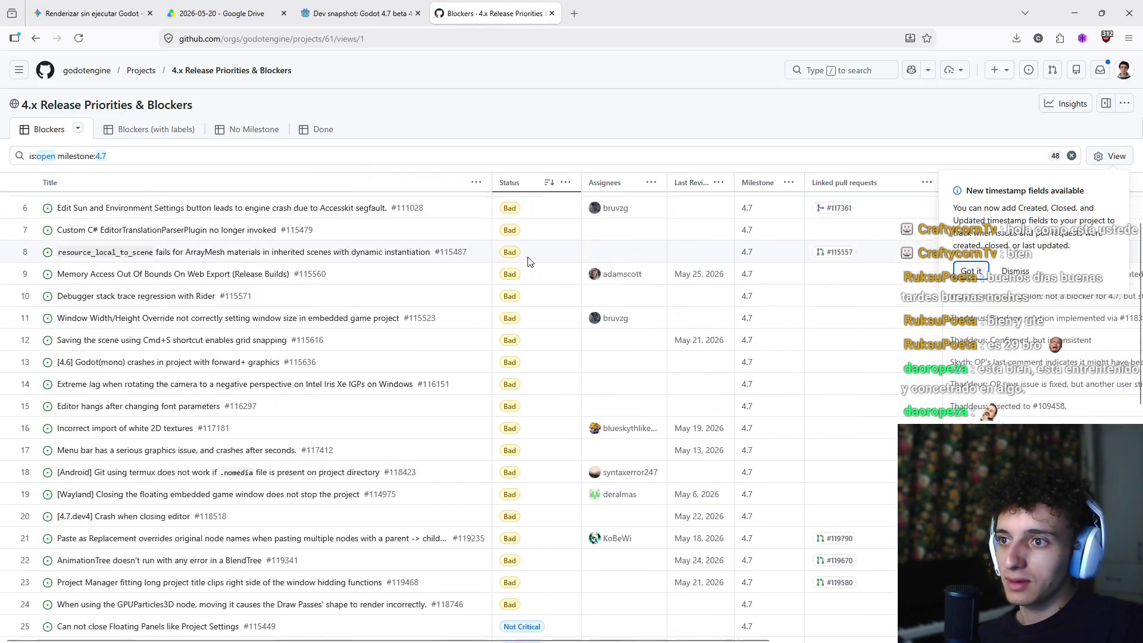
{"action": "scroll", "coordinate": [532, 270], "scroll_direction": "up", "scroll_amount": 3}
{"action": "scroll", "coordinate": [527, 374], "scroll_direction": "up", "scroll_amount": 6}
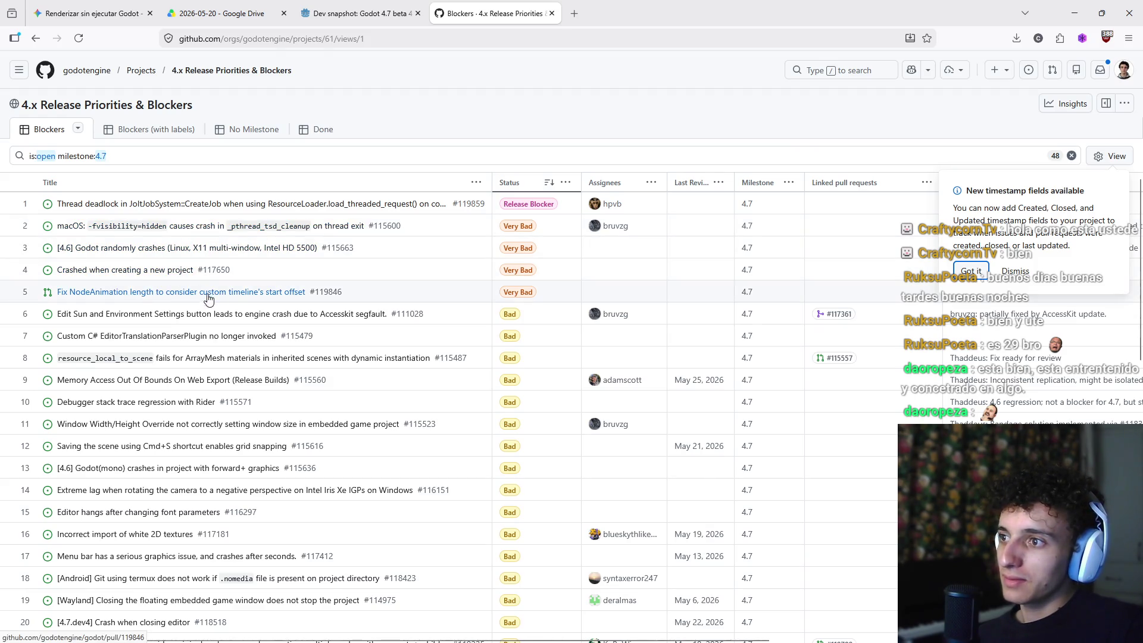
{"action": "scroll", "coordinate": [533, 372], "scroll_direction": "down", "scroll_amount": 10}
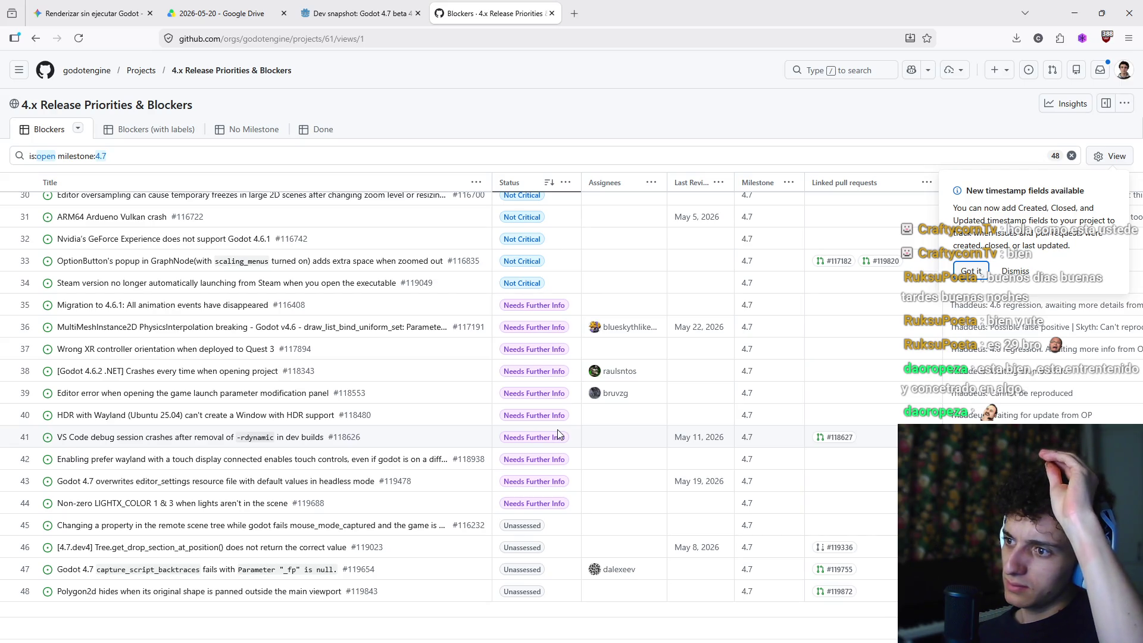
{"action": "scroll", "coordinate": [557, 434], "scroll_direction": "up", "scroll_amount": 10}
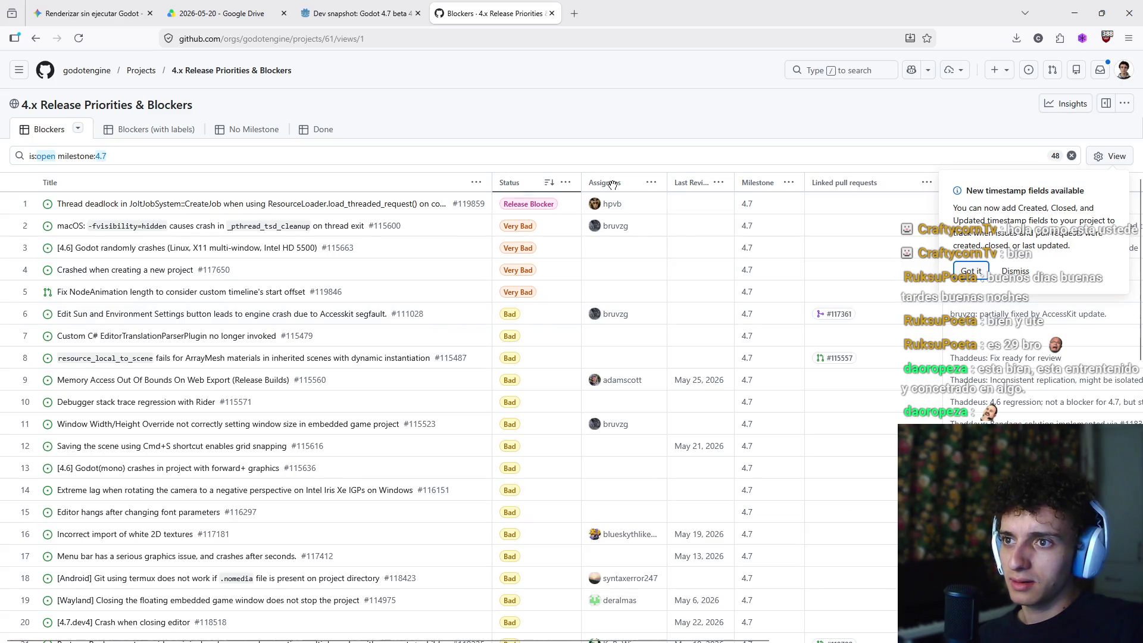
Step: Close the blockers tab again and return to the Godot editor's flashback scene
{"action": "left_click", "coordinate": [551, 15]}
{"action": "scroll", "coordinate": [488, 328], "scroll_direction": "down", "scroll_amount": 5}
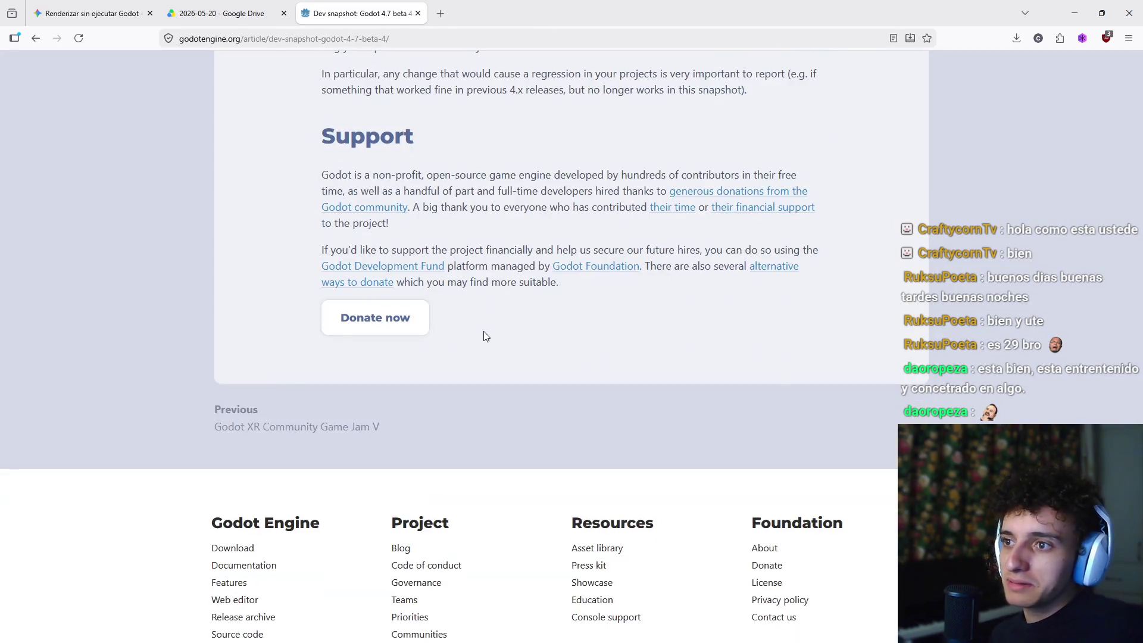
{"action": "scroll", "coordinate": [484, 331], "scroll_direction": "up", "scroll_amount": 12}
{"action": "scroll", "coordinate": [453, 306], "scroll_direction": "up", "scroll_amount": 15}
{"action": "mouse_move", "coordinate": [638, 629]}
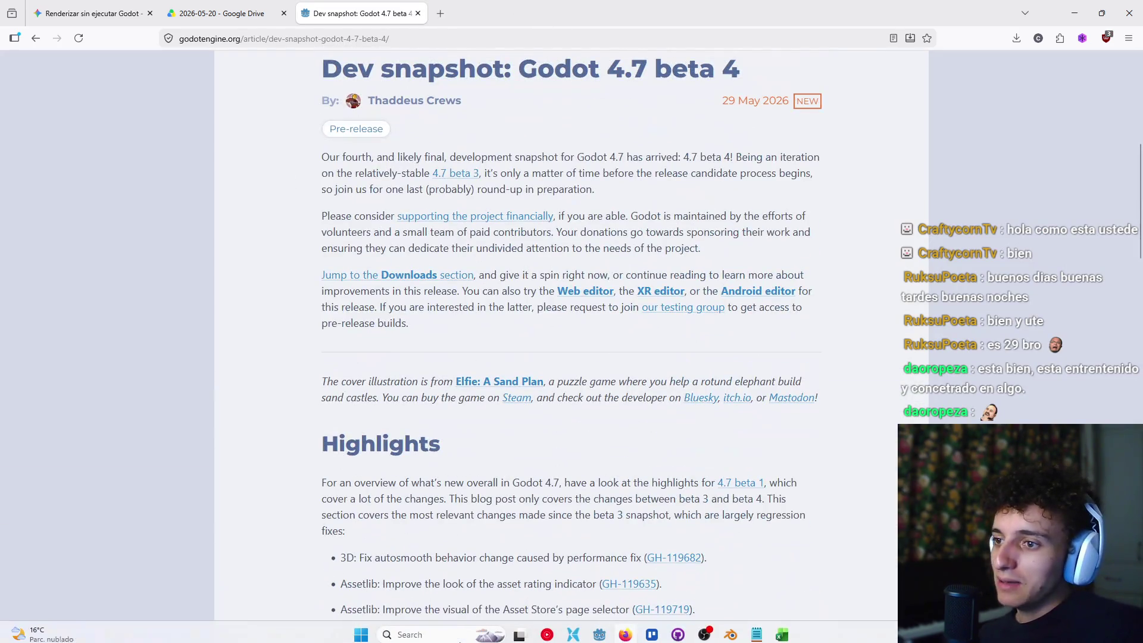
{"action": "left_click", "coordinate": [651, 630]}
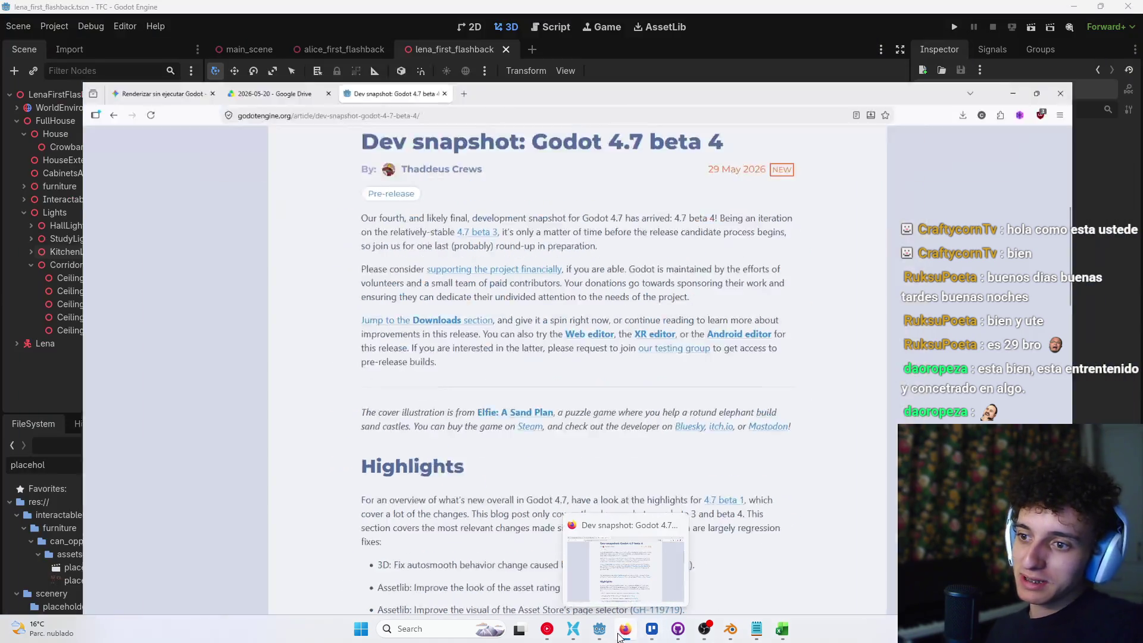
{"action": "left_click", "coordinate": [600, 630]}
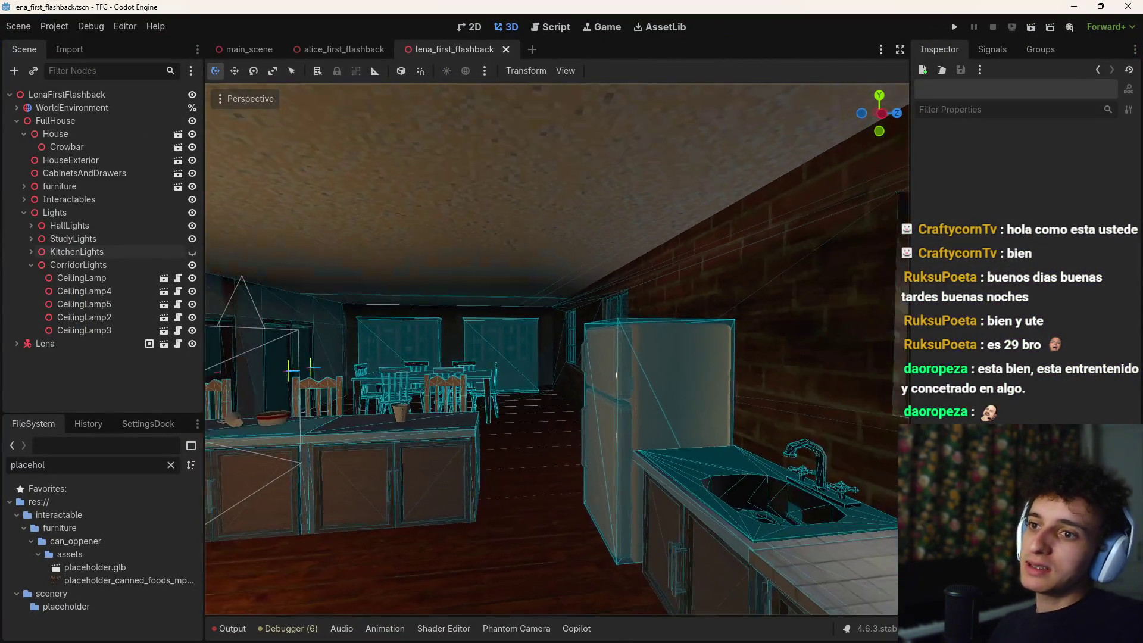
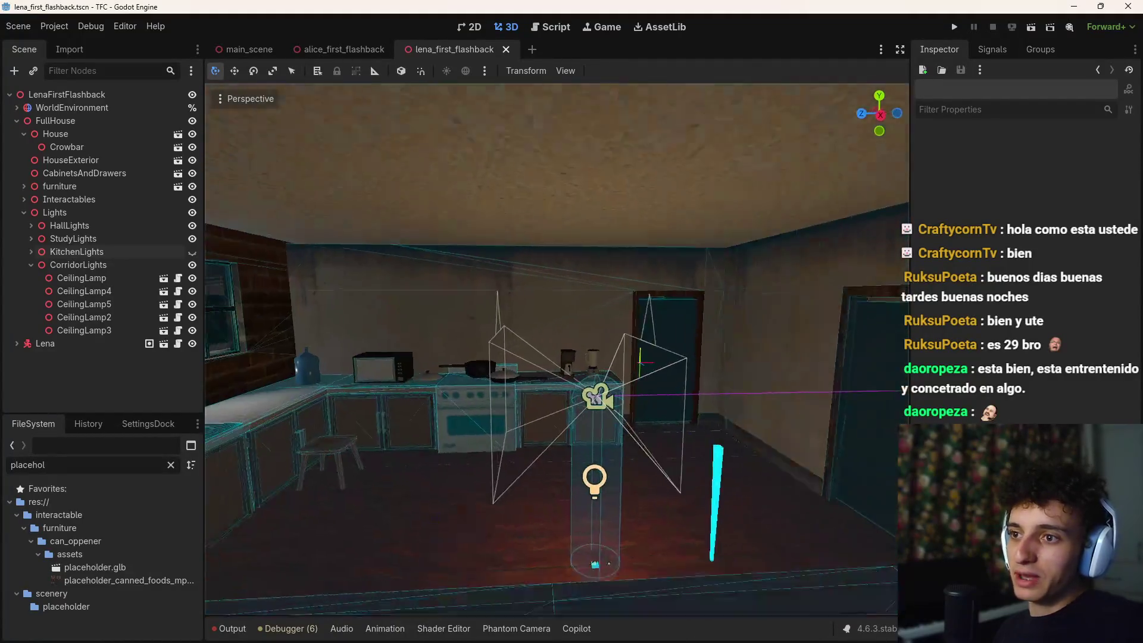
Step: Save the lena_first_flashback scene in Godot and switch to the Google Drive tab in the browser
{"action": "key", "text": "ctrl+s"}
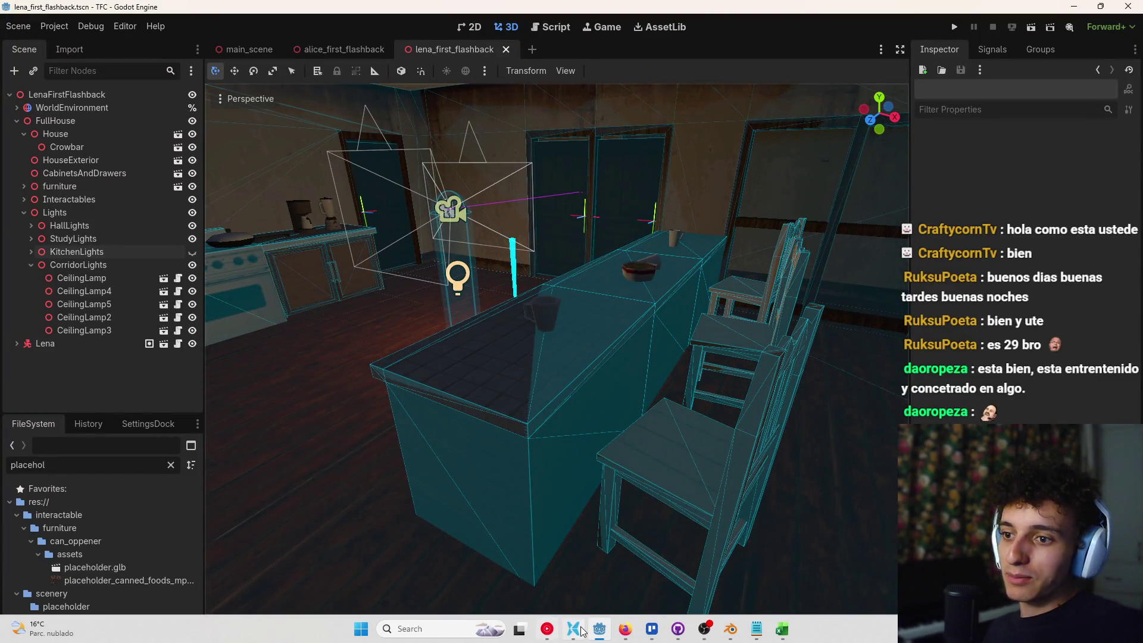
{"action": "left_click", "coordinate": [581, 630]}
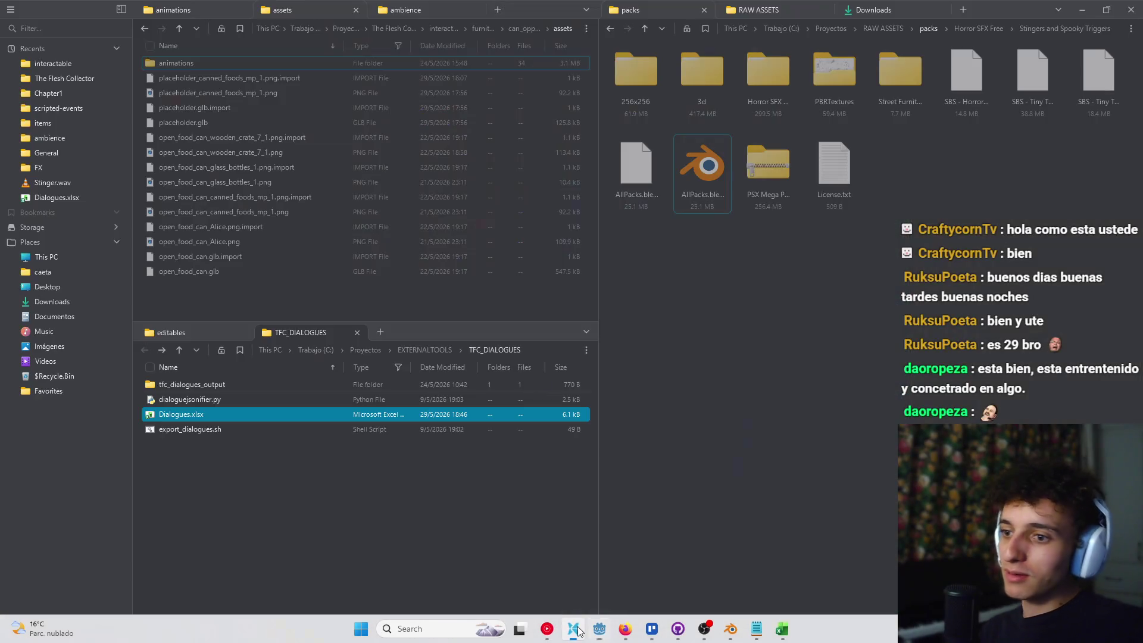
{"action": "left_click", "coordinate": [585, 623]}
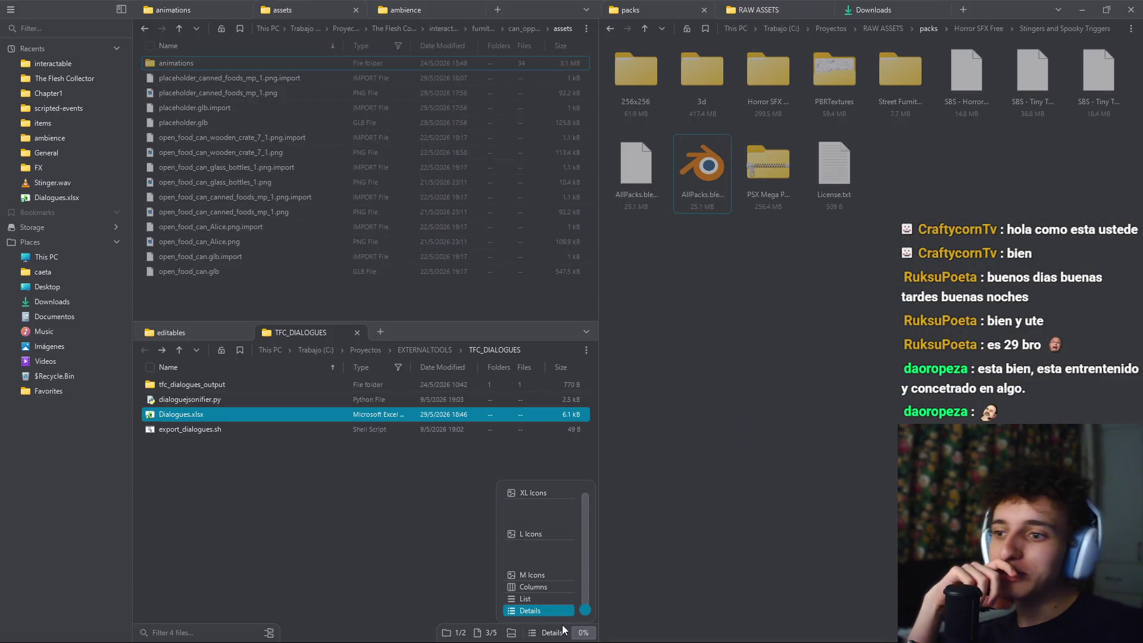
{"action": "left_click", "coordinate": [599, 630]}
{"action": "left_click", "coordinate": [226, 13]}
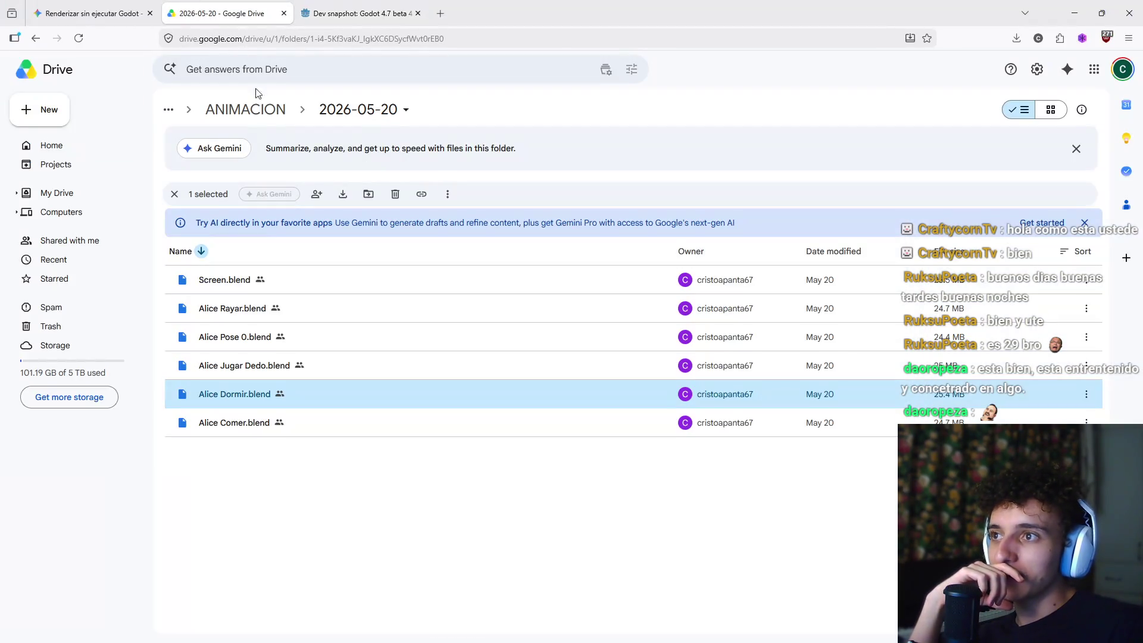
Step: Navigate in Google Drive from ANIMACION into the 2026-05-20 folder
{"action": "left_click", "coordinate": [314, 477]}
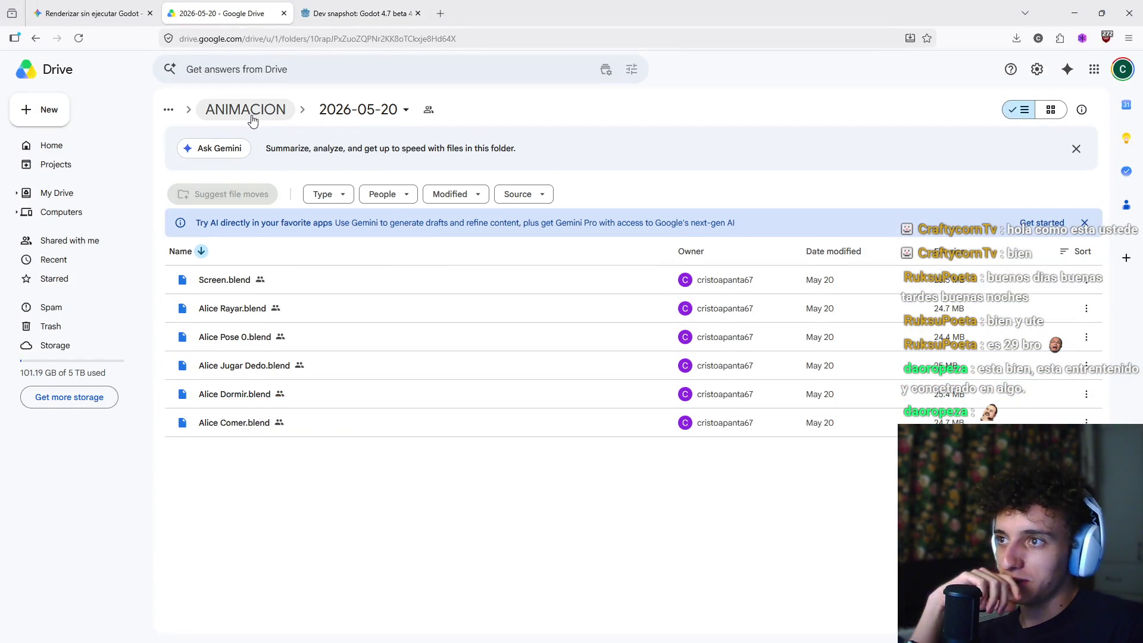
{"action": "left_click", "coordinate": [252, 119]}
{"action": "left_click", "coordinate": [256, 280]}
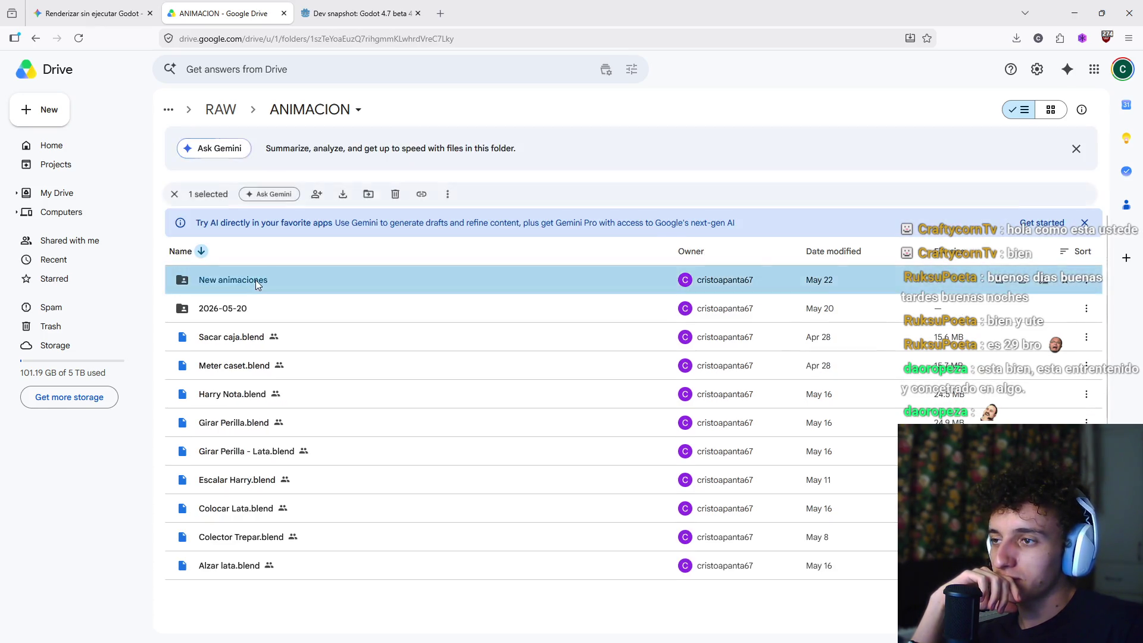
{"action": "double_click", "coordinate": [255, 280]}
{"action": "left_click", "coordinate": [250, 114]}
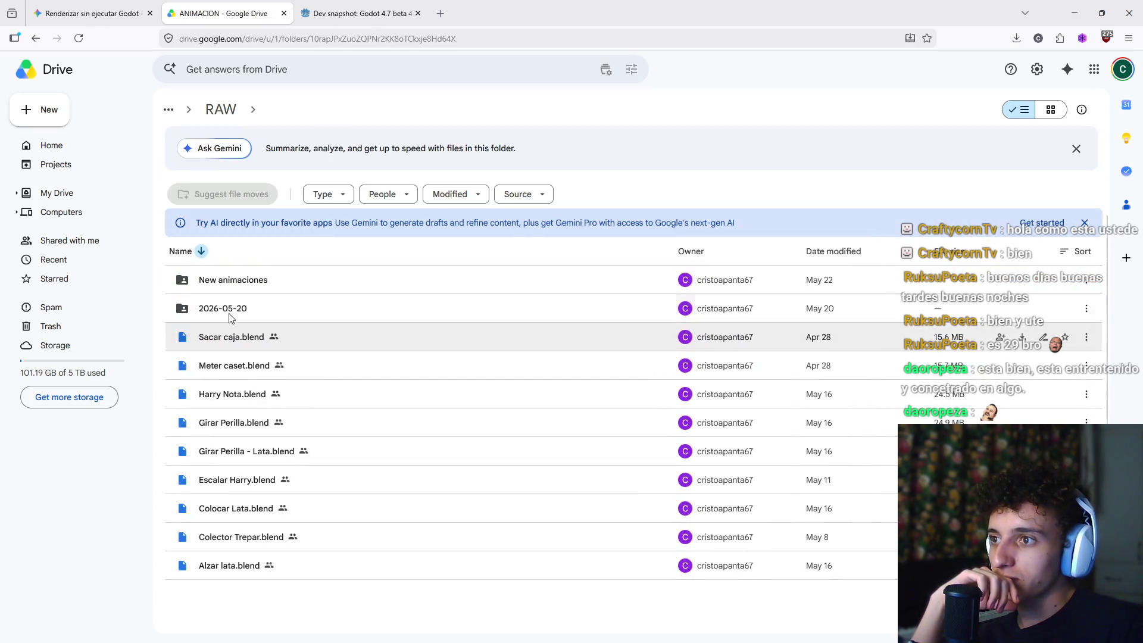
{"action": "double_click", "coordinate": [259, 308]}
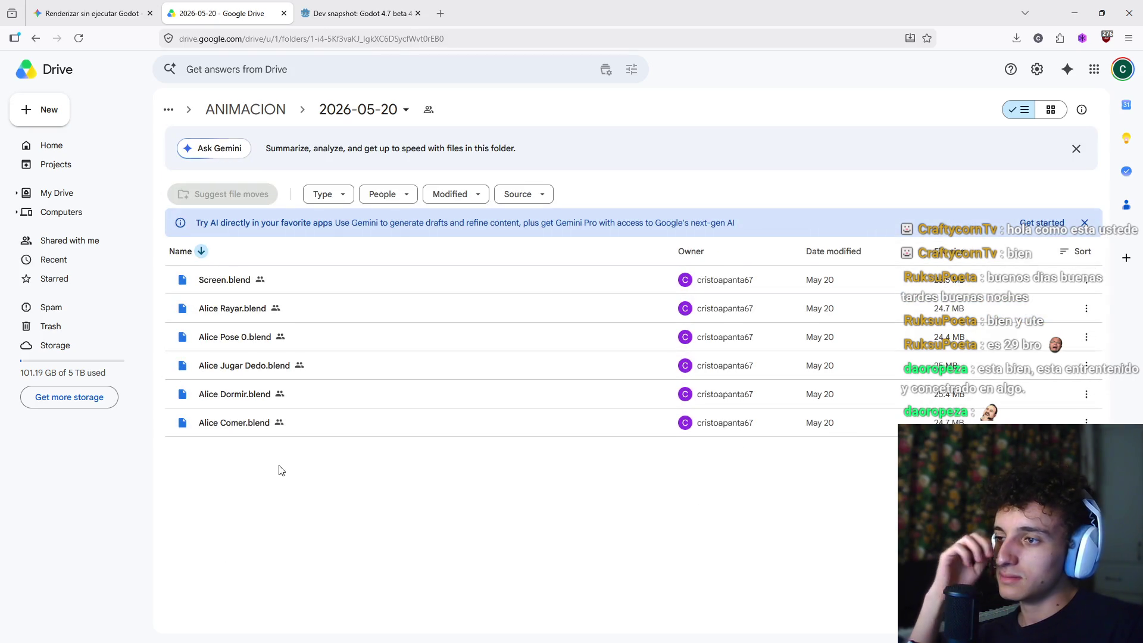
Step: Download Alice Rayar, Alice Pose 0 and Alice Jugar Dedo .blend files
{"action": "left_click", "coordinate": [302, 338]}
{"action": "left_click", "coordinate": [310, 367]}
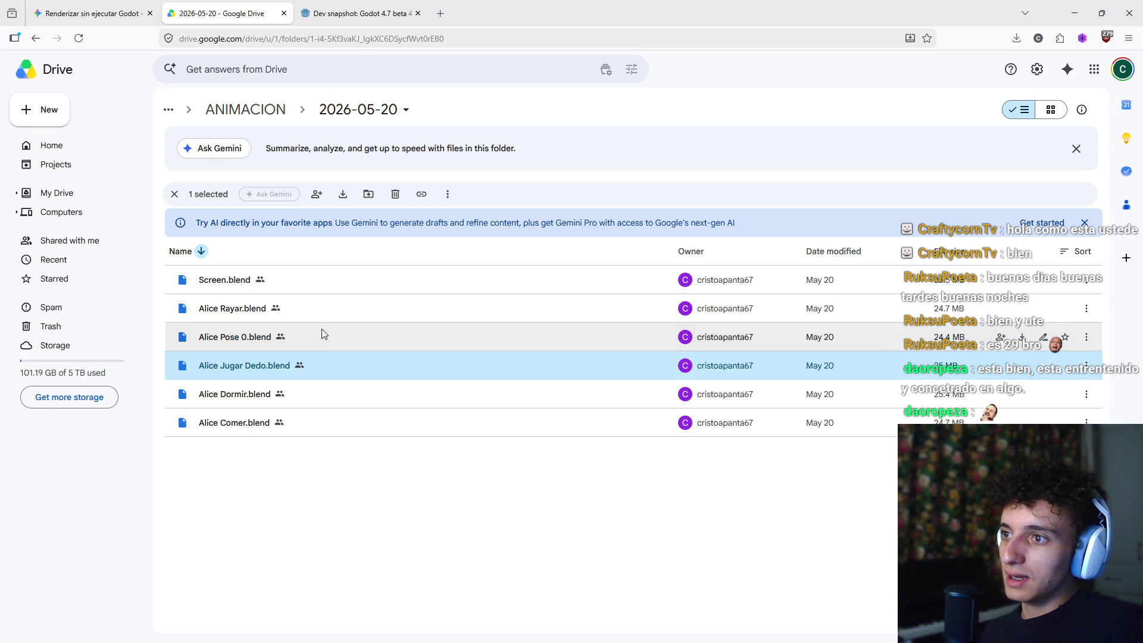
{"action": "left_click", "coordinate": [321, 309]}
{"action": "left_click", "coordinate": [1022, 309]}
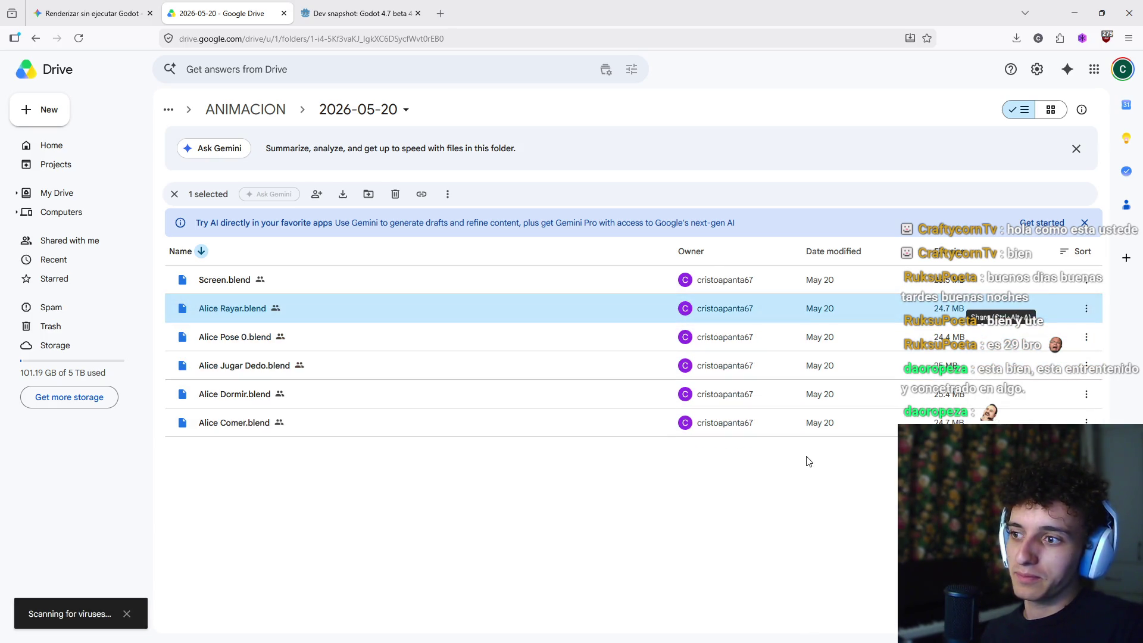
{"action": "left_click", "coordinate": [1025, 338]}
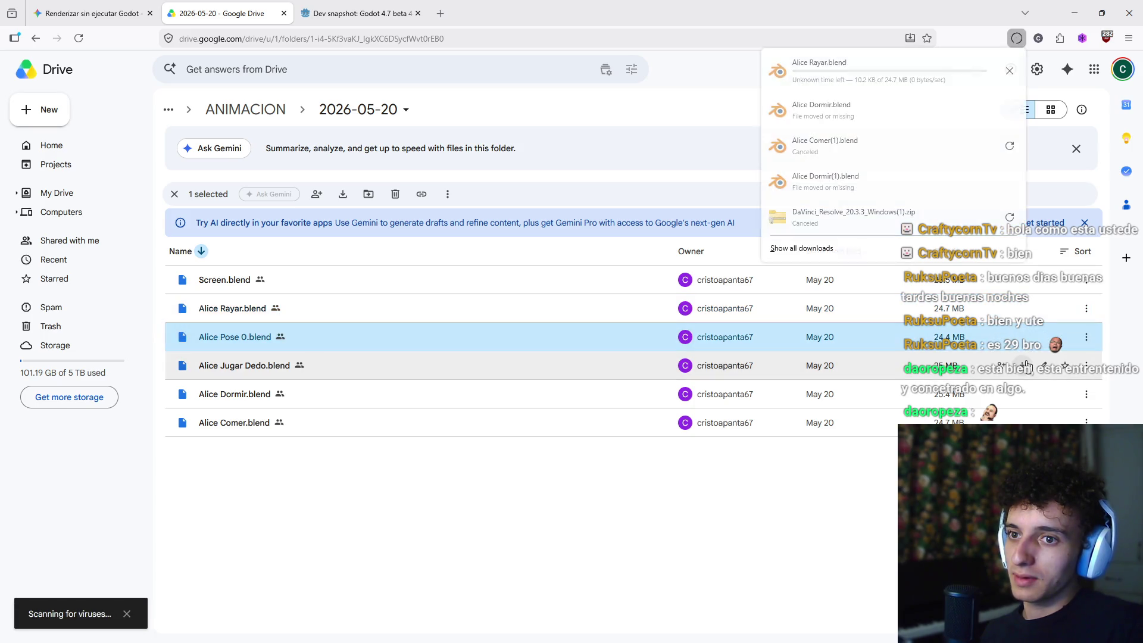
{"action": "left_click", "coordinate": [1022, 365]}
{"action": "left_click", "coordinate": [1017, 38]}
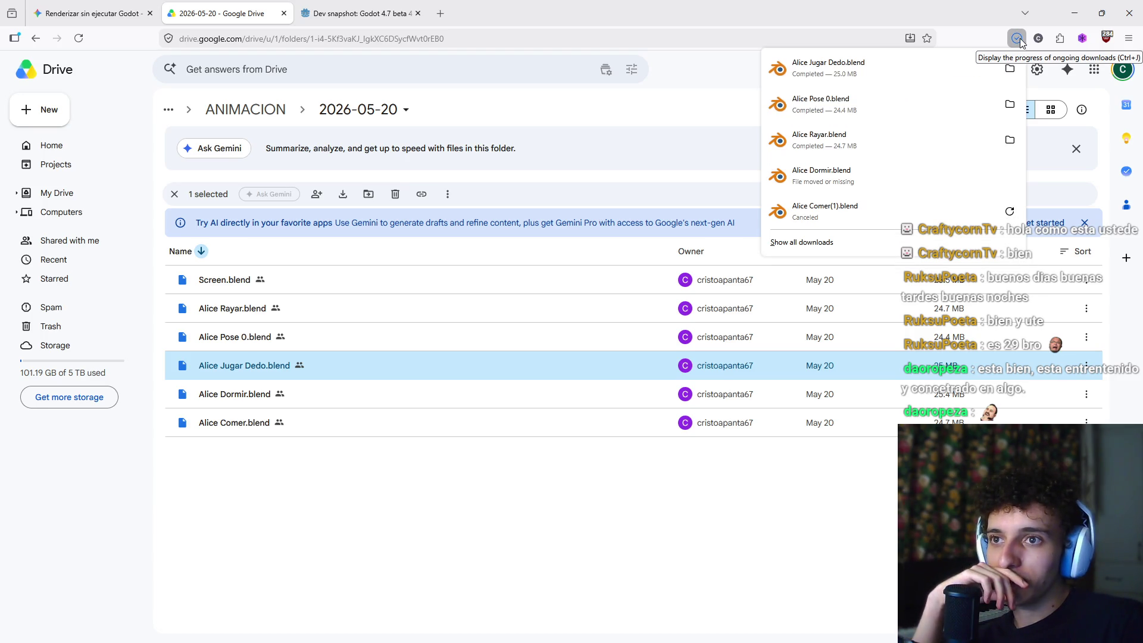
{"action": "left_click", "coordinate": [753, 186]}
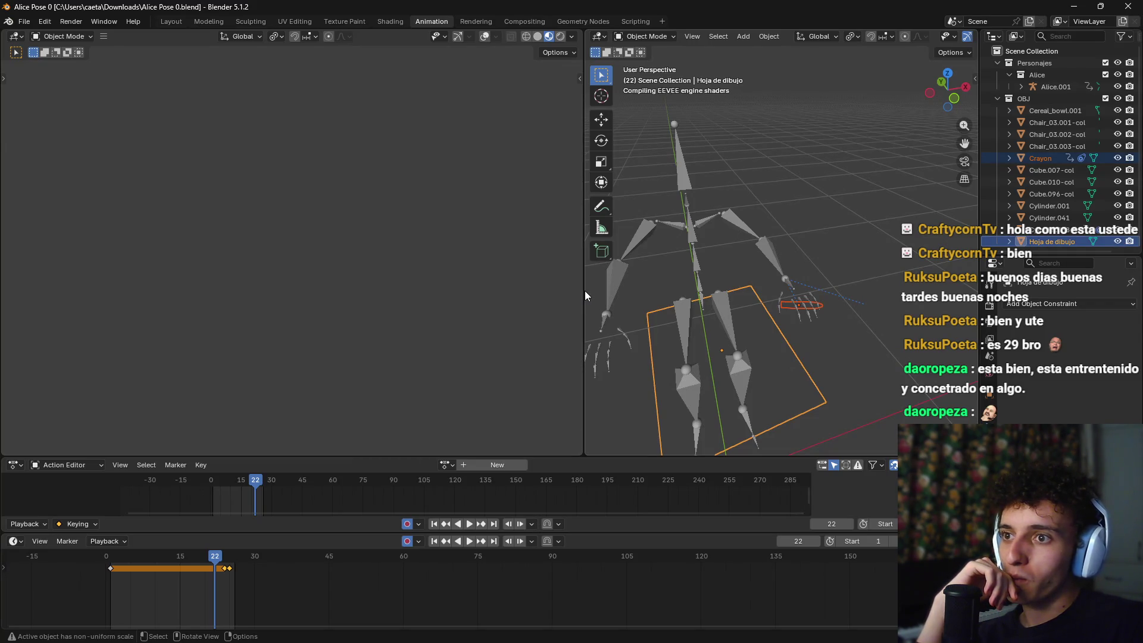
Step: Widen the 3D viewport and select Alice's armature at the table
{"action": "left_click_drag", "start_coordinate": [583, 286], "coordinate": [378, 298]}
{"action": "mouse_move", "coordinate": [673, 240]}
{"action": "left_mouse_down"}
{"action": "mouse_move", "coordinate": [782, 188]}
{"action": "mouse_move", "coordinate": [827, 192]}
{"action": "mouse_move", "coordinate": [755, 238]}
{"action": "left_mouse_up"}
{"action": "mouse_move", "coordinate": [738, 304]}
{"action": "left_mouse_down"}
{"action": "mouse_move", "coordinate": [668, 297]}
{"action": "mouse_move", "coordinate": [661, 280]}
{"action": "mouse_move", "coordinate": [821, 307]}
{"action": "mouse_move", "coordinate": [667, 272]}
{"action": "mouse_move", "coordinate": [749, 258]}
{"action": "mouse_move", "coordinate": [859, 274]}
{"action": "mouse_move", "coordinate": [785, 311]}
{"action": "mouse_move", "coordinate": [777, 295]}
{"action": "mouse_move", "coordinate": [690, 322]}
{"action": "mouse_move", "coordinate": [681, 344]}
{"action": "mouse_move", "coordinate": [715, 315]}
{"action": "mouse_move", "coordinate": [617, 309]}
{"action": "left_mouse_up"}
{"action": "left_click", "coordinate": [689, 323]}
{"action": "scroll", "coordinate": [690, 322], "scroll_direction": "up", "scroll_amount": 4}
{"action": "left_click", "coordinate": [613, 273]}
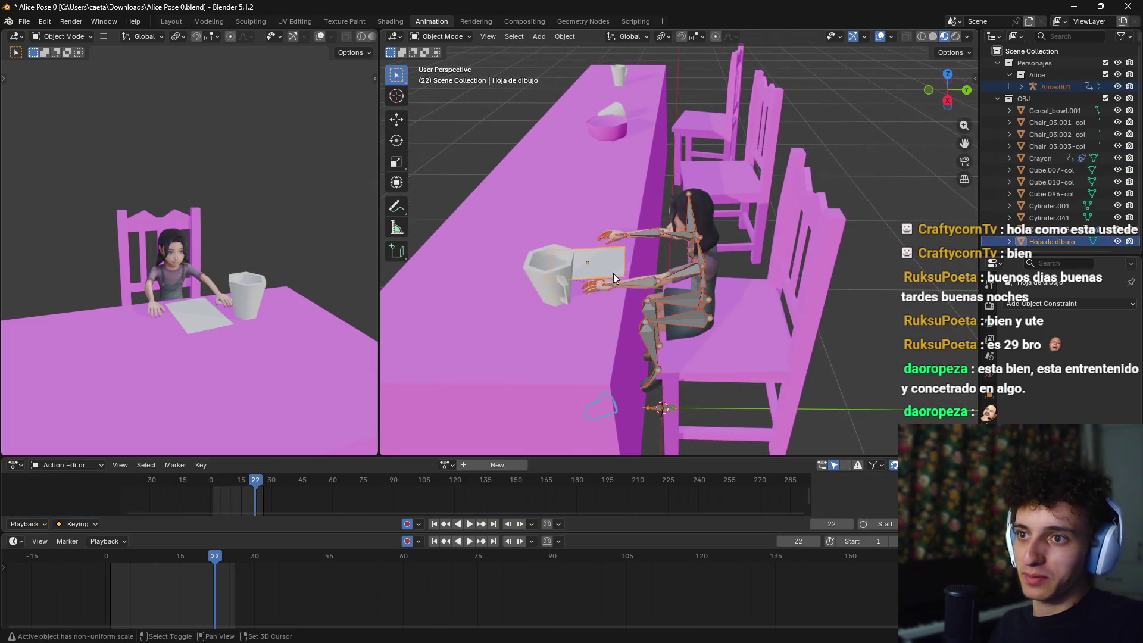
{"action": "left_click", "coordinate": [713, 273]}
{"action": "mouse_move", "coordinate": [712, 272]}
{"action": "left_mouse_down"}
{"action": "mouse_move", "coordinate": [764, 292]}
{"action": "mouse_move", "coordinate": [749, 295]}
{"action": "left_mouse_up"}
{"action": "scroll", "coordinate": [762, 291], "scroll_direction": "down", "scroll_amount": 3}
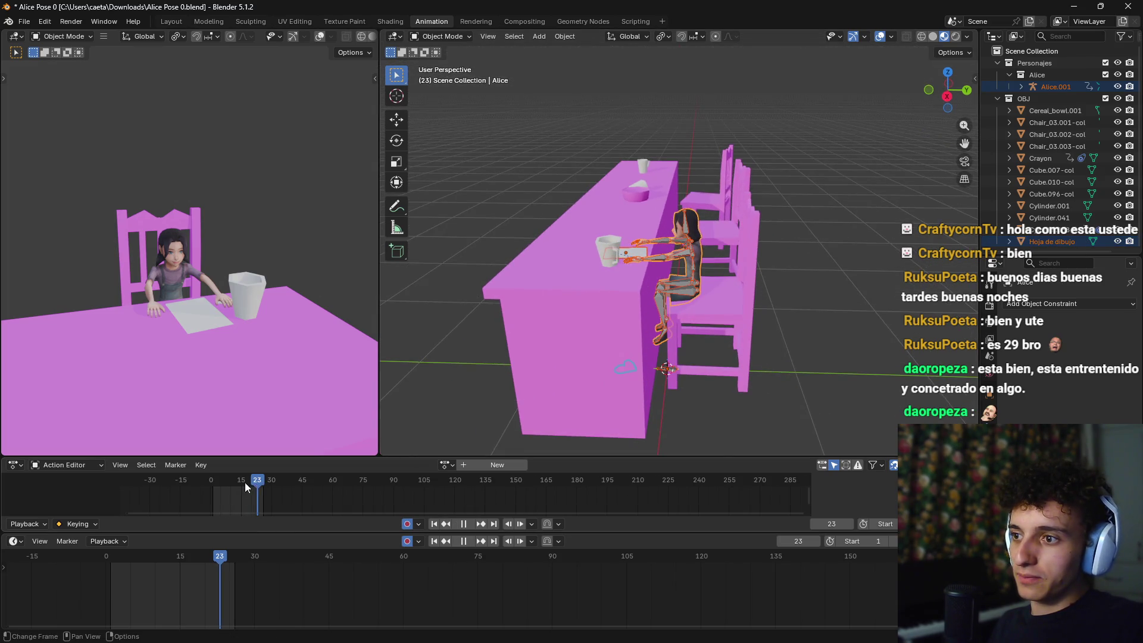
Step: At frame 0, scale Alice up and lower her about 0.13 m onto the chair
{"action": "left_click_drag", "start_coordinate": [245, 482], "coordinate": [209, 486]}
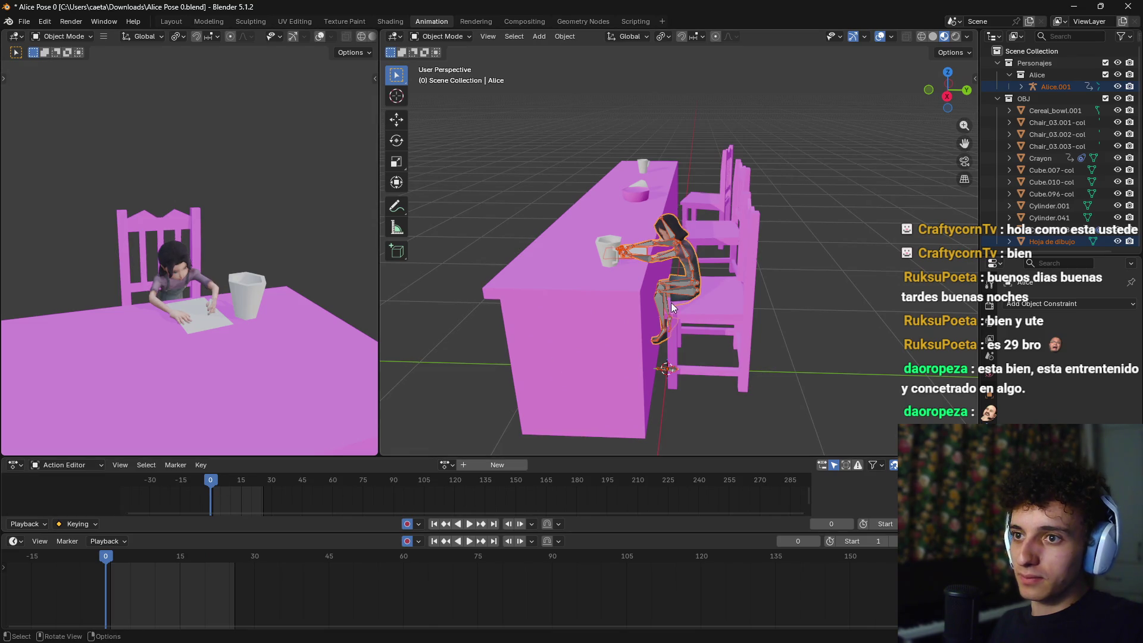
{"action": "key", "text": "s"}
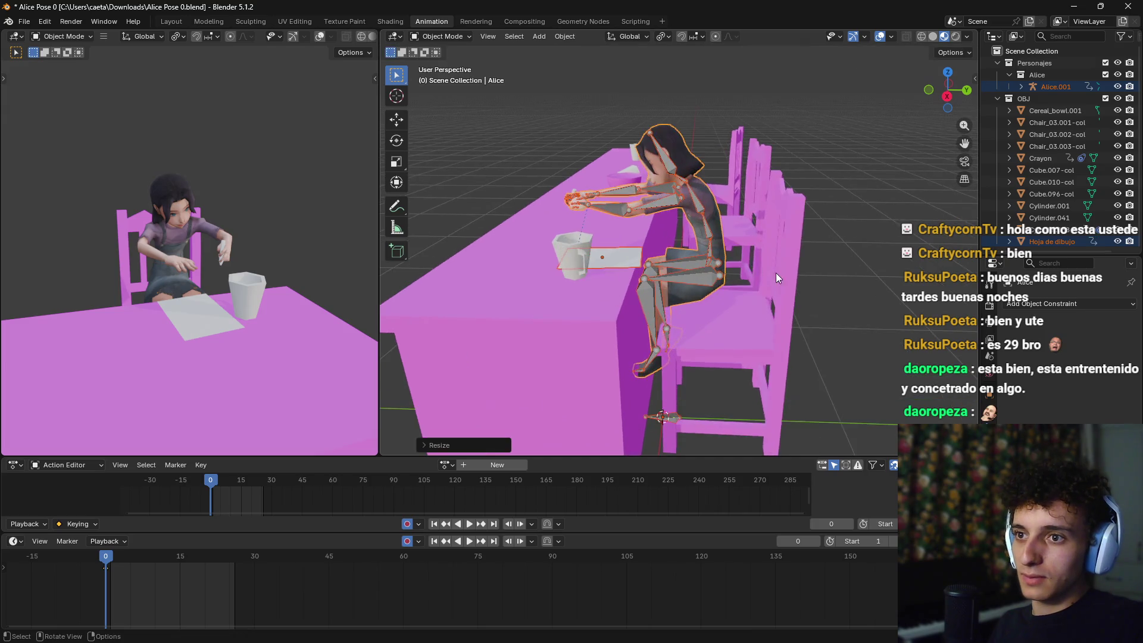
{"action": "left_click", "coordinate": [776, 258]}
{"action": "key", "text": "KP_1"}
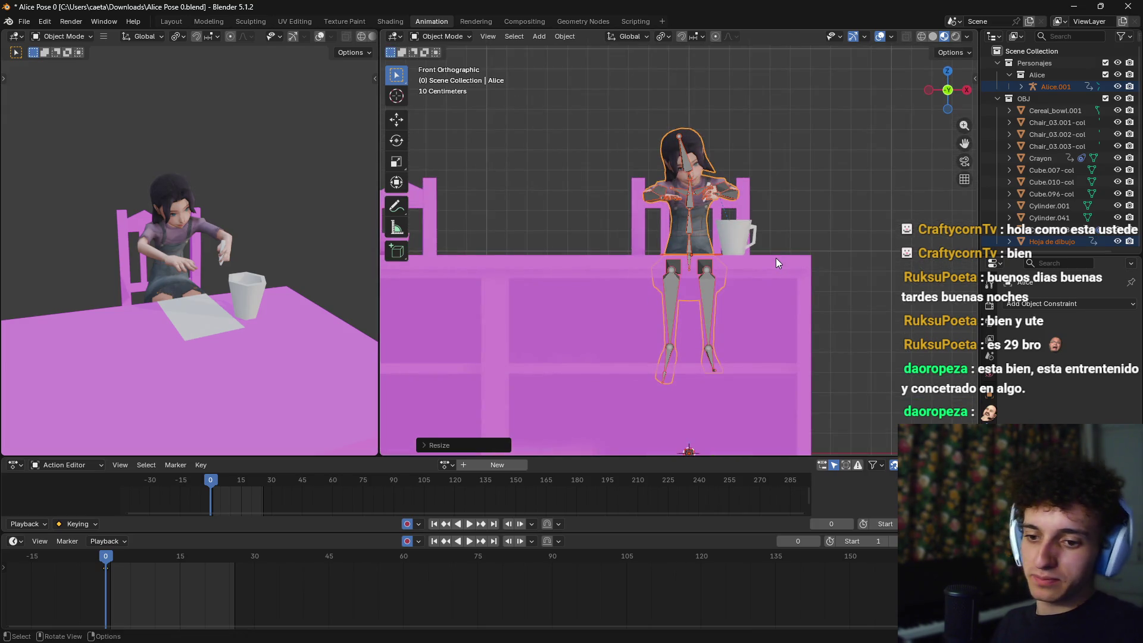
{"action": "key", "text": "KP_3"}
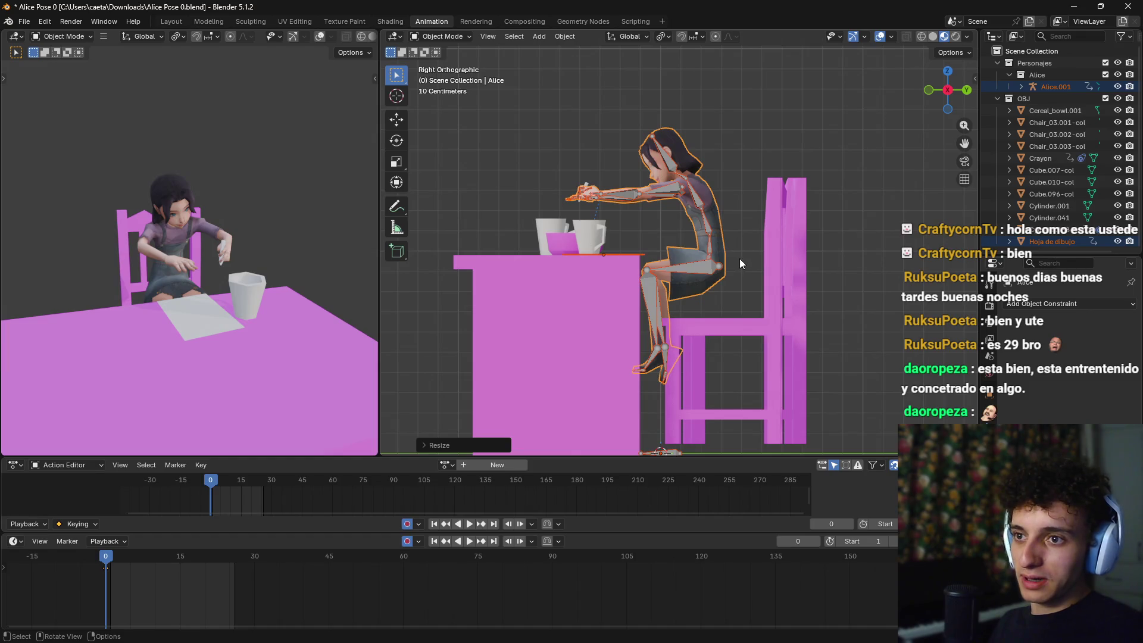
{"action": "key", "text": "g"}
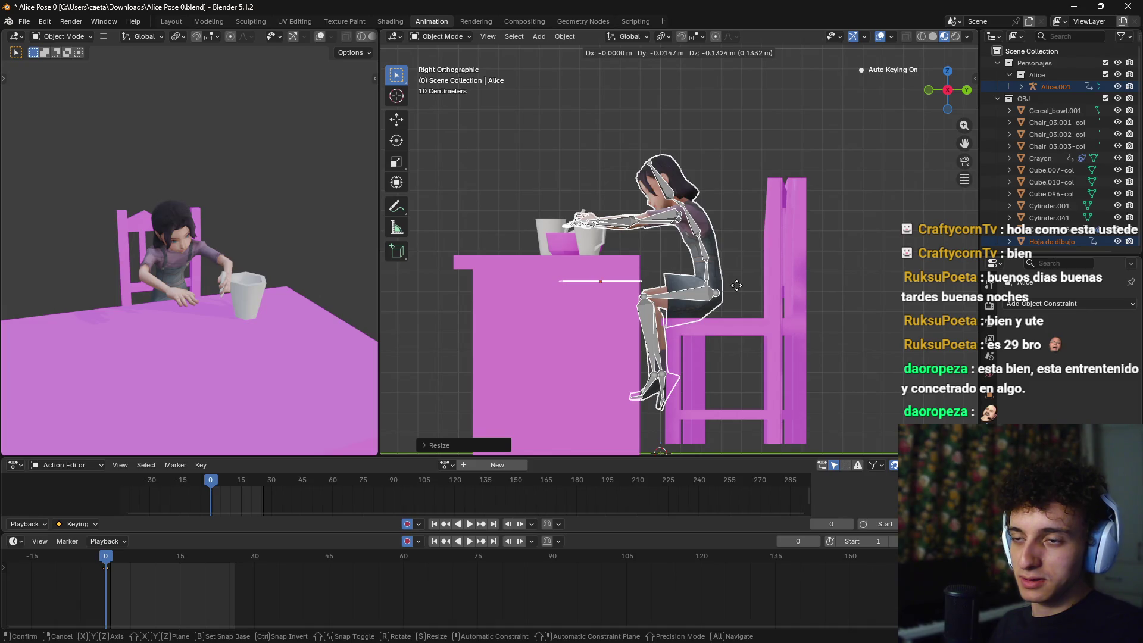
{"action": "left_click", "coordinate": [736, 285]}
{"action": "mouse_move", "coordinate": [723, 221]}
{"action": "left_mouse_down"}
{"action": "mouse_move", "coordinate": [837, 251]}
{"action": "mouse_move", "coordinate": [902, 248]}
{"action": "mouse_move", "coordinate": [701, 256]}
{"action": "mouse_move", "coordinate": [666, 276]}
{"action": "mouse_move", "coordinate": [791, 267]}
{"action": "mouse_move", "coordinate": [680, 270]}
{"action": "mouse_move", "coordinate": [644, 246]}
{"action": "mouse_move", "coordinate": [565, 337]}
{"action": "left_mouse_up"}
{"action": "left_click", "coordinate": [581, 341]}
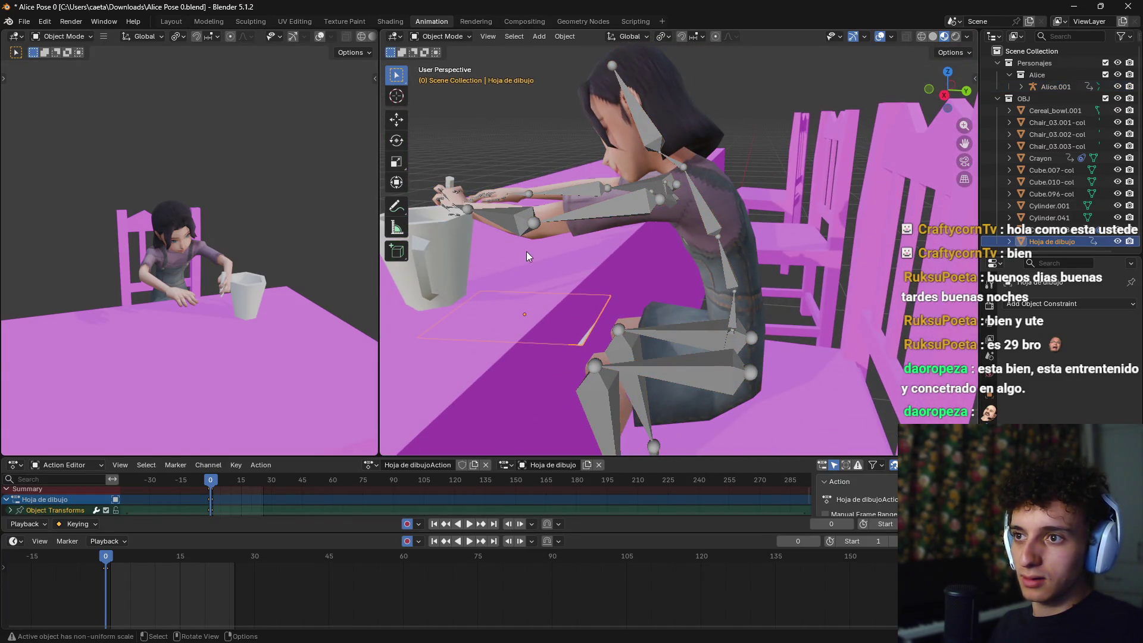
Step: Raise the drawing sheet onto the tabletop and slide it forward in front of Alice
{"action": "key", "text": "g"}
{"action": "key", "text": "z"}
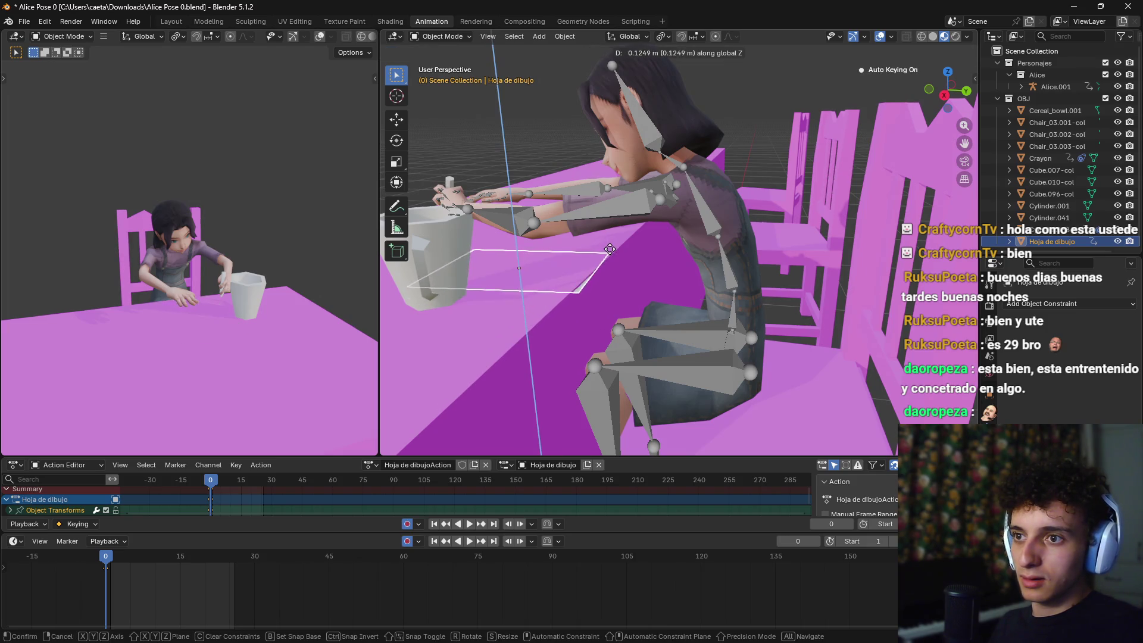
{"action": "left_click", "coordinate": [608, 262]}
{"action": "mouse_move", "coordinate": [607, 261]}
{"action": "left_mouse_down"}
{"action": "mouse_move", "coordinate": [660, 306]}
{"action": "mouse_move", "coordinate": [741, 287]}
{"action": "mouse_move", "coordinate": [660, 284]}
{"action": "mouse_move", "coordinate": [711, 276]}
{"action": "left_mouse_up"}
{"action": "key", "text": "g"}
{"action": "key", "text": "y"}
{"action": "left_click", "coordinate": [645, 283]}
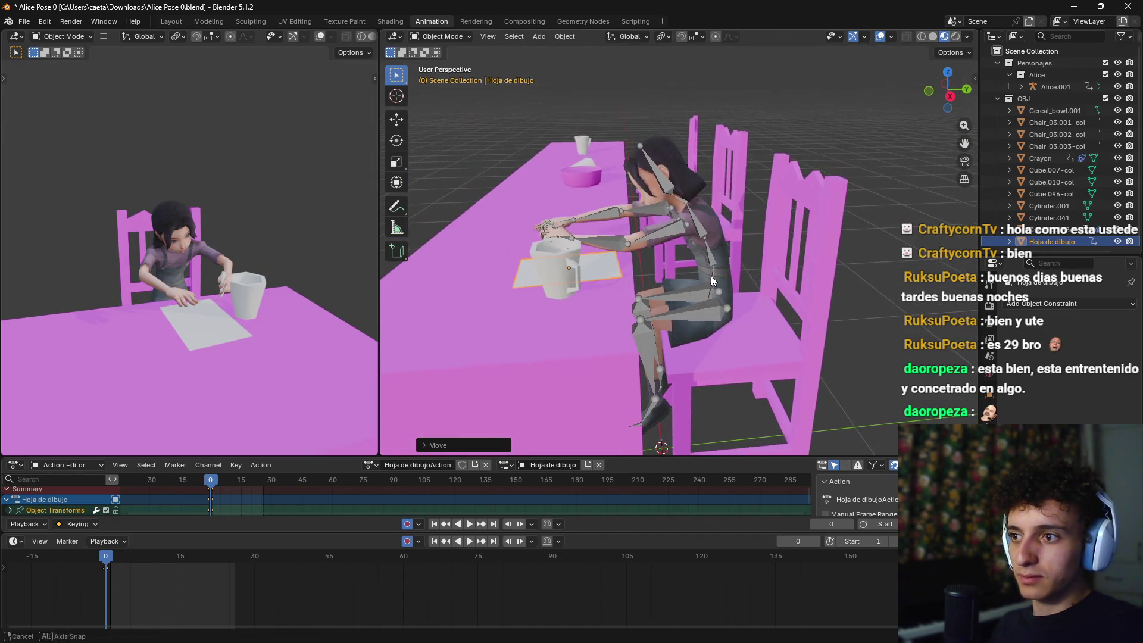
Step: Play the animation to check the pose, stopping back at frame 0
{"action": "key", "text": "space"}
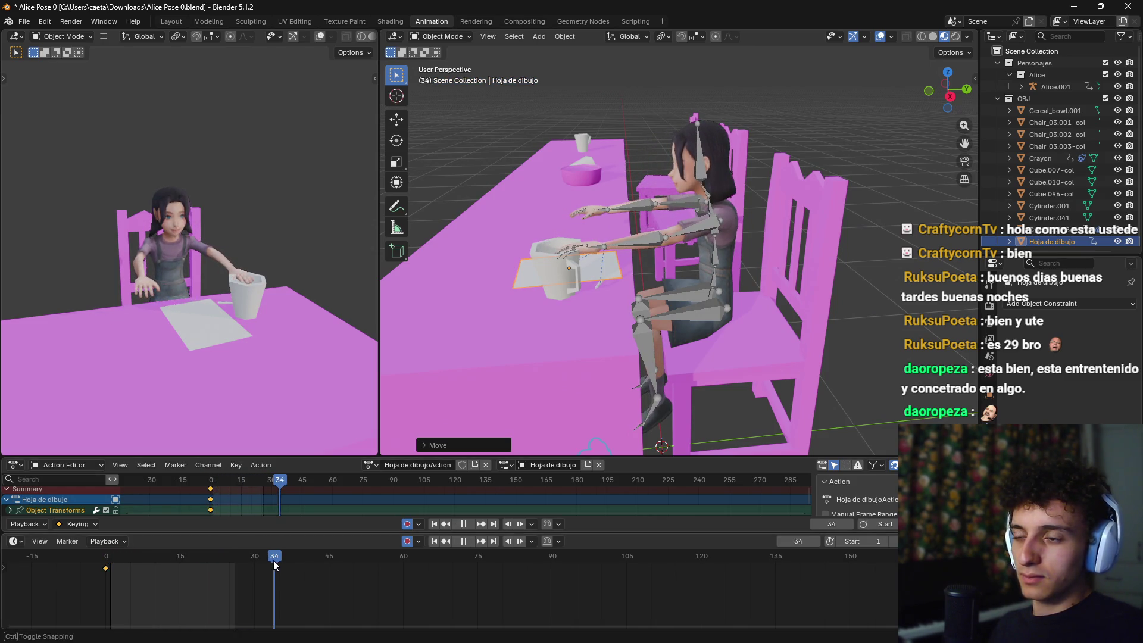
{"action": "left_click_drag", "start_coordinate": [273, 559], "coordinate": [101, 568]}
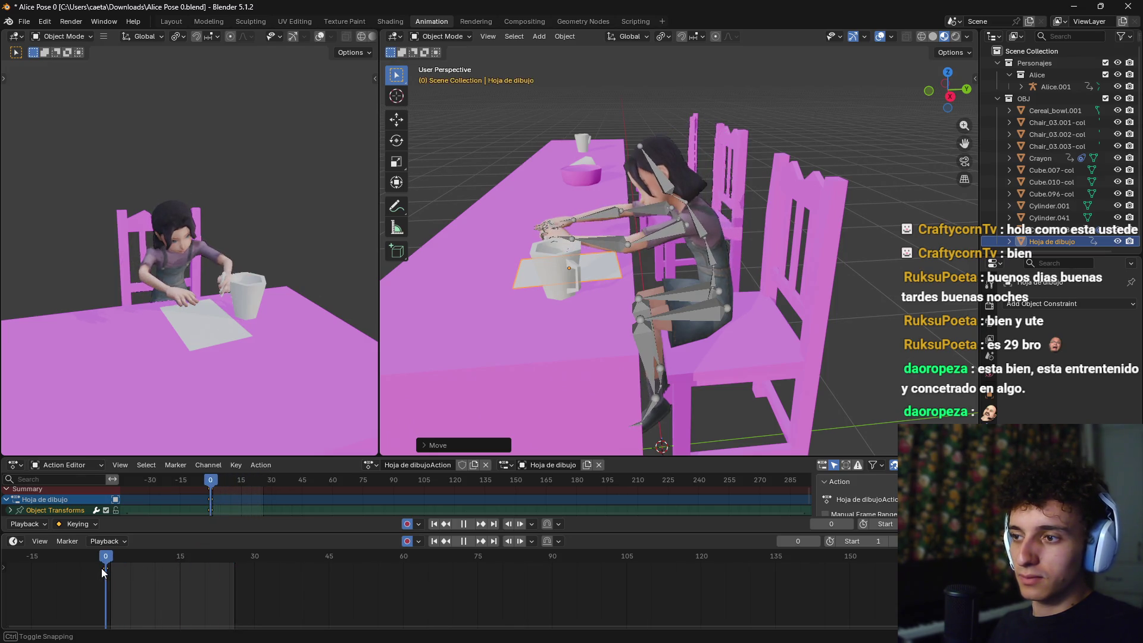
{"action": "key", "text": "space"}
{"action": "scroll", "coordinate": [483, 425], "scroll_direction": "up", "scroll_amount": 3}
{"action": "mouse_move", "coordinate": [627, 335]}
{"action": "left_mouse_down"}
{"action": "mouse_move", "coordinate": [552, 306]}
{"action": "mouse_move", "coordinate": [693, 250]}
{"action": "mouse_move", "coordinate": [623, 295]}
{"action": "mouse_move", "coordinate": [441, 279]}
{"action": "mouse_move", "coordinate": [413, 317]}
{"action": "mouse_move", "coordinate": [436, 312]}
{"action": "left_mouse_up"}
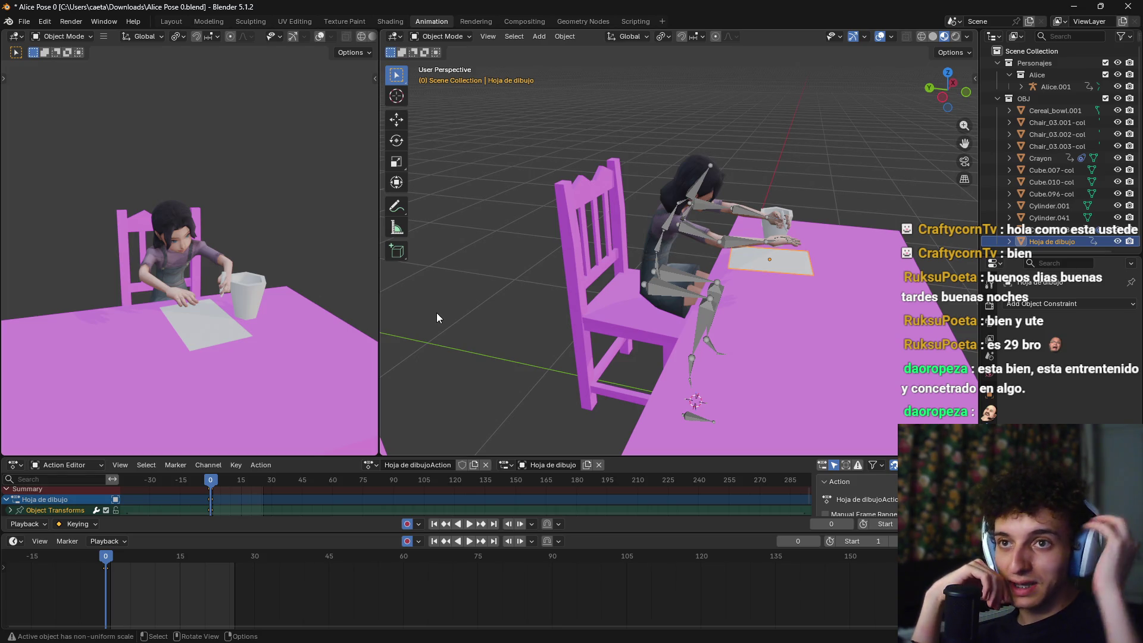
{"action": "mouse_move", "coordinate": [485, 302]}
{"action": "left_mouse_down"}
{"action": "mouse_move", "coordinate": [755, 245]}
{"action": "mouse_move", "coordinate": [774, 295]}
{"action": "mouse_move", "coordinate": [709, 327]}
{"action": "mouse_move", "coordinate": [532, 322]}
{"action": "mouse_move", "coordinate": [709, 306]}
{"action": "mouse_move", "coordinate": [658, 319]}
{"action": "left_mouse_up"}
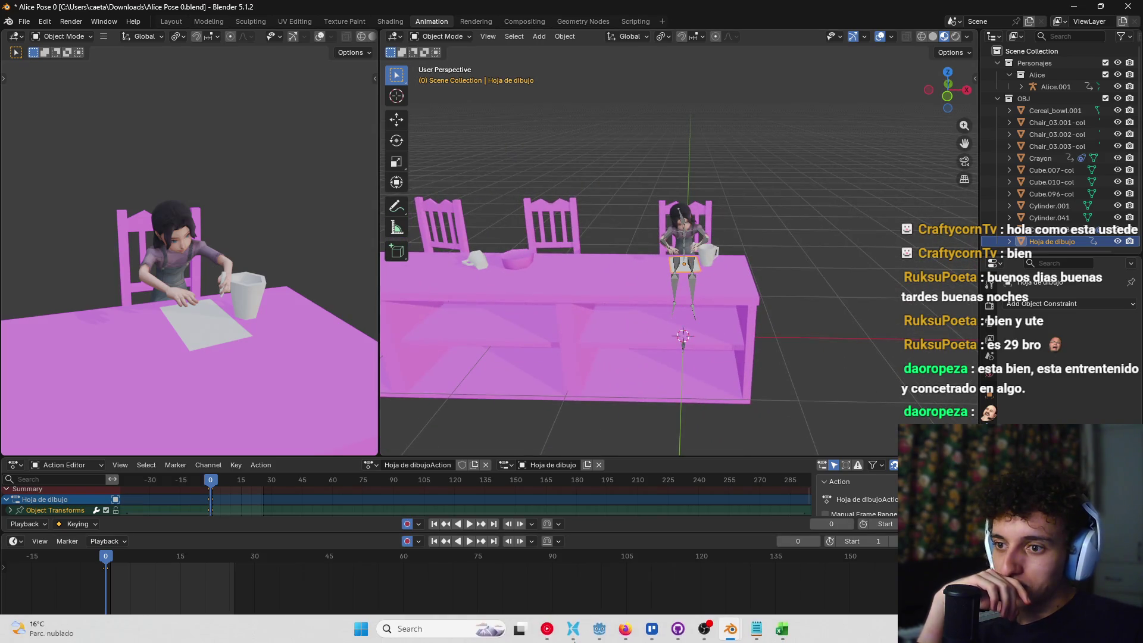
Step: Close the Girar Perilla Blender window without saving changes
{"action": "mouse_move", "coordinate": [726, 633]}
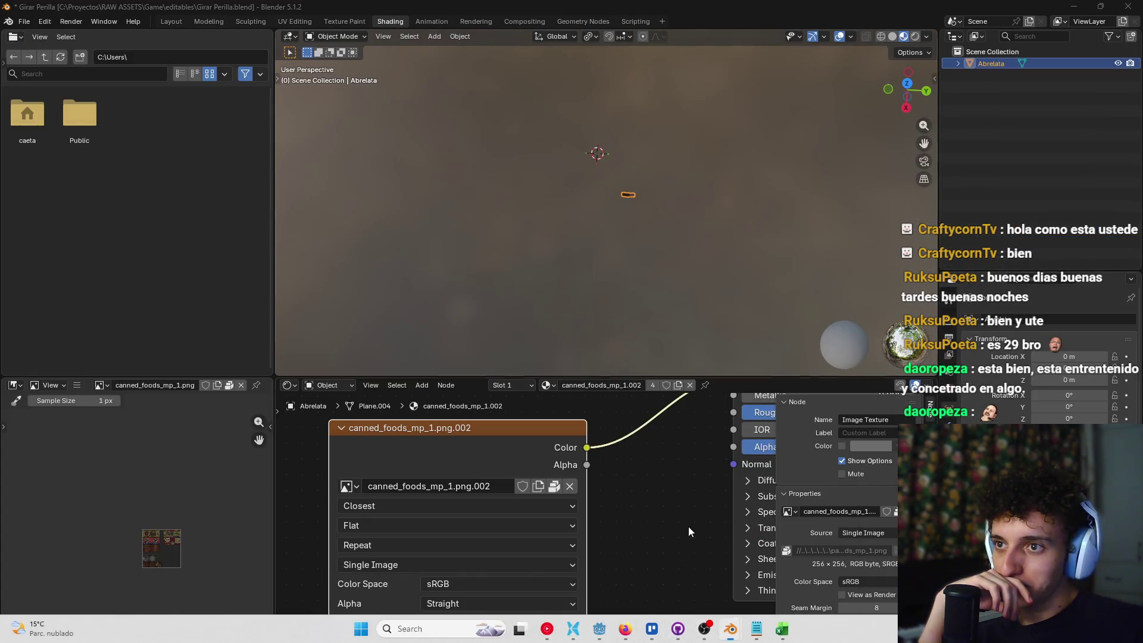
{"action": "left_click", "coordinate": [688, 526]}
{"action": "left_click", "coordinate": [1129, 9]}
{"action": "left_click", "coordinate": [575, 347]}
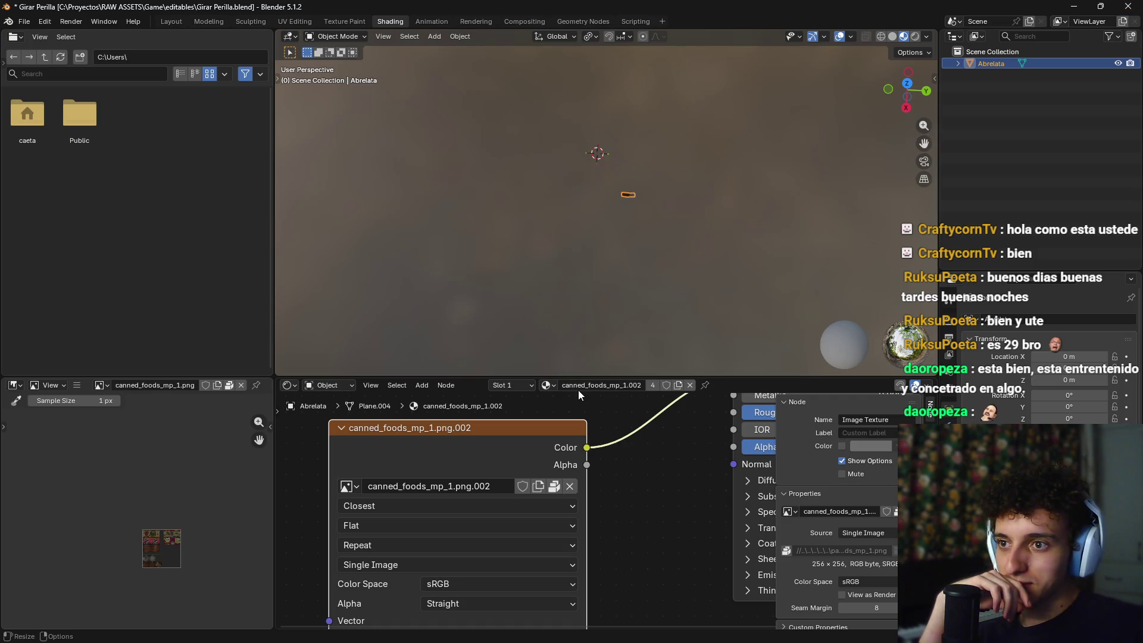
Step: Open the downloaded Alice Rayar.blend from the browser's downloads list
{"action": "left_click", "coordinate": [571, 630]}
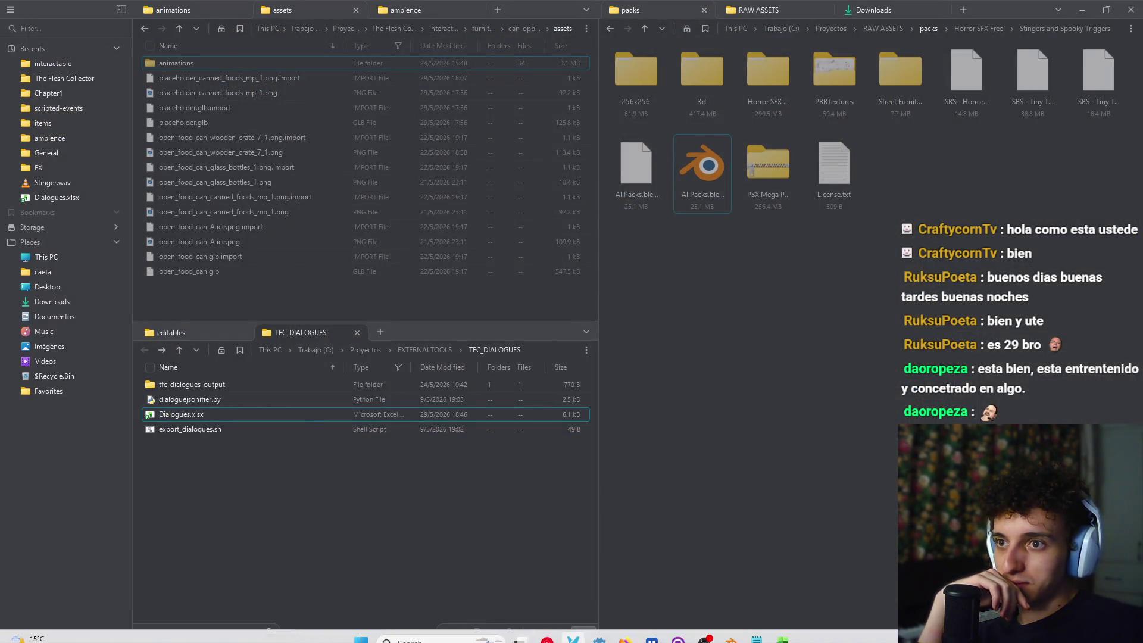
{"action": "left_click", "coordinate": [730, 631]}
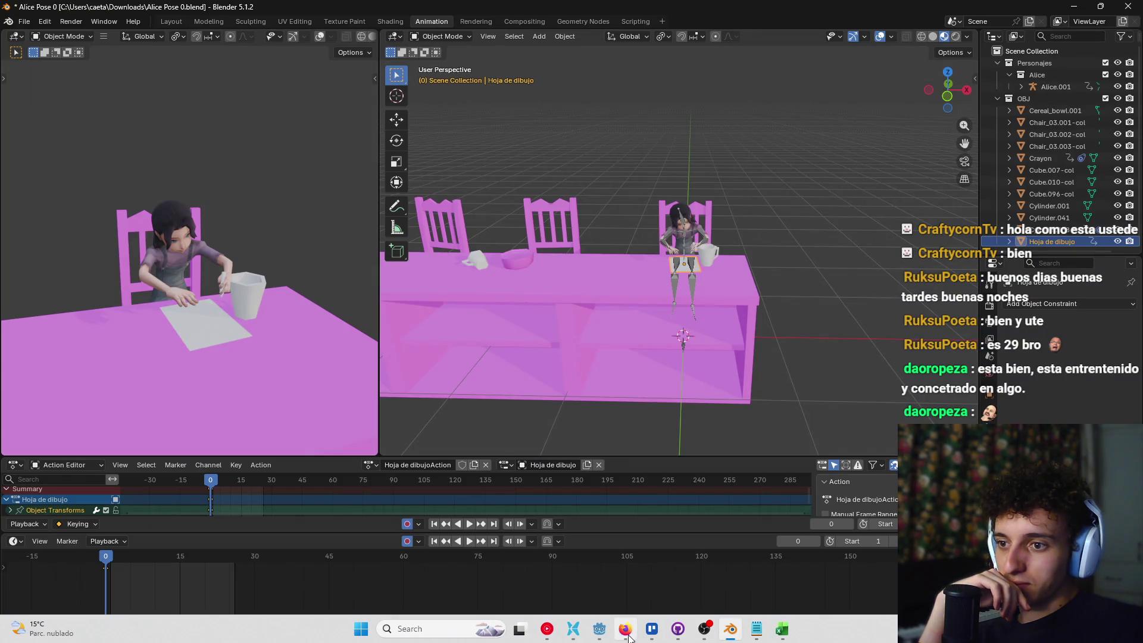
{"action": "left_click", "coordinate": [629, 638]}
{"action": "left_click", "coordinate": [1015, 40]}
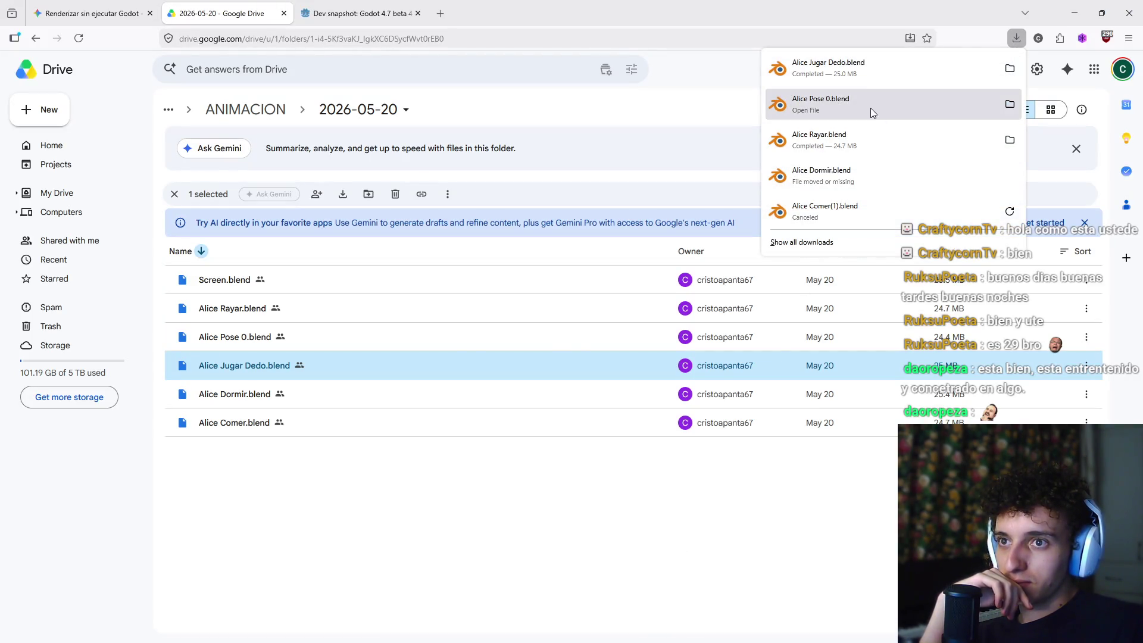
{"action": "left_click", "coordinate": [853, 143]}
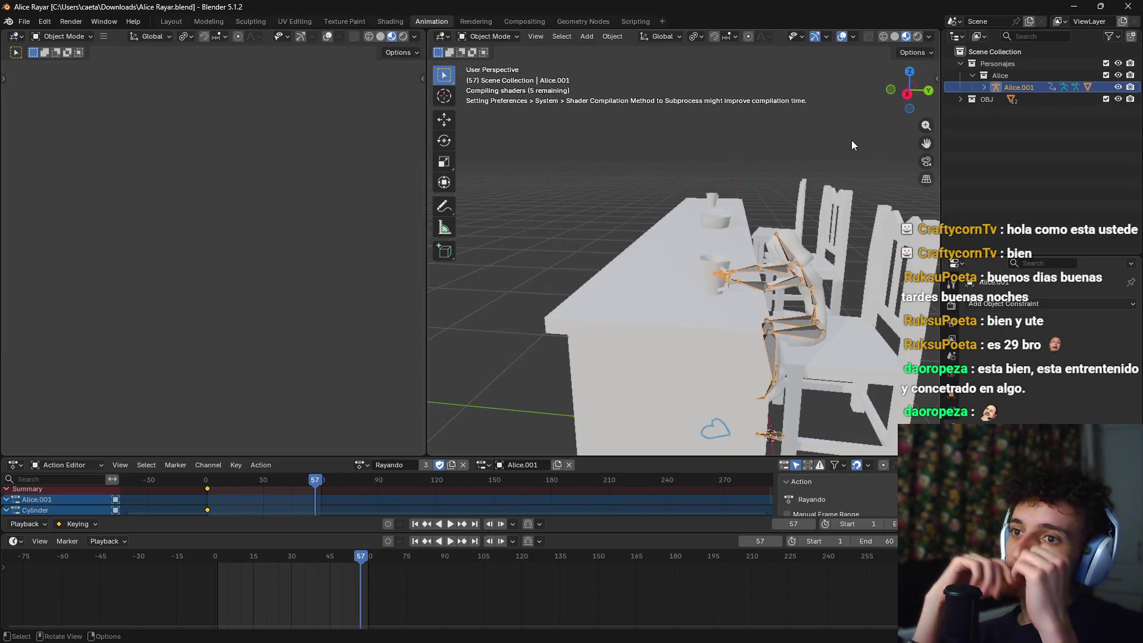
Step: Return to frame 0 and scale the Alice rig to 1.2
{"action": "key", "text": "space"}
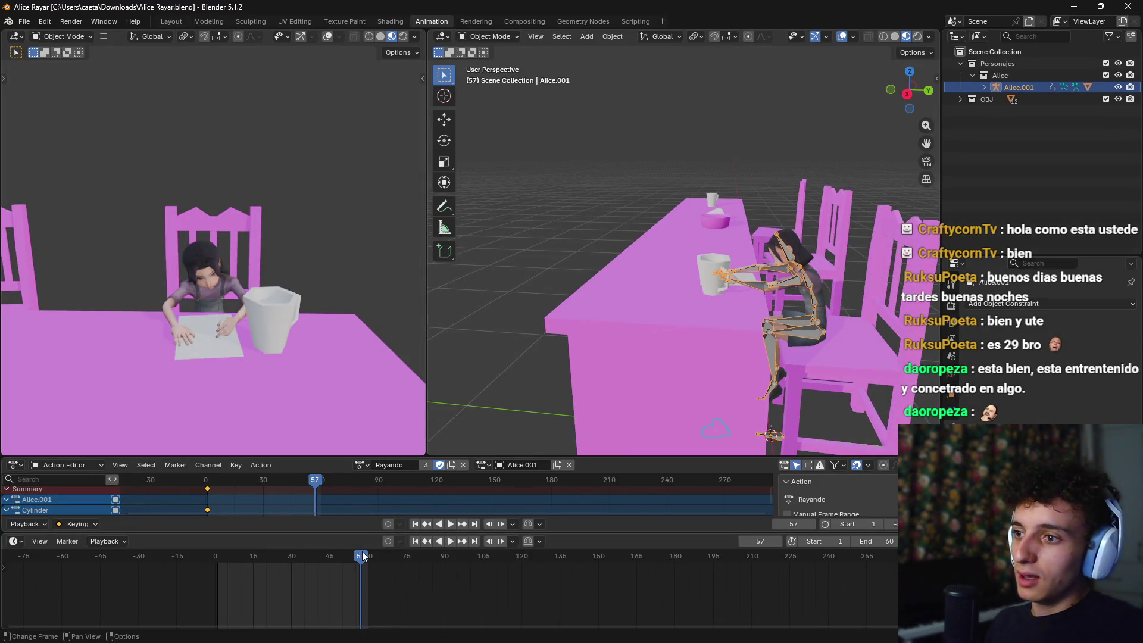
{"action": "mouse_move", "coordinate": [360, 562]}
{"action": "left_mouse_down"}
{"action": "mouse_move", "coordinate": [217, 563]}
{"action": "mouse_move", "coordinate": [360, 568]}
{"action": "mouse_move", "coordinate": [215, 575]}
{"action": "left_mouse_up"}
{"action": "key", "text": "s"}
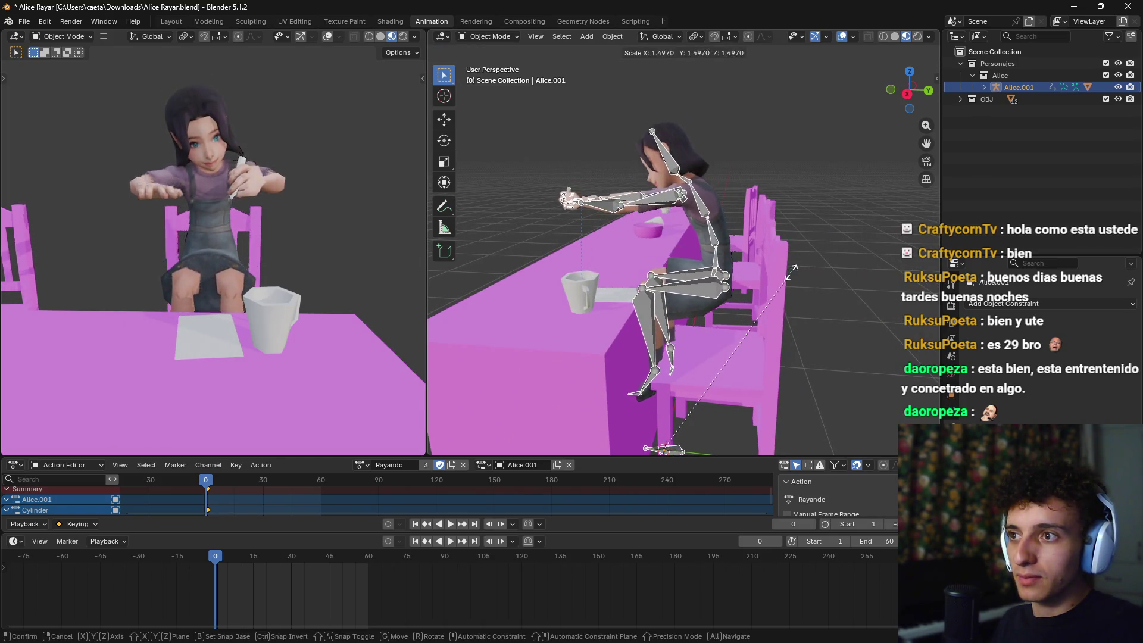
{"action": "right_click", "coordinate": [769, 308]}
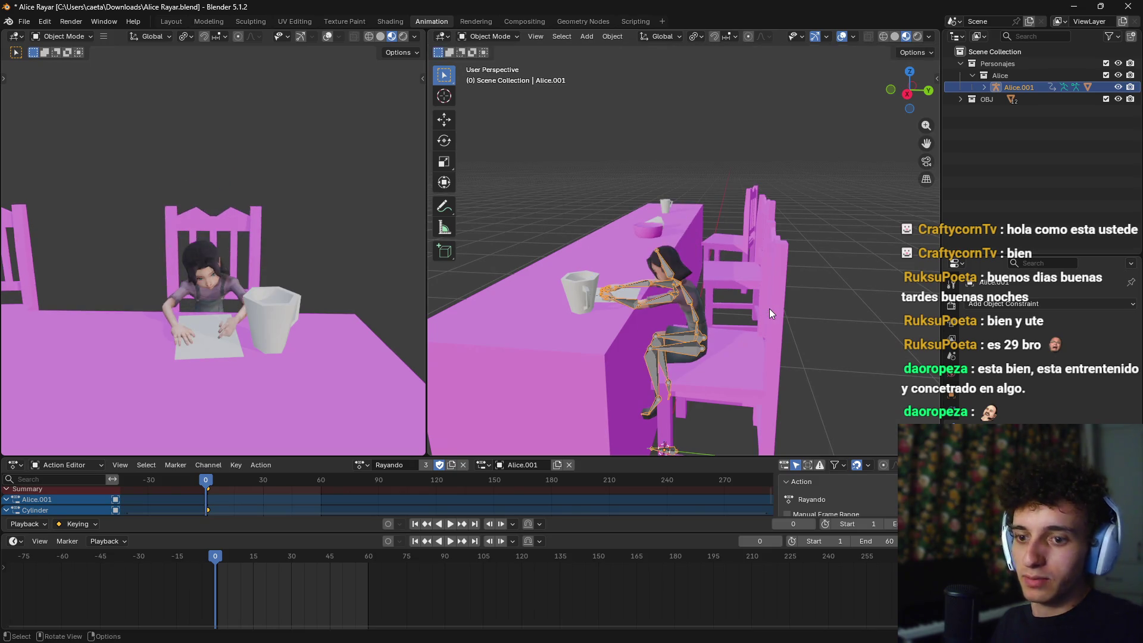
{"action": "key", "text": "KP_3"}
{"action": "key", "text": "s"}
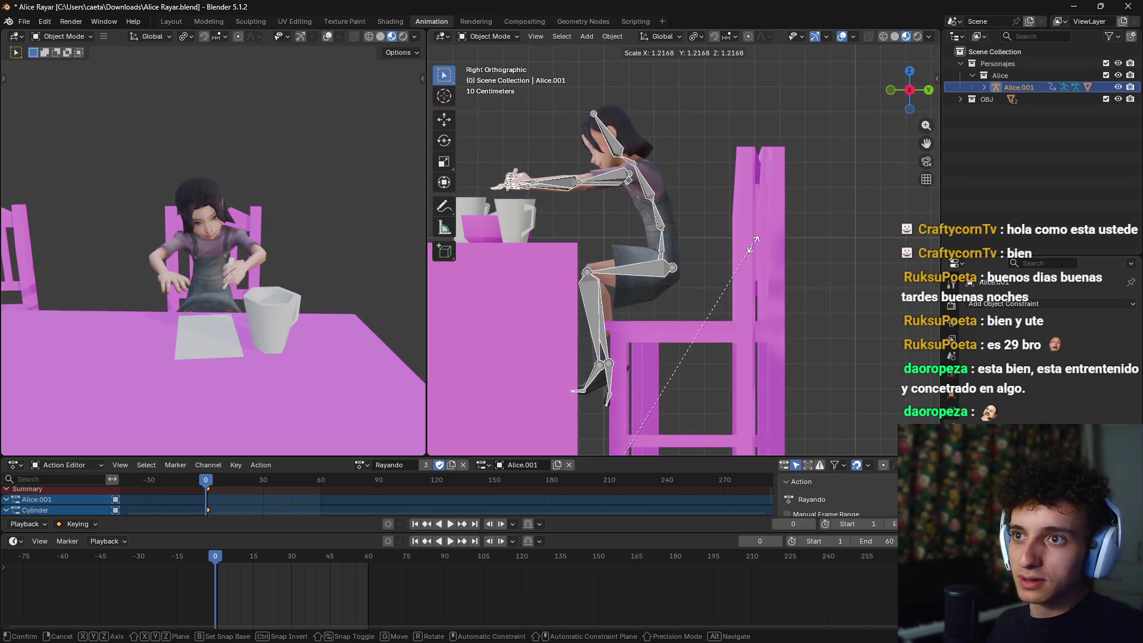
{"action": "type", "text": "1.2"}
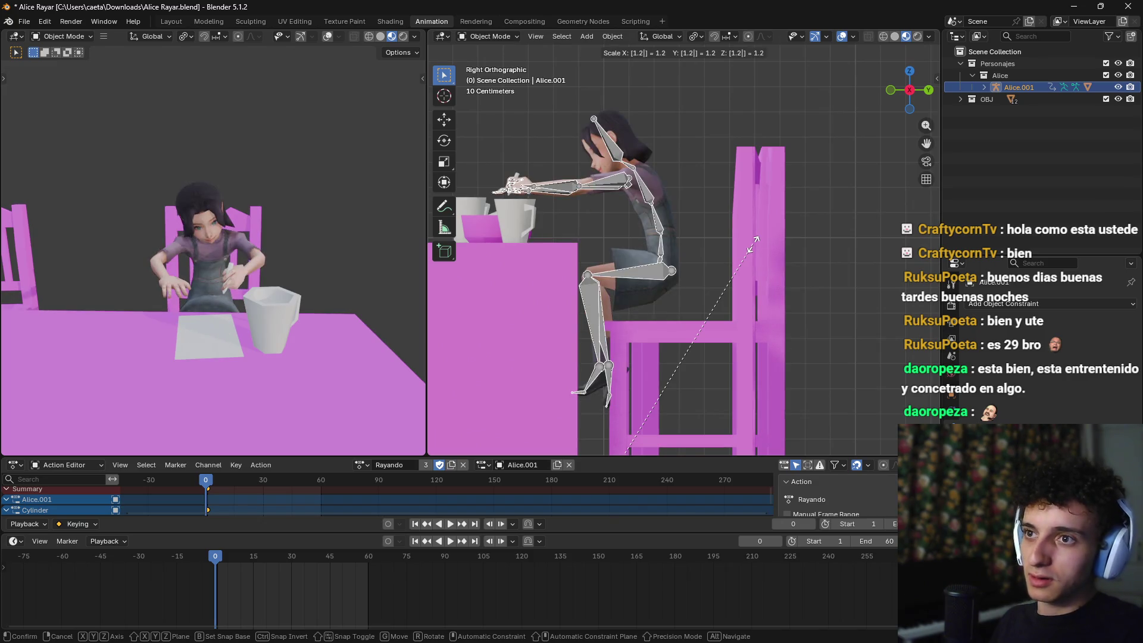
{"action": "key", "text": "Return"}
Step: Lower the rig about 0.03 m along Z onto the kitchen chair
{"action": "key", "text": "g"}
{"action": "key", "text": "z"}
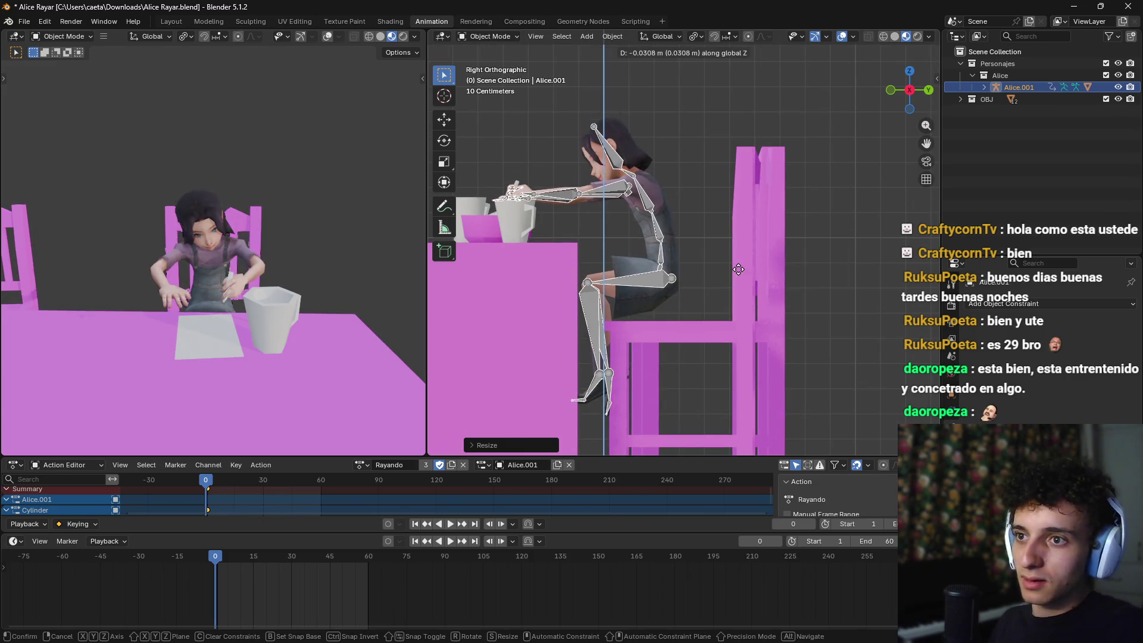
{"action": "left_click", "coordinate": [739, 271]}
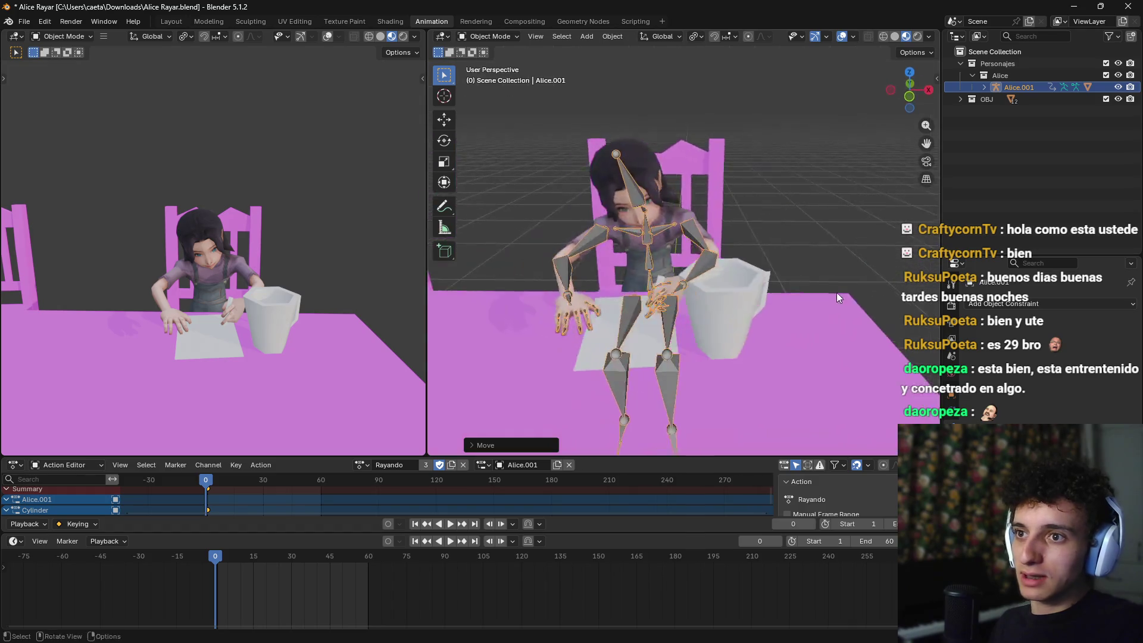
{"action": "mouse_move", "coordinate": [770, 294]}
{"action": "left_mouse_down"}
{"action": "mouse_move", "coordinate": [825, 295]}
{"action": "mouse_move", "coordinate": [626, 285]}
{"action": "mouse_move", "coordinate": [572, 301]}
{"action": "mouse_move", "coordinate": [699, 291]}
{"action": "mouse_move", "coordinate": [724, 273]}
{"action": "mouse_move", "coordinate": [562, 281]}
{"action": "mouse_move", "coordinate": [646, 268]}
{"action": "left_mouse_up"}
{"action": "key", "text": "ctrl+z"}
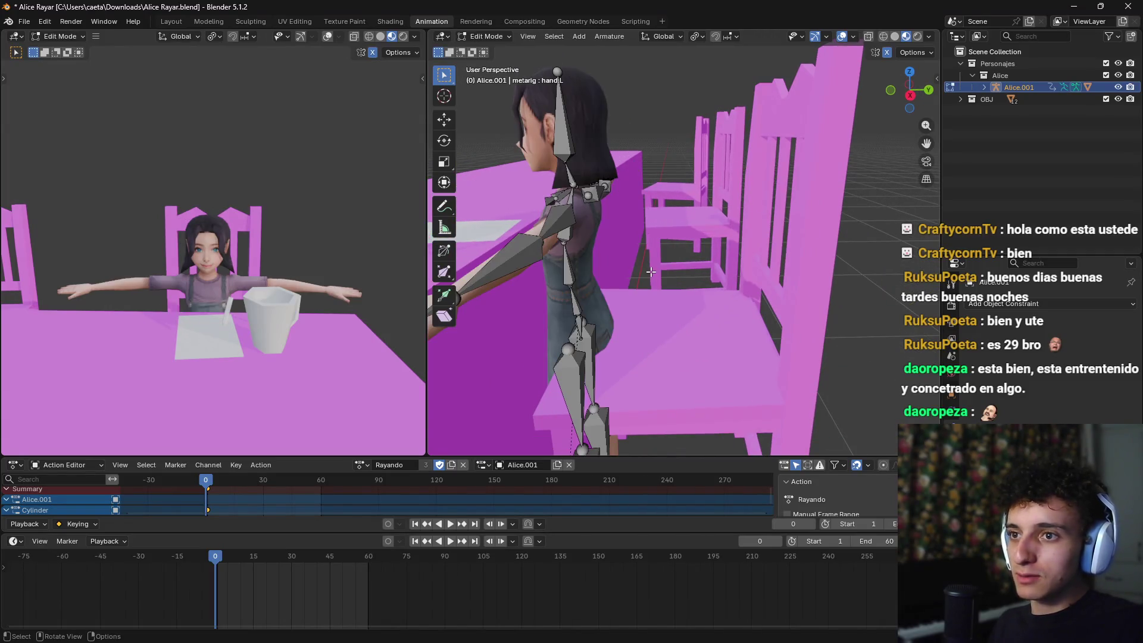
Step: In Pose Mode, rotate the spine.001 bone to lean Alice forward toward the table
{"action": "key", "text": "ctrl+shift+z"}
{"action": "key", "text": "ctrl+Tab"}
{"action": "left_click", "coordinate": [655, 265]}
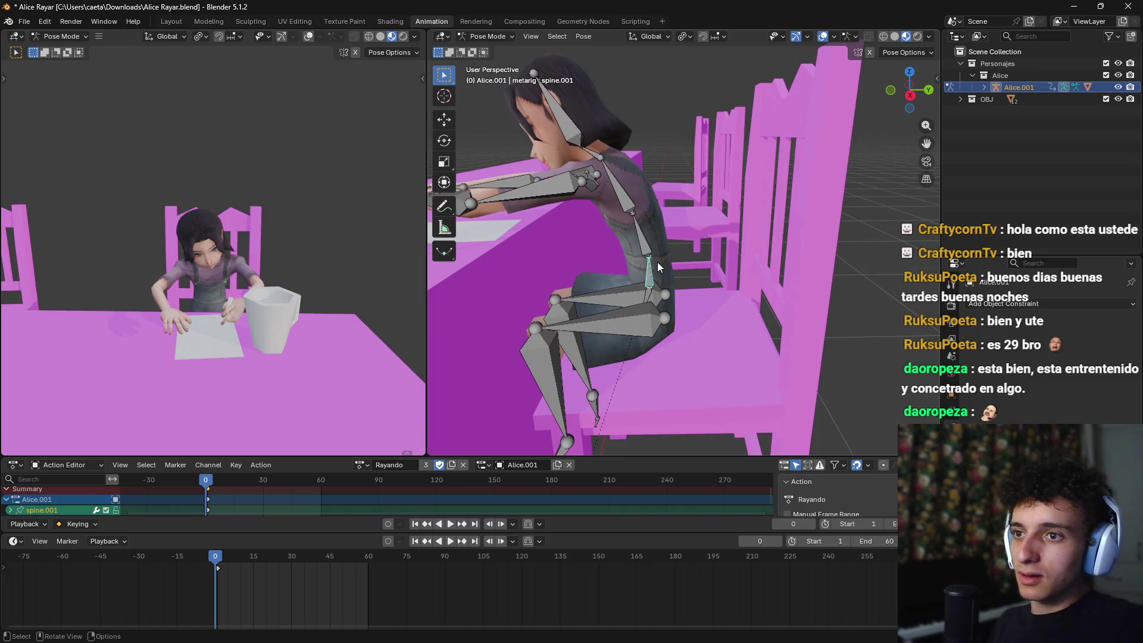
{"action": "left_click_drag", "start_coordinate": [657, 262], "coordinate": [773, 223]}
{"action": "key", "text": "r"}
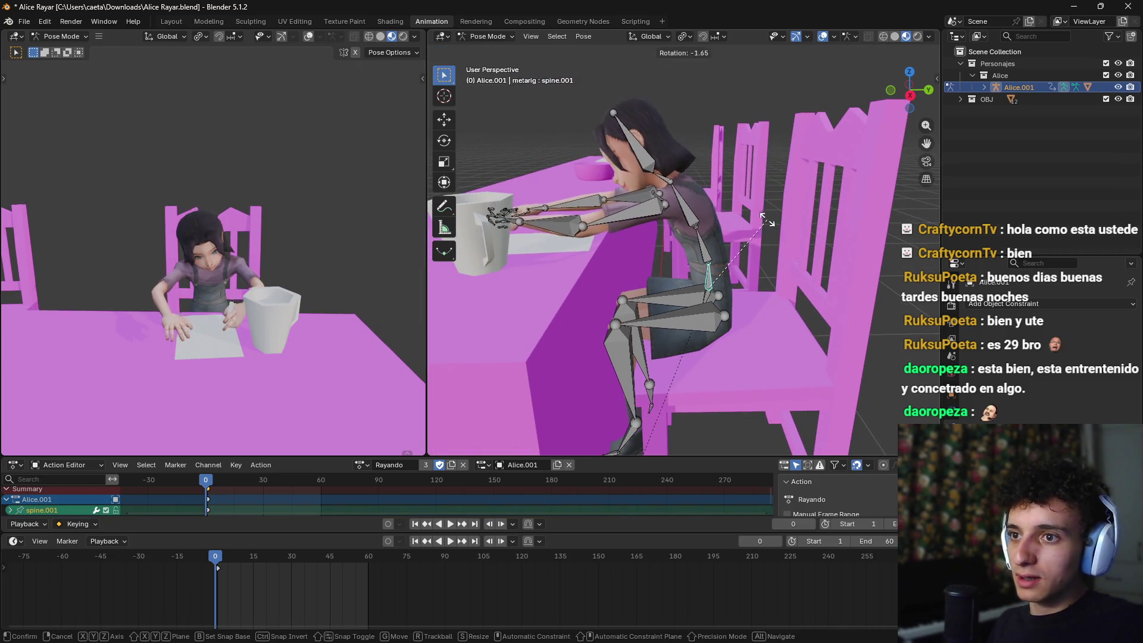
{"action": "key", "text": "Escape"}
{"action": "key", "text": "KP_3"}
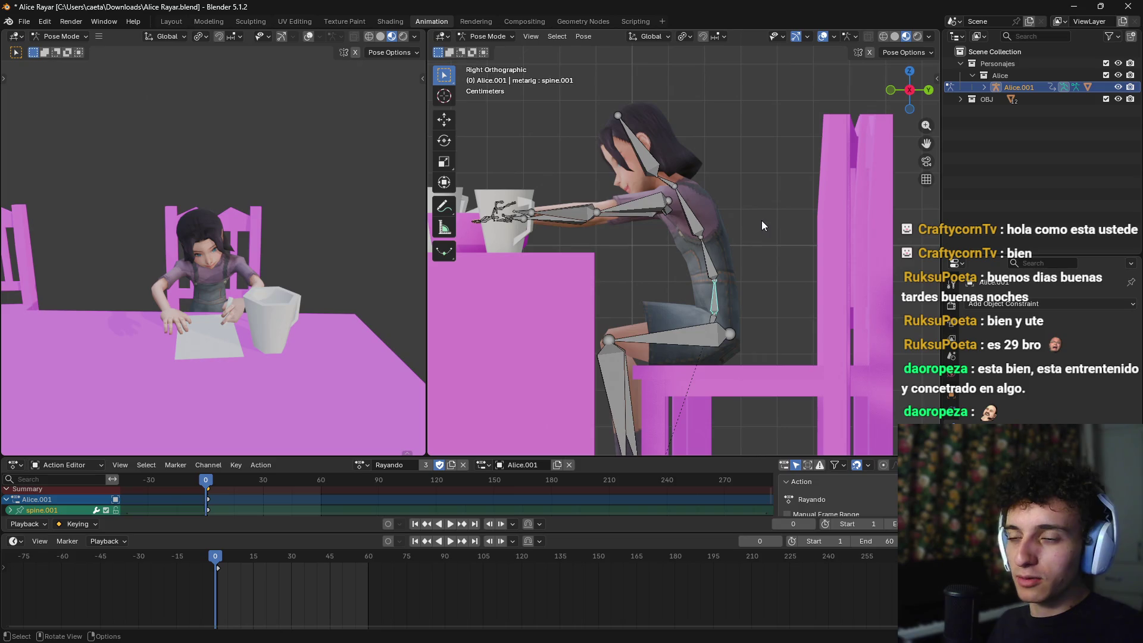
{"action": "key", "text": "r"}
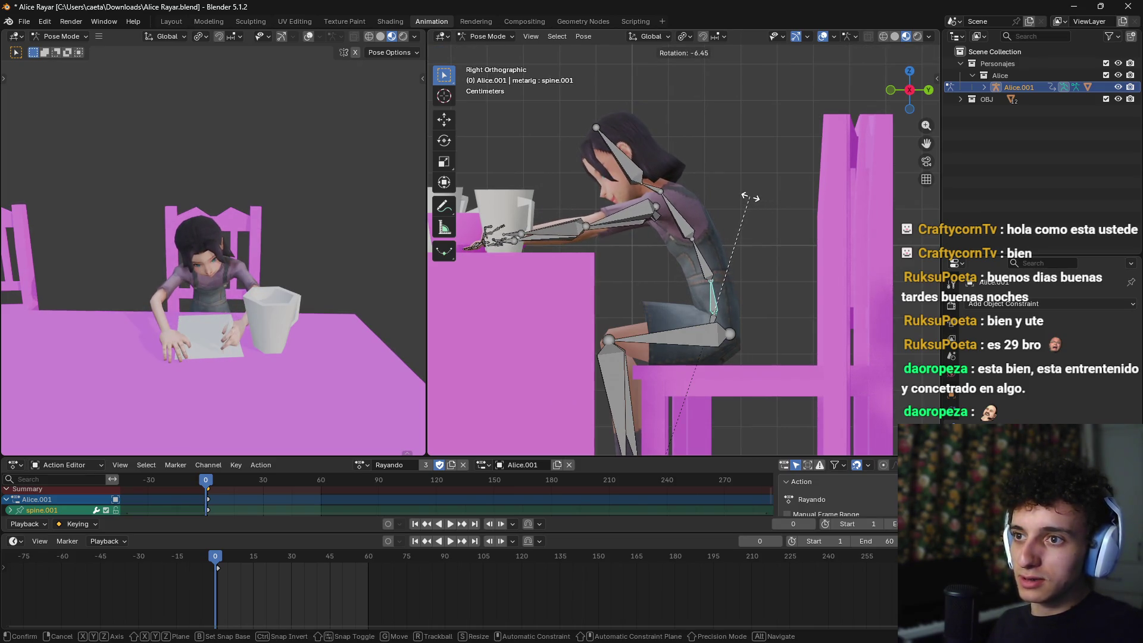
{"action": "left_click", "coordinate": [750, 202]}
{"action": "scroll", "coordinate": [714, 268], "scroll_direction": "down", "scroll_amount": 3}
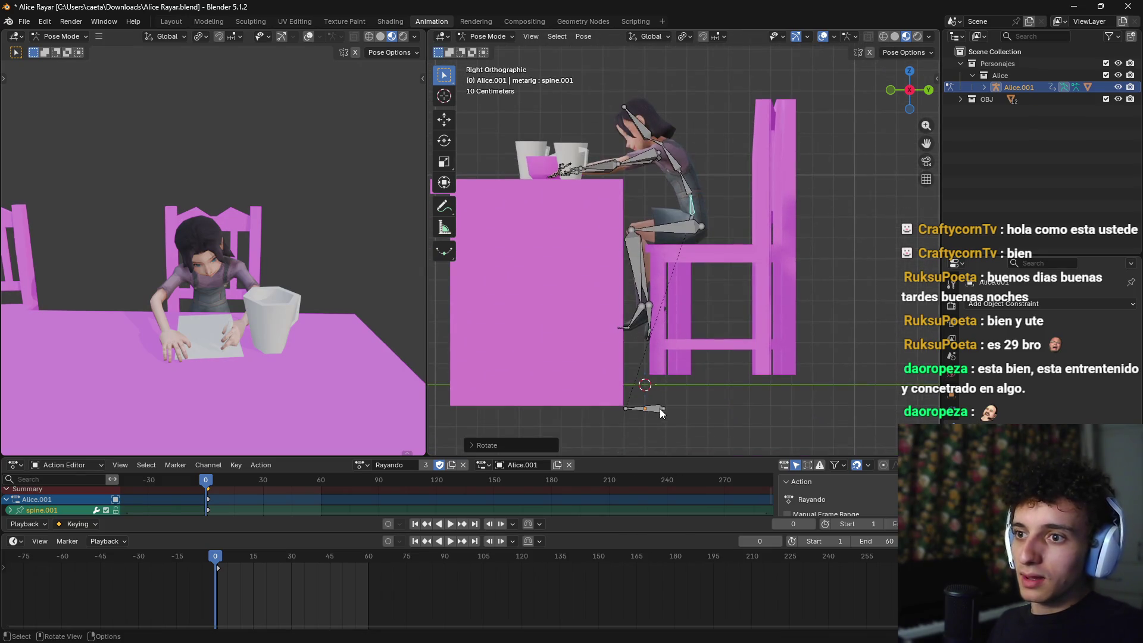
Step: Slide the Root bone along Y and play back to check the pose
{"action": "left_click", "coordinate": [661, 413]}
{"action": "key", "text": "g"}
{"action": "key", "text": "z"}
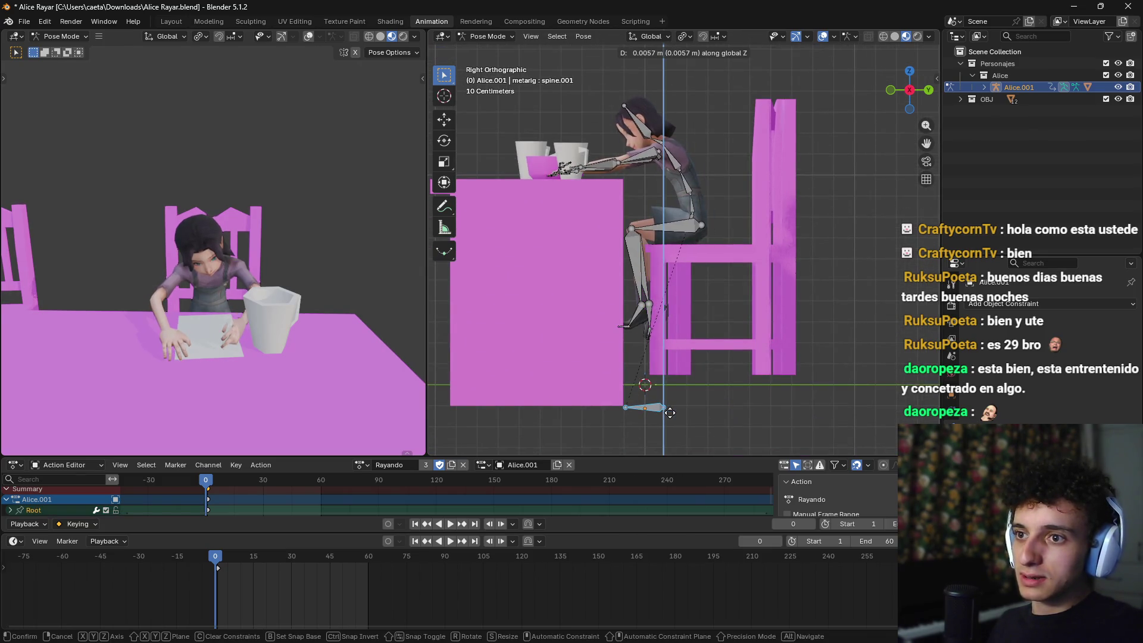
{"action": "key", "text": "y"}
{"action": "key", "text": "Escape"}
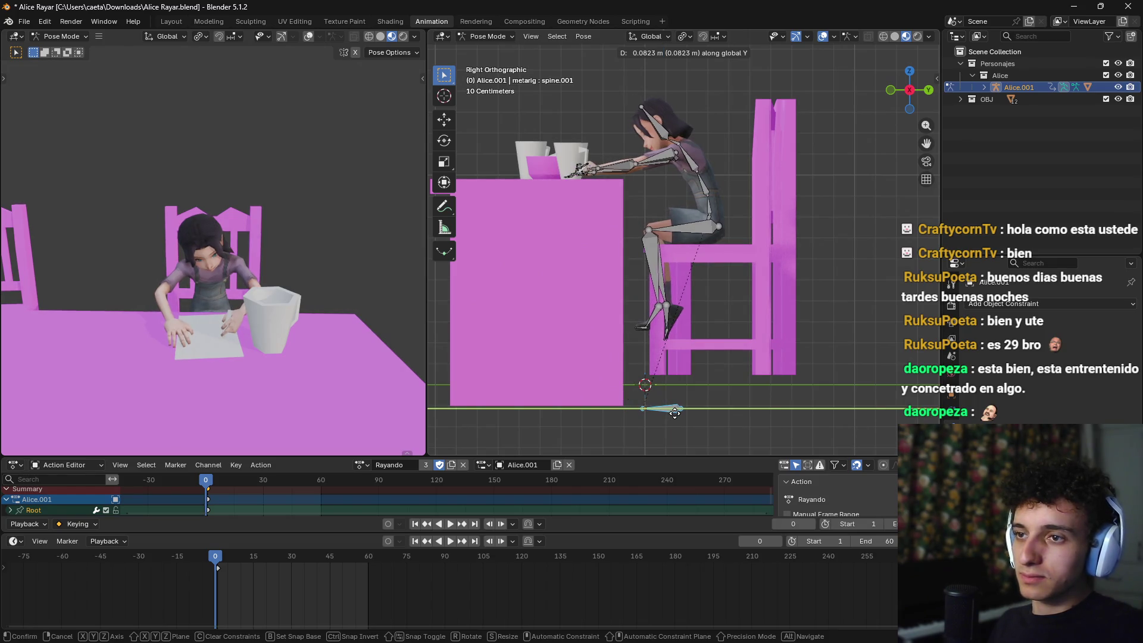
{"action": "key", "text": "g"}
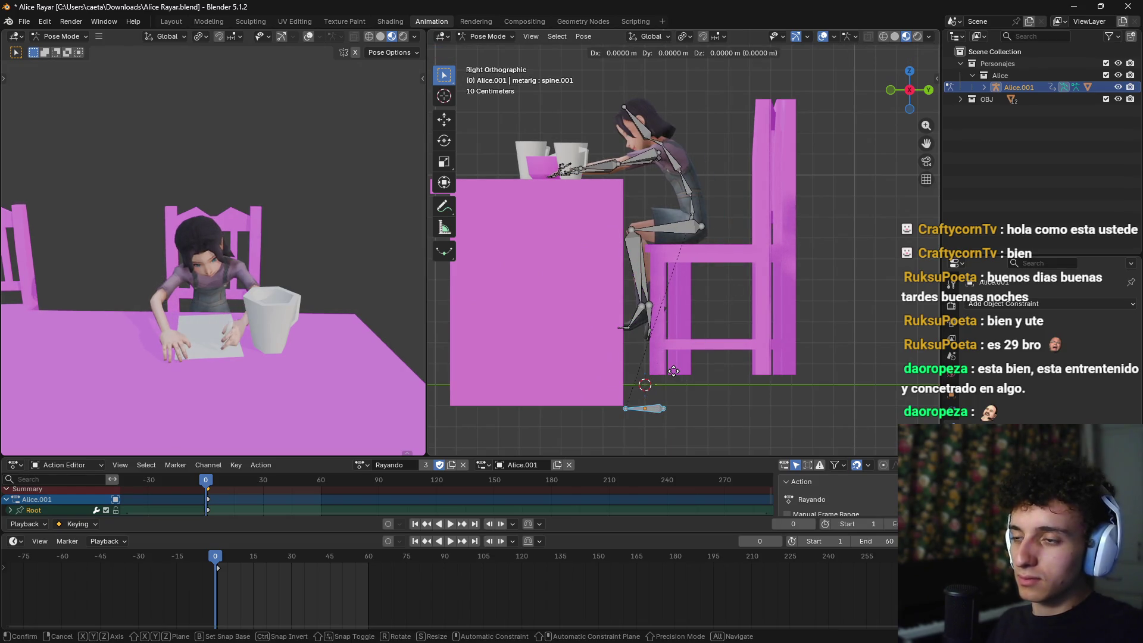
{"action": "key", "text": "y"}
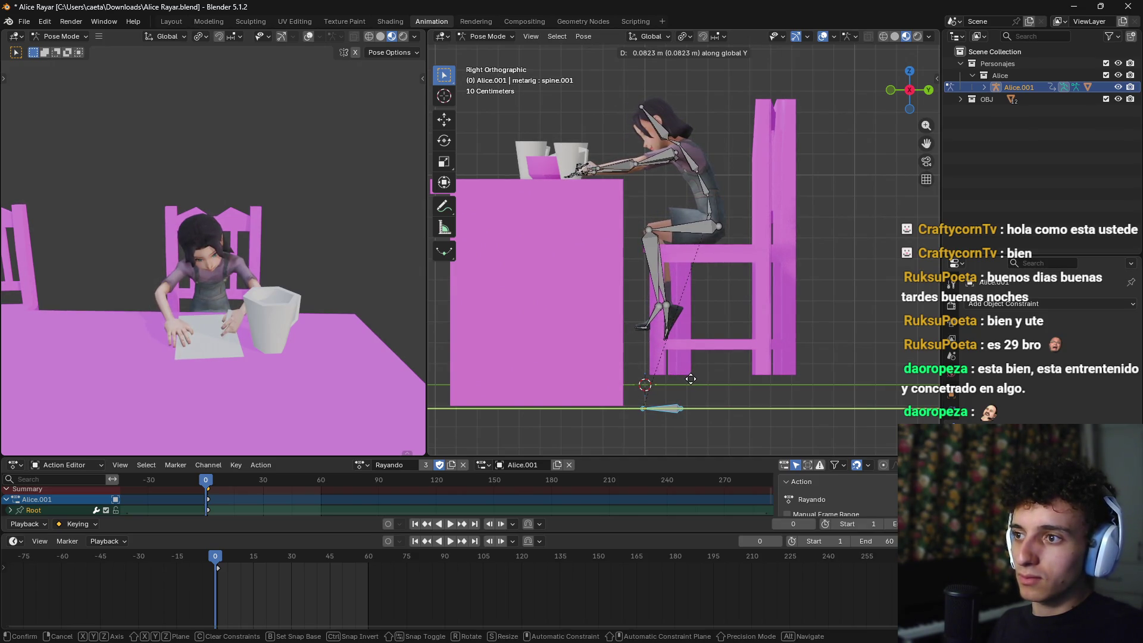
{"action": "left_click", "coordinate": [691, 379]}
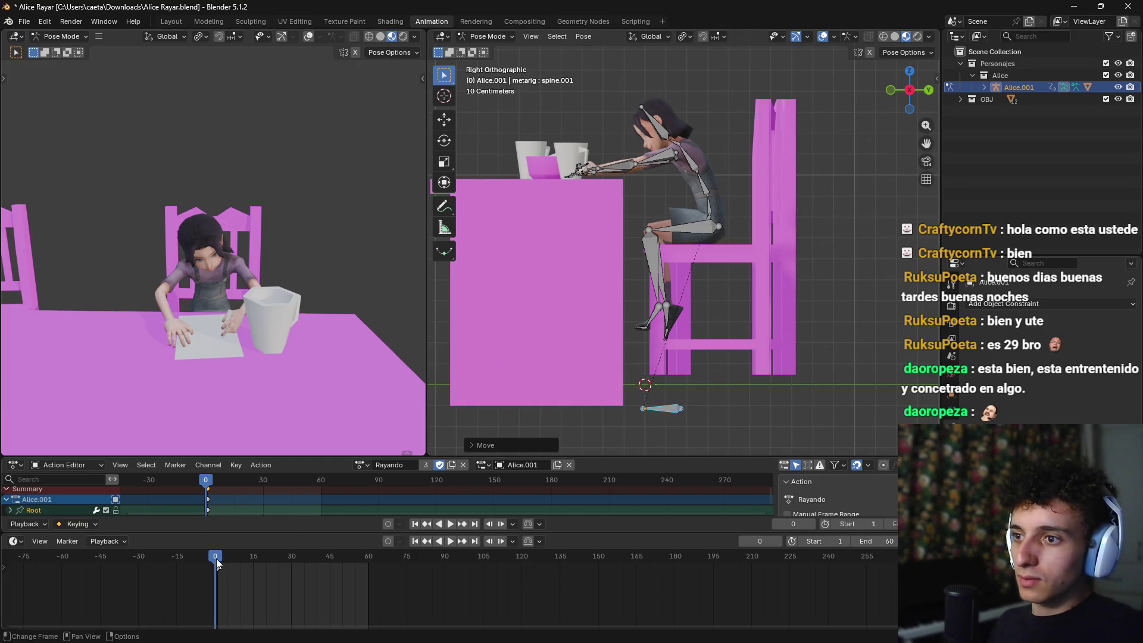
{"action": "key", "text": "space"}
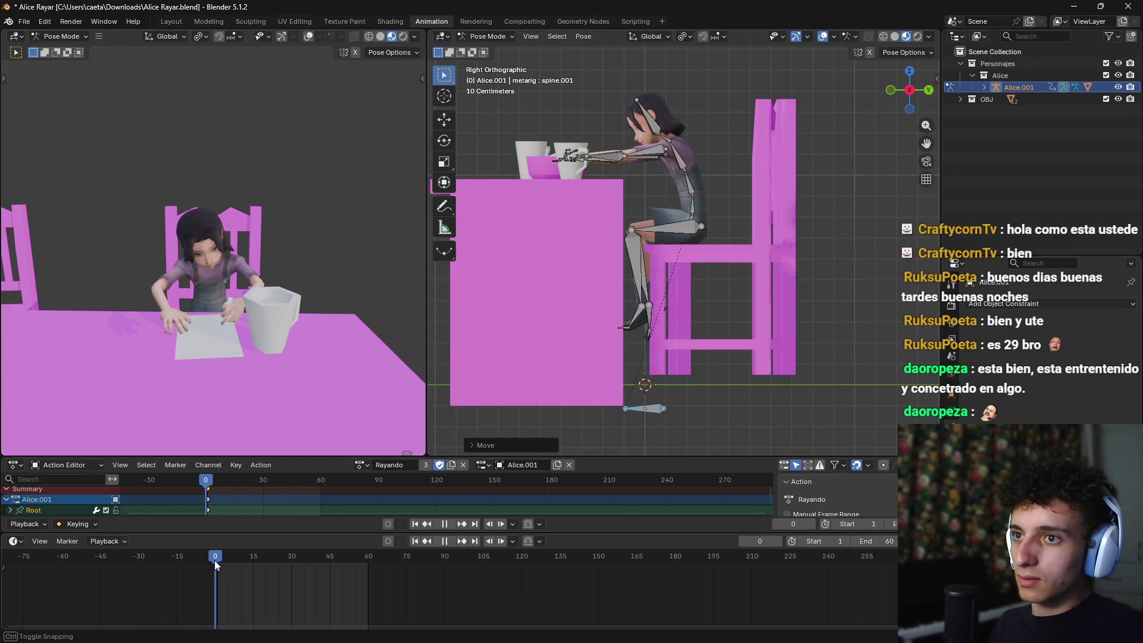
{"action": "key", "text": "space"}
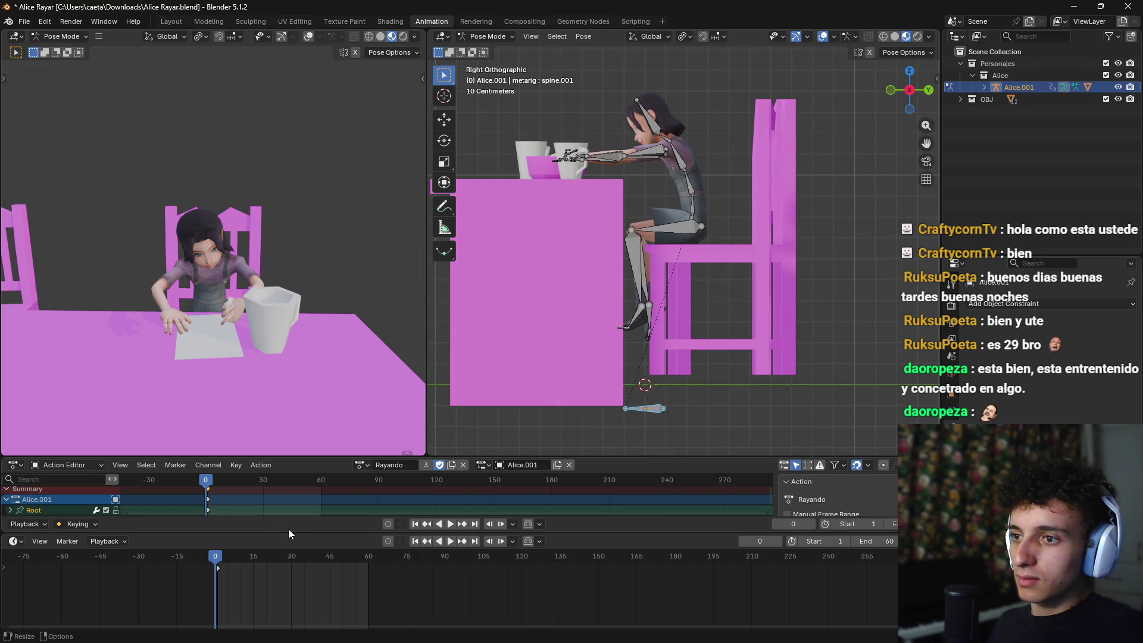
Step: Turn on Auto Keying and re-key the spine.001 lean and Root Y slide at frame 0
{"action": "left_click", "coordinate": [388, 542]}
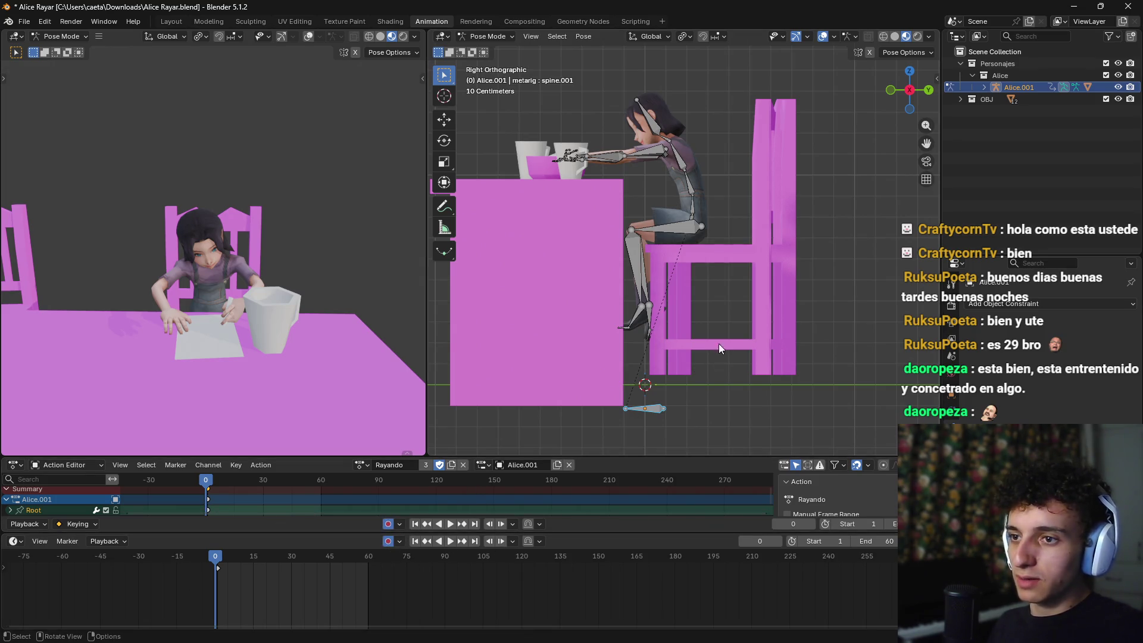
{"action": "key", "text": "g"}
{"action": "left_click", "coordinate": [701, 326]}
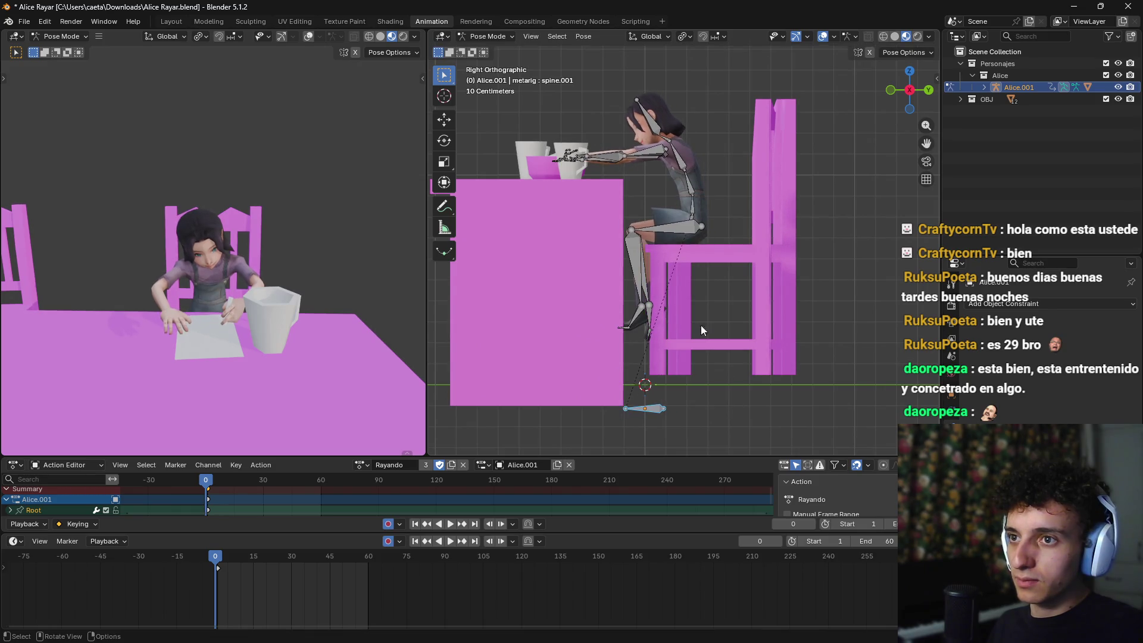
{"action": "left_click", "coordinate": [696, 209]}
{"action": "key", "text": "r"}
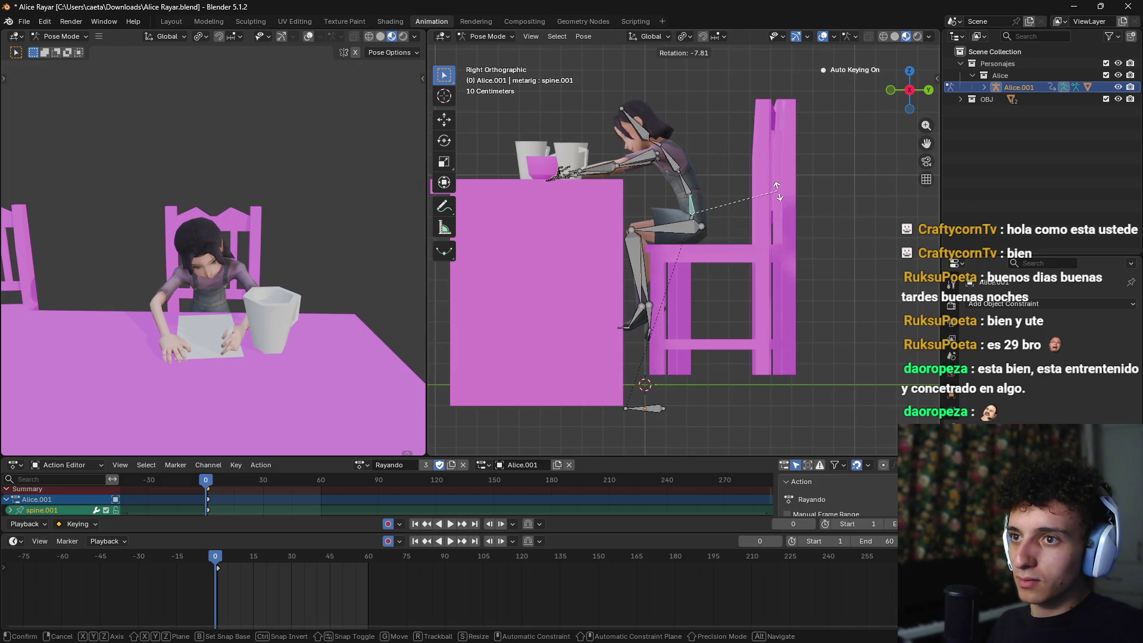
{"action": "left_click", "coordinate": [777, 190]}
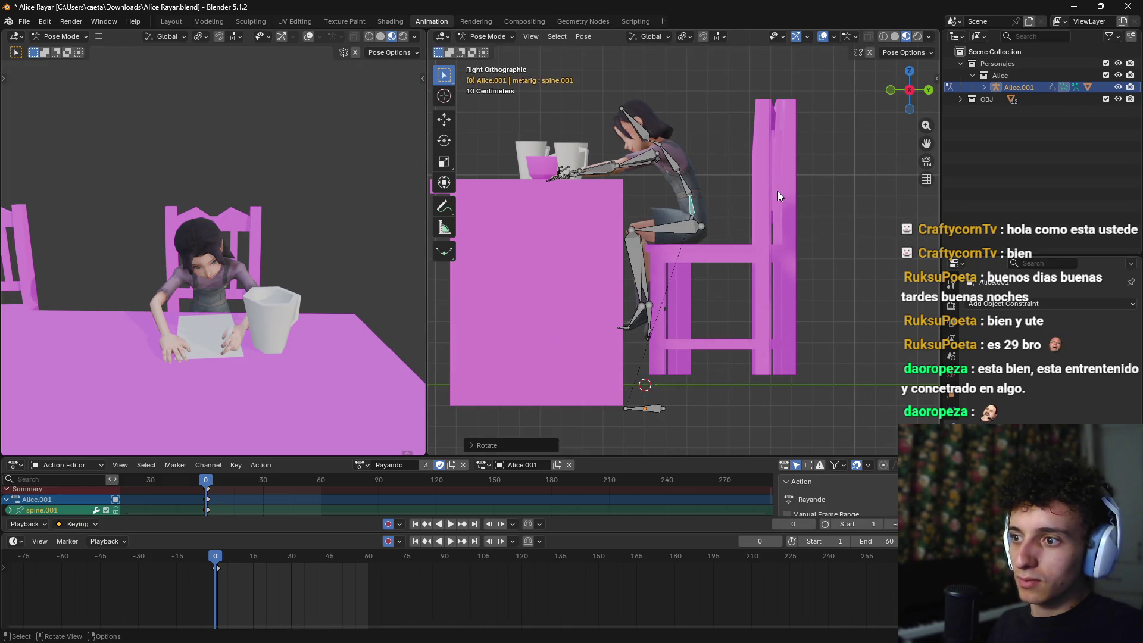
{"action": "left_click", "coordinate": [658, 410]}
{"action": "key", "text": "g"}
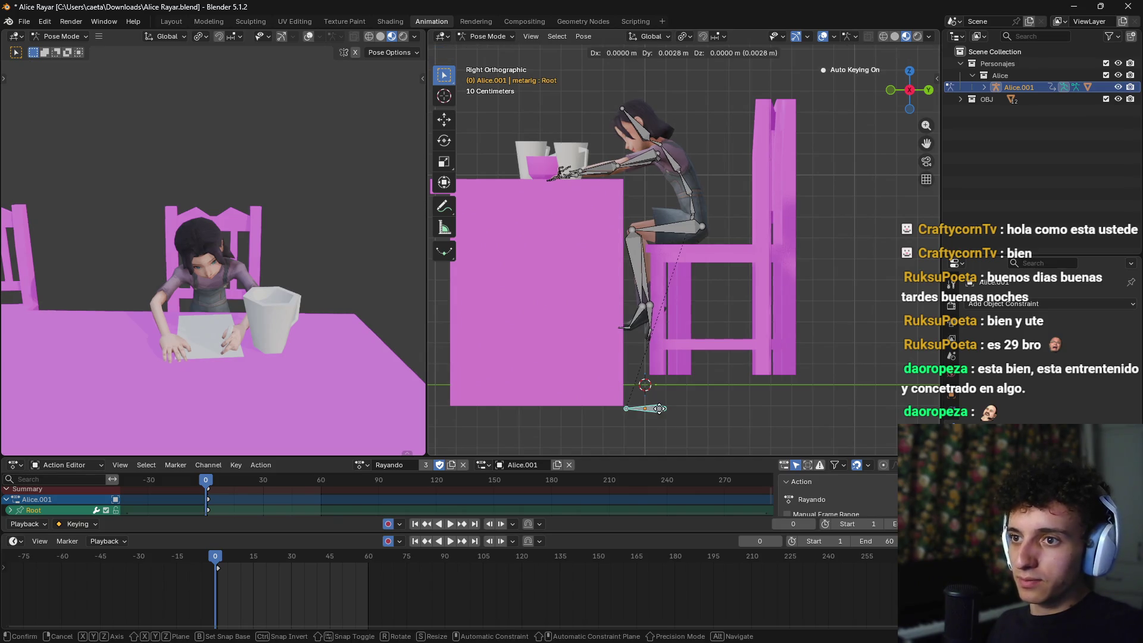
{"action": "key", "text": "y"}
{"action": "left_click", "coordinate": [680, 410]}
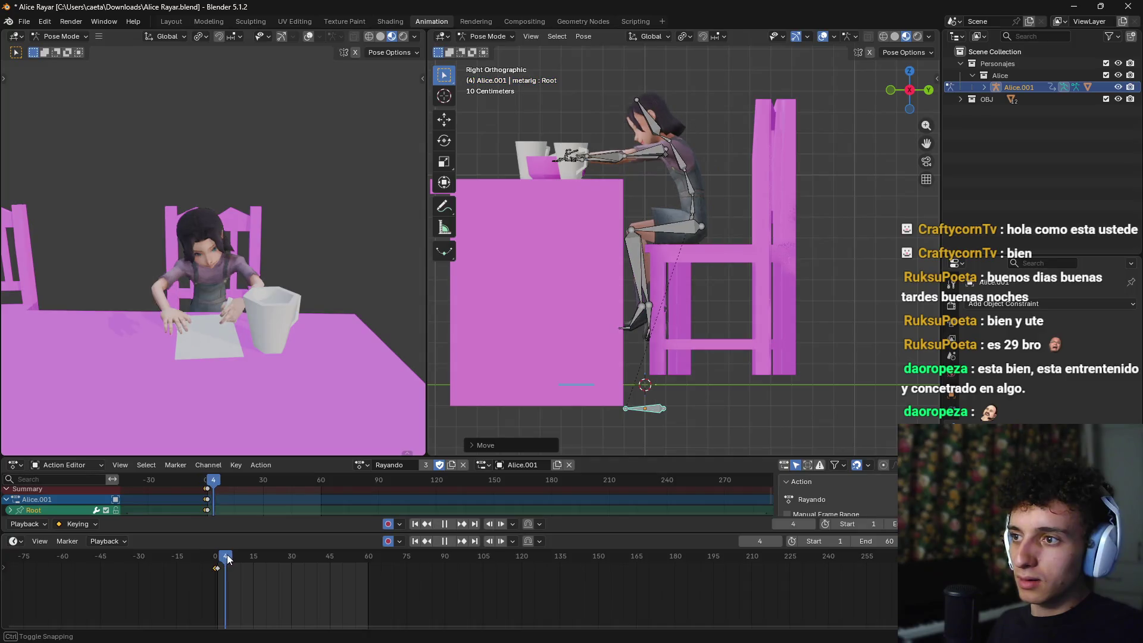
Step: Zoom the timeline and step through frames around frame 0 to check the keyframe
{"action": "scroll", "coordinate": [220, 570], "scroll_direction": "up", "scroll_amount": 5}
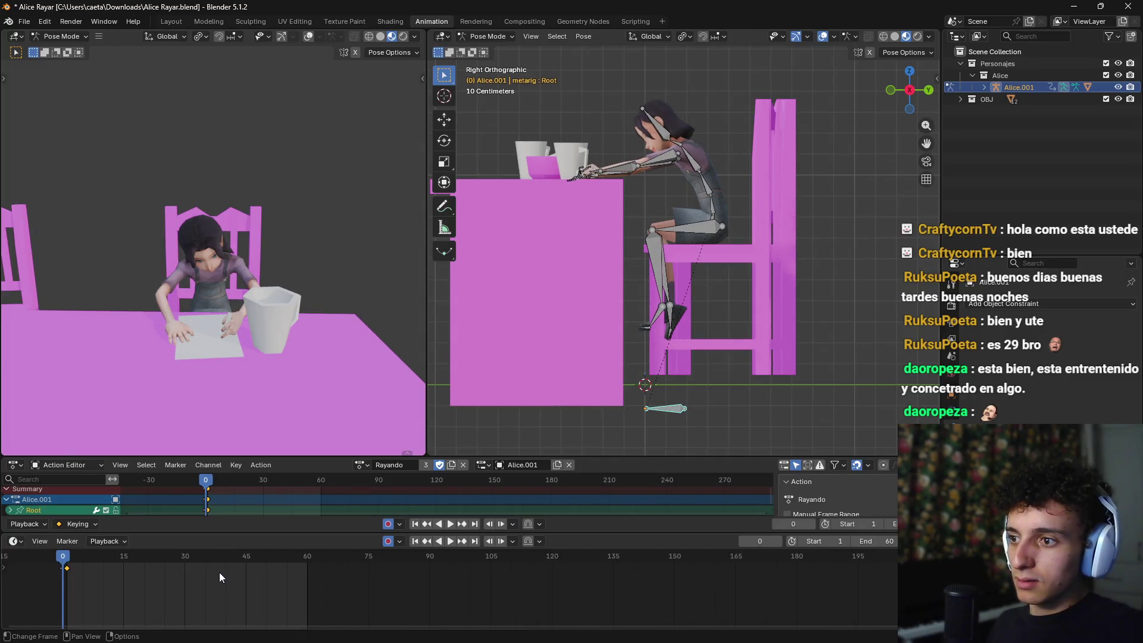
{"action": "scroll", "coordinate": [179, 590], "scroll_direction": "left", "scroll_amount": 5}
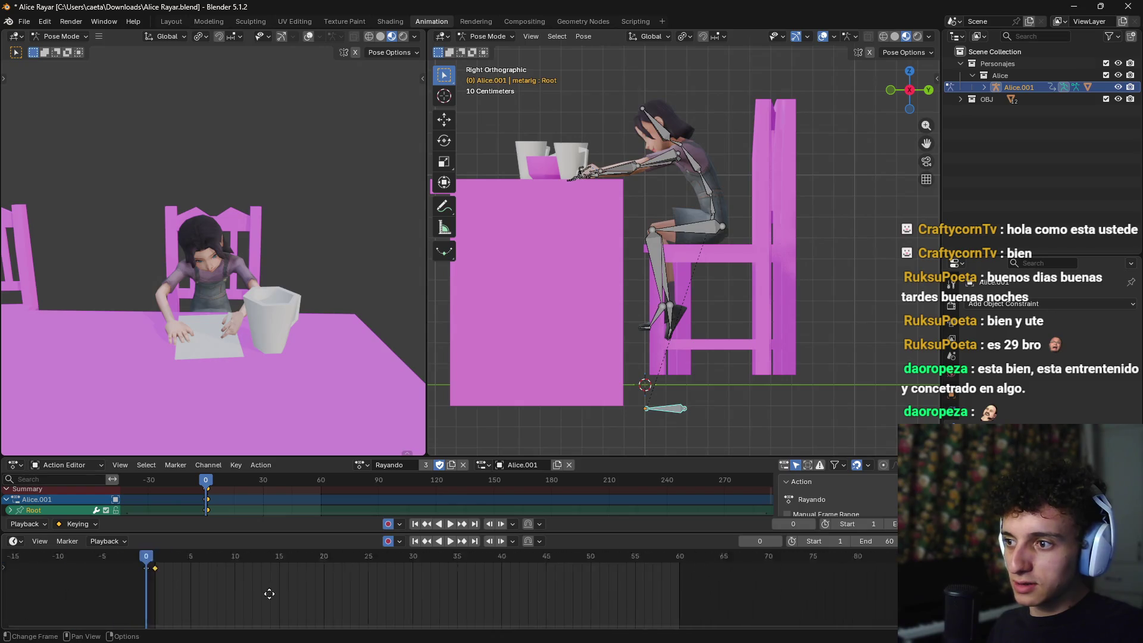
{"action": "scroll", "coordinate": [222, 593], "scroll_direction": "up", "scroll_amount": 3}
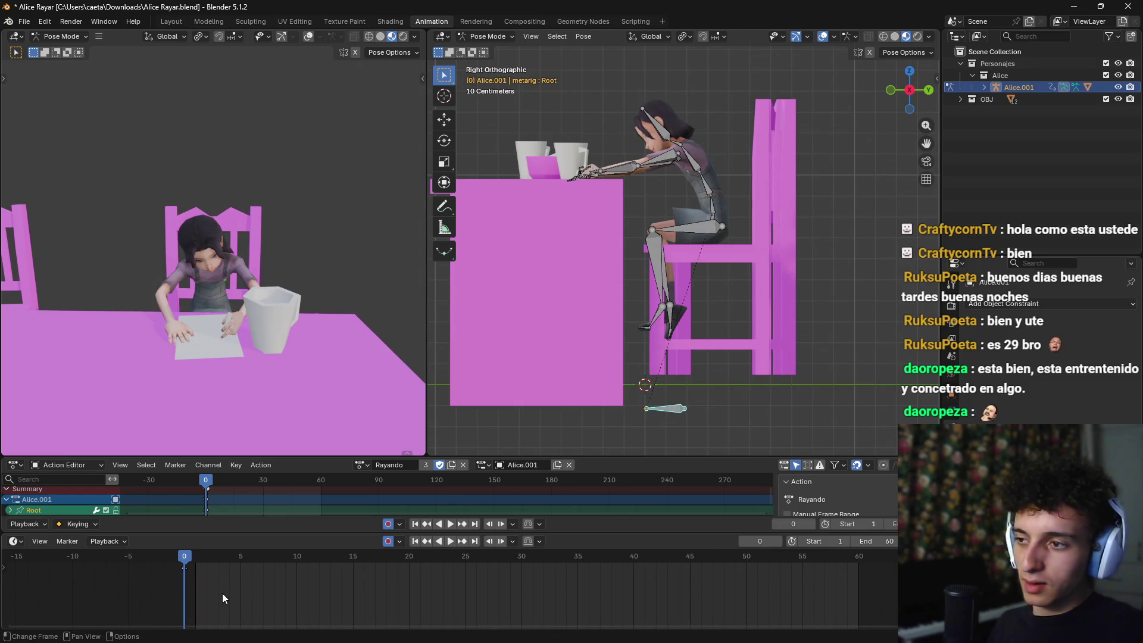
{"action": "mouse_move", "coordinate": [190, 556]}
{"action": "left_mouse_down"}
{"action": "mouse_move", "coordinate": [442, 559]}
{"action": "mouse_move", "coordinate": [166, 560]}
{"action": "left_mouse_up"}
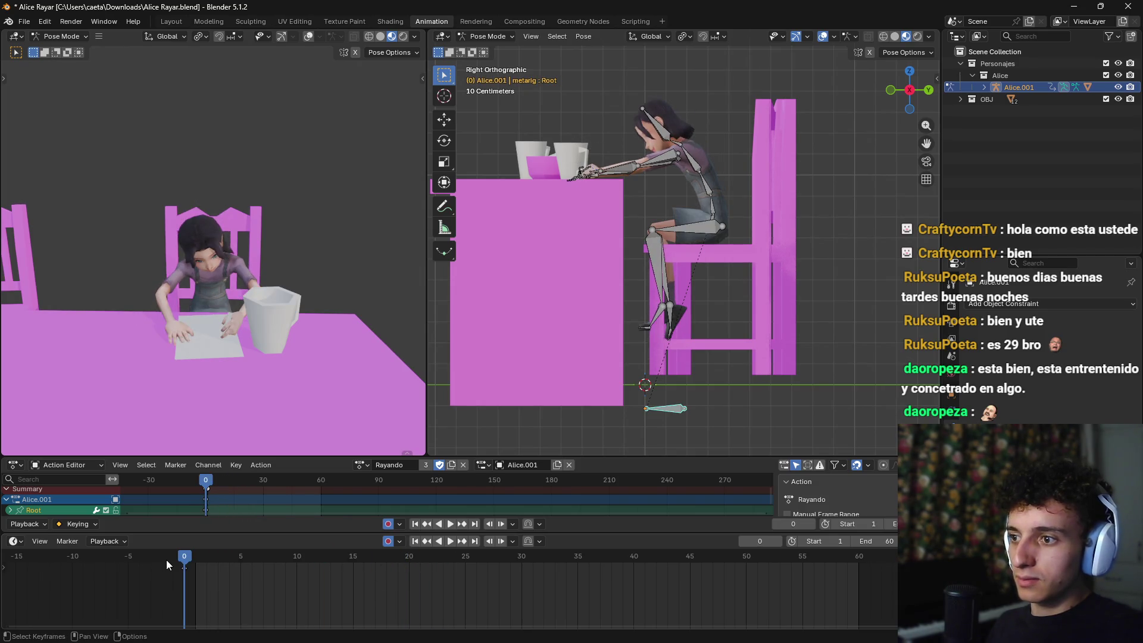
{"action": "key", "text": "Right"}
{"action": "key", "text": "Right"}
{"action": "key", "text": "Right"}
{"action": "key", "text": "g"}
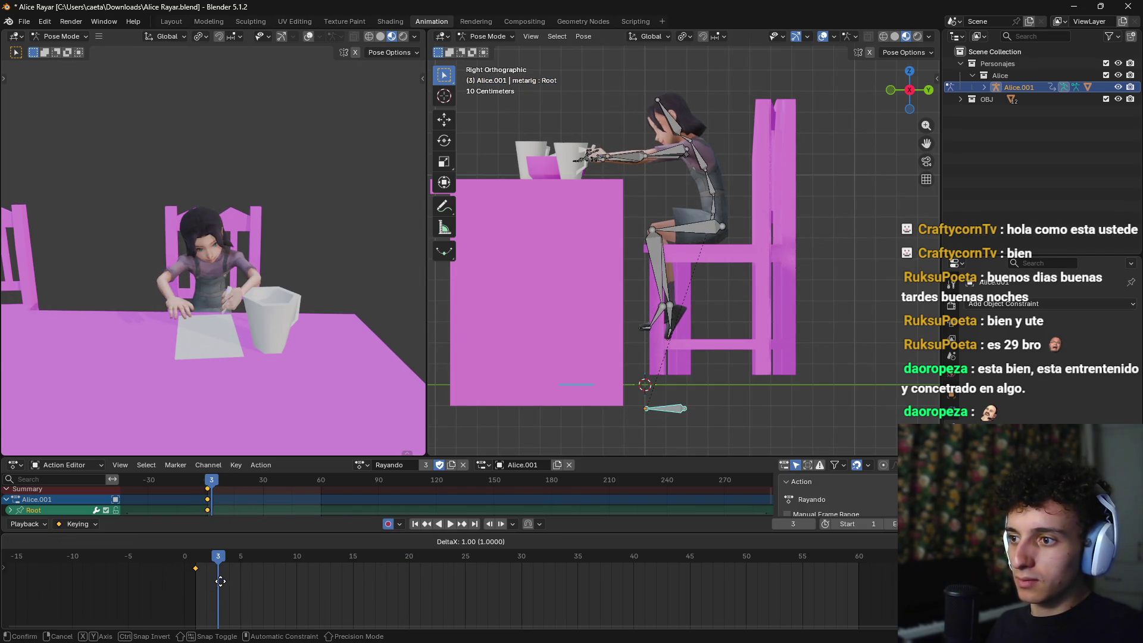
{"action": "key", "text": "Escape"}
{"action": "key", "text": "Left"}
{"action": "key", "text": "Left"}
{"action": "key", "text": "Left"}
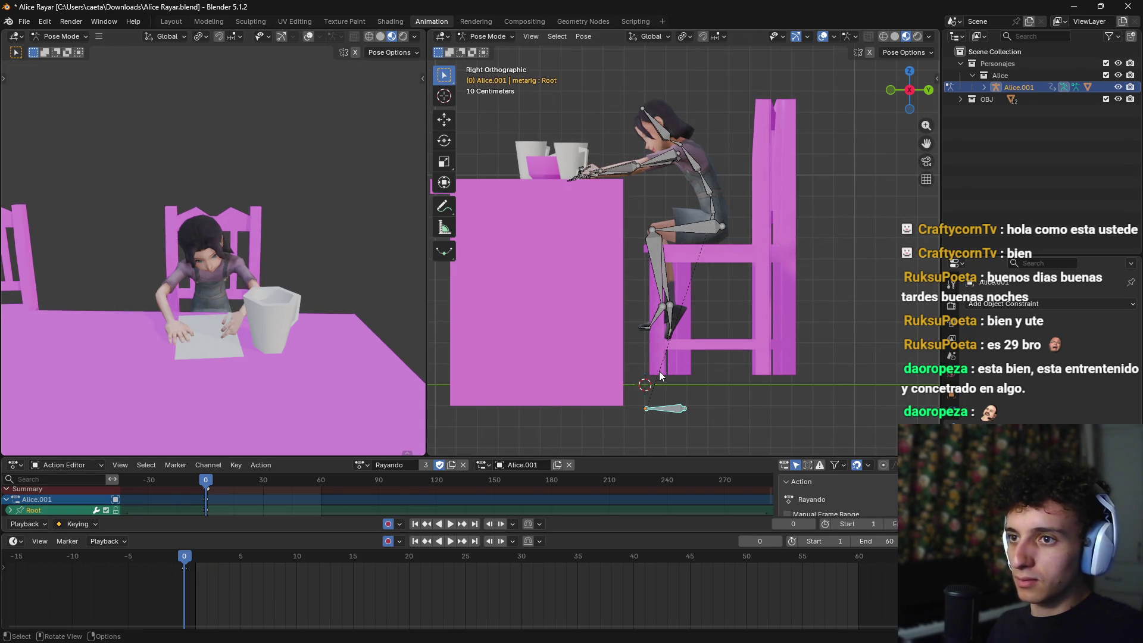
Step: Select spine.001, scrub the animation, and save Alice Rayar.blend
{"action": "left_click", "coordinate": [711, 204]}
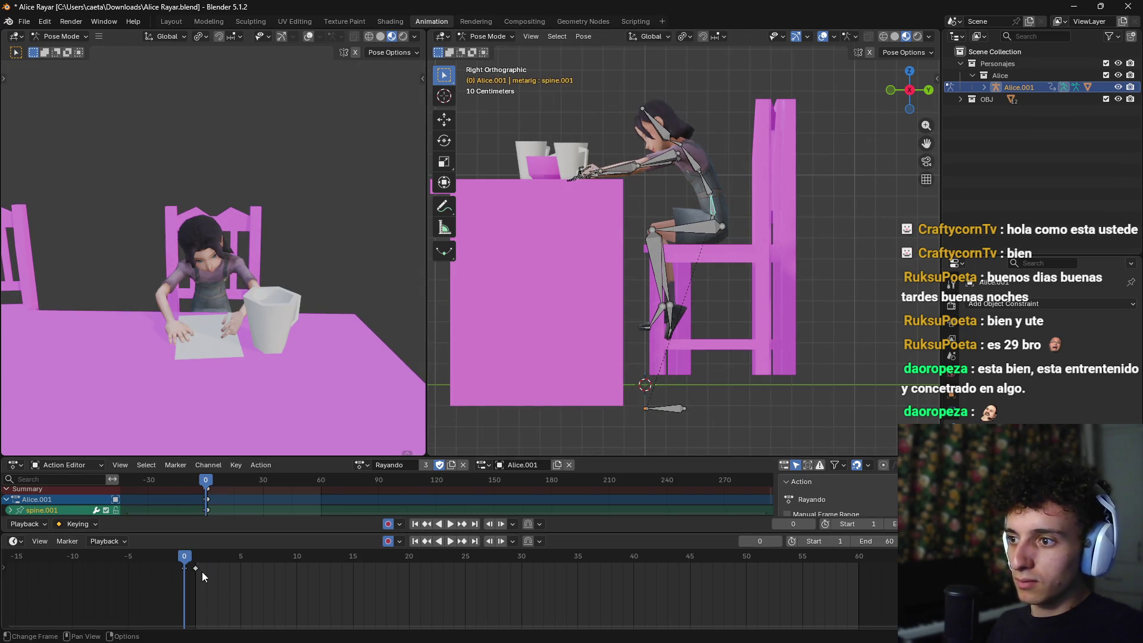
{"action": "mouse_move", "coordinate": [184, 561]}
{"action": "left_mouse_down"}
{"action": "mouse_move", "coordinate": [839, 577]}
{"action": "mouse_move", "coordinate": [560, 581]}
{"action": "mouse_move", "coordinate": [202, 573]}
{"action": "mouse_move", "coordinate": [873, 577]}
{"action": "mouse_move", "coordinate": [195, 582]}
{"action": "left_mouse_up"}
{"action": "key", "text": "ctrl+s"}
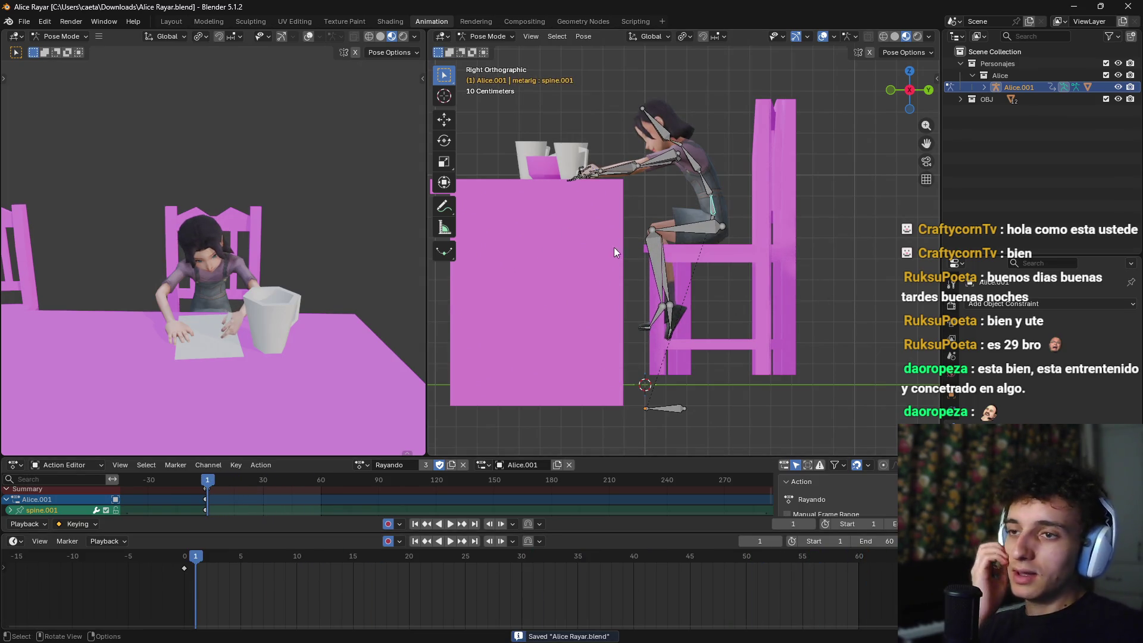
{"action": "scroll", "coordinate": [613, 248], "scroll_direction": "down", "scroll_amount": 3}
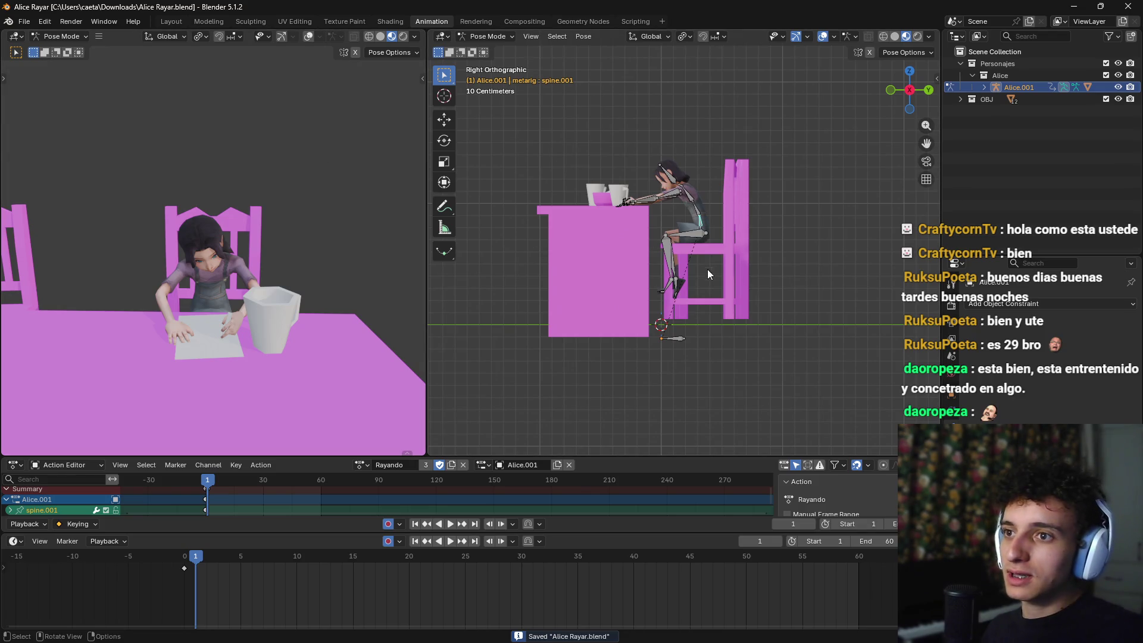
Step: Choose File > Export > glTF 2.0 (.glb/.gltf) to begin exporting Alice Rayar.glb
{"action": "left_click", "coordinate": [24, 21]}
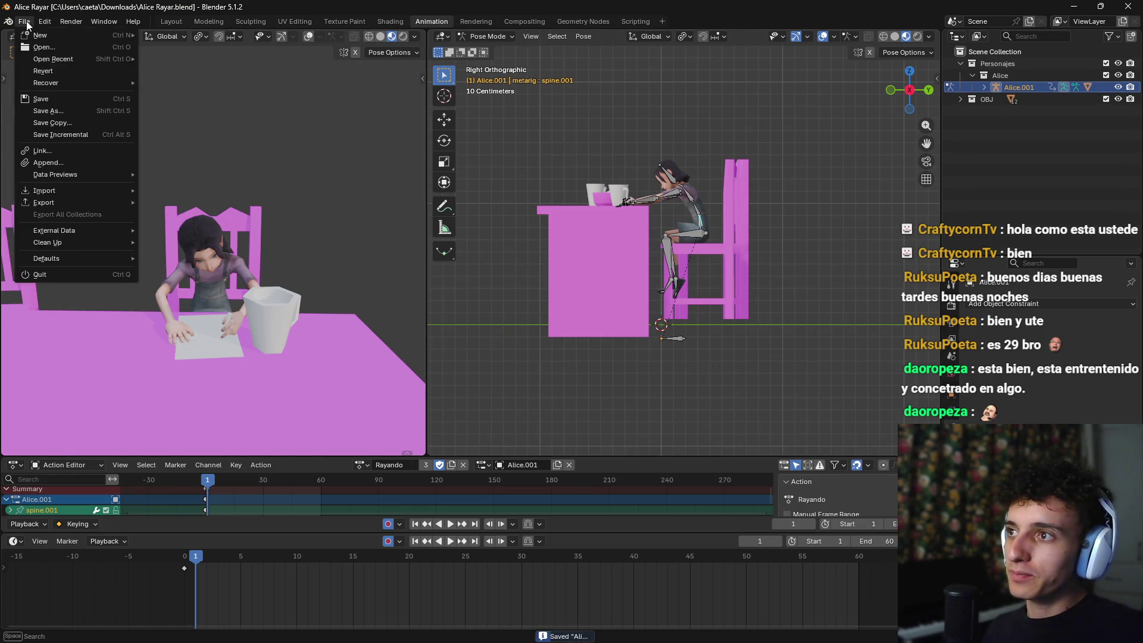
{"action": "mouse_move", "coordinate": [68, 203]}
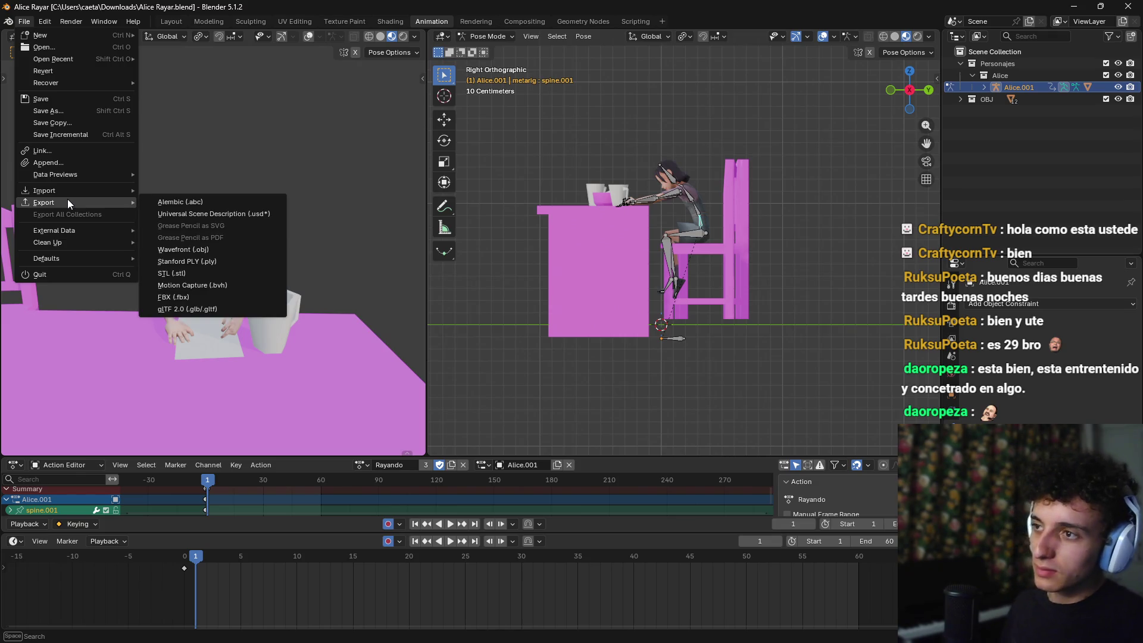
{"action": "left_click", "coordinate": [219, 308]}
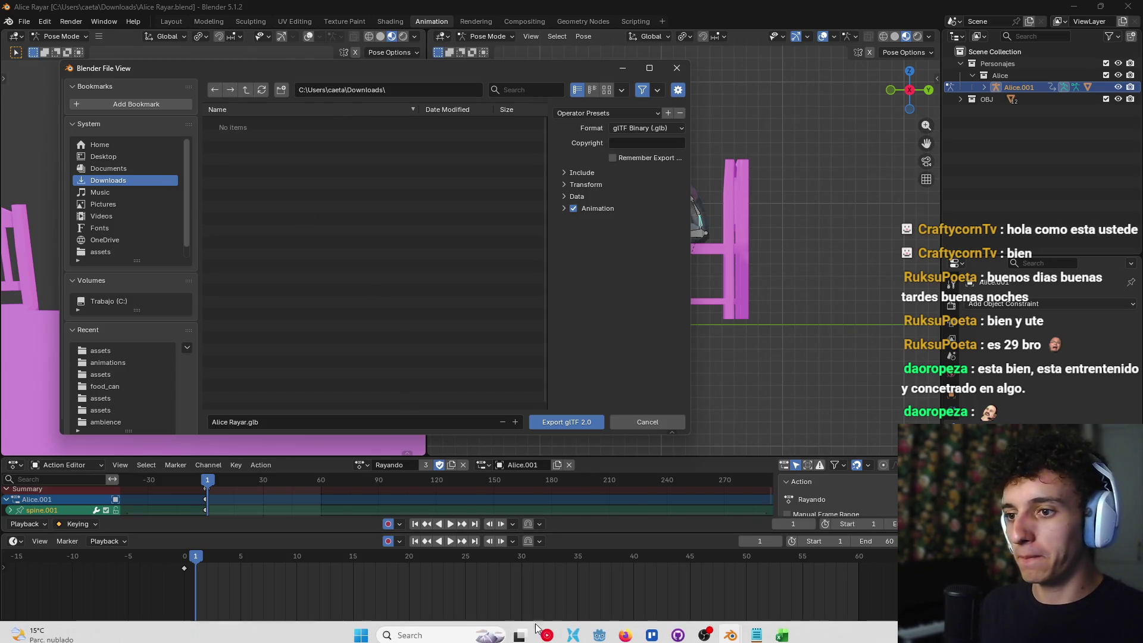
{"action": "left_click", "coordinate": [598, 632]}
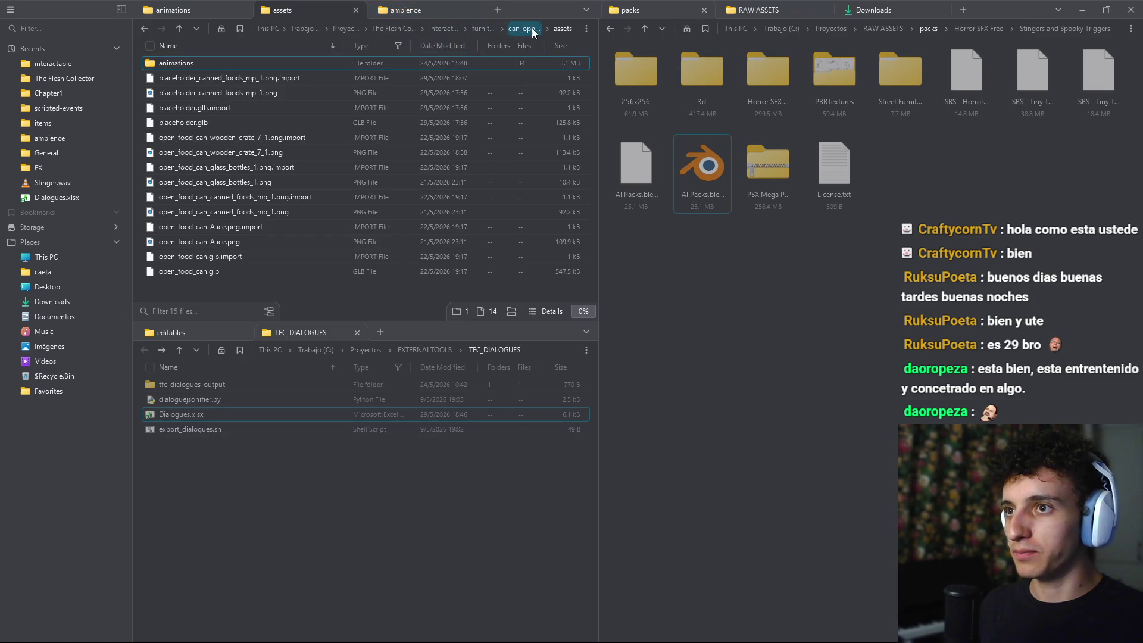
Step: Create a LenaFlashback folder inside Chapter1 and open it
{"action": "key", "text": "ctrl+shift+Tab"}
{"action": "left_click", "coordinate": [456, 28]}
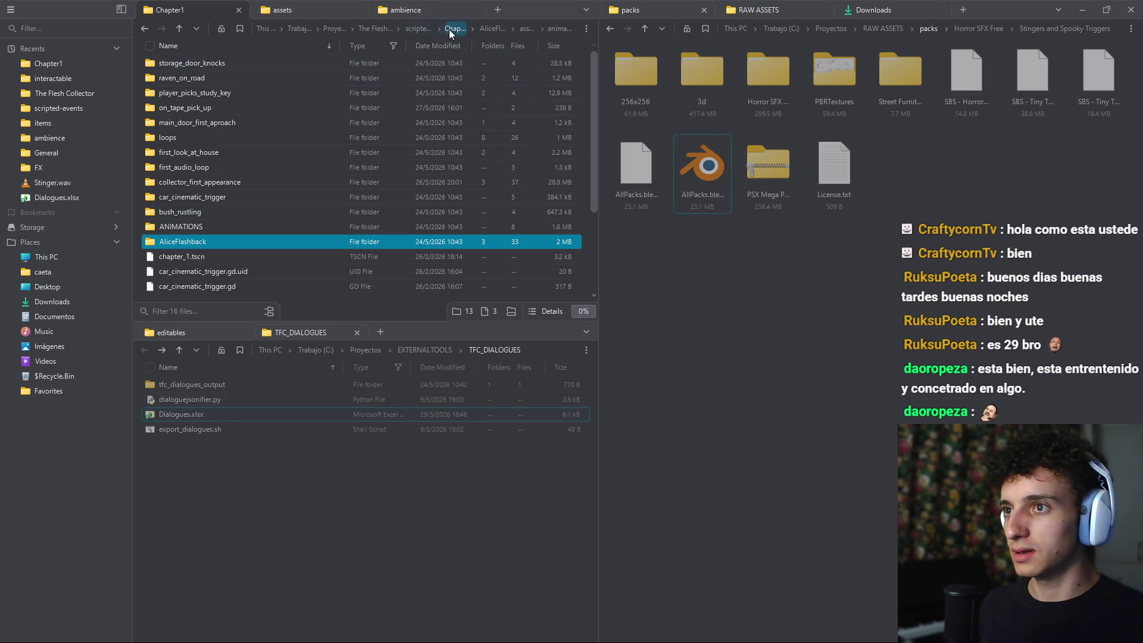
{"action": "left_click", "coordinate": [140, 223]}
{"action": "right_click", "coordinate": [136, 224]}
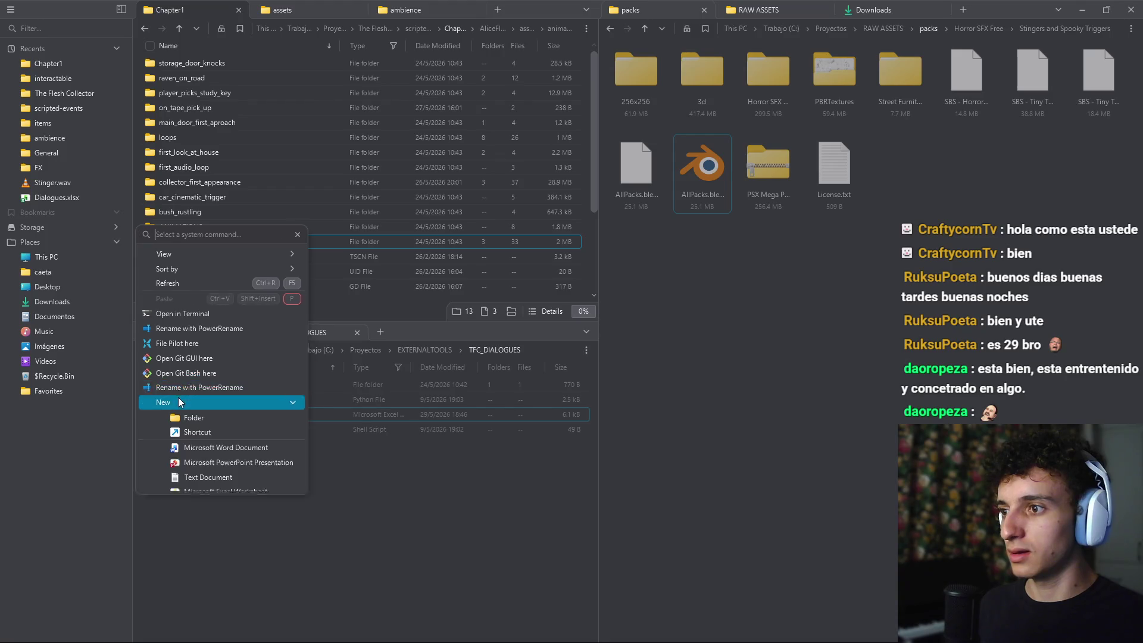
{"action": "left_click", "coordinate": [250, 413]}
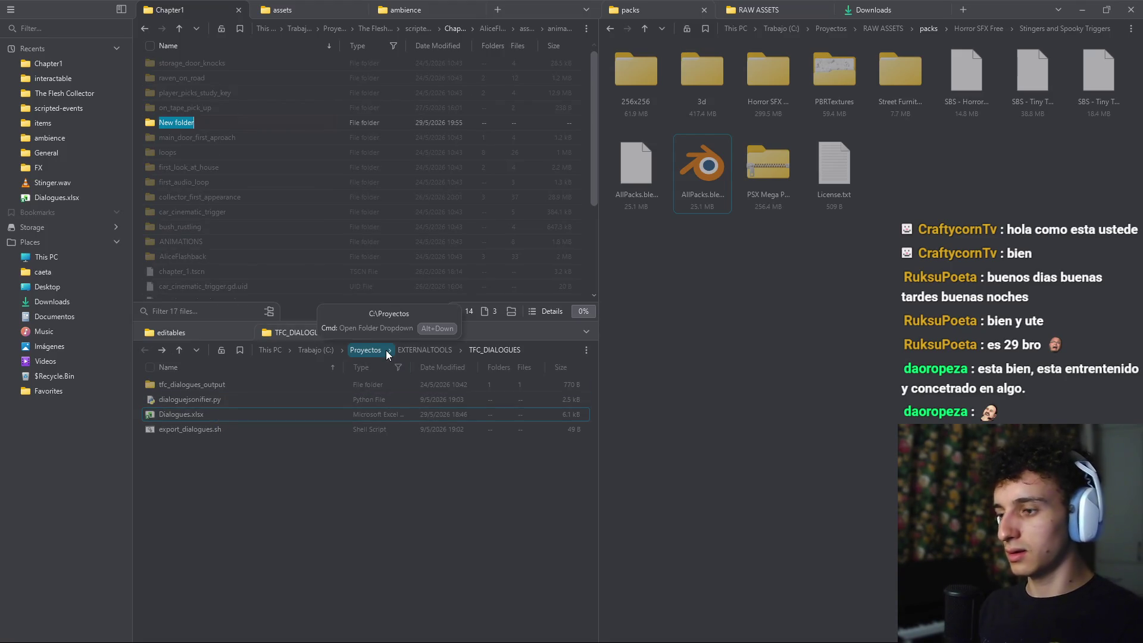
{"action": "type", "text": "LenaFlashback"}
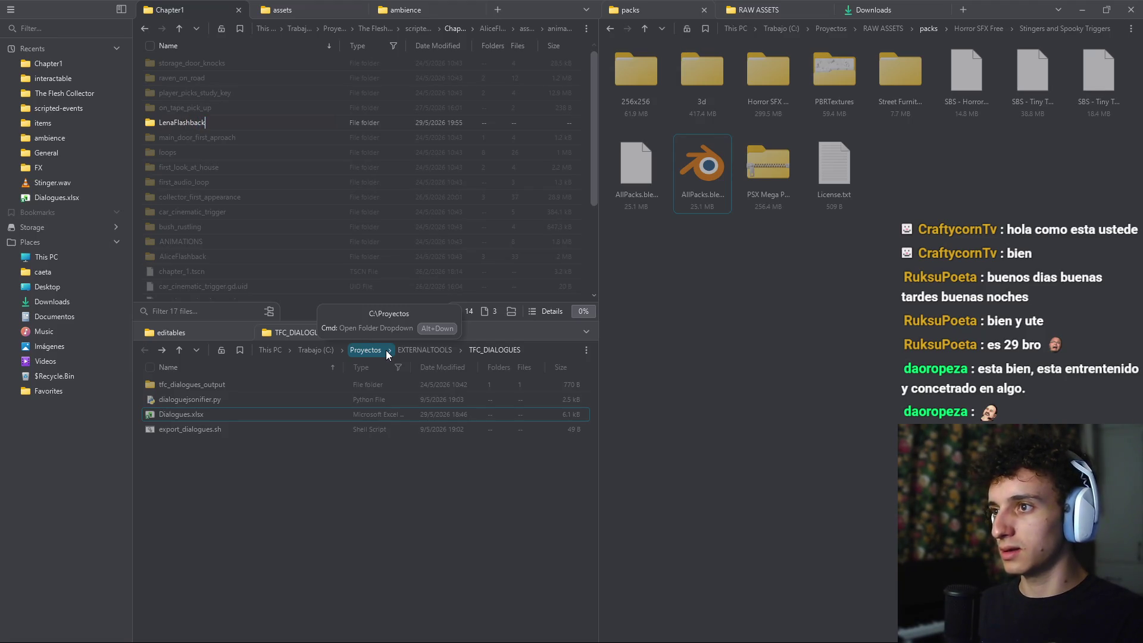
{"action": "key", "text": "Return"}
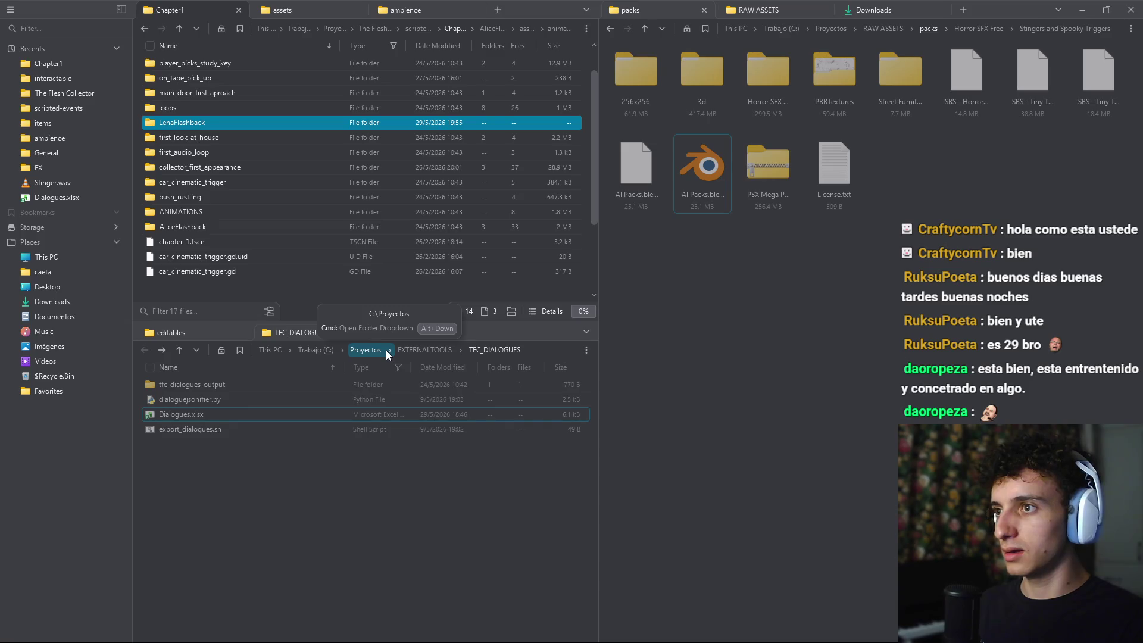
{"action": "key", "text": "Return"}
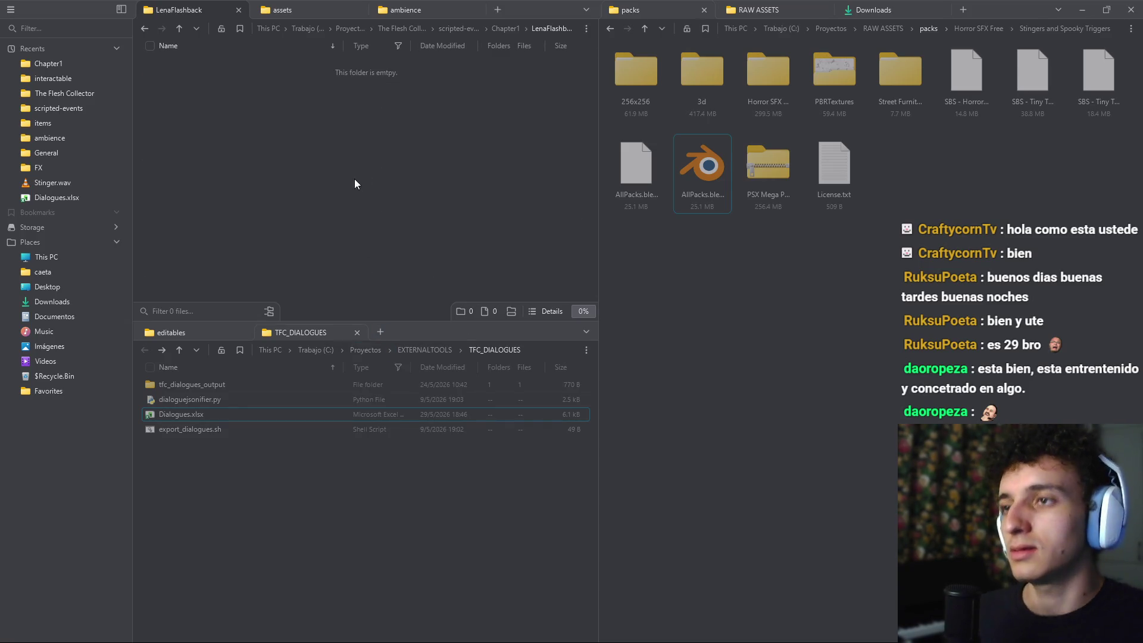
Step: Create an assets folder inside LenaFlashback
{"action": "right_click", "coordinate": [319, 108]}
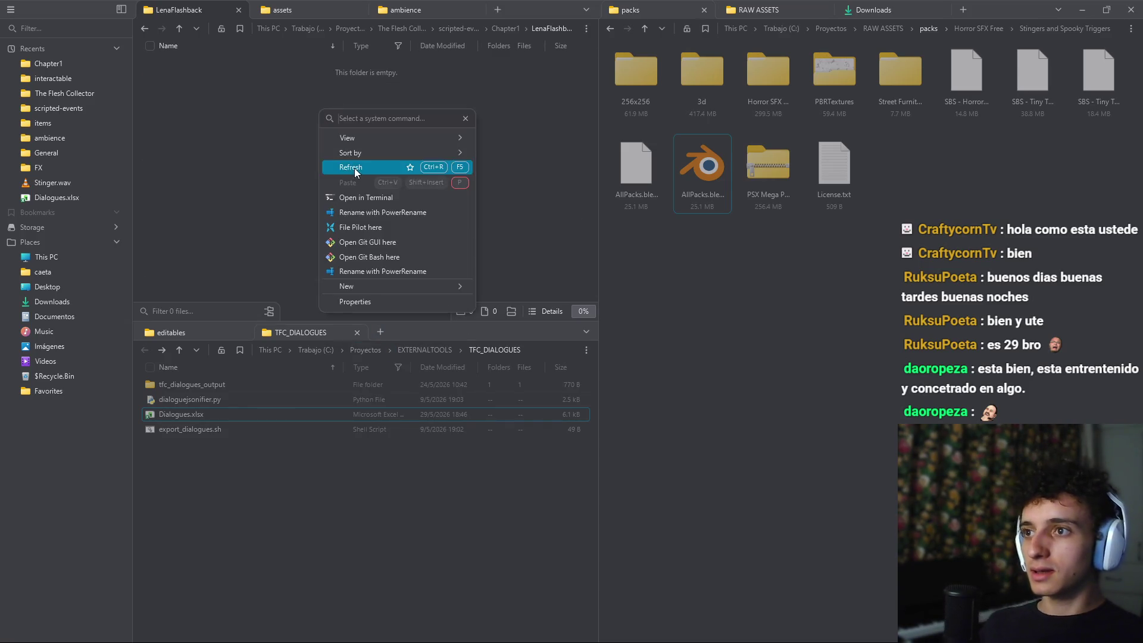
{"action": "mouse_move", "coordinate": [363, 286]}
{"action": "left_click", "coordinate": [423, 296]}
{"action": "type", "text": "assets"}
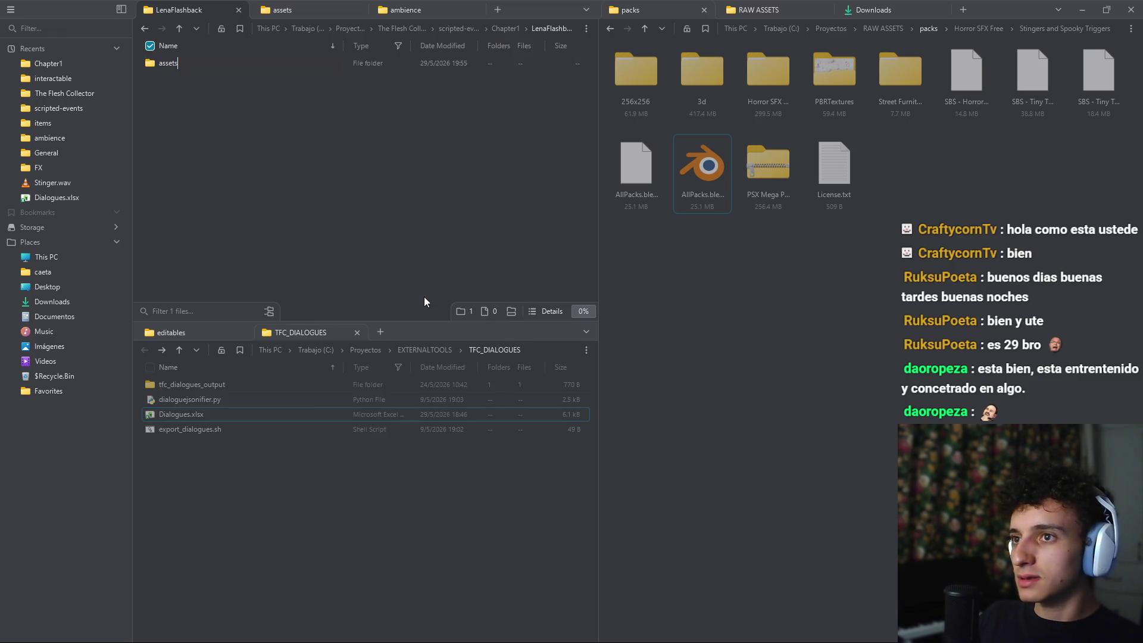
{"action": "key", "text": "Return"}
Step: Paste the LenaFlashback assets path as Blender's glTF export destination
{"action": "key", "text": "Return"}
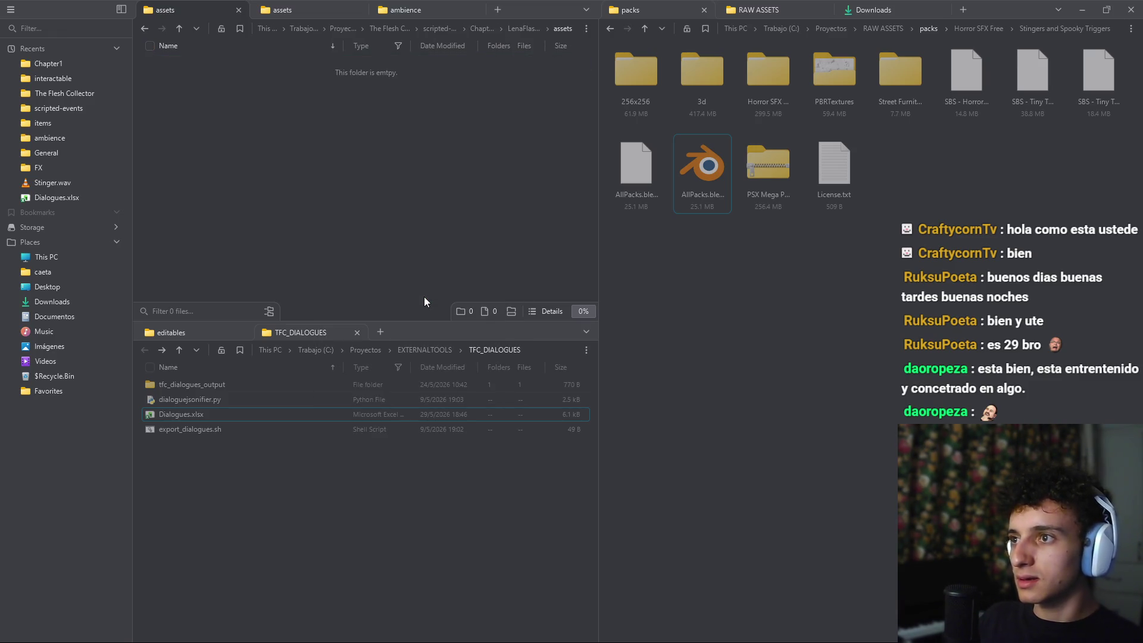
{"action": "left_click", "coordinate": [557, 30]}
{"action": "key", "text": "alt+Tab"}
{"action": "left_click", "coordinate": [419, 89]}
{"action": "key", "text": "ctrl+a"}
{"action": "key", "text": "ctrl+v"}
{"action": "key", "text": "Return"}
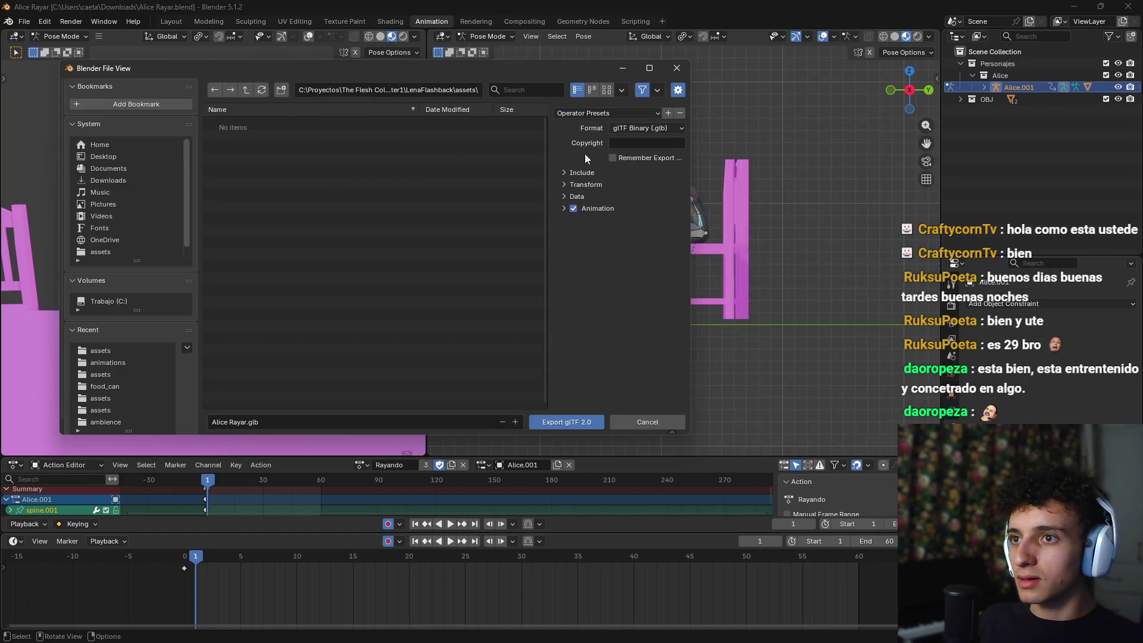
Step: Apply the JoinedActionFinal export preset and review its Include and Animation options
{"action": "left_click", "coordinate": [570, 173]}
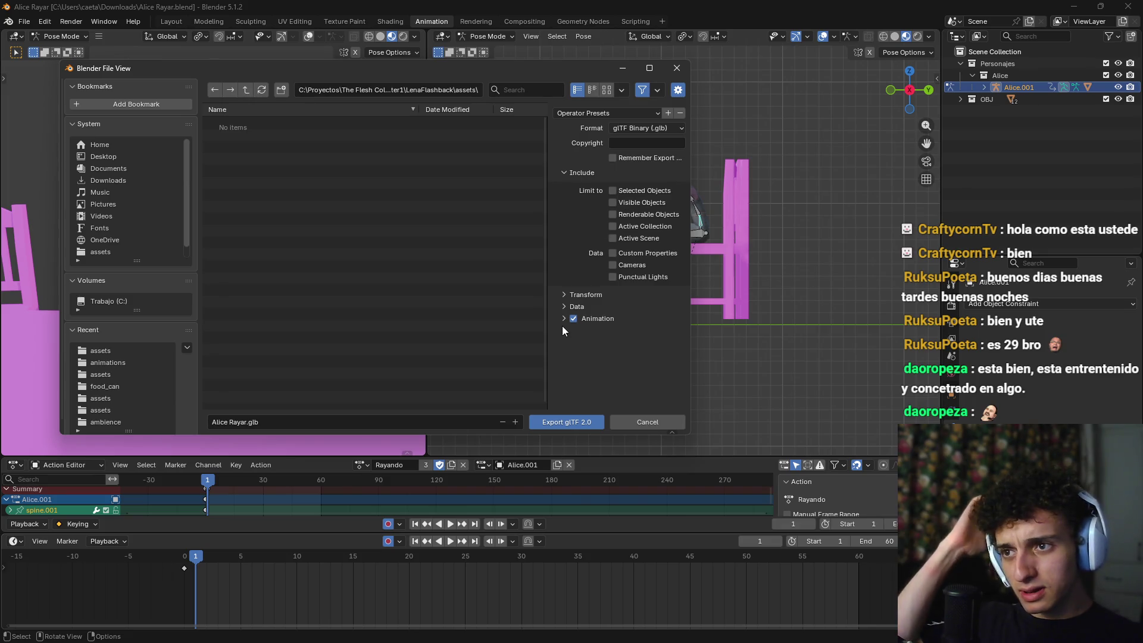
{"action": "left_click", "coordinate": [630, 114]}
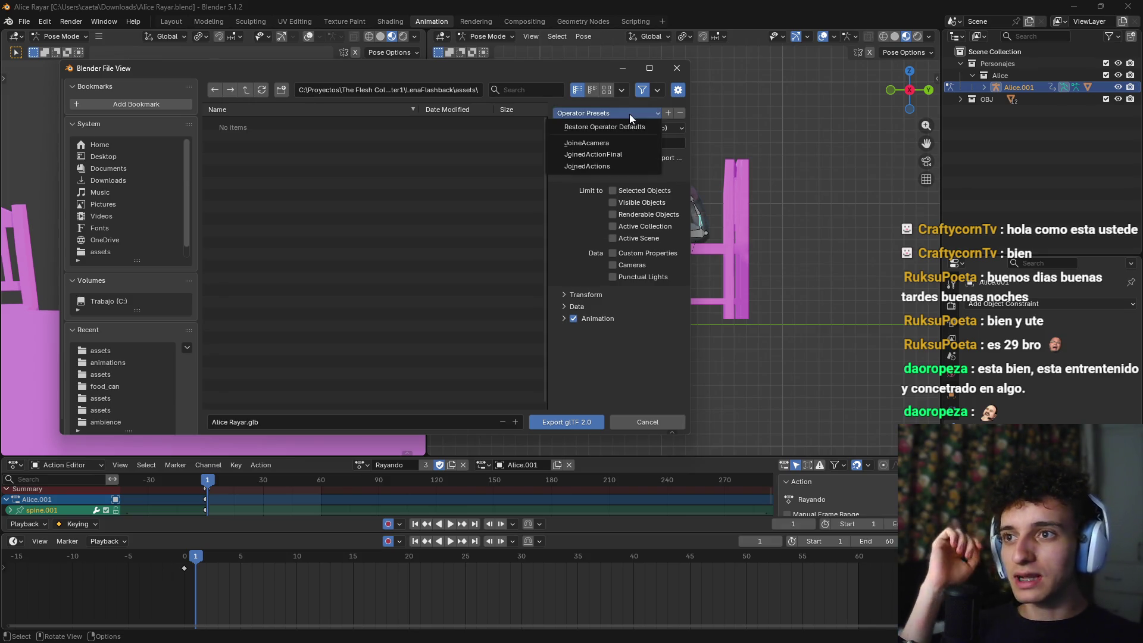
{"action": "left_click", "coordinate": [616, 154]}
{"action": "left_click", "coordinate": [564, 318]}
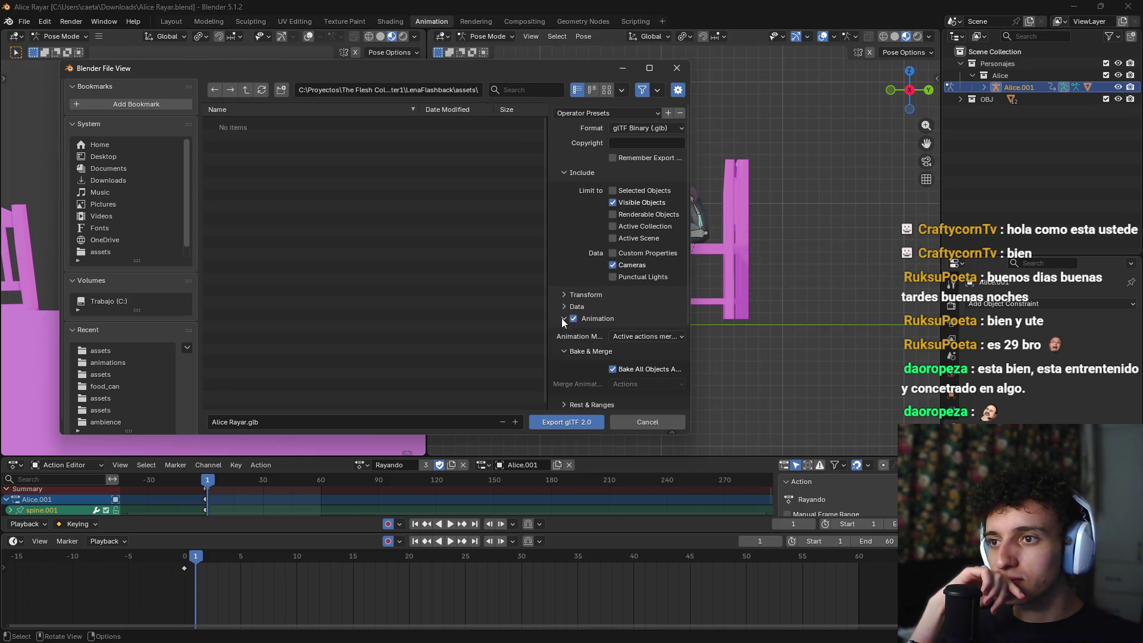
{"action": "scroll", "coordinate": [638, 375], "scroll_direction": "down", "scroll_amount": 4}
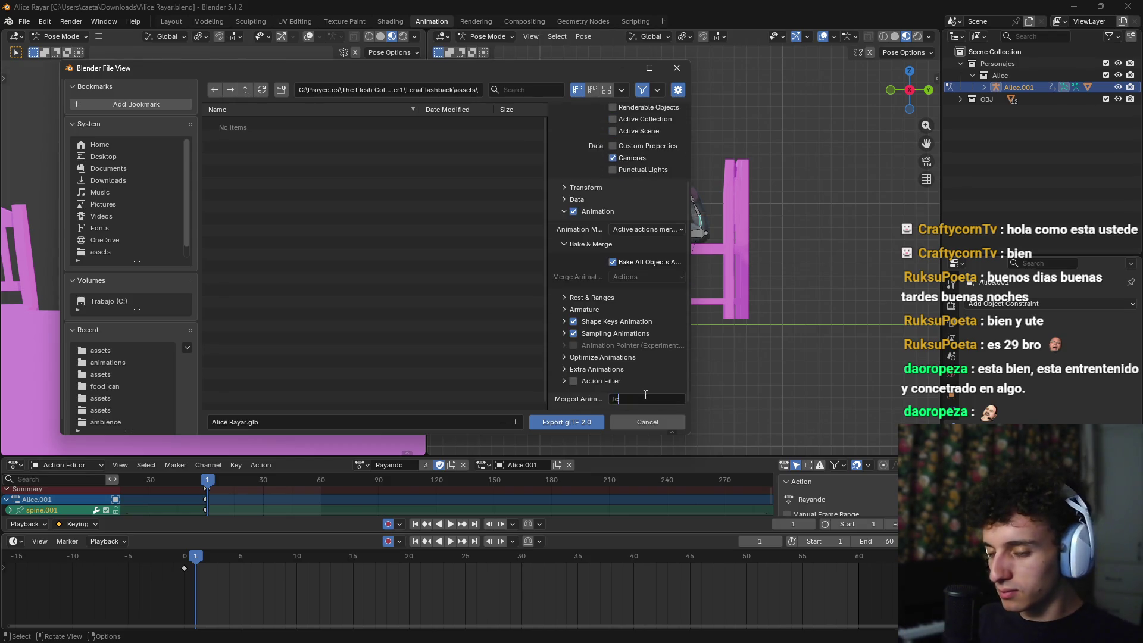
{"action": "type", "text": "lena_draw"}
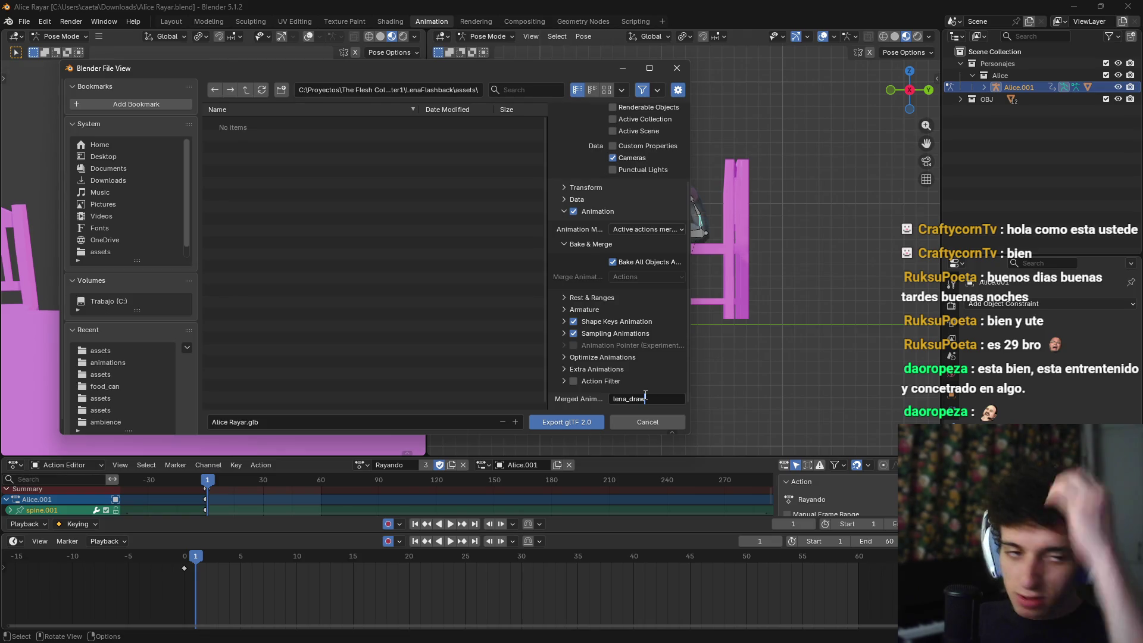
{"action": "key", "text": "Return"}
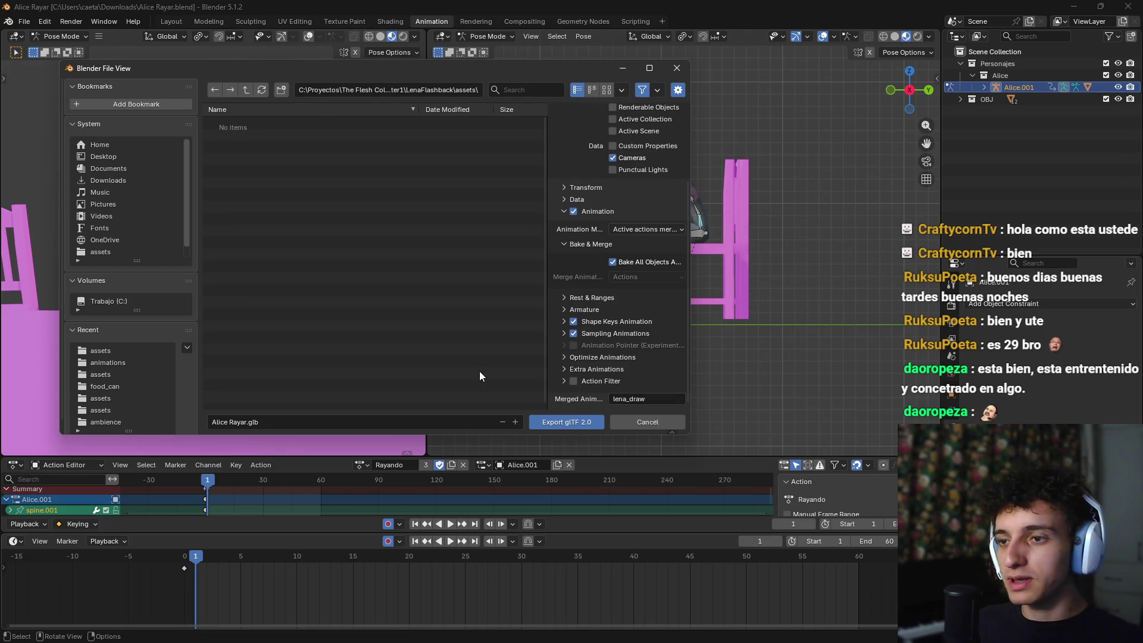
{"action": "scroll", "coordinate": [620, 323], "scroll_direction": "up", "scroll_amount": 4}
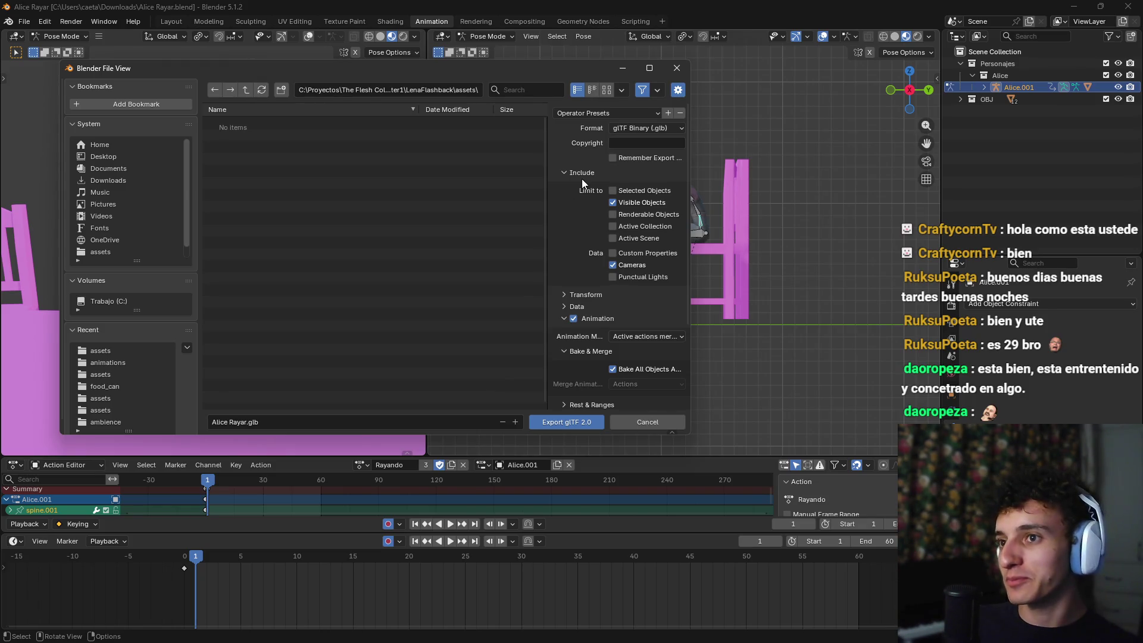
{"action": "scroll", "coordinate": [576, 358], "scroll_direction": "down", "scroll_amount": 5}
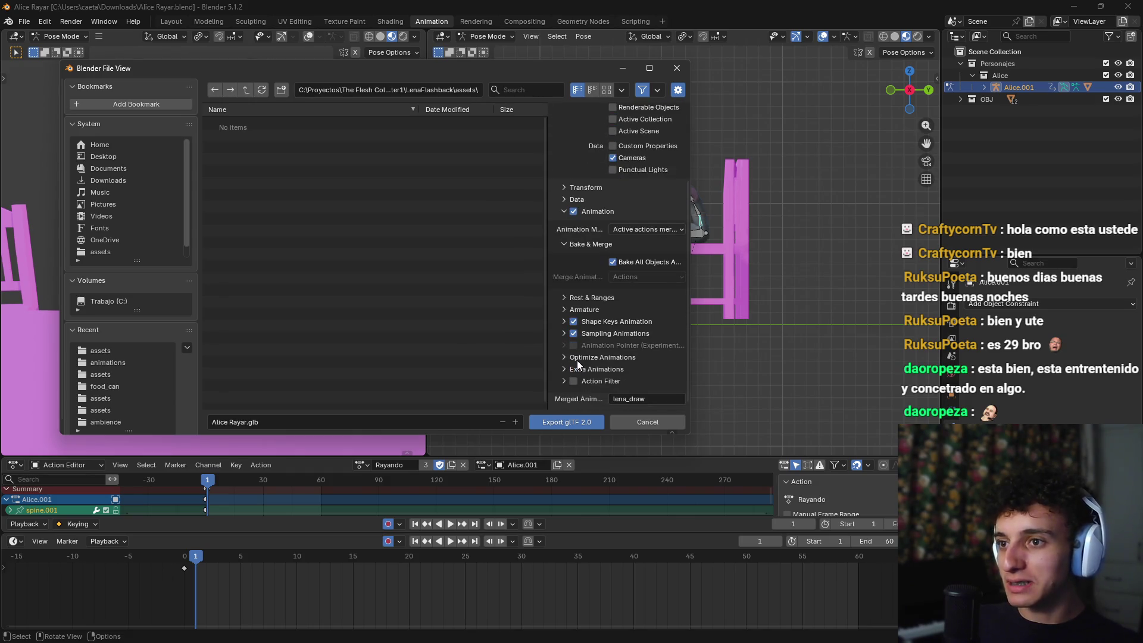
{"action": "scroll", "coordinate": [644, 396], "scroll_direction": "up", "scroll_amount": 5}
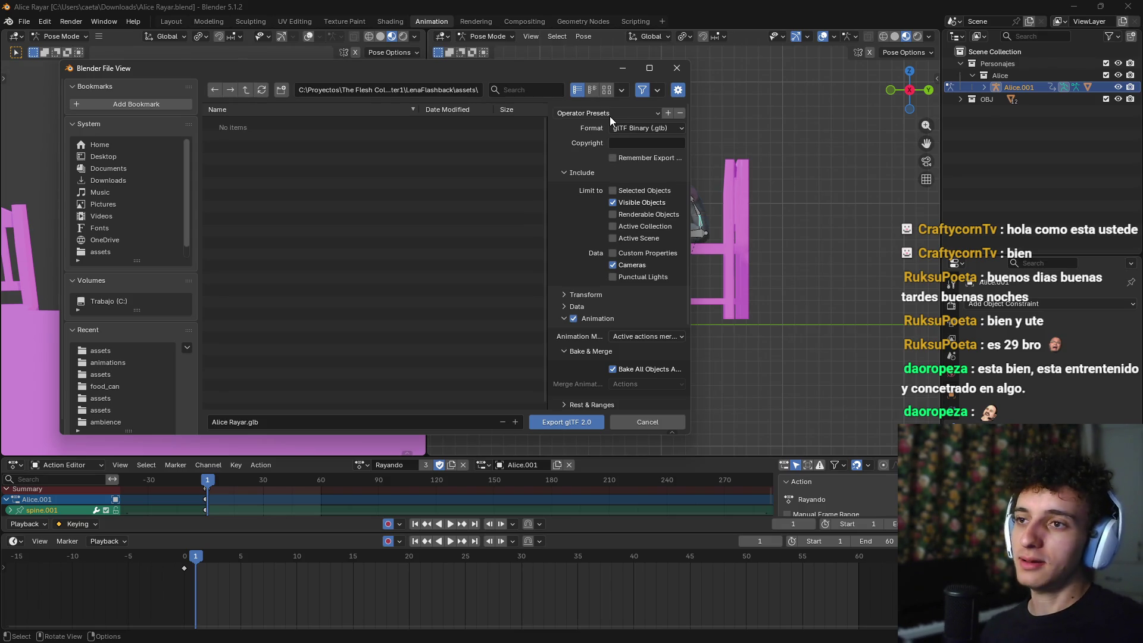
Step: Turn off animation export, cancel the glTF export, and return to a perspective view
{"action": "left_click", "coordinate": [575, 319]}
{"action": "left_click", "coordinate": [562, 317]}
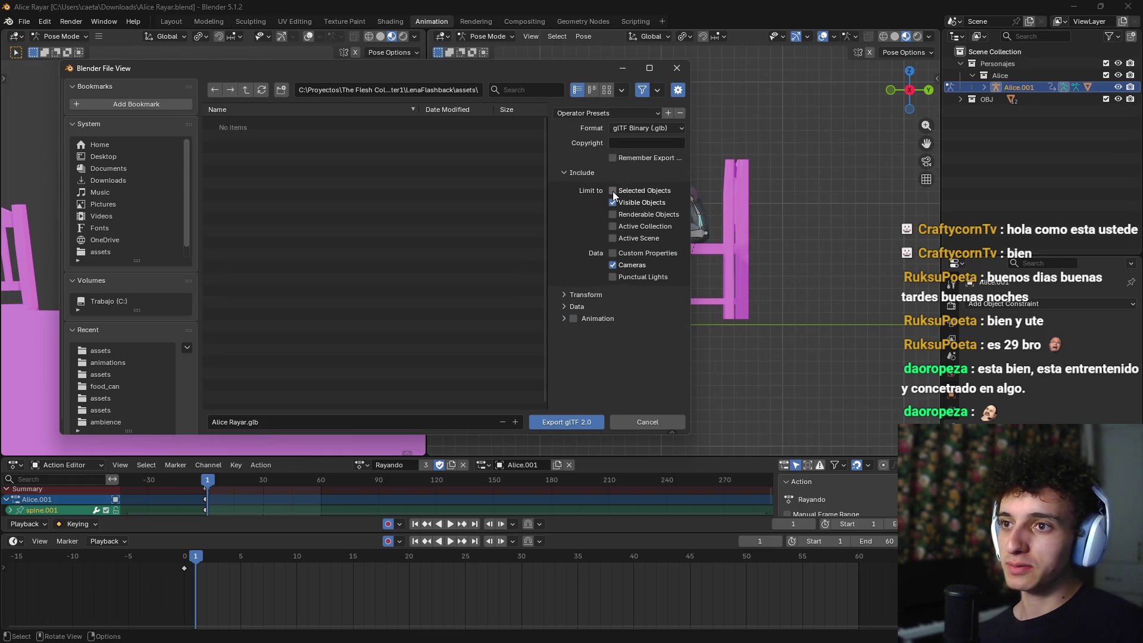
{"action": "left_click", "coordinate": [653, 425]}
{"action": "mouse_move", "coordinate": [734, 299]}
{"action": "left_mouse_down"}
{"action": "mouse_move", "coordinate": [706, 325]}
{"action": "mouse_move", "coordinate": [586, 250]}
{"action": "mouse_move", "coordinate": [653, 277]}
{"action": "left_mouse_up"}
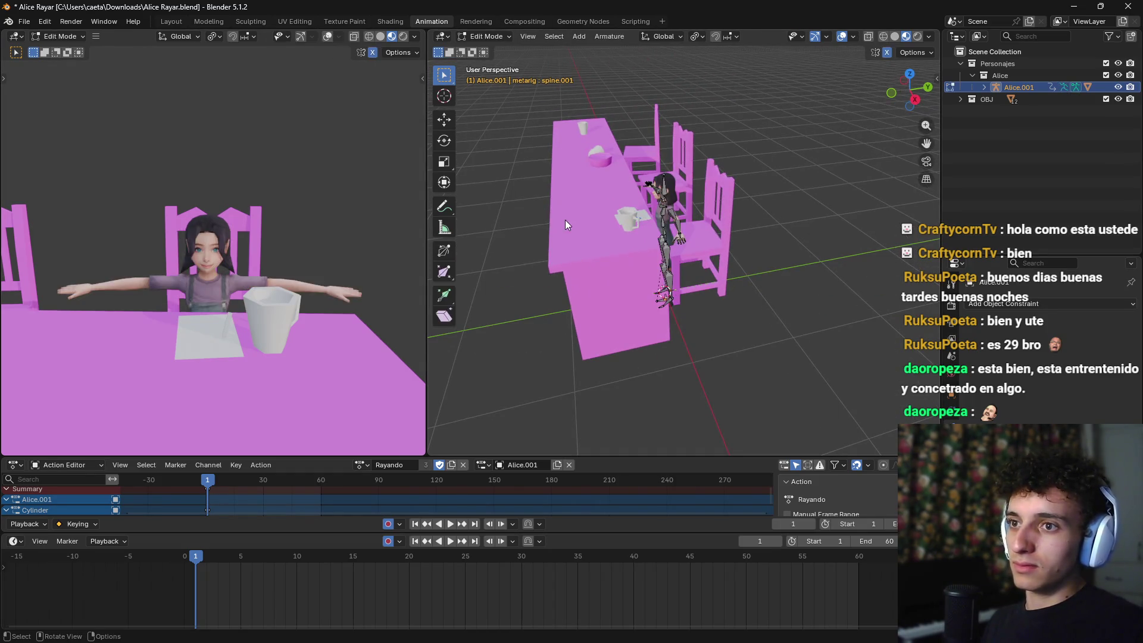
Step: In Object Mode, delete each piece of the pink table
{"action": "key", "text": "ctrl+Tab"}
{"action": "left_click", "coordinate": [583, 263]}
{"action": "key", "text": "x"}
{"action": "left_click", "coordinate": [584, 264]}
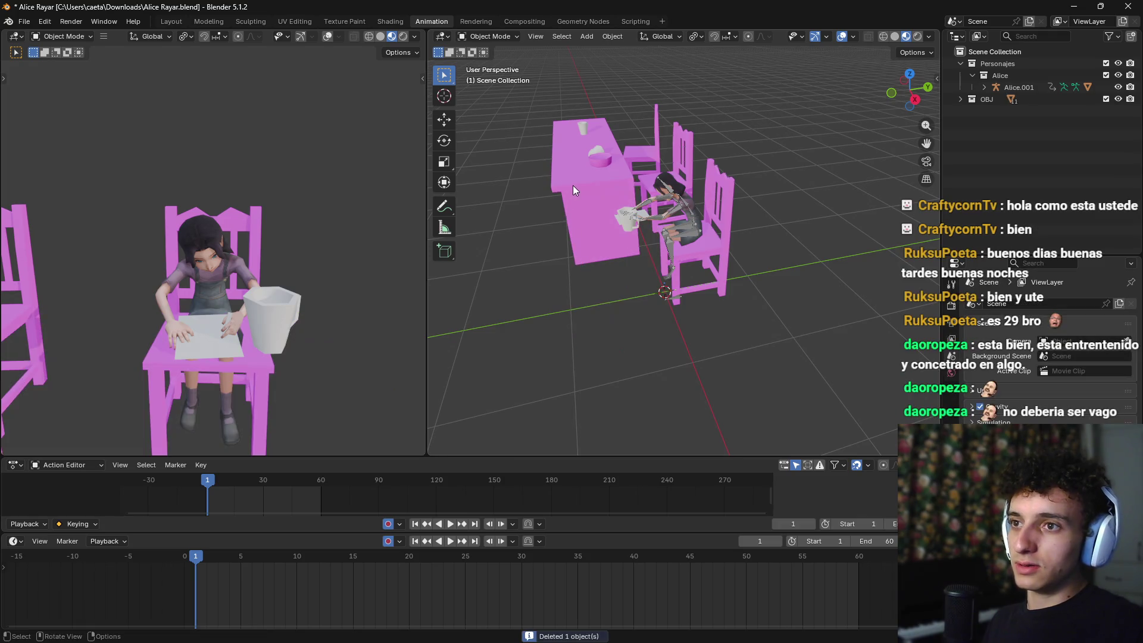
{"action": "key", "text": "x"}
{"action": "left_click", "coordinate": [597, 158]}
{"action": "left_click", "coordinate": [595, 151]}
{"action": "key", "text": "x"}
{"action": "left_click", "coordinate": [584, 160]}
{"action": "left_click", "coordinate": [583, 160]}
{"action": "key", "text": "x"}
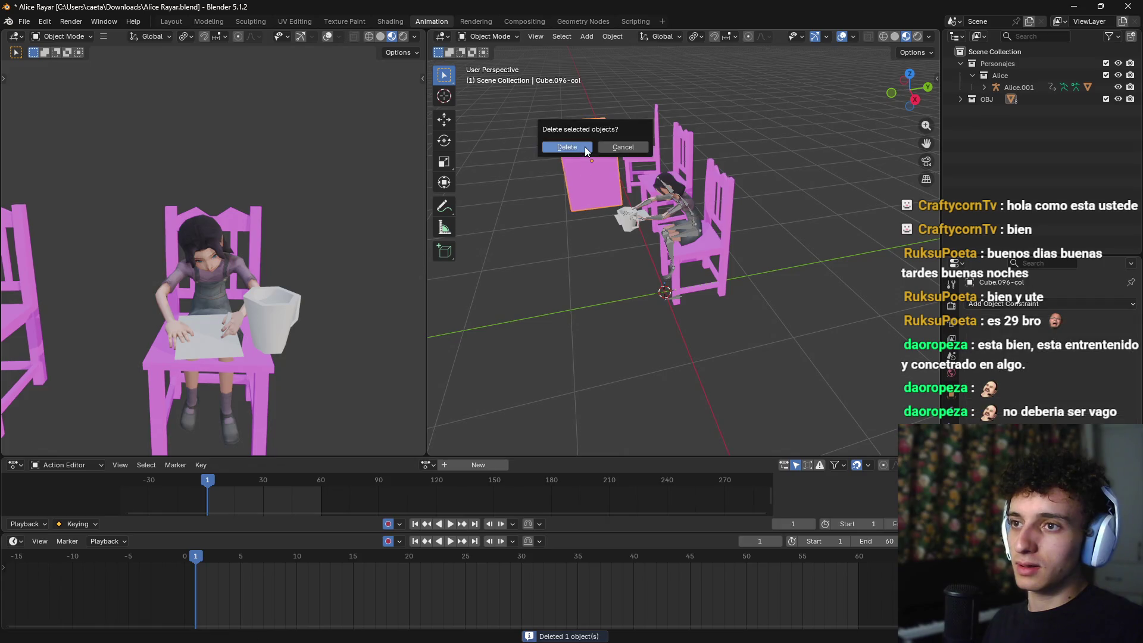
{"action": "left_click", "coordinate": [584, 146]}
{"action": "key", "text": "x"}
{"action": "left_click", "coordinate": [596, 145]}
Step: Delete the extra chair and start sliding the remaining Chair_03.001-col along Y
{"action": "left_click", "coordinate": [511, 257]}
{"action": "key", "text": "x"}
{"action": "left_click", "coordinate": [509, 257]}
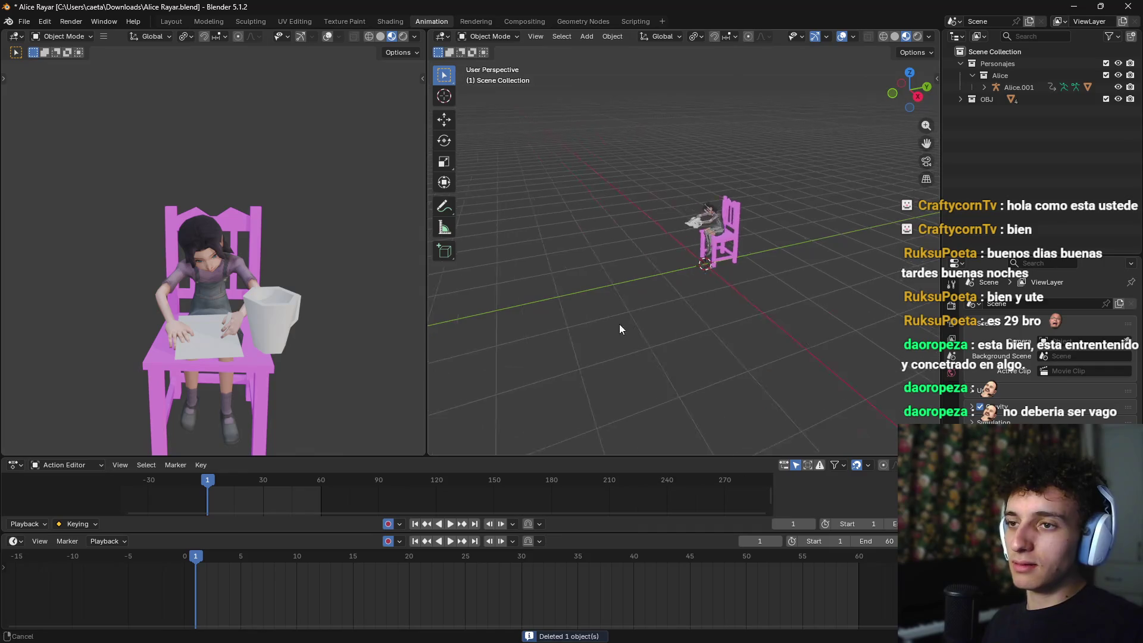
{"action": "scroll", "coordinate": [587, 285], "scroll_direction": "up", "scroll_amount": 5}
{"action": "mouse_move", "coordinate": [610, 277]}
{"action": "left_mouse_down"}
{"action": "mouse_move", "coordinate": [713, 292]}
{"action": "mouse_move", "coordinate": [681, 276]}
{"action": "mouse_move", "coordinate": [716, 265]}
{"action": "mouse_move", "coordinate": [723, 232]}
{"action": "left_mouse_up"}
{"action": "scroll", "coordinate": [723, 253], "scroll_direction": "down", "scroll_amount": 4}
{"action": "left_click", "coordinate": [709, 244]}
{"action": "key", "text": "g"}
{"action": "key", "text": "y"}
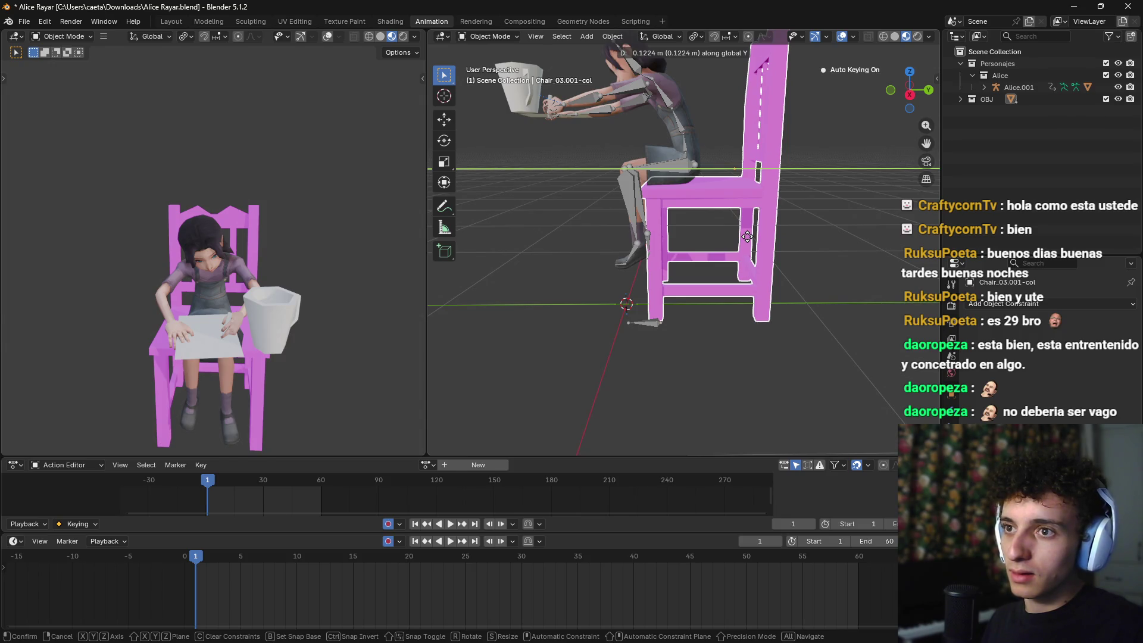
Step: Confirm the chair's roughly 0.12 m Y slide beneath Alice, then check it in Right view
{"action": "left_click", "coordinate": [747, 237]}
{"action": "scroll", "coordinate": [727, 230], "scroll_direction": "down", "scroll_amount": 5}
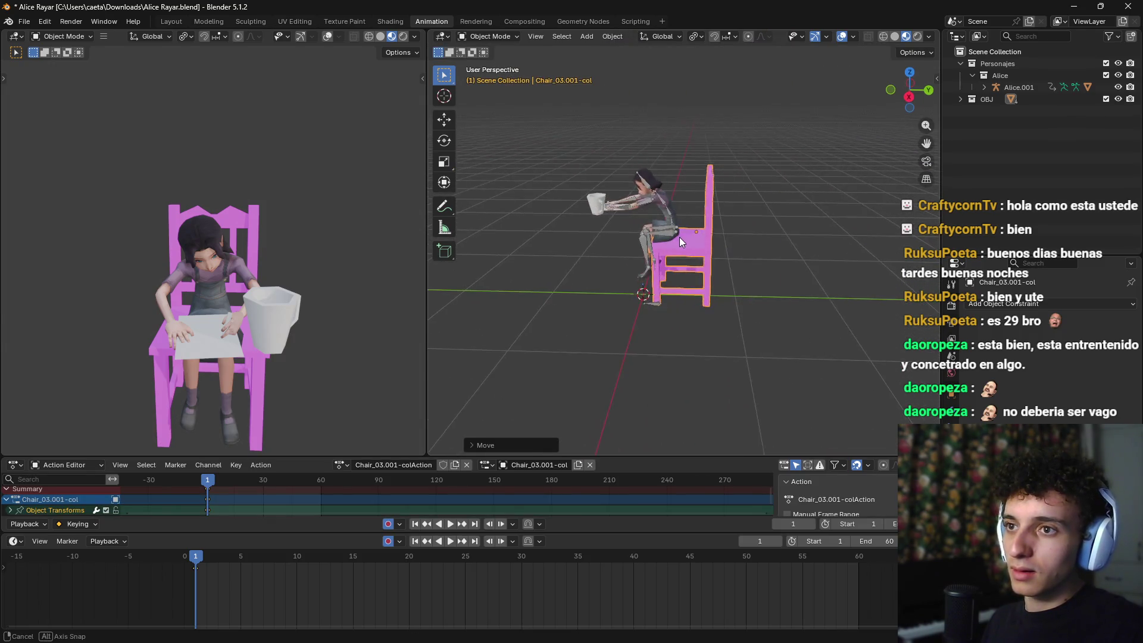
{"action": "scroll", "coordinate": [680, 229], "scroll_direction": "up", "scroll_amount": 5}
{"action": "mouse_move", "coordinate": [680, 219]}
{"action": "left_mouse_down"}
{"action": "mouse_move", "coordinate": [703, 223]}
{"action": "mouse_move", "coordinate": [687, 221]}
{"action": "mouse_move", "coordinate": [690, 245]}
{"action": "mouse_move", "coordinate": [690, 219]}
{"action": "mouse_move", "coordinate": [618, 227]}
{"action": "mouse_move", "coordinate": [553, 210]}
{"action": "left_mouse_up"}
{"action": "scroll", "coordinate": [668, 203], "scroll_direction": "up", "scroll_amount": 3}
{"action": "scroll", "coordinate": [668, 203], "scroll_direction": "down", "scroll_amount": 5}
{"action": "scroll", "coordinate": [701, 223], "scroll_direction": "up", "scroll_amount": 3}
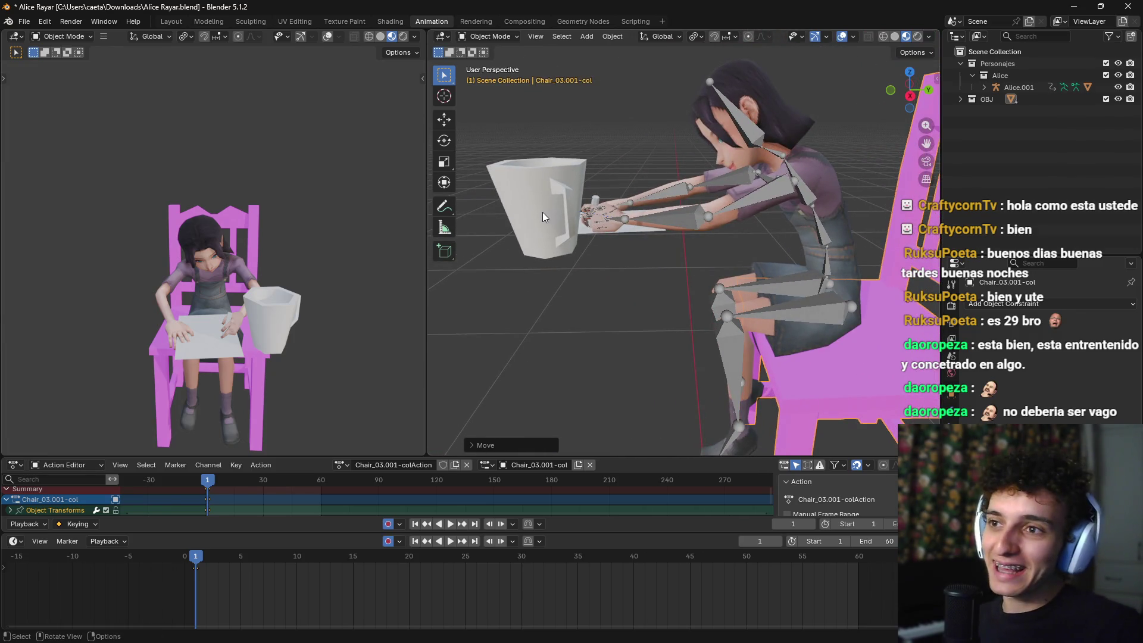
{"action": "scroll", "coordinate": [681, 256], "scroll_direction": "down", "scroll_amount": 4}
{"action": "scroll", "coordinate": [519, 130], "scroll_direction": "up", "scroll_amount": 4}
{"action": "mouse_move", "coordinate": [519, 130]}
{"action": "left_mouse_down"}
{"action": "mouse_move", "coordinate": [575, 197]}
{"action": "mouse_move", "coordinate": [573, 210]}
{"action": "mouse_move", "coordinate": [602, 223]}
{"action": "mouse_move", "coordinate": [620, 273]}
{"action": "mouse_move", "coordinate": [692, 302]}
{"action": "left_mouse_up"}
{"action": "scroll", "coordinate": [627, 281], "scroll_direction": "down", "scroll_amount": 4}
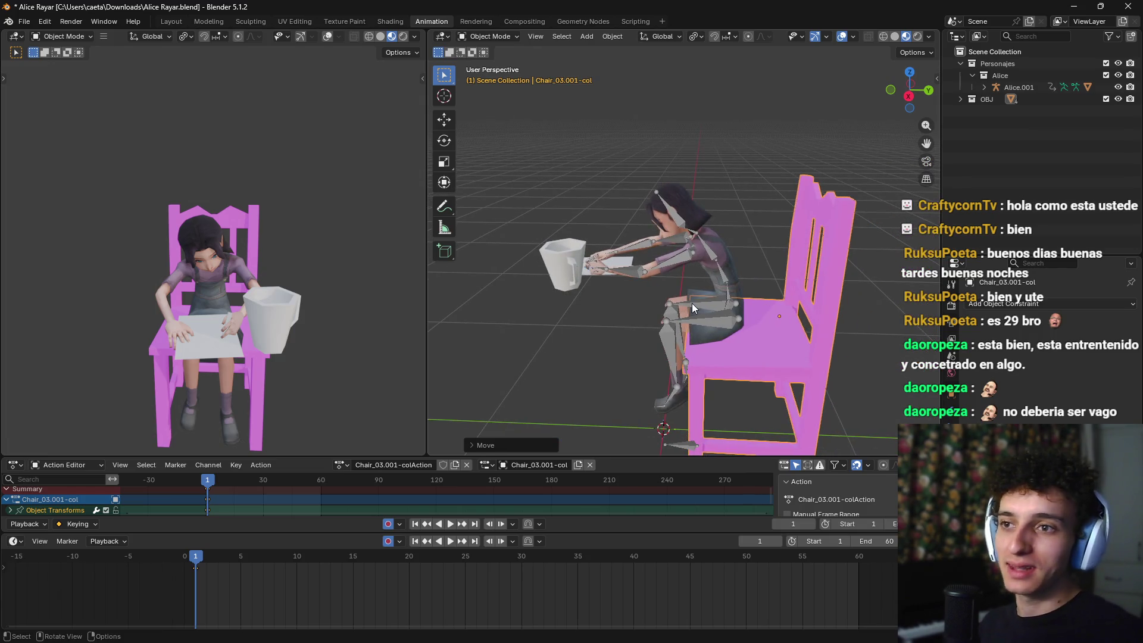
{"action": "scroll", "coordinate": [692, 303], "scroll_direction": "down", "scroll_amount": 3}
{"action": "scroll", "coordinate": [692, 297], "scroll_direction": "up", "scroll_amount": 5}
{"action": "key", "text": "KP_3"}
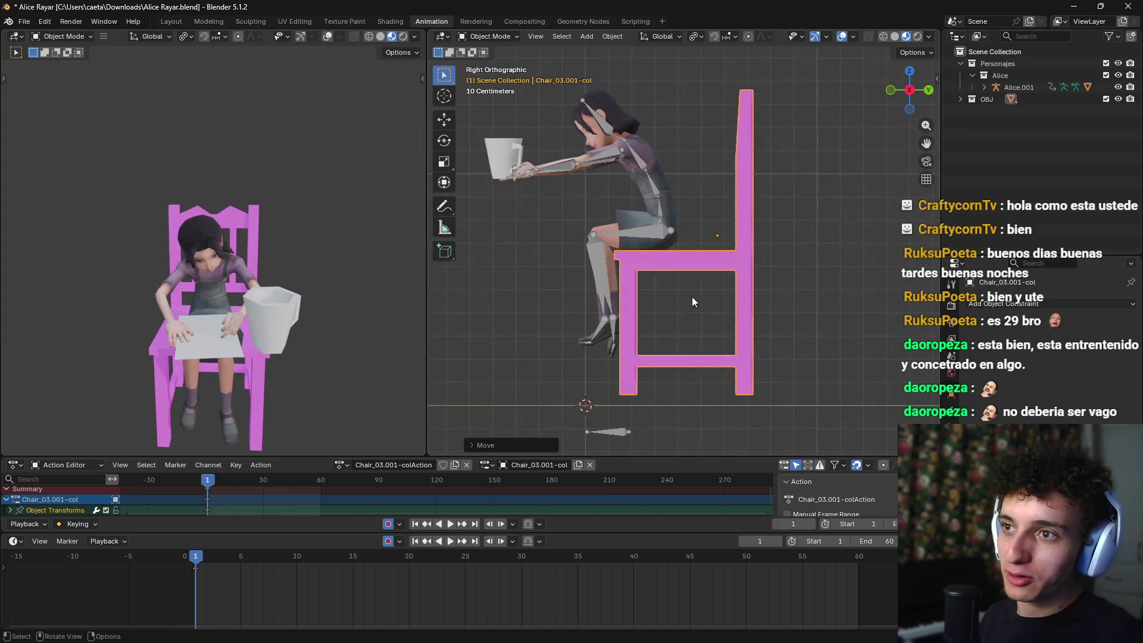
Step: Scale Alice's rig to 1.1
{"action": "left_click", "coordinate": [607, 433]}
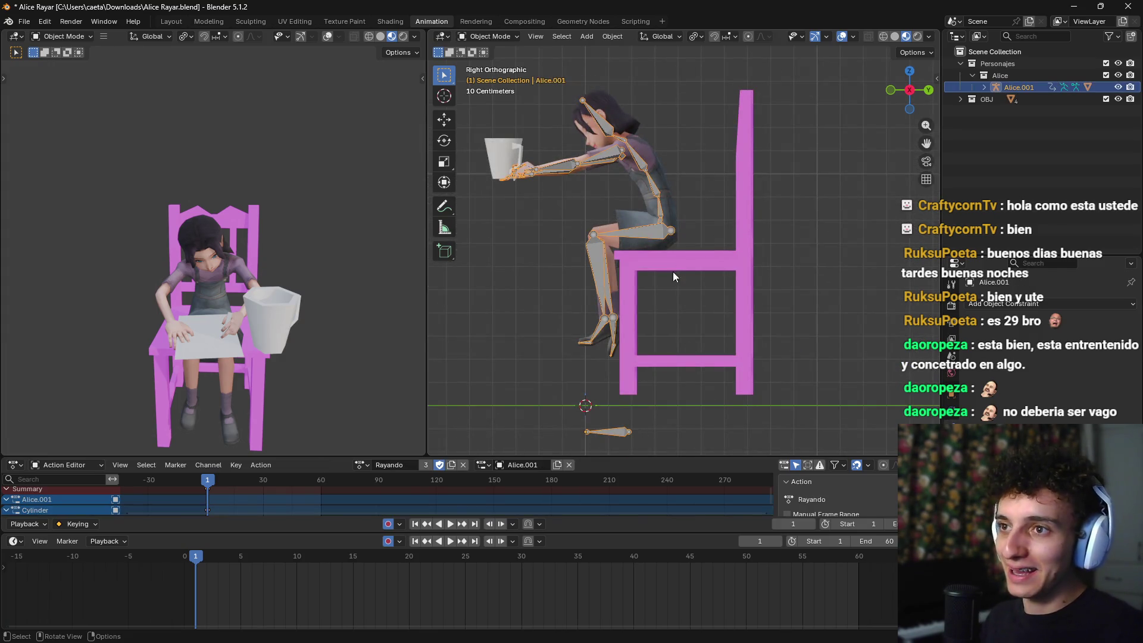
{"action": "key", "text": "s"}
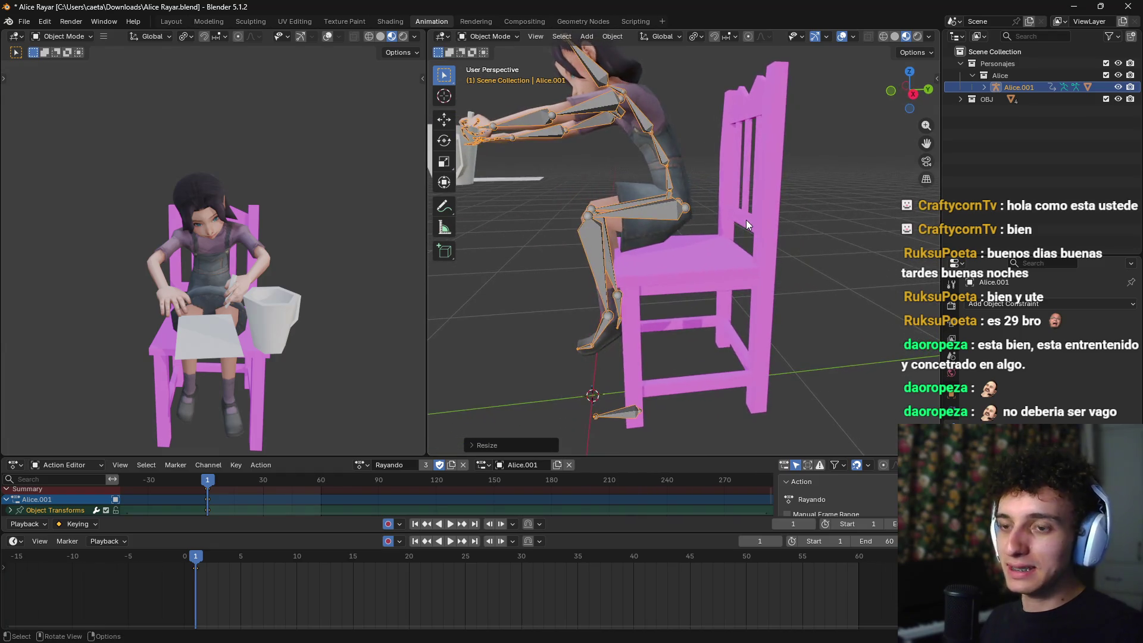
{"action": "left_click", "coordinate": [747, 222]}
{"action": "key", "text": "ctrl+z"}
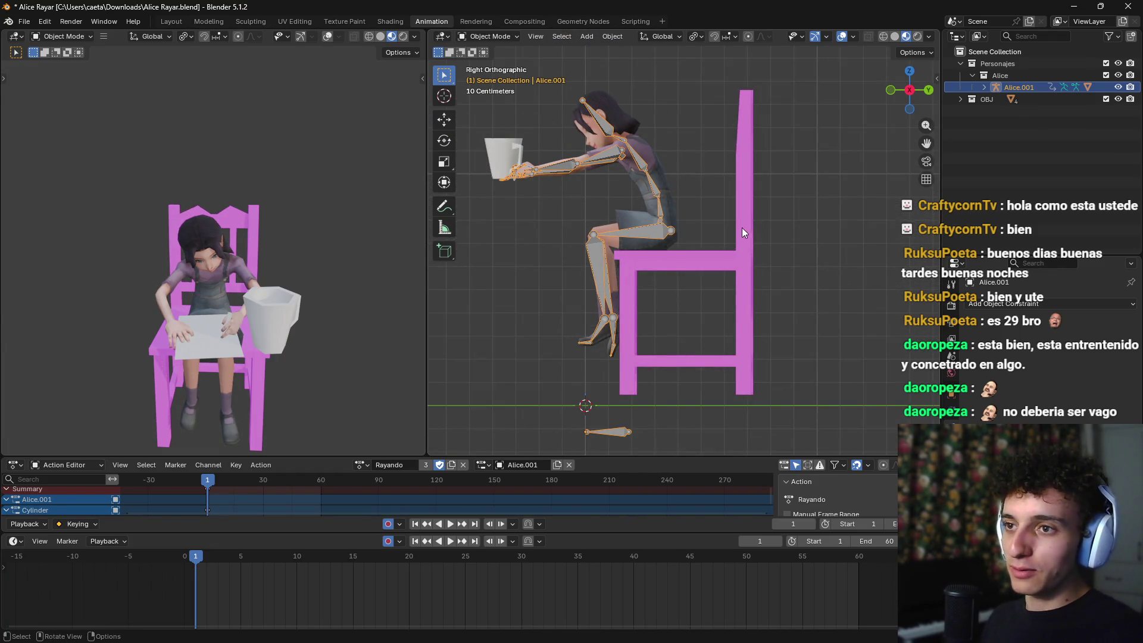
{"action": "key", "text": "s"}
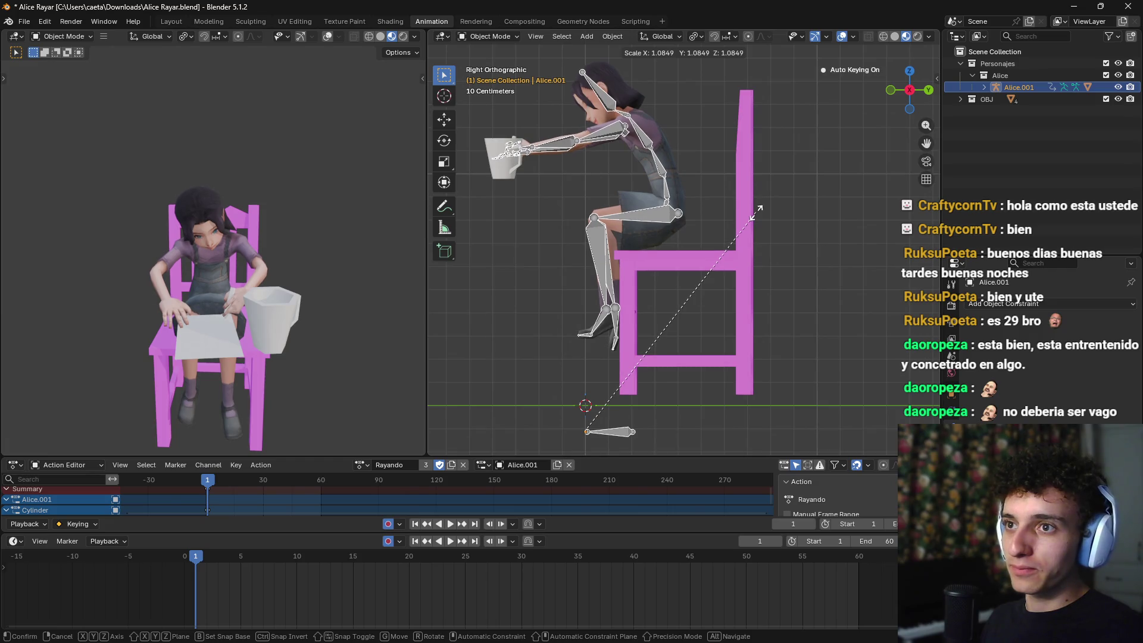
{"action": "type", "text": "1.1"}
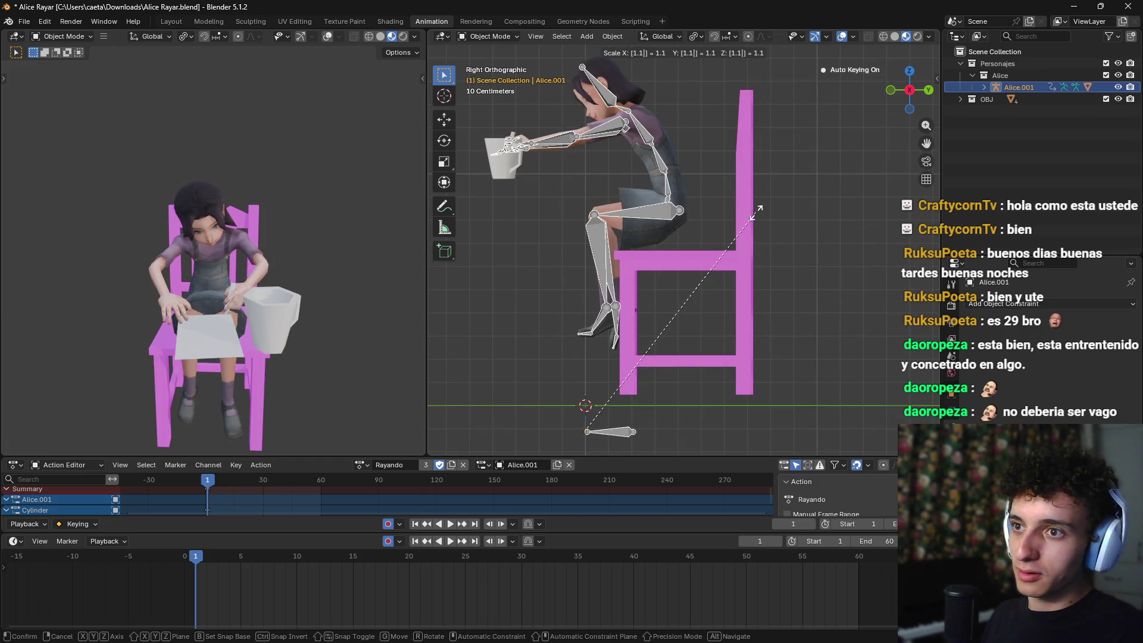
{"action": "key", "text": "Return"}
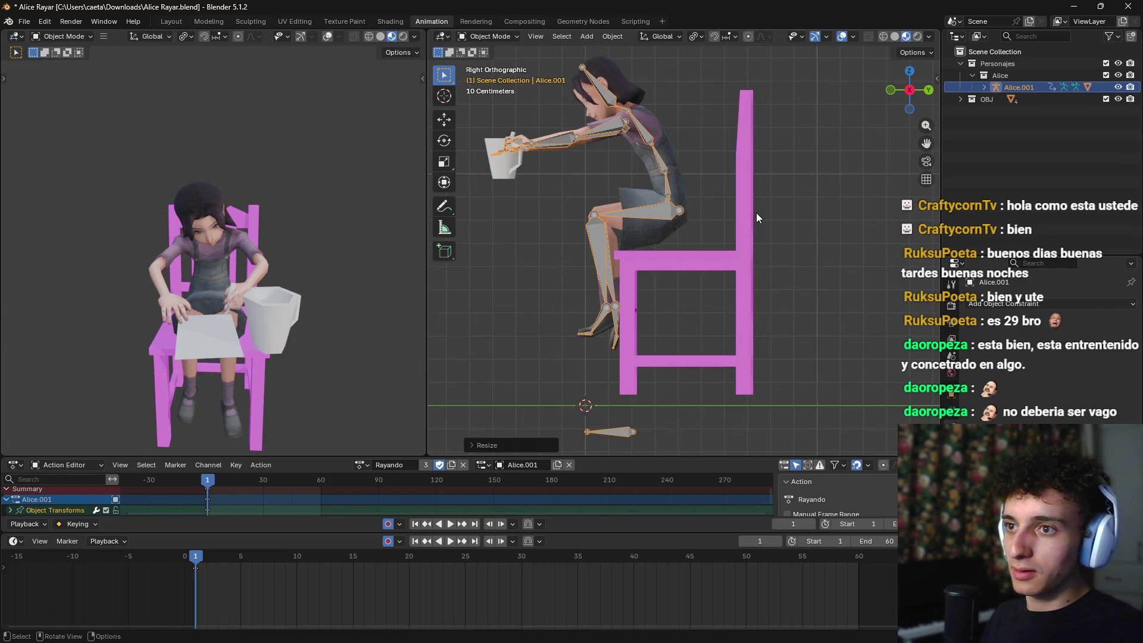
Step: Move Alice's rig about 0.06 m down and back onto the seat, then frame her spine bone
{"action": "key", "text": "g"}
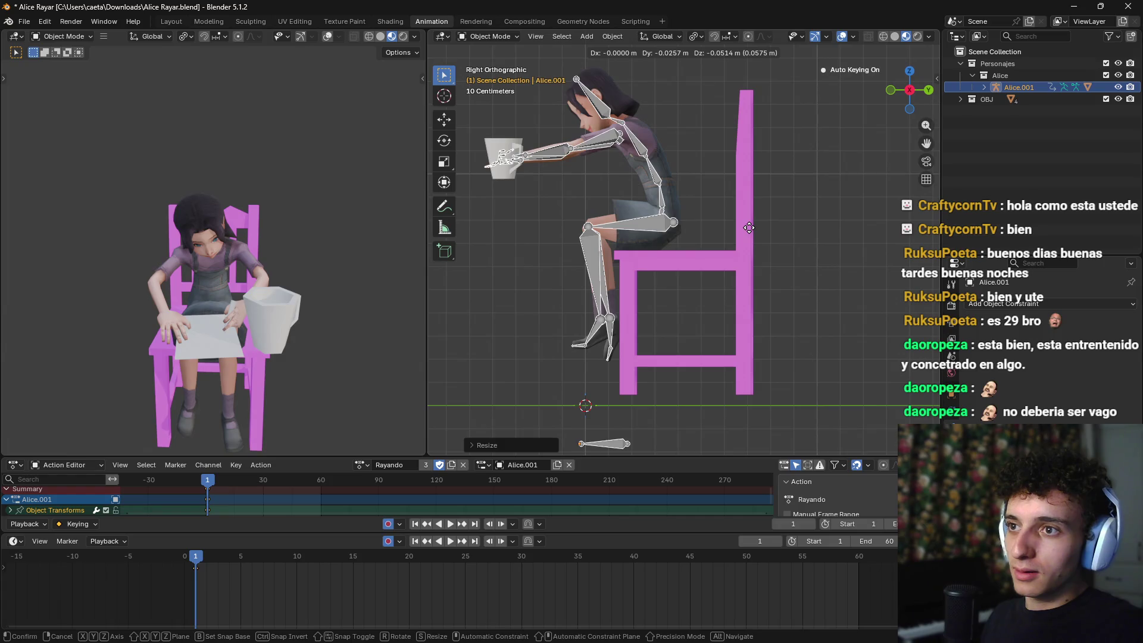
{"action": "left_click", "coordinate": [748, 228]}
{"action": "mouse_move", "coordinate": [749, 227]}
{"action": "left_mouse_down"}
{"action": "mouse_move", "coordinate": [623, 195]}
{"action": "mouse_move", "coordinate": [616, 242]}
{"action": "mouse_move", "coordinate": [683, 233]}
{"action": "mouse_move", "coordinate": [594, 207]}
{"action": "left_mouse_up"}
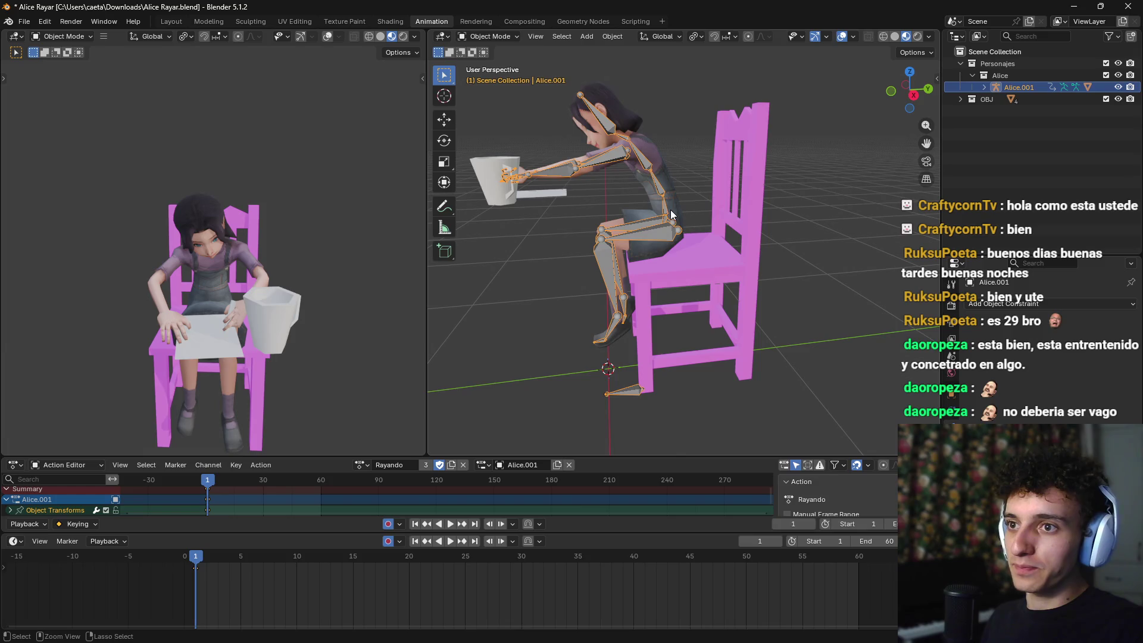
{"action": "key", "text": "ctrl+q"}
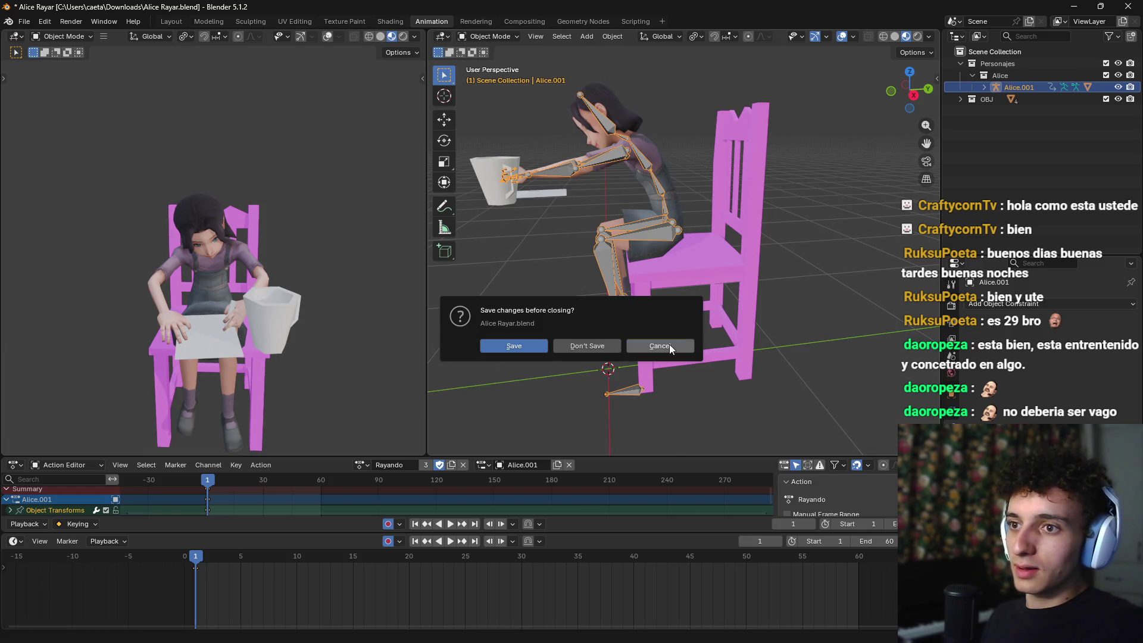
{"action": "left_click", "coordinate": [666, 344]}
{"action": "key", "text": "ctrl+Tab"}
{"action": "left_click", "coordinate": [662, 205]}
{"action": "key", "text": "KP_Decimal"}
Step: Return to Object Mode, hide the mug, and switch to Right side view
{"action": "scroll", "coordinate": [708, 255], "scroll_direction": "down", "scroll_amount": 8}
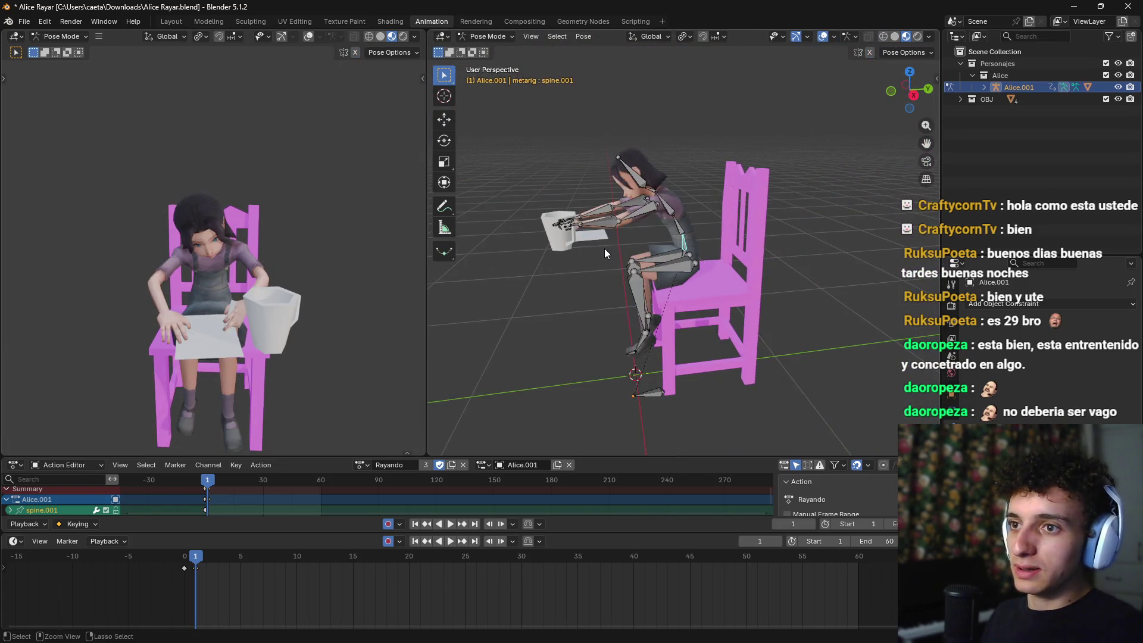
{"action": "key", "text": "ctrl+Tab"}
{"action": "left_click", "coordinate": [556, 234]}
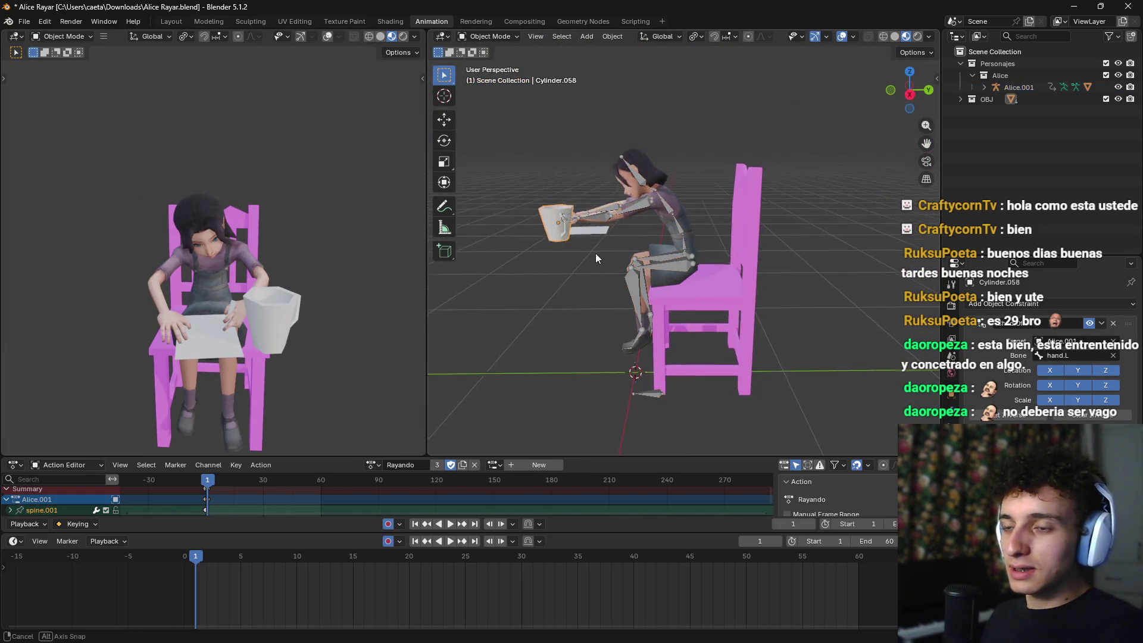
{"action": "key", "text": "g"}
{"action": "key", "text": "x"}
{"action": "left_click", "coordinate": [609, 271]}
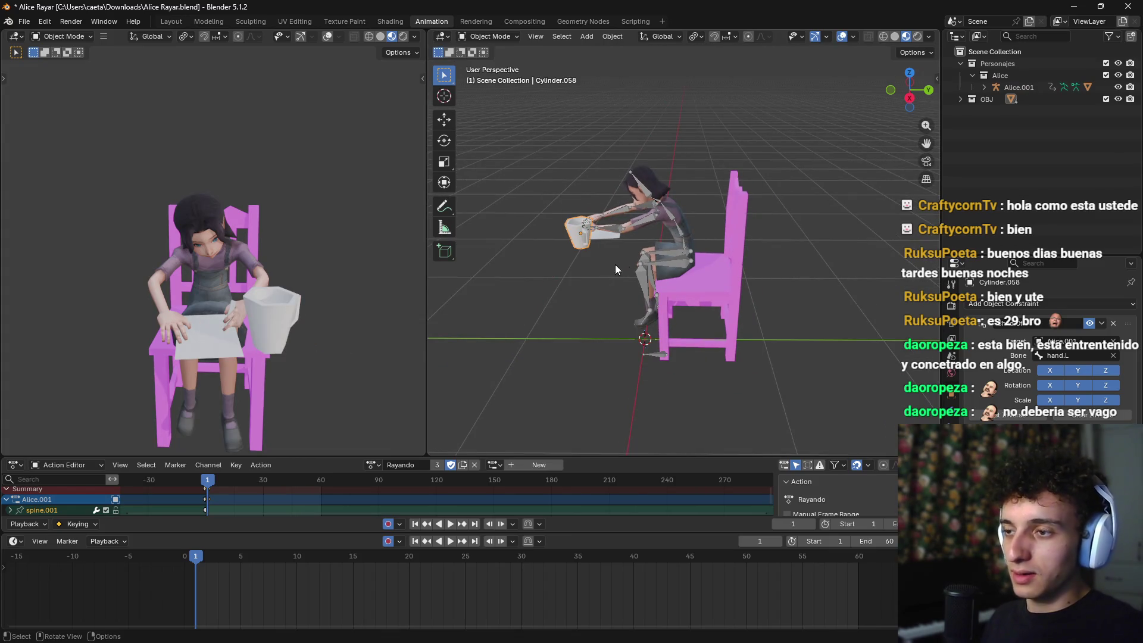
{"action": "key", "text": "h"}
{"action": "scroll", "coordinate": [655, 267], "scroll_direction": "up", "scroll_amount": 4}
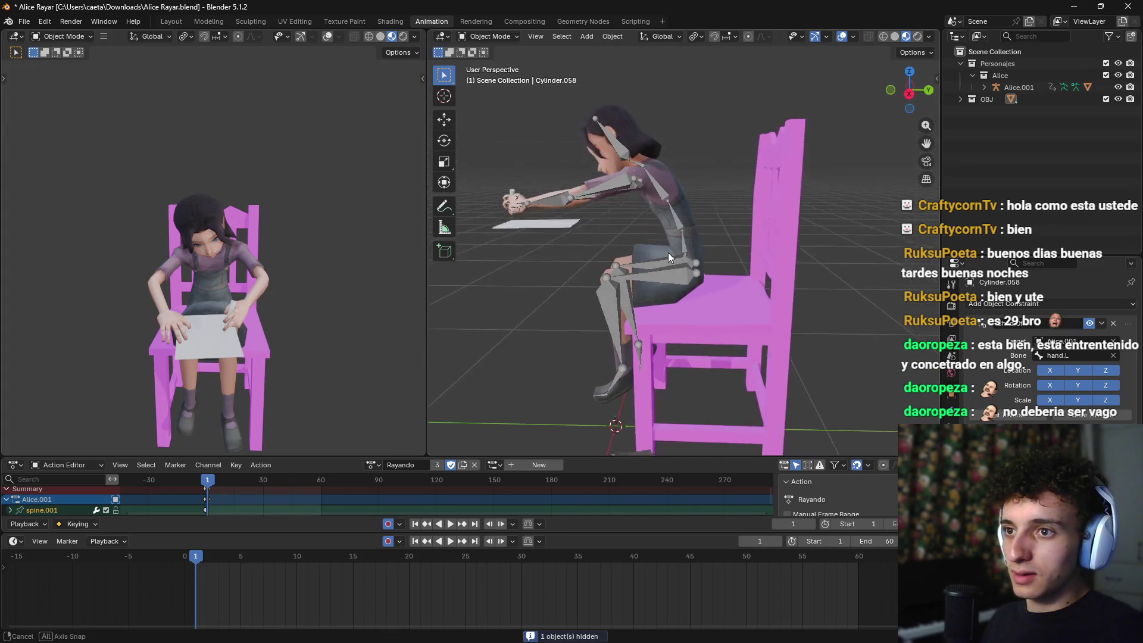
{"action": "key", "text": "KP_3"}
{"action": "scroll", "coordinate": [672, 244], "scroll_direction": "up", "scroll_amount": 1}
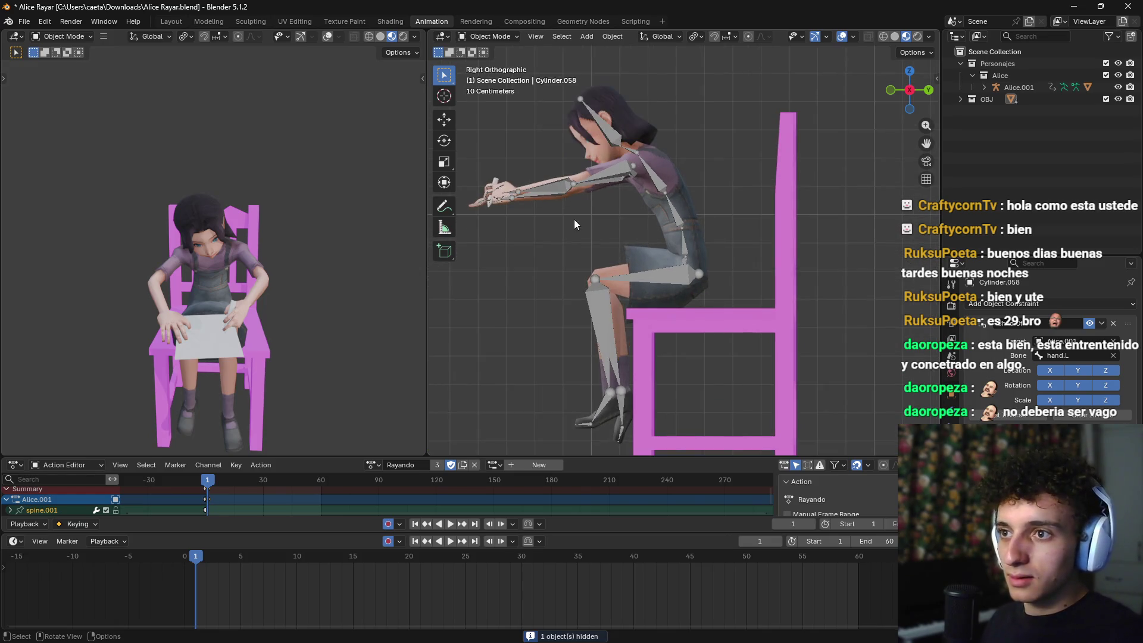
Step: Rotate Alice's spine bone in Pose Mode to adjust her lean
{"action": "left_click", "coordinate": [683, 245]}
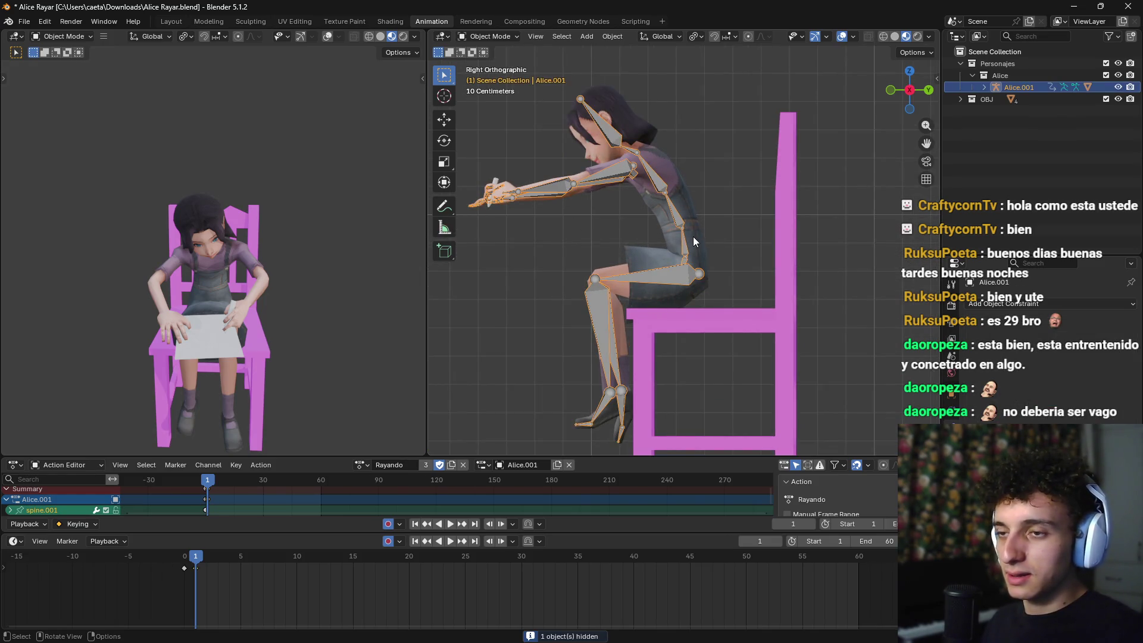
{"action": "key", "text": "ctrl+Tab"}
{"action": "left_click", "coordinate": [690, 241]}
{"action": "key", "text": "r"}
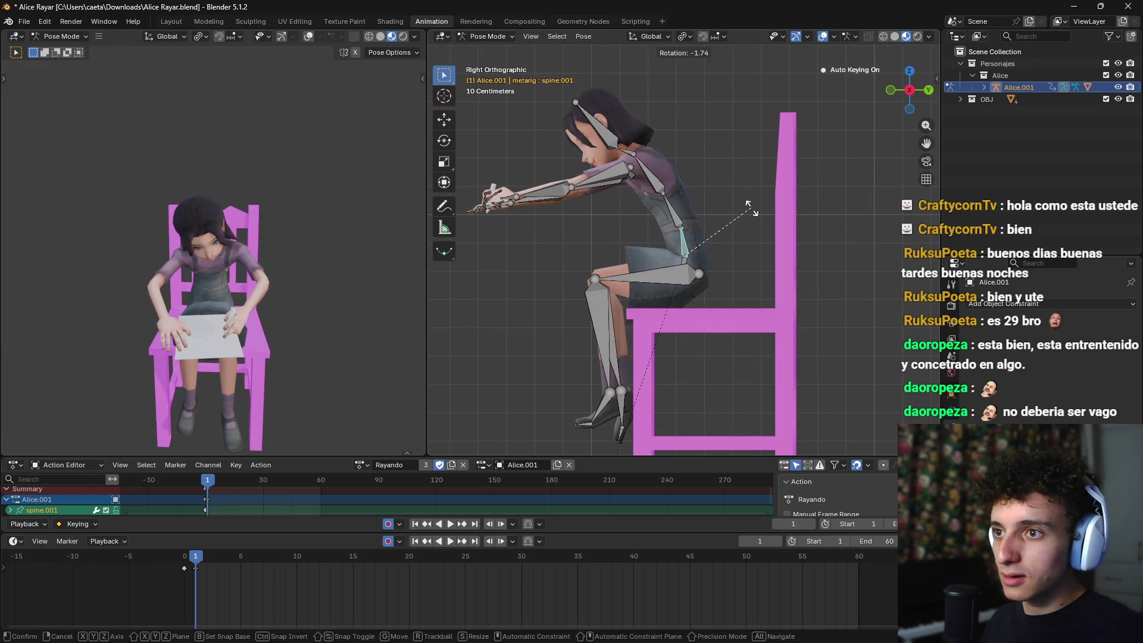
{"action": "left_click", "coordinate": [744, 252]}
Step: Select the frame-0 keyframes and preview the animation playback
{"action": "scroll", "coordinate": [737, 280], "scroll_direction": "down", "scroll_amount": 3}
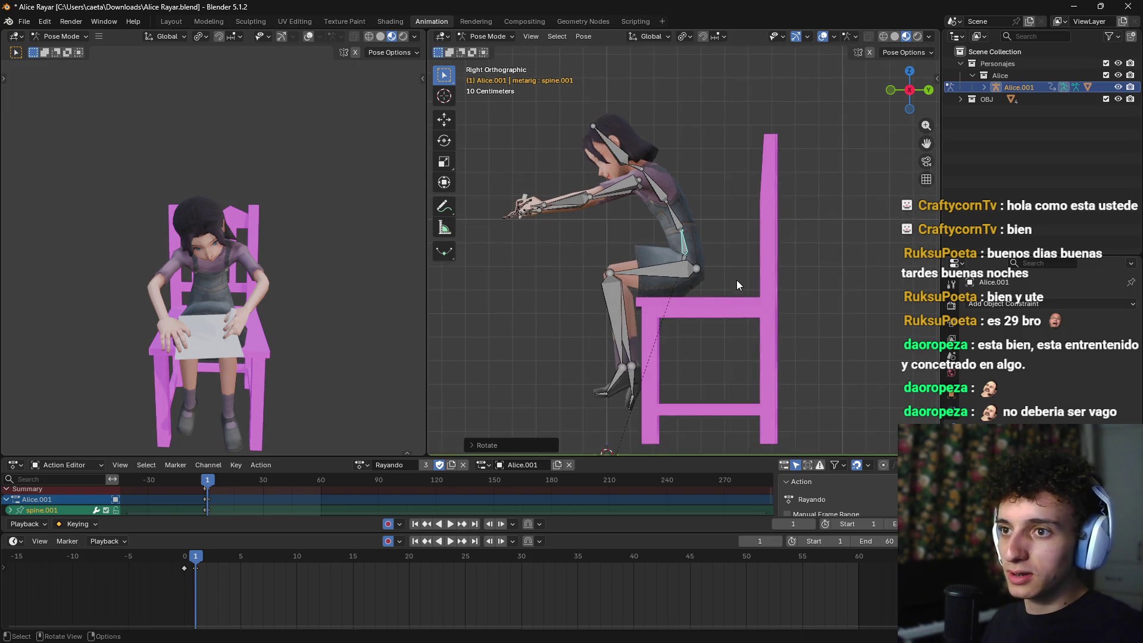
{"action": "mouse_move", "coordinate": [198, 572]}
{"action": "left_mouse_down"}
{"action": "mouse_move", "coordinate": [188, 563]}
{"action": "mouse_move", "coordinate": [452, 564]}
{"action": "mouse_move", "coordinate": [173, 568]}
{"action": "mouse_move", "coordinate": [184, 566]}
{"action": "left_mouse_up"}
{"action": "key", "text": "space"}
{"action": "mouse_move", "coordinate": [631, 292]}
{"action": "left_mouse_down"}
{"action": "mouse_move", "coordinate": [764, 338]}
{"action": "mouse_move", "coordinate": [646, 351]}
{"action": "left_mouse_up"}
{"action": "key", "text": "ctrl+z"}
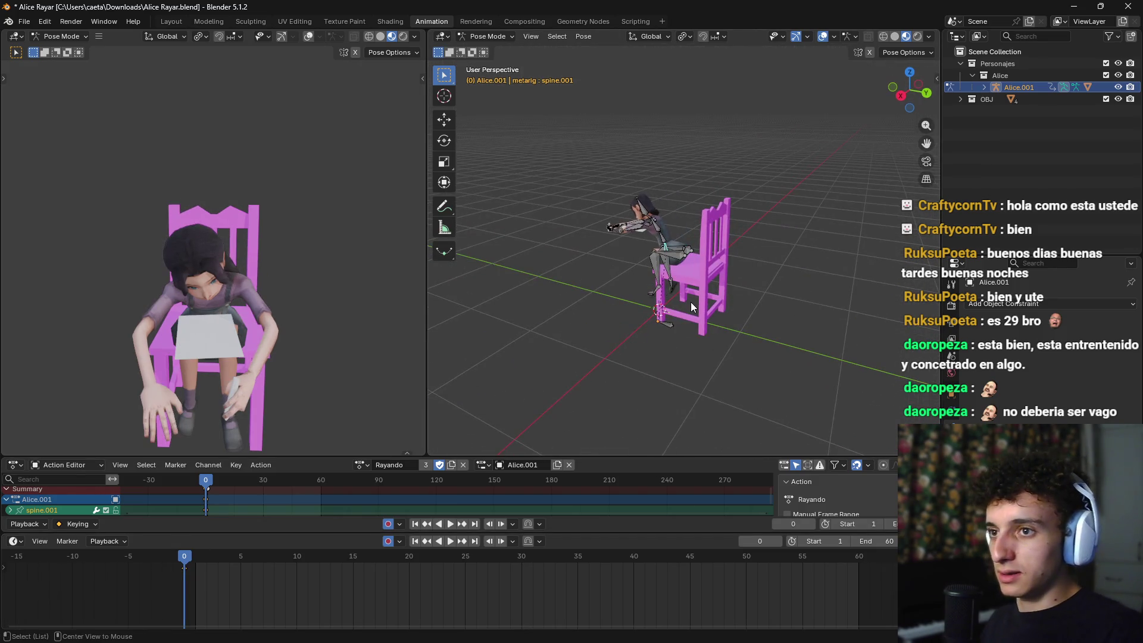
{"action": "key", "text": "ctrl+shift+z"}
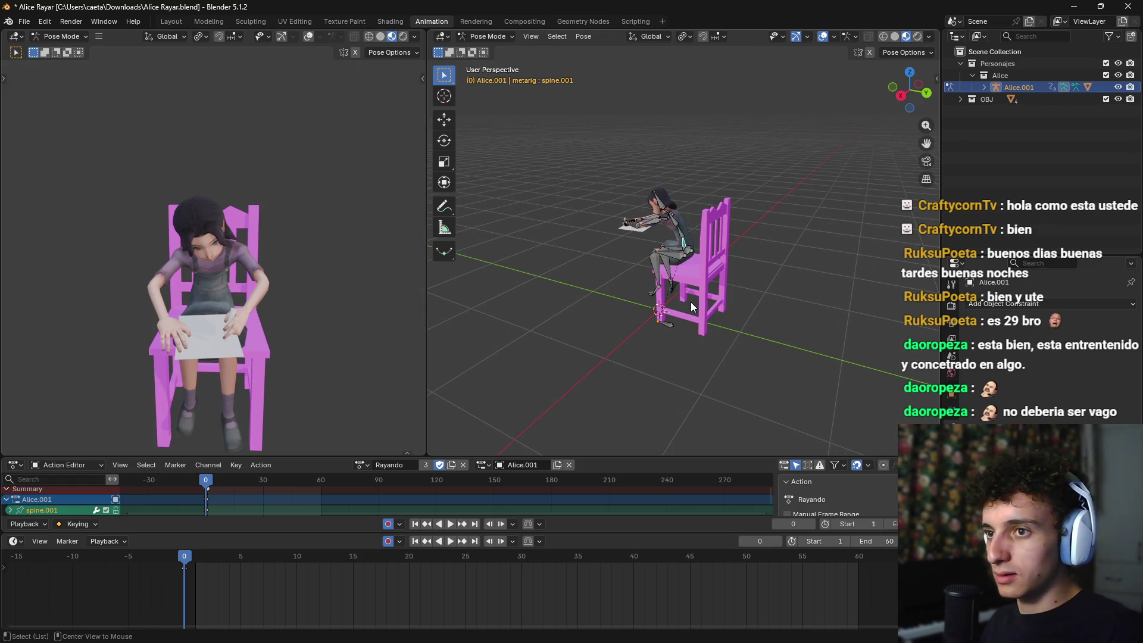
Step: Leave Pose Mode, unhide the cup with Alt+H, and clear the selection
{"action": "key", "text": "ctrl+Tab"}
{"action": "key", "text": "alt+h"}
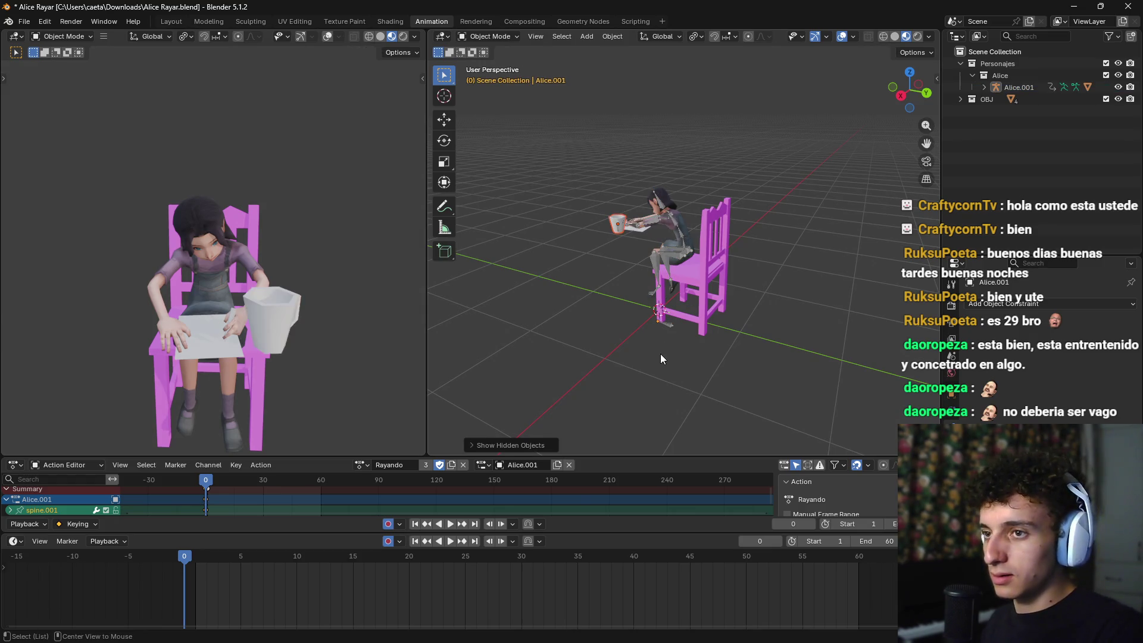
{"action": "left_click", "coordinate": [660, 354]}
{"action": "mouse_move", "coordinate": [551, 331]}
{"action": "left_mouse_down"}
{"action": "mouse_move", "coordinate": [657, 341]}
{"action": "mouse_move", "coordinate": [744, 308]}
{"action": "mouse_move", "coordinate": [688, 308]}
{"action": "left_mouse_up"}
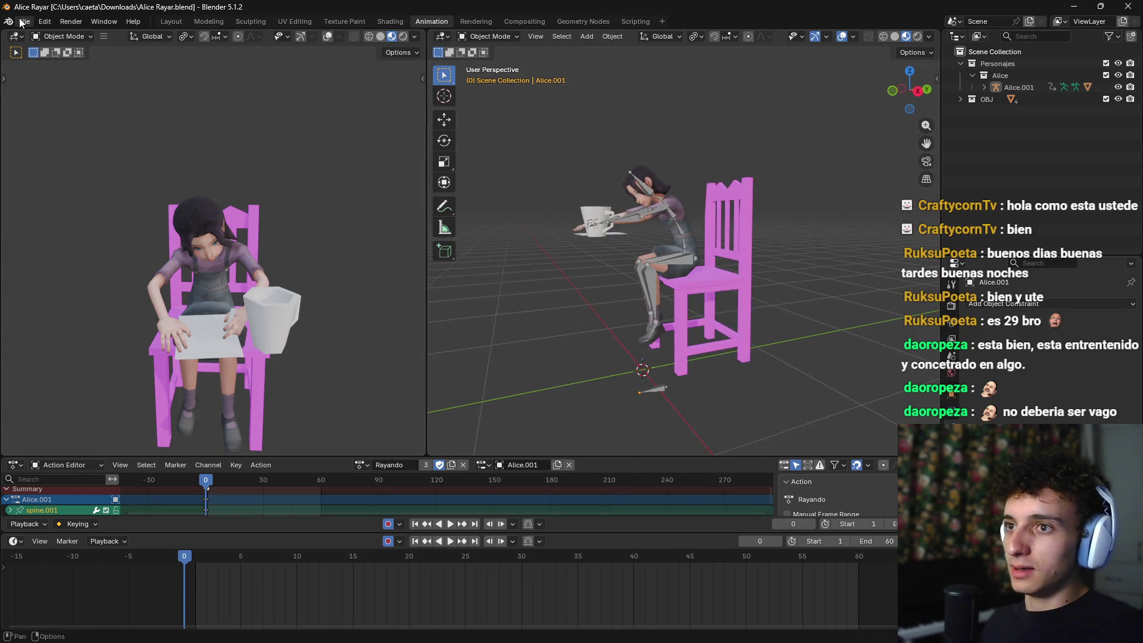
Step: Check the OBJ collection's contents and orbit to a side-on view of Alice and her chair
{"action": "scroll", "coordinate": [694, 243], "scroll_direction": "down", "scroll_amount": 4}
{"action": "left_click_drag", "start_coordinate": [756, 232], "coordinate": [787, 222]}
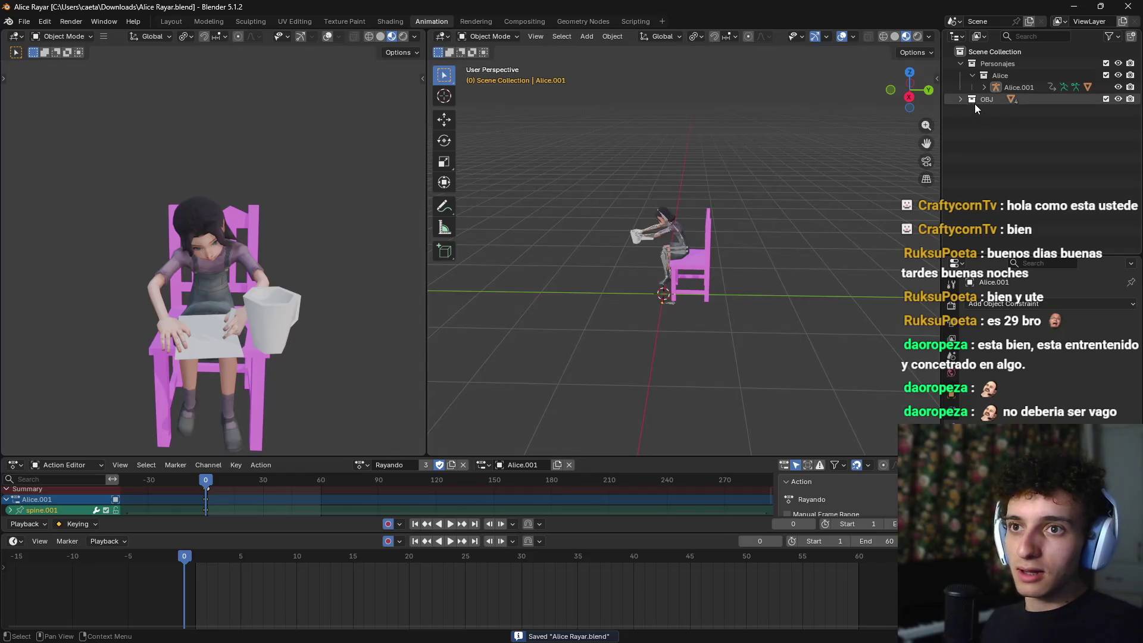
{"action": "left_click", "coordinate": [959, 97]}
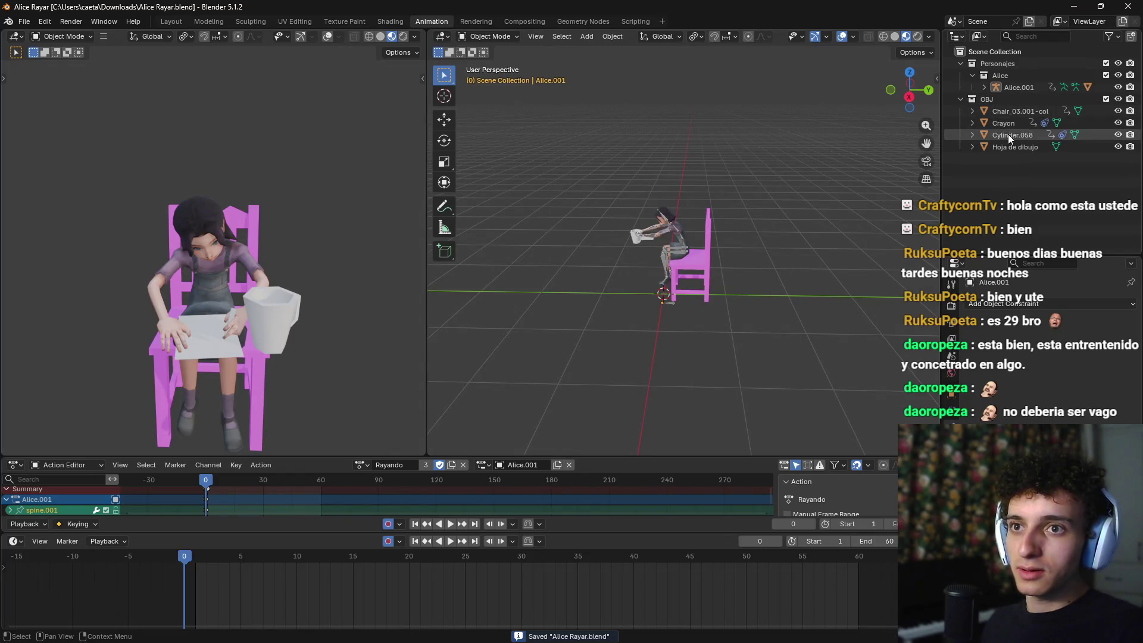
{"action": "left_click", "coordinate": [961, 99]}
{"action": "scroll", "coordinate": [771, 278], "scroll_direction": "up", "scroll_amount": 4}
{"action": "mouse_move", "coordinate": [770, 278]}
{"action": "left_mouse_down"}
{"action": "mouse_move", "coordinate": [744, 169]}
{"action": "mouse_move", "coordinate": [753, 190]}
{"action": "left_mouse_up"}
Step: Start a glTF 2.0 export targeting the LenaFlashback assets folder
{"action": "left_click", "coordinate": [12, 21]}
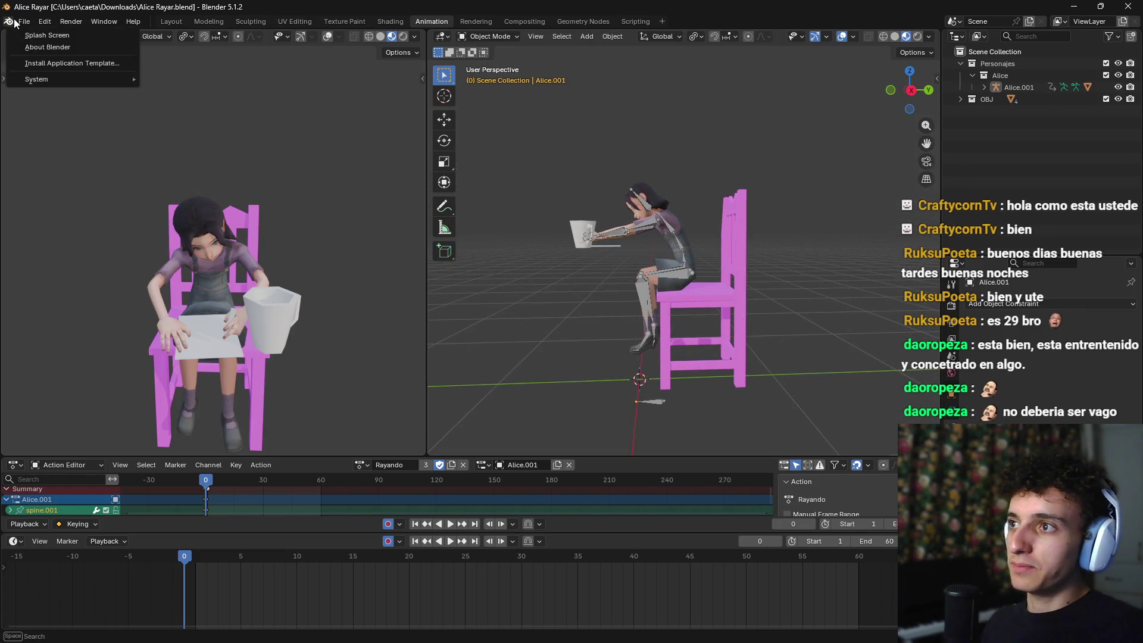
{"action": "mouse_move", "coordinate": [22, 22]}
{"action": "mouse_move", "coordinate": [70, 202]}
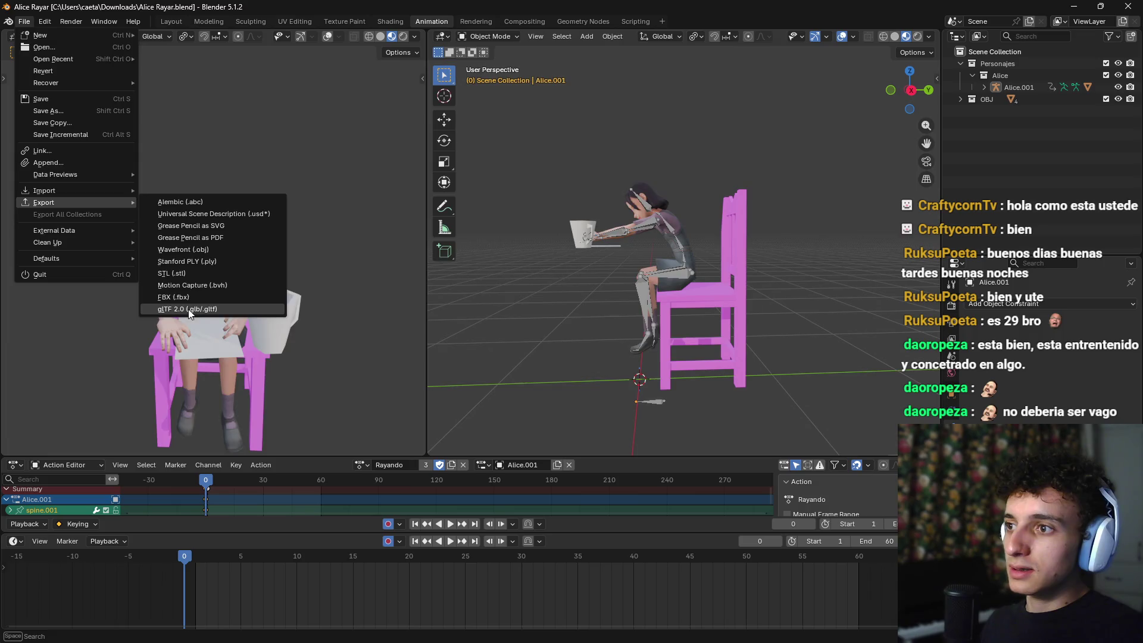
{"action": "left_click", "coordinate": [188, 309]}
{"action": "left_click", "coordinate": [381, 89]}
{"action": "type", "text": "C:\\Proyectos\\The Flesh Collector\\scripted-events\\Chapter1\\LenaFlashback\\assets\\"}
{"action": "key", "text": "Return"}
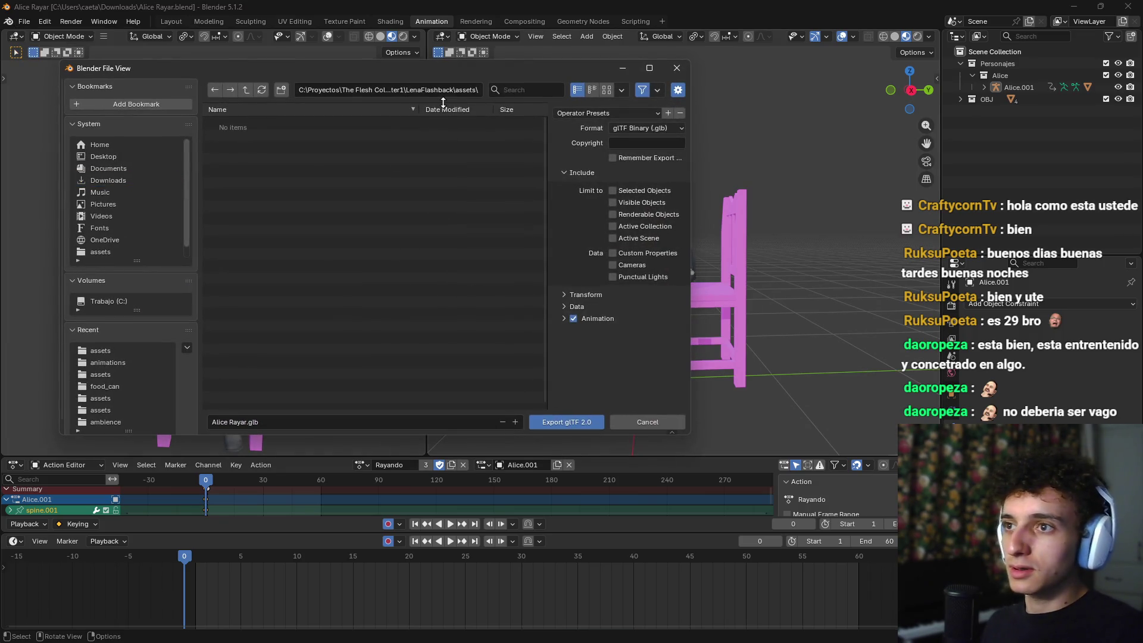
Step: Disable animation export and limit the export to visible objects
{"action": "left_click", "coordinate": [558, 320]}
{"action": "left_click", "coordinate": [574, 318]}
{"action": "left_click", "coordinate": [561, 319]}
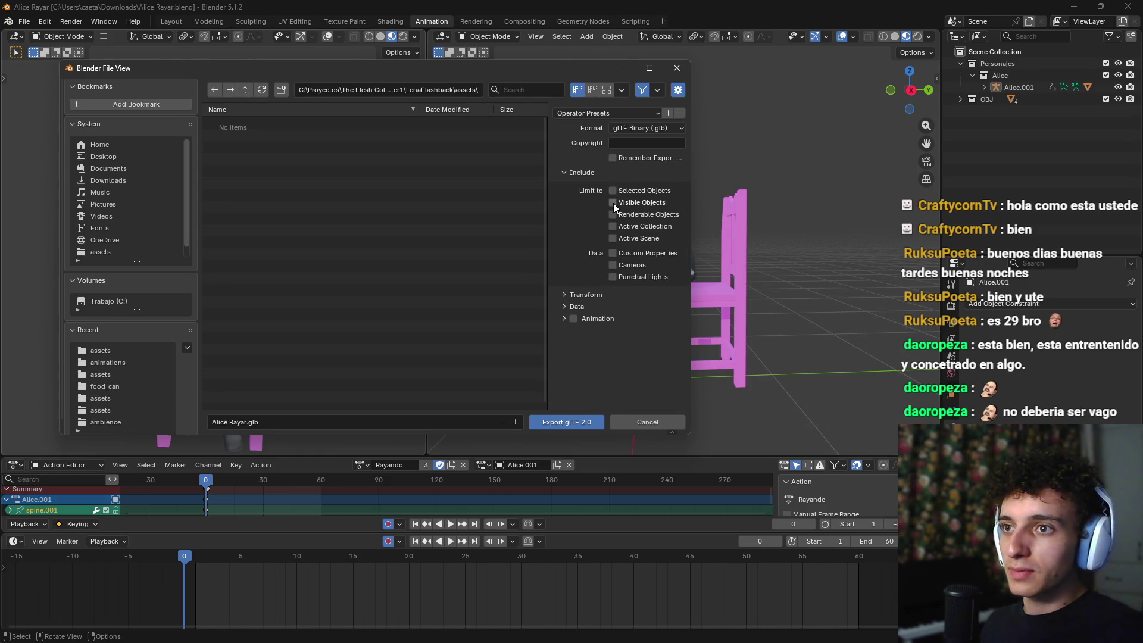
{"action": "left_click", "coordinate": [566, 295]}
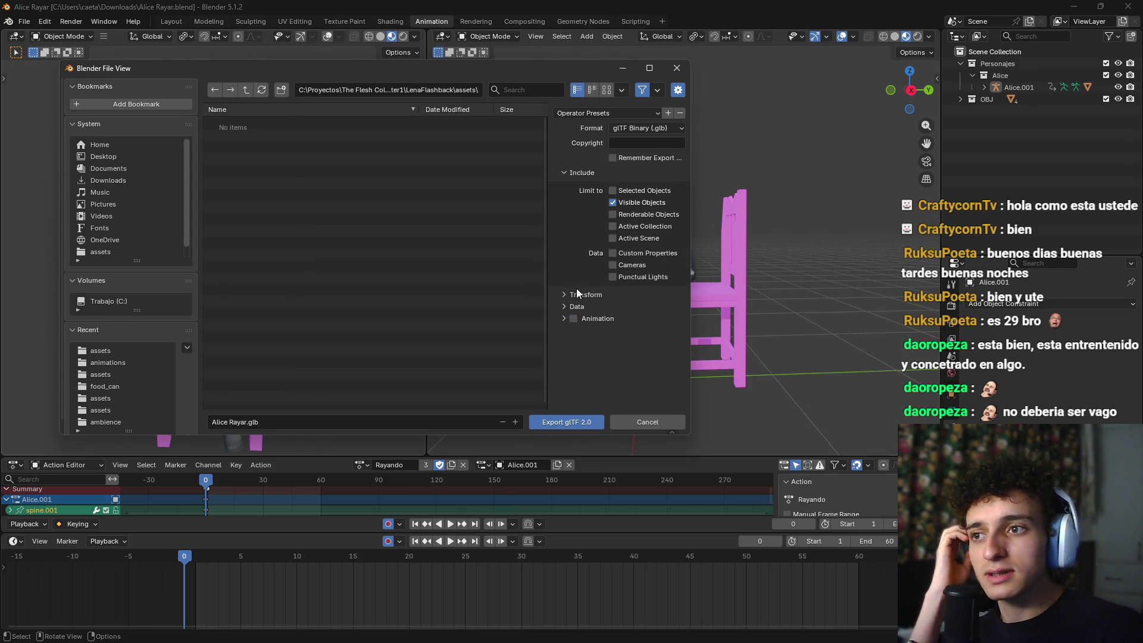
{"action": "left_click", "coordinate": [574, 296]}
{"action": "left_click", "coordinate": [577, 307]}
{"action": "left_click", "coordinate": [570, 337]}
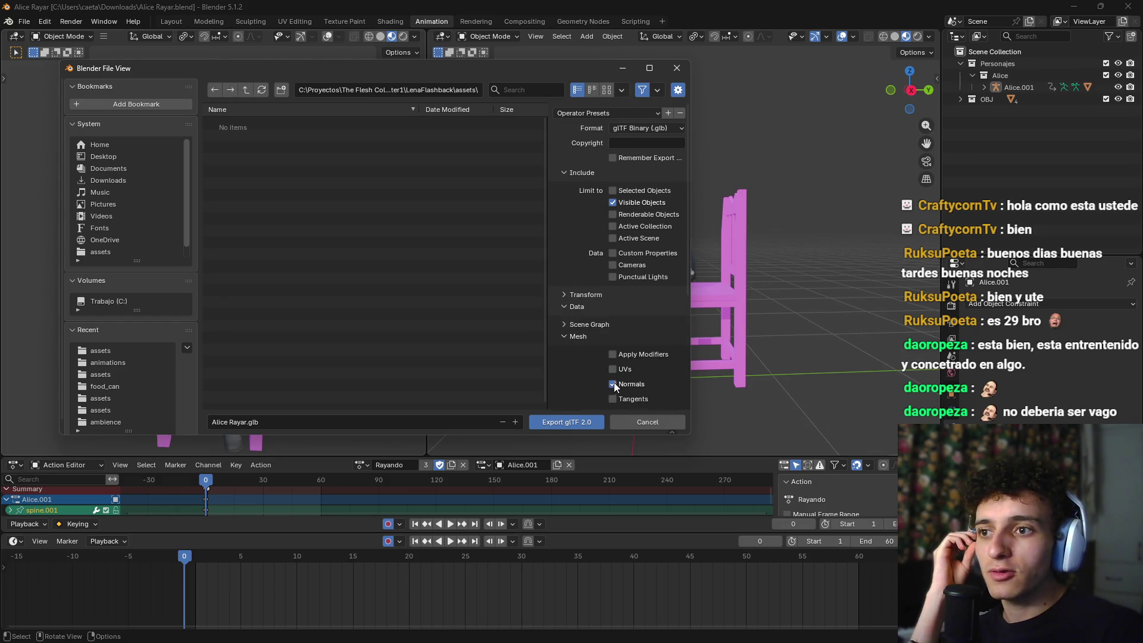
{"action": "left_click", "coordinate": [581, 339]}
Step: Set Materials to No export and edit the export file name
{"action": "left_click", "coordinate": [582, 348]}
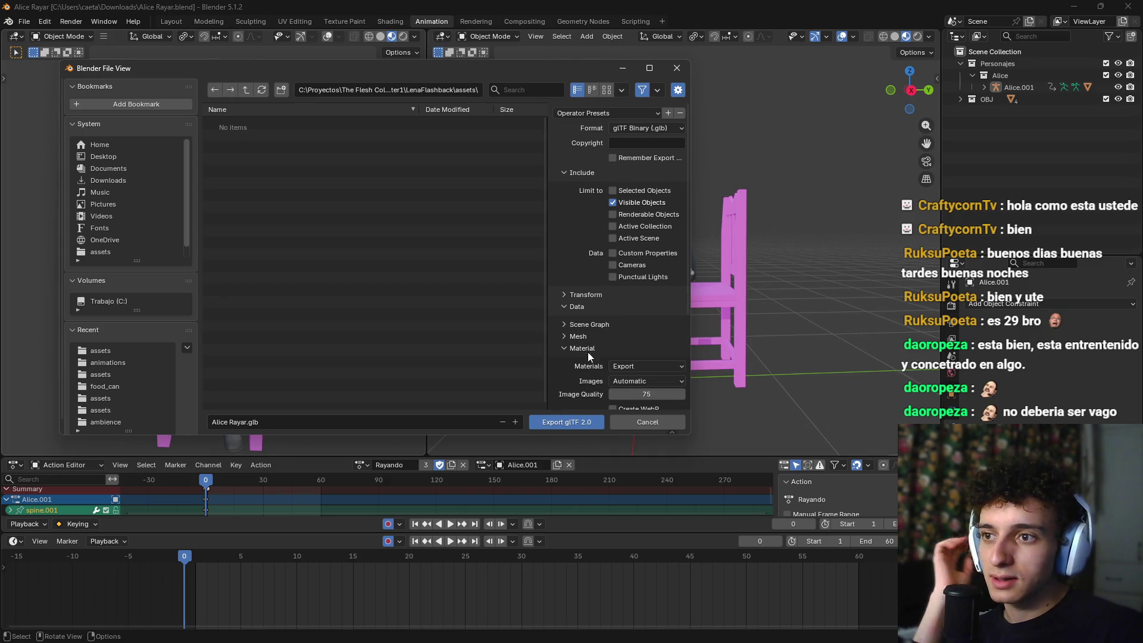
{"action": "left_click", "coordinate": [640, 367]}
{"action": "left_click", "coordinate": [635, 419]}
{"action": "left_click", "coordinate": [581, 348]}
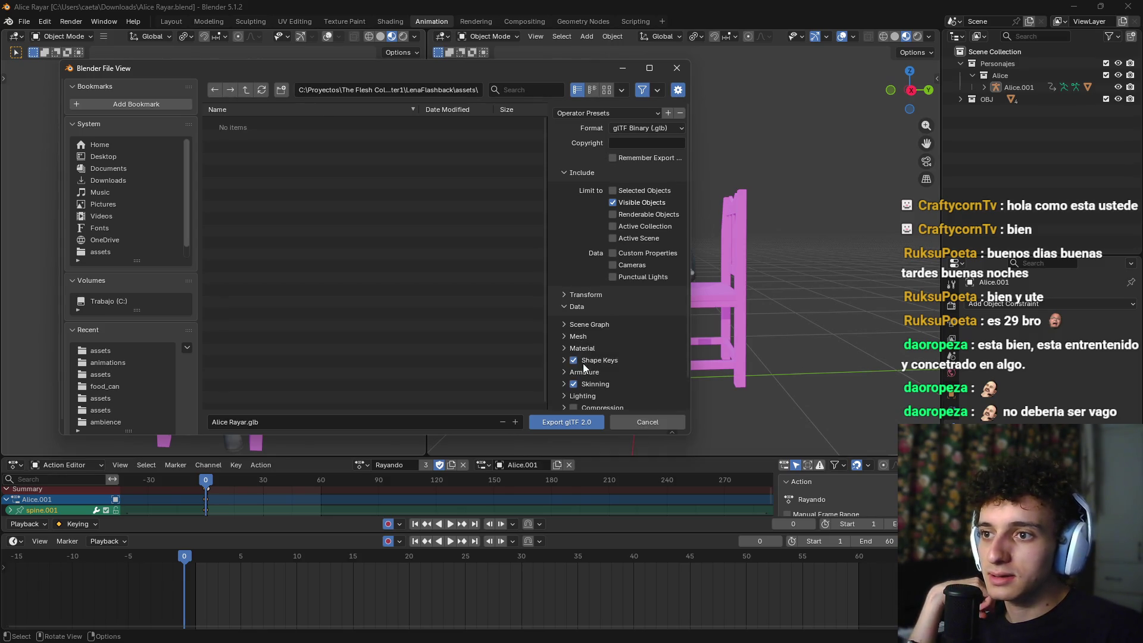
{"action": "left_click", "coordinate": [562, 349]}
{"action": "scroll", "coordinate": [572, 339], "scroll_direction": "down", "scroll_amount": 5}
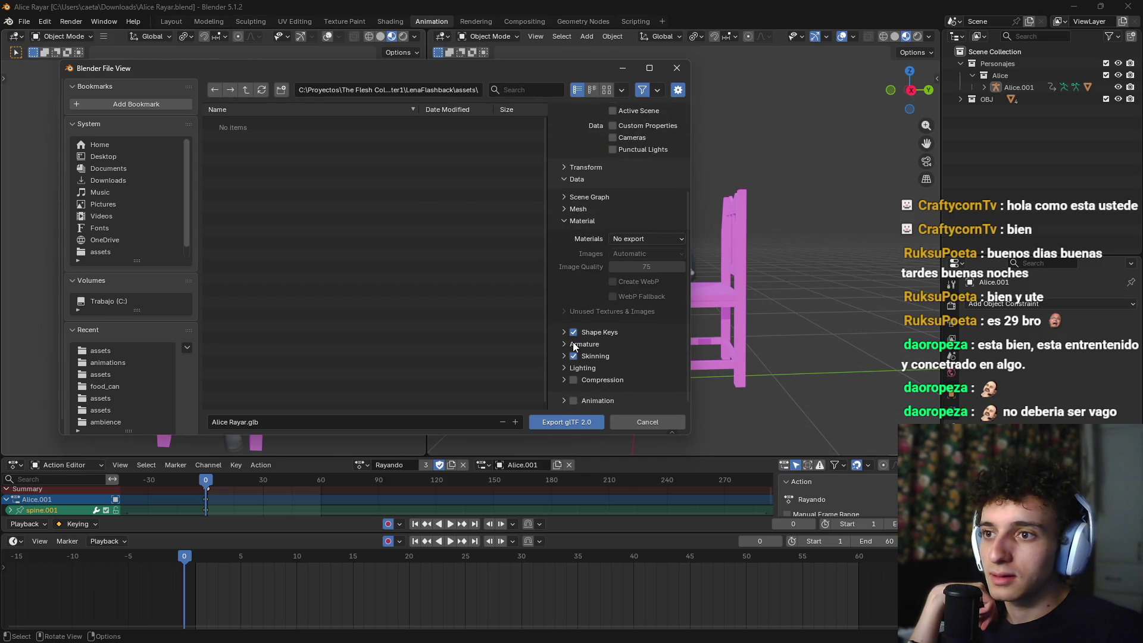
{"action": "left_click", "coordinate": [365, 422]}
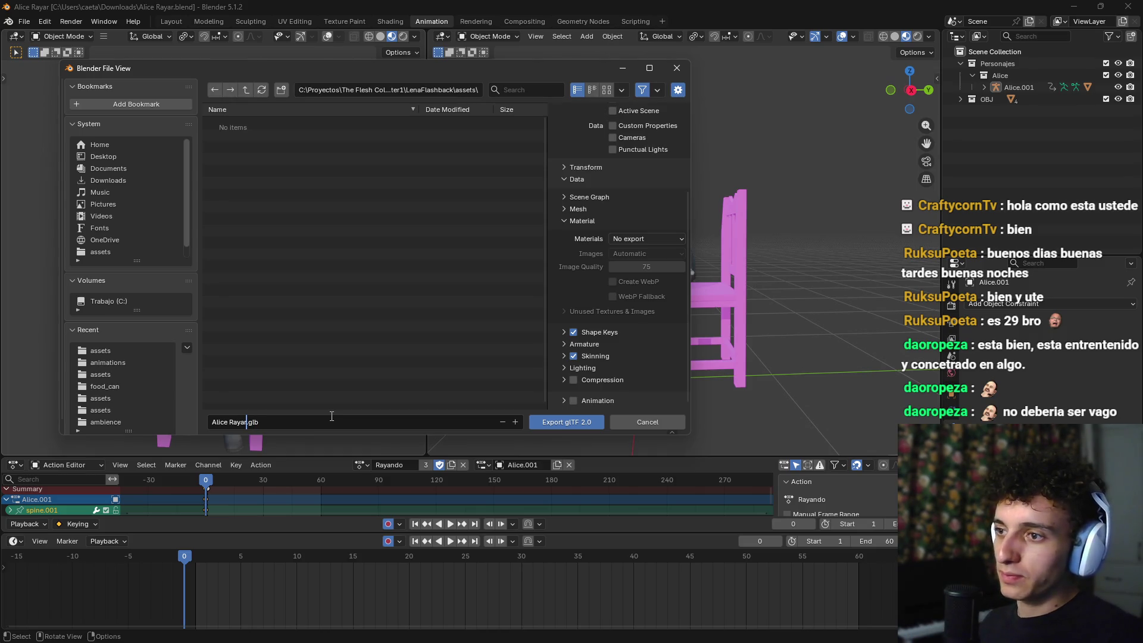
{"action": "scroll", "coordinate": [612, 197], "scroll_direction": "up", "scroll_amount": 5}
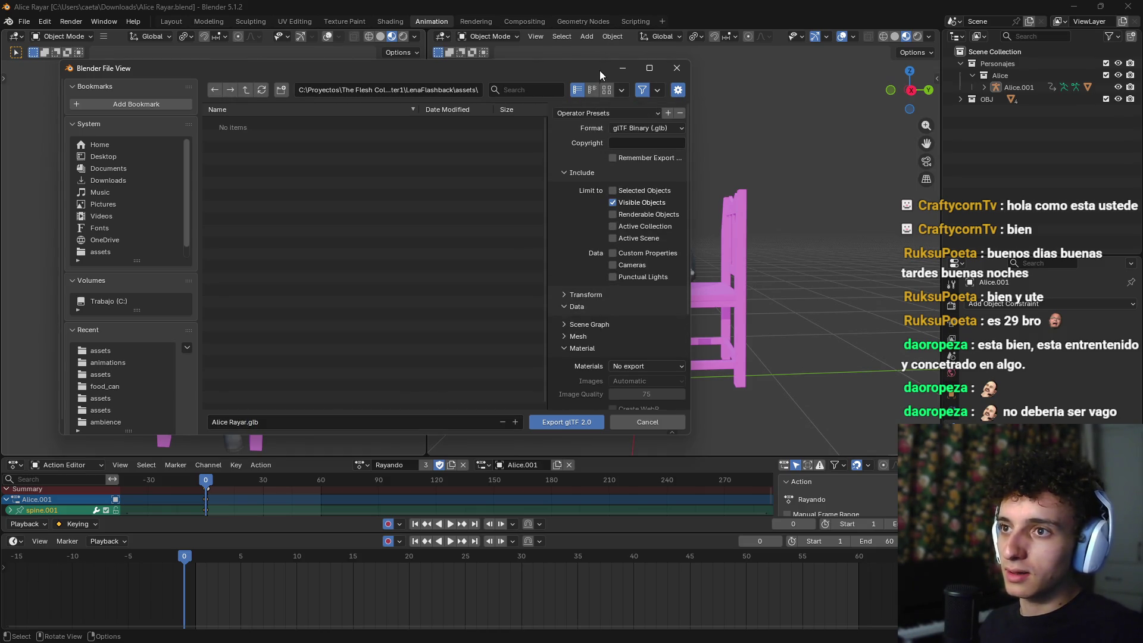
Step: Save and apply the OnlyModel export preset, then export Alice Rayar.glb
{"action": "left_click", "coordinate": [609, 114]}
{"action": "left_click", "coordinate": [667, 113]}
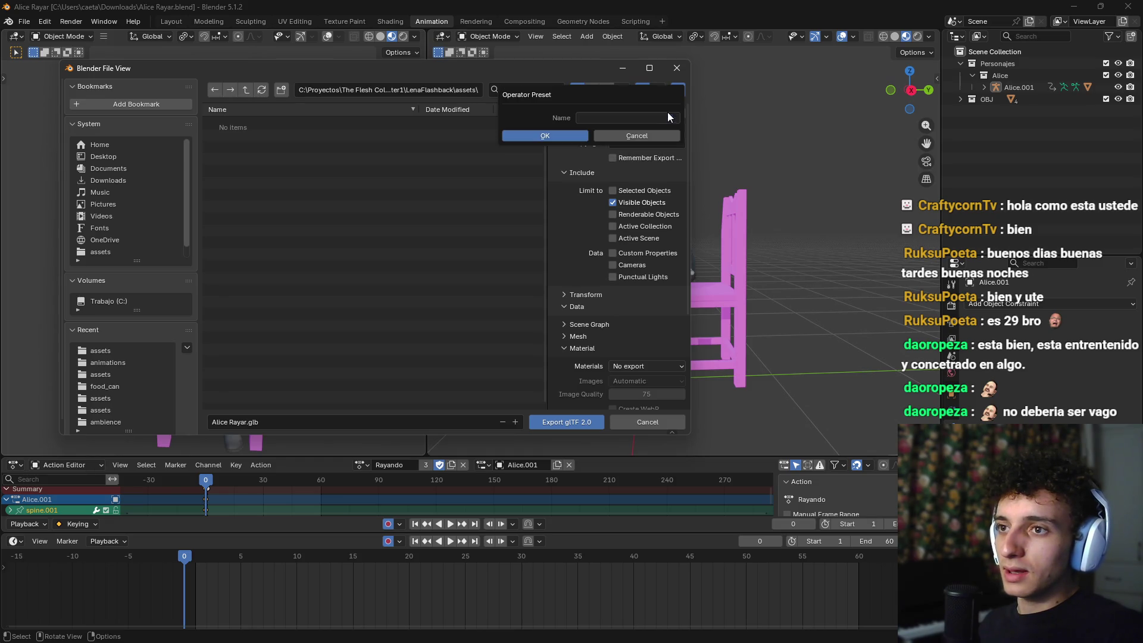
{"action": "left_click", "coordinate": [592, 118]}
{"action": "type", "text": "OnlyModel"}
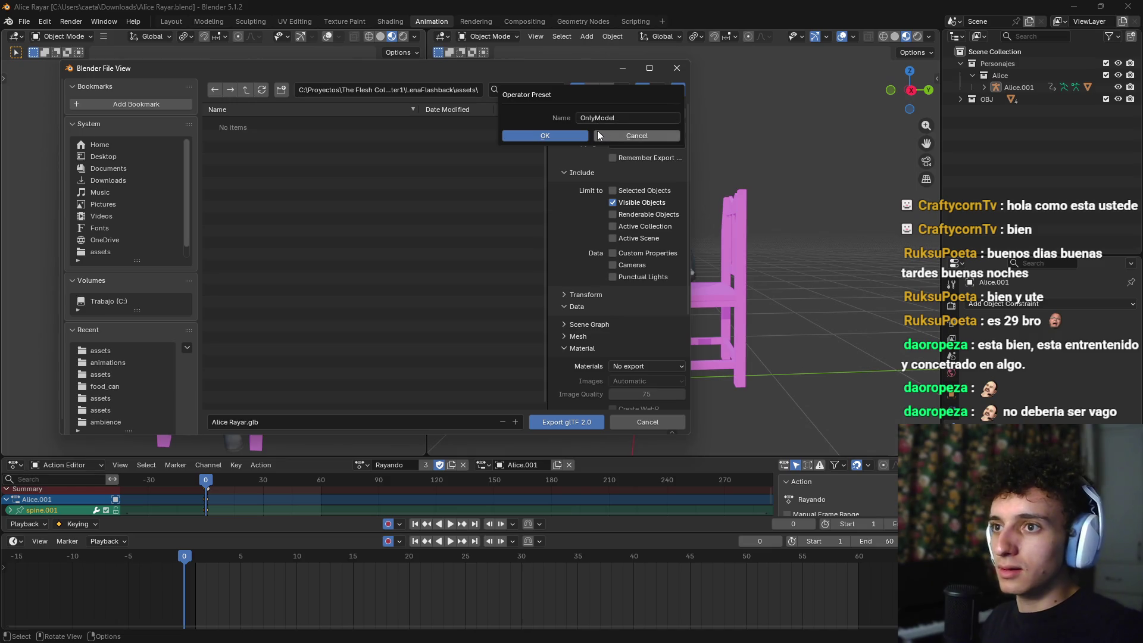
{"action": "key", "text": "Return"}
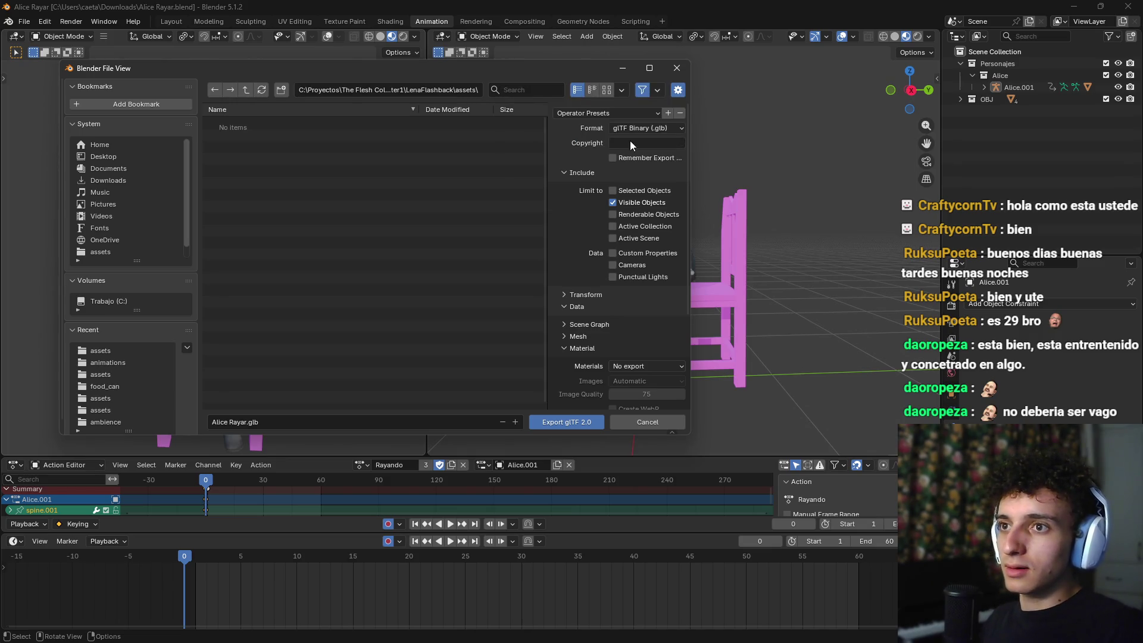
{"action": "left_click", "coordinate": [610, 112]}
{"action": "left_click", "coordinate": [588, 177]}
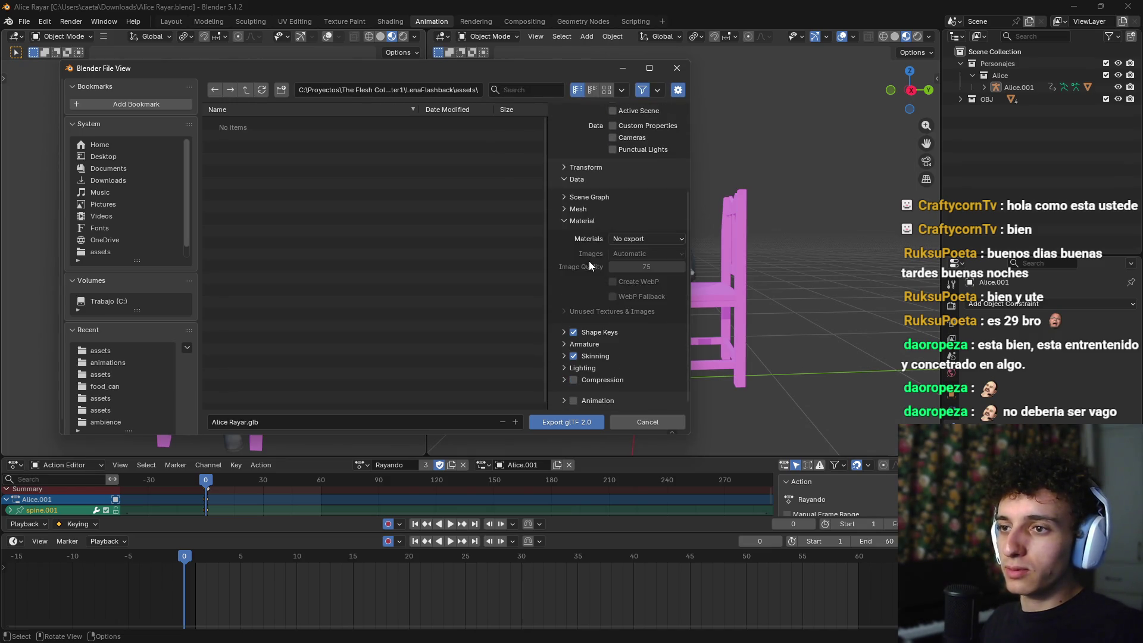
{"action": "scroll", "coordinate": [612, 331], "scroll_direction": "down", "scroll_amount": 5}
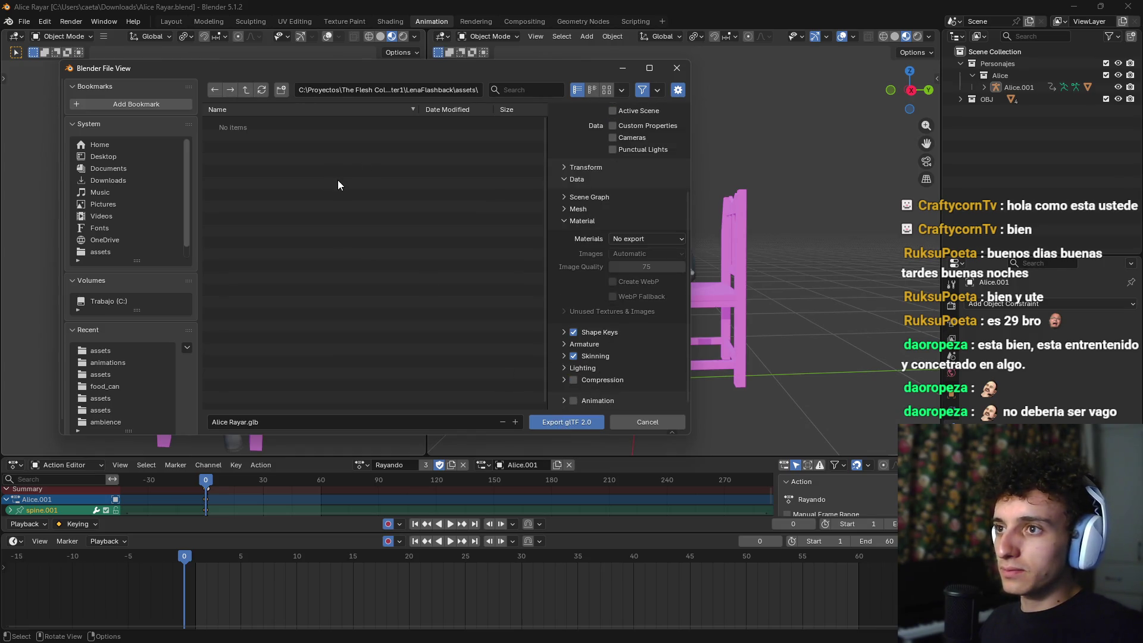
{"action": "left_click", "coordinate": [565, 421]}
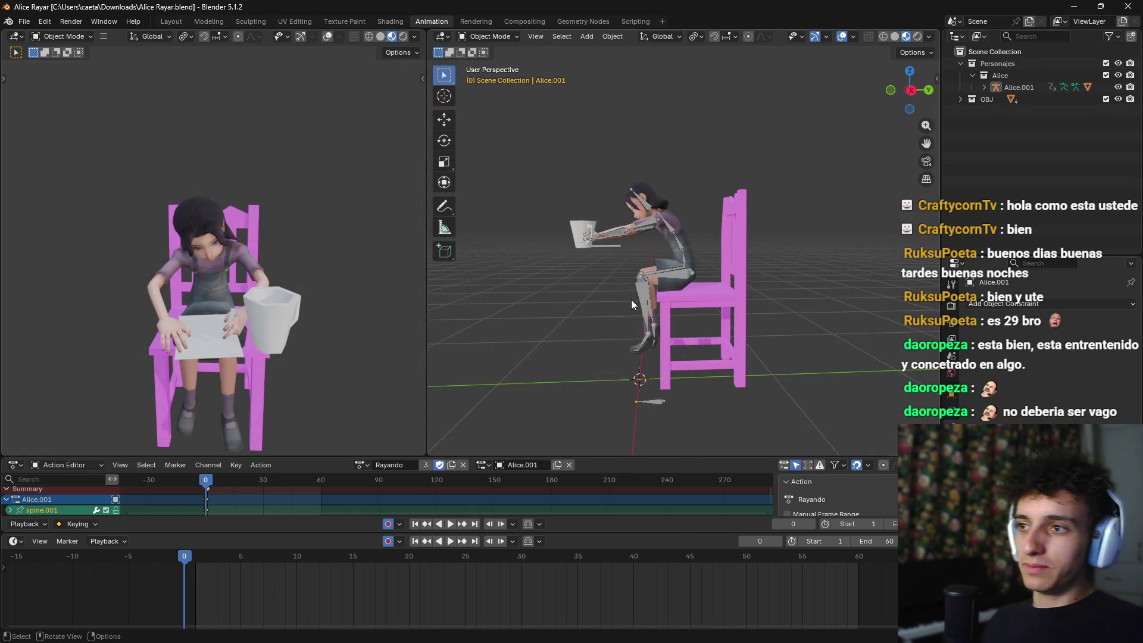
Step: Delete the pink chair and save Alice Rayar.blend
{"action": "left_click", "coordinate": [24, 21]}
{"action": "left_click", "coordinate": [732, 301]}
{"action": "key", "text": "x"}
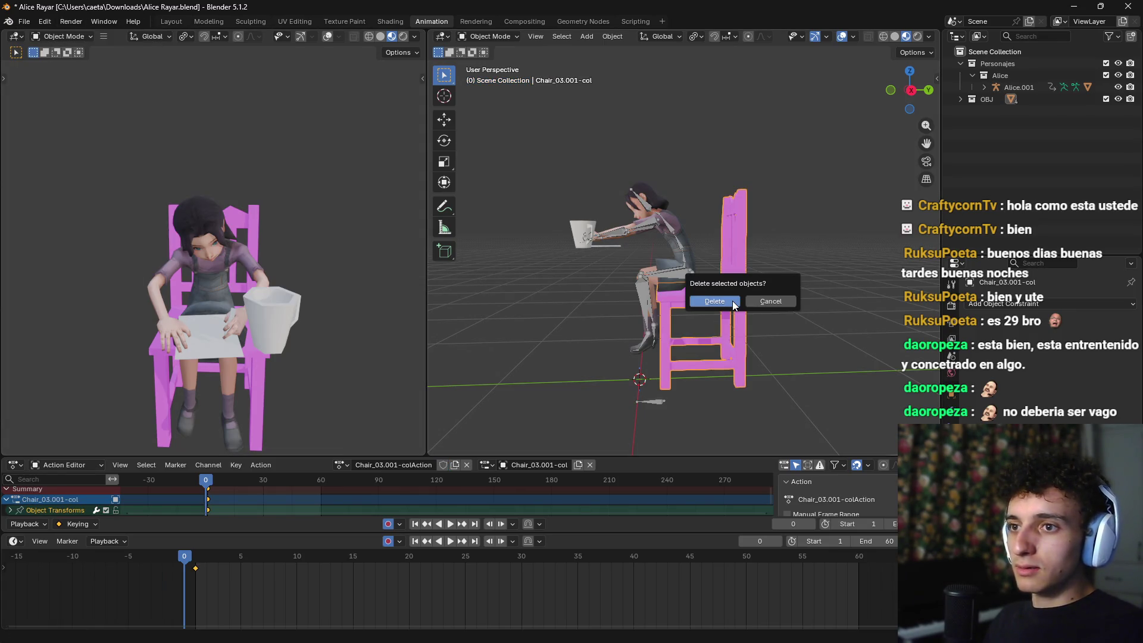
{"action": "left_click", "coordinate": [767, 302]}
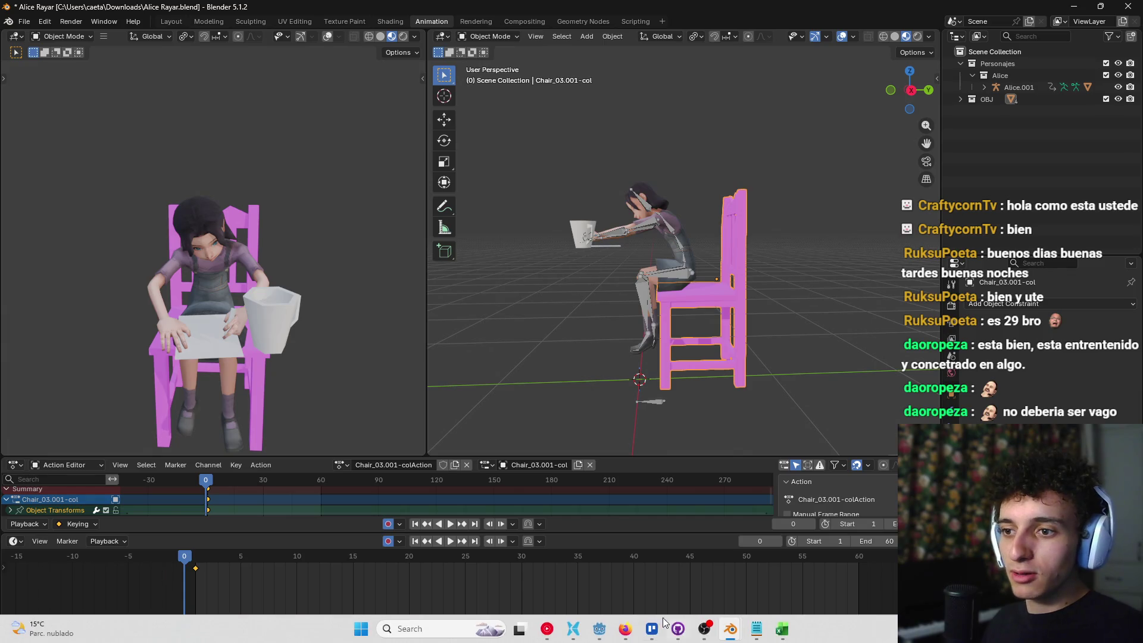
{"action": "key", "text": "x"}
{"action": "left_click", "coordinate": [714, 293]}
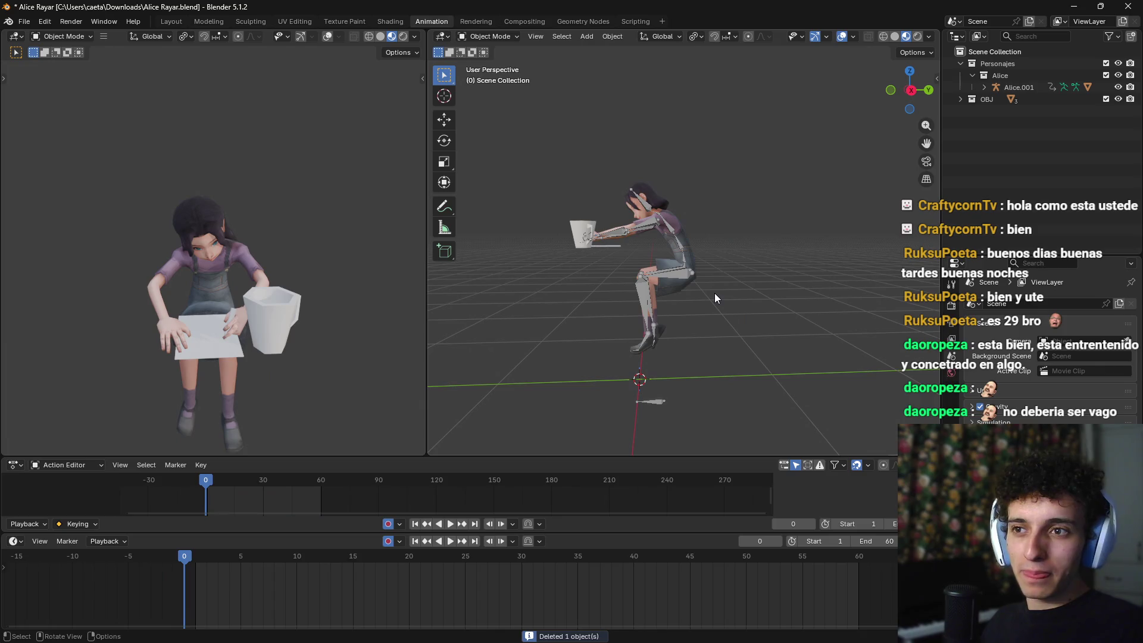
{"action": "key", "text": "ctrl+s"}
{"action": "left_click", "coordinate": [24, 22]}
Step: In the glTF 2.0 export browser, delete the old Alice Rayar.glb from the assets folder
{"action": "mouse_move", "coordinate": [65, 203]}
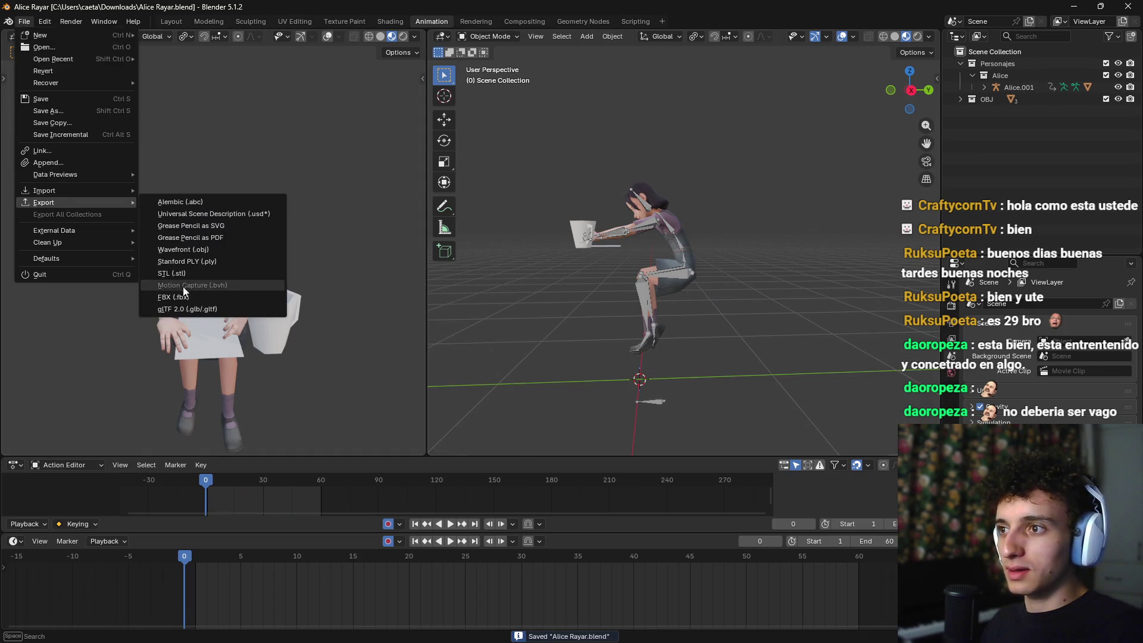
{"action": "left_click", "coordinate": [209, 309]}
{"action": "left_click", "coordinate": [269, 123]}
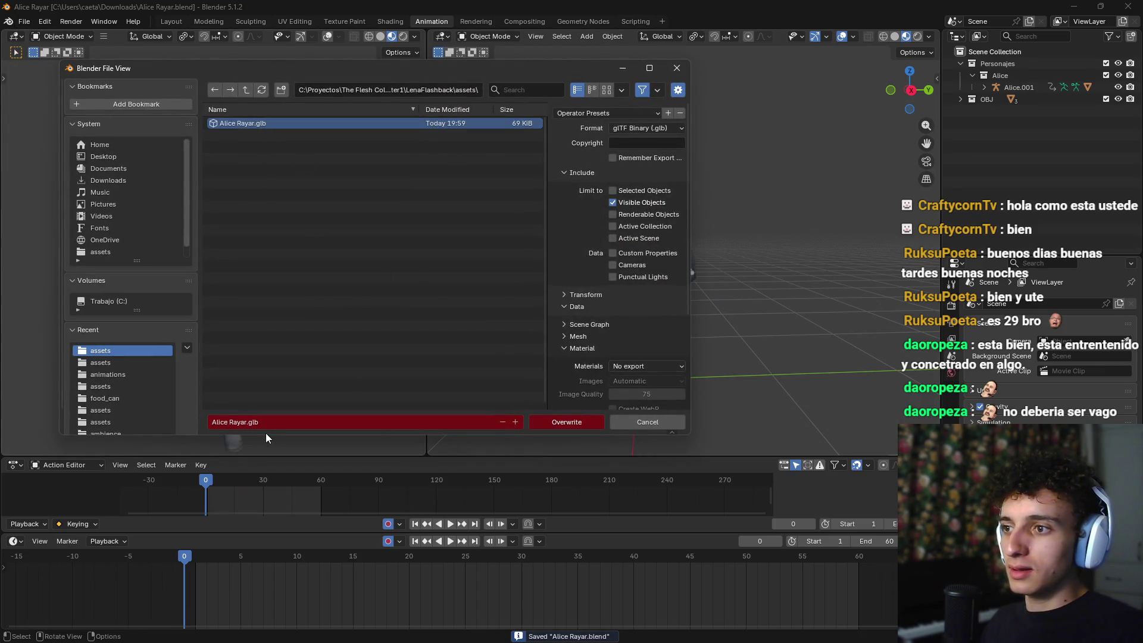
{"action": "key", "text": "Escape"}
{"action": "key", "text": "Delete"}
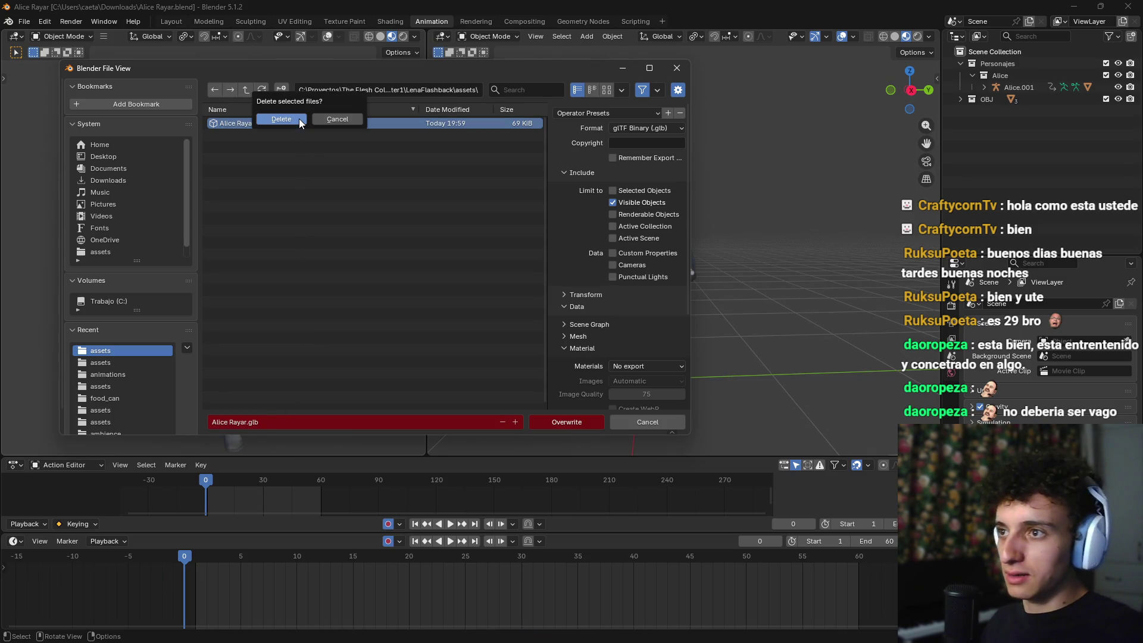
{"action": "left_click", "coordinate": [299, 119]}
Step: Export the model as alice_drawing.glb and save the blend file
{"action": "left_click", "coordinate": [310, 421]}
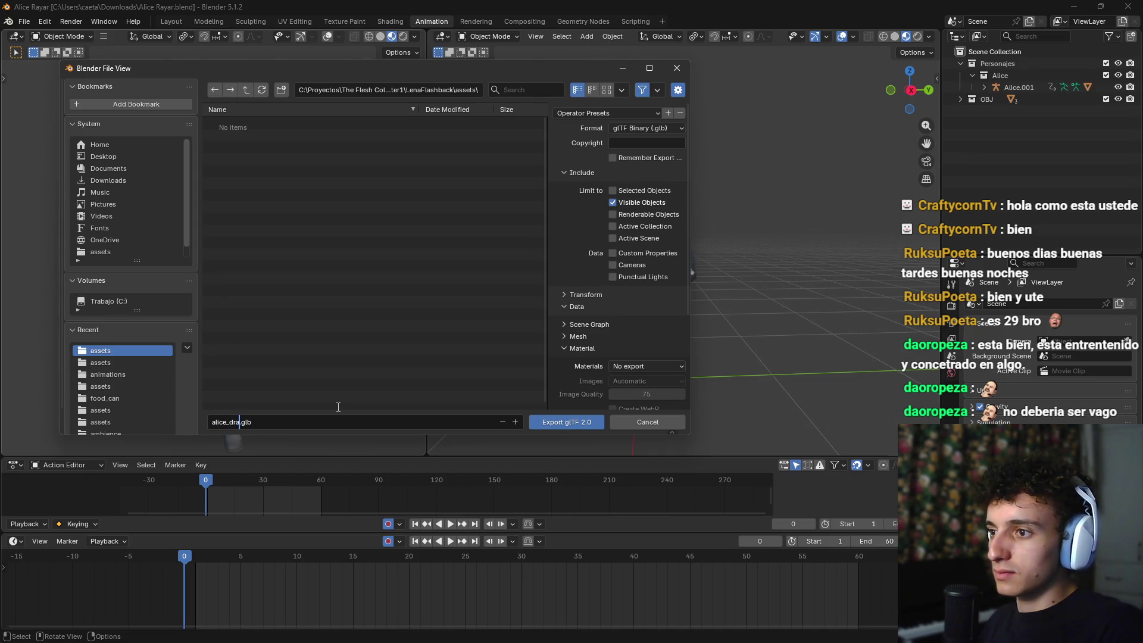
{"action": "key", "text": "Return"}
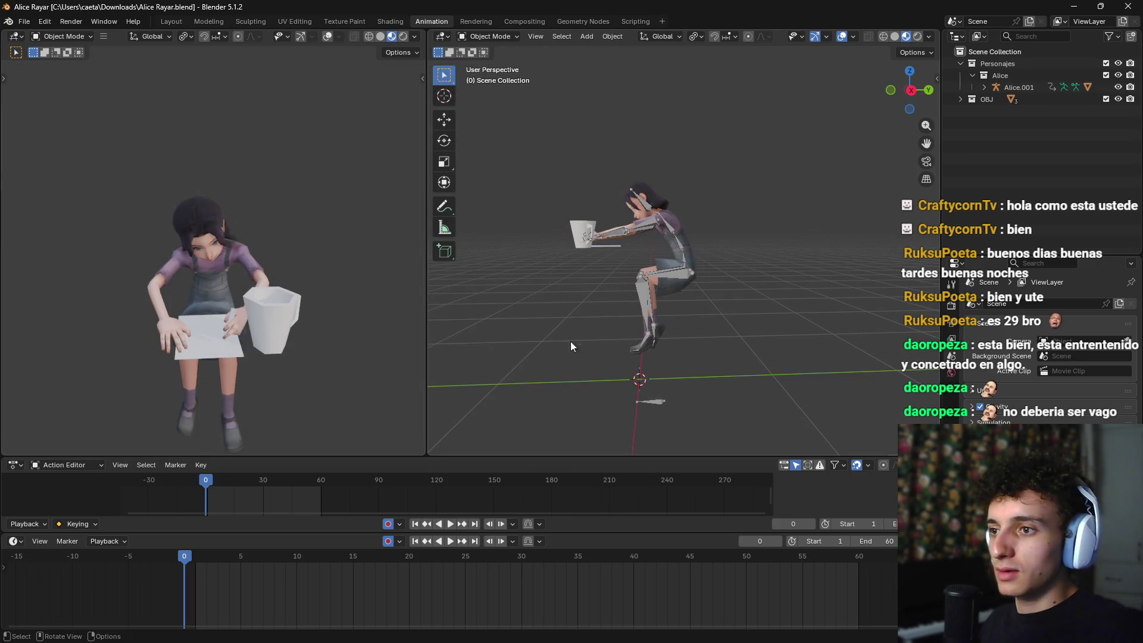
{"action": "key", "text": "ctrl+s"}
Step: In Godot, rotate Chair_03_001 about 2° and slide it 0.041 along X
{"action": "mouse_move", "coordinate": [695, 615]}
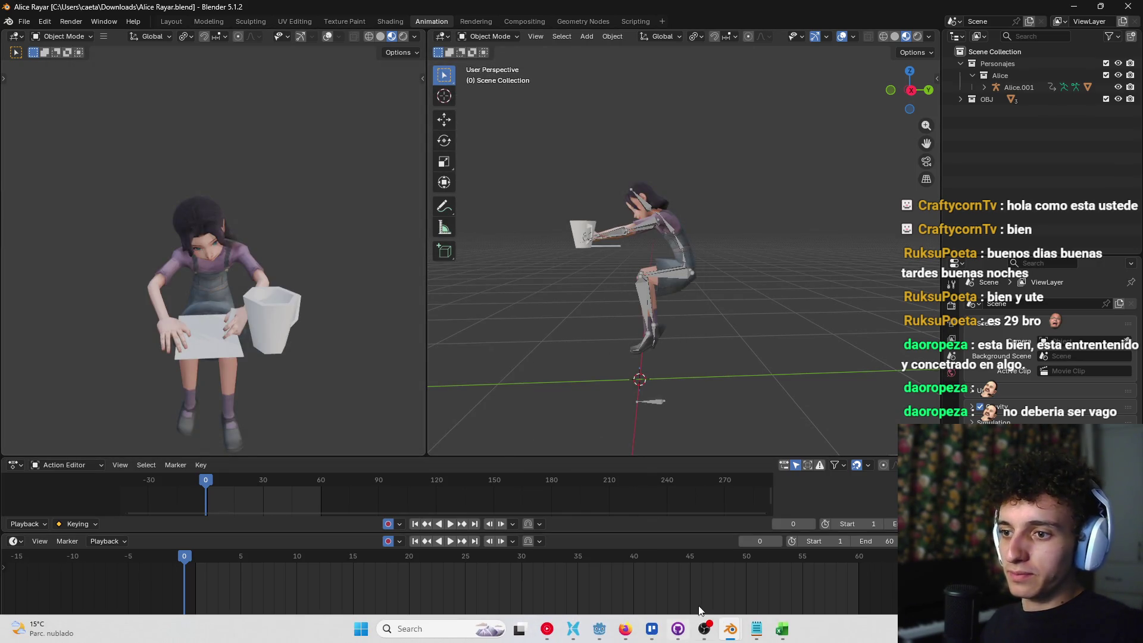
{"action": "left_click", "coordinate": [599, 629]}
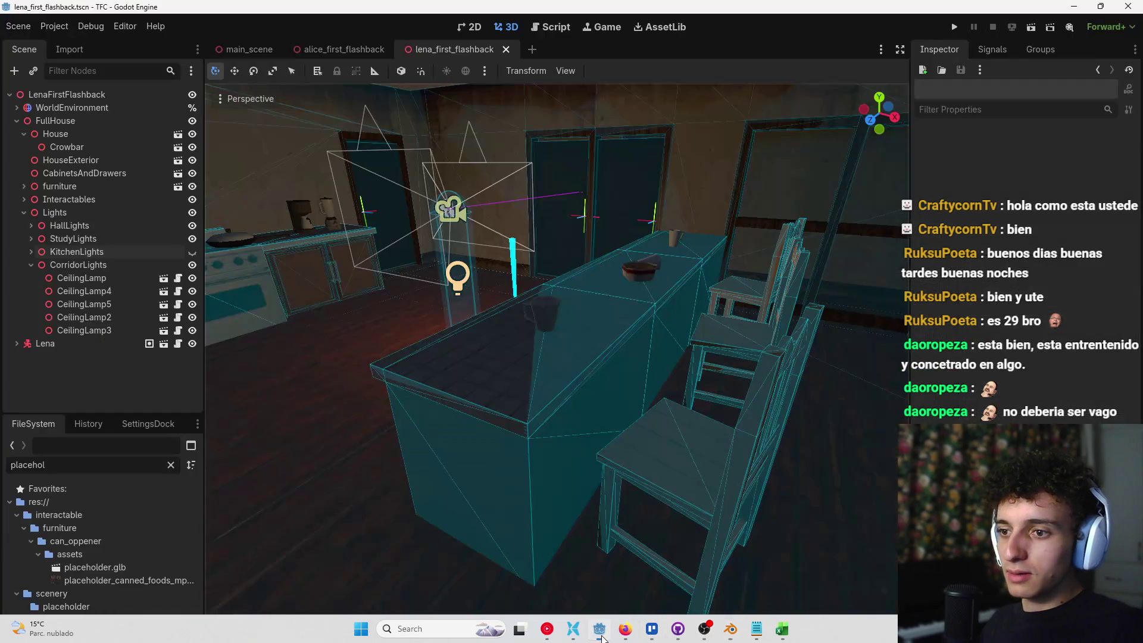
{"action": "mouse_move", "coordinate": [506, 321]}
{"action": "left_mouse_down"}
{"action": "mouse_move", "coordinate": [541, 334]}
{"action": "mouse_move", "coordinate": [509, 389]}
{"action": "mouse_move", "coordinate": [585, 423]}
{"action": "mouse_move", "coordinate": [518, 405]}
{"action": "mouse_move", "coordinate": [470, 476]}
{"action": "mouse_move", "coordinate": [493, 480]}
{"action": "left_mouse_up"}
{"action": "left_click", "coordinate": [560, 402]}
{"action": "left_click_drag", "start_coordinate": [492, 479], "coordinate": [487, 480]}
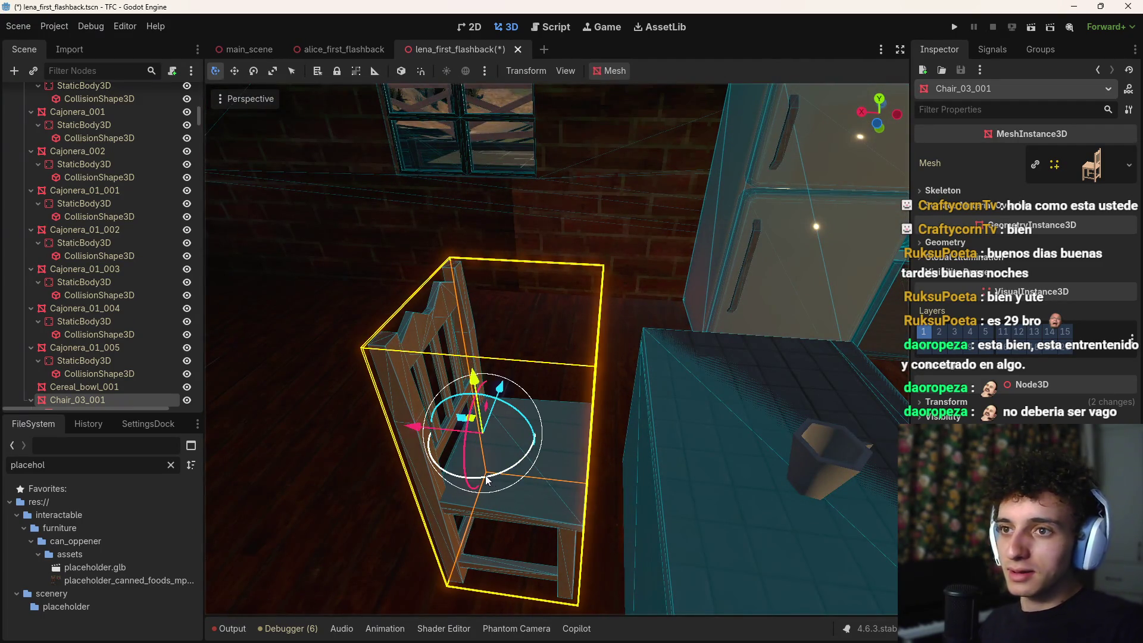
{"action": "left_click_drag", "start_coordinate": [431, 439], "coordinate": [433, 439]}
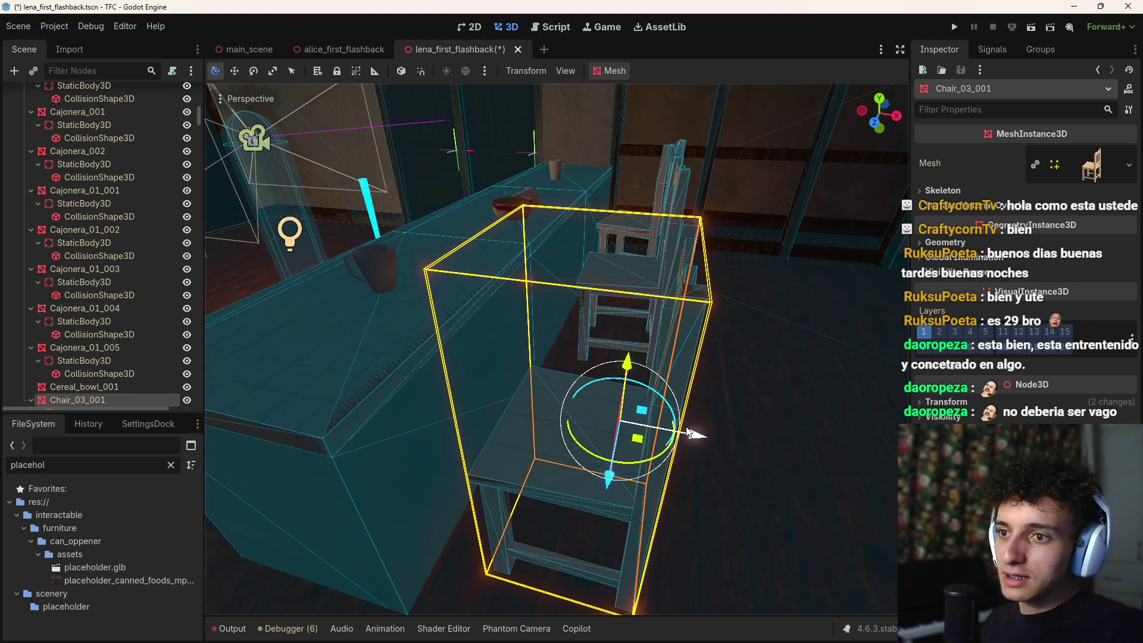
{"action": "left_click_drag", "start_coordinate": [692, 435], "coordinate": [711, 439]}
Step: Save the lena_first_flashback scene, deselect the chair and collapse the FullHouse branch
{"action": "key", "text": "ctrl+s"}
{"action": "scroll", "coordinate": [119, 179], "scroll_direction": "up", "scroll_amount": 5}
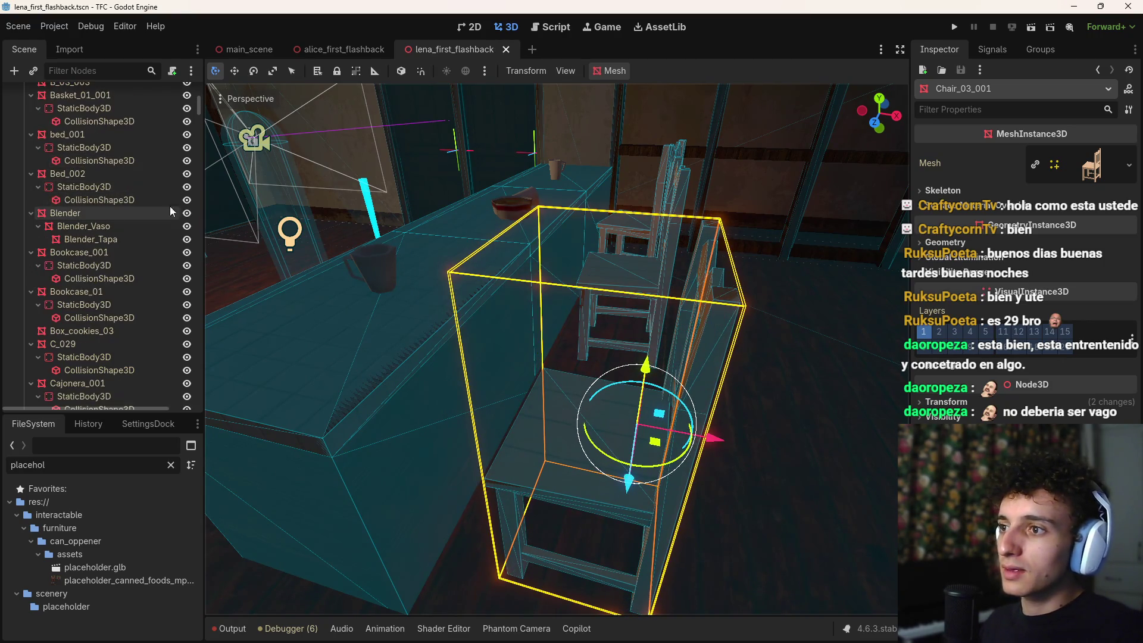
{"action": "scroll", "coordinate": [119, 143], "scroll_direction": "up", "scroll_amount": 5}
{"action": "left_click", "coordinate": [24, 186]}
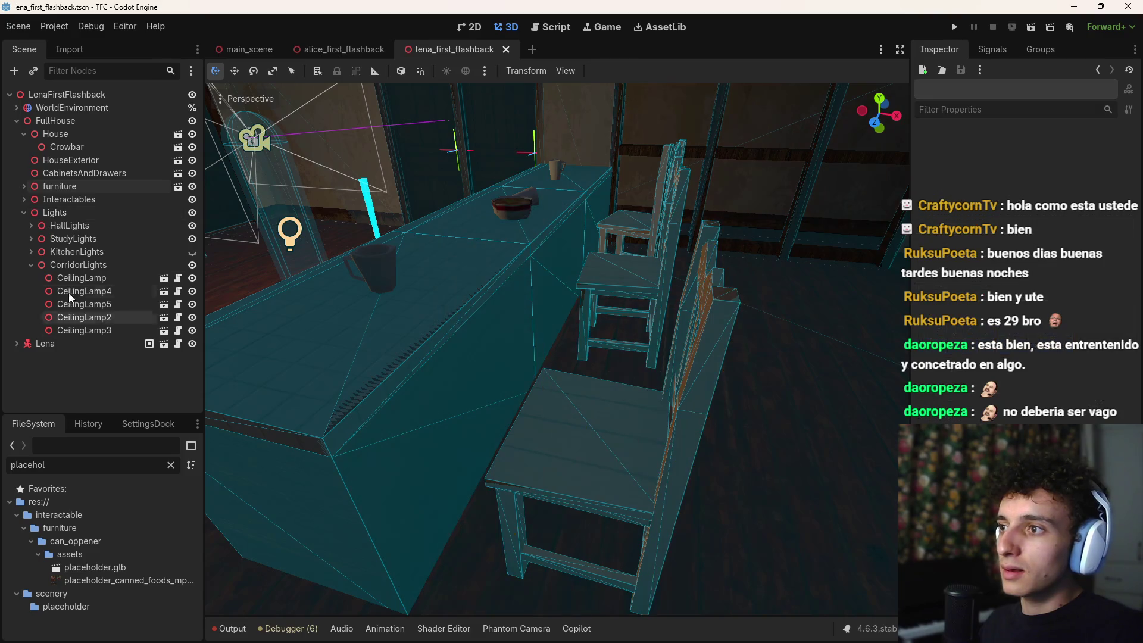
{"action": "left_click", "coordinate": [17, 120]}
Step: Add a Node3D child under the LenaFirstFlashback root
{"action": "left_click", "coordinate": [55, 94]}
{"action": "key", "text": "ctrl+a"}
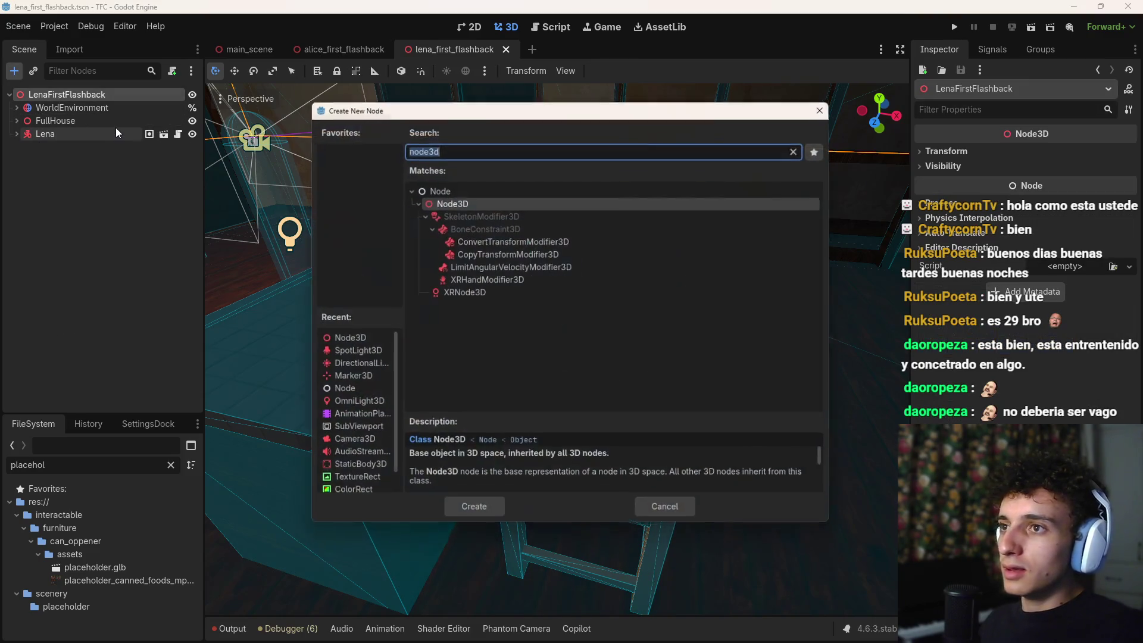
{"action": "key", "text": "Return"}
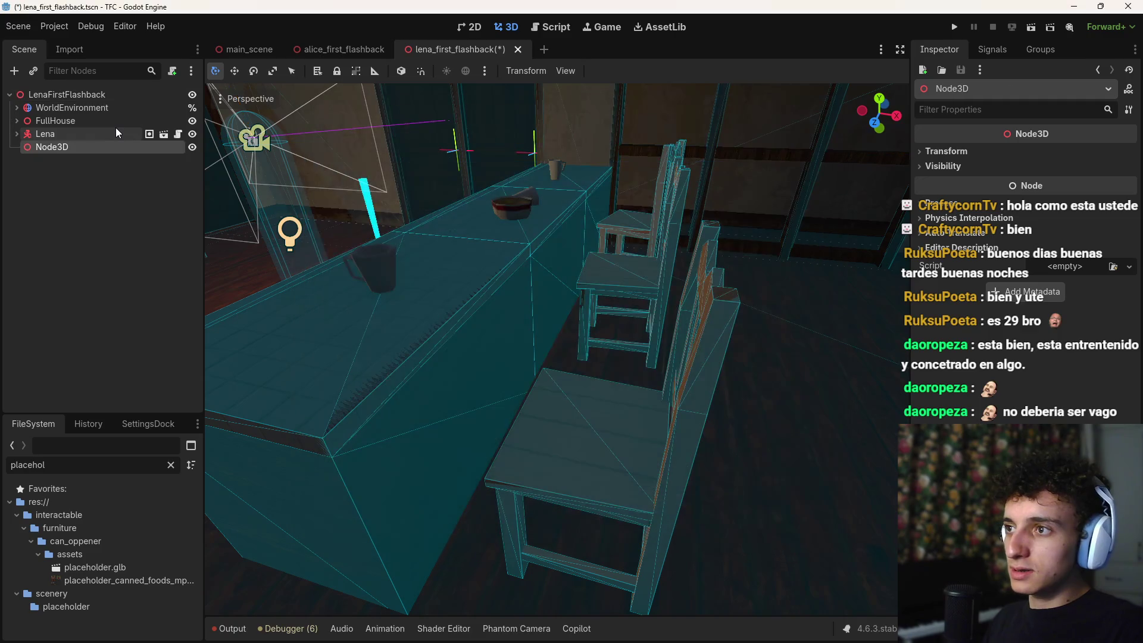
{"action": "left_click", "coordinate": [345, 51]}
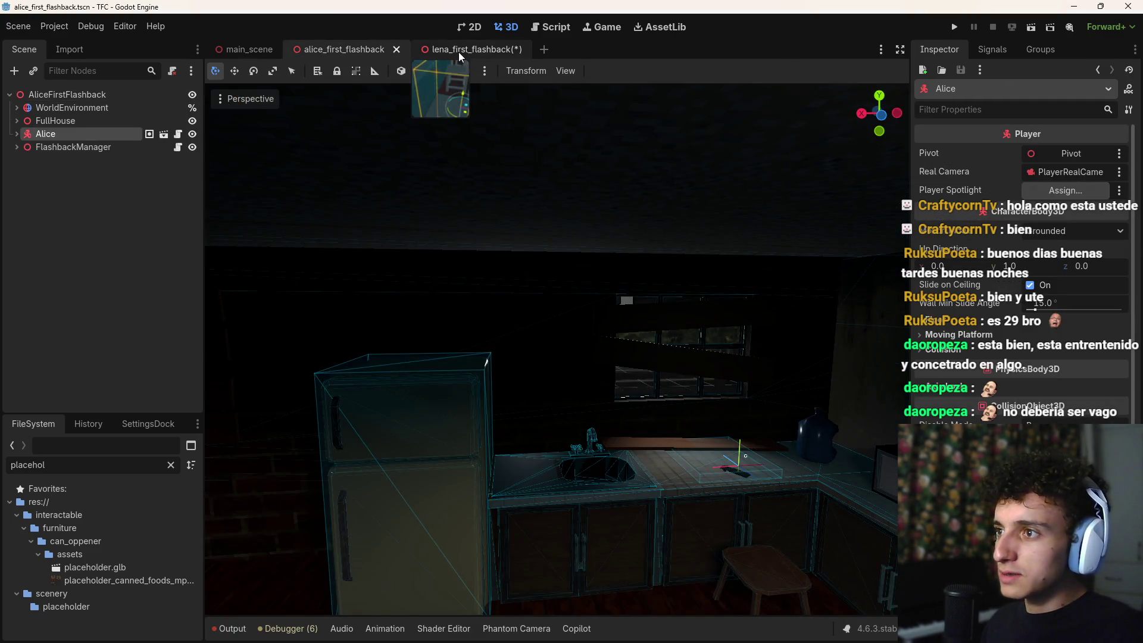
{"action": "left_click", "coordinate": [458, 51]}
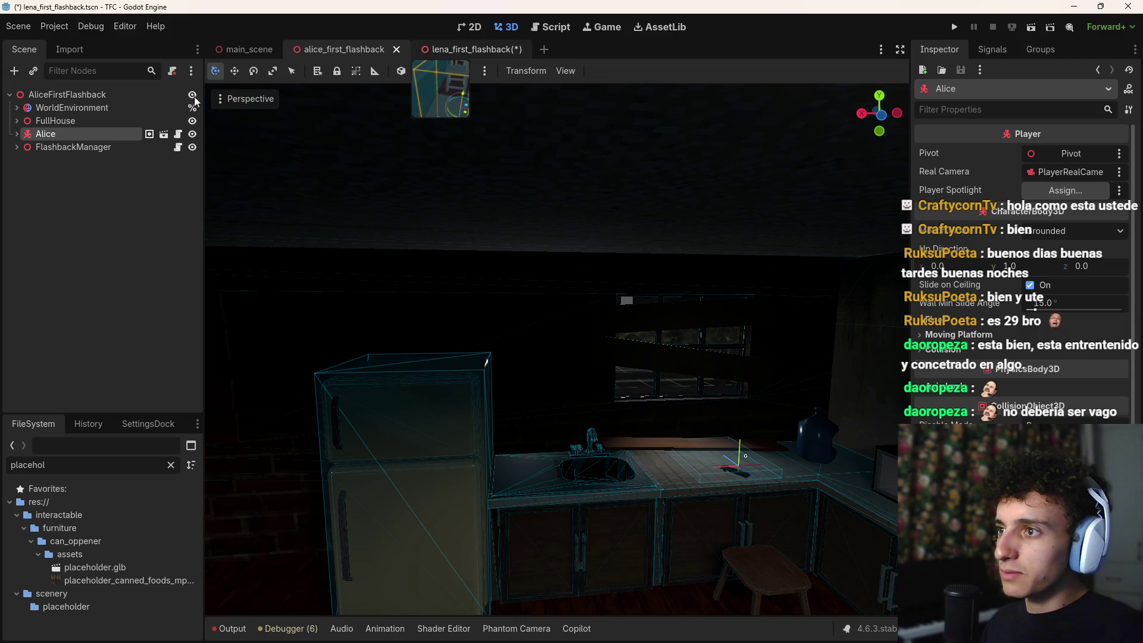
Step: Rename the new Node3D to FlashbackManager
{"action": "double_click", "coordinate": [69, 147]}
{"action": "type", "text": "FlashBackManager"}
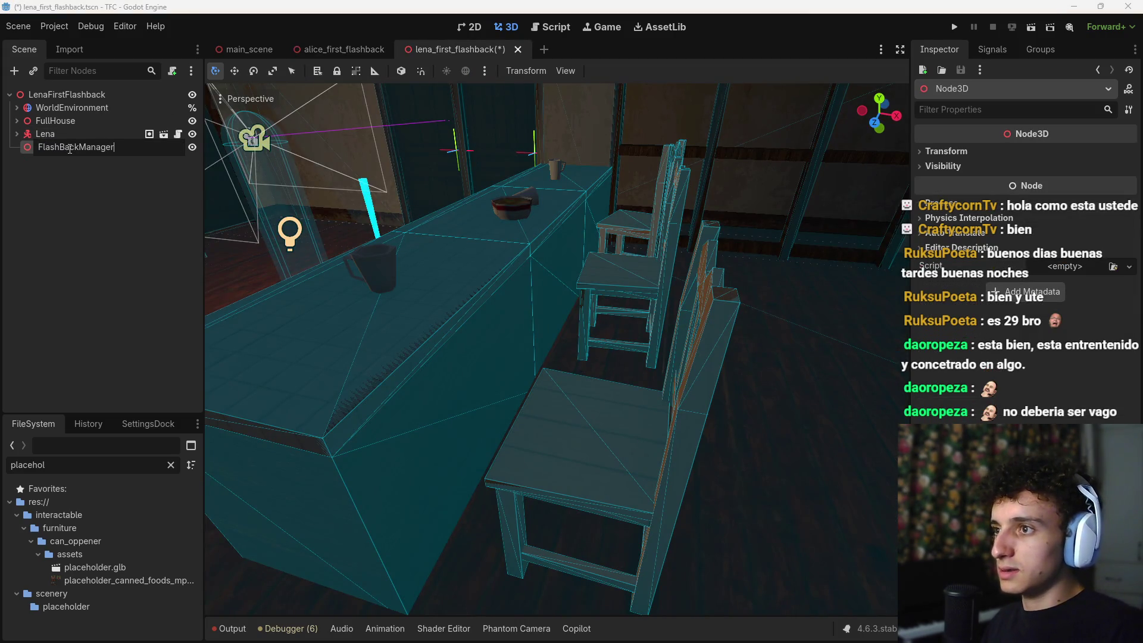
{"action": "key", "text": "Return"}
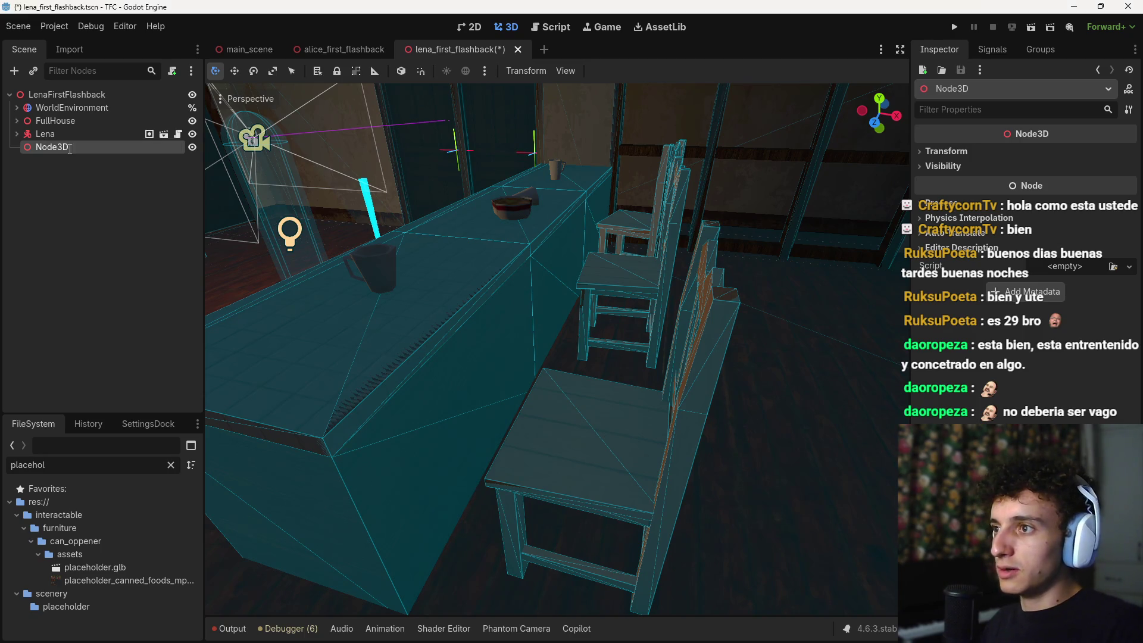
{"action": "key", "text": "ctrl+shift+a"}
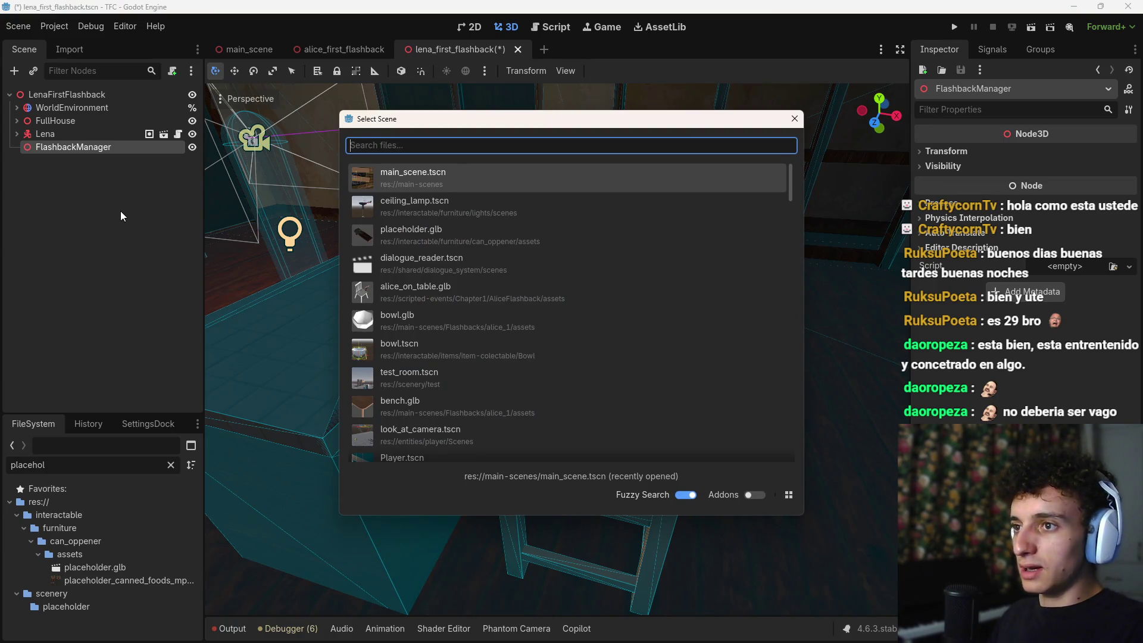
Step: Search 'alice' and instance alice_drawing.glb under FlashbackManager
{"action": "type", "text": "alice"}
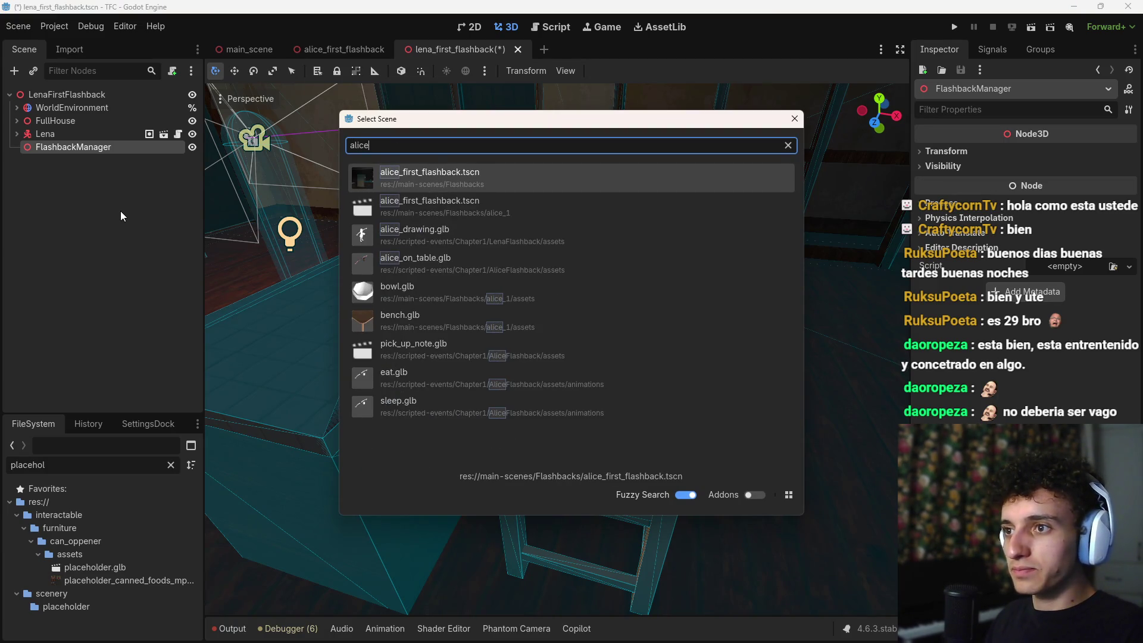
{"action": "key", "text": "Down"}
{"action": "key", "text": "Down"}
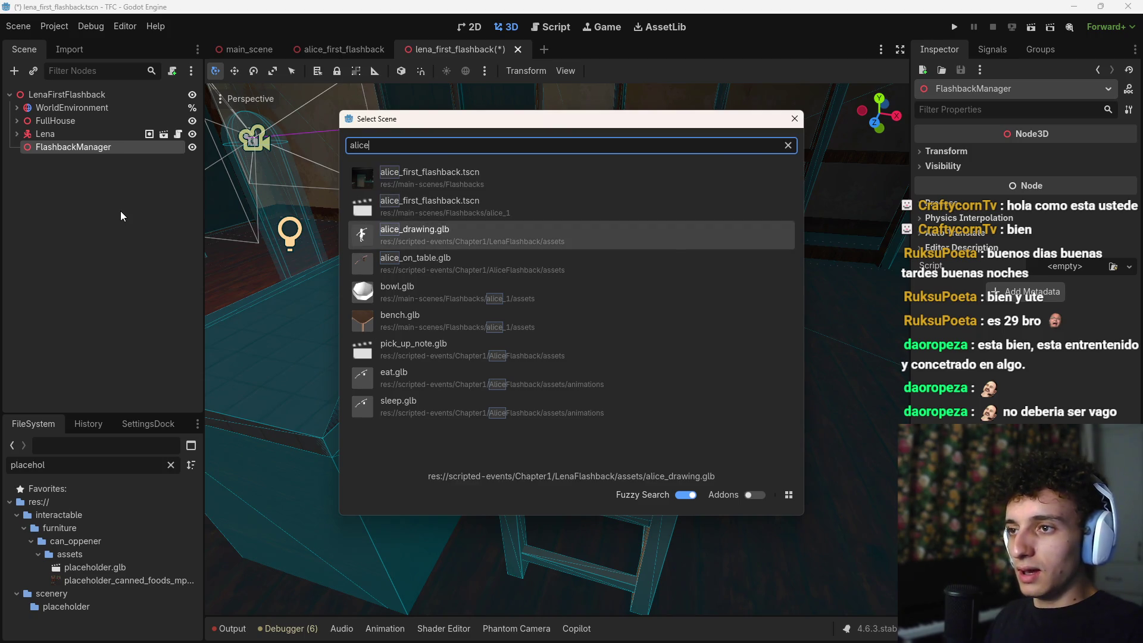
{"action": "key", "text": "Return"}
Step: Move alice_drawing across the kitchen toward the table and chairs
{"action": "key", "text": "f"}
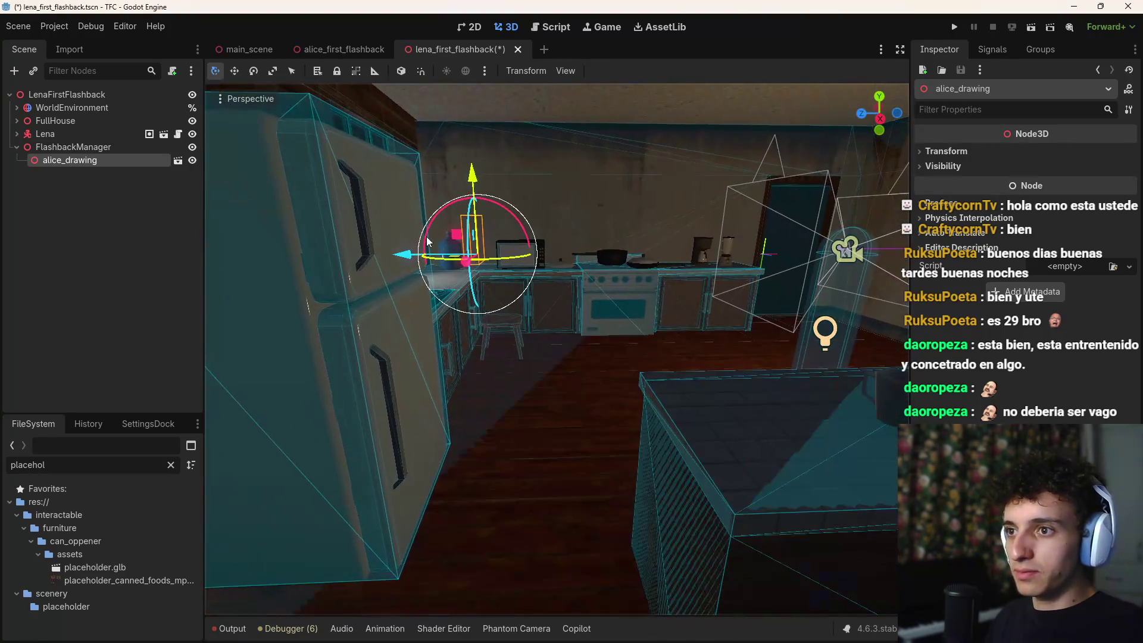
{"action": "mouse_move", "coordinate": [448, 280]}
{"action": "left_mouse_down"}
{"action": "mouse_move", "coordinate": [633, 278]}
{"action": "mouse_move", "coordinate": [691, 316]}
{"action": "left_mouse_up"}
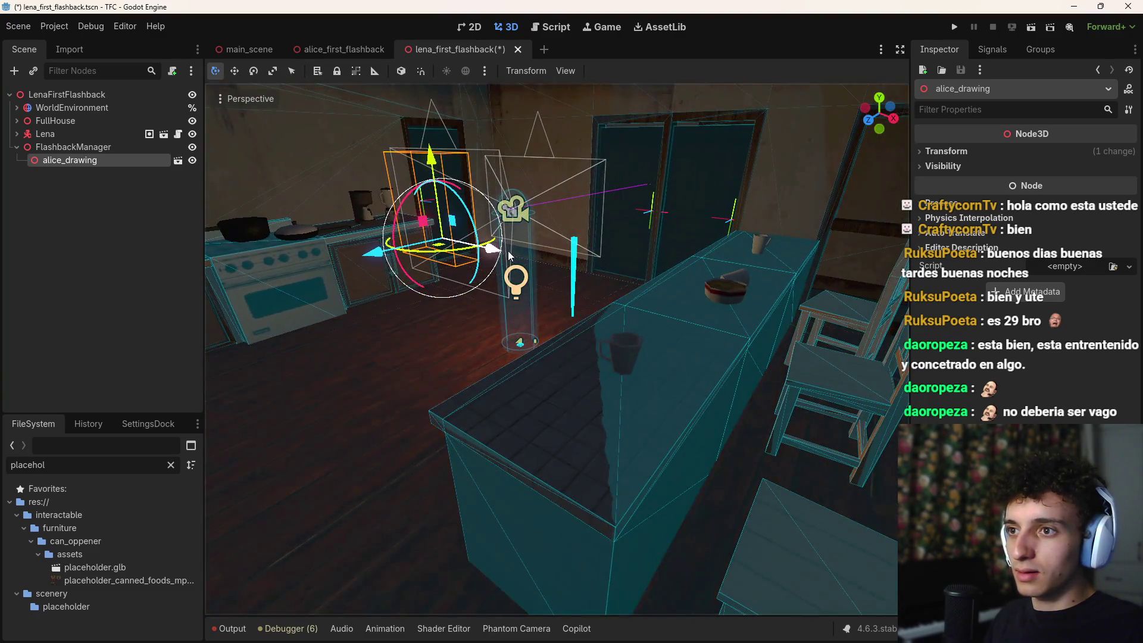
{"action": "left_click_drag", "start_coordinate": [509, 255], "coordinate": [722, 295]}
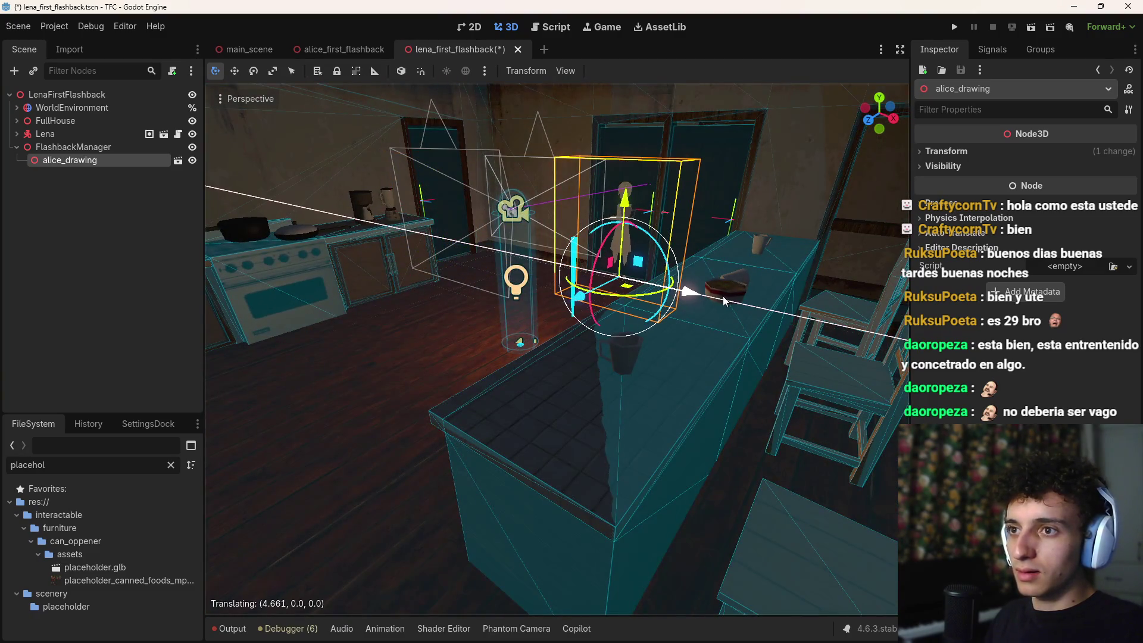
{"action": "key", "text": "alt+Tab"}
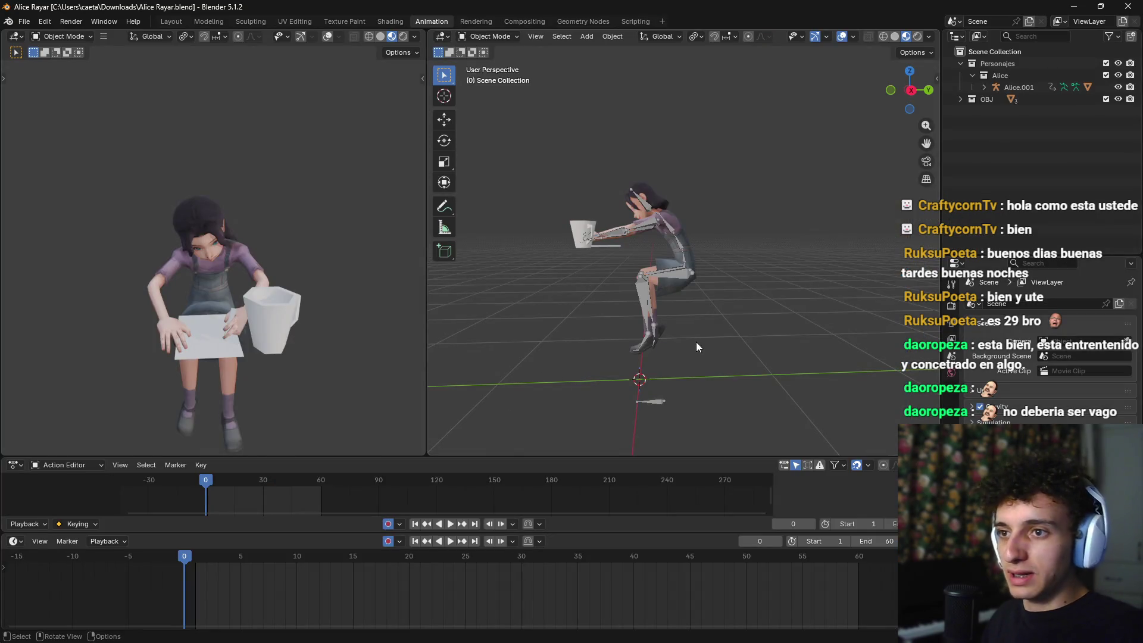
Step: Unhide the magenta chair and overwrite alice_drawing.glb with a new glTF 2.0 export
{"action": "left_click", "coordinate": [710, 344]}
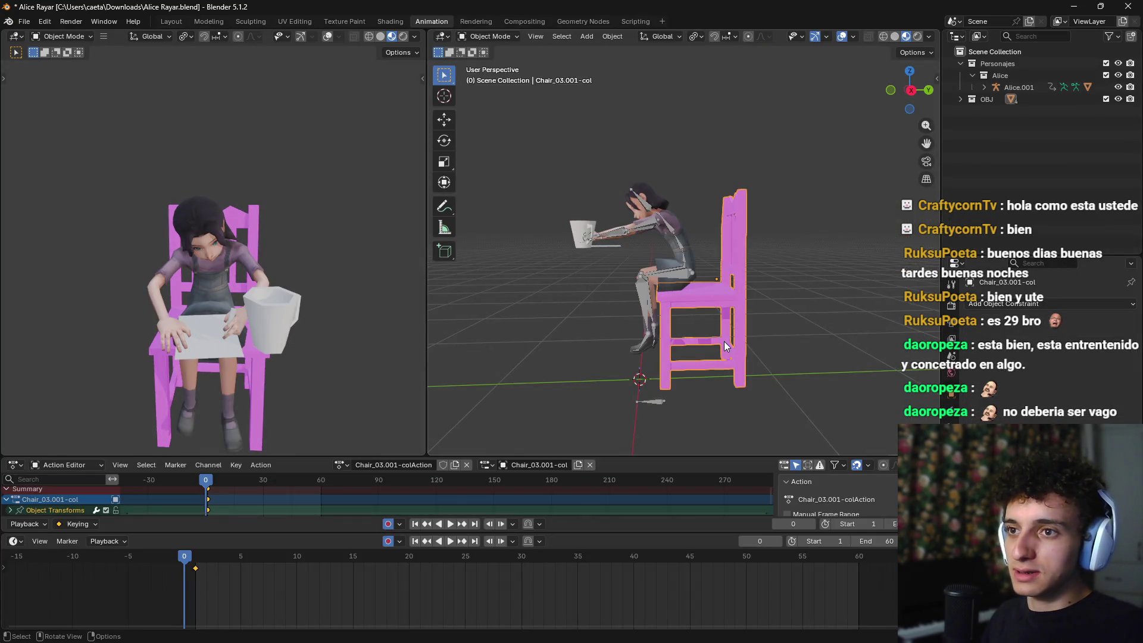
{"action": "left_click", "coordinate": [24, 22]}
{"action": "mouse_move", "coordinate": [79, 240]}
{"action": "left_click", "coordinate": [268, 309]}
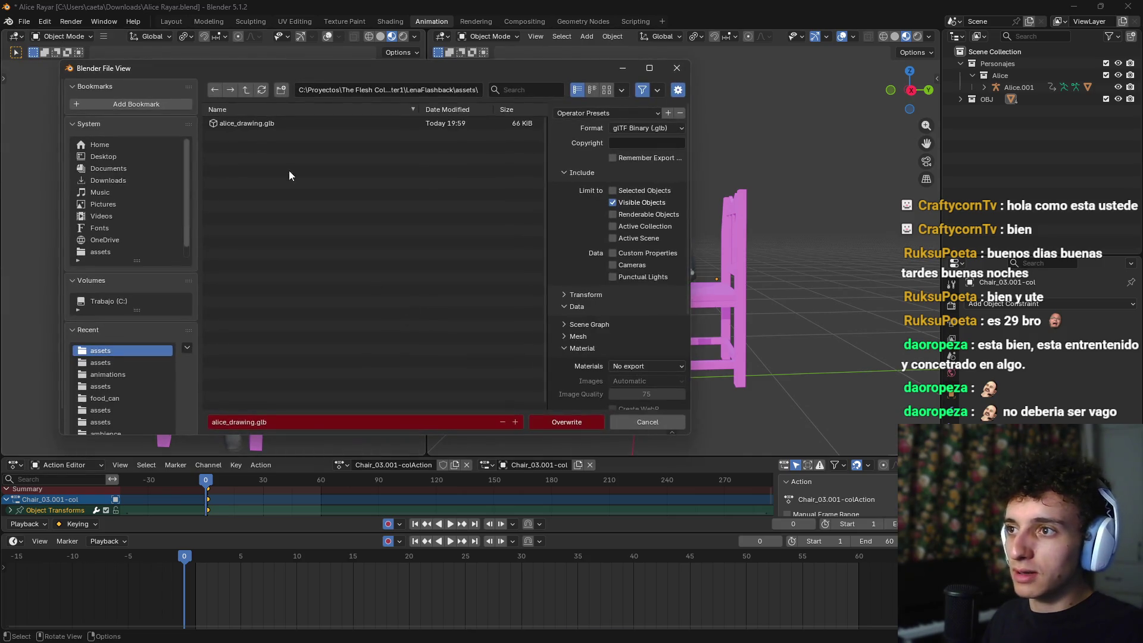
{"action": "left_click", "coordinate": [559, 421]}
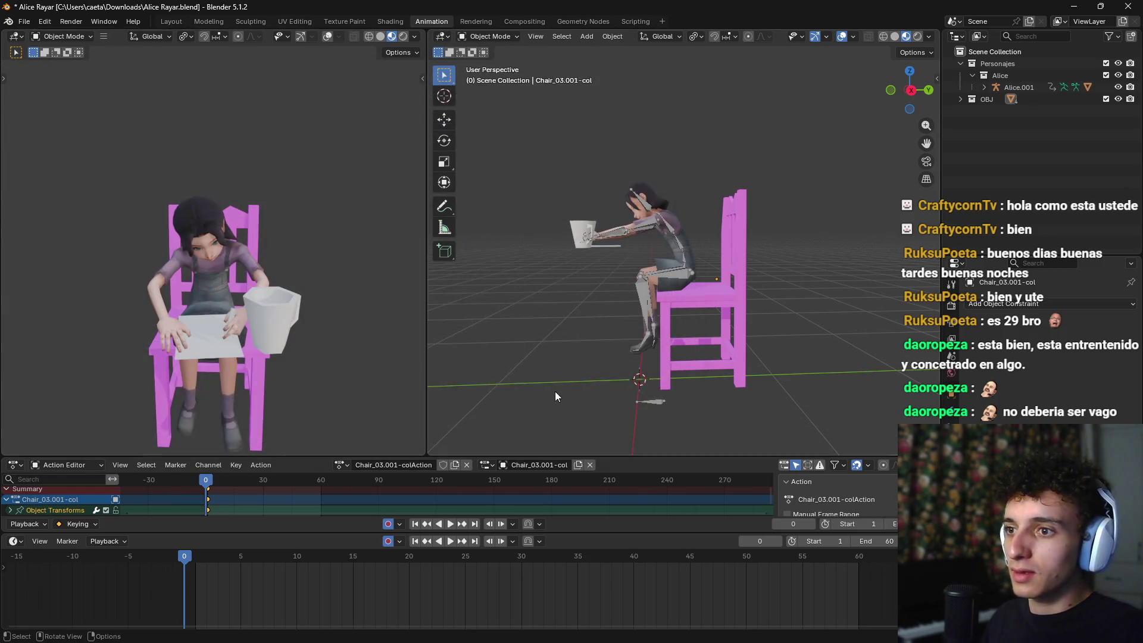
{"action": "key", "text": "alt+Tab"}
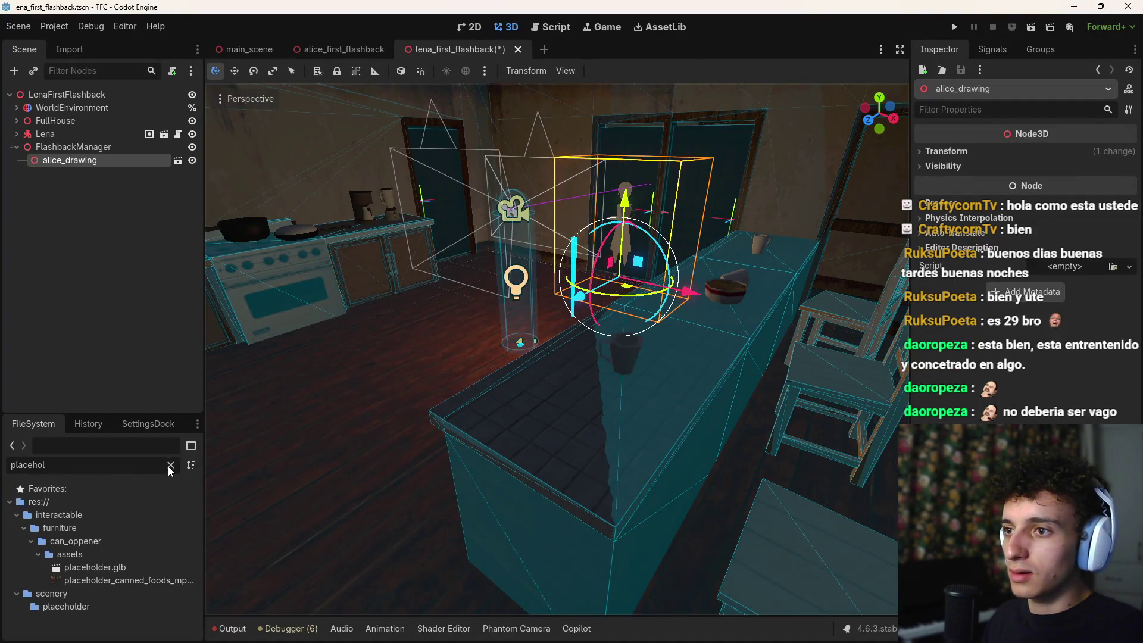
Step: Filter the FileSystem by 'alice' and select alice_drawing.glb
{"action": "left_click", "coordinate": [171, 465]}
{"action": "type", "text": "alice"}
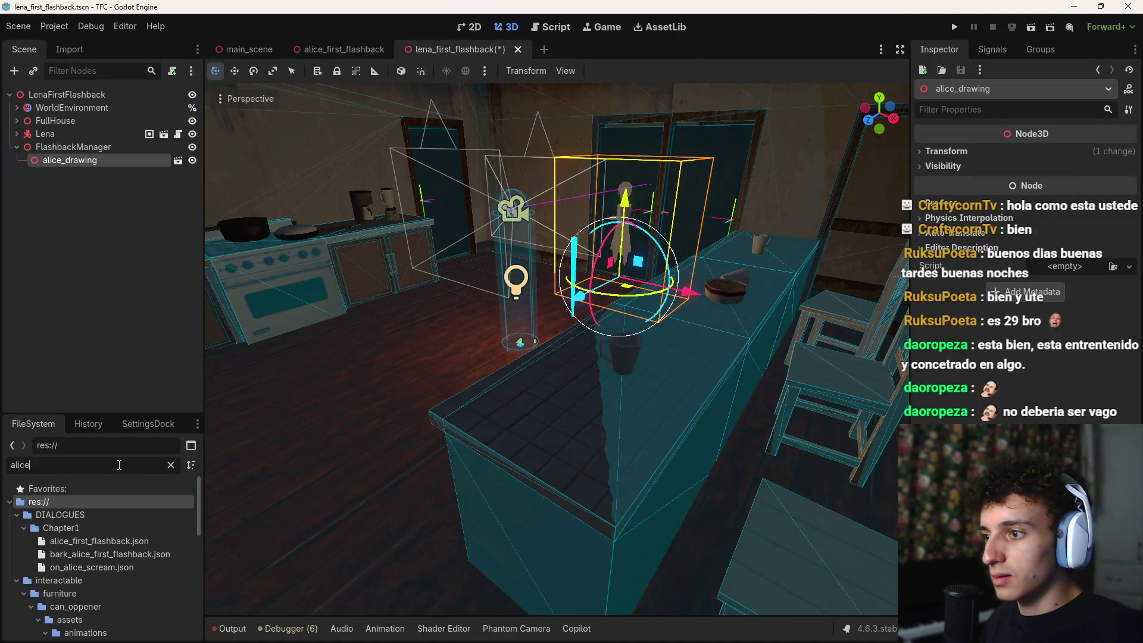
{"action": "scroll", "coordinate": [97, 582], "scroll_direction": "down", "scroll_amount": 5}
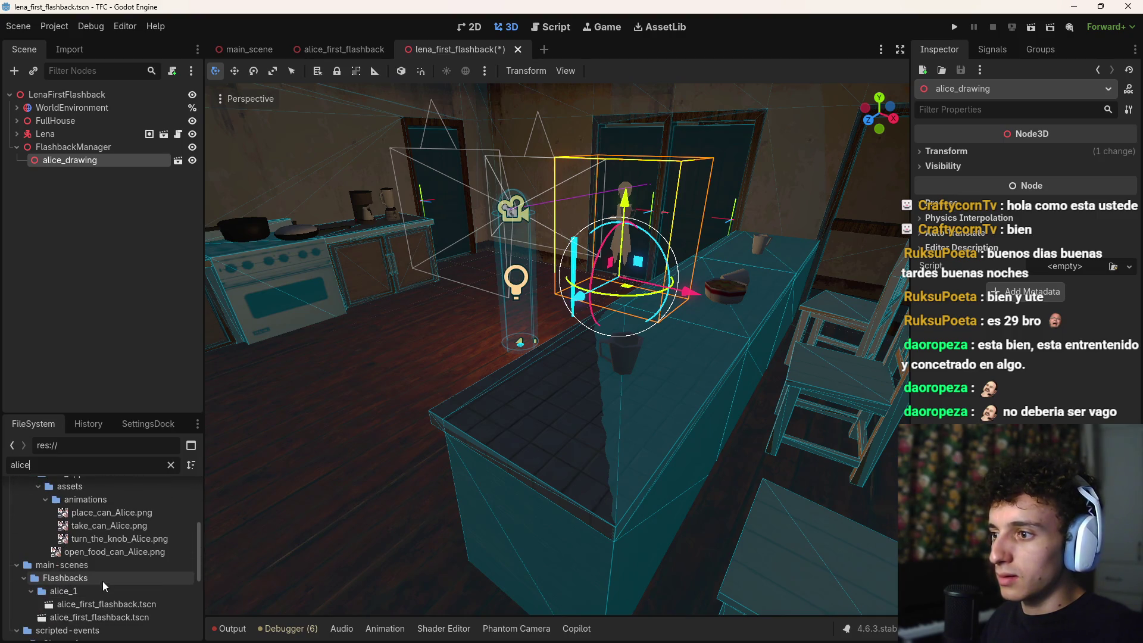
{"action": "scroll", "coordinate": [96, 554], "scroll_direction": "down", "scroll_amount": 4}
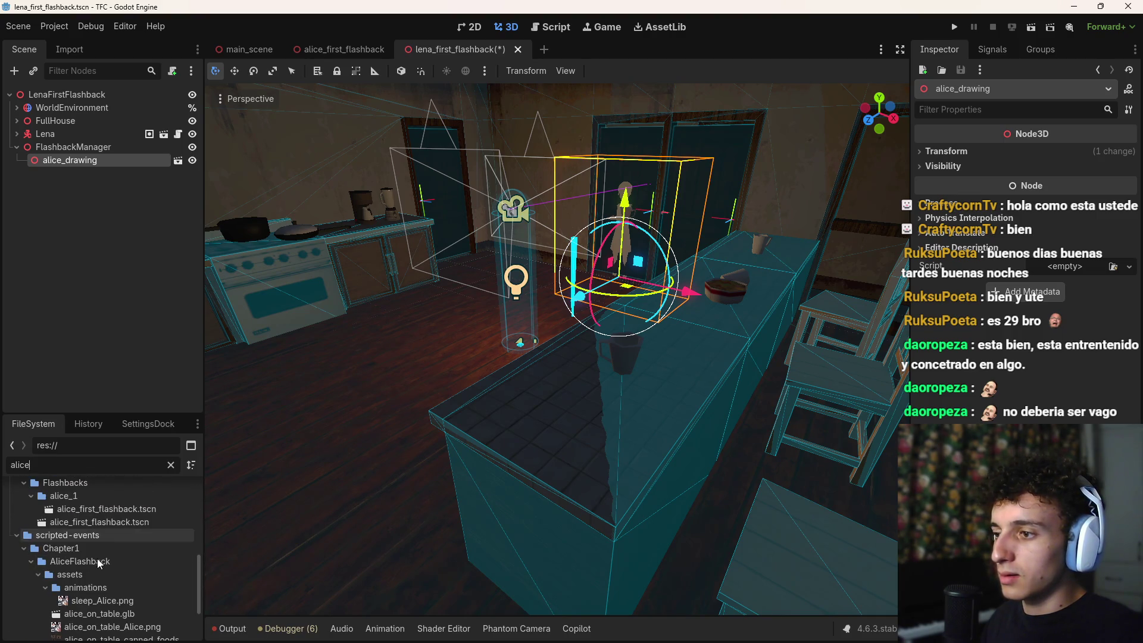
{"action": "scroll", "coordinate": [101, 563], "scroll_direction": "down", "scroll_amount": 3}
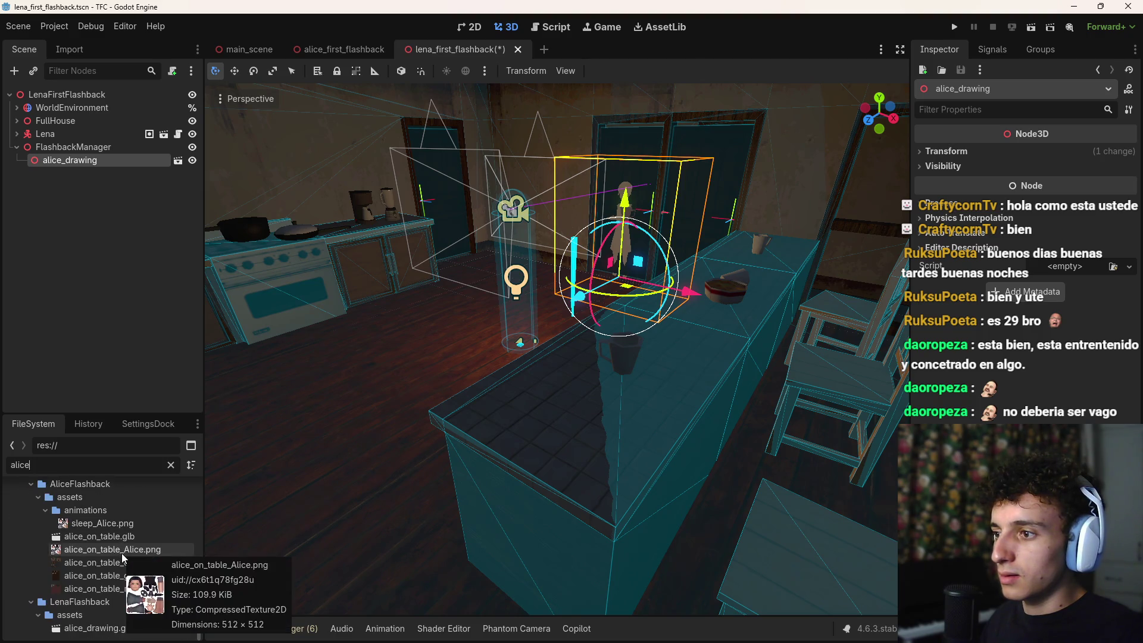
{"action": "scroll", "coordinate": [75, 539], "scroll_direction": "down", "scroll_amount": 2}
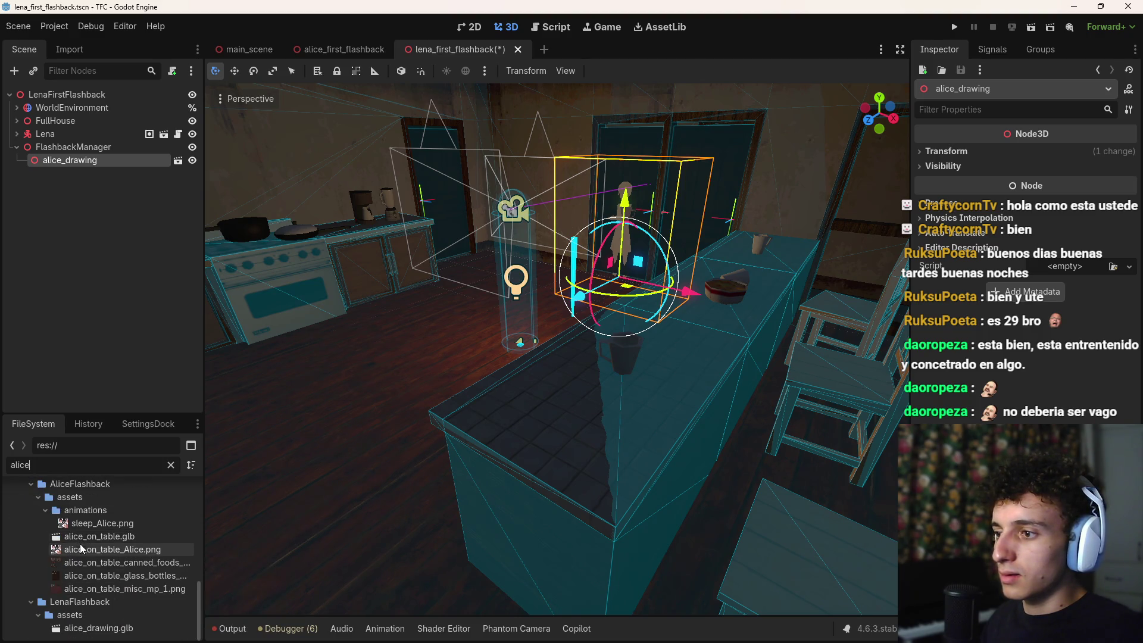
{"action": "left_click", "coordinate": [83, 629]}
Step: Clear the filter, collapse the folders, then expand scripted-events > Chapter1
{"action": "left_click", "coordinate": [170, 465]}
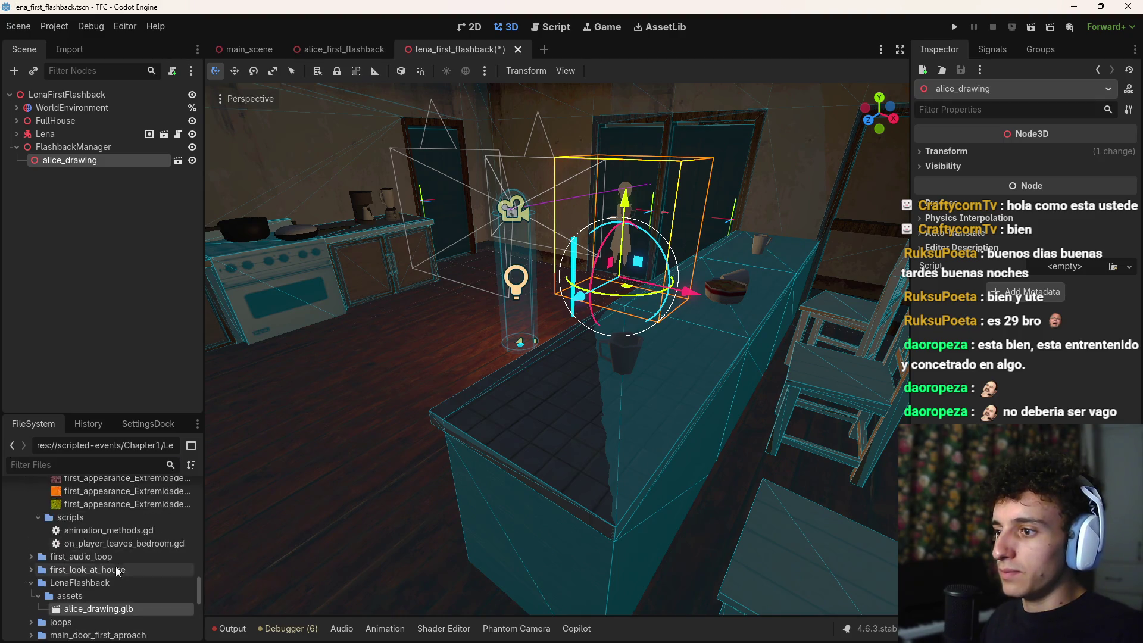
{"action": "scroll", "coordinate": [41, 588], "scroll_direction": "up", "scroll_amount": 5}
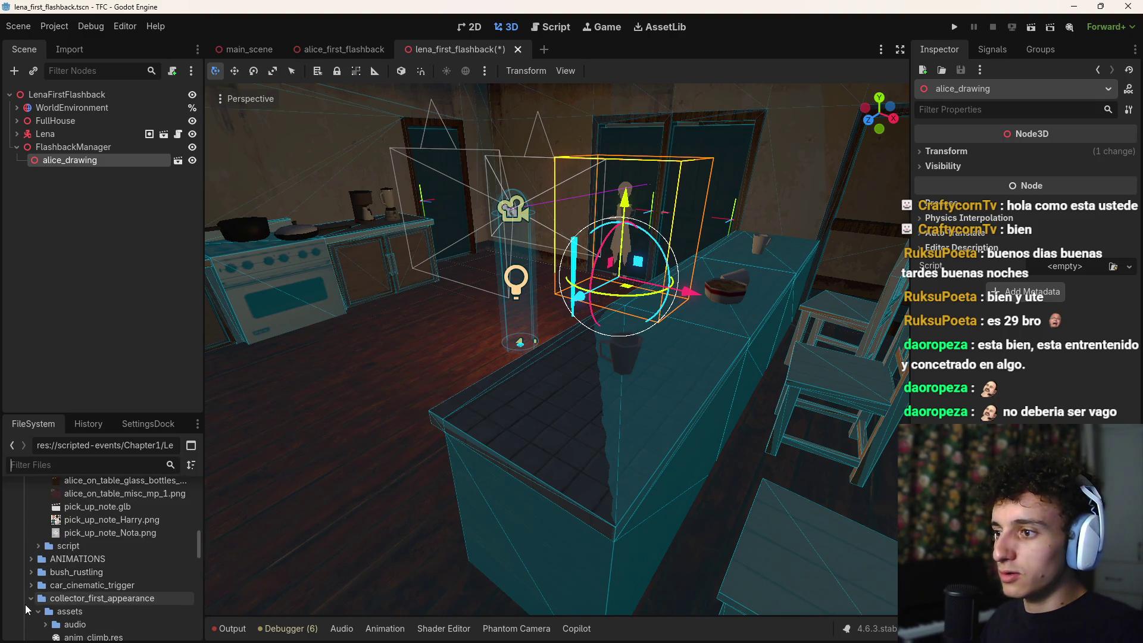
{"action": "scroll", "coordinate": [35, 586], "scroll_direction": "up", "scroll_amount": 5}
{"action": "left_click", "coordinate": [38, 601]}
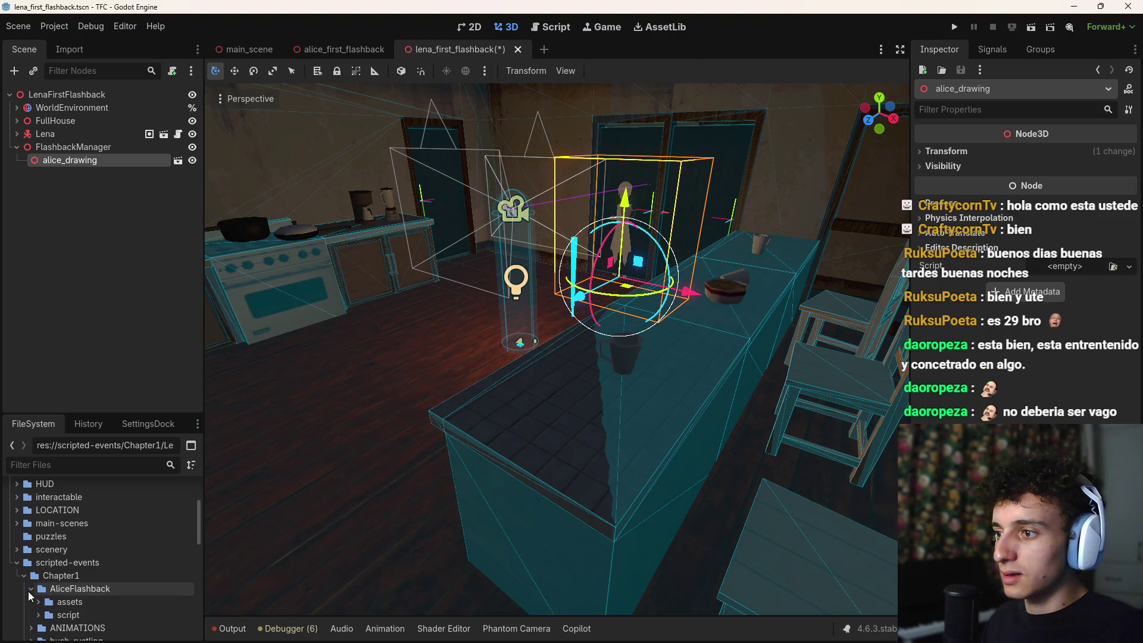
{"action": "left_click", "coordinate": [17, 562]}
{"action": "left_click", "coordinate": [16, 562]}
{"action": "scroll", "coordinate": [36, 595], "scroll_direction": "down", "scroll_amount": 3}
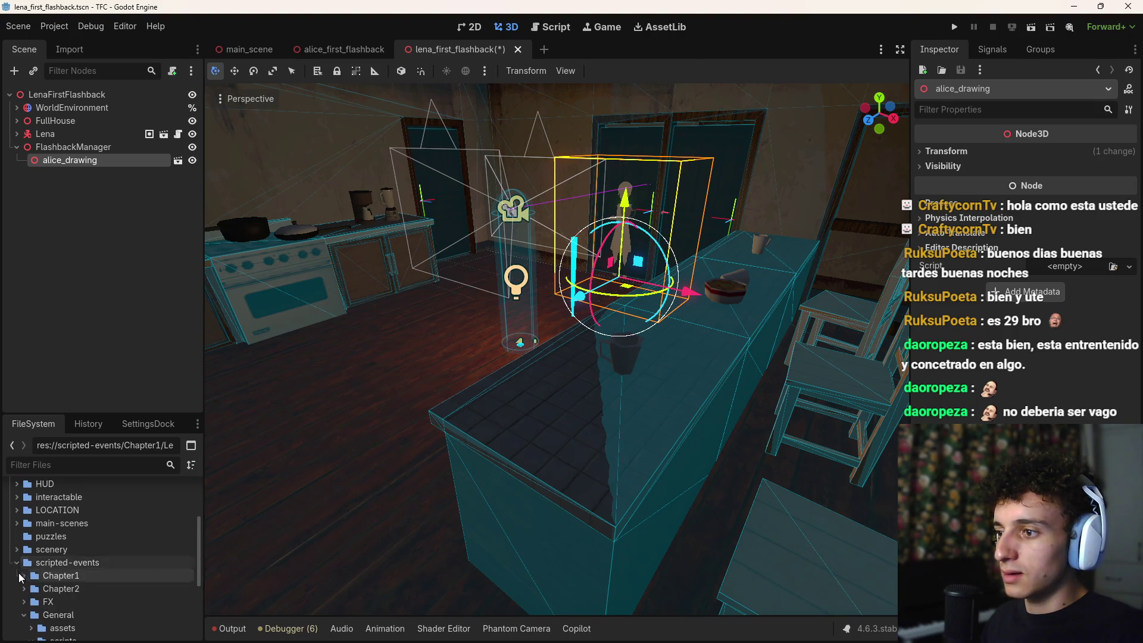
{"action": "scroll", "coordinate": [48, 595], "scroll_direction": "up", "scroll_amount": 3}
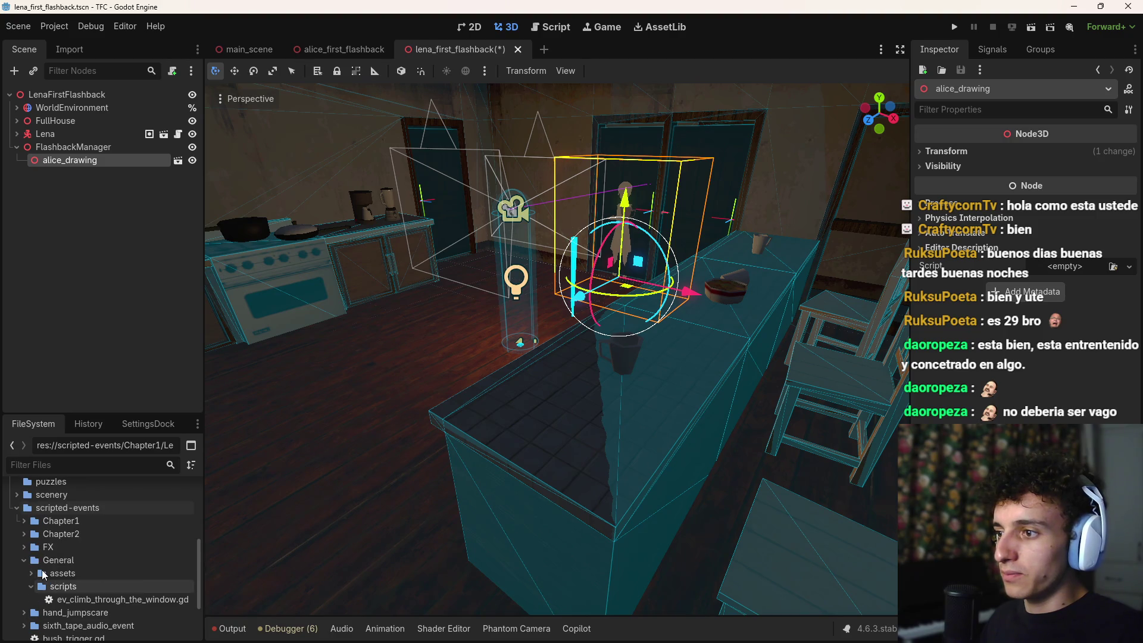
{"action": "left_click", "coordinate": [23, 520]}
{"action": "scroll", "coordinate": [28, 542], "scroll_direction": "down", "scroll_amount": 5}
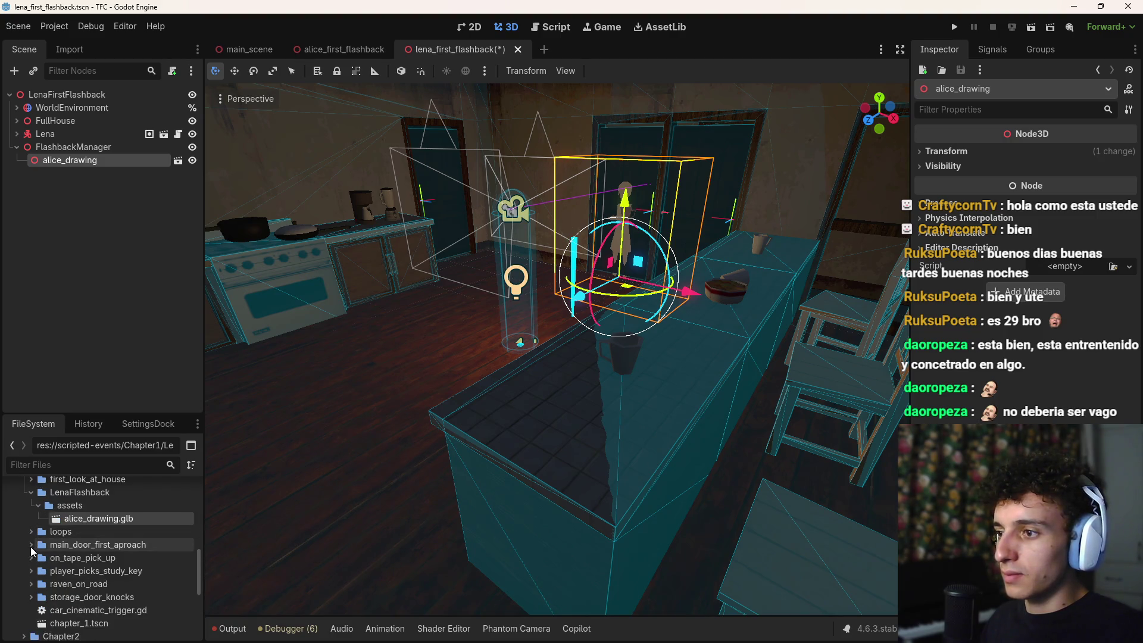
Step: Create a new folder named animations inside the assets folder, then bring Blender forward
{"action": "right_click", "coordinate": [81, 505]}
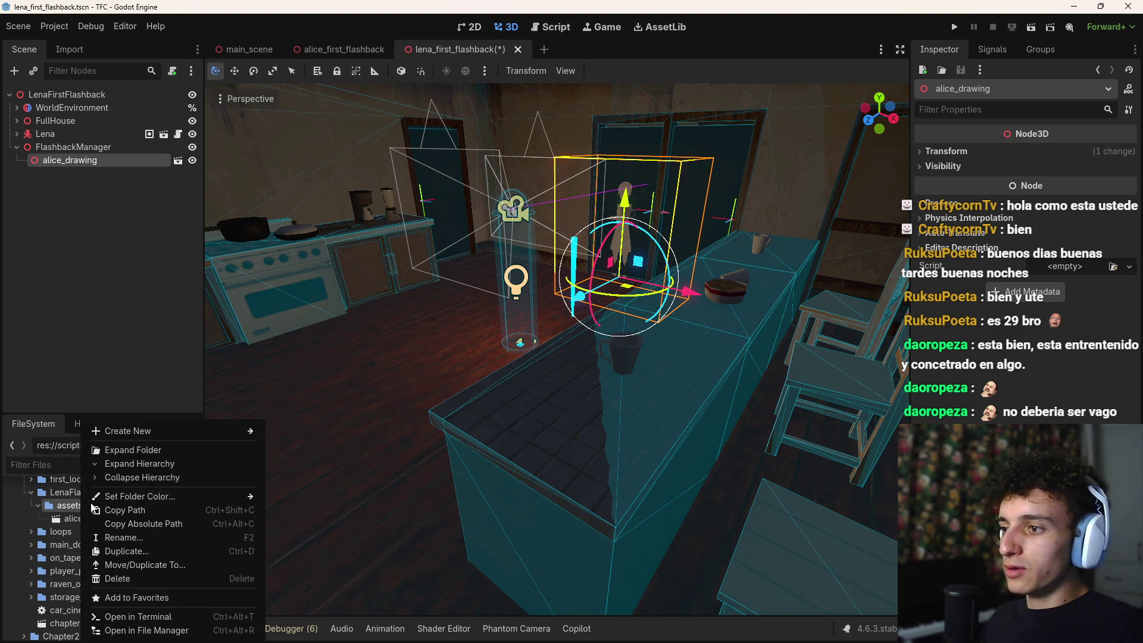
{"action": "mouse_move", "coordinate": [184, 435]}
{"action": "left_click", "coordinate": [319, 432]}
{"action": "type", "text": "animations"}
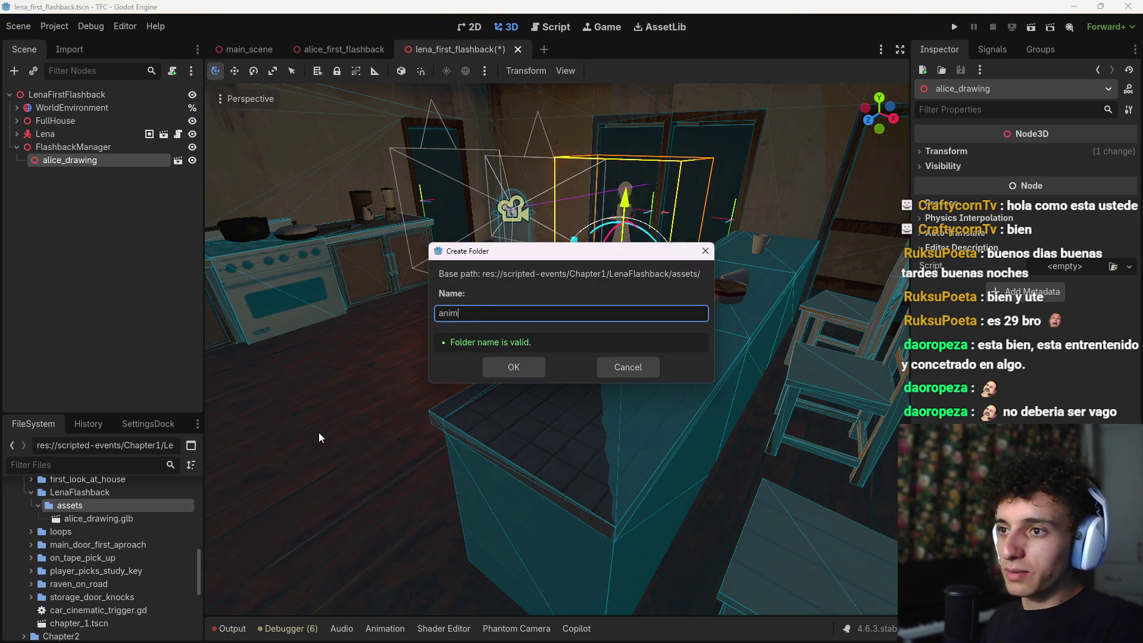
{"action": "key", "text": "Return"}
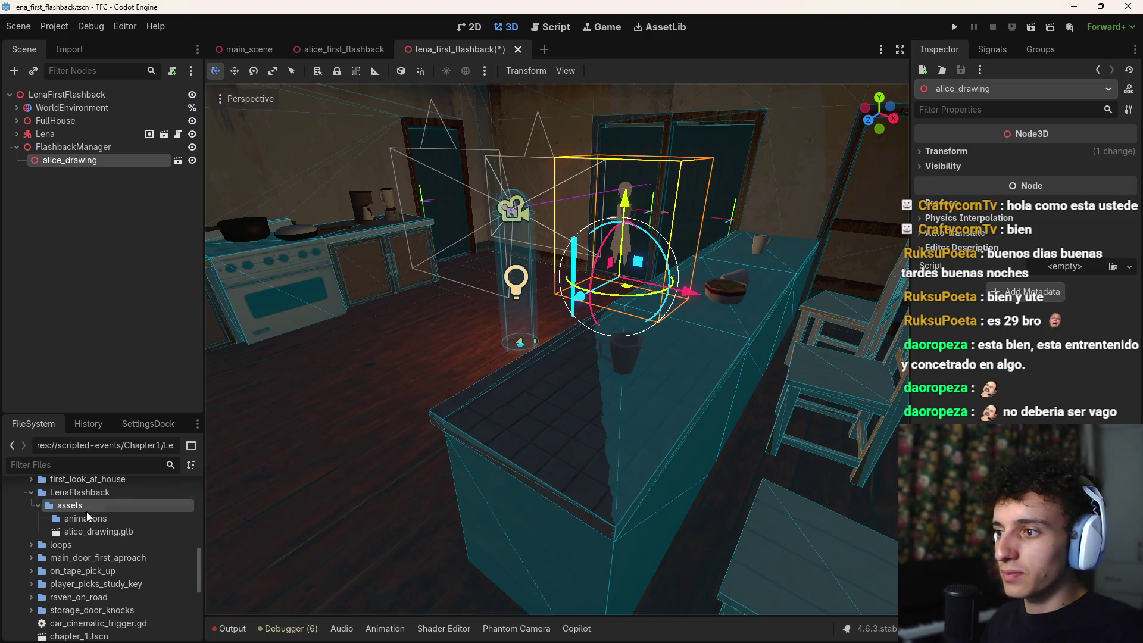
{"action": "left_click", "coordinate": [110, 533]}
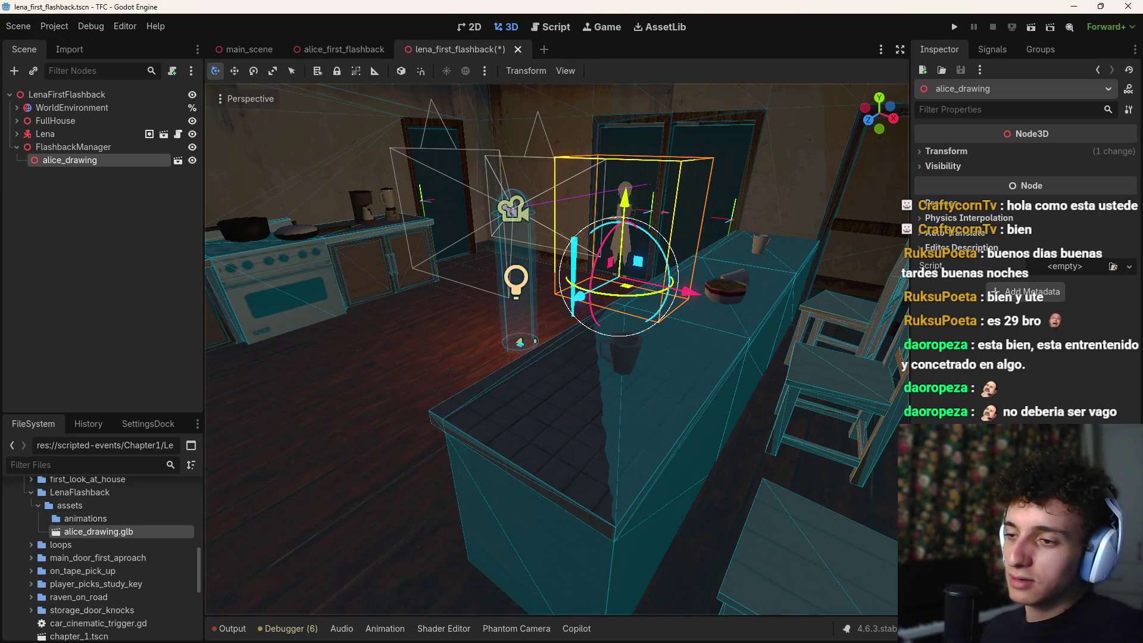
{"action": "mouse_move", "coordinate": [731, 628]}
{"action": "left_click", "coordinate": [793, 566]}
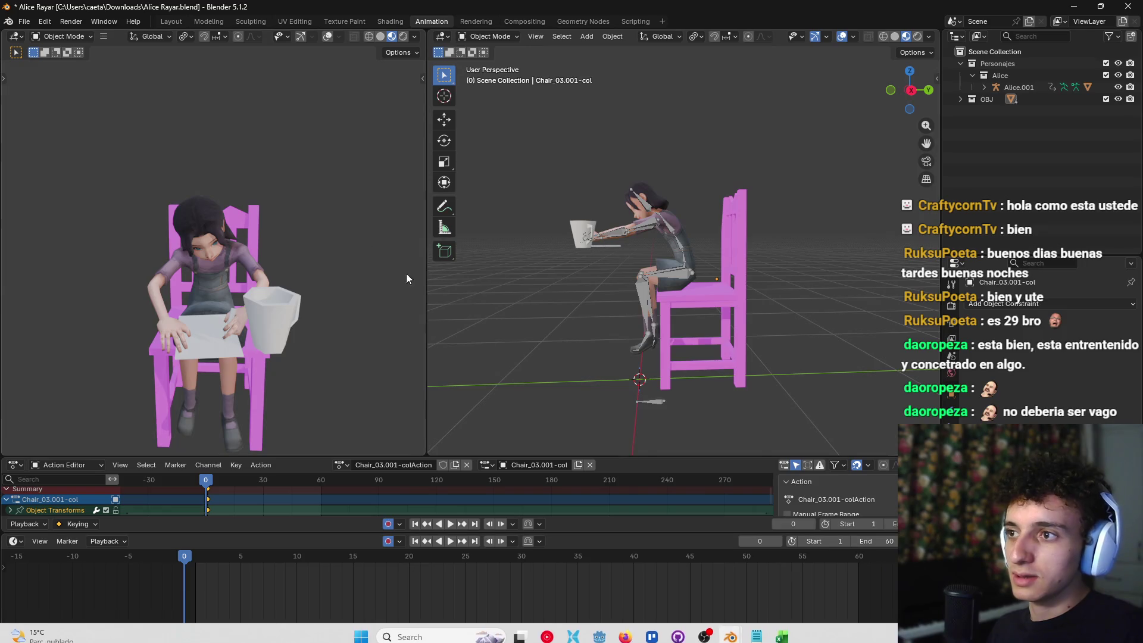
Step: Re-export the Blender scene as glTF 2.0, overwriting alice_drawing.glb
{"action": "left_click", "coordinate": [24, 22]}
{"action": "mouse_move", "coordinate": [59, 202]}
{"action": "left_click", "coordinate": [207, 274]}
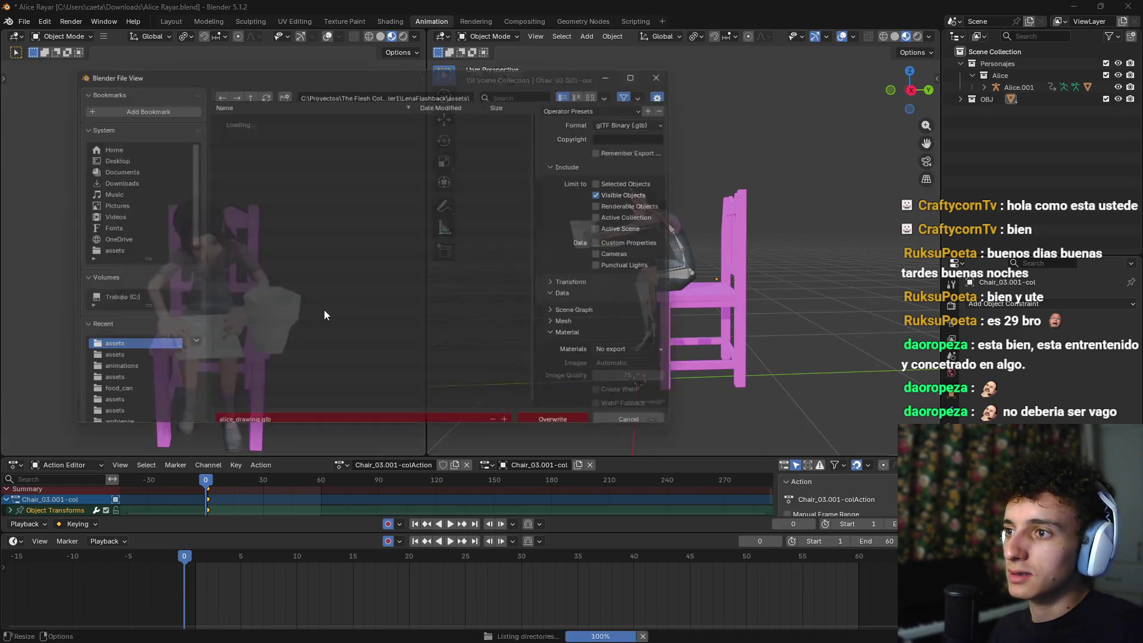
{"action": "left_click", "coordinate": [568, 420]}
Step: In Godot, move alice_drawing along Z toward the chair and rotate it about its vertical axis
{"action": "key", "text": "alt+Tab"}
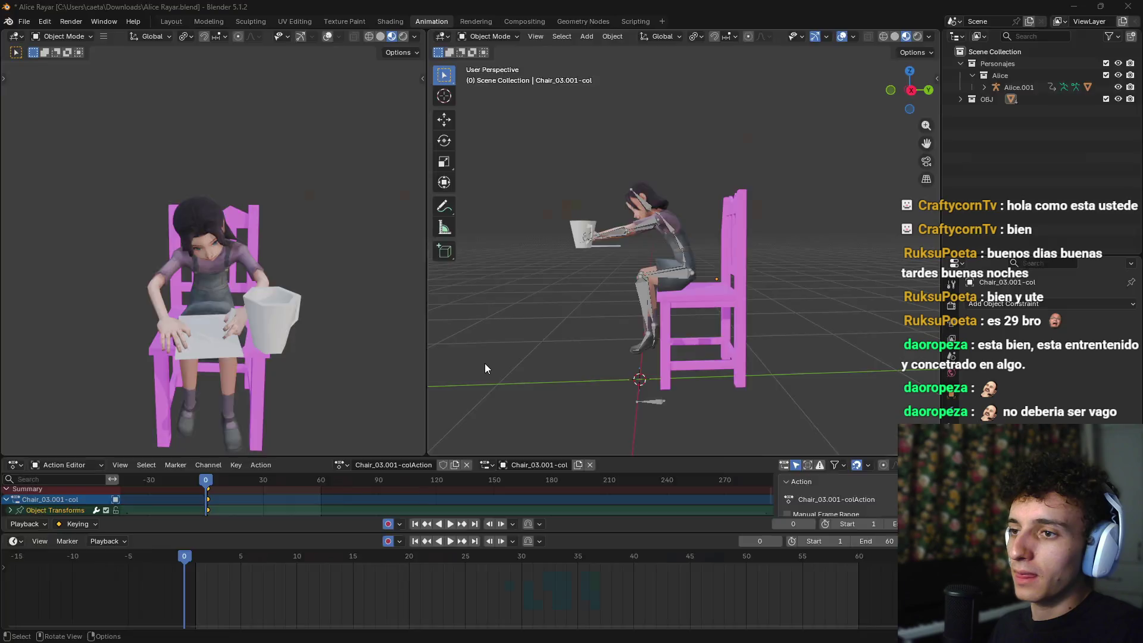
{"action": "left_click_drag", "start_coordinate": [485, 364], "coordinate": [259, 464]}
{"action": "left_click_drag", "start_coordinate": [408, 421], "coordinate": [345, 417]}
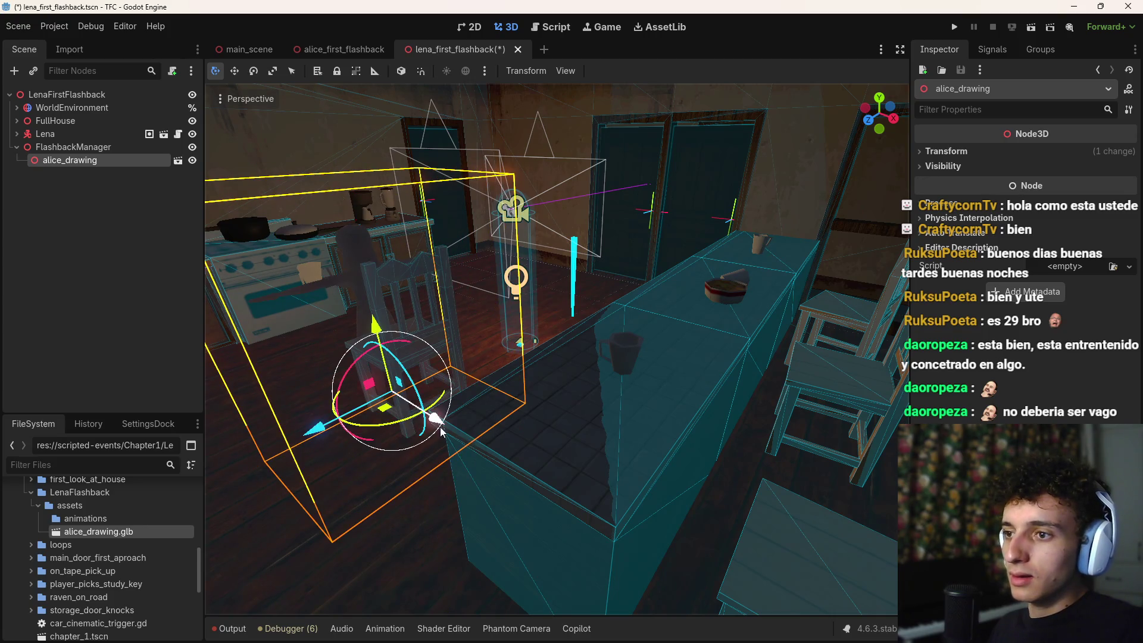
Step: Nudge alice_drawing along X until it sits beside the kitchen chair
{"action": "key", "text": "f"}
{"action": "mouse_move", "coordinate": [527, 496]}
{"action": "left_mouse_down"}
{"action": "mouse_move", "coordinate": [602, 500]}
{"action": "mouse_move", "coordinate": [597, 476]}
{"action": "mouse_move", "coordinate": [610, 477]}
{"action": "left_mouse_up"}
{"action": "key", "text": "f"}
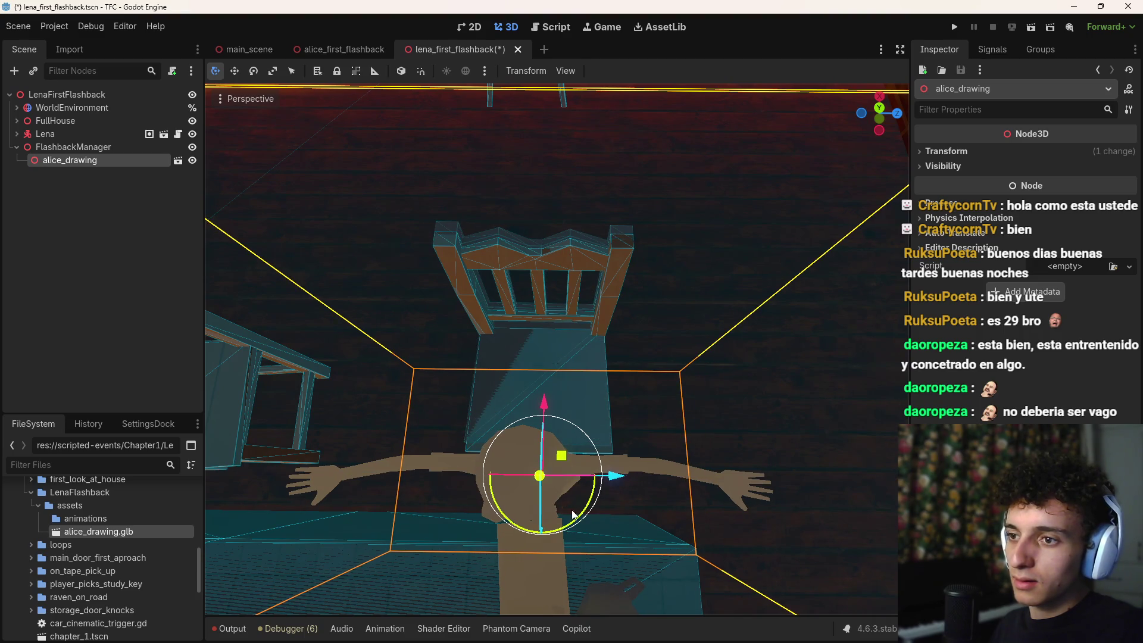
{"action": "left_click_drag", "start_coordinate": [543, 404], "coordinate": [547, 411]}
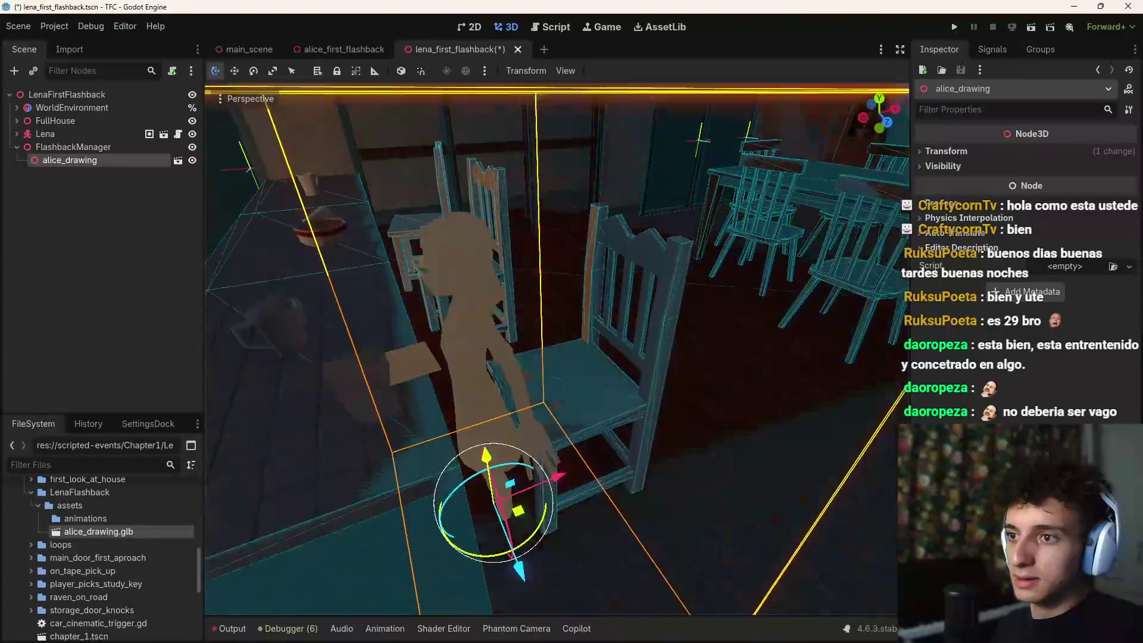
{"action": "key", "text": "w"}
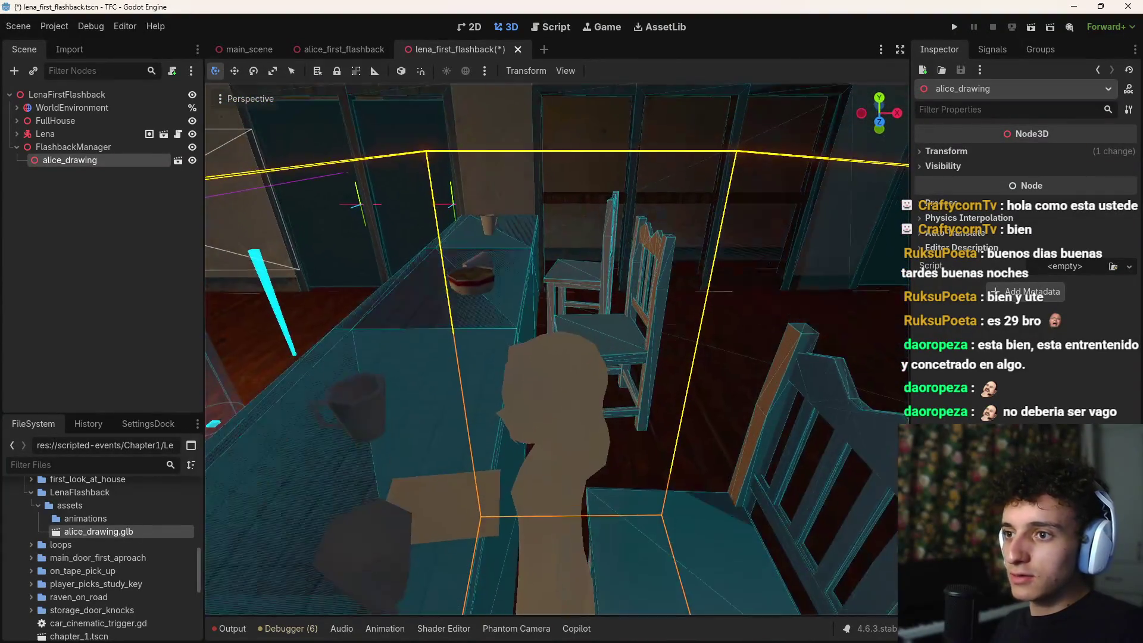
{"action": "key", "text": "w"}
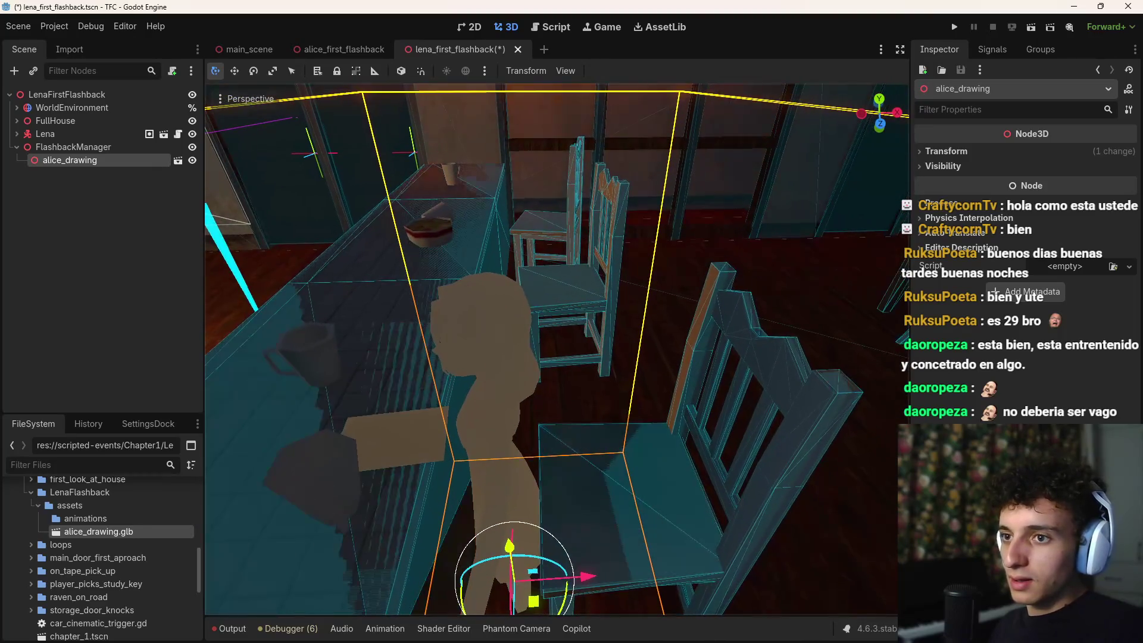
{"action": "left_click_drag", "start_coordinate": [589, 575], "coordinate": [569, 576]}
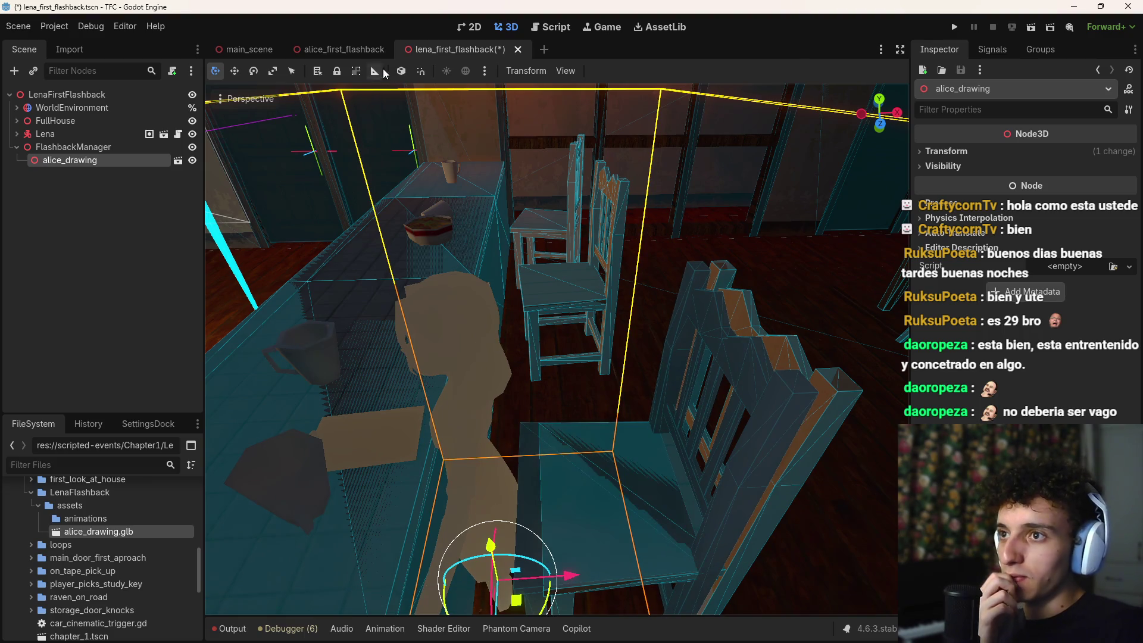
Step: Shift Chair_03_001 about 0.07 along X, then switch to Blender
{"action": "left_click", "coordinate": [833, 389]}
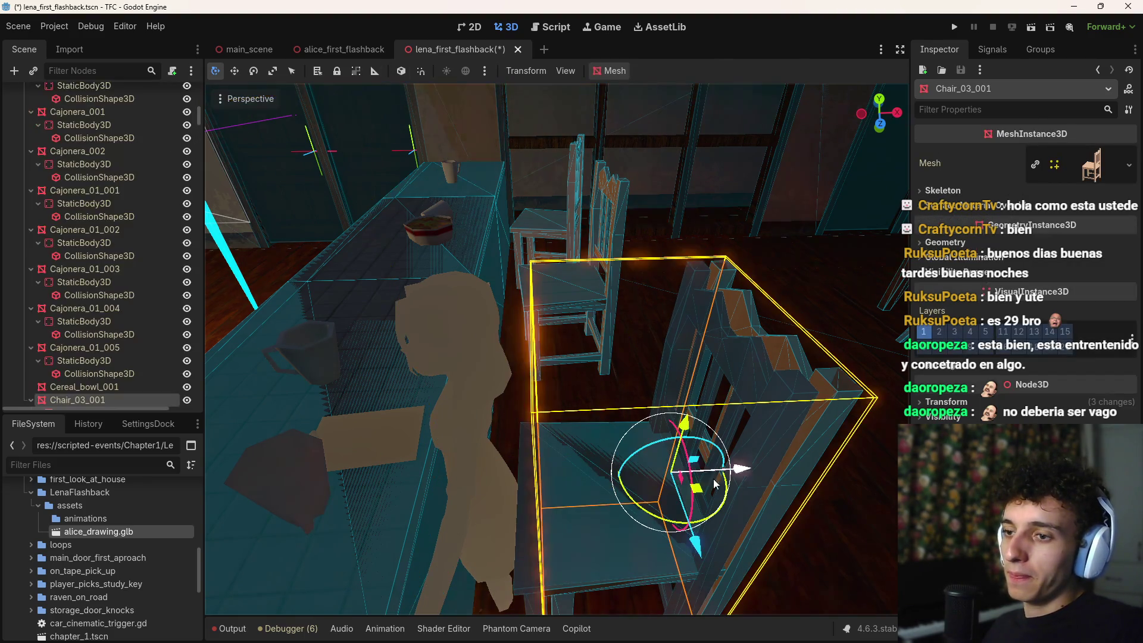
{"action": "left_click_drag", "start_coordinate": [734, 469], "coordinate": [714, 472]}
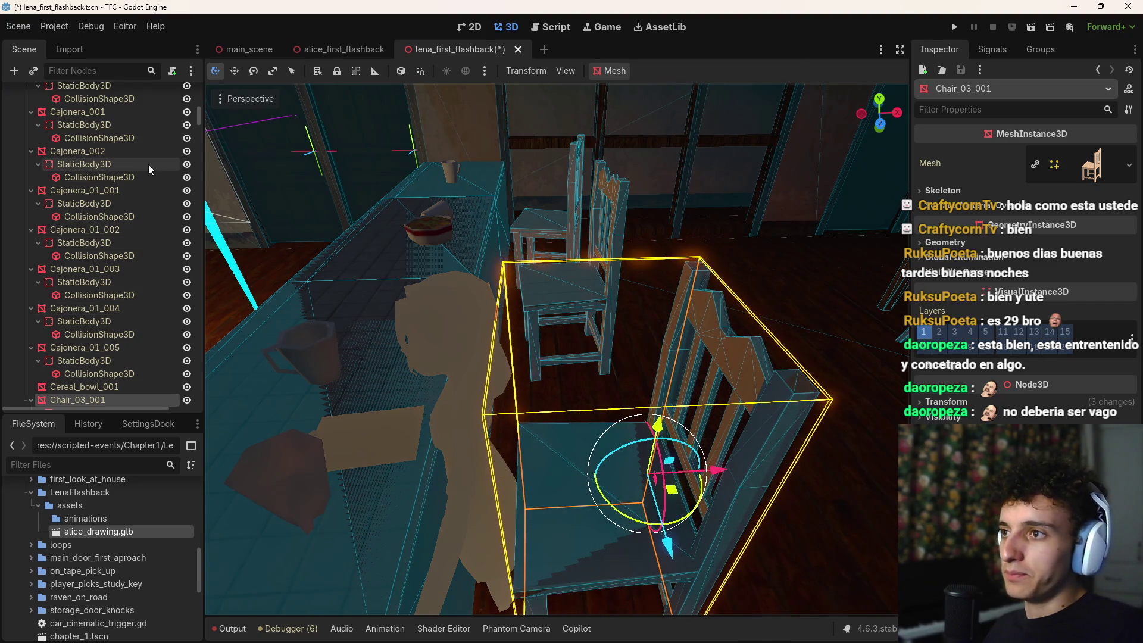
{"action": "key", "text": "alt+Tab"}
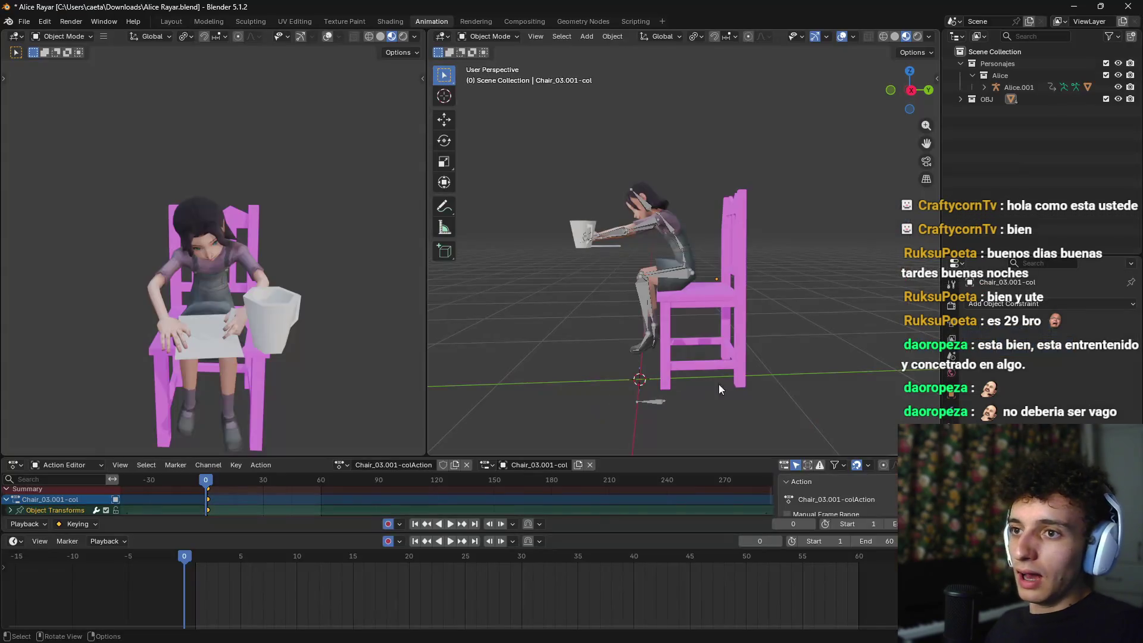
Step: Delete the pink chair and start a glTF 2.0 export targeting alice_drawing.glb
{"action": "key", "text": "Delete"}
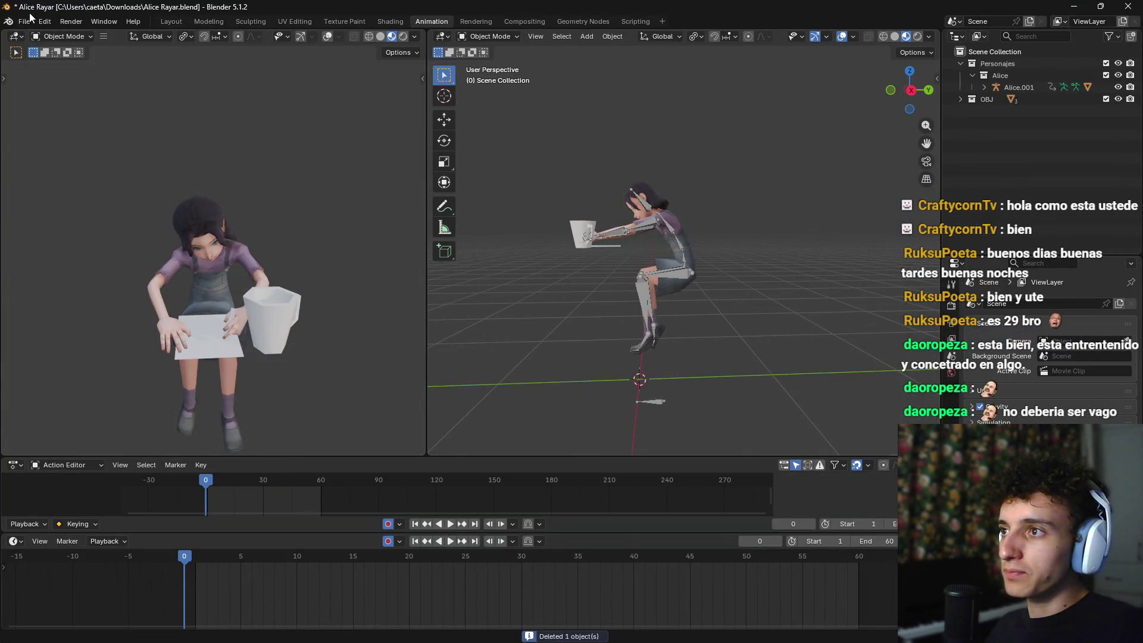
{"action": "left_click", "coordinate": [24, 21]}
{"action": "mouse_move", "coordinate": [80, 202]}
{"action": "left_click", "coordinate": [196, 311]}
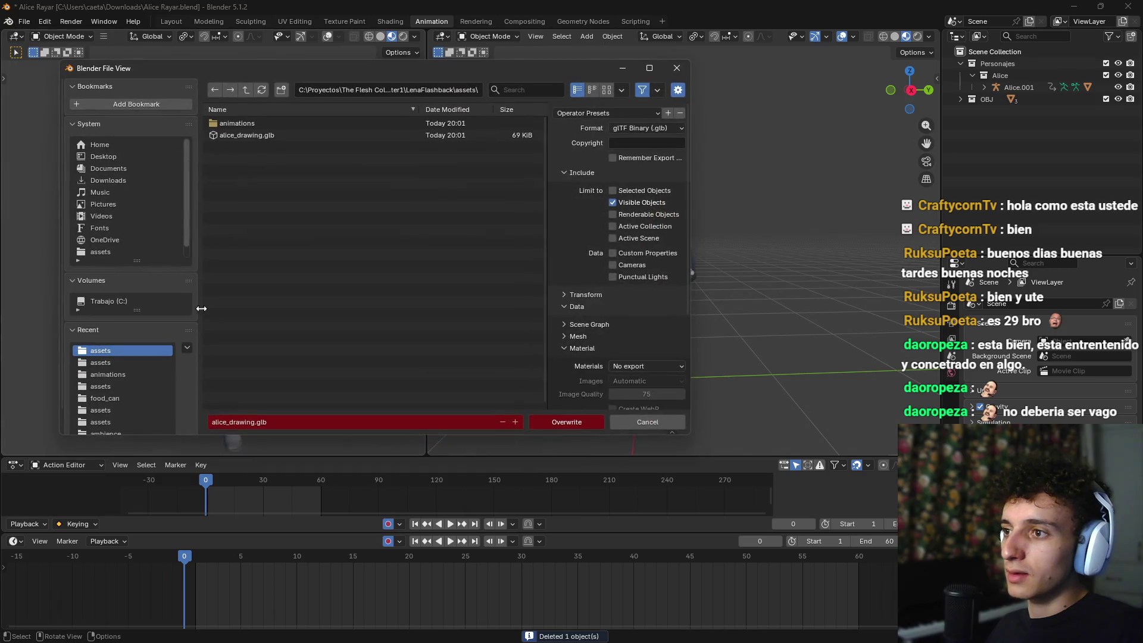
{"action": "left_click", "coordinate": [258, 133]}
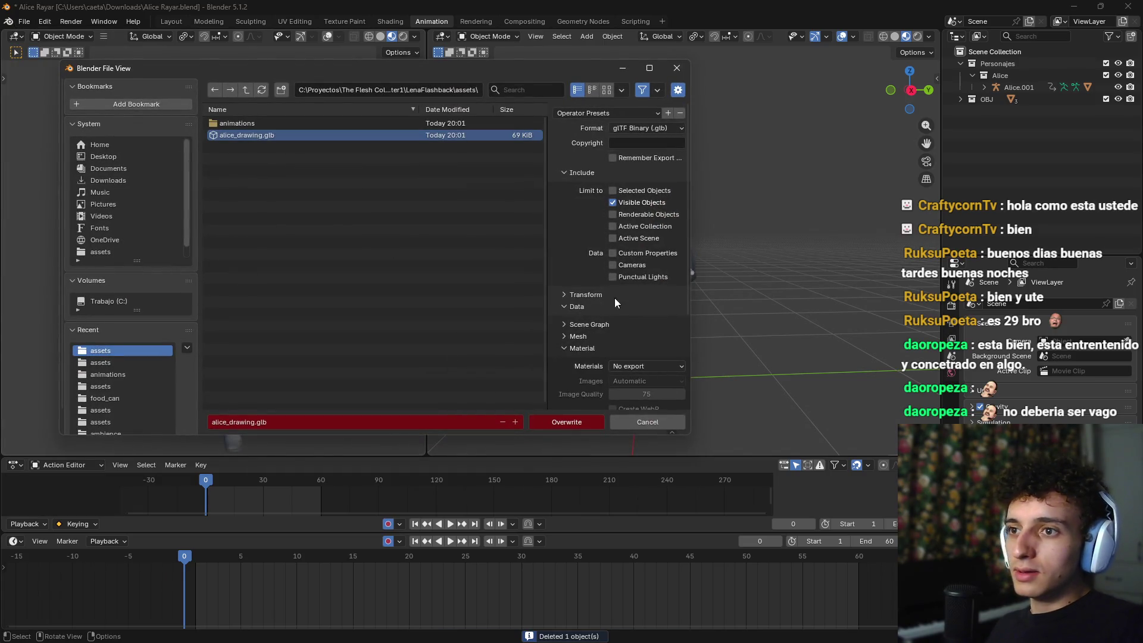
Step: Set Materials to Export and overwrite alice_drawing.glb with the textured export
{"action": "scroll", "coordinate": [574, 324], "scroll_direction": "down", "scroll_amount": 1}
{"action": "left_click", "coordinate": [641, 340]}
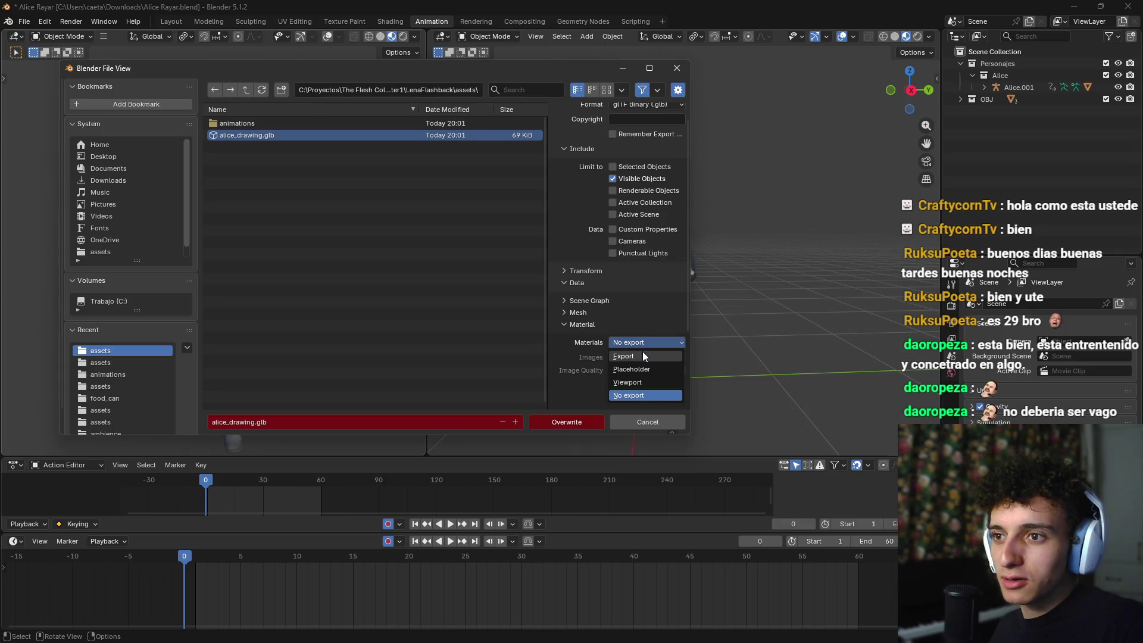
{"action": "left_click", "coordinate": [643, 356]}
{"action": "scroll", "coordinate": [571, 342], "scroll_direction": "down", "scroll_amount": 3}
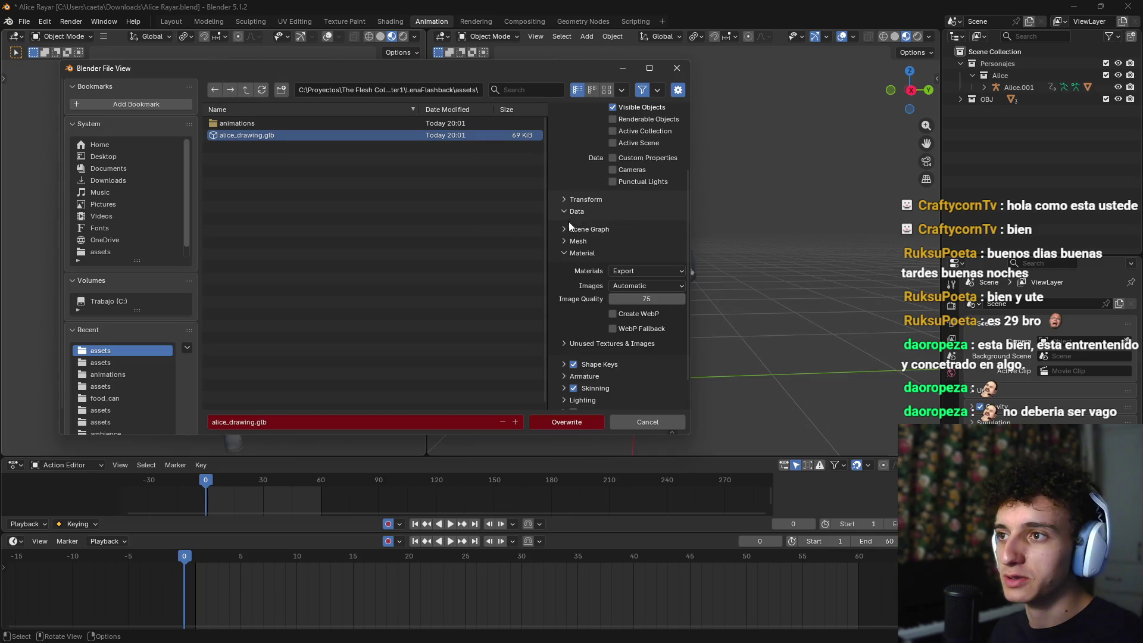
{"action": "left_click", "coordinate": [596, 421]}
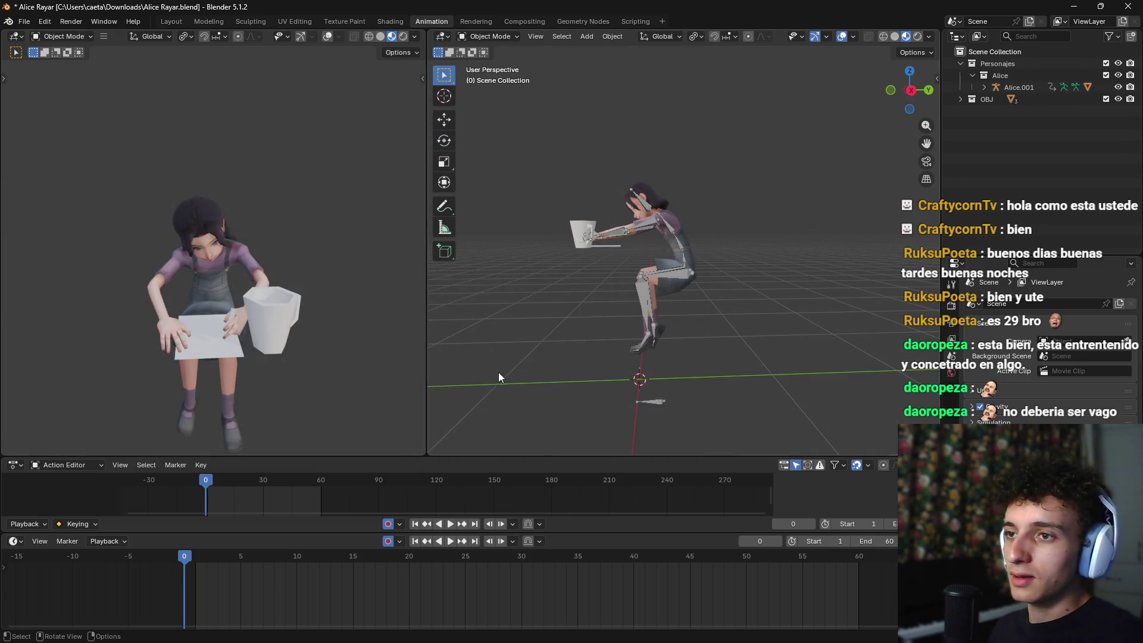
{"action": "key", "text": "alt+Tab"}
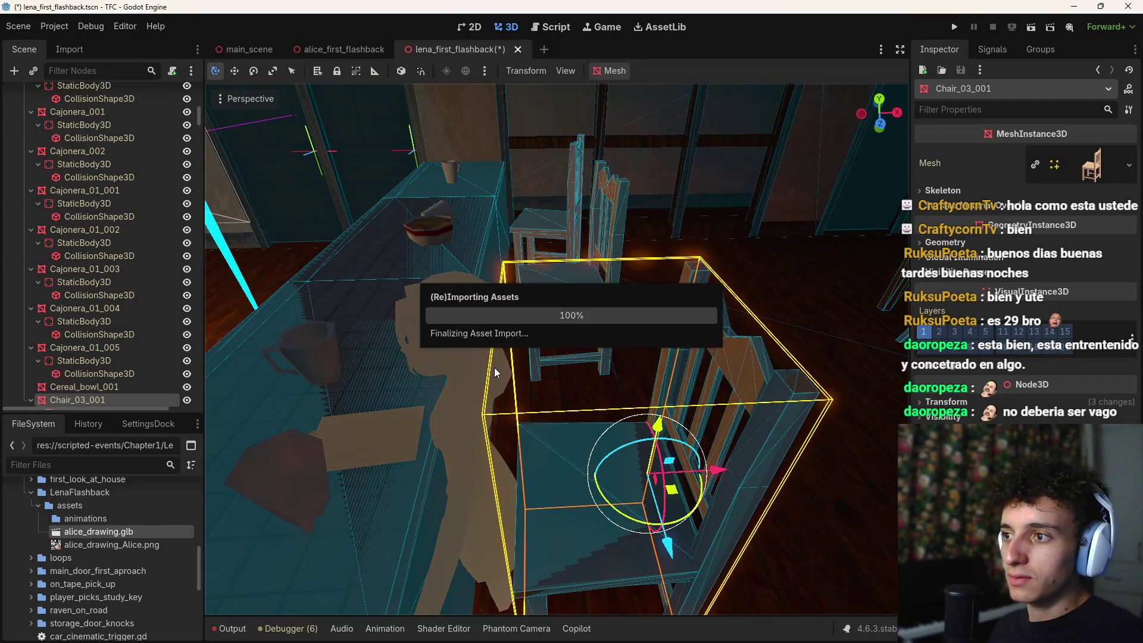
Step: Collapse FullHouse, select alice_drawing, and undo a test move along X
{"action": "scroll", "coordinate": [137, 251], "scroll_direction": "up", "scroll_amount": 10}
{"action": "left_click", "coordinate": [17, 120]}
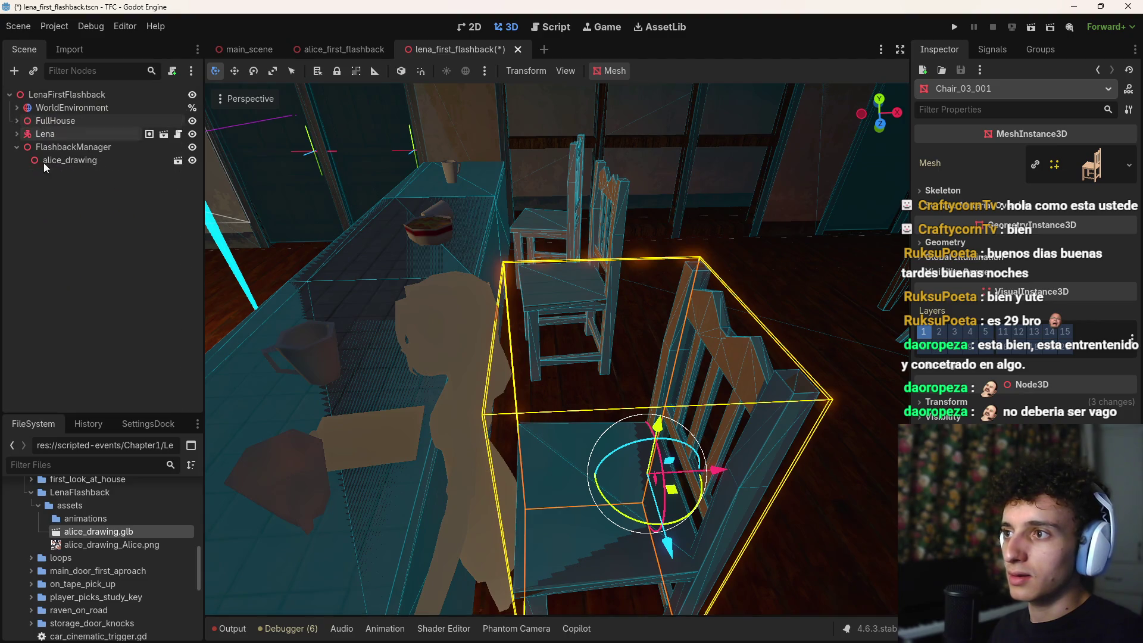
{"action": "left_click", "coordinate": [58, 161]}
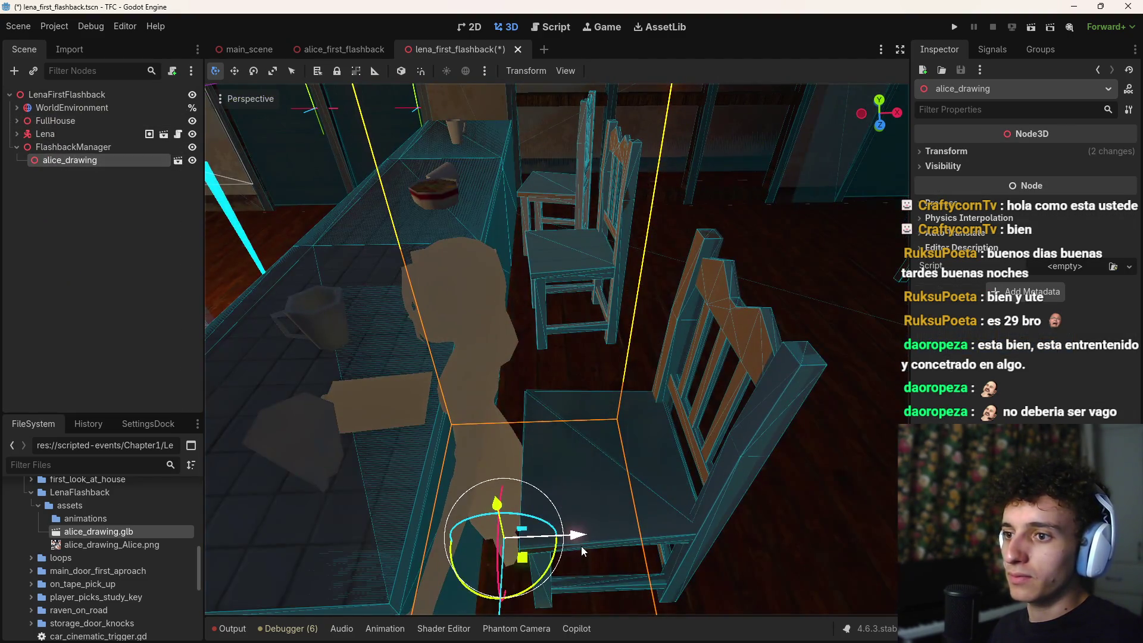
{"action": "left_click_drag", "start_coordinate": [581, 545], "coordinate": [638, 545]}
{"action": "key", "text": "ctrl+z"}
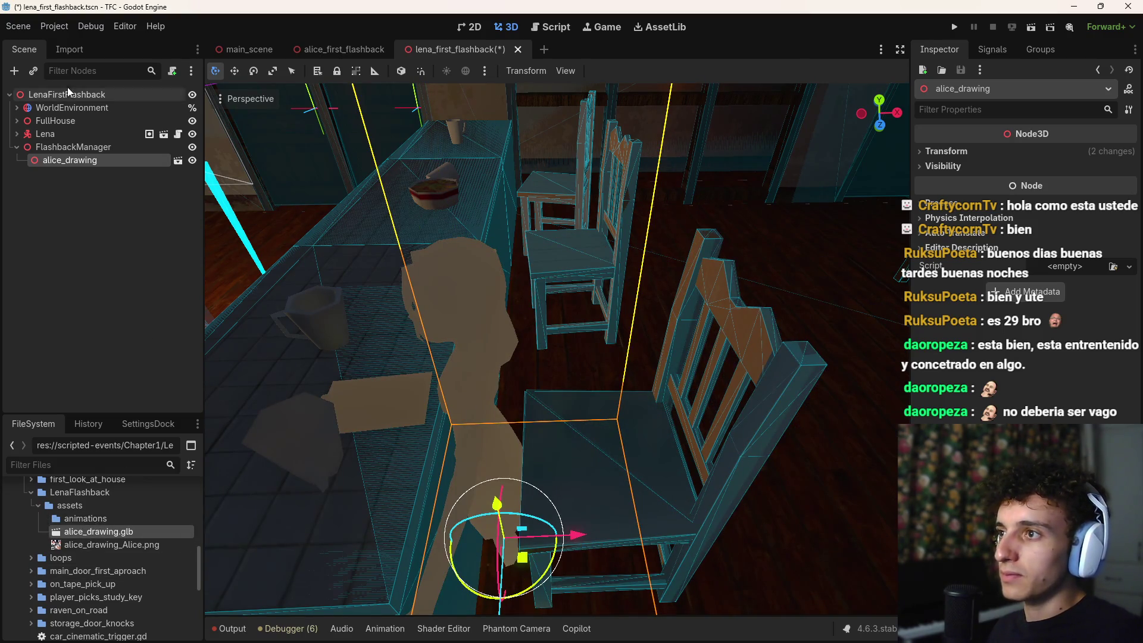
Step: Reimport alice_drawing.glb from its Import settings, then return to Blender
{"action": "left_click", "coordinate": [69, 49]}
{"action": "left_click", "coordinate": [155, 401]}
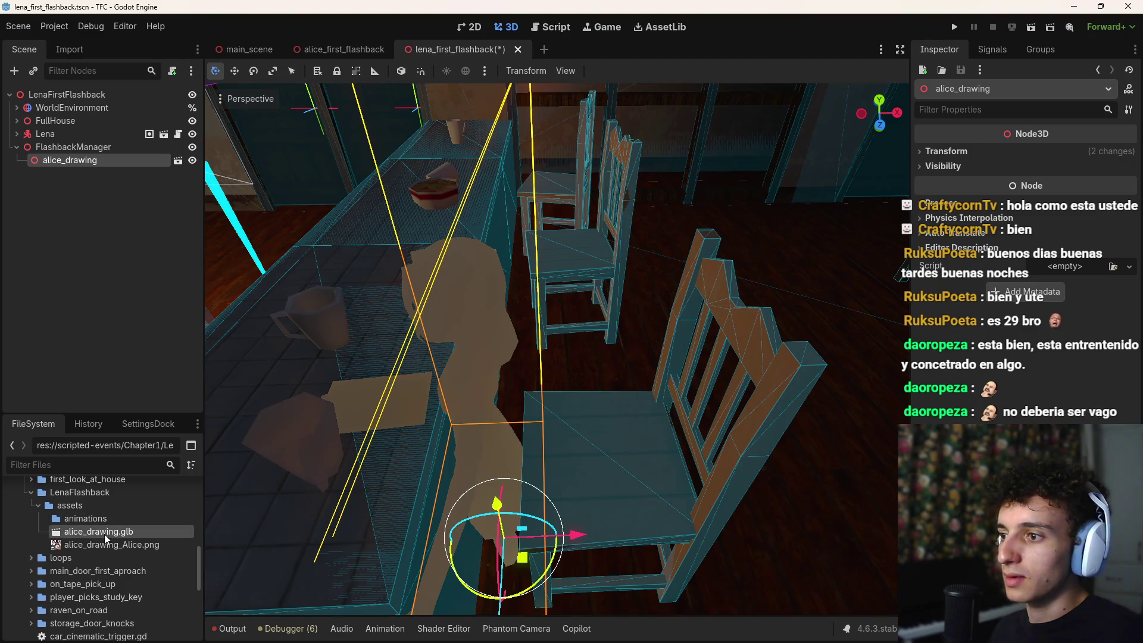
{"action": "key", "text": "alt+Tab"}
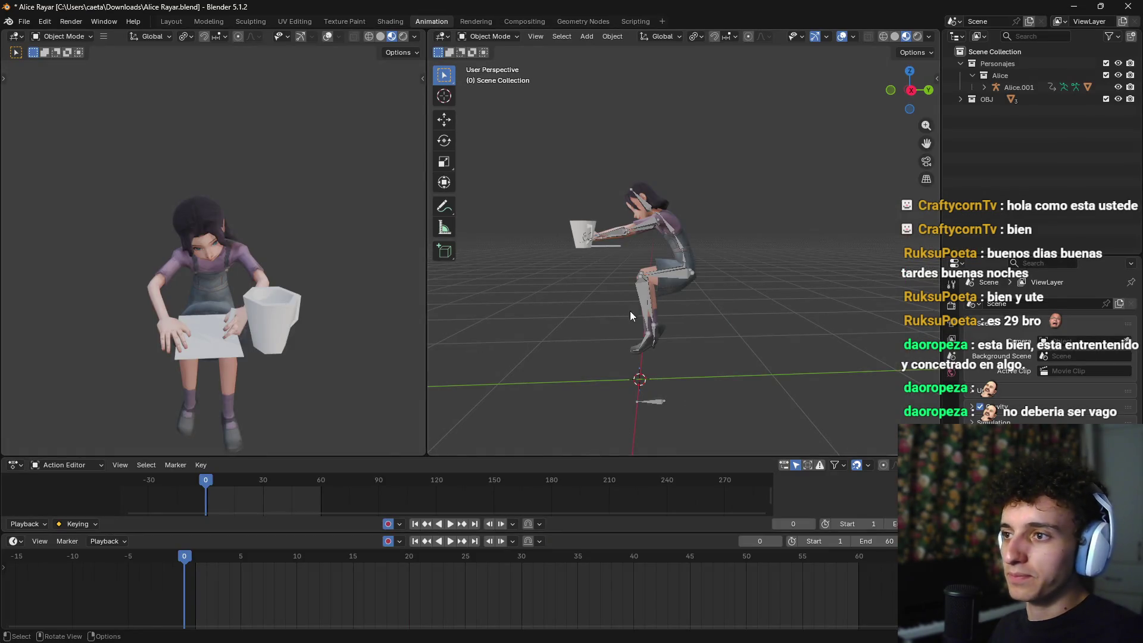
Step: Open the glTF 2.0 export dialog and expand its Mesh options
{"action": "left_click", "coordinate": [24, 22]}
{"action": "mouse_move", "coordinate": [54, 219]}
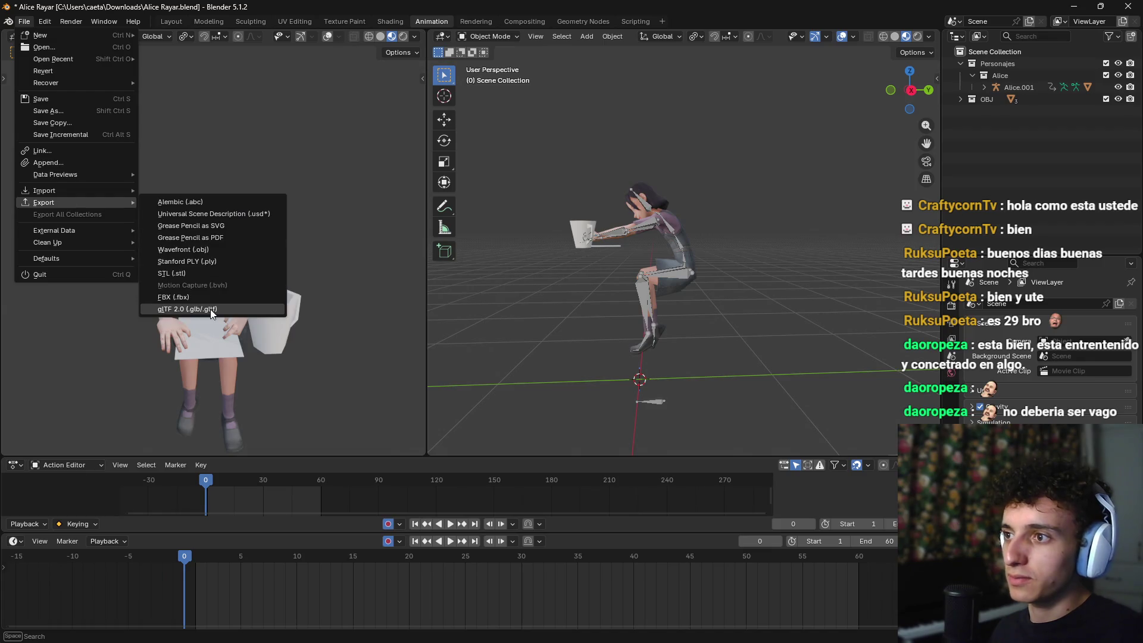
{"action": "left_click", "coordinate": [213, 313]}
{"action": "scroll", "coordinate": [590, 256], "scroll_direction": "down", "scroll_amount": 5}
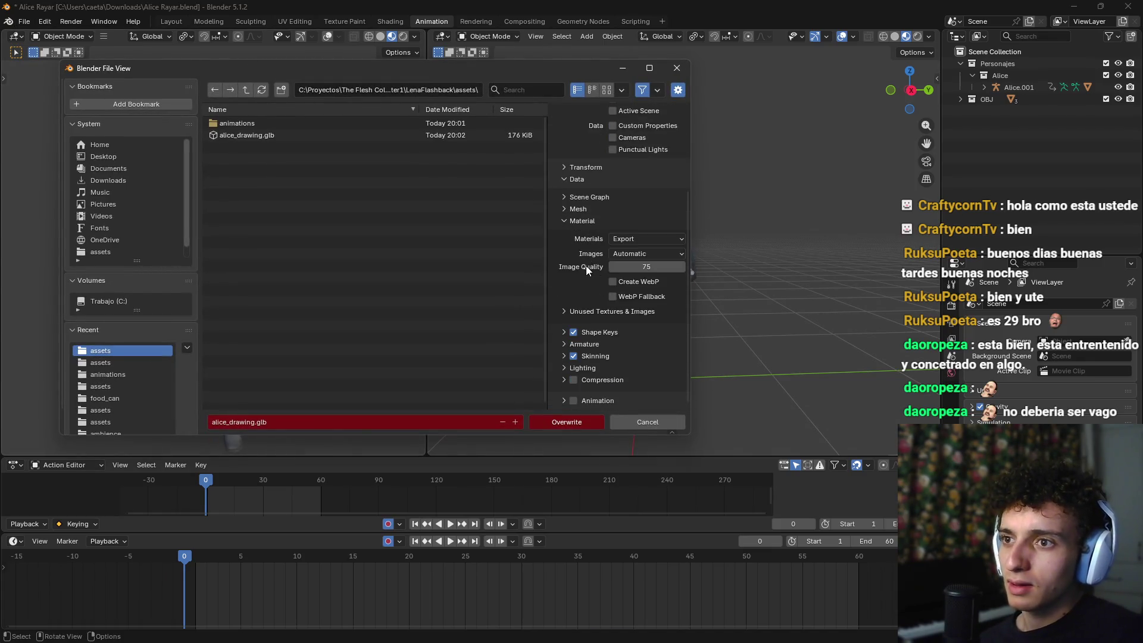
{"action": "left_click", "coordinate": [568, 211]}
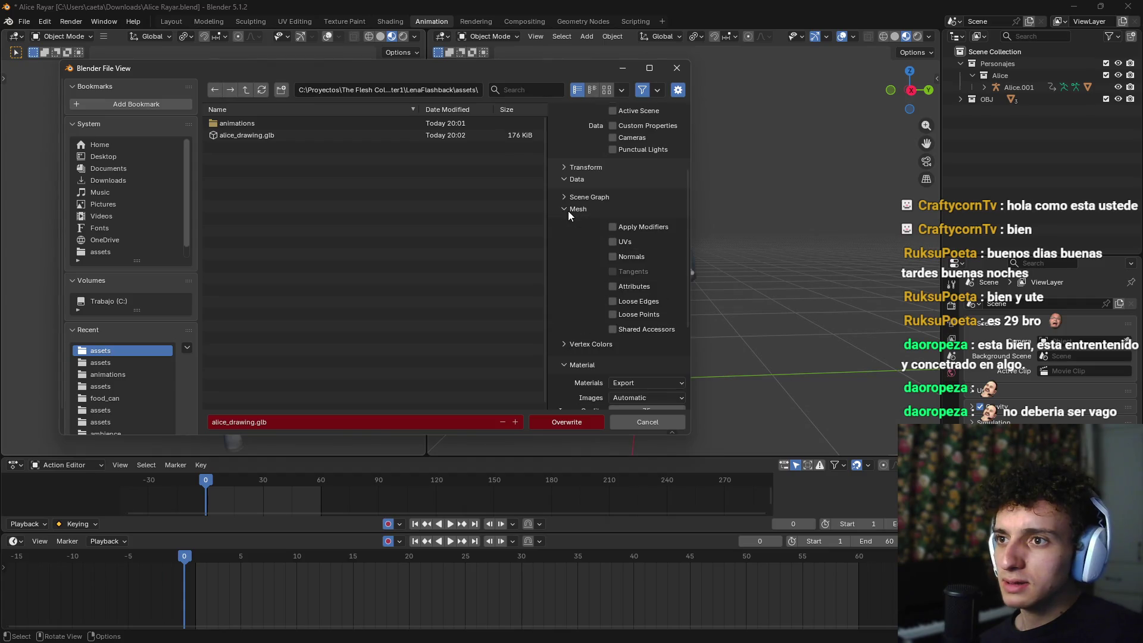
Step: Save the current glTF export settings as a new operator preset
{"action": "scroll", "coordinate": [614, 162], "scroll_direction": "up", "scroll_amount": 5}
{"action": "left_click", "coordinate": [642, 114]}
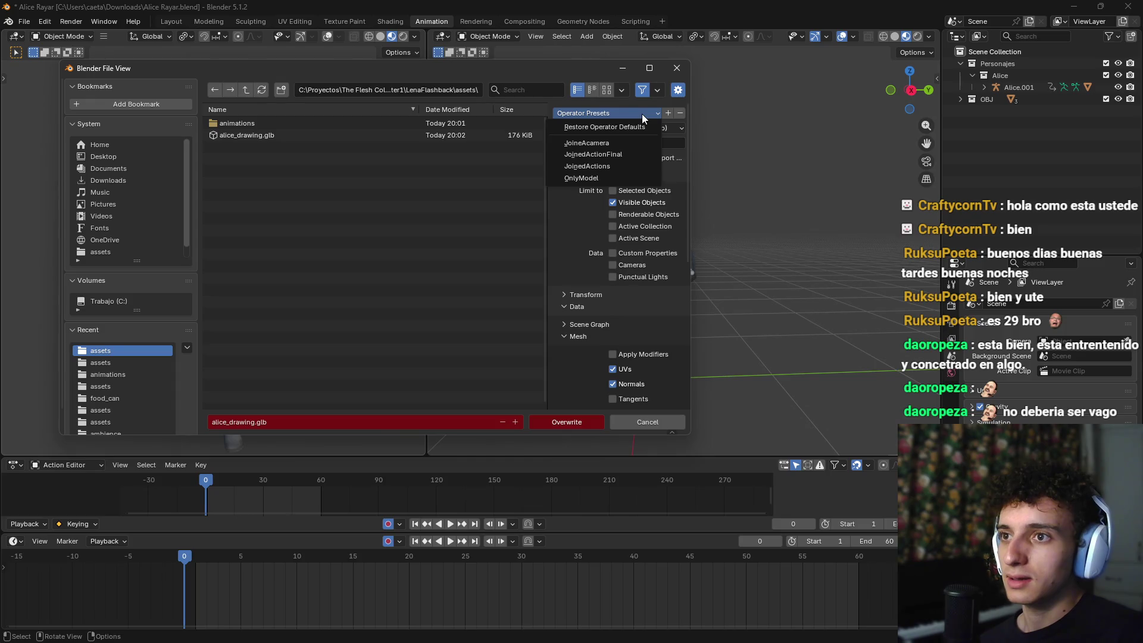
{"action": "left_click", "coordinate": [667, 112]}
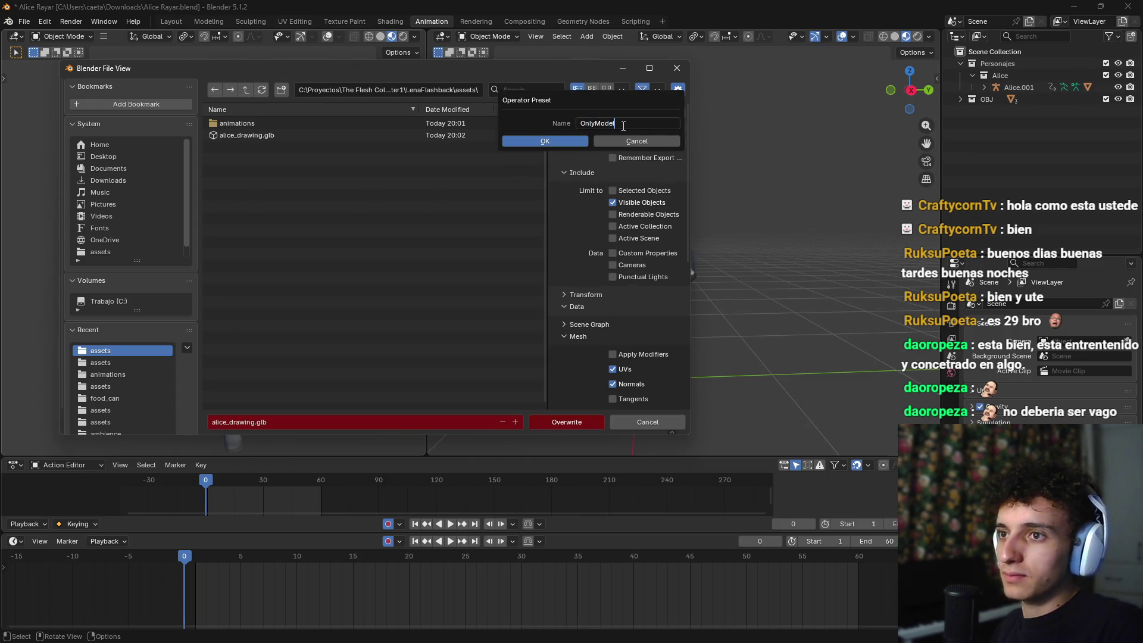
{"action": "left_click", "coordinate": [577, 139]}
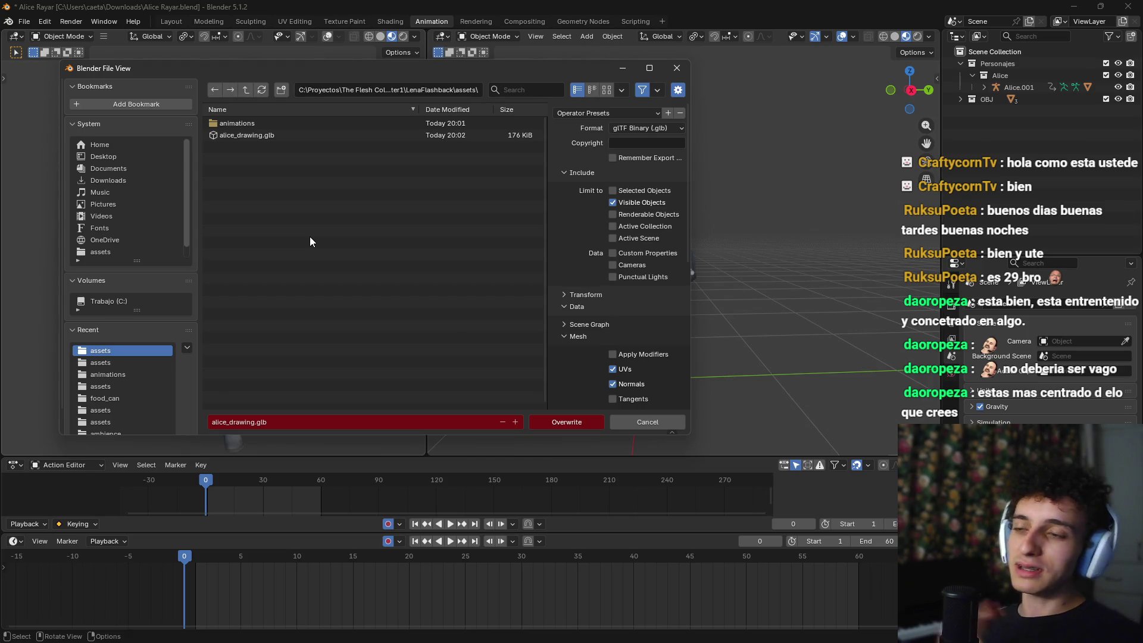
Step: Overwrite alice_drawing.glb in the LenaFlashback assets folder and switch to Godot
{"action": "mouse_move", "coordinate": [885, 637]}
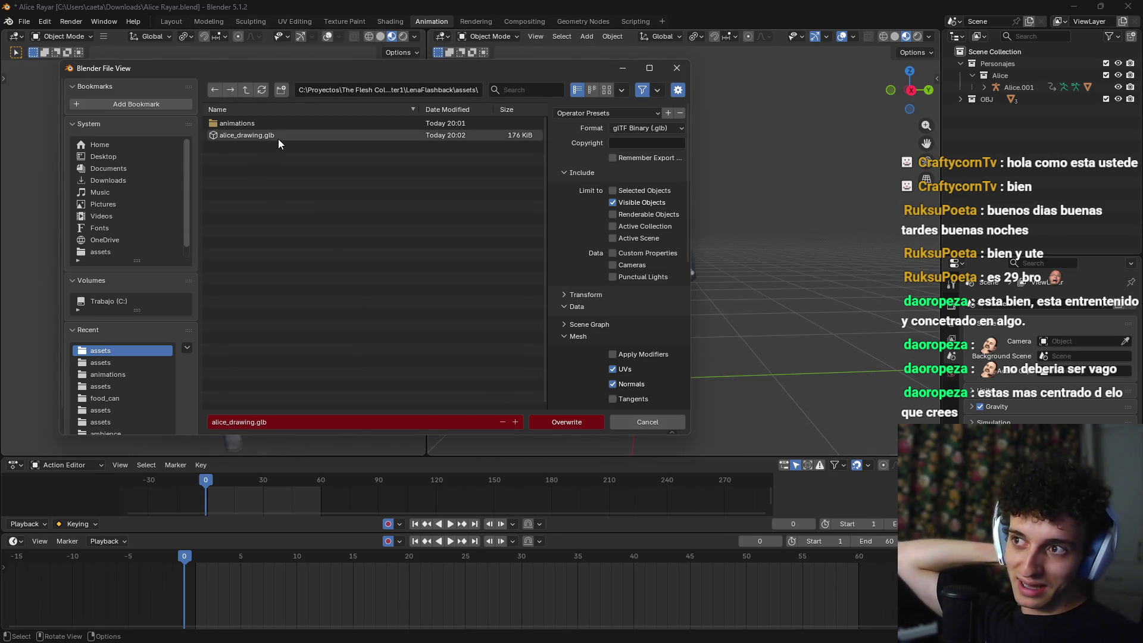
{"action": "left_click", "coordinate": [315, 137]}
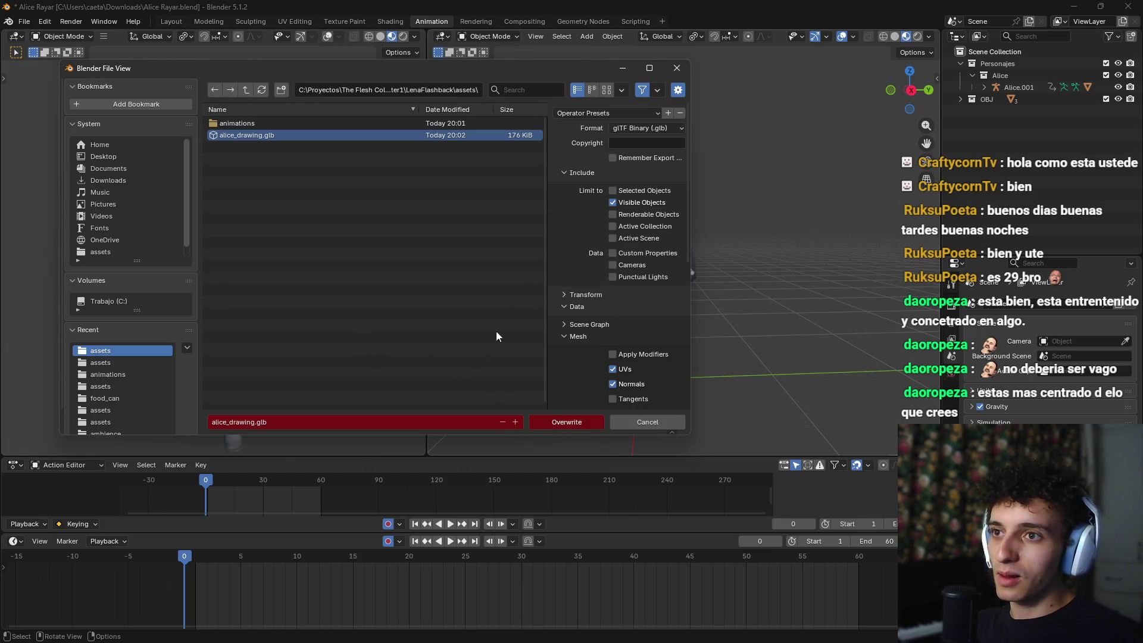
{"action": "left_click", "coordinate": [619, 113]}
{"action": "left_click", "coordinate": [603, 189]}
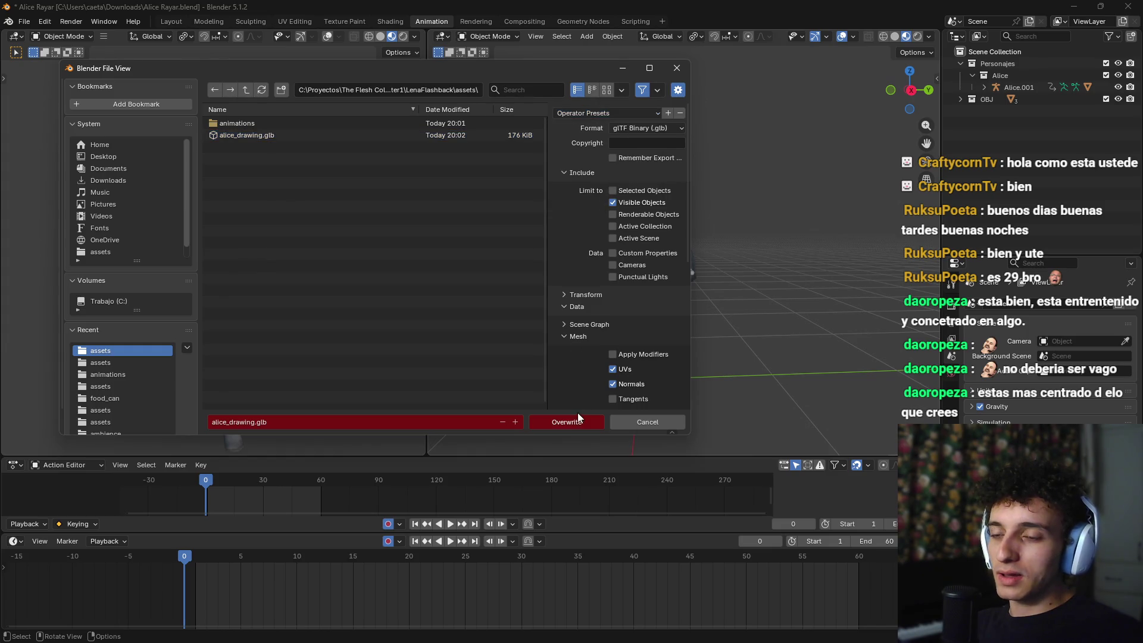
{"action": "left_click", "coordinate": [581, 422]}
{"action": "key", "text": "alt+Tab"}
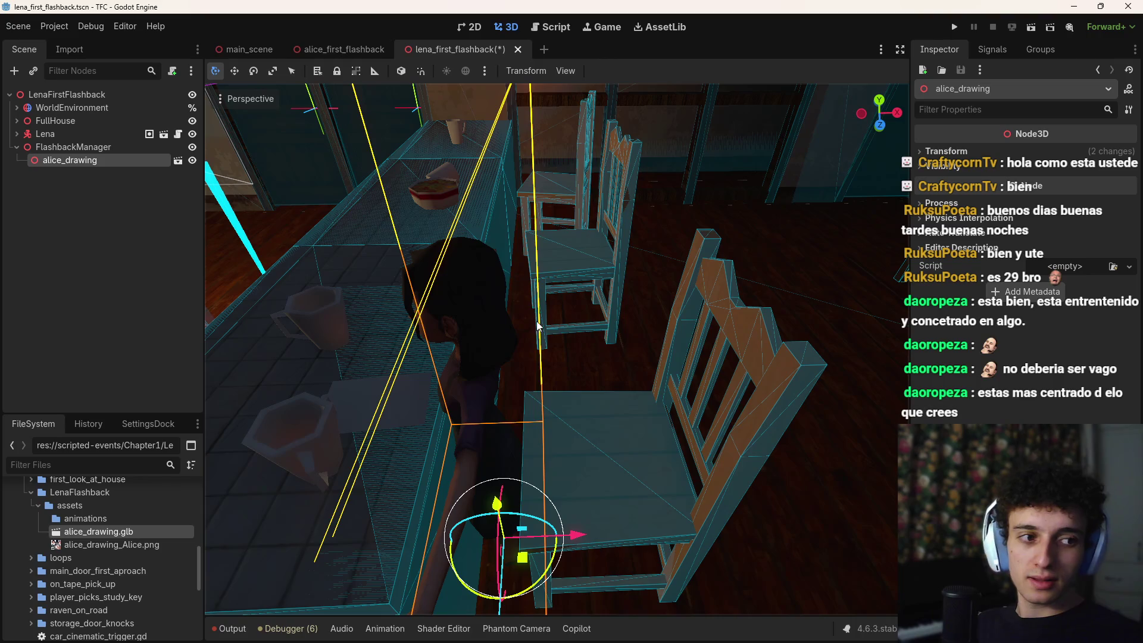
Step: View Alice at the table in Godot and save the Lena flashback scene
{"action": "mouse_move", "coordinate": [643, 372]}
{"action": "left_mouse_down"}
{"action": "mouse_move", "coordinate": [601, 379]}
{"action": "mouse_move", "coordinate": [648, 373]}
{"action": "left_mouse_up"}
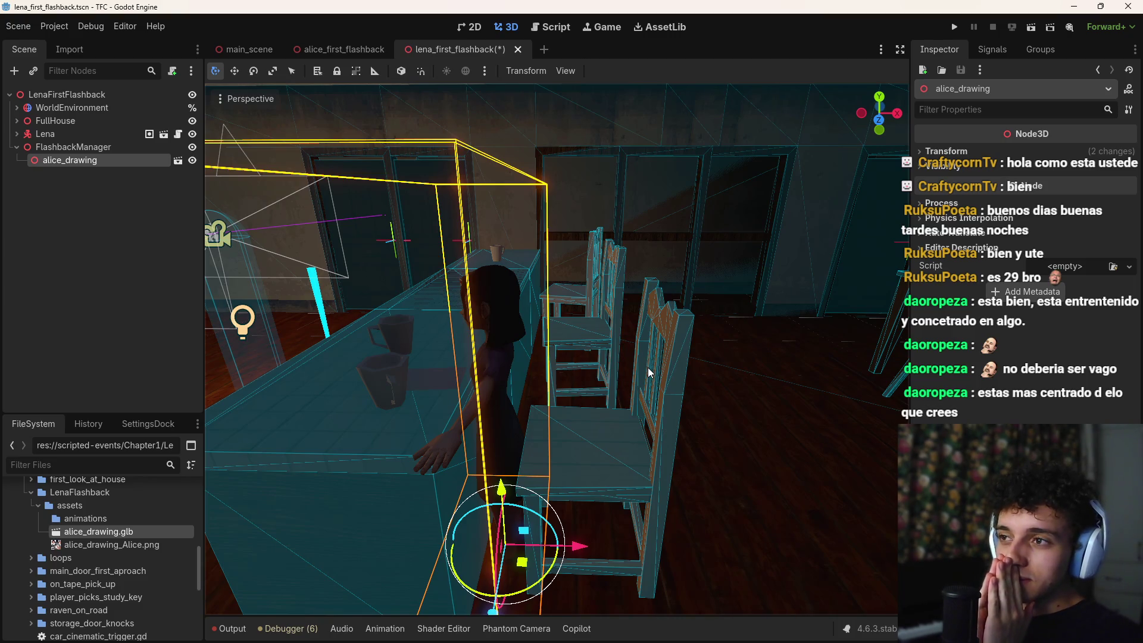
{"action": "key", "text": "ctrl+s"}
{"action": "key", "text": "alt+Tab"}
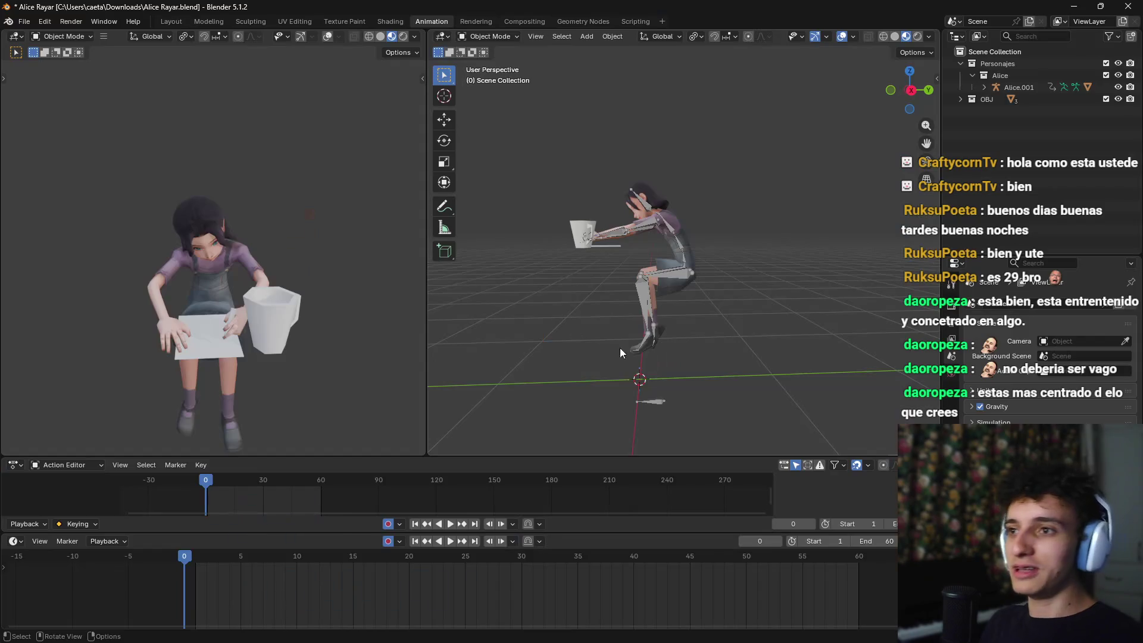
Step: Save Alice Rayar.blend in Blender, then switch to the file manager
{"action": "left_click_drag", "start_coordinate": [763, 263], "coordinate": [741, 280]}
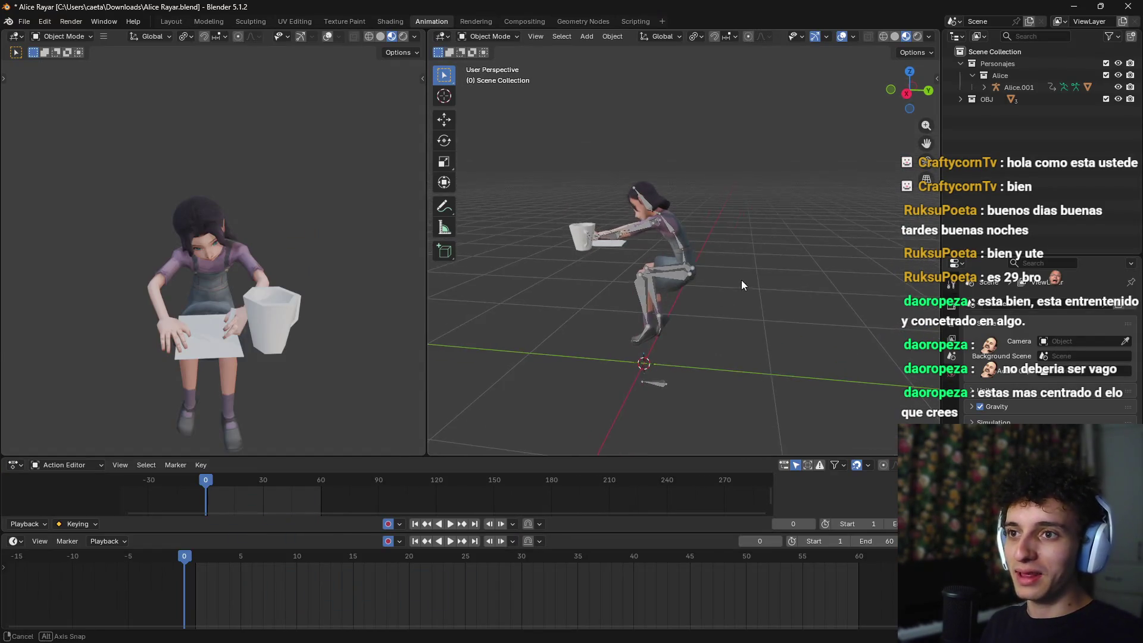
{"action": "key", "text": "ctrl+s"}
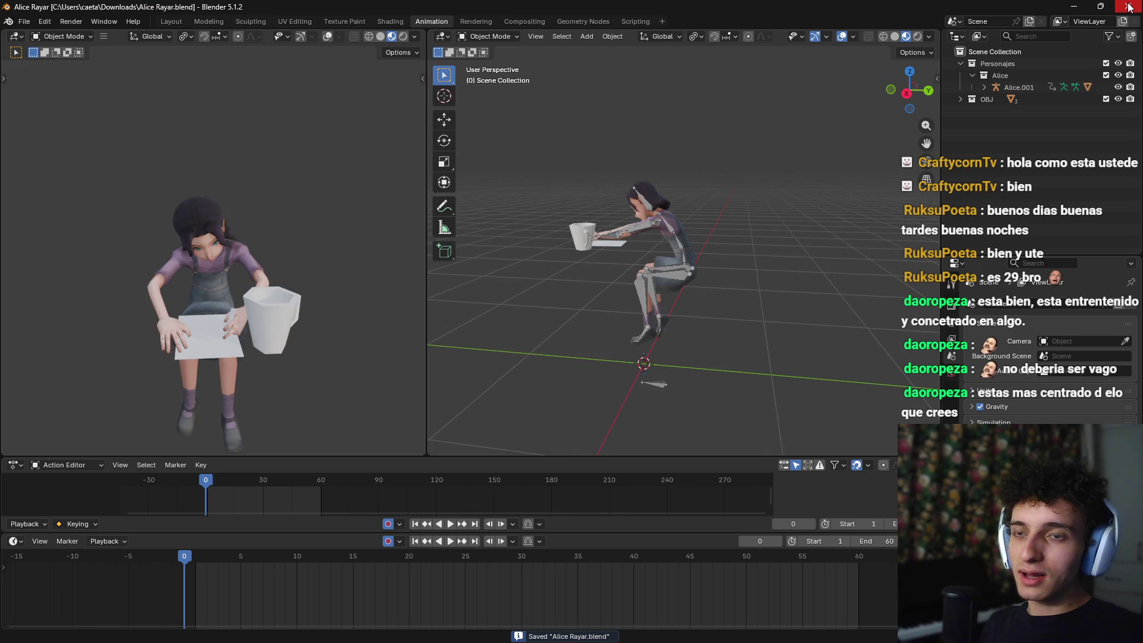
{"action": "key", "text": "alt+Tab"}
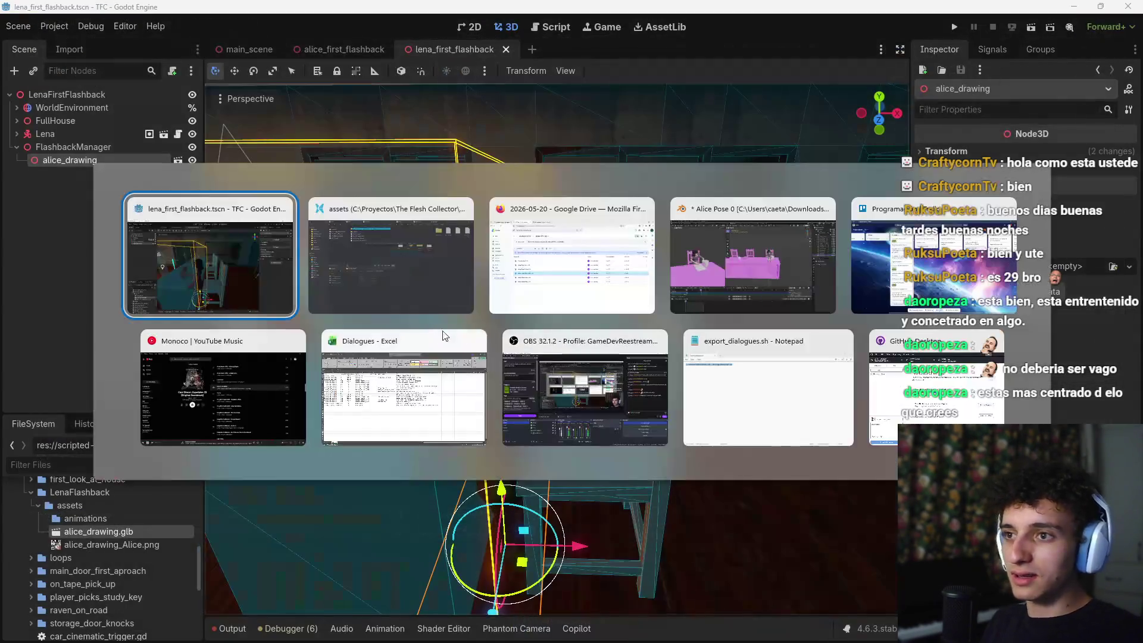
{"action": "left_click", "coordinate": [390, 262]}
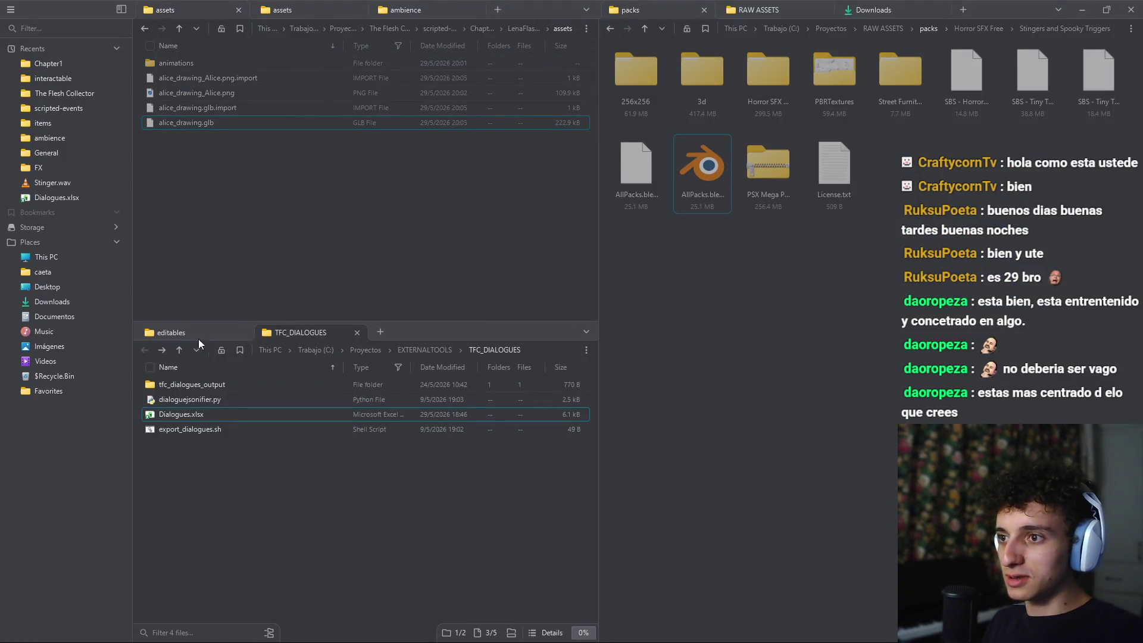
Step: Close the Alice Pose 0 Blender window, answering its save prompt
{"action": "mouse_move", "coordinate": [590, 637]}
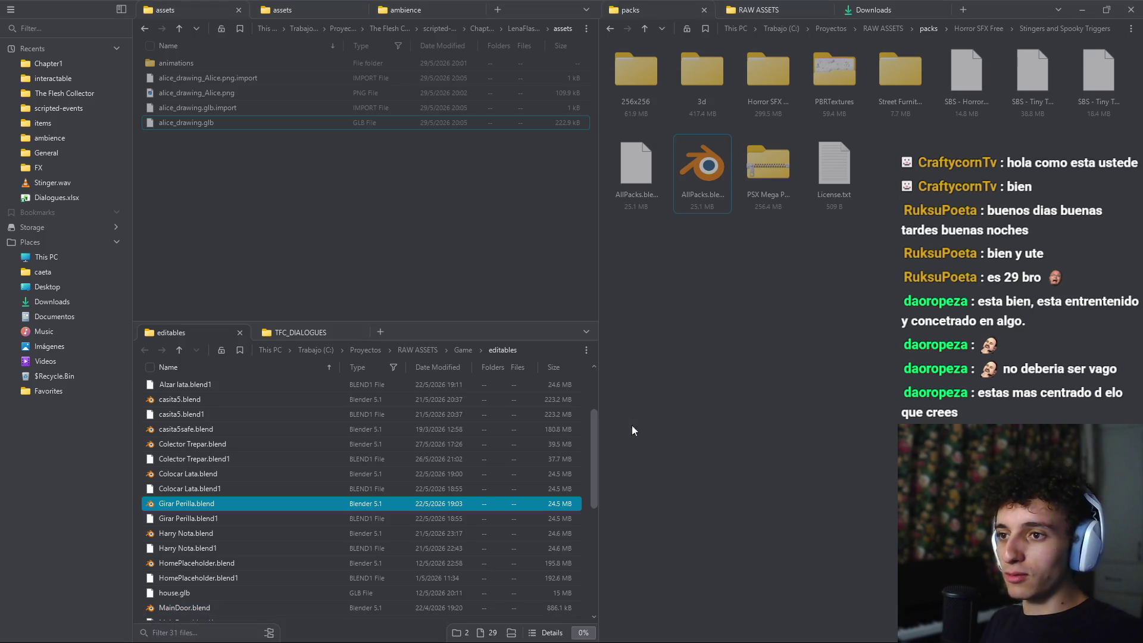
{"action": "key", "text": "alt+Tab"}
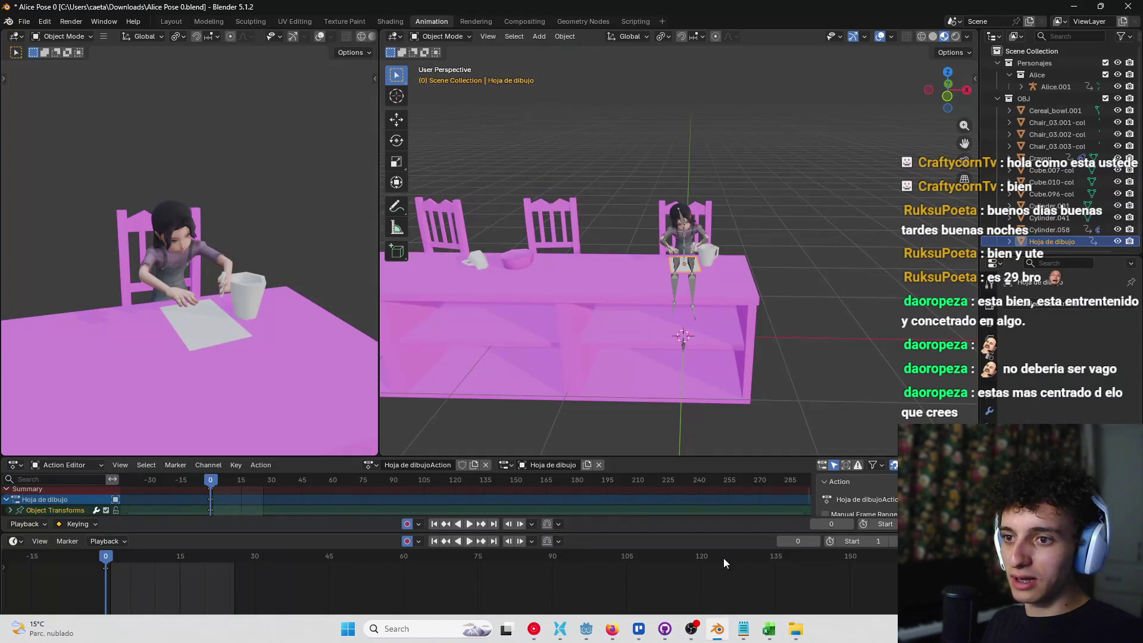
{"action": "left_click", "coordinate": [1128, 6]}
{"action": "left_click", "coordinate": [658, 341]}
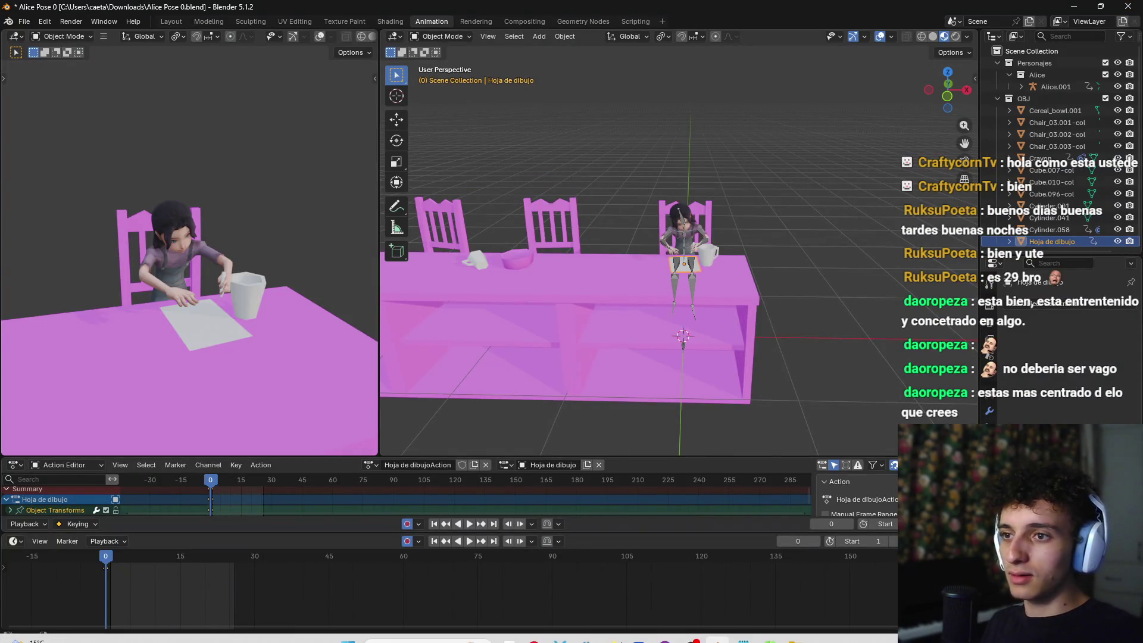
Step: Move Alice Rayar, Alice Jugar Dedo, Alice Pose 0 and Alice Rayar.blend1 from Downloads into editables
{"action": "left_click", "coordinate": [655, 625]}
{"action": "left_click", "coordinate": [463, 338]}
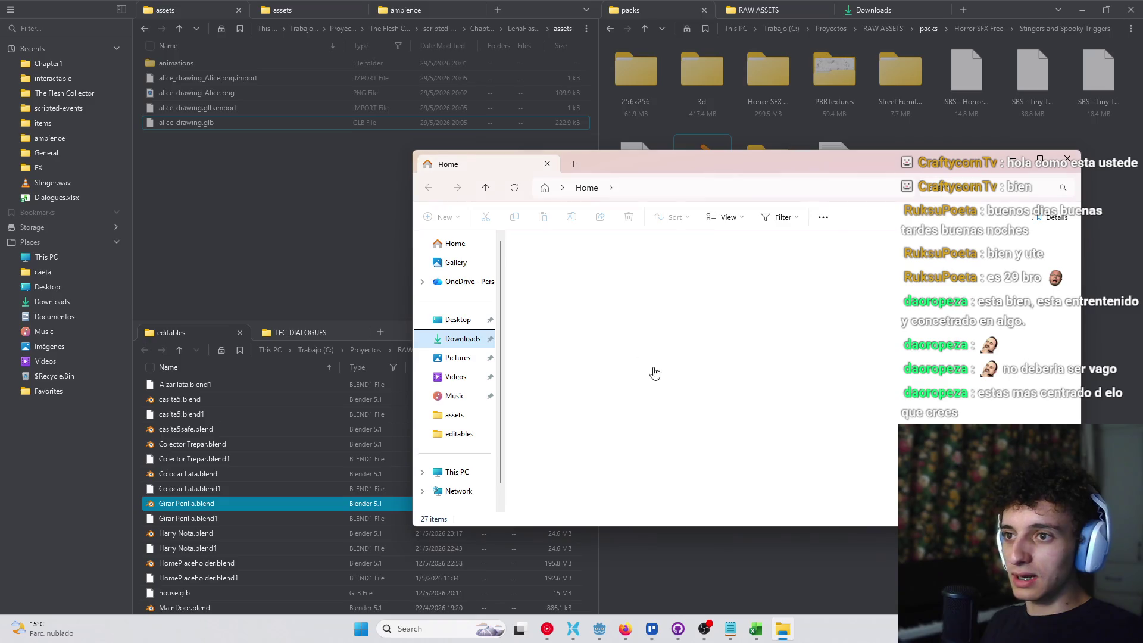
{"action": "left_click", "coordinate": [554, 272]}
{"action": "left_click", "coordinate": [556, 306], "text": "ctrl"}
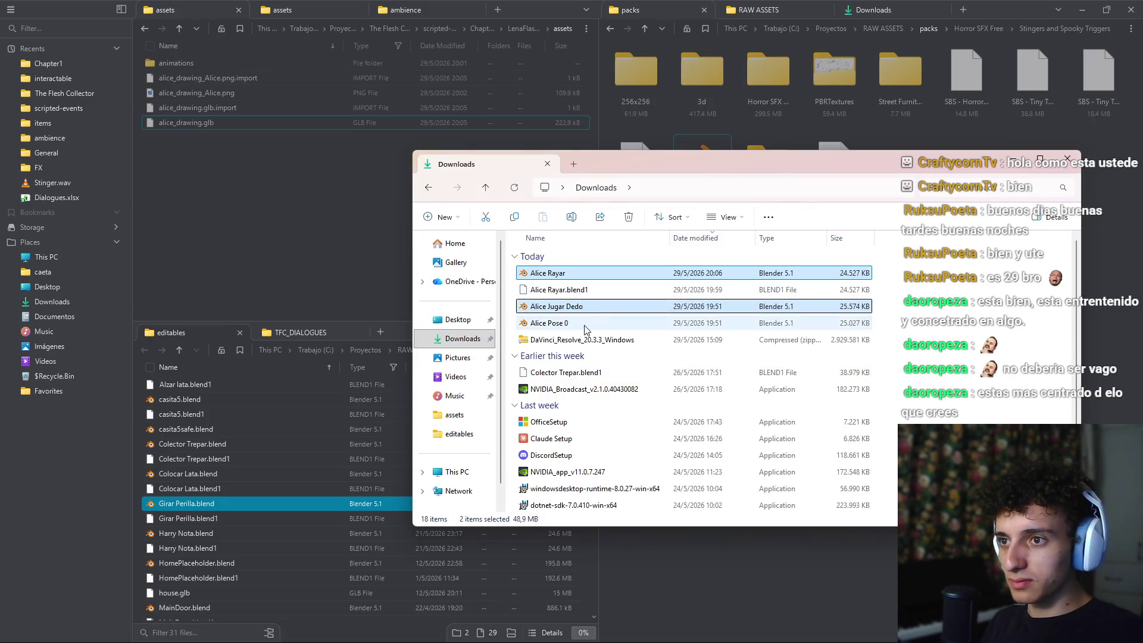
{"action": "left_click", "coordinate": [551, 322], "text": "ctrl"}
{"action": "left_click", "coordinate": [566, 290], "text": "ctrl"}
{"action": "left_click_drag", "start_coordinate": [566, 290], "coordinate": [297, 488]}
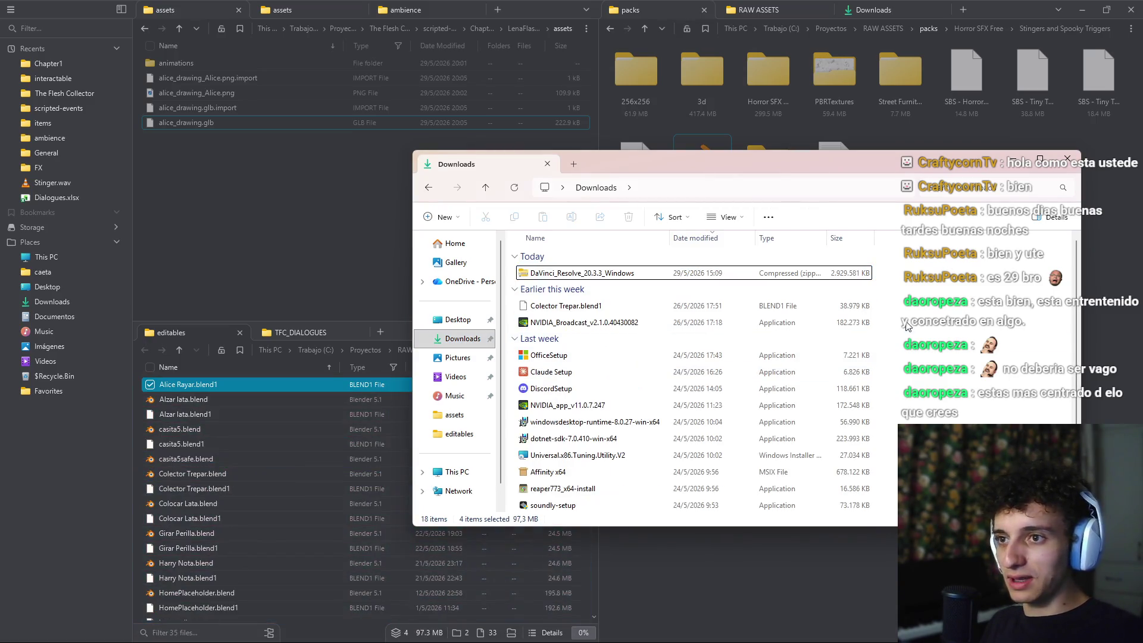
{"action": "key", "text": "ctrl+w"}
Step: Select the Alice Jugar Dedo and Alice Pose 0 blend files in the editables folder
{"action": "scroll", "coordinate": [311, 458], "scroll_direction": "down", "scroll_amount": 5}
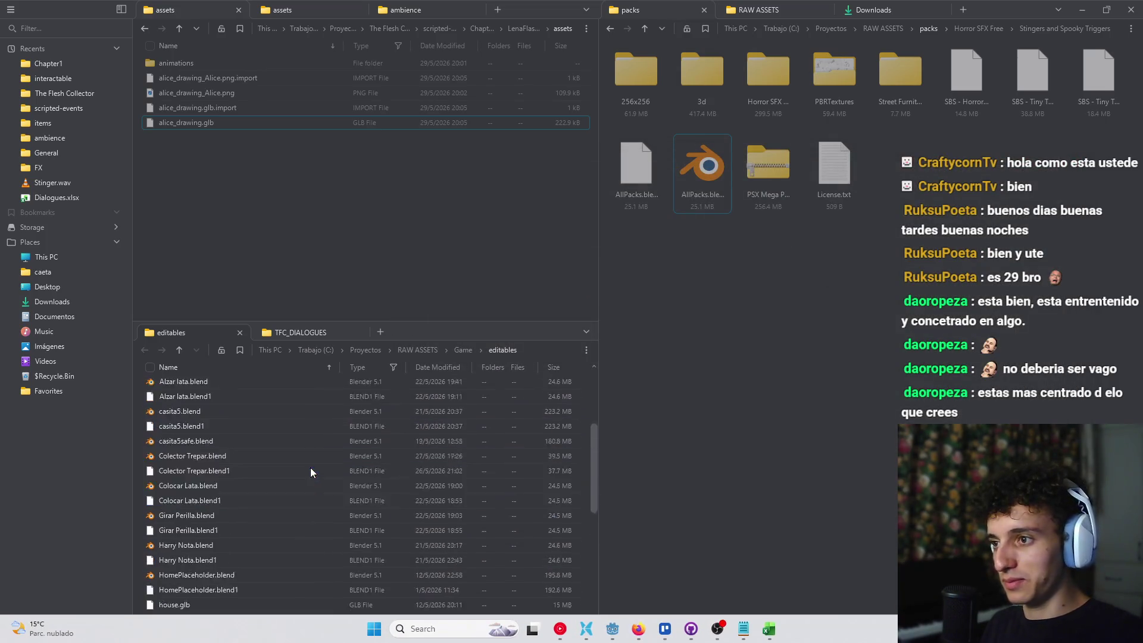
{"action": "scroll", "coordinate": [288, 505], "scroll_direction": "up", "scroll_amount": 5}
{"action": "left_click", "coordinate": [150, 457]}
{"action": "left_click", "coordinate": [213, 474], "text": "ctrl"}
{"action": "left_click", "coordinate": [214, 473]}
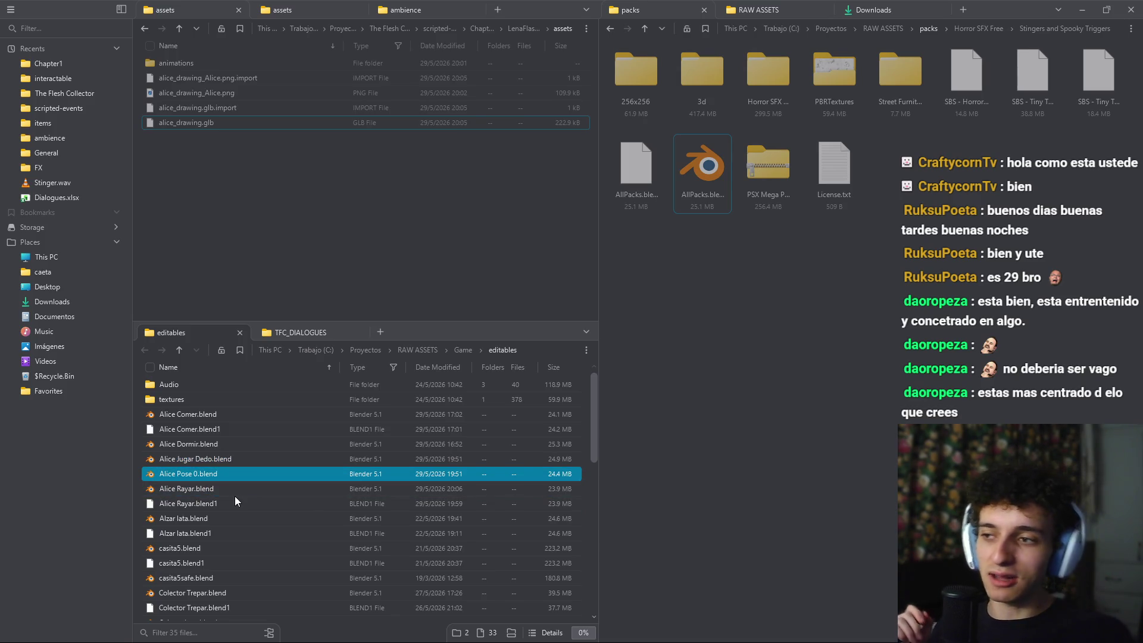
{"action": "key", "text": "shift+Up"}
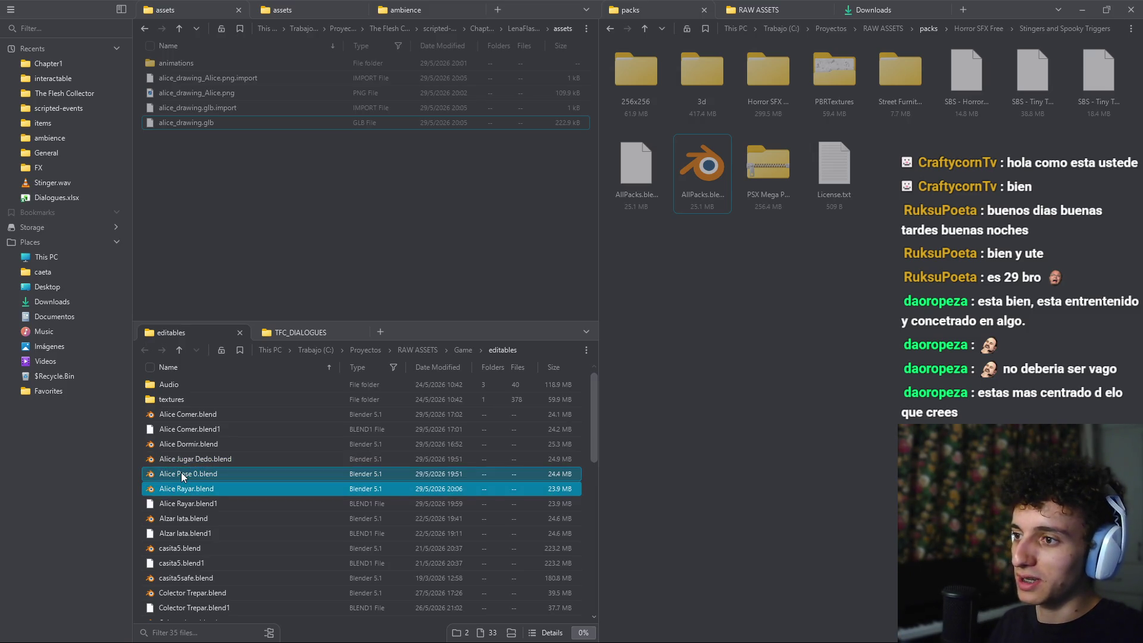
{"action": "left_click", "coordinate": [189, 472]}
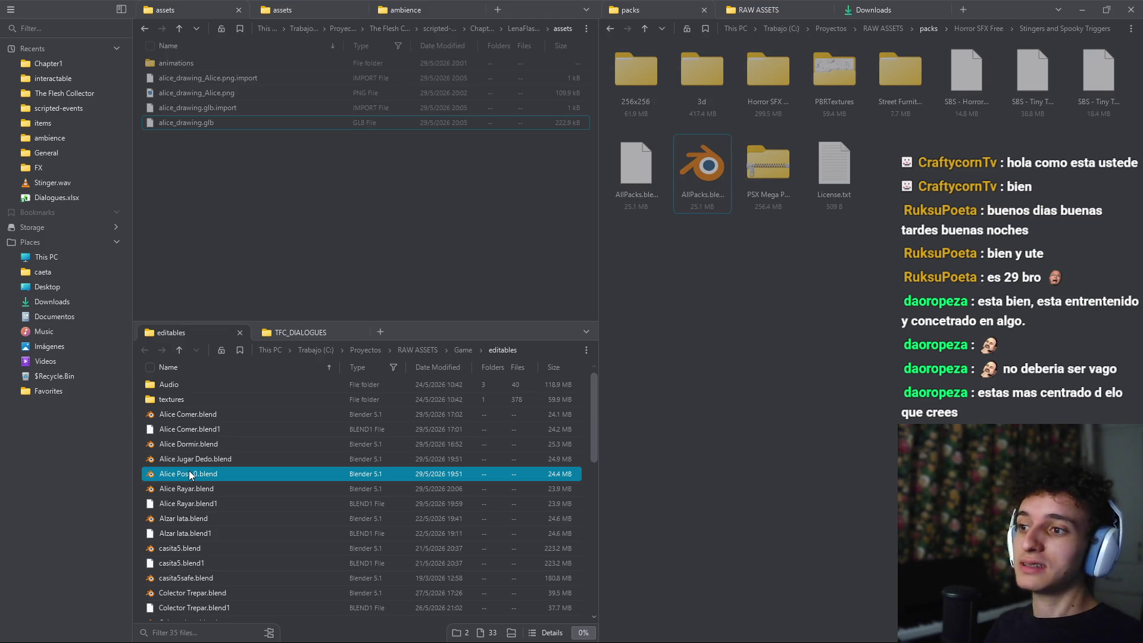
{"action": "left_click", "coordinate": [217, 460]}
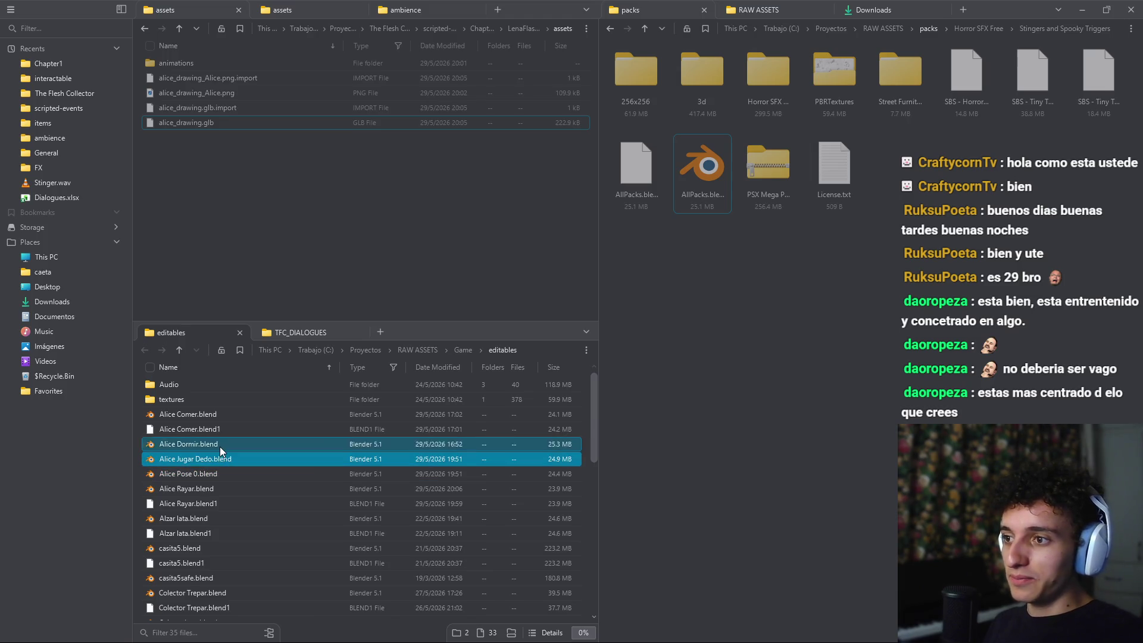
{"action": "left_click", "coordinate": [216, 474]}
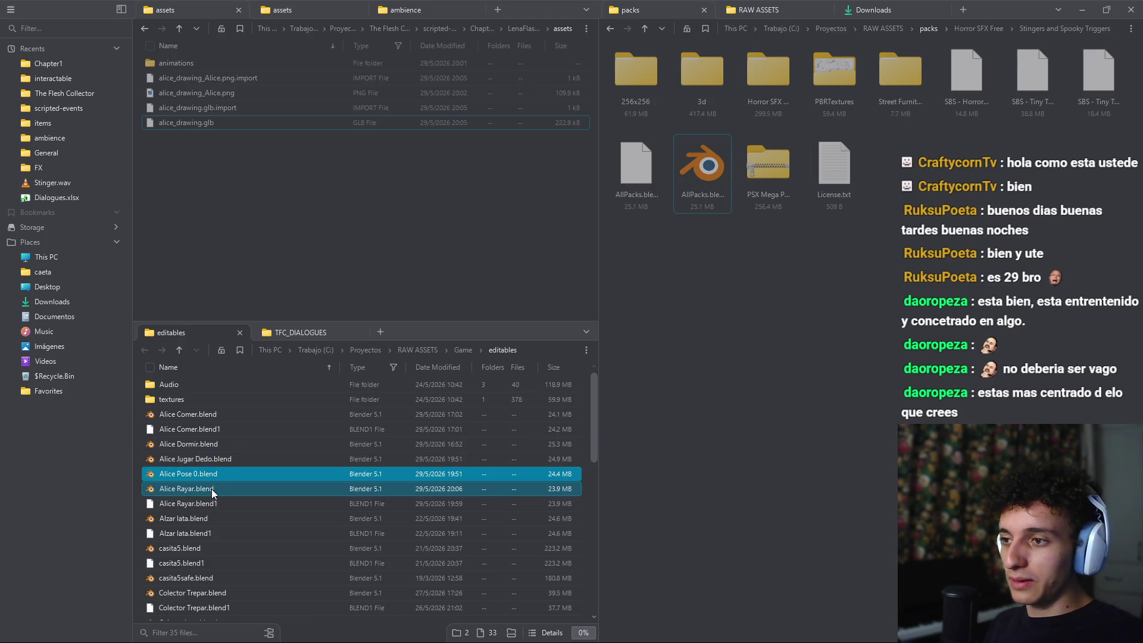
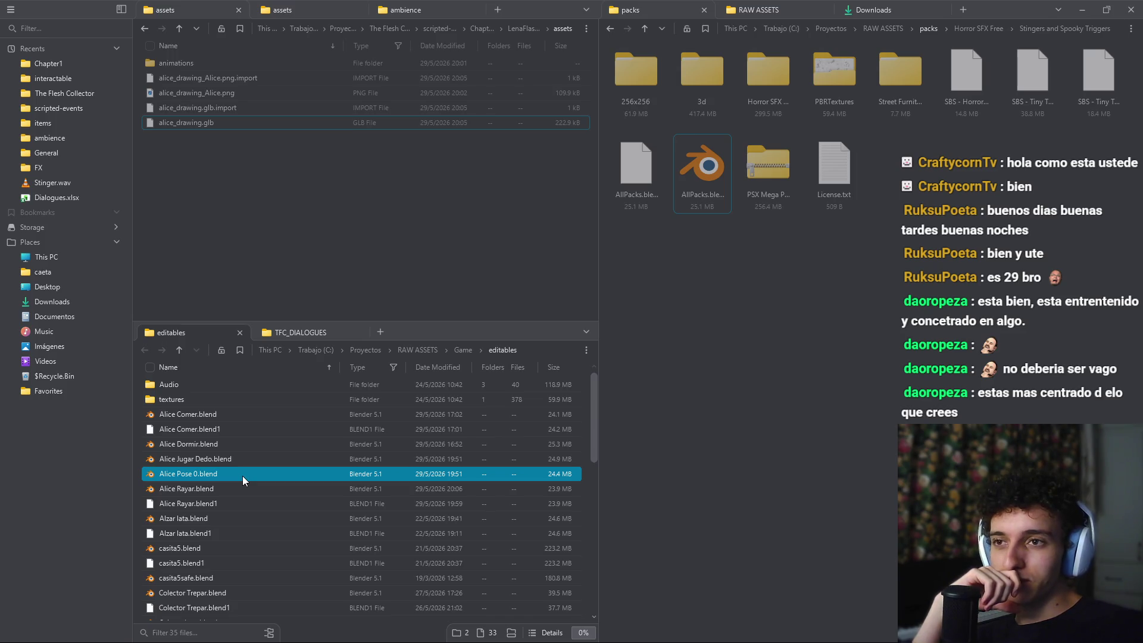
Step: Launch the calculator from the Run prompt
{"action": "mouse_move", "coordinate": [441, 640]}
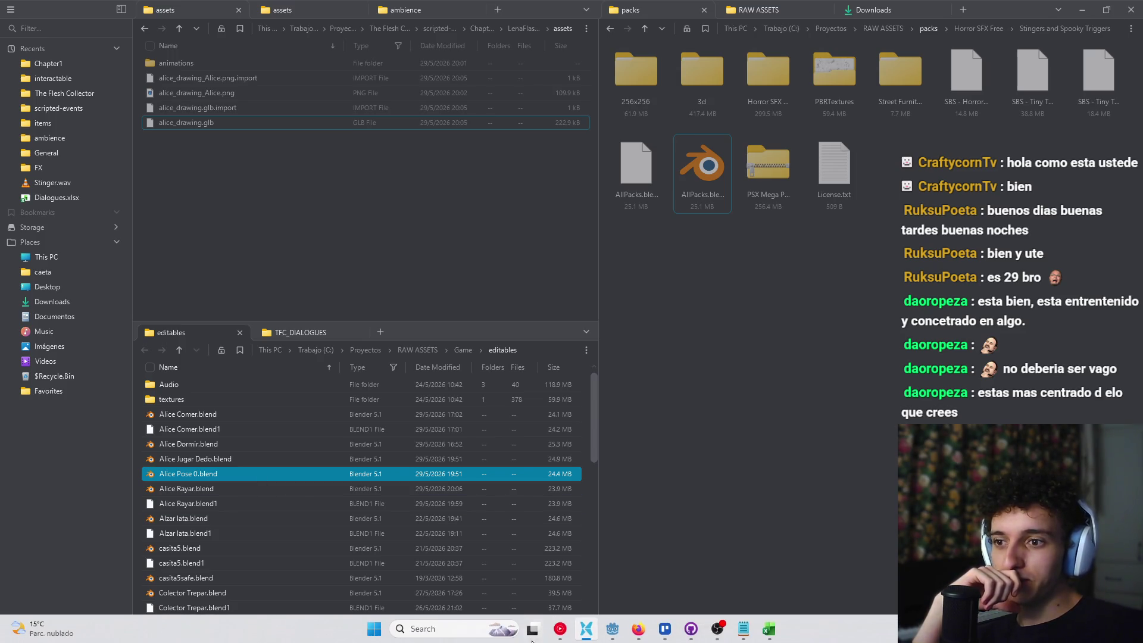
{"action": "key", "text": "super+r"}
{"action": "type", "text": "cmd"}
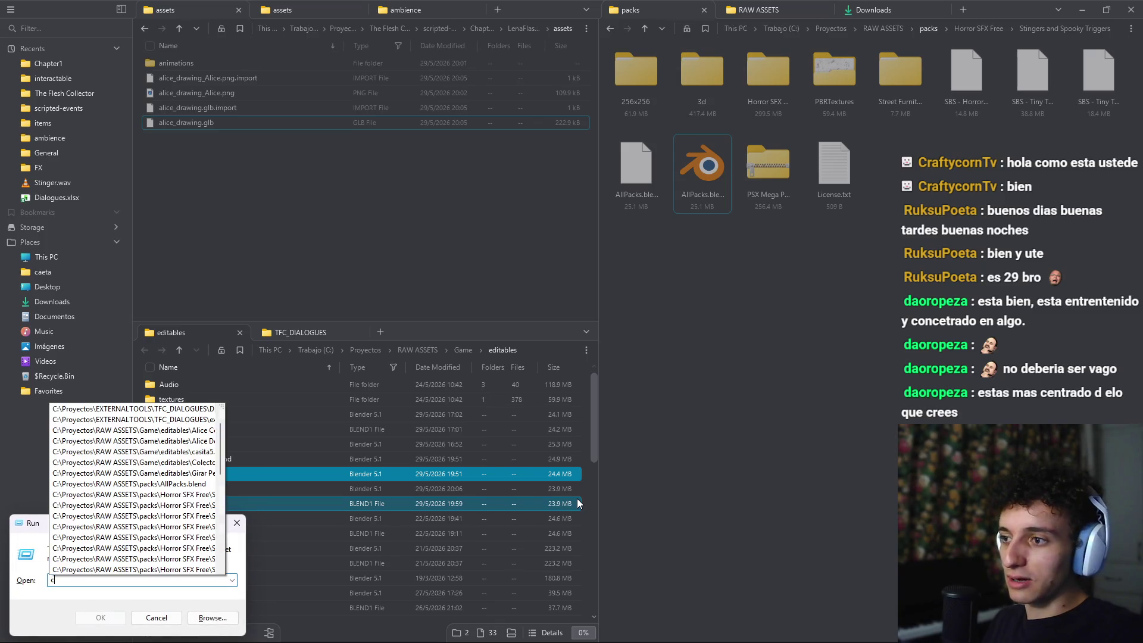
{"action": "key", "text": "Return"}
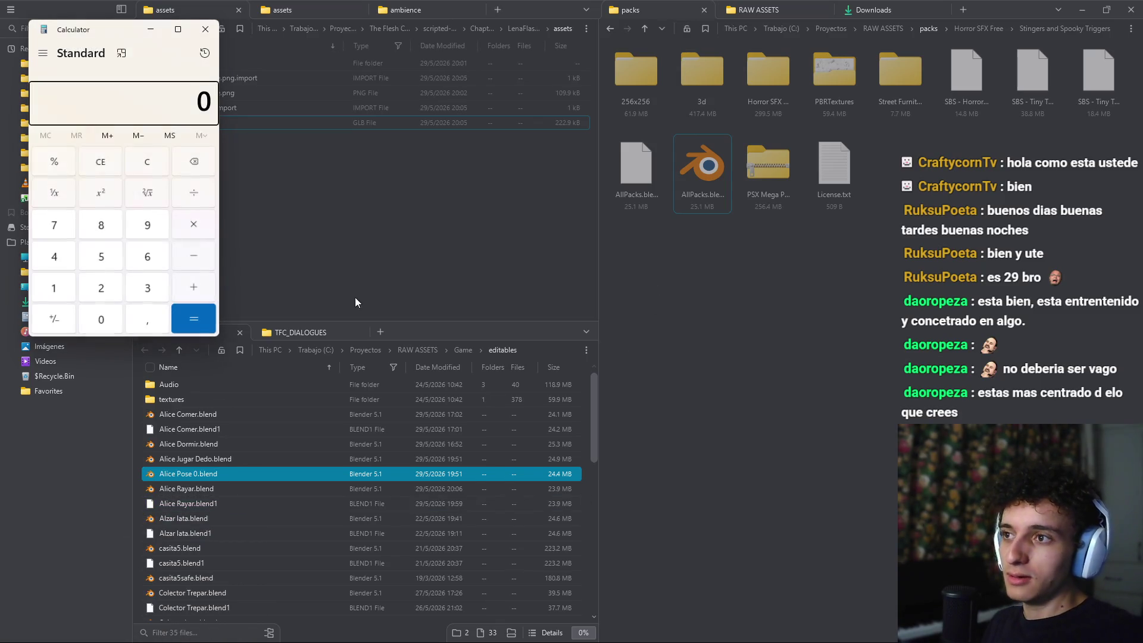
Step: Compute 1,2 × 1,1 = 1,32, select the result and close the calculator
{"action": "left_click", "coordinate": [53, 287]}
{"action": "left_click", "coordinate": [147, 319]}
{"action": "left_click", "coordinate": [100, 288]}
{"action": "left_click", "coordinate": [194, 225]}
{"action": "left_click", "coordinate": [53, 288]}
{"action": "left_click", "coordinate": [135, 324]}
{"action": "left_click", "coordinate": [56, 288]}
{"action": "left_click", "coordinate": [194, 319]}
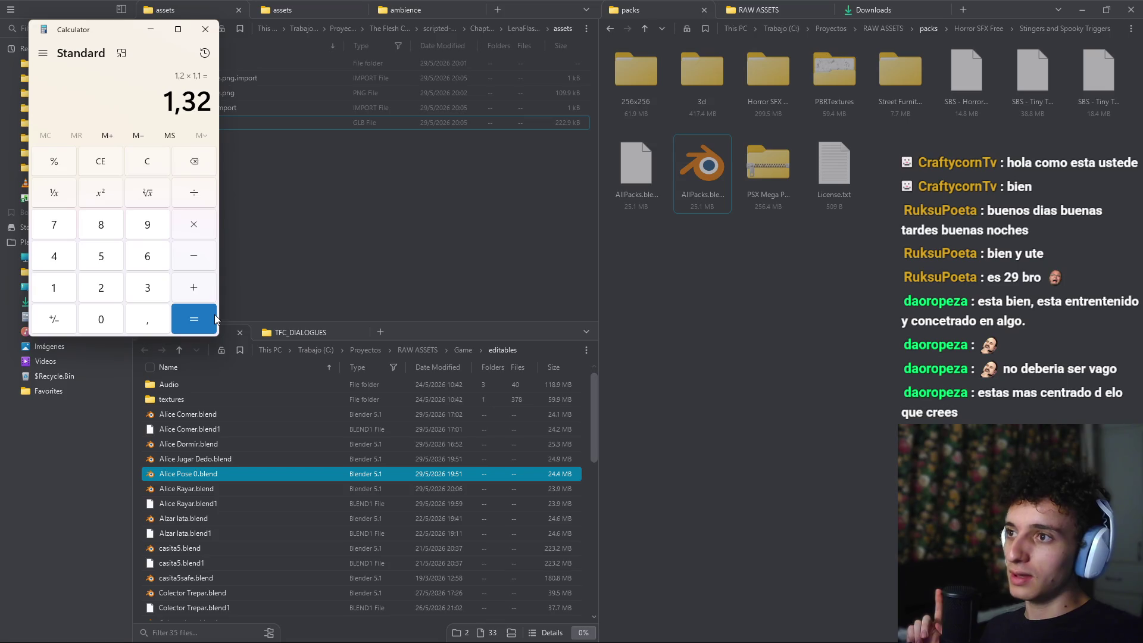
{"action": "double_click", "coordinate": [208, 104]}
{"action": "left_click", "coordinate": [206, 29]}
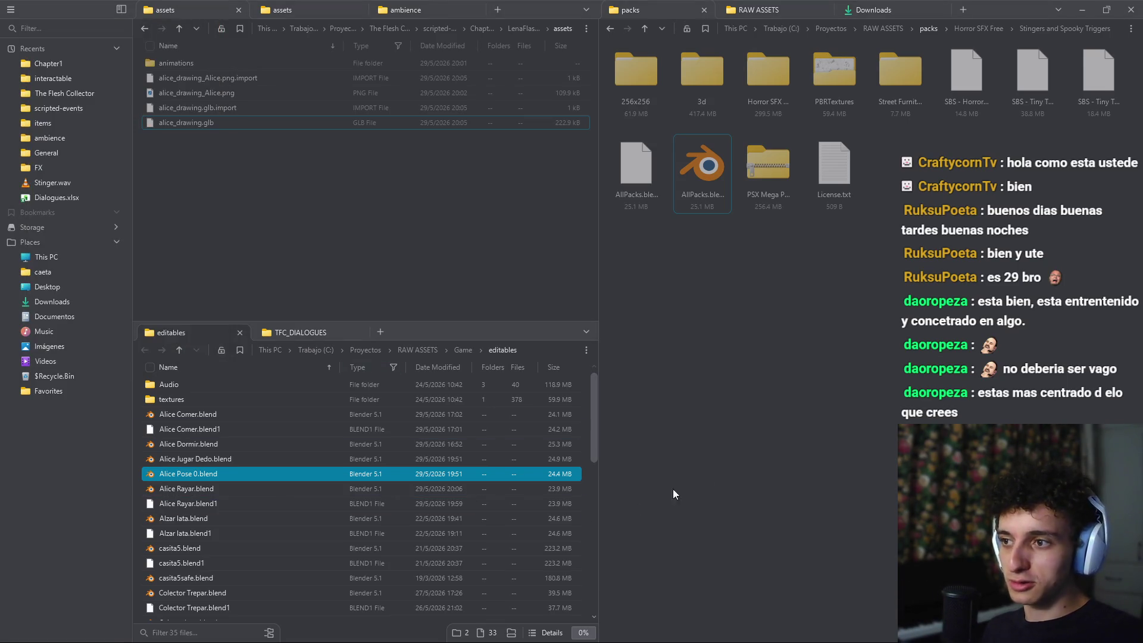
Step: Open Alice Rayar.blend in Blender and orbit to view the character from another angle
{"action": "left_click", "coordinate": [219, 458], "text": "ctrl"}
{"action": "left_click", "coordinate": [202, 489]}
{"action": "left_click", "coordinate": [203, 516]}
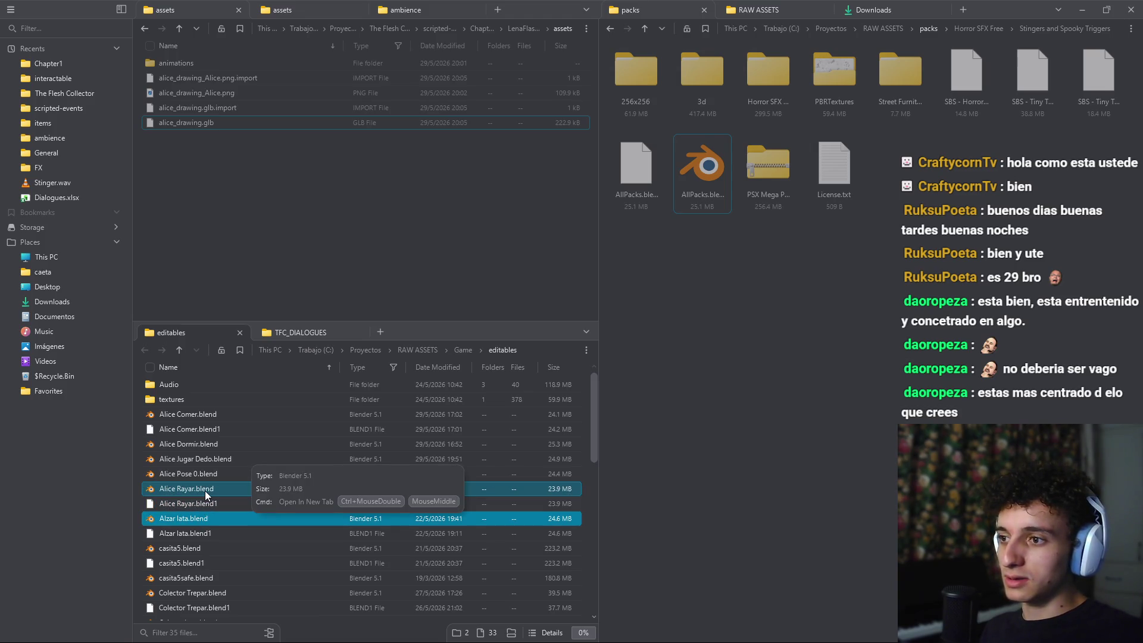
{"action": "double_click", "coordinate": [204, 491]}
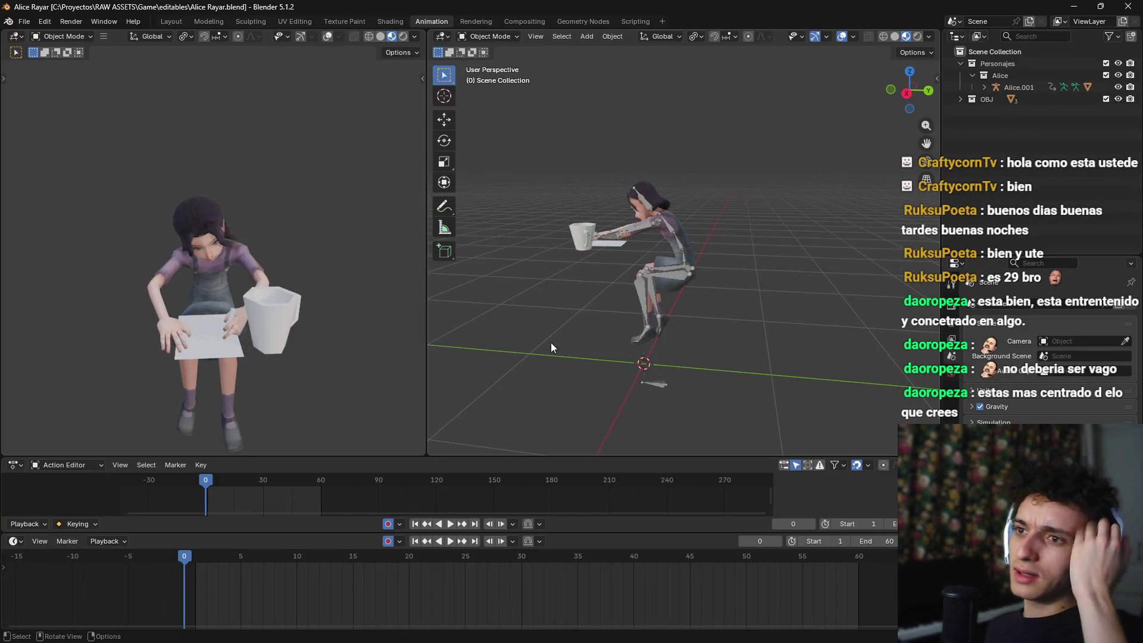
{"action": "left_click_drag", "start_coordinate": [542, 331], "coordinate": [559, 364]}
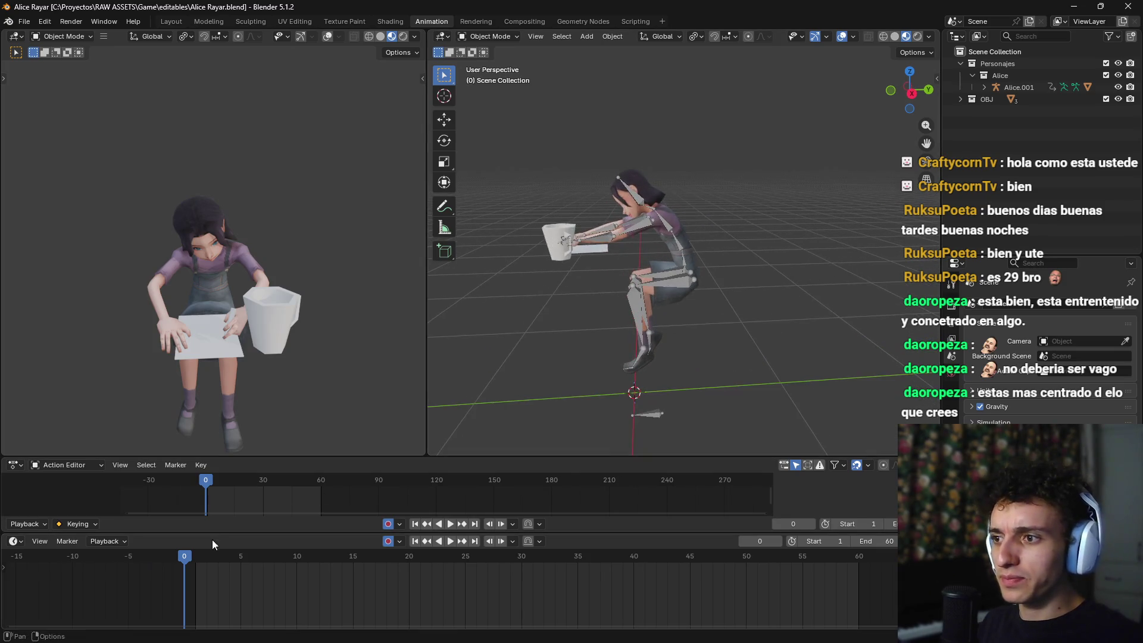
Step: Play the Alice animation, stop it at frame 1, and bring up the File export options
{"action": "key", "text": "space"}
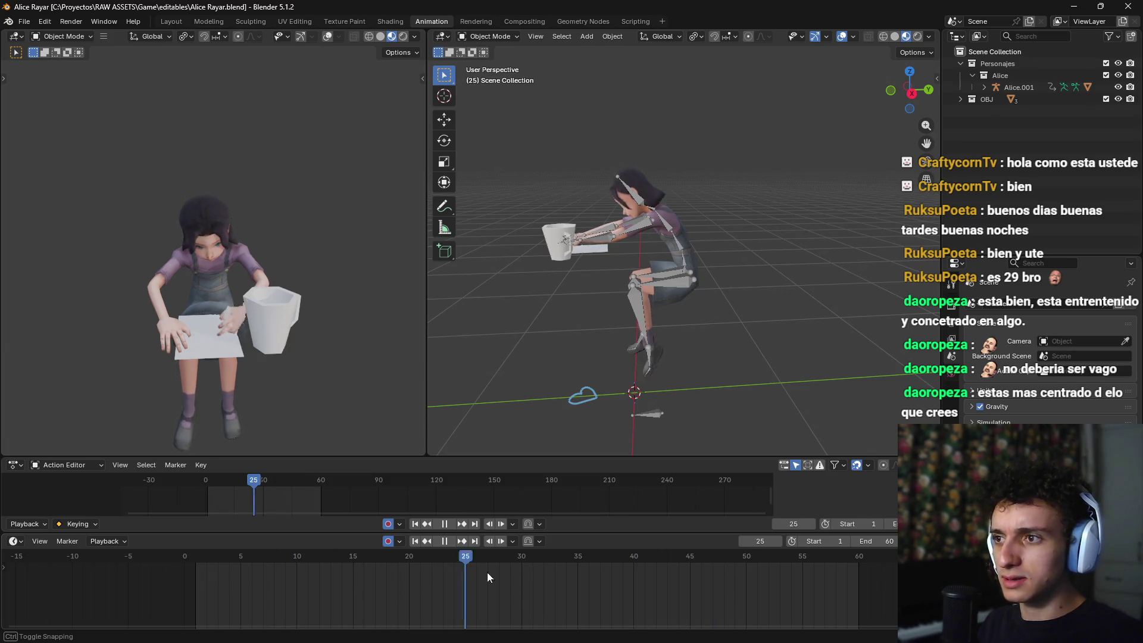
{"action": "left_click", "coordinate": [194, 556]}
{"action": "left_click_drag", "start_coordinate": [194, 556], "coordinate": [196, 556]}
{"action": "key", "text": "space"}
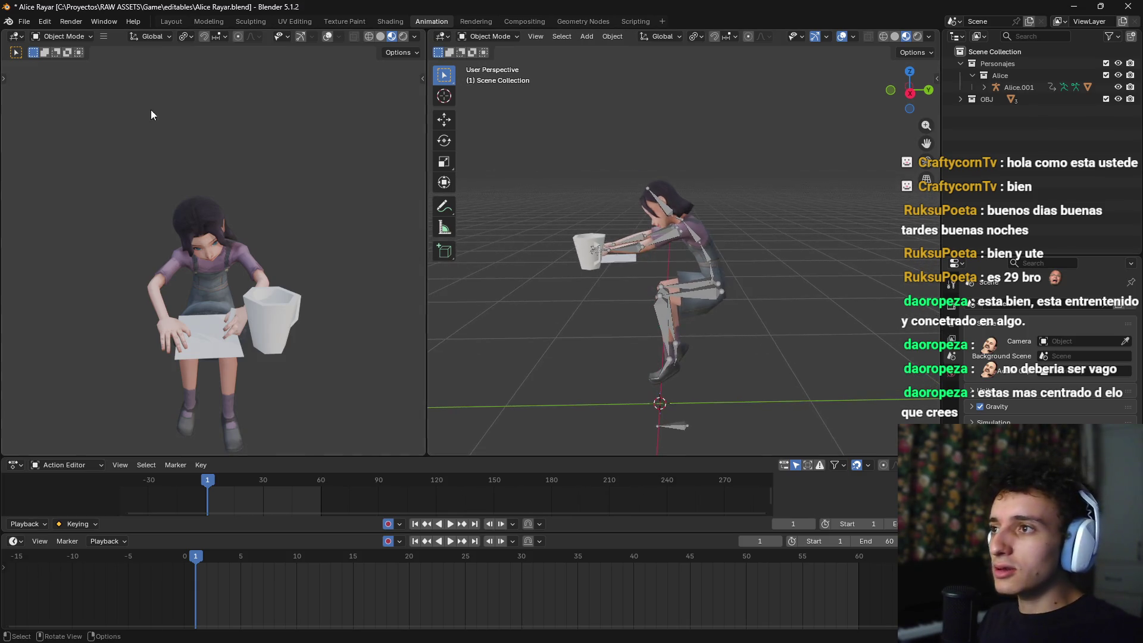
{"action": "left_click", "coordinate": [24, 21]}
Step: Start a glTF 2.0 export targeting the game's assets\animations folder
{"action": "mouse_move", "coordinate": [78, 202]}
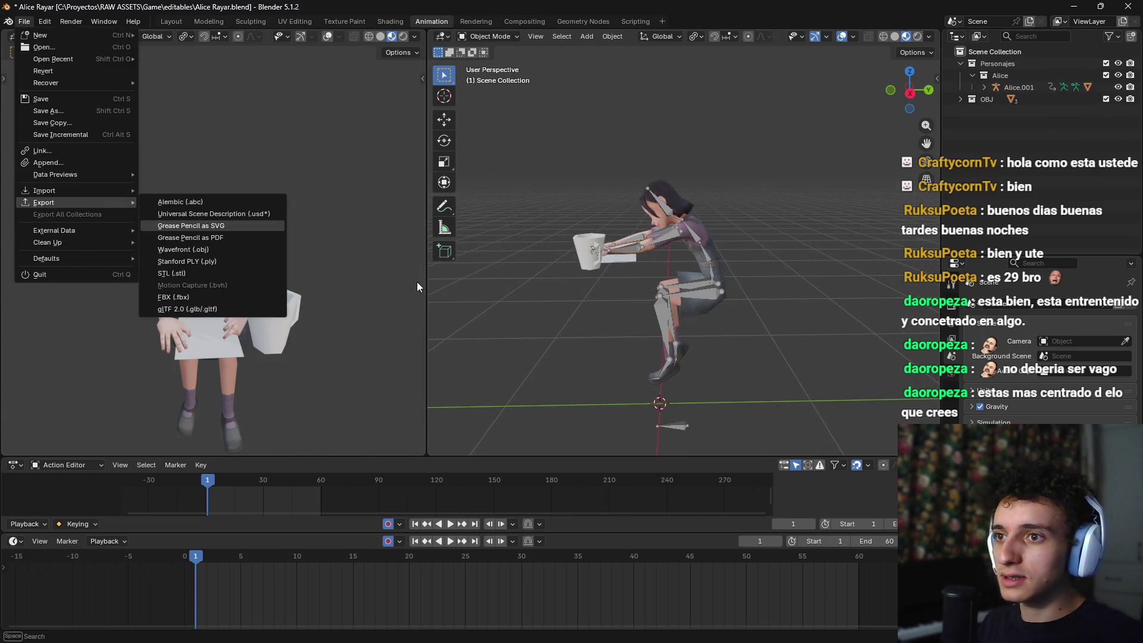
{"action": "left_click", "coordinate": [198, 310]}
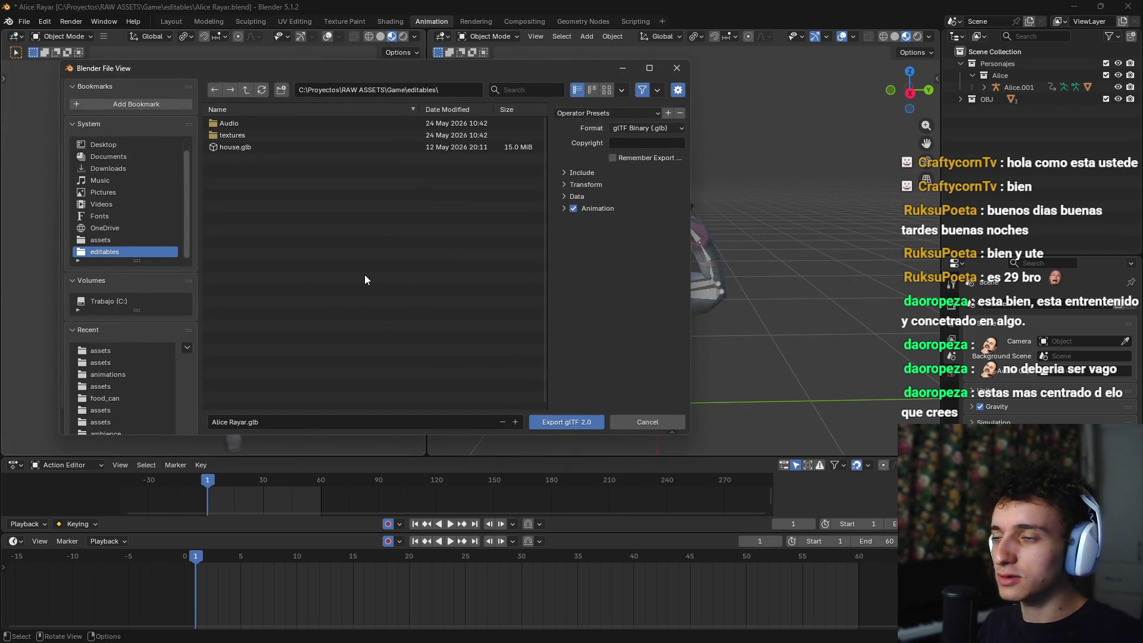
{"action": "key", "text": "alt+Tab"}
{"action": "left_click", "coordinate": [558, 291]}
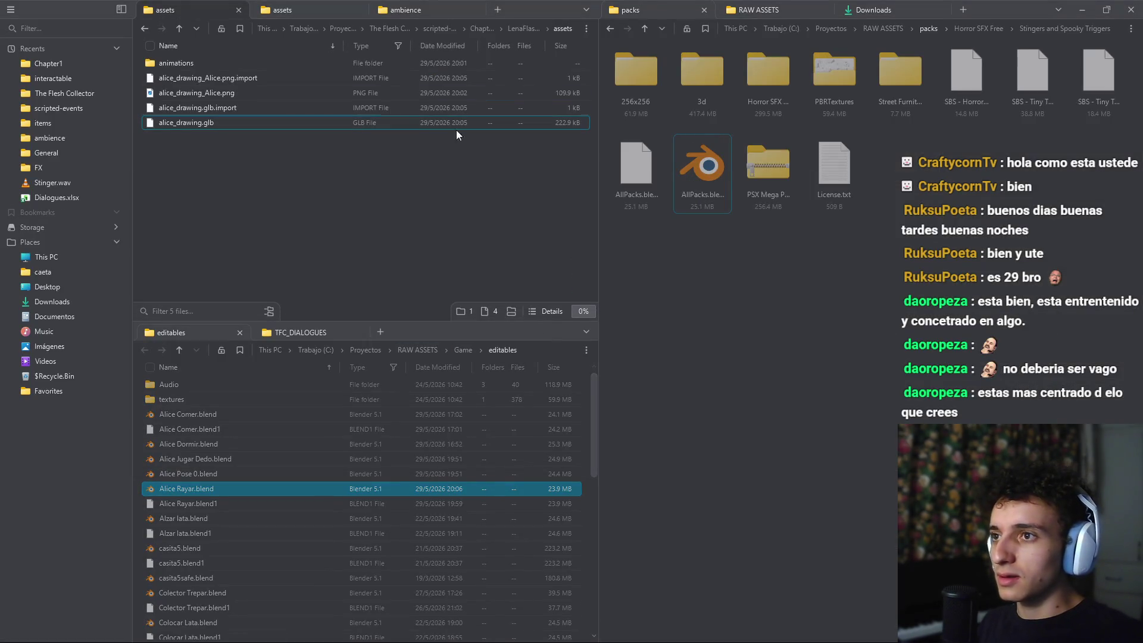
{"action": "double_click", "coordinate": [186, 64]}
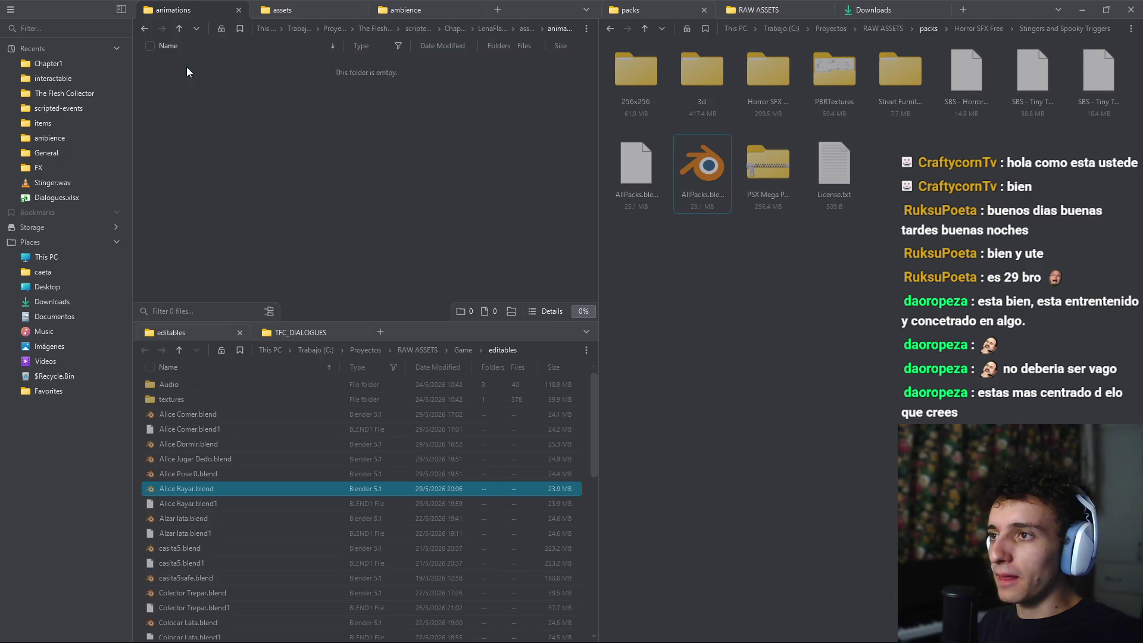
{"action": "left_click", "coordinate": [576, 33]}
{"action": "key", "text": "alt+Tab"}
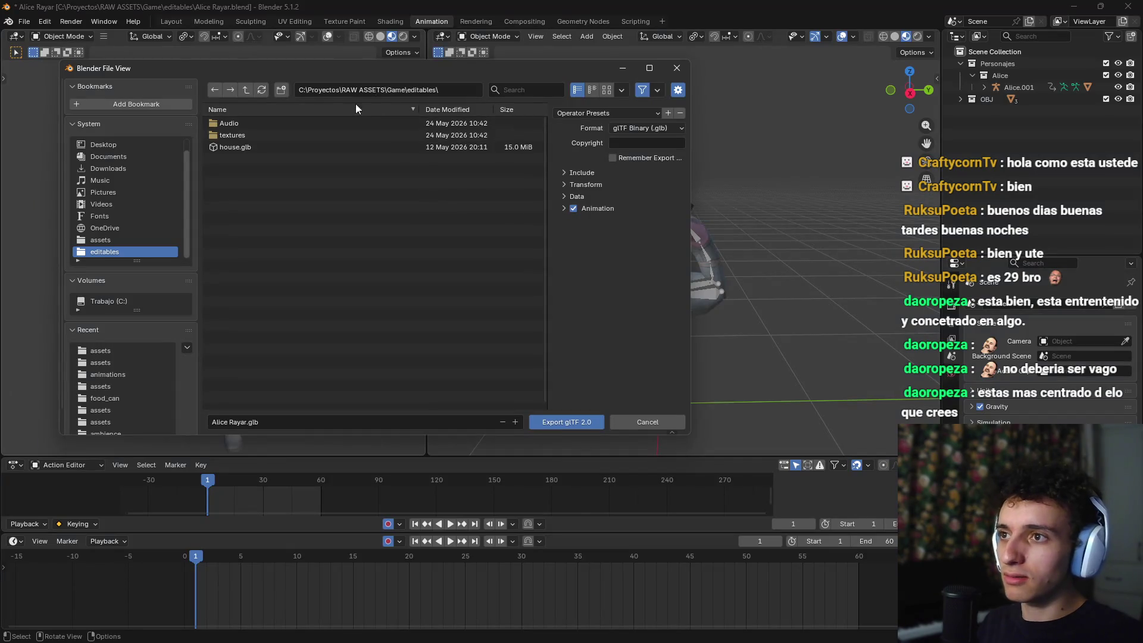
{"action": "left_click", "coordinate": [467, 95]}
{"action": "key", "text": "ctrl+v"}
{"action": "key", "text": "Return"}
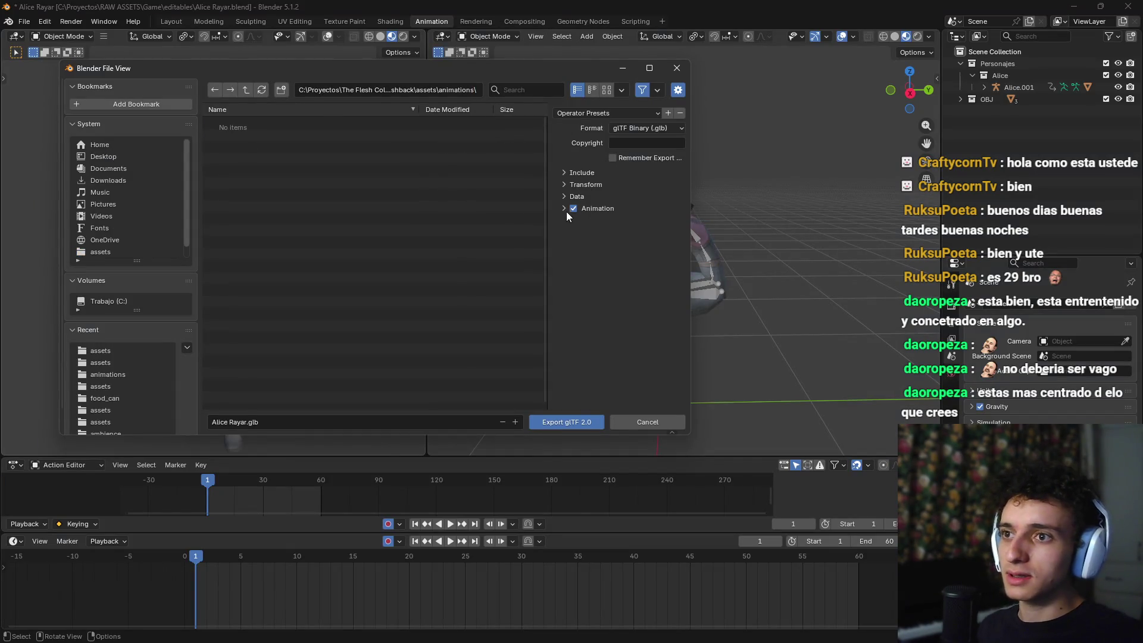
Step: Try out the saved export presets in the Operator Presets list
{"action": "left_click", "coordinate": [587, 113]}
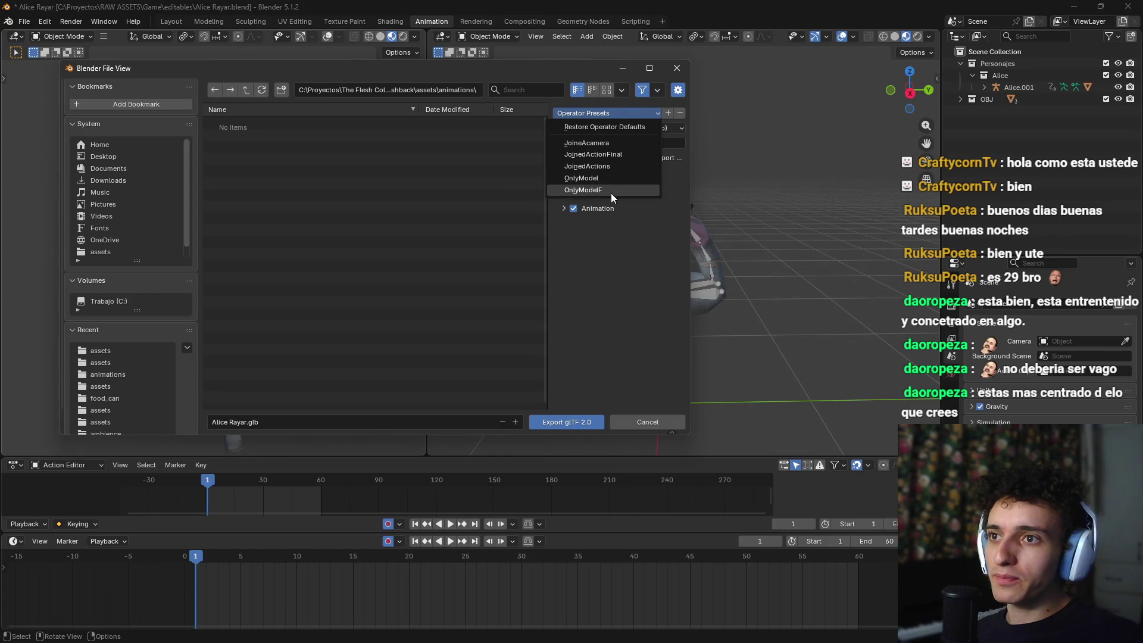
{"action": "left_click", "coordinate": [617, 154]}
{"action": "left_click", "coordinate": [637, 113]}
{"action": "left_click", "coordinate": [646, 112]}
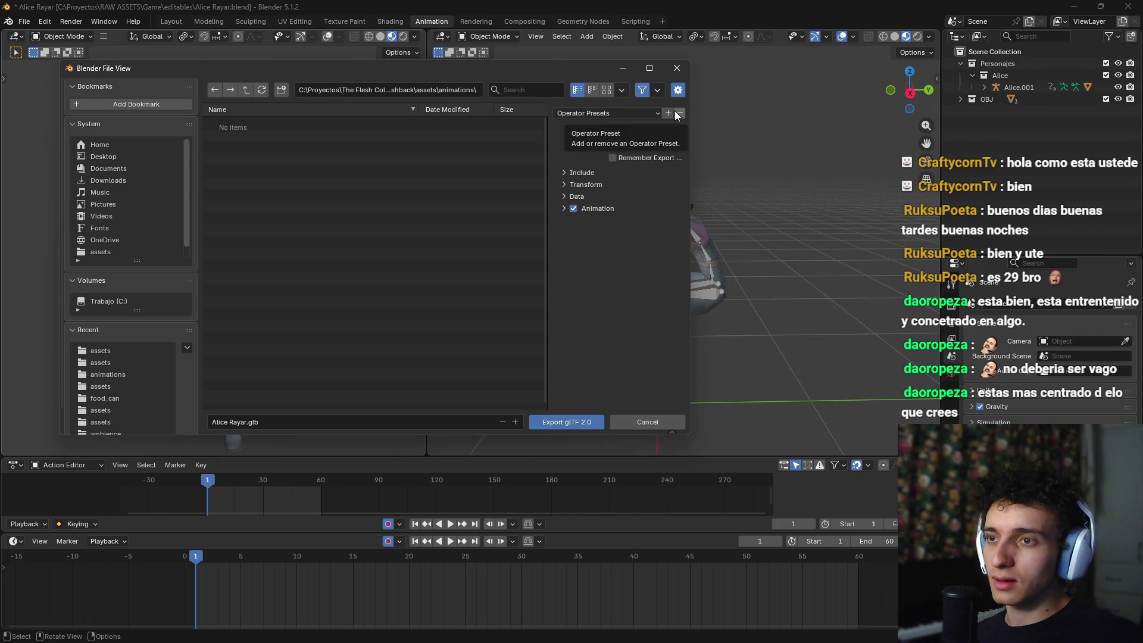
{"action": "left_click", "coordinate": [639, 115]}
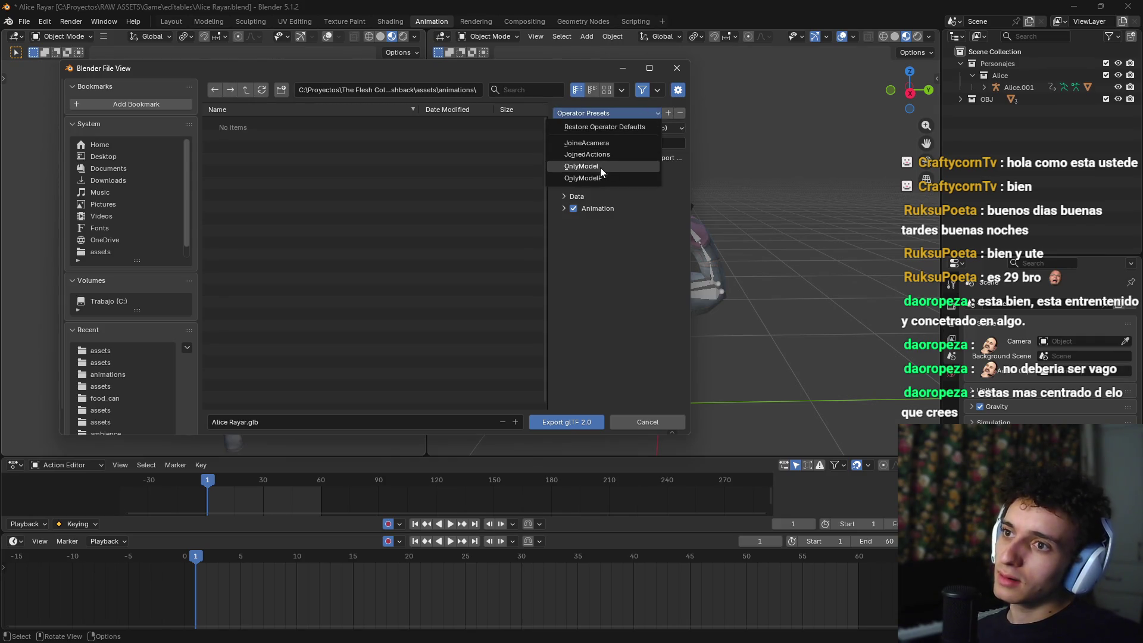
{"action": "left_click", "coordinate": [608, 144]}
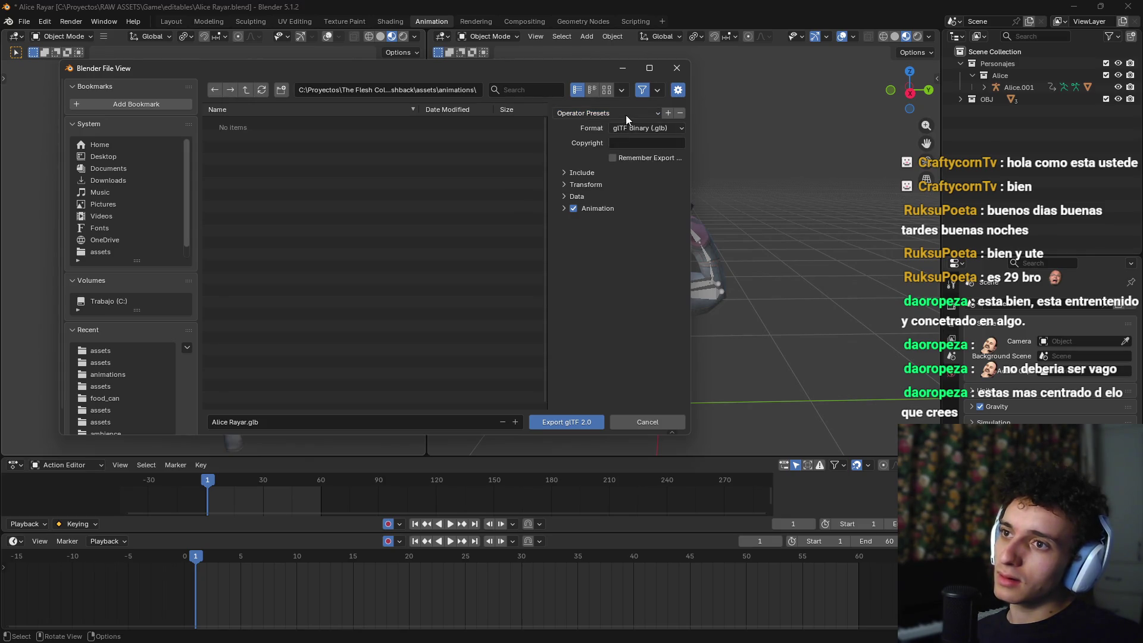
{"action": "left_click", "coordinate": [626, 115]}
{"action": "left_click", "coordinate": [626, 116]}
{"action": "left_click", "coordinate": [626, 115]}
{"action": "left_click", "coordinate": [621, 118]}
{"action": "left_click", "coordinate": [624, 111]}
{"action": "left_click", "coordinate": [624, 111]}
{"action": "left_click", "coordinate": [623, 111]}
Step: Apply OnlyModelF, then a preset re-enabling Animation, hide the settings and go to Google Drive
{"action": "left_click", "coordinate": [584, 175]}
{"action": "left_click", "coordinate": [606, 113]}
{"action": "left_click", "coordinate": [608, 143]}
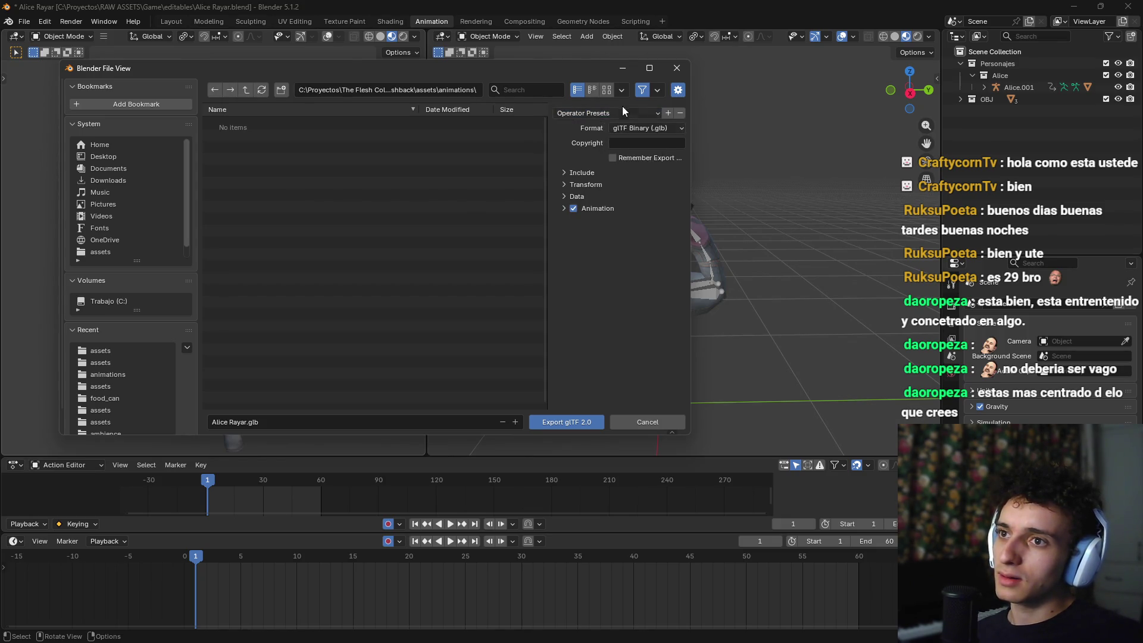
{"action": "right_click", "coordinate": [636, 111]}
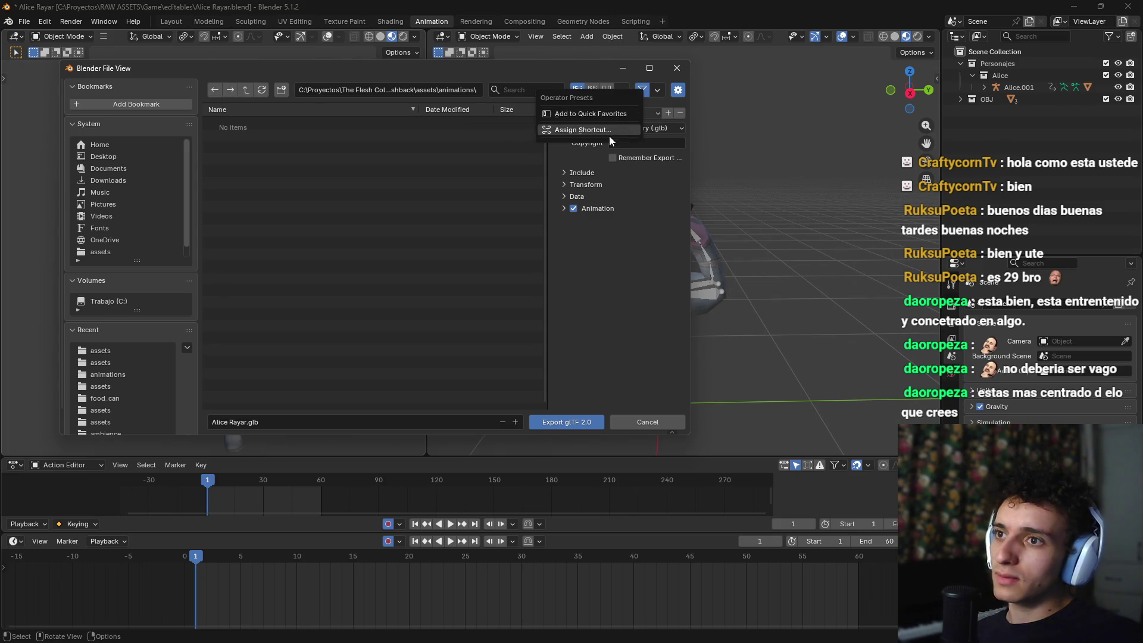
{"action": "left_click", "coordinate": [619, 137]}
{"action": "left_click", "coordinate": [635, 115]}
{"action": "left_click", "coordinate": [640, 111]}
{"action": "left_click", "coordinate": [639, 113]}
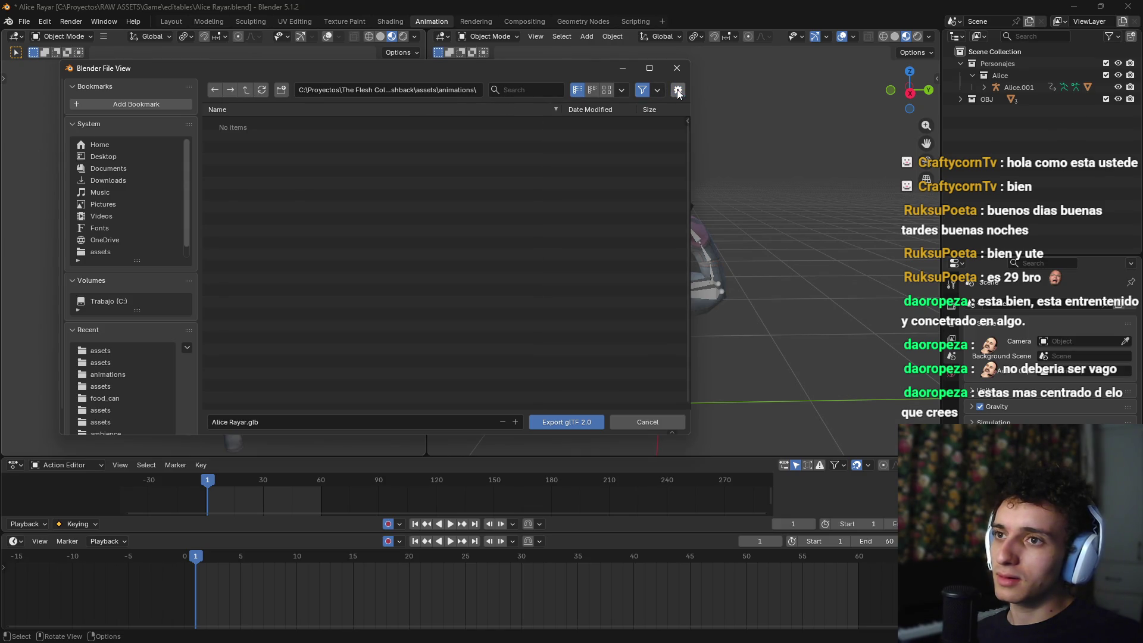
{"action": "left_click", "coordinate": [623, 631]}
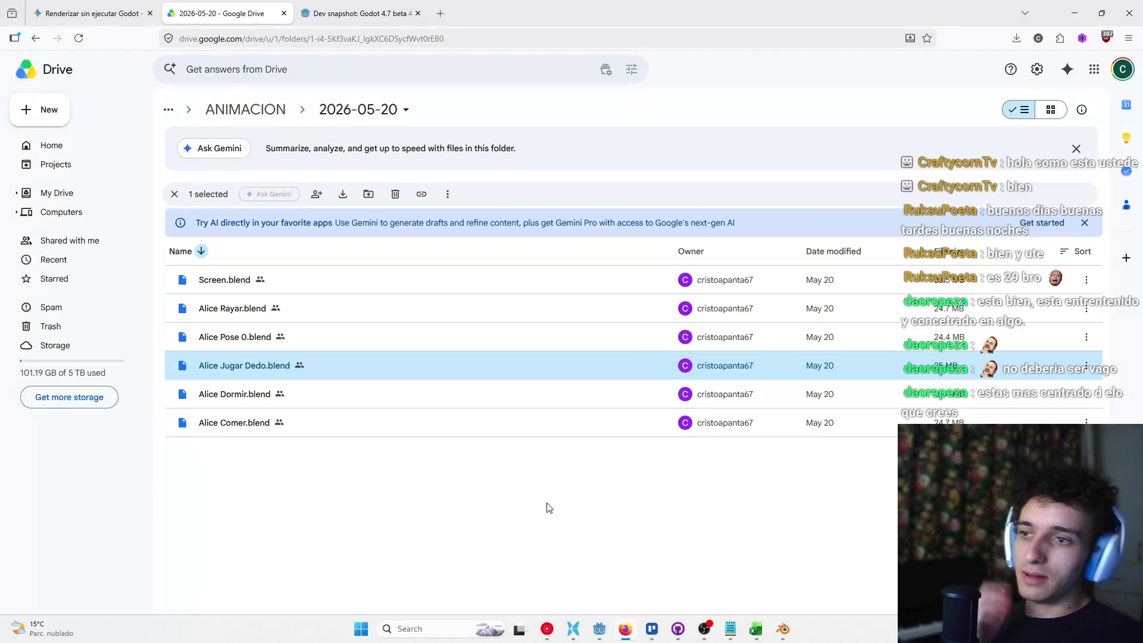
Step: Ask Gemini how to modify or delete Blender export presets
{"action": "left_click", "coordinate": [148, 11]}
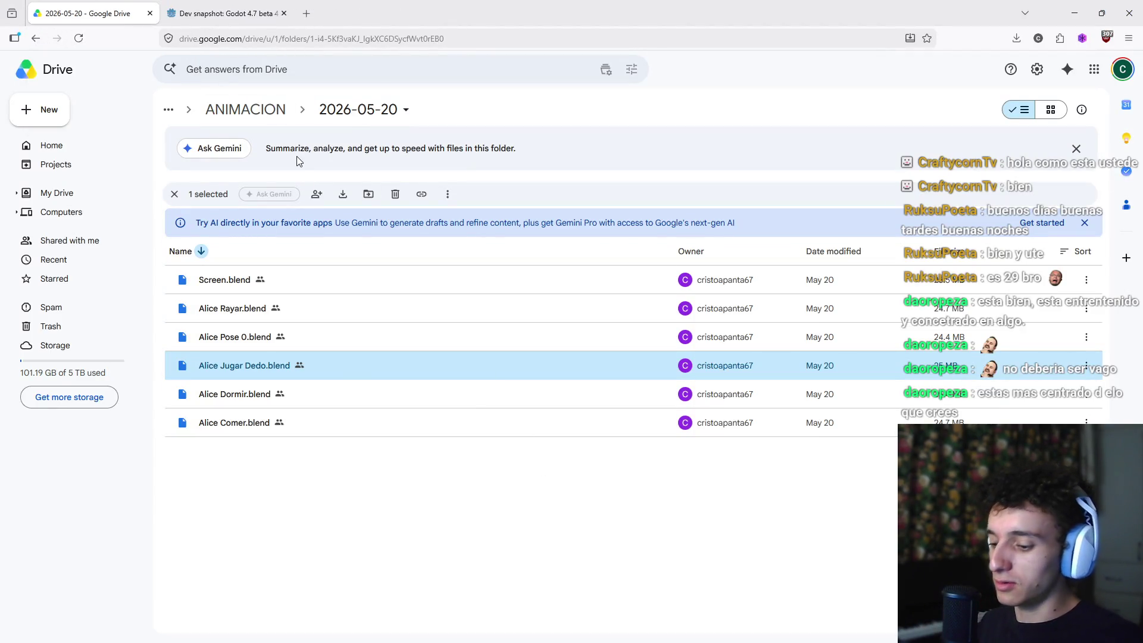
{"action": "left_click", "coordinate": [170, 6]}
{"action": "key", "text": "ctrl+shift+Tab"}
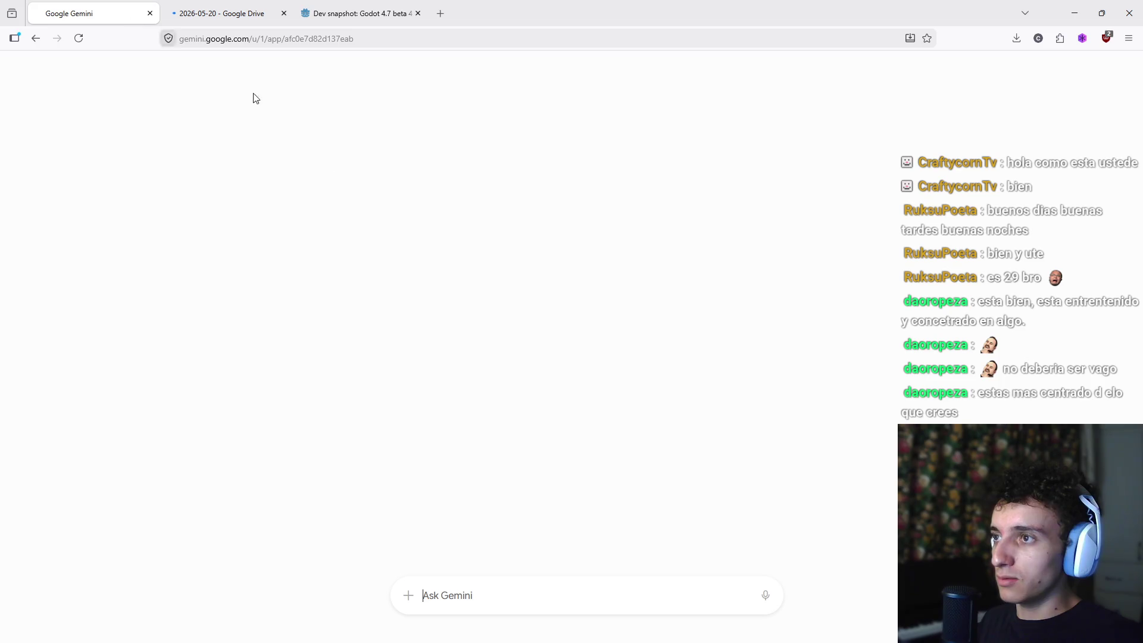
{"action": "type", "text": "Coomo"}
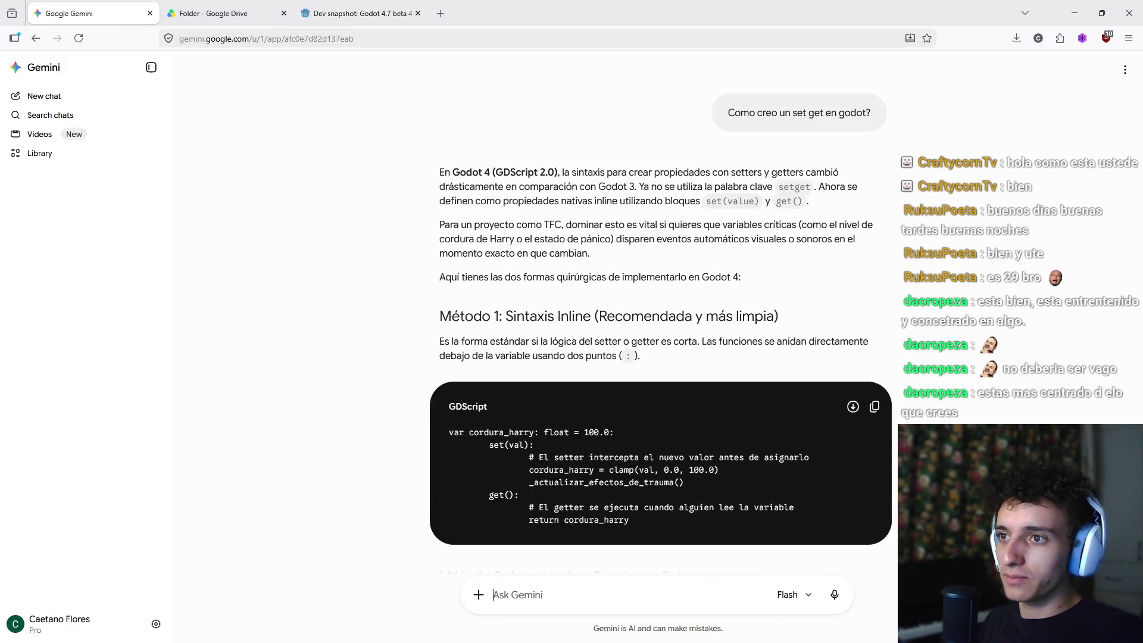
{"action": "type", "text": "C"}
{"action": "type", "text": "o modi"}
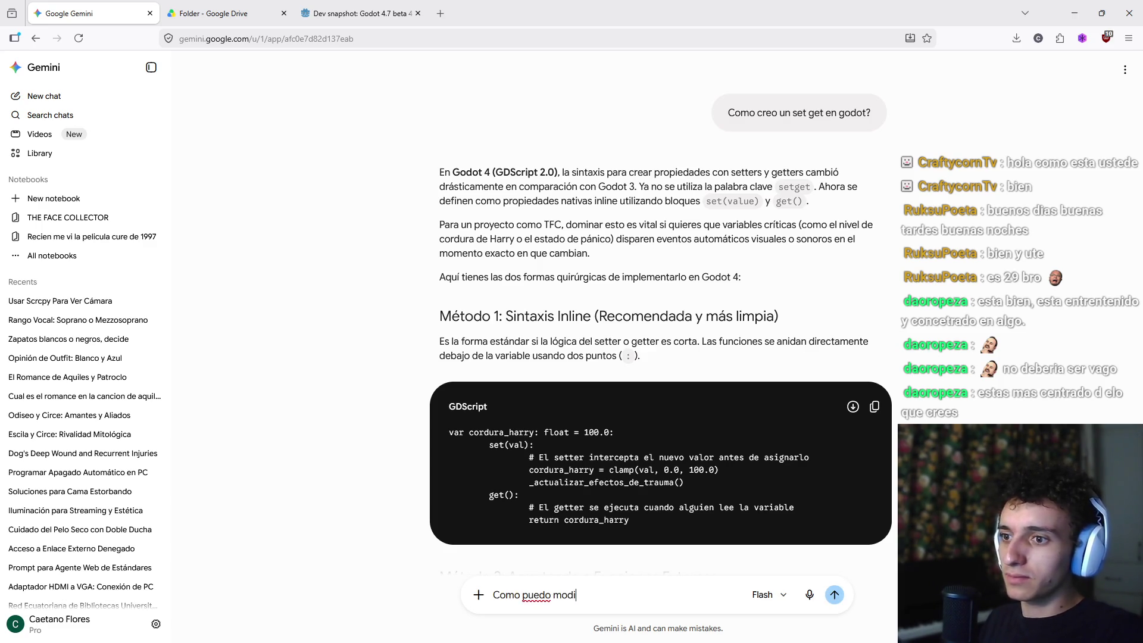
{"action": "type", "text": " las "}
{"action": "type", "text": "presets"}
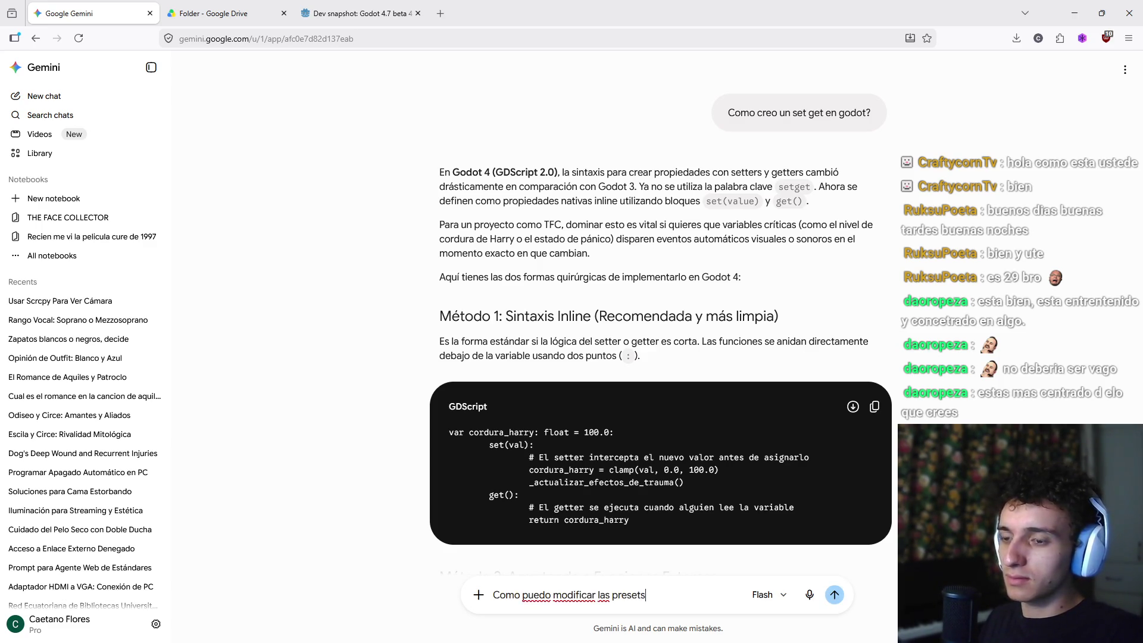
{"action": "key", "text": "BackSpace"}
{"action": "key", "text": "BackSpace"}
{"action": "key", "text": "BackSpace"}
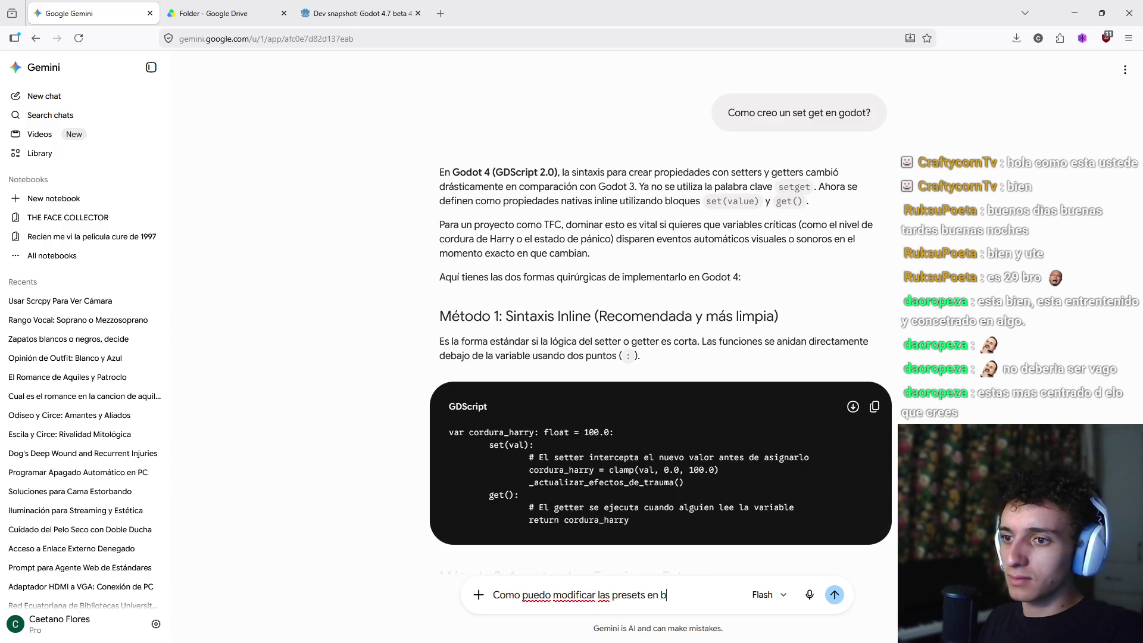
{"action": "type", "text": "ncion e"}
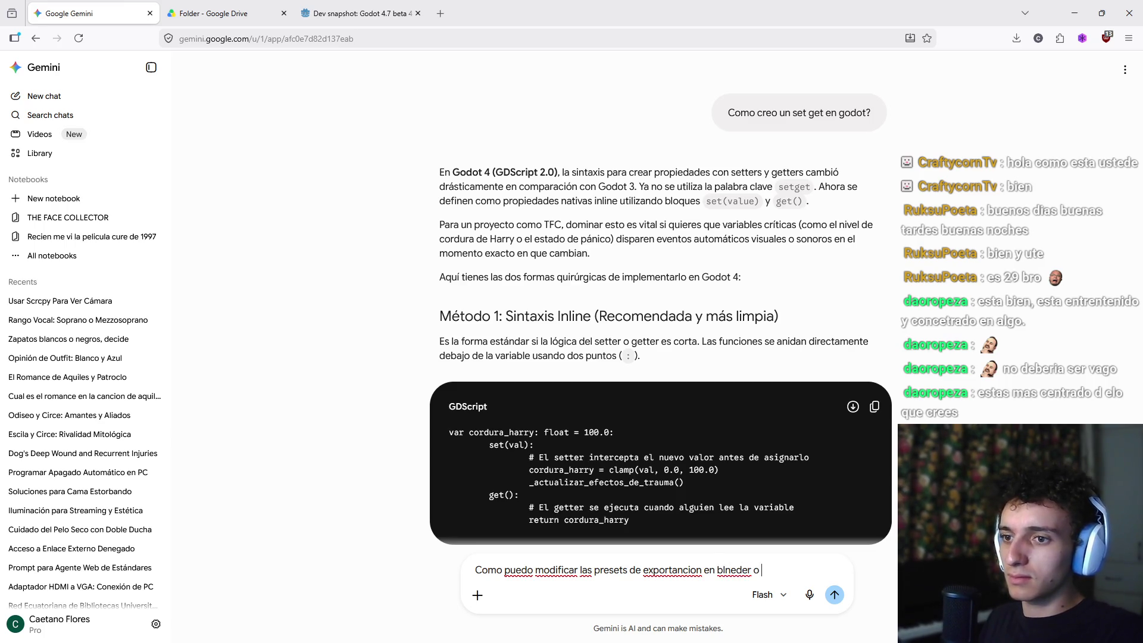
{"action": "type", "text": "las"}
{"action": "key", "text": "Return"}
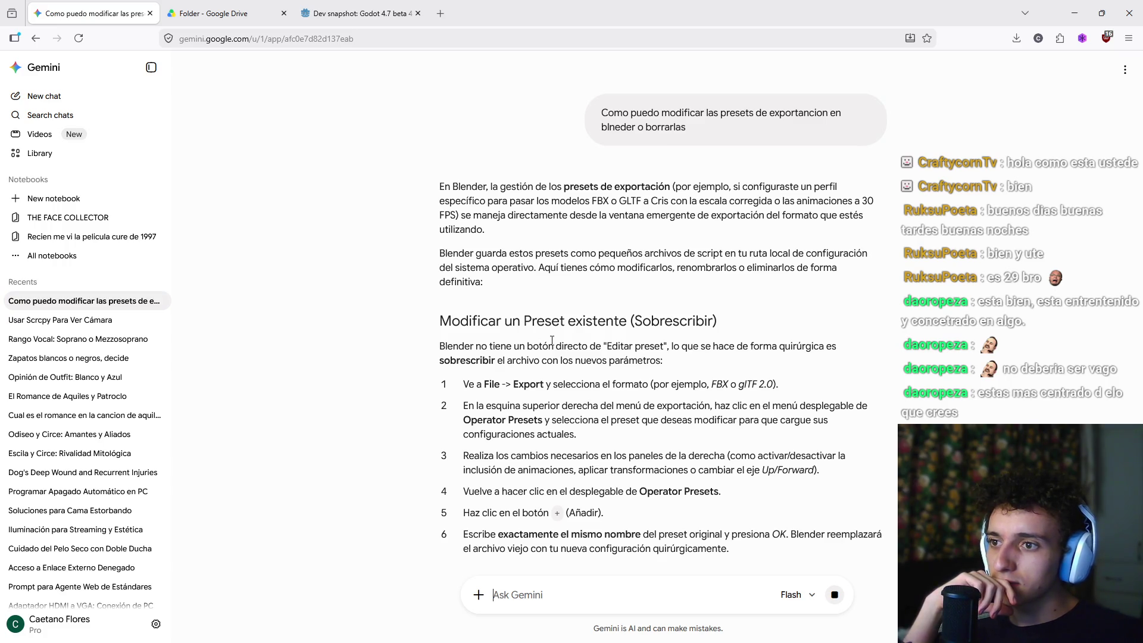
Step: Read Gemini's answer on overwriting, deleting or renaming presets and their folder paths
{"action": "scroll", "coordinate": [640, 322], "scroll_direction": "down", "scroll_amount": 2}
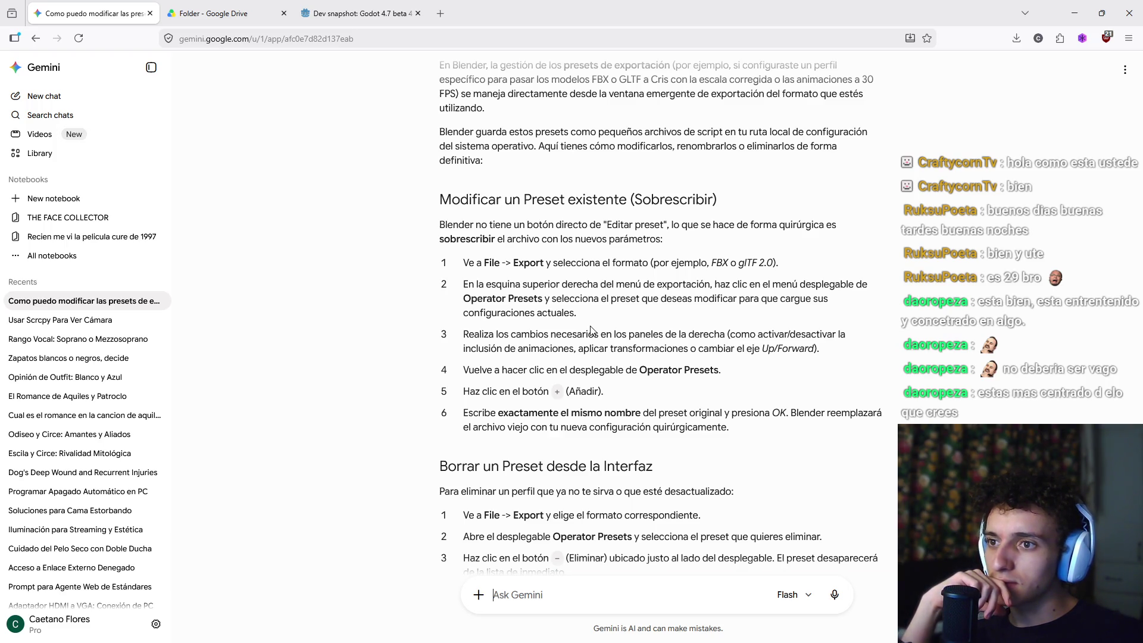
{"action": "scroll", "coordinate": [592, 329], "scroll_direction": "down", "scroll_amount": 3}
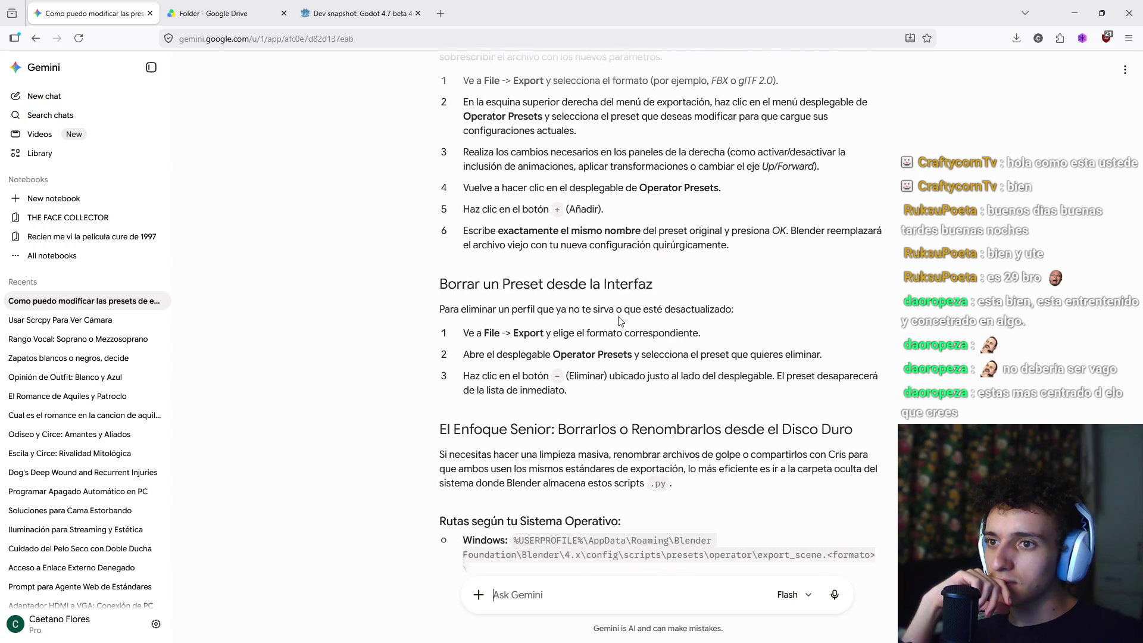
{"action": "scroll", "coordinate": [668, 309], "scroll_direction": "down", "scroll_amount": 1}
{"action": "scroll", "coordinate": [668, 309], "scroll_direction": "down", "scroll_amount": 1}
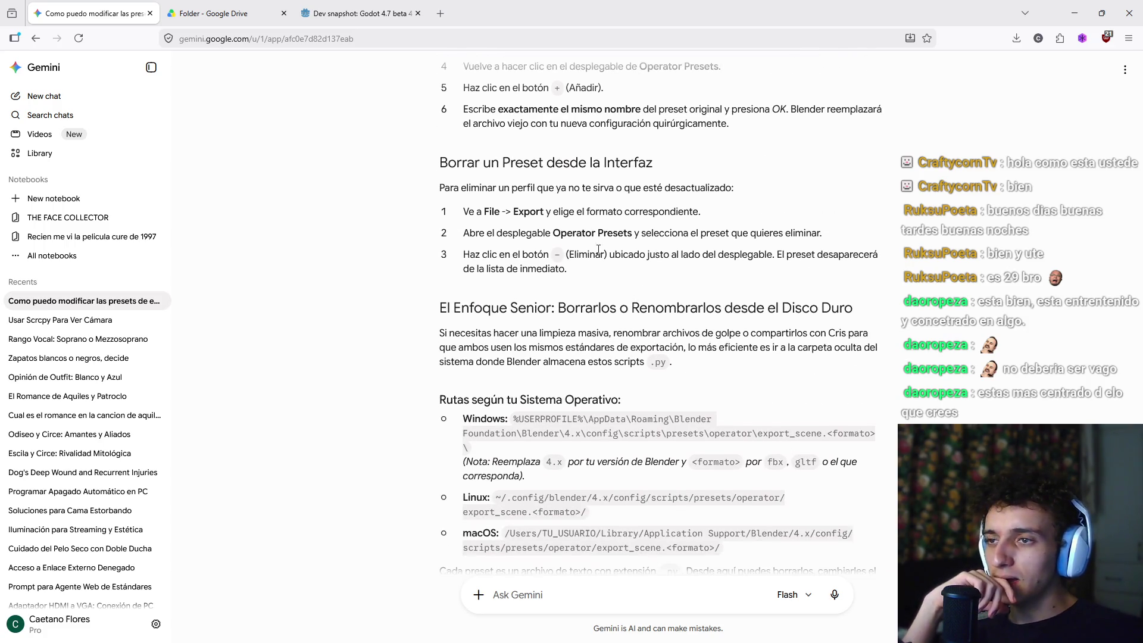
{"action": "left_click_drag", "start_coordinate": [561, 233], "coordinate": [671, 235]}
{"action": "left_click", "coordinate": [672, 235]}
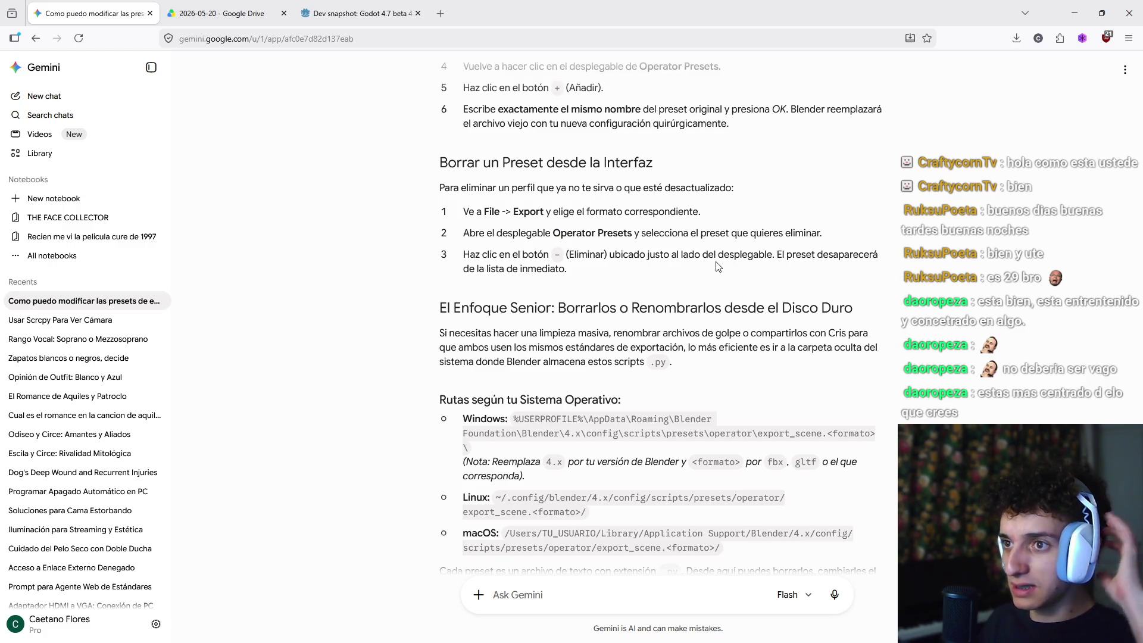
{"action": "key", "text": "alt+Tab"}
Step: Compare the saved glTF export presets, ending on one with animation enabled
{"action": "left_click", "coordinate": [613, 112]}
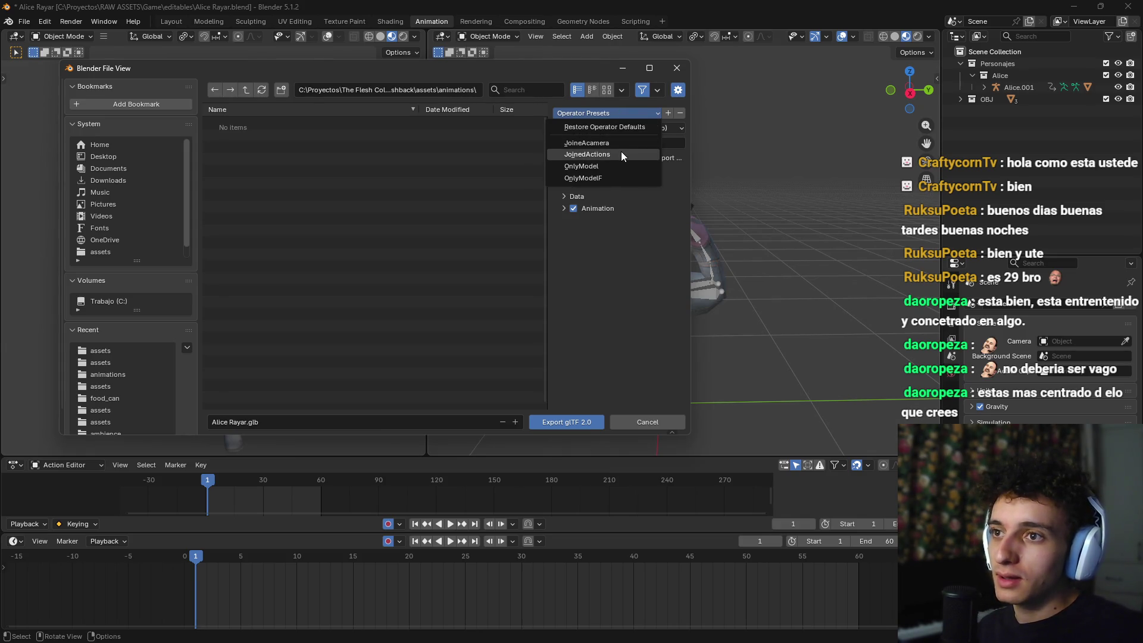
{"action": "left_click", "coordinate": [620, 154]}
{"action": "left_click", "coordinate": [640, 115]}
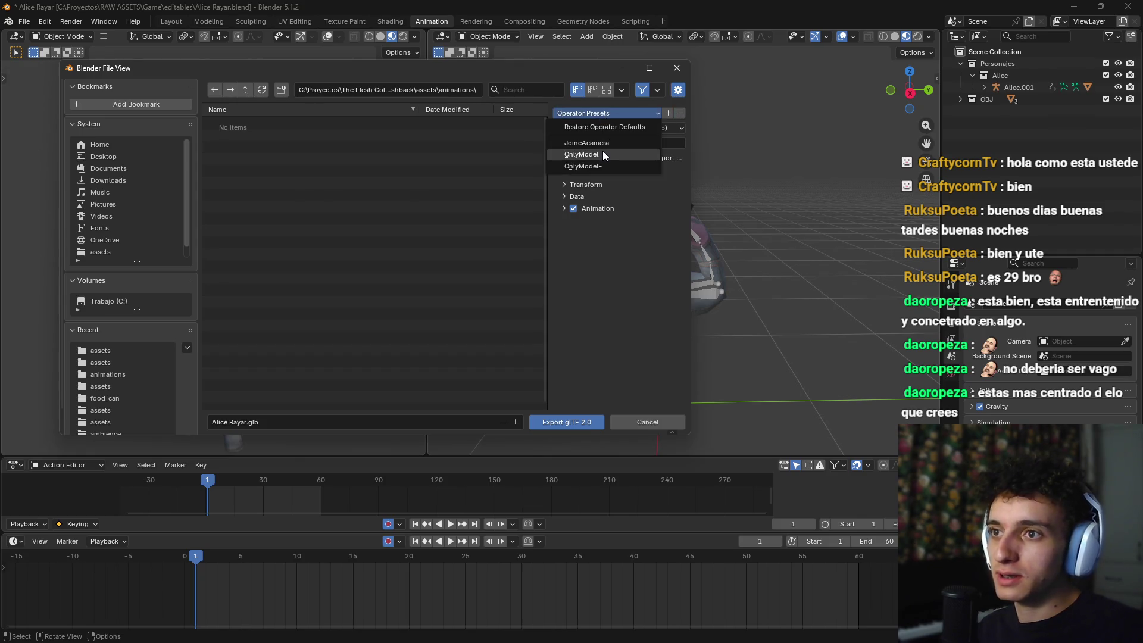
{"action": "left_click", "coordinate": [602, 154]}
{"action": "left_click", "coordinate": [595, 114]}
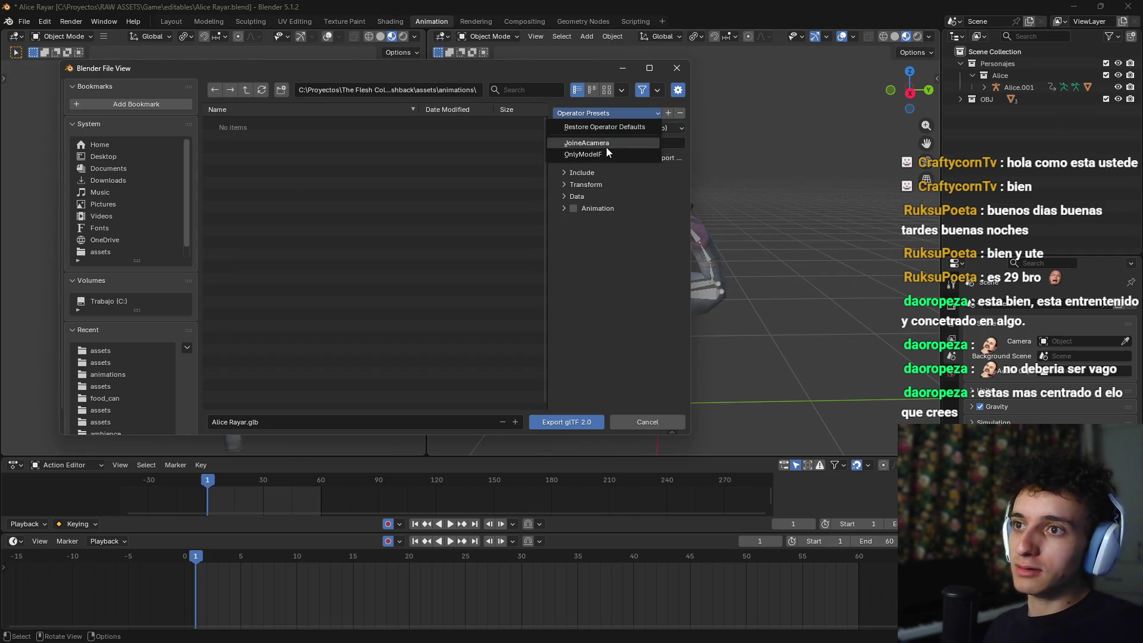
{"action": "left_click", "coordinate": [606, 146]}
Step: Expand the Include, Data and Mesh options and turn off UVs and Normals
{"action": "left_click", "coordinate": [563, 208]}
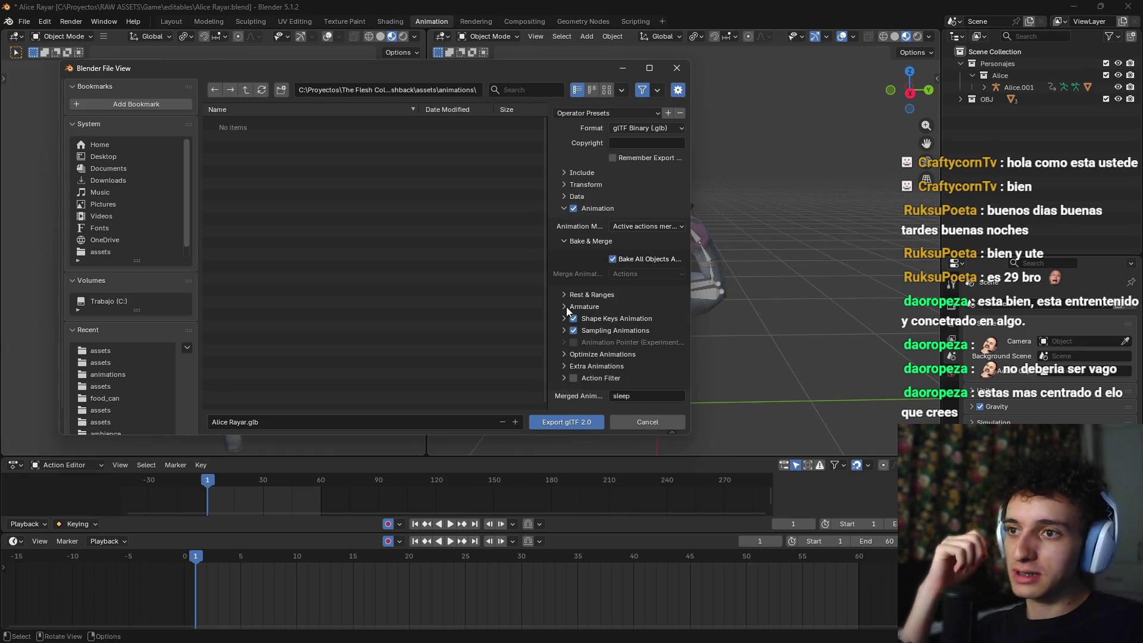
{"action": "left_click", "coordinate": [572, 172]}
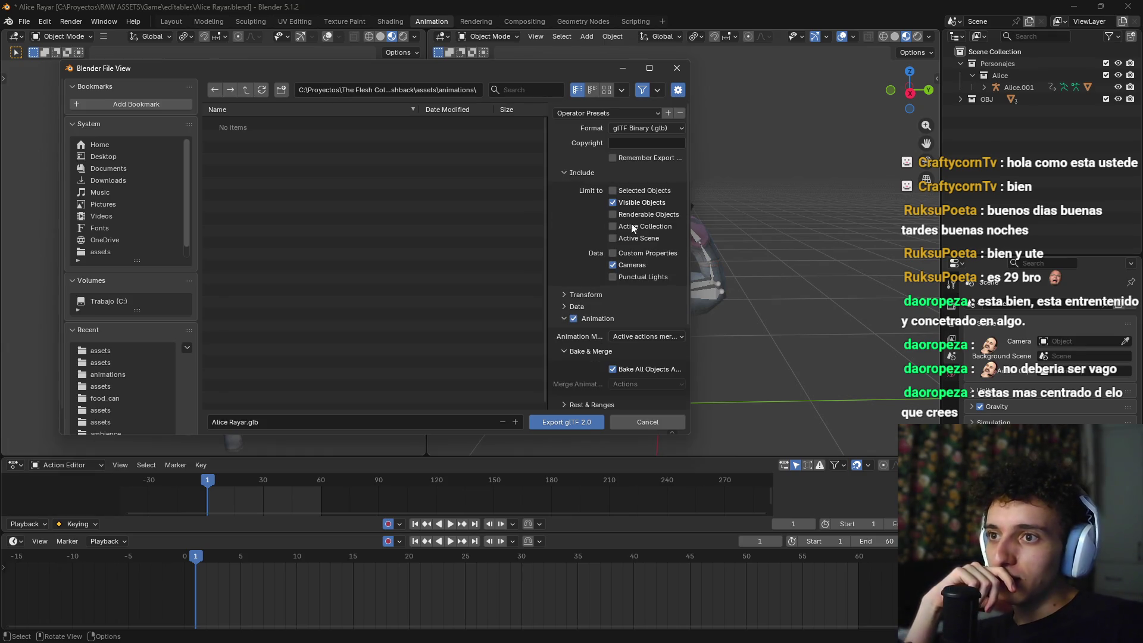
{"action": "left_click", "coordinate": [572, 302]}
{"action": "scroll", "coordinate": [572, 308], "scroll_direction": "down", "scroll_amount": 3}
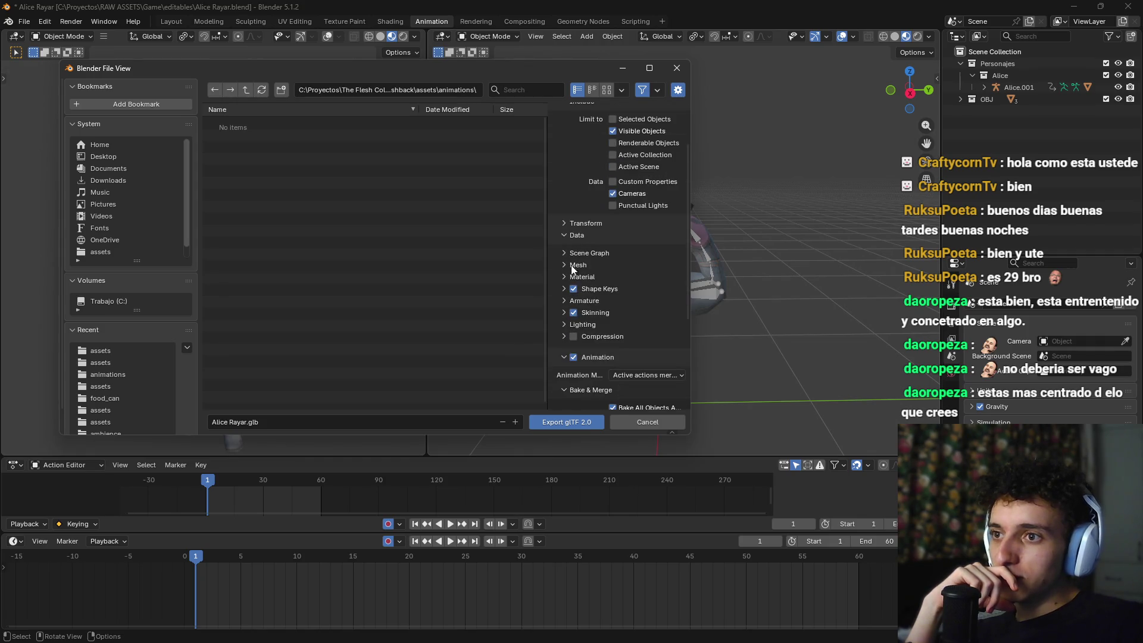
{"action": "left_click", "coordinate": [566, 277]}
{"action": "left_click", "coordinate": [566, 277]}
{"action": "left_click", "coordinate": [572, 263]}
{"action": "left_click", "coordinate": [573, 263]}
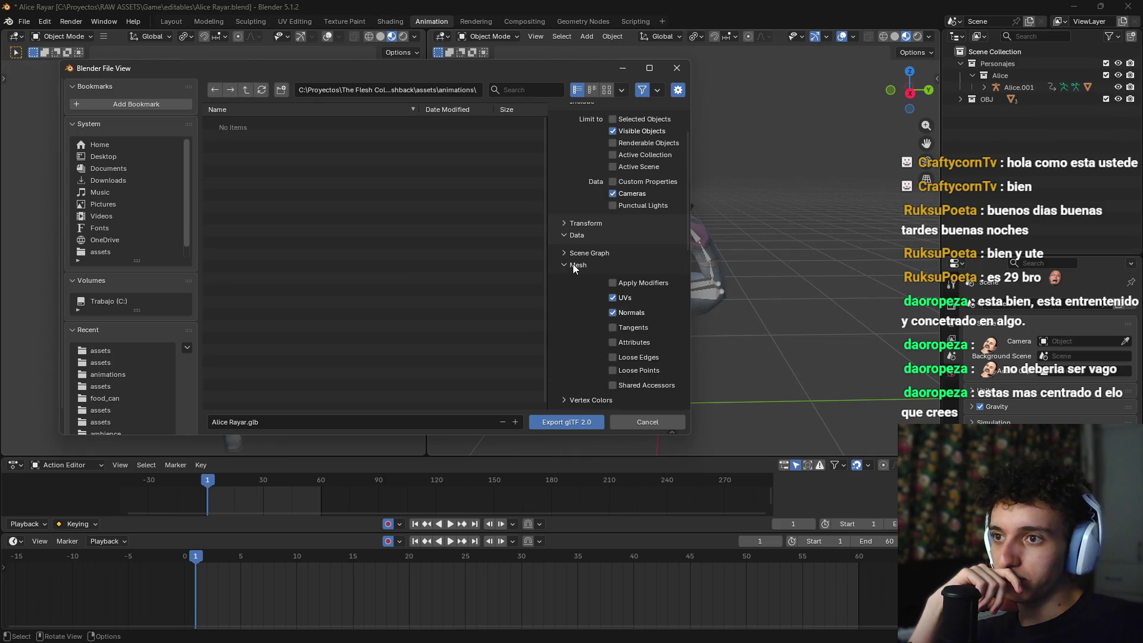
{"action": "left_click", "coordinate": [571, 265]}
{"action": "left_click", "coordinate": [613, 297]}
{"action": "left_click", "coordinate": [613, 312]}
{"action": "scroll", "coordinate": [619, 267], "scroll_direction": "up", "scroll_amount": 3}
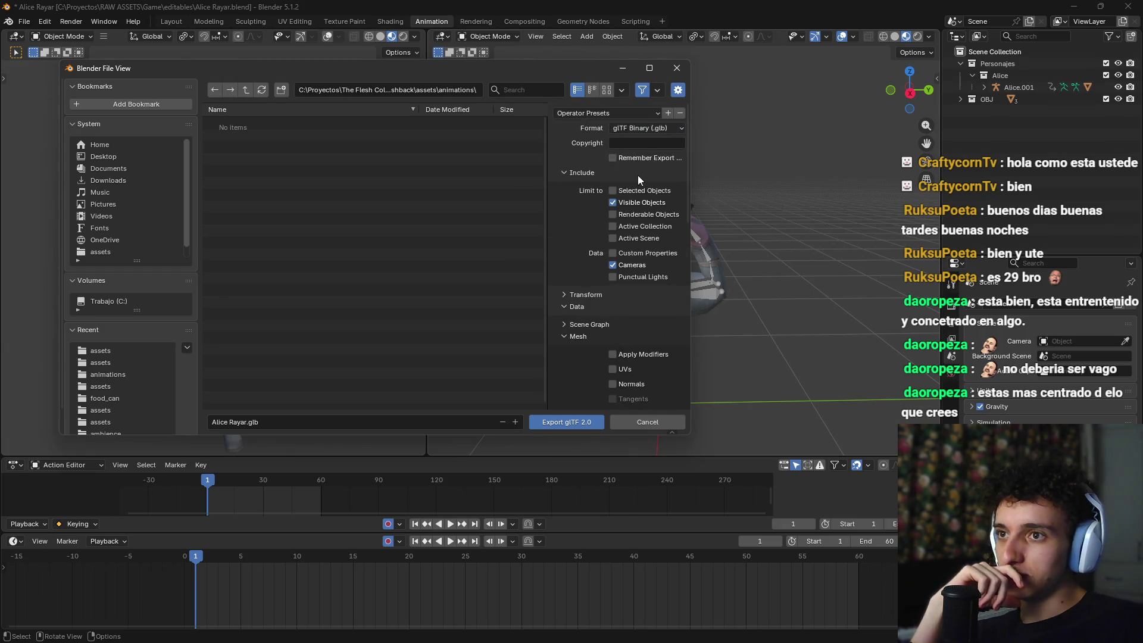
{"action": "left_click", "coordinate": [651, 113]}
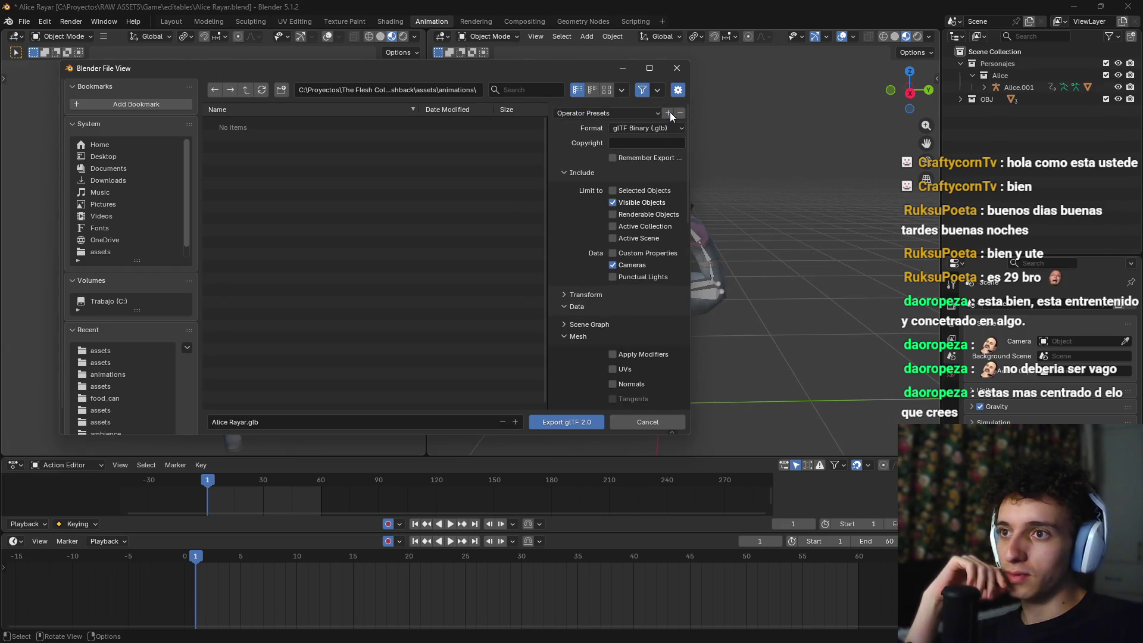
Step: Save the current export settings as a new preset named JoinAcamera
{"action": "left_click", "coordinate": [652, 111]}
{"action": "left_click", "coordinate": [652, 110]}
{"action": "left_click", "coordinate": [661, 113]}
{"action": "left_click", "coordinate": [666, 113]}
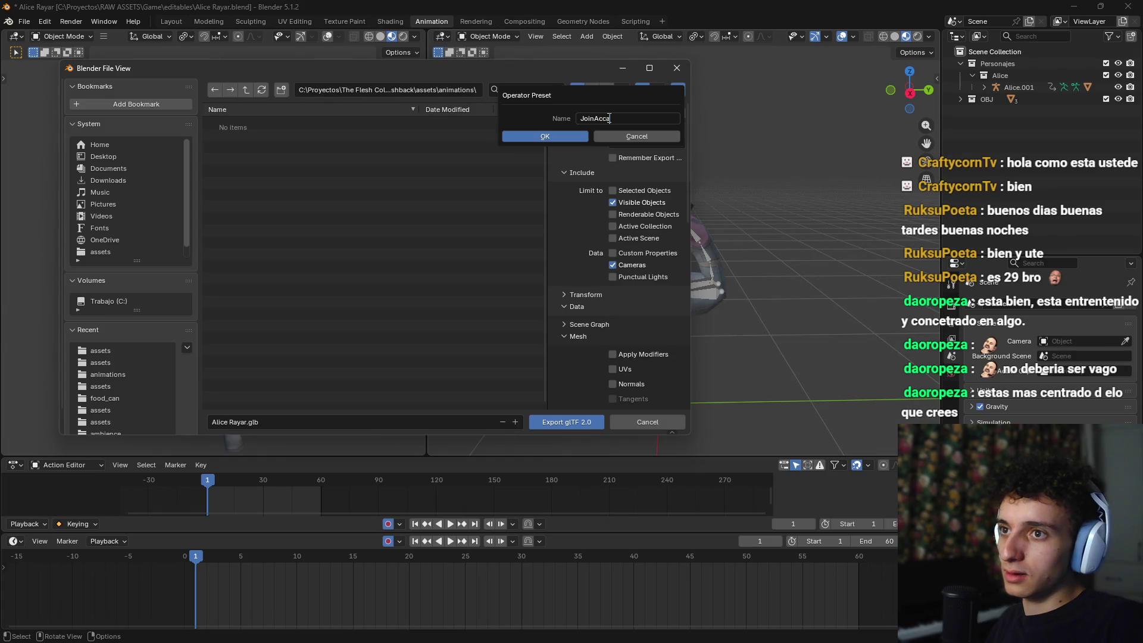
{"action": "left_click", "coordinate": [559, 134]}
Step: Compare the JoineAcamera and JoinAcamera presets, leaving JoinAcamera applied
{"action": "left_click", "coordinate": [616, 113]}
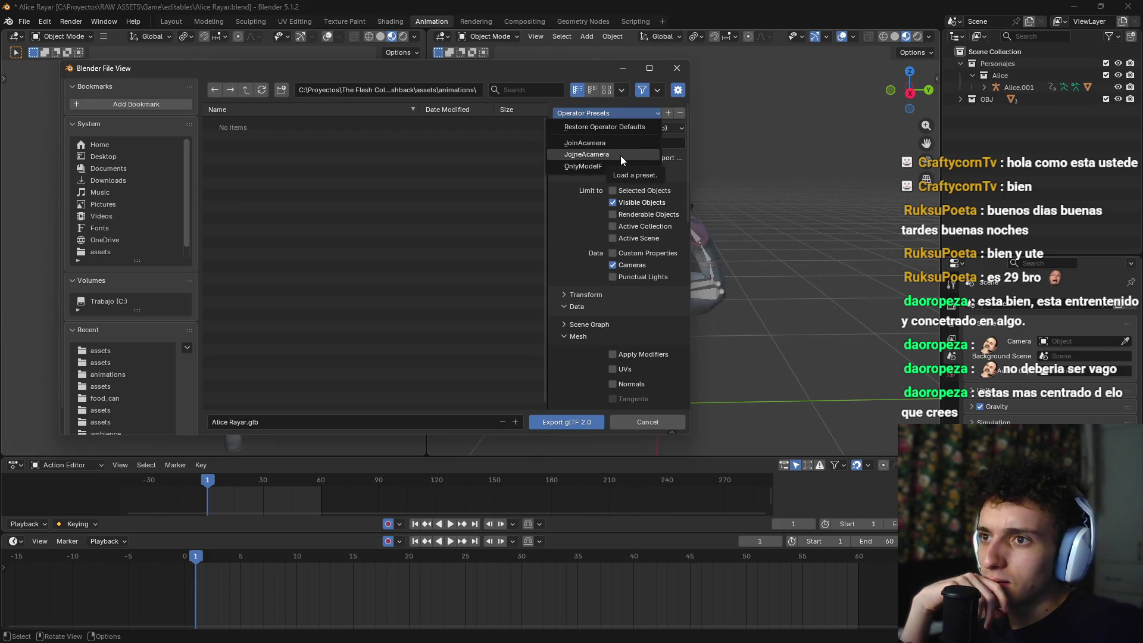
{"action": "left_click", "coordinate": [620, 155]}
{"action": "left_click", "coordinate": [626, 113]}
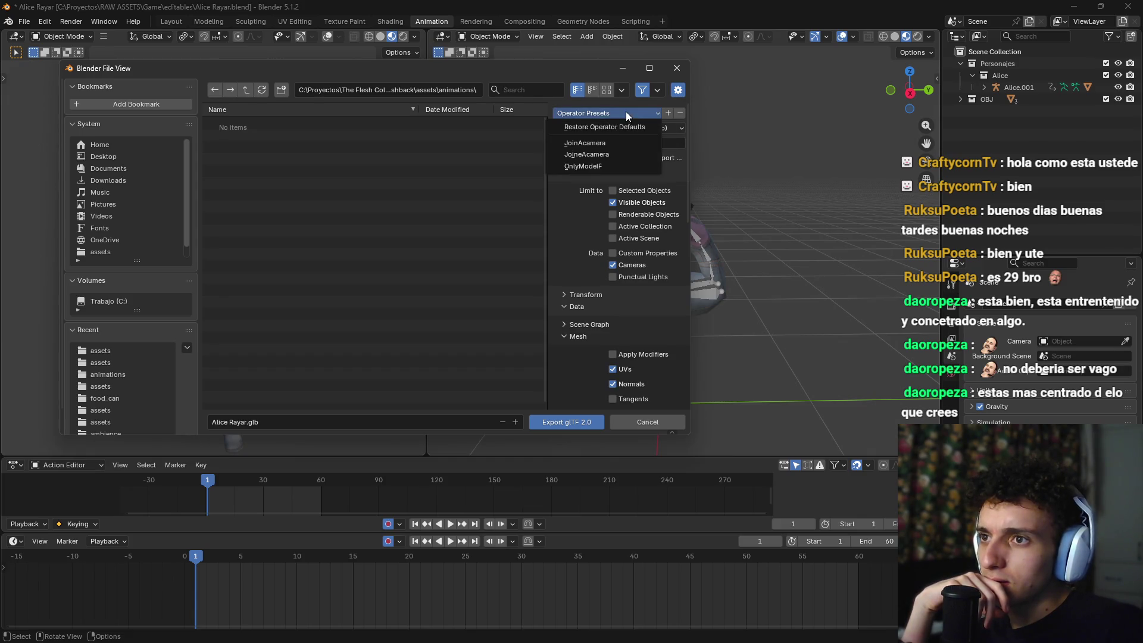
{"action": "left_click", "coordinate": [613, 145]}
{"action": "left_click", "coordinate": [628, 115]}
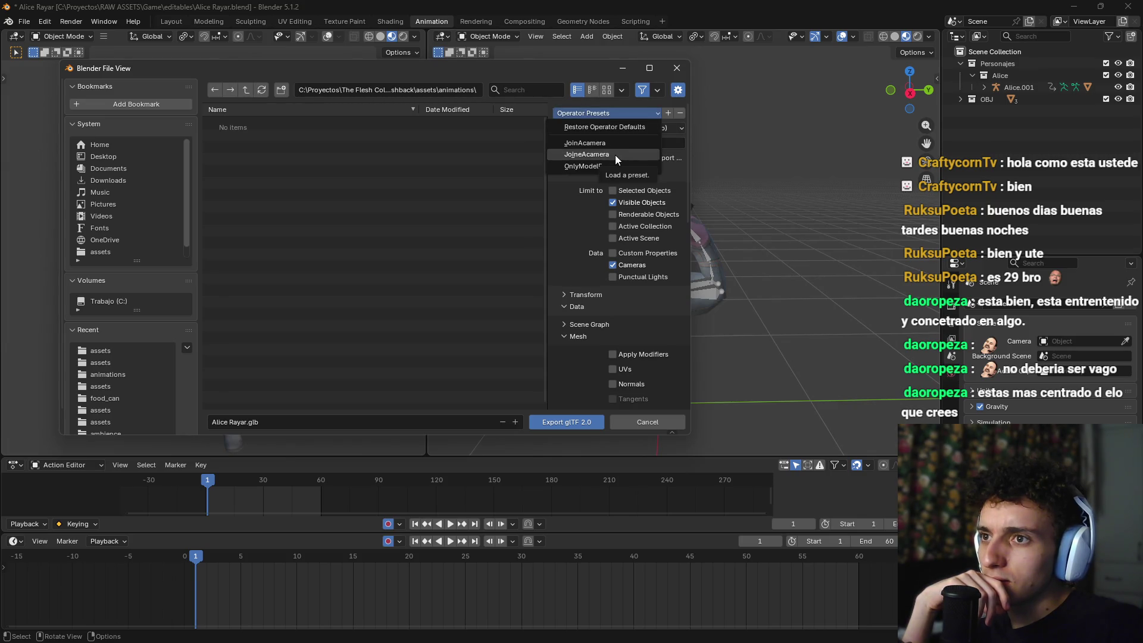
{"action": "left_click", "coordinate": [615, 155]}
{"action": "left_click", "coordinate": [623, 115]}
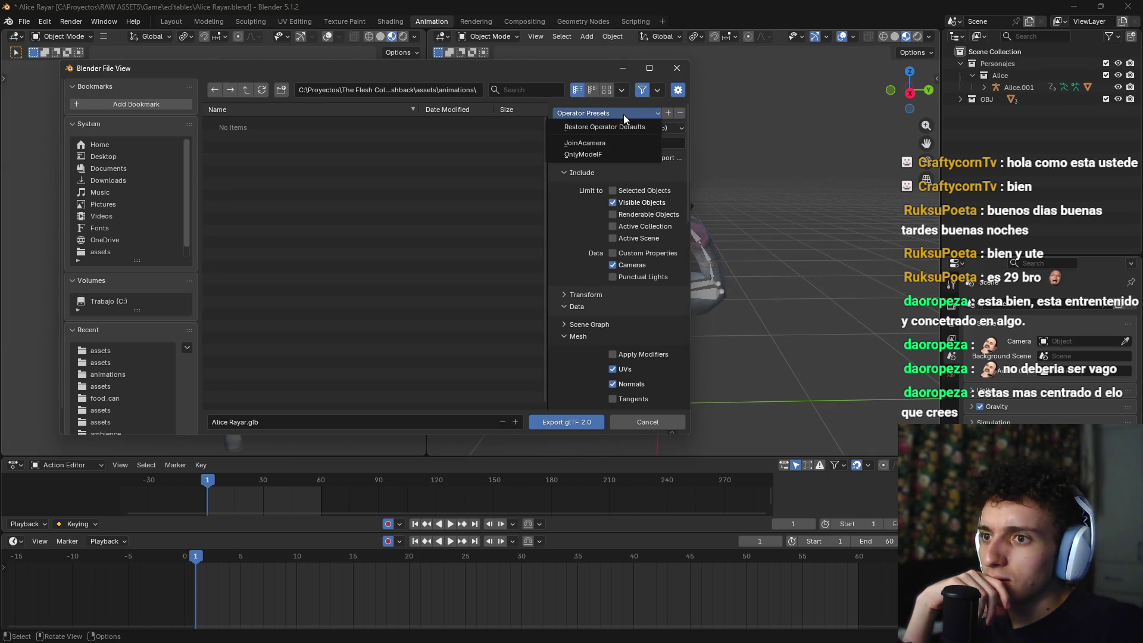
{"action": "left_click", "coordinate": [611, 141]}
{"action": "scroll", "coordinate": [592, 324], "scroll_direction": "down", "scroll_amount": 6}
{"action": "scroll", "coordinate": [593, 316], "scroll_direction": "down", "scroll_amount": 3}
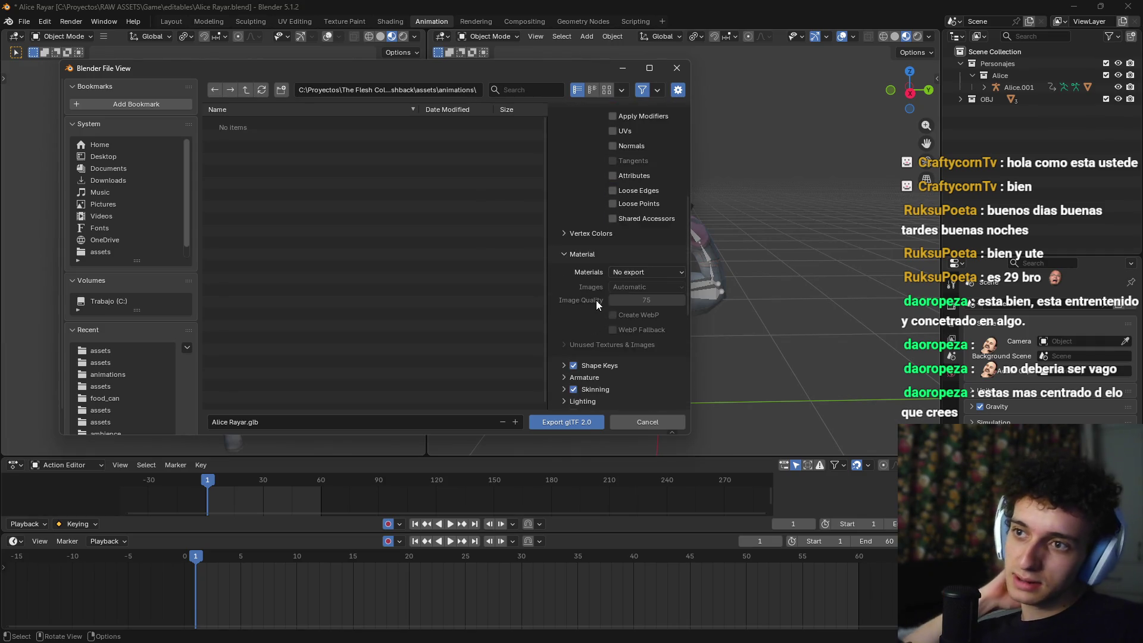
Step: Scroll down to the Animation options and clear the old merged animation name sleep
{"action": "left_click", "coordinate": [580, 210]}
{"action": "scroll", "coordinate": [575, 232], "scroll_direction": "down", "scroll_amount": 8}
{"action": "scroll", "coordinate": [641, 226], "scroll_direction": "down", "scroll_amount": 2}
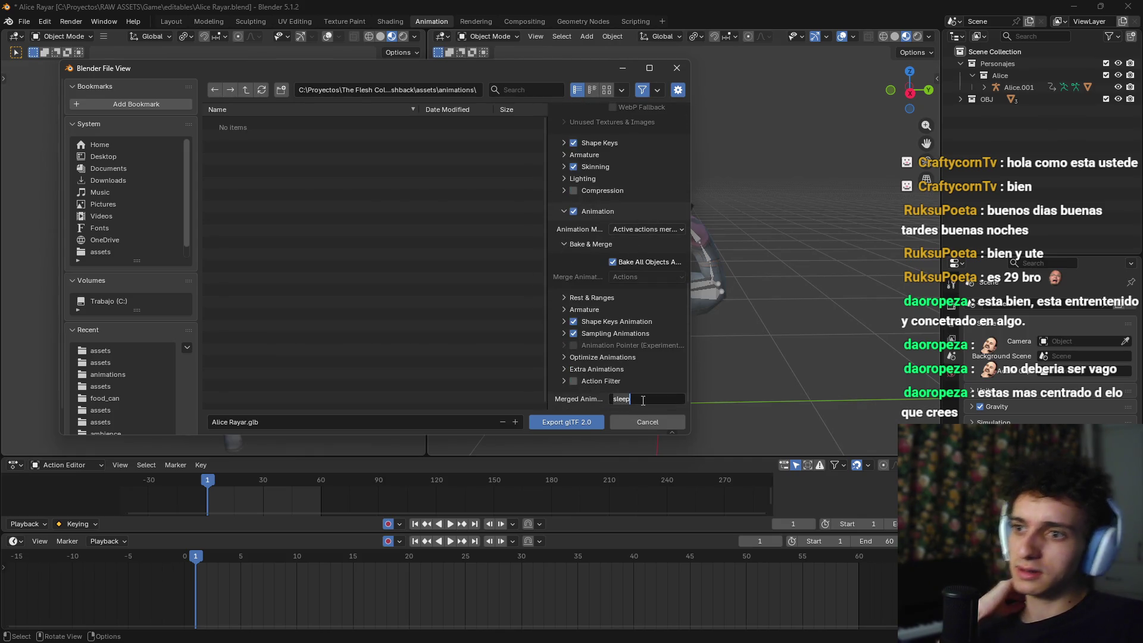
{"action": "key", "text": "BackSpace"}
{"action": "key", "text": "BackSpace"}
{"action": "key", "text": "BackSpace"}
Step: Export as alice_draw.glb with the merged animation named draw
{"action": "left_click", "coordinate": [249, 422]}
{"action": "key", "text": "BackSpace"}
{"action": "key", "text": "BackSpace"}
{"action": "key", "text": "BackSpace"}
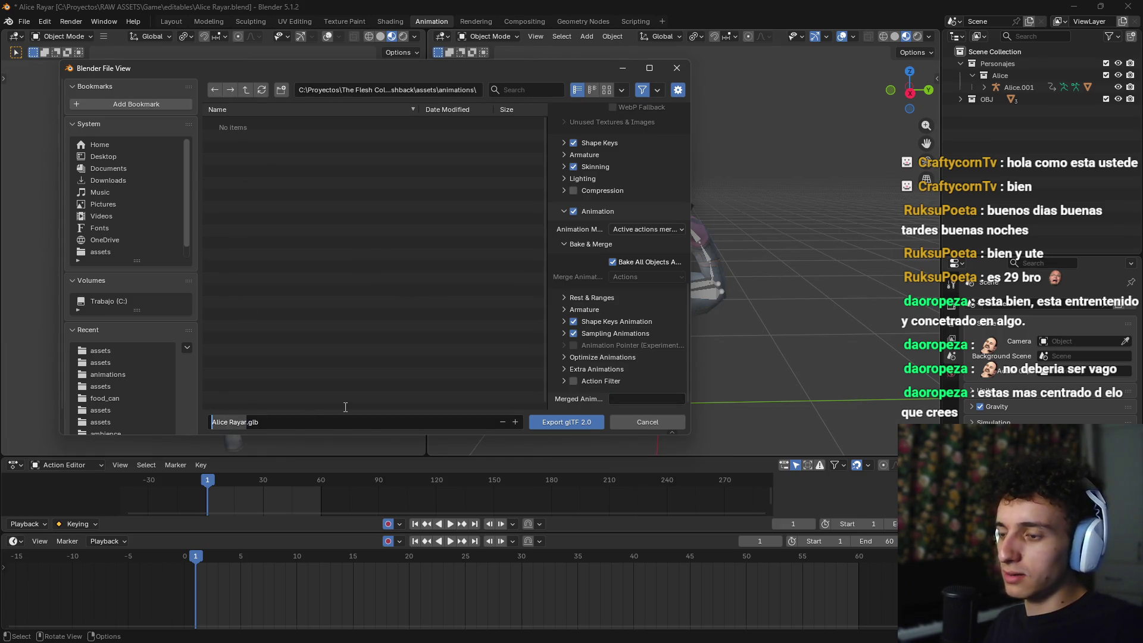
{"action": "type", "text": "alce"}
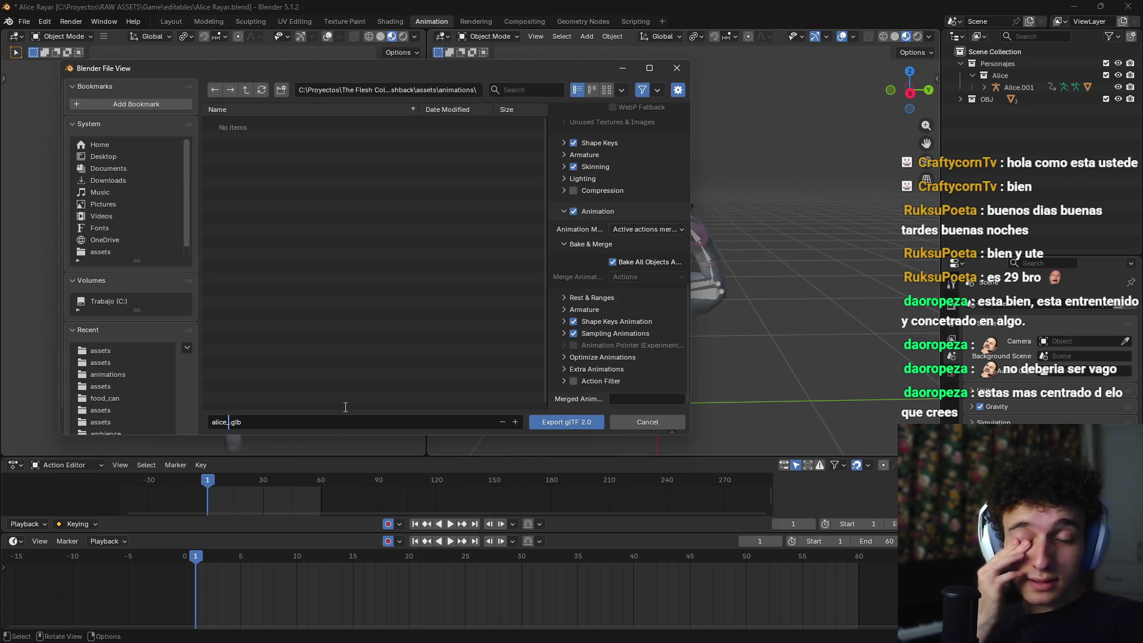
{"action": "key", "text": "BackSpace"}
{"action": "key", "text": "BackSpace"}
{"action": "key", "text": "BackSpace"}
{"action": "type", "text": "wa"}
{"action": "key", "text": "BackSpace"}
{"action": "type", "text": "aw"}
{"action": "type", "text": "draw"}
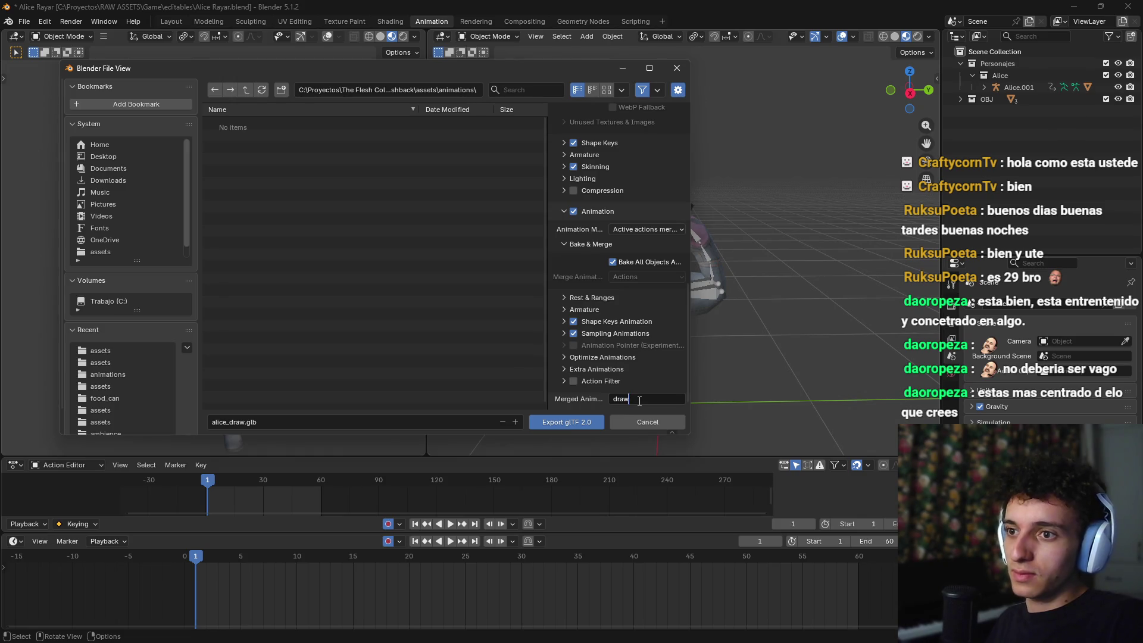
{"action": "key", "text": "Return"}
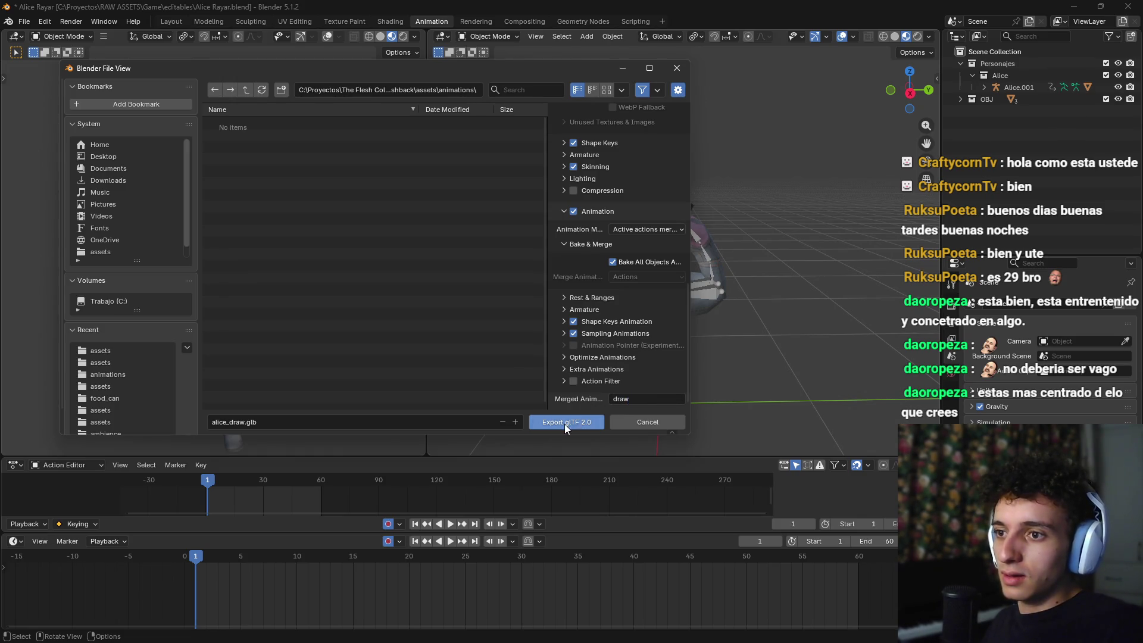
{"action": "left_click", "coordinate": [565, 423]}
{"action": "key", "text": "alt+Tab"}
{"action": "key", "text": "alt+Tab"}
{"action": "key", "text": "alt+Tab"}
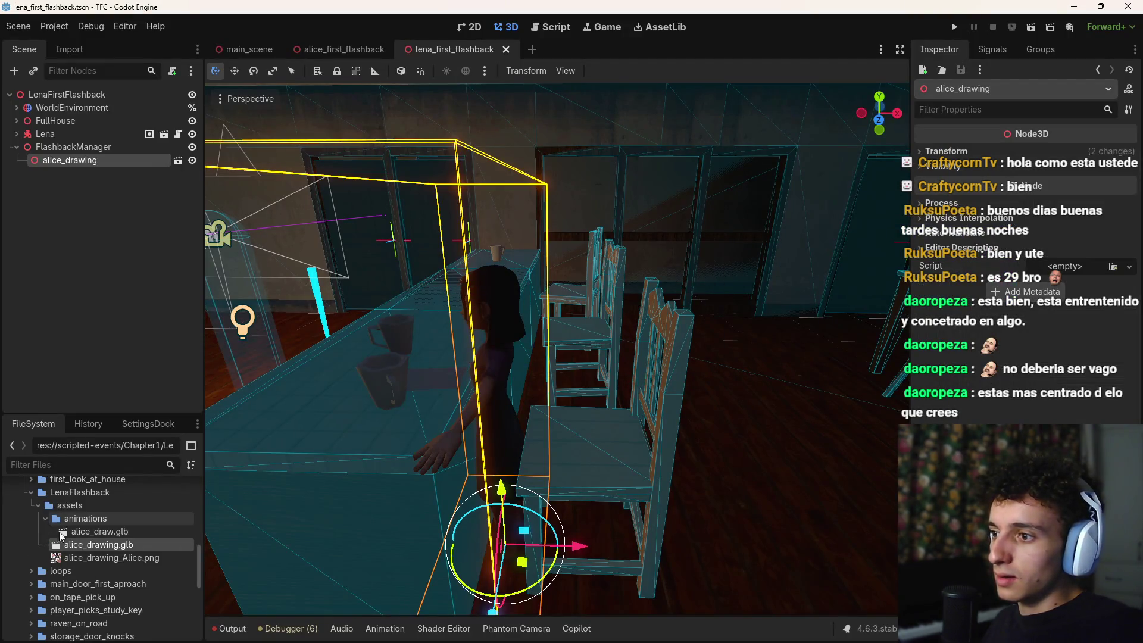
Step: Open alice_draw.glb's advanced import settings and review its materials, meshes and scene tree
{"action": "left_click", "coordinate": [99, 531]}
{"action": "left_click", "coordinate": [69, 50]}
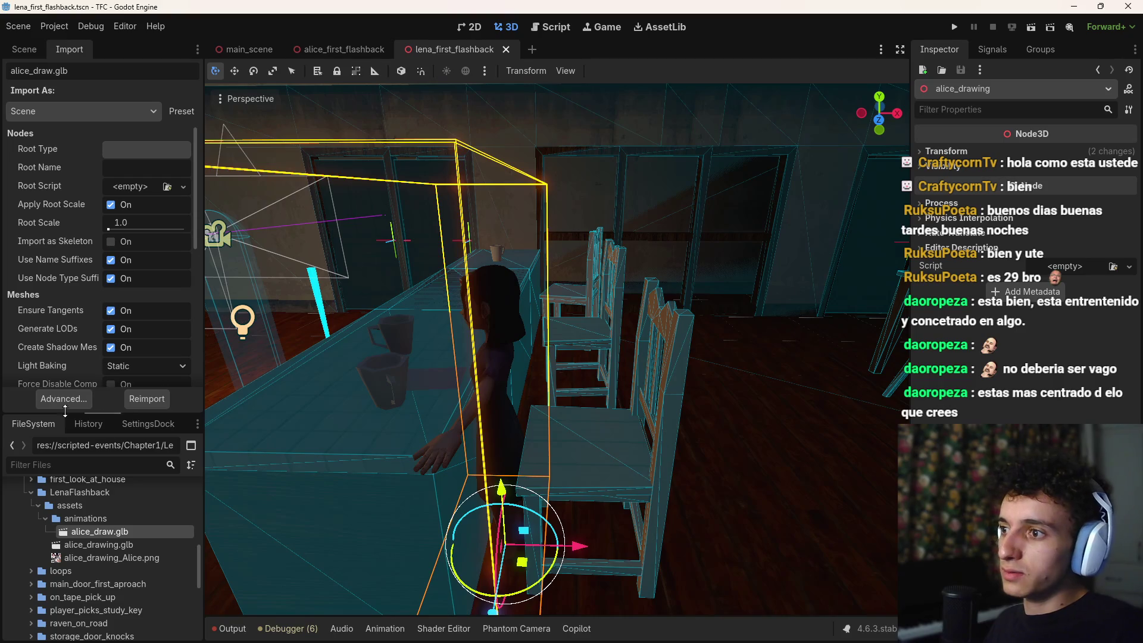
{"action": "left_click", "coordinate": [64, 399]}
{"action": "left_click", "coordinate": [242, 103]}
{"action": "left_click", "coordinate": [188, 103]}
{"action": "left_click", "coordinate": [150, 103]}
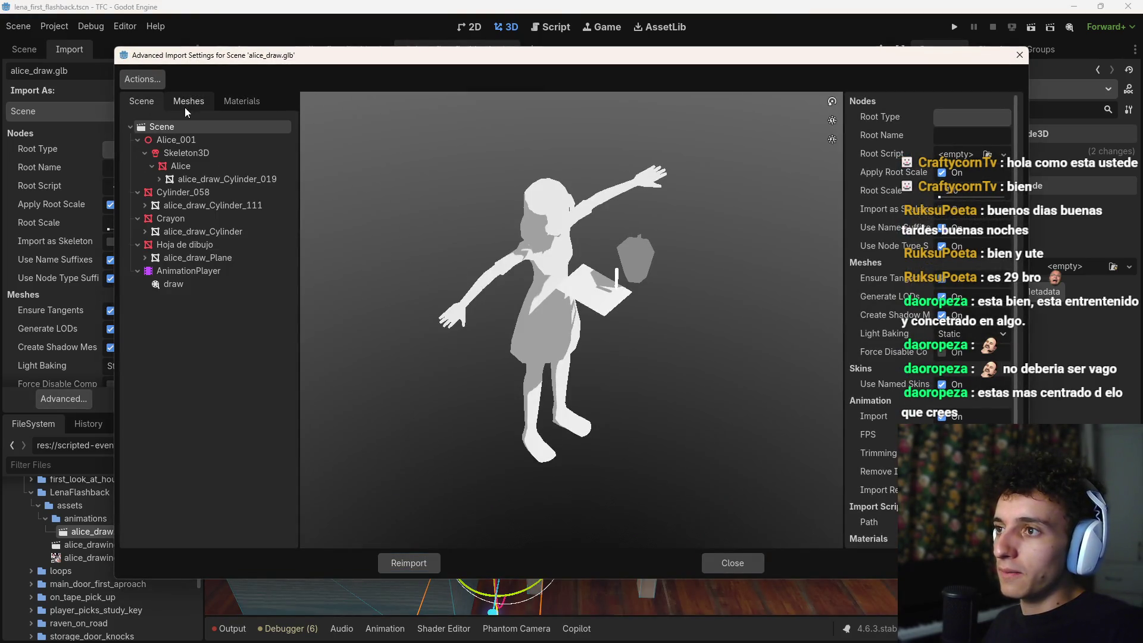
Step: Set the draw animation to save in the animations folder and reimport alice_draw.glb
{"action": "left_click", "coordinate": [149, 81]}
{"action": "left_click", "coordinate": [197, 121]}
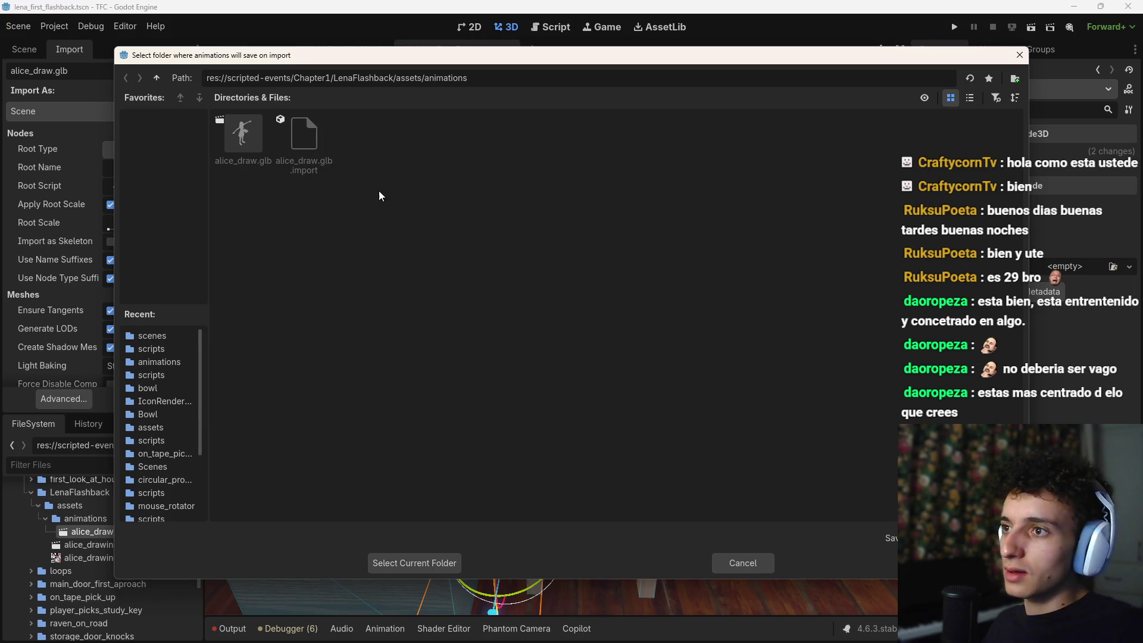
{"action": "left_click", "coordinate": [417, 563]}
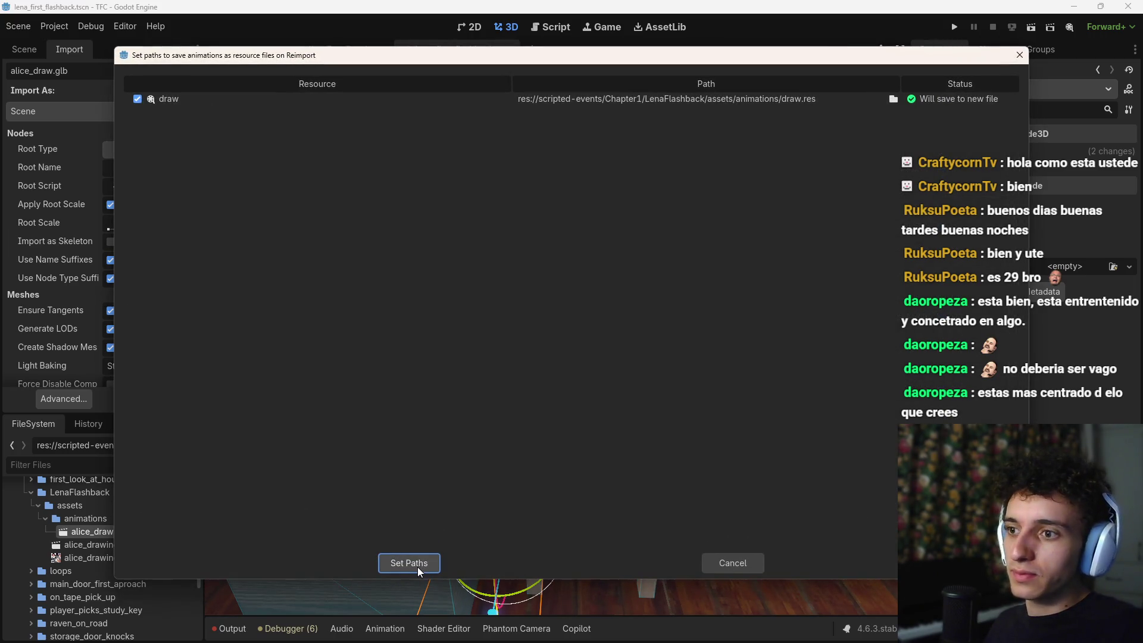
{"action": "left_click", "coordinate": [419, 569]}
{"action": "left_click", "coordinate": [417, 563]}
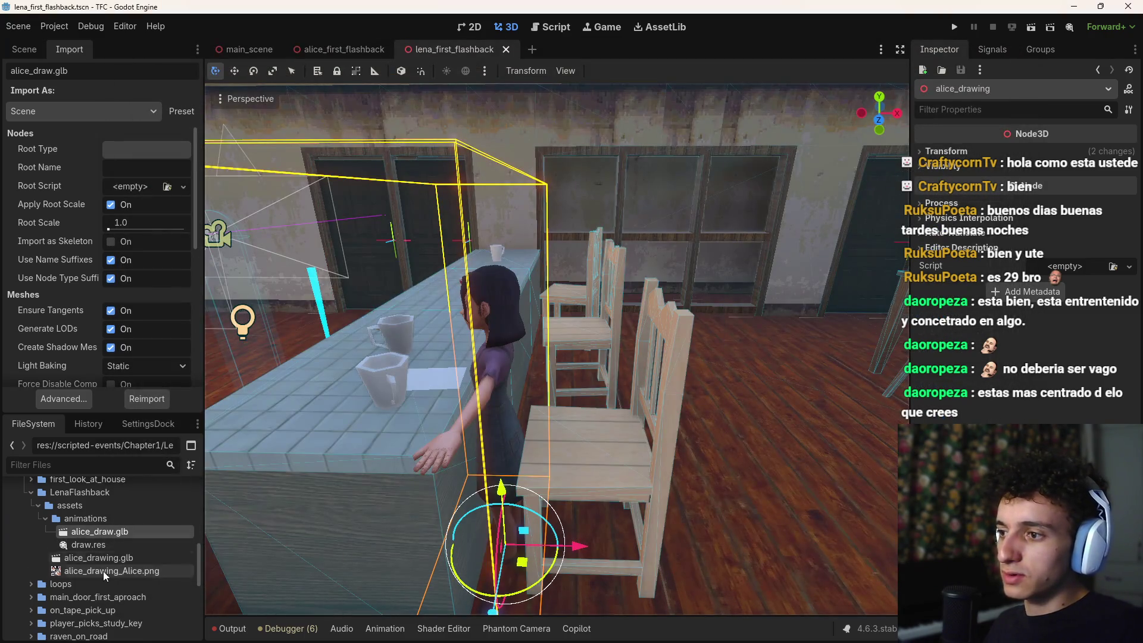
{"action": "key", "text": "alt+Tab"}
Step: Open Alice Pose 0.blend from the editables folder and orbit to a side view of Alice
{"action": "mouse_move", "coordinate": [643, 630]}
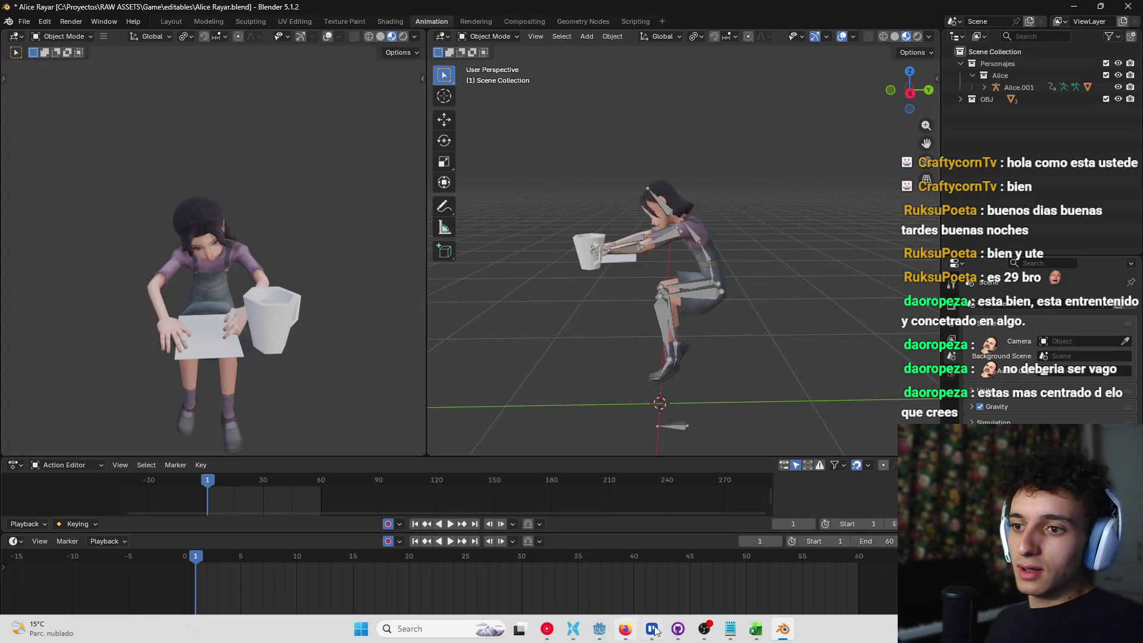
{"action": "left_click", "coordinate": [573, 628]}
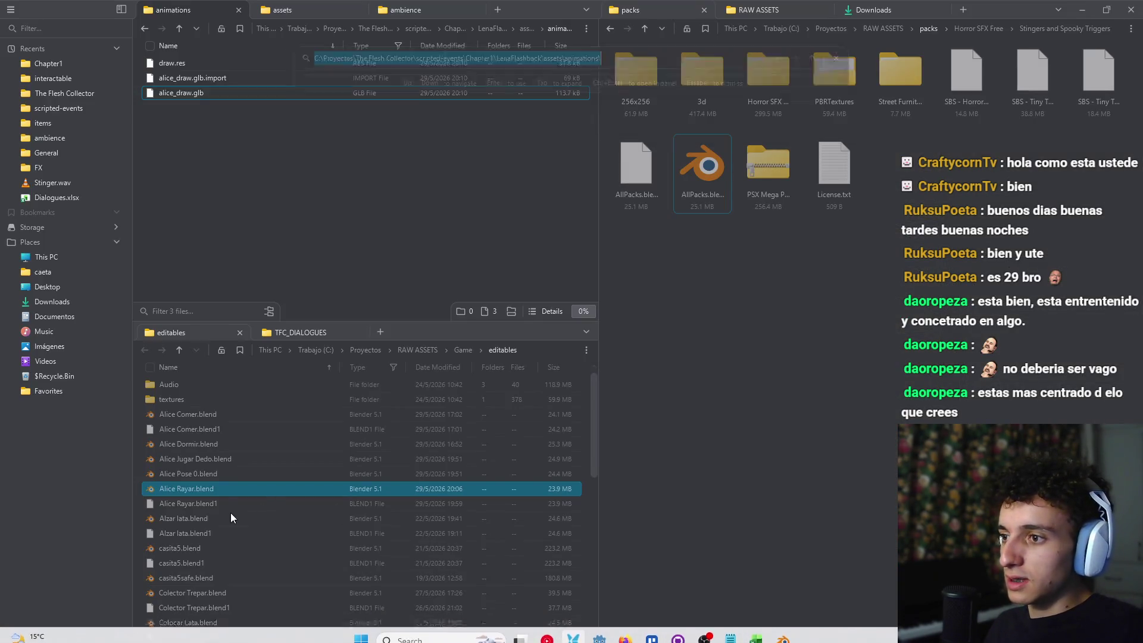
{"action": "left_click", "coordinate": [205, 473]}
{"action": "double_click", "coordinate": [209, 472]}
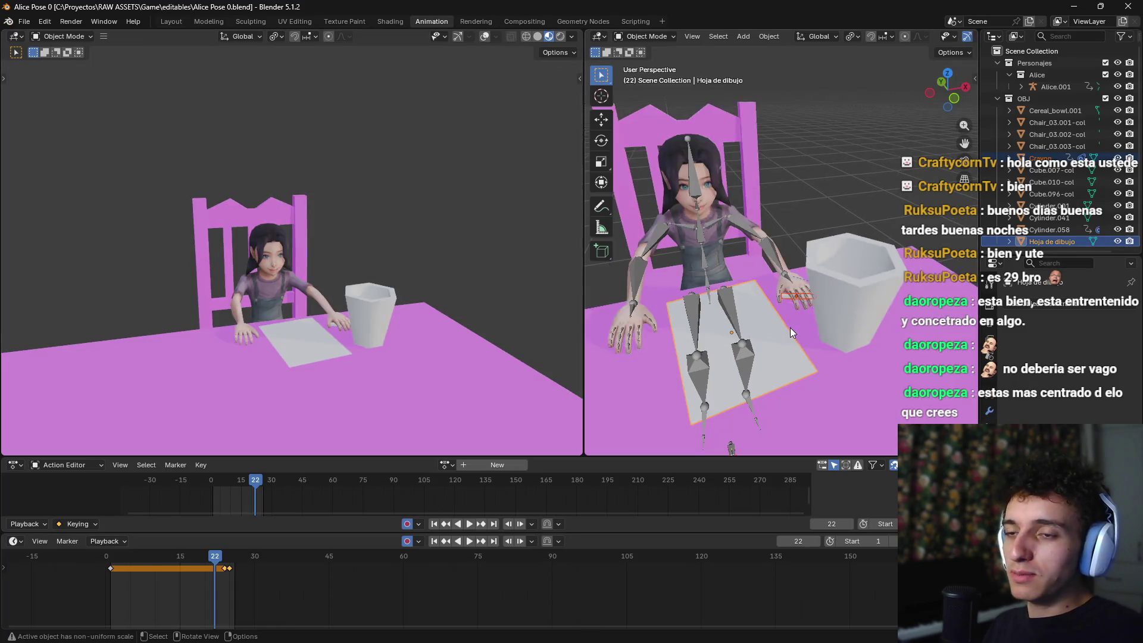
{"action": "mouse_move", "coordinate": [790, 328]}
{"action": "left_mouse_down"}
{"action": "mouse_move", "coordinate": [718, 302]}
{"action": "mouse_move", "coordinate": [781, 333]}
{"action": "left_mouse_up"}
Step: Delete the extra cup keyframes and move the remaining key back to frame 1
{"action": "left_click_drag", "start_coordinate": [215, 563], "coordinate": [240, 566]}
{"action": "key", "text": "Delete"}
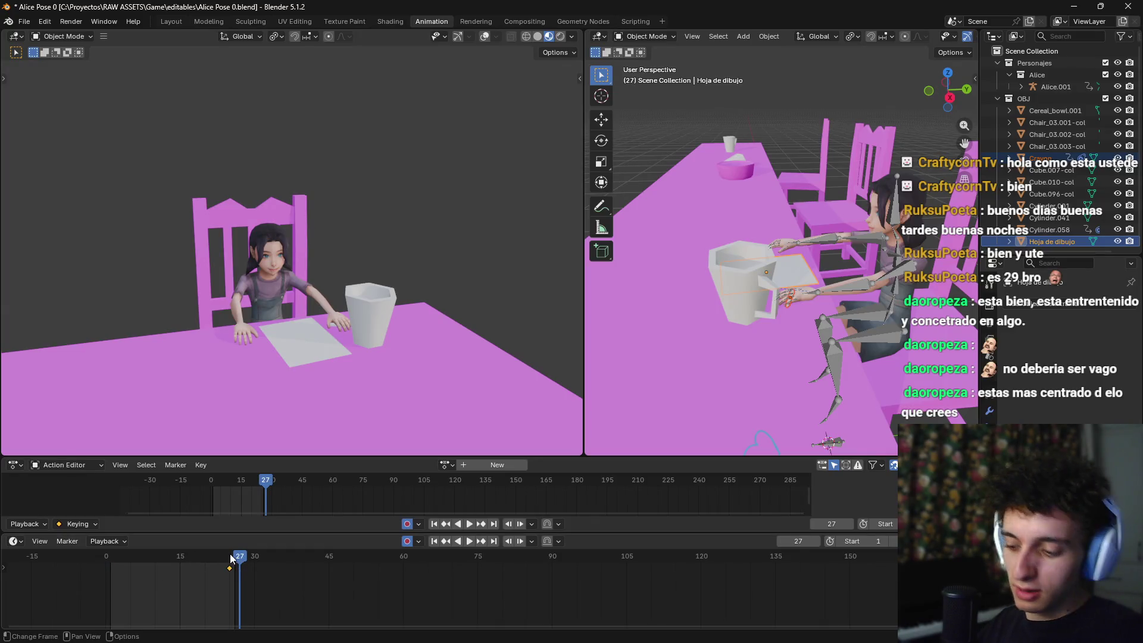
{"action": "key", "text": "g"}
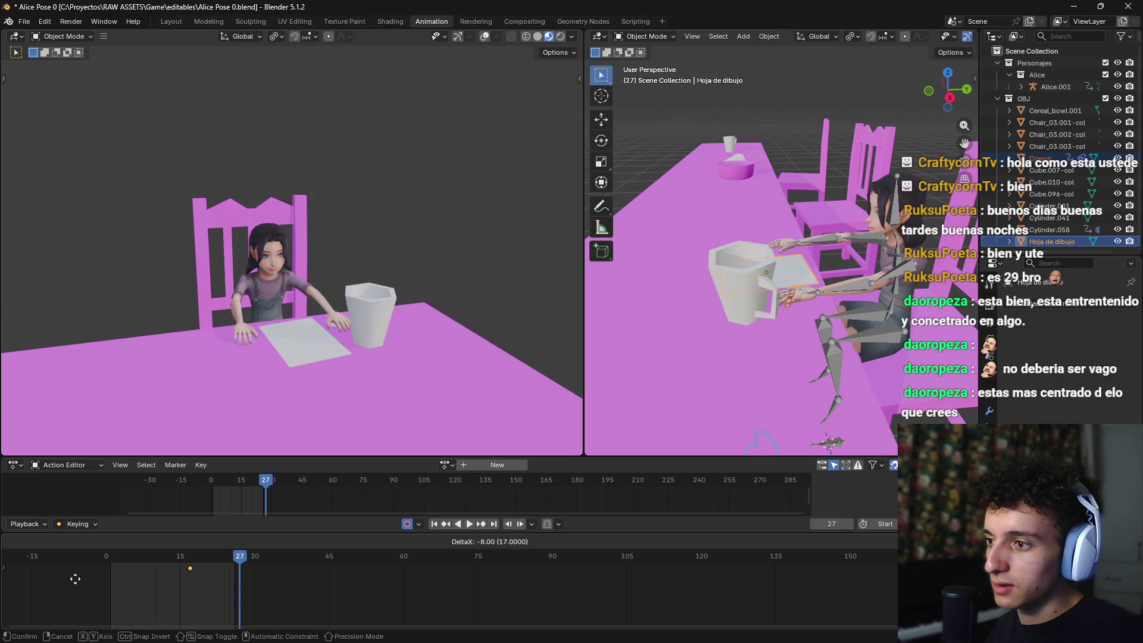
{"action": "left_click", "coordinate": [41, 583]}
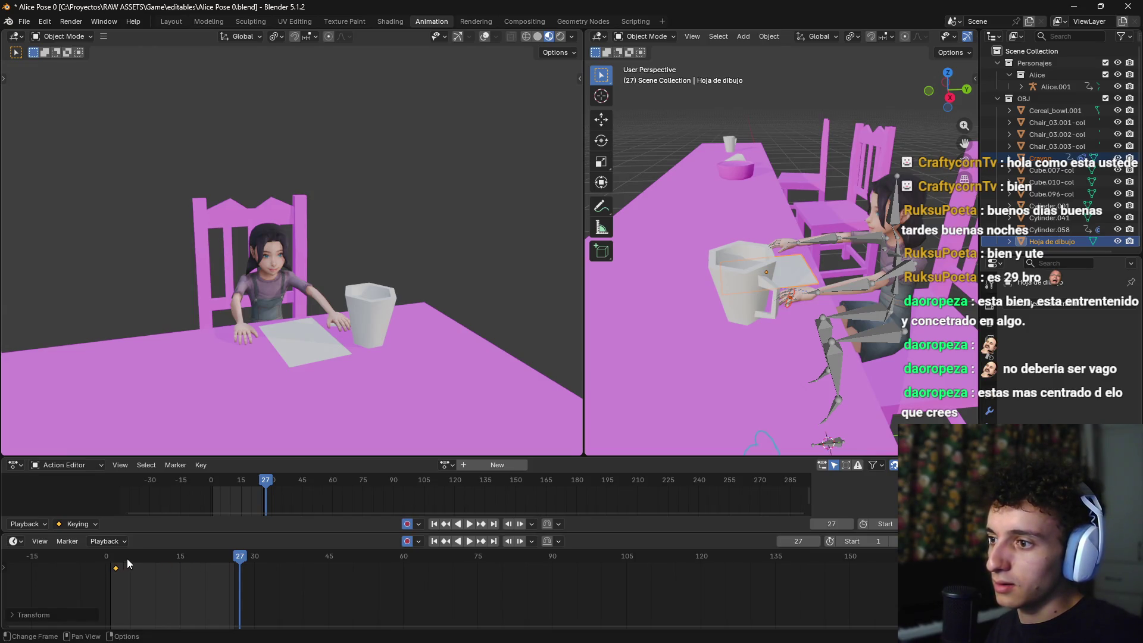
{"action": "key", "text": "Down"}
{"action": "key", "text": "g"}
{"action": "left_click", "coordinate": [130, 584]}
{"action": "left_click", "coordinate": [112, 558]}
Step: Show the table and chairs from directly above in wireframe shading
{"action": "mouse_move", "coordinate": [373, 298]}
{"action": "left_mouse_down"}
{"action": "mouse_move", "coordinate": [491, 326]}
{"action": "mouse_move", "coordinate": [353, 333]}
{"action": "mouse_move", "coordinate": [298, 319]}
{"action": "left_mouse_up"}
{"action": "scroll", "coordinate": [344, 341], "scroll_direction": "up", "scroll_amount": 5}
{"action": "mouse_move", "coordinate": [774, 298]}
{"action": "left_mouse_down"}
{"action": "mouse_move", "coordinate": [837, 248]}
{"action": "mouse_move", "coordinate": [735, 288]}
{"action": "mouse_move", "coordinate": [790, 298]}
{"action": "mouse_move", "coordinate": [837, 341]}
{"action": "mouse_move", "coordinate": [733, 232]}
{"action": "mouse_move", "coordinate": [785, 284]}
{"action": "left_mouse_up"}
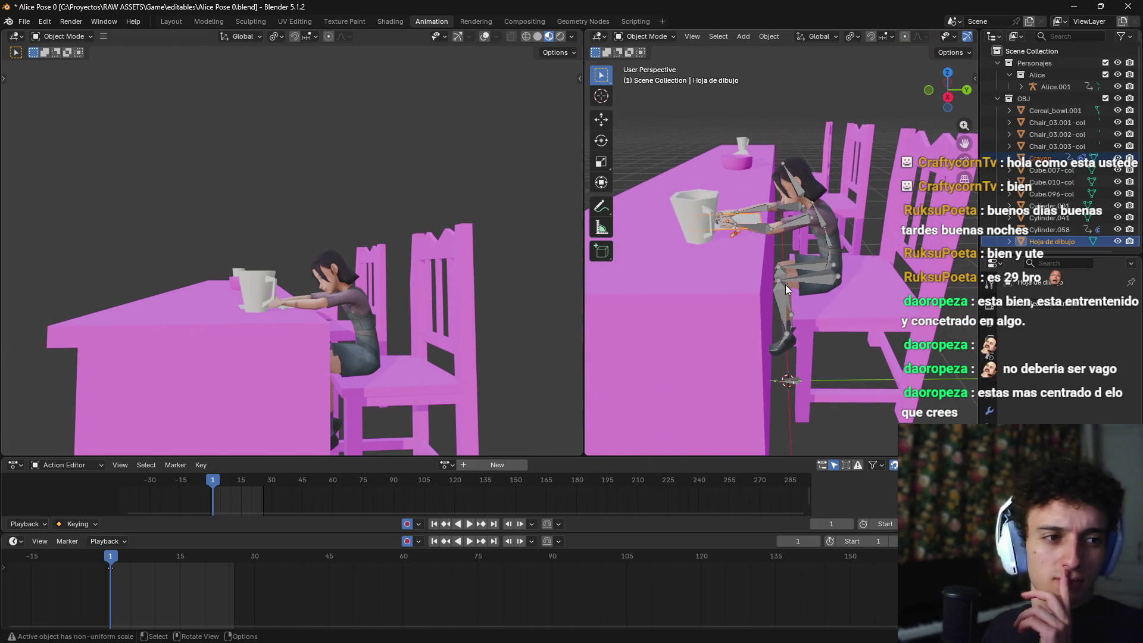
{"action": "left_click", "coordinate": [24, 22]}
{"action": "scroll", "coordinate": [744, 277], "scroll_direction": "down", "scroll_amount": 5}
{"action": "scroll", "coordinate": [747, 273], "scroll_direction": "up", "scroll_amount": 5}
{"action": "mouse_move", "coordinate": [748, 273]}
{"action": "left_mouse_down"}
{"action": "mouse_move", "coordinate": [727, 301]}
{"action": "mouse_move", "coordinate": [784, 325]}
{"action": "left_mouse_up"}
{"action": "left_click", "coordinate": [728, 301]}
{"action": "scroll", "coordinate": [724, 305], "scroll_direction": "down", "scroll_amount": 4}
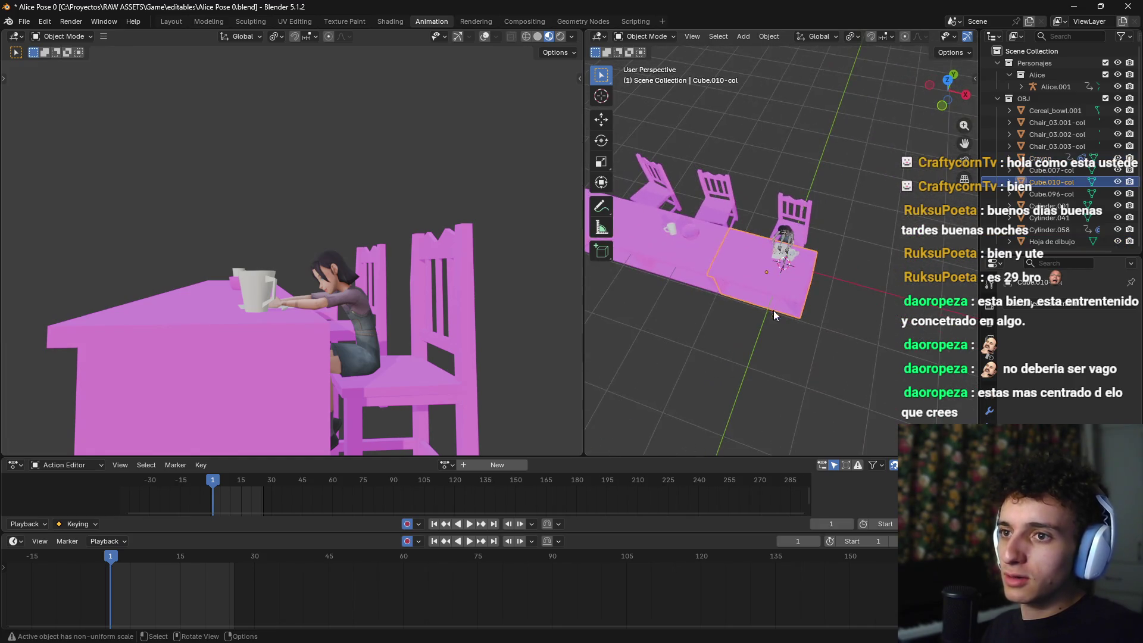
{"action": "key", "text": "KP_7"}
{"action": "key", "text": "z"}
{"action": "left_click", "coordinate": [638, 287]}
Step: Box-select and delete the table and chairs, then delete the leftover chair
{"action": "left_click_drag", "start_coordinate": [671, 171], "coordinate": [788, 326]}
{"action": "key", "text": "Delete"}
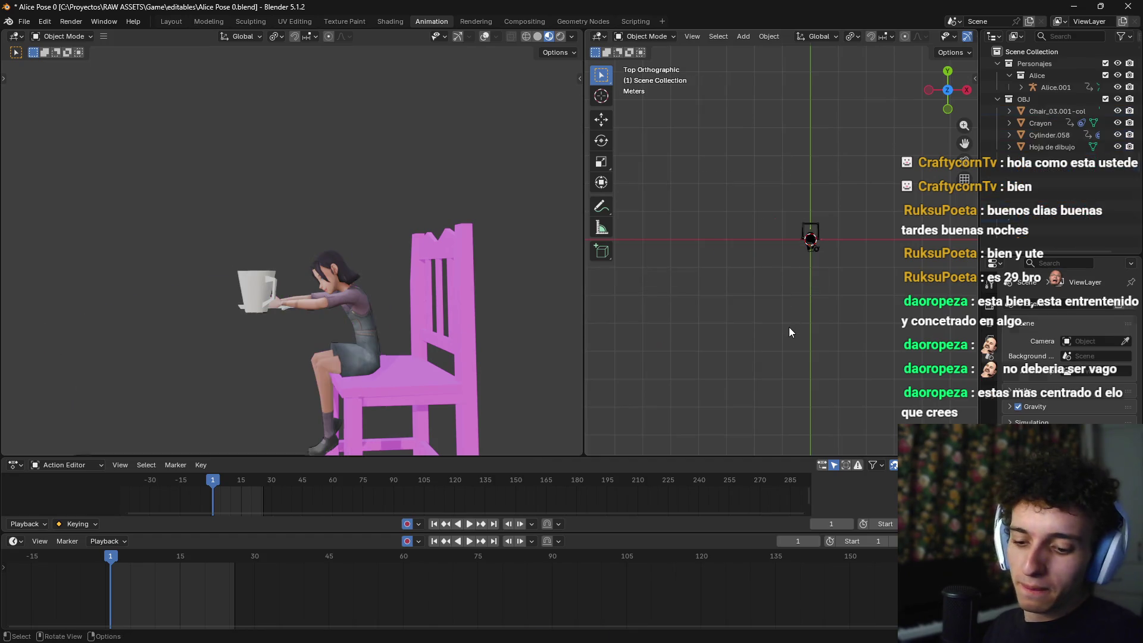
{"action": "left_click_drag", "start_coordinate": [830, 269], "coordinate": [733, 218]}
{"action": "left_click", "coordinate": [819, 252]}
{"action": "key", "text": "x"}
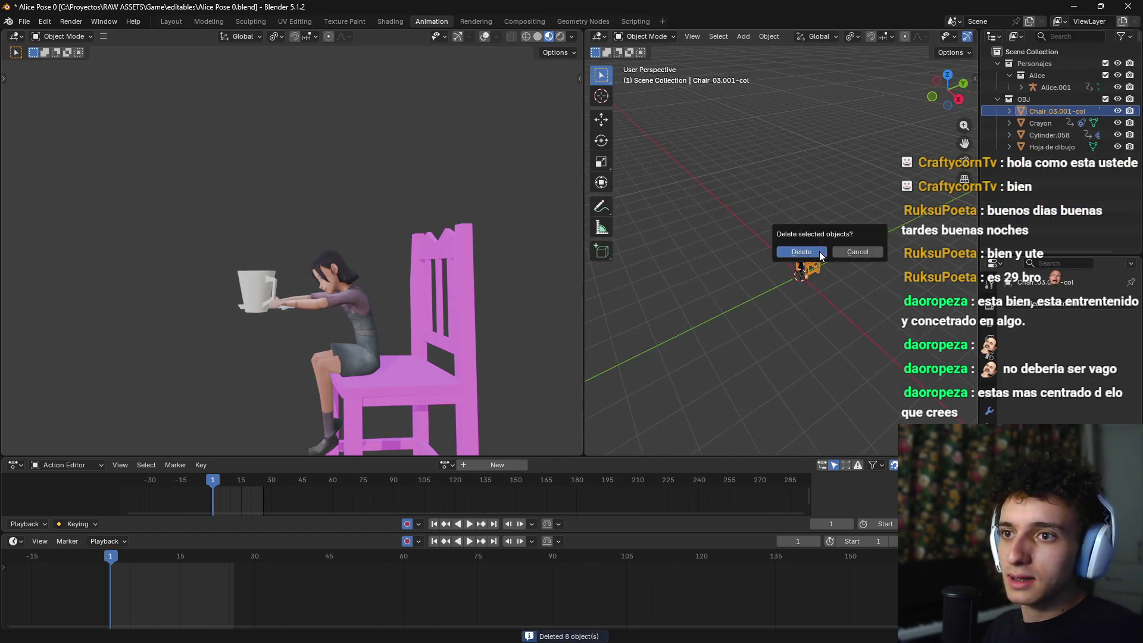
{"action": "left_click", "coordinate": [819, 251]}
Step: Save Alice Pose 0.blend
{"action": "key", "text": "ctrl+s"}
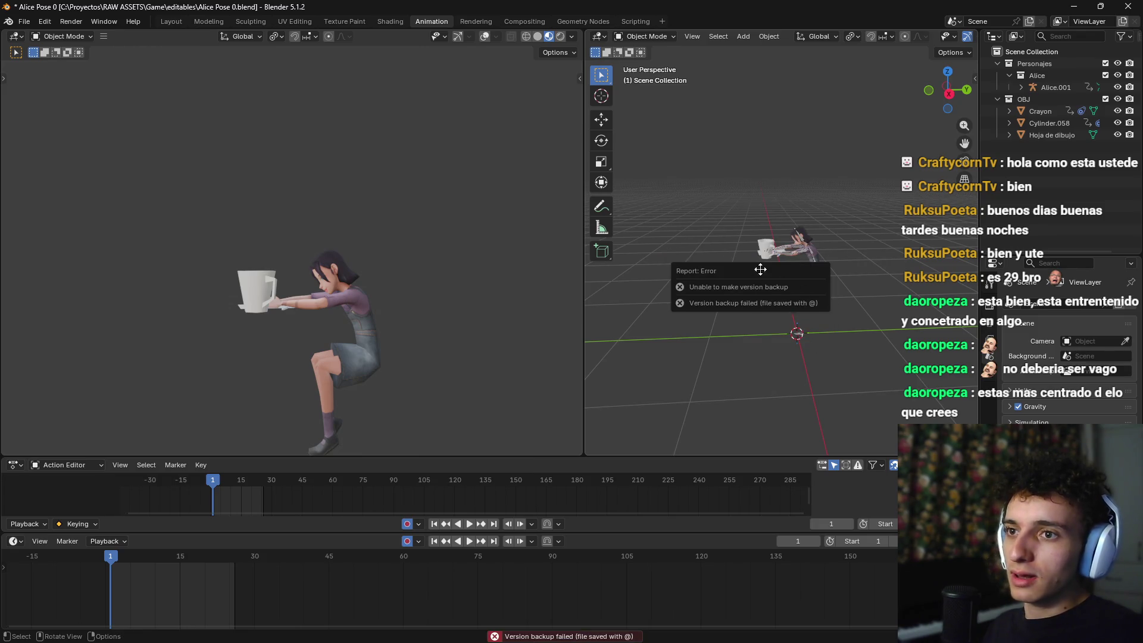
{"action": "scroll", "coordinate": [742, 303], "scroll_direction": "up", "scroll_amount": 4}
{"action": "key", "text": "ctrl+s"}
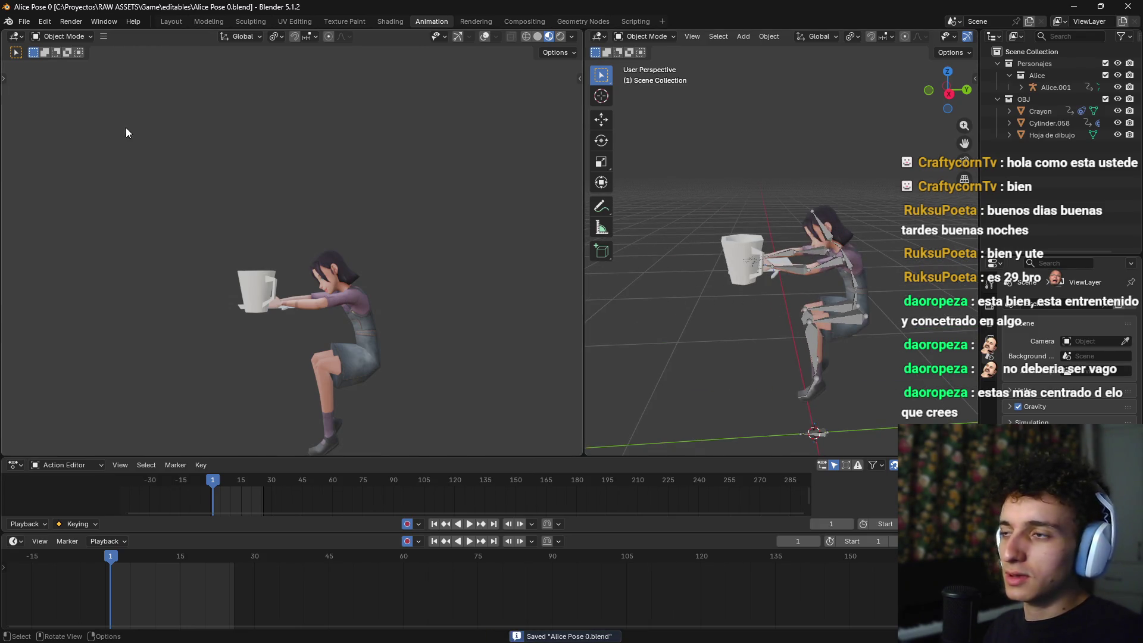
{"action": "left_click", "coordinate": [24, 21]}
Step: Export a glTF 2.0 file named alice_rest.glb into the pasted animations folder path
{"action": "mouse_move", "coordinate": [55, 203]}
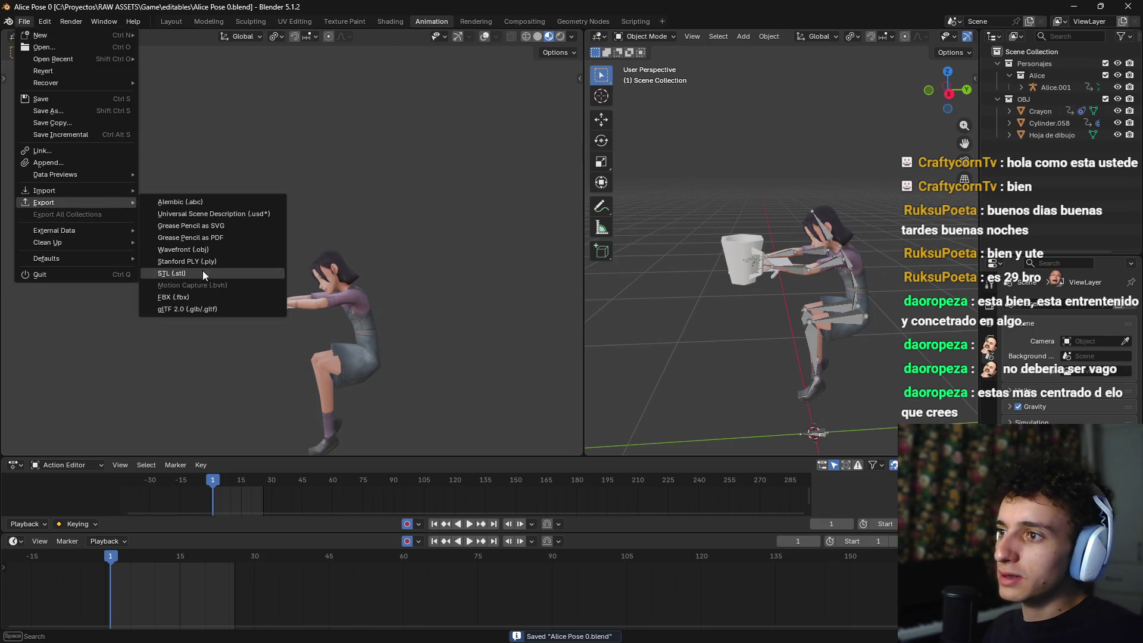
{"action": "left_click", "coordinate": [191, 309]}
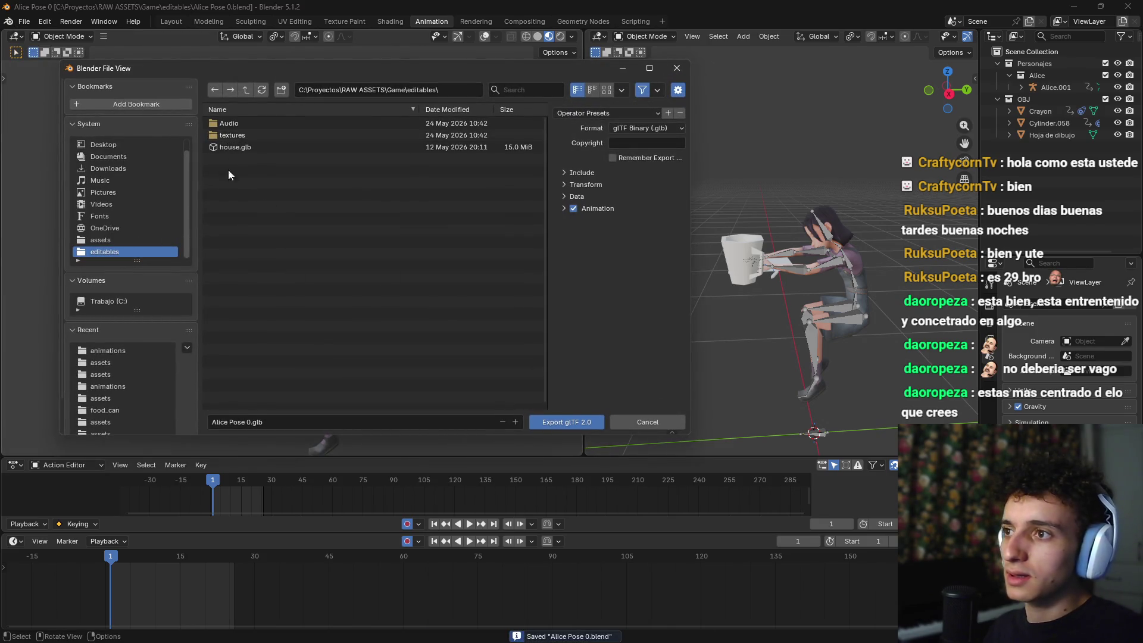
{"action": "left_click", "coordinate": [470, 89]}
{"action": "key", "text": "ctrl+v"}
{"action": "key", "text": "Return"}
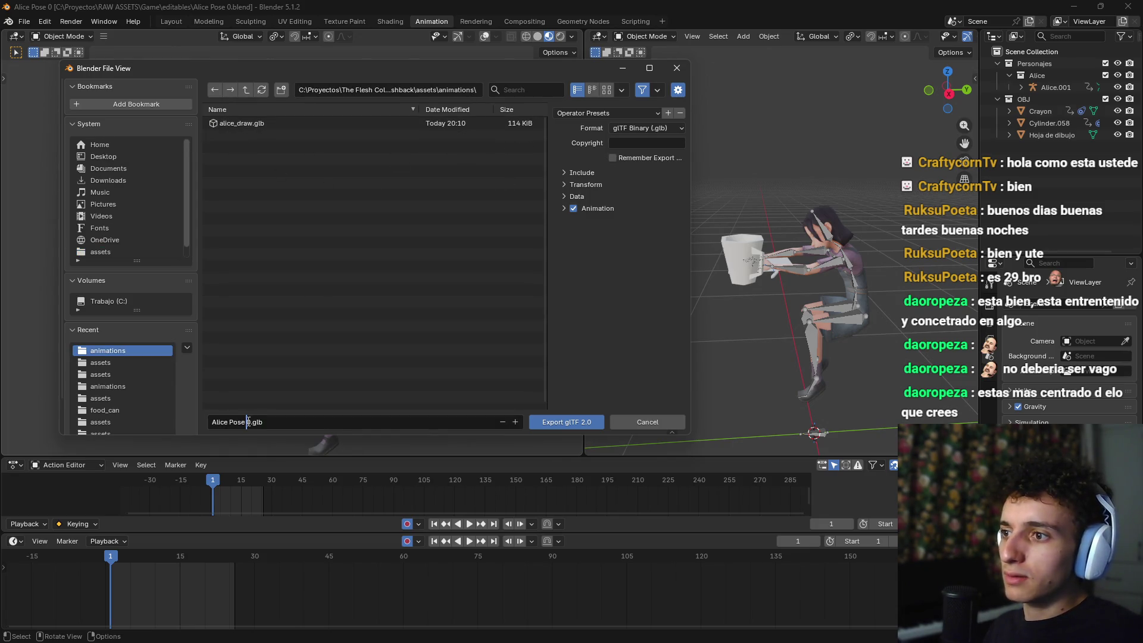
{"action": "key", "text": "ctrl+shift+Left"}
{"action": "key", "text": "ctrl+shift+Left"}
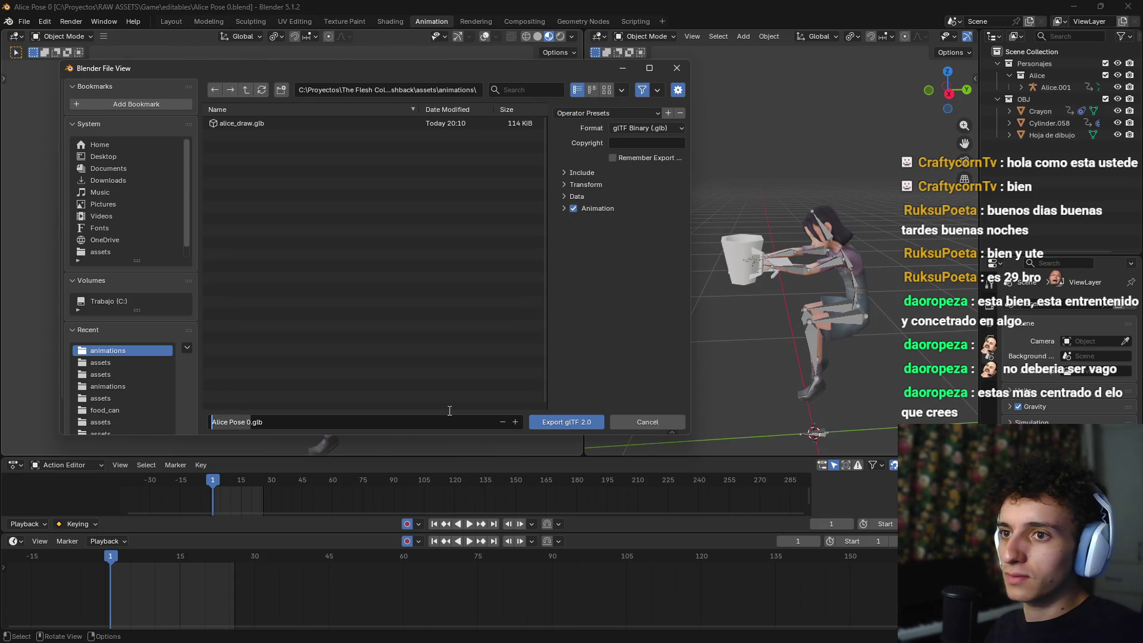
{"action": "key", "text": "BackSpace"}
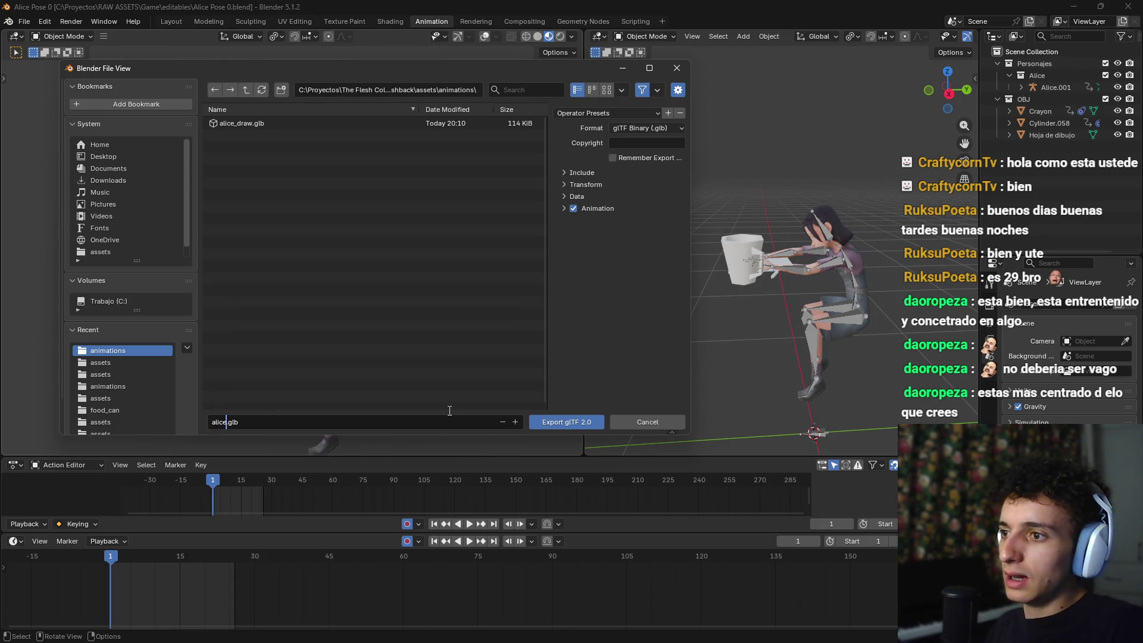
{"action": "type", "text": "_rest"}
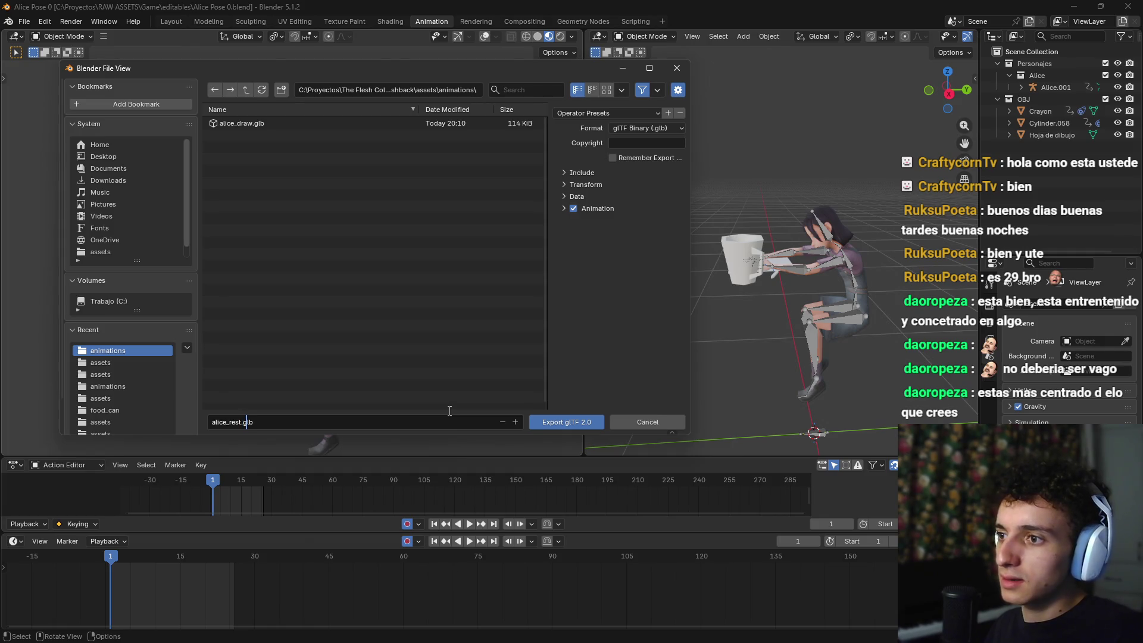
{"action": "left_click", "coordinate": [623, 114]}
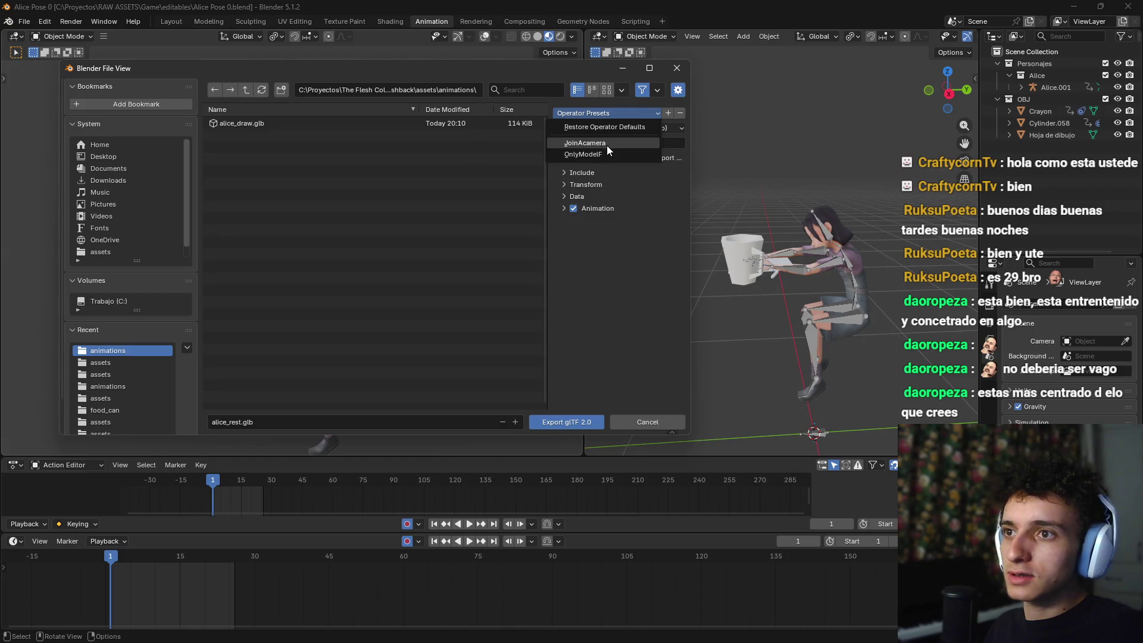
{"action": "left_click", "coordinate": [570, 421]}
Step: Select the Alice.001 armature alone and switch it into Pose Mode
{"action": "mouse_move", "coordinate": [749, 288]}
{"action": "left_mouse_down"}
{"action": "mouse_move", "coordinate": [806, 310]}
{"action": "mouse_move", "coordinate": [755, 305]}
{"action": "mouse_move", "coordinate": [741, 298]}
{"action": "mouse_move", "coordinate": [832, 306]}
{"action": "left_mouse_up"}
{"action": "key", "text": "shift+c"}
{"action": "scroll", "coordinate": [712, 324], "scroll_direction": "up", "scroll_amount": 5}
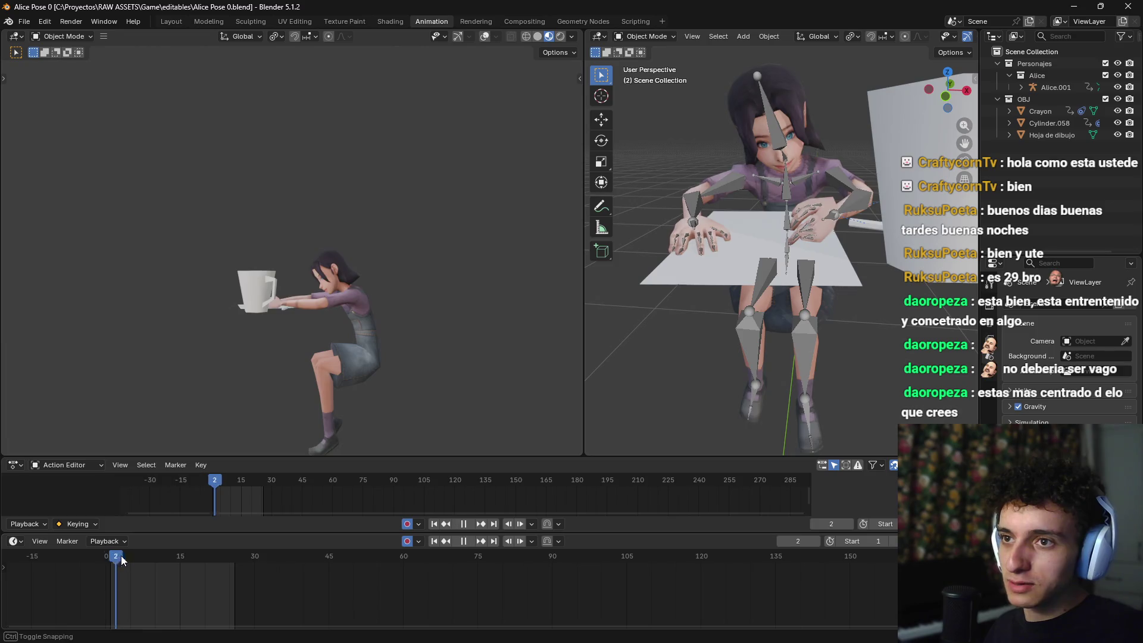
{"action": "key", "text": "space"}
{"action": "key", "text": "space"}
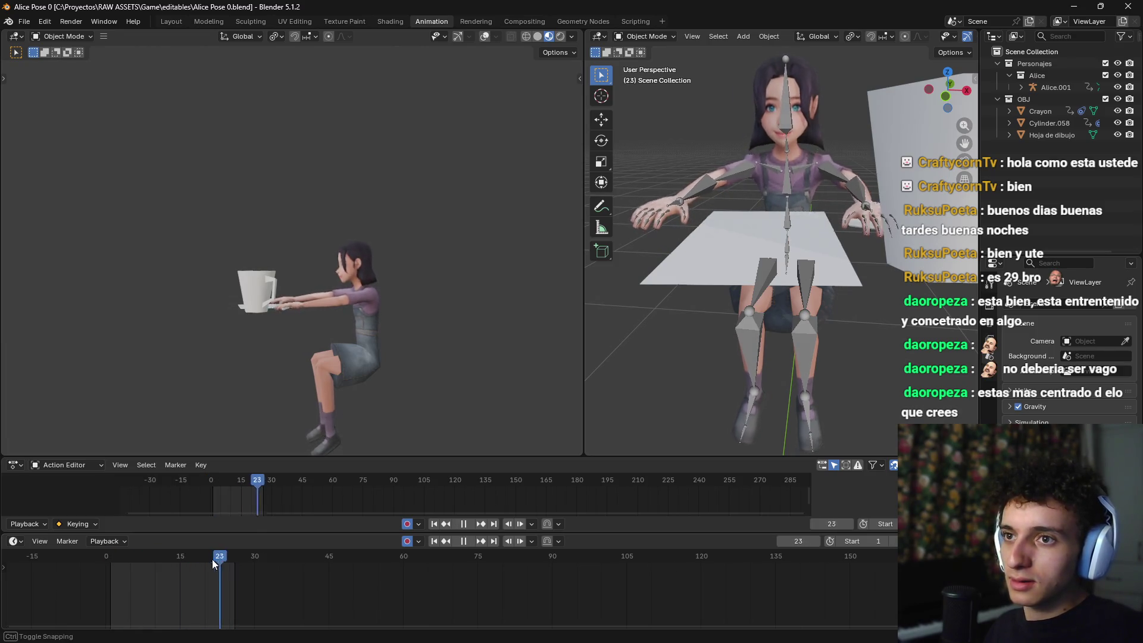
{"action": "scroll", "coordinate": [835, 248], "scroll_direction": "down", "scroll_amount": 5}
{"action": "scroll", "coordinate": [786, 245], "scroll_direction": "up", "scroll_amount": 4}
{"action": "key", "text": "a"}
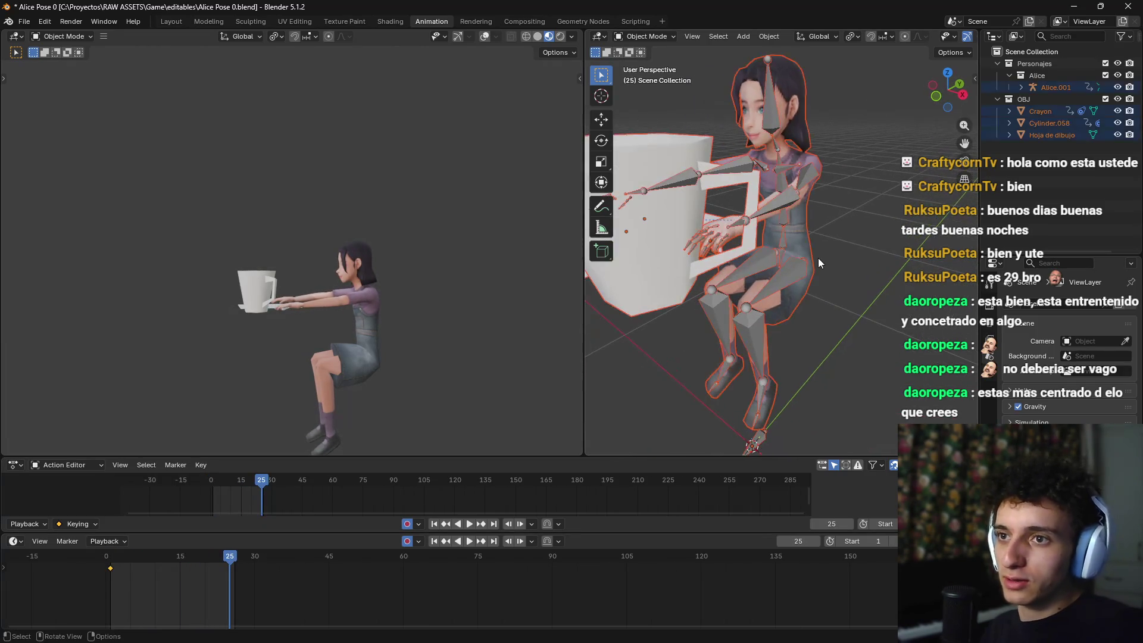
{"action": "scroll", "coordinate": [829, 250], "scroll_direction": "down", "scroll_amount": 2}
{"action": "left_click", "coordinate": [769, 225]}
{"action": "mouse_move", "coordinate": [771, 234]}
{"action": "left_mouse_down"}
{"action": "mouse_move", "coordinate": [806, 248]}
{"action": "mouse_move", "coordinate": [800, 268]}
{"action": "left_mouse_up"}
{"action": "right_click", "coordinate": [801, 268]}
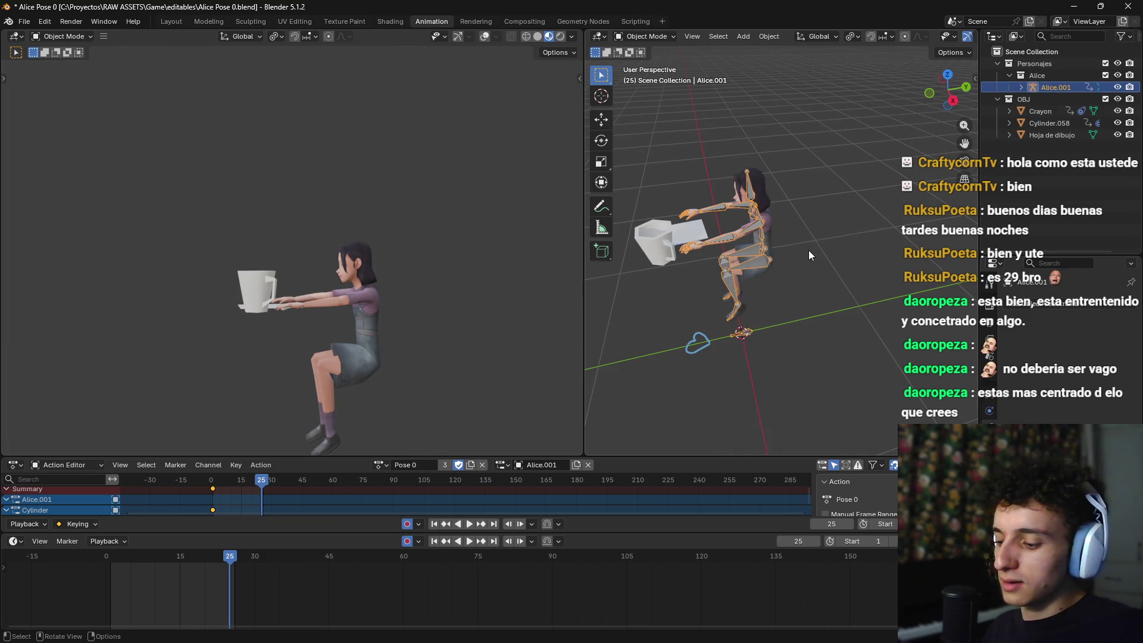
{"action": "key", "text": "ctrl+Tab"}
Step: Delete the frame 0 keys and shift the cup keyframe 25 frames earlier
{"action": "left_click_drag", "start_coordinate": [128, 604], "coordinate": [82, 552]}
{"action": "key", "text": "Delete"}
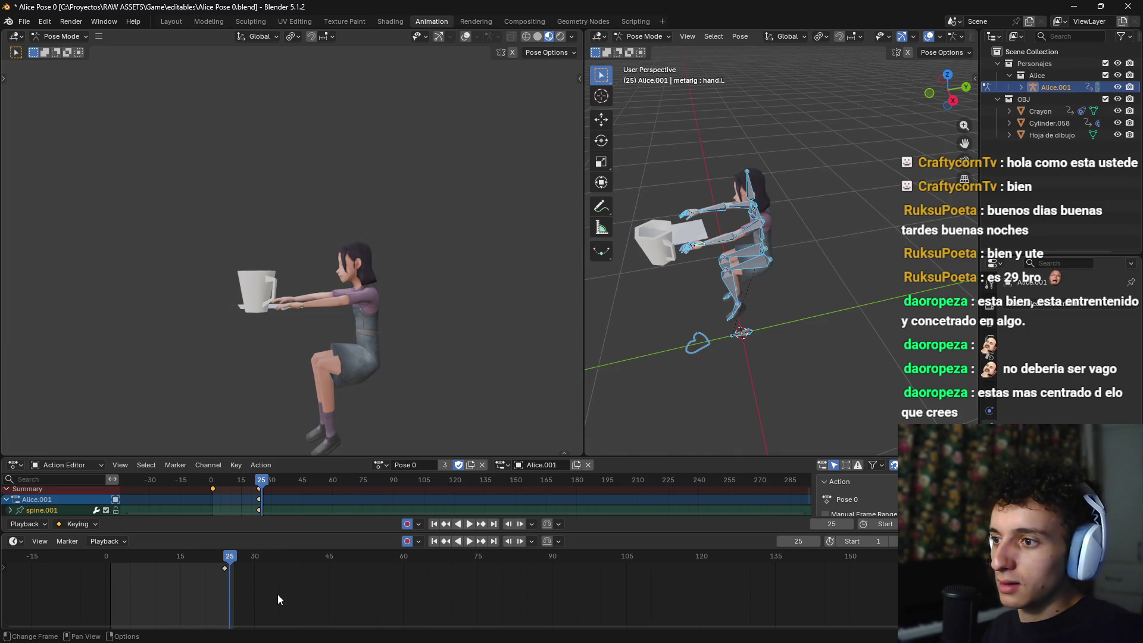
{"action": "left_click_drag", "start_coordinate": [241, 595], "coordinate": [199, 566]}
{"action": "key", "text": "g"}
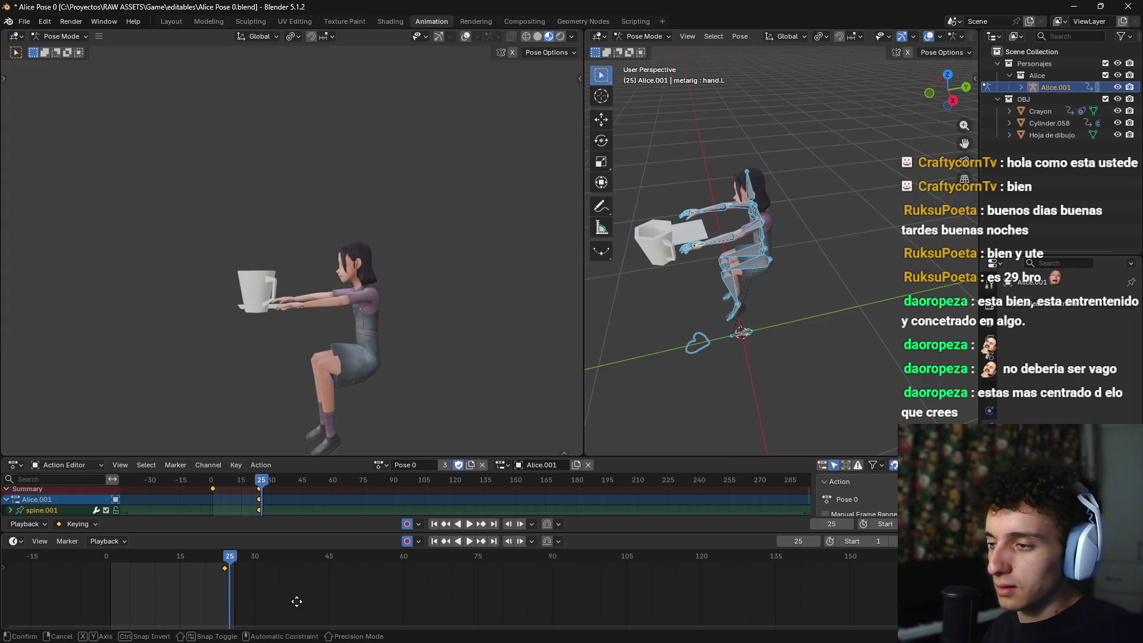
{"action": "left_click", "coordinate": [172, 608]}
{"action": "key", "text": "space"}
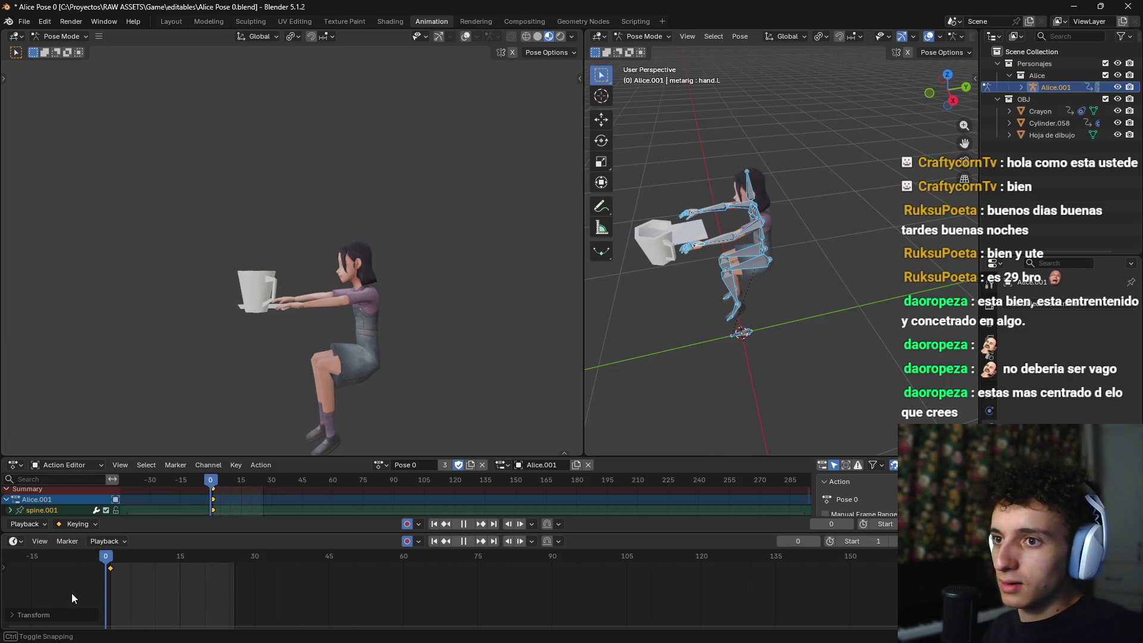
{"action": "key", "text": "space"}
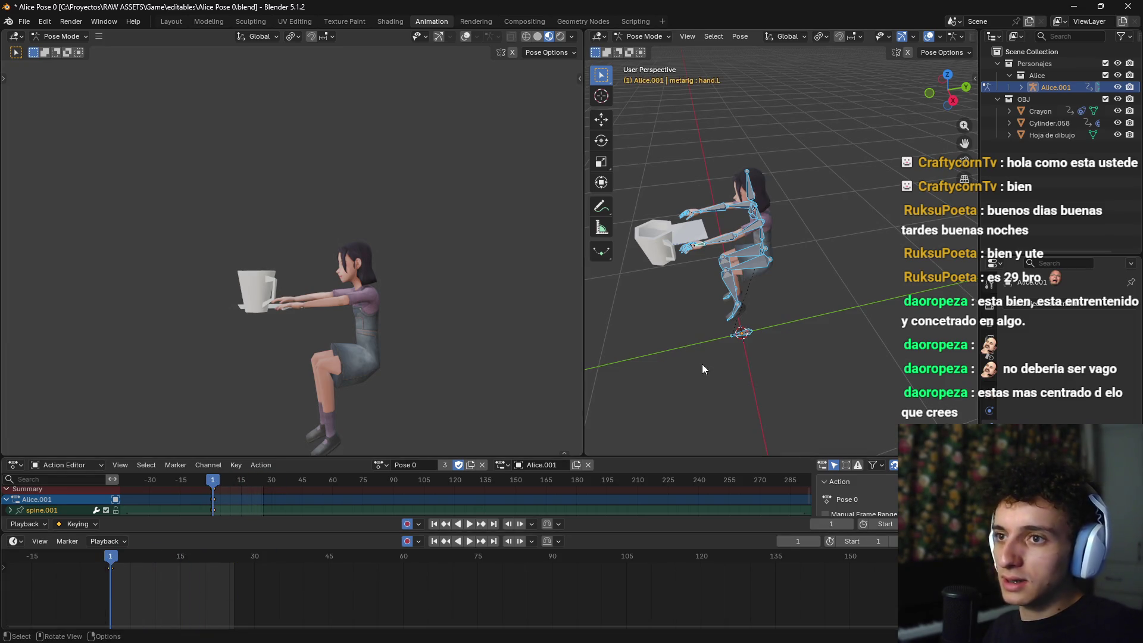
Step: Turn on Manual Frame Range for the Pose 0 action
{"action": "left_click", "coordinate": [702, 363]}
{"action": "left_click", "coordinate": [23, 21]}
{"action": "mouse_move", "coordinate": [52, 200]}
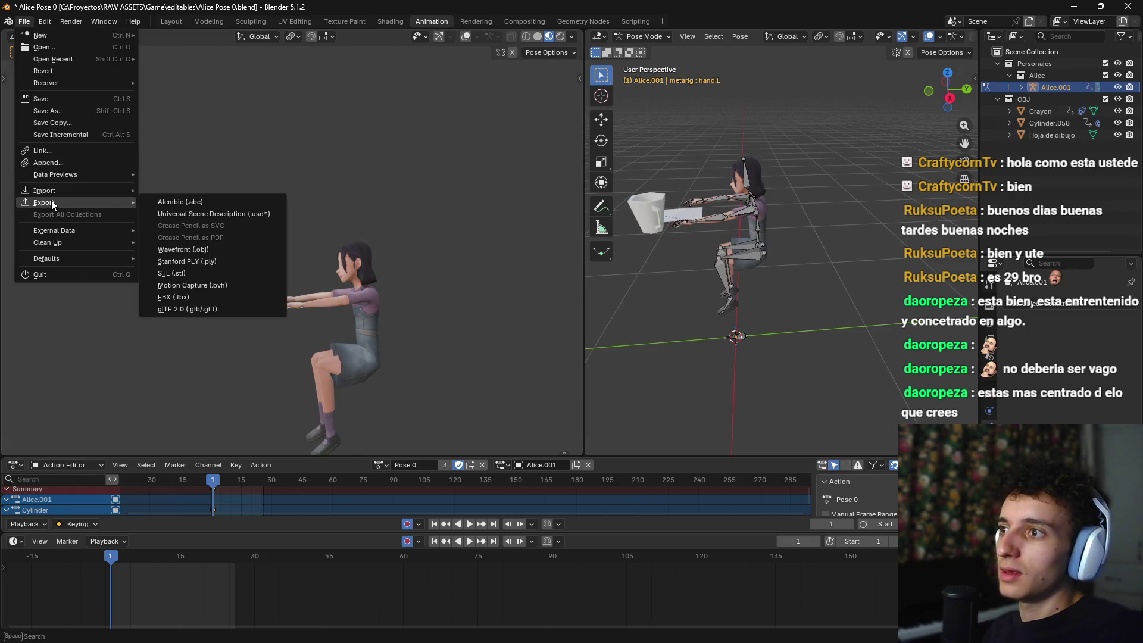
{"action": "left_click", "coordinate": [920, 541]}
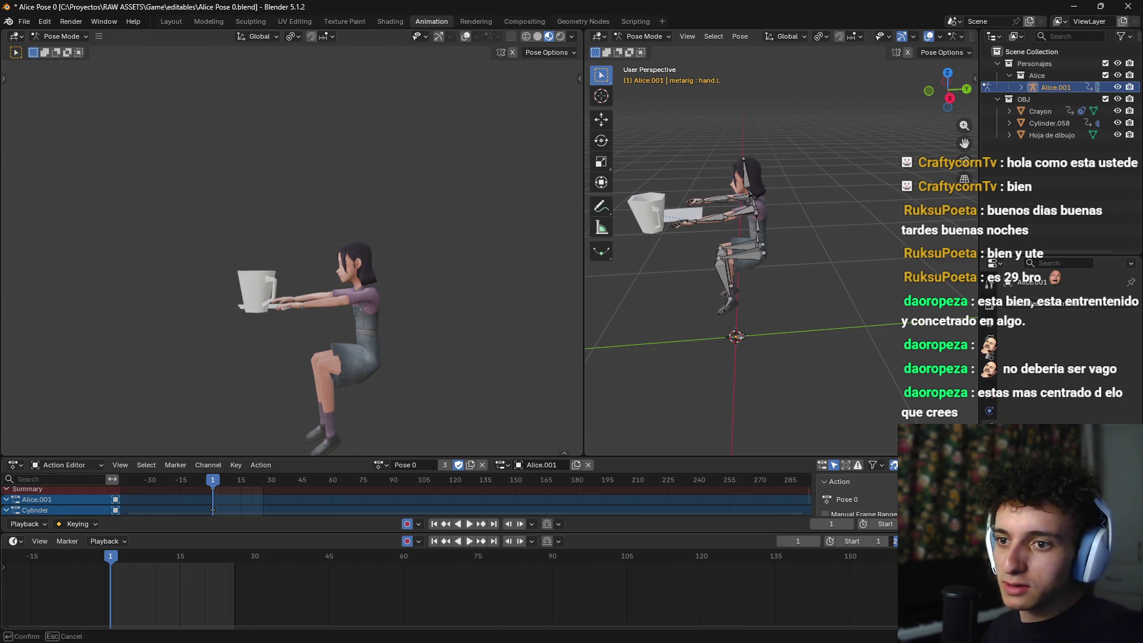
{"action": "key", "text": "Escape"}
{"action": "scroll", "coordinate": [867, 491], "scroll_direction": "down", "scroll_amount": 2}
{"action": "scroll", "coordinate": [887, 500], "scroll_direction": "up", "scroll_amount": 3}
{"action": "scroll", "coordinate": [859, 500], "scroll_direction": "down", "scroll_amount": 2}
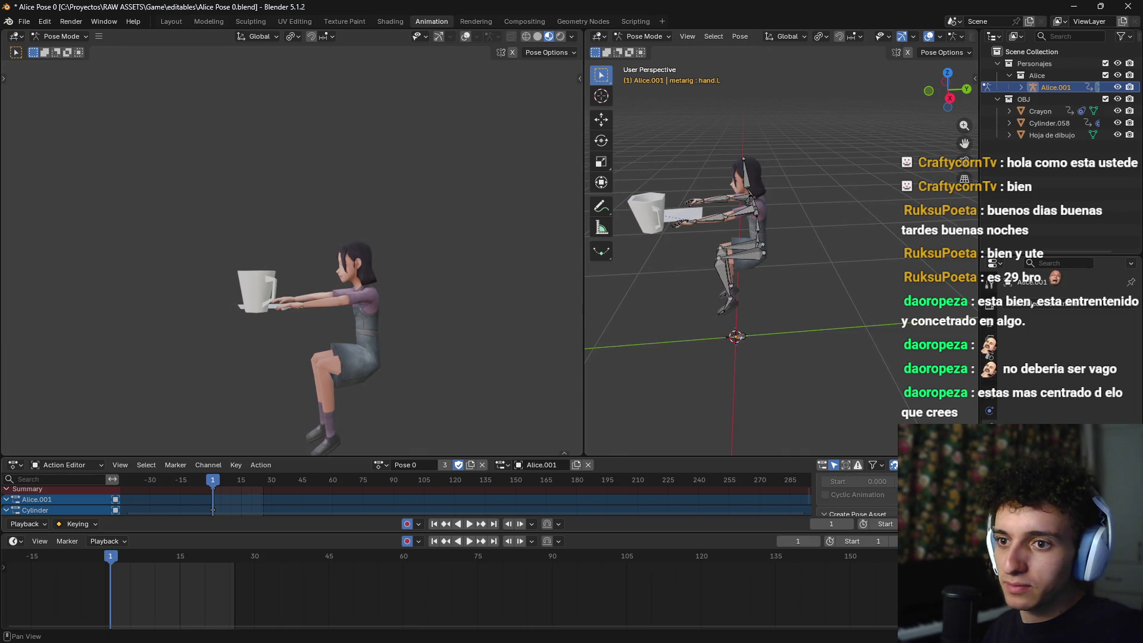
{"action": "scroll", "coordinate": [872, 502], "scroll_direction": "up", "scroll_amount": 1}
{"action": "left_click", "coordinate": [848, 495]}
{"action": "scroll", "coordinate": [848, 495], "scroll_direction": "down", "scroll_amount": 2}
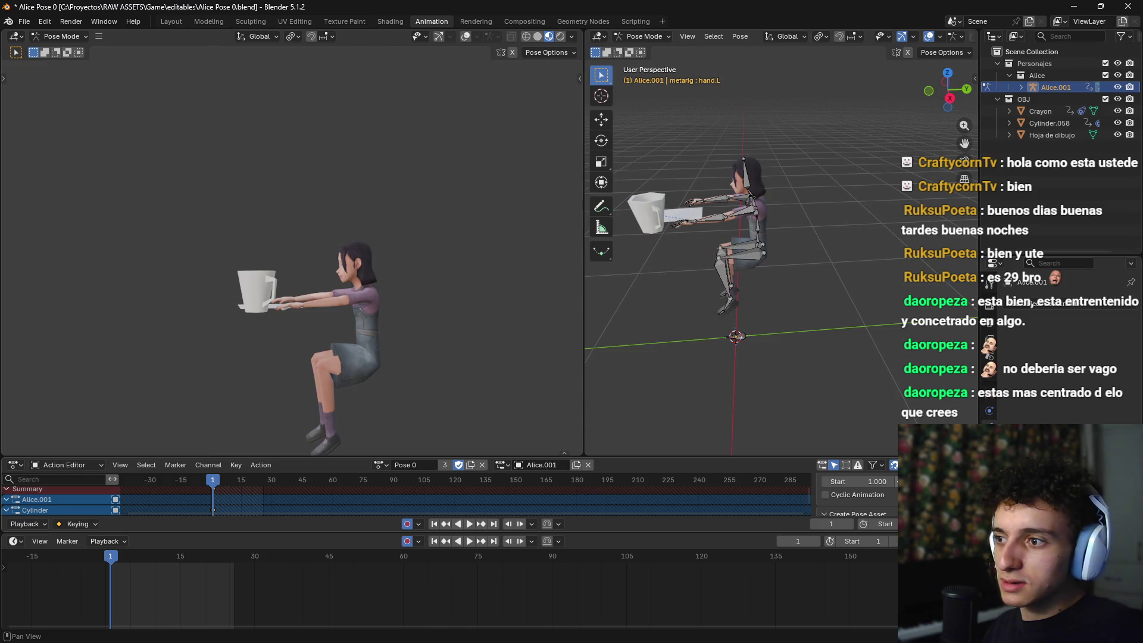
{"action": "scroll", "coordinate": [857, 494], "scroll_direction": "up", "scroll_amount": 1}
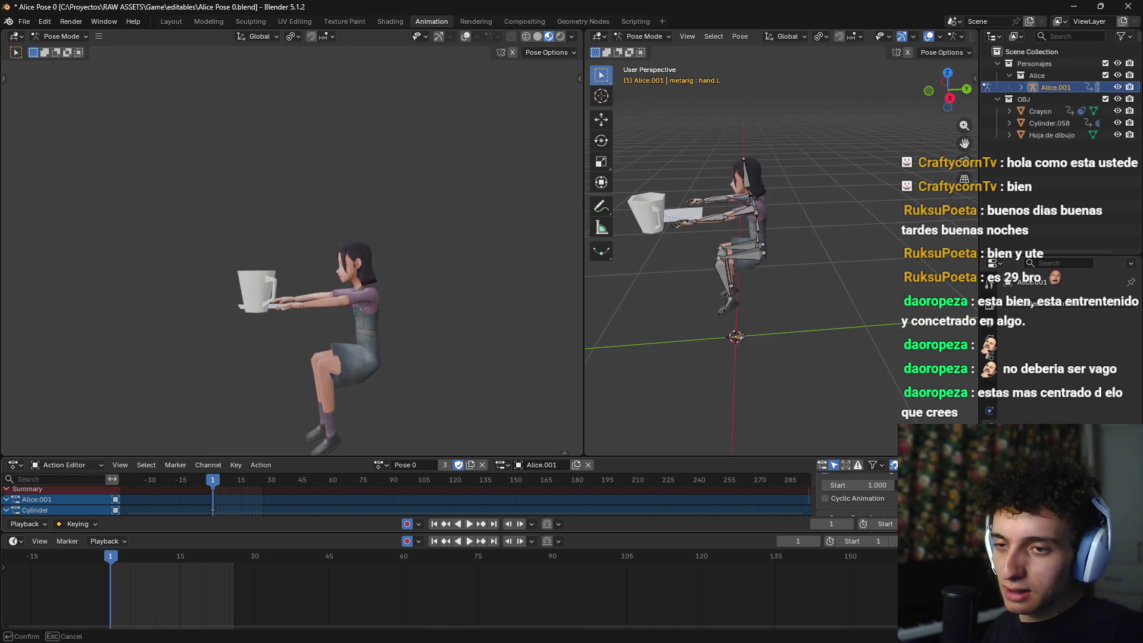
Step: Save Alice Pose 0.blend
{"action": "key", "text": "ctrl+s"}
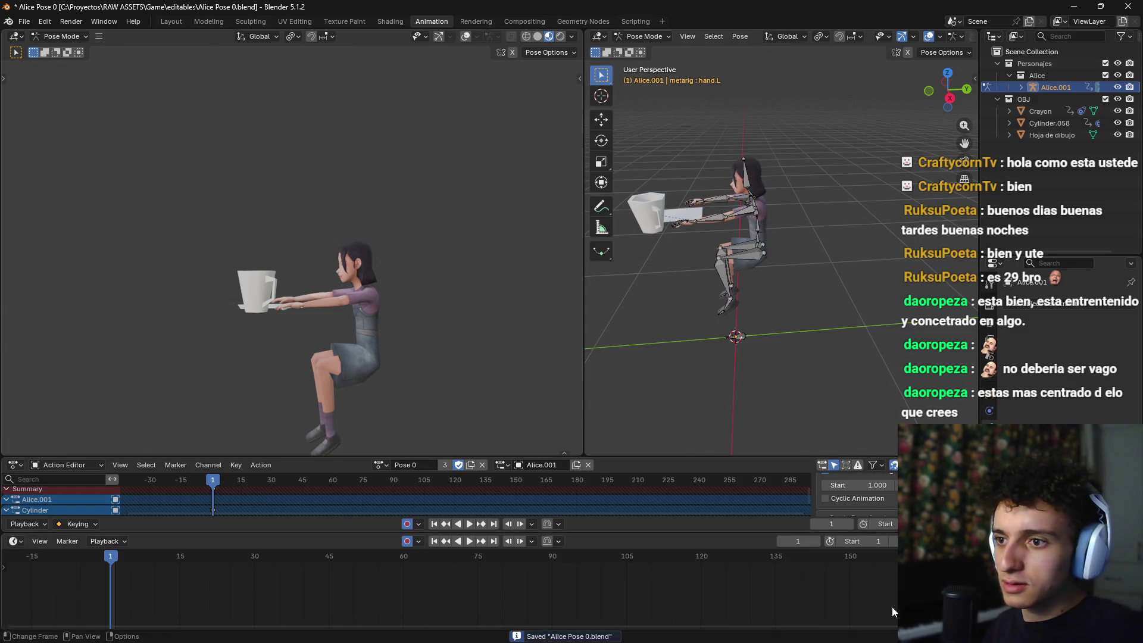
{"action": "key", "text": "ctrl+s"}
{"action": "left_click", "coordinate": [24, 21]}
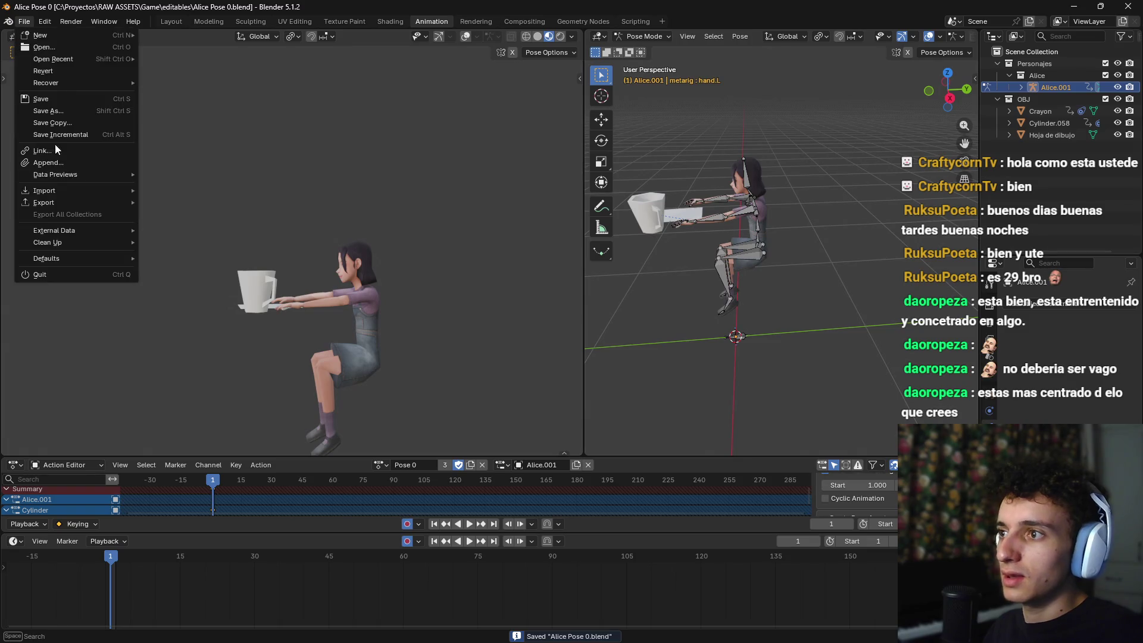
Step: Re-export the scene as glTF, overwriting alice_rest.glb
{"action": "mouse_move", "coordinate": [119, 203]}
{"action": "left_click", "coordinate": [188, 310]}
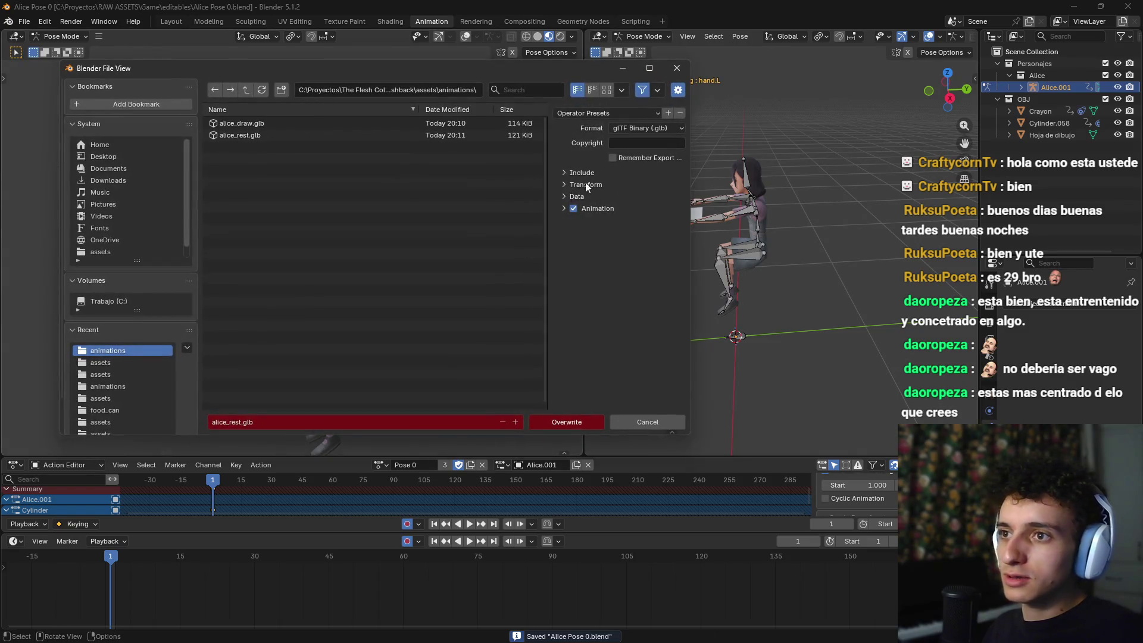
{"action": "left_click", "coordinate": [633, 110]}
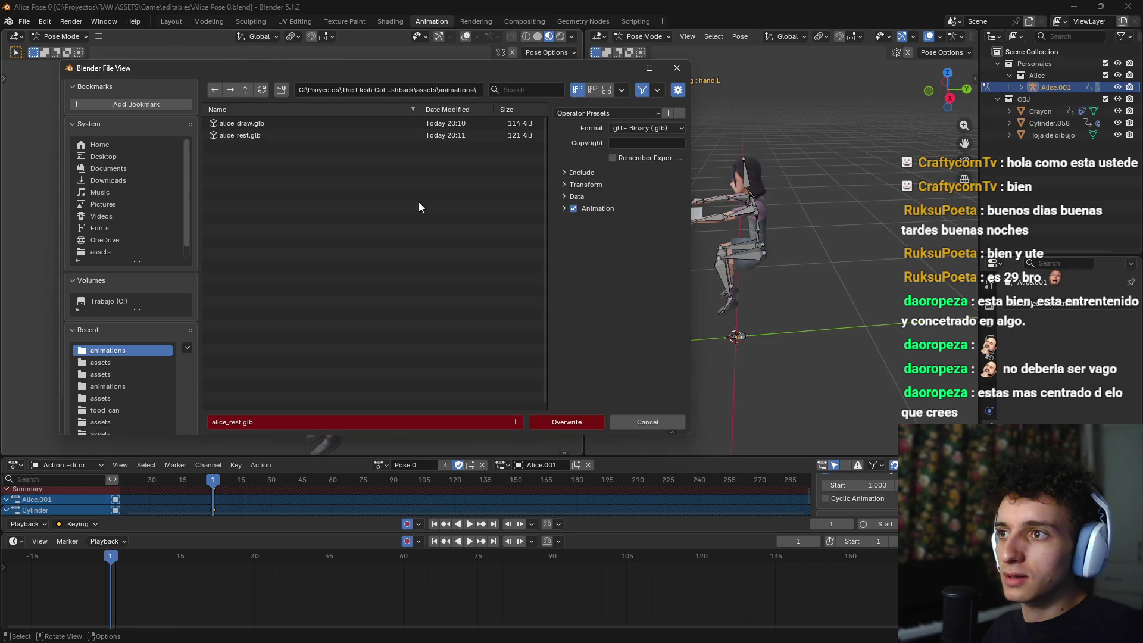
{"action": "left_click", "coordinate": [575, 423]}
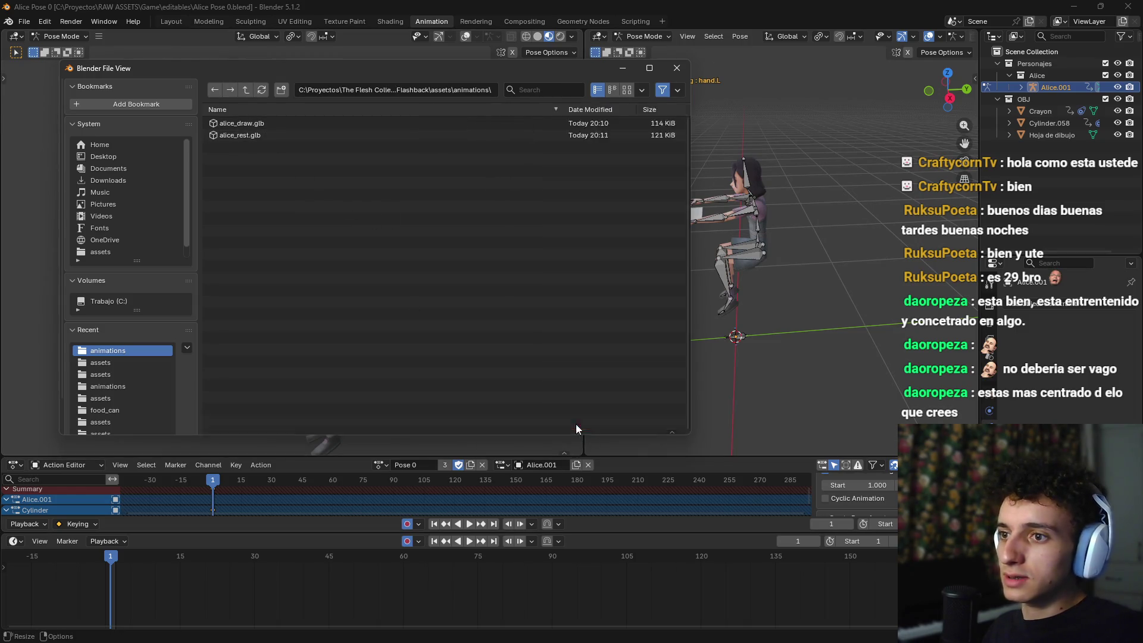
Step: Open Alice Jugar Dedo.blend from the editables folder in the file manager
{"action": "mouse_move", "coordinate": [596, 640]}
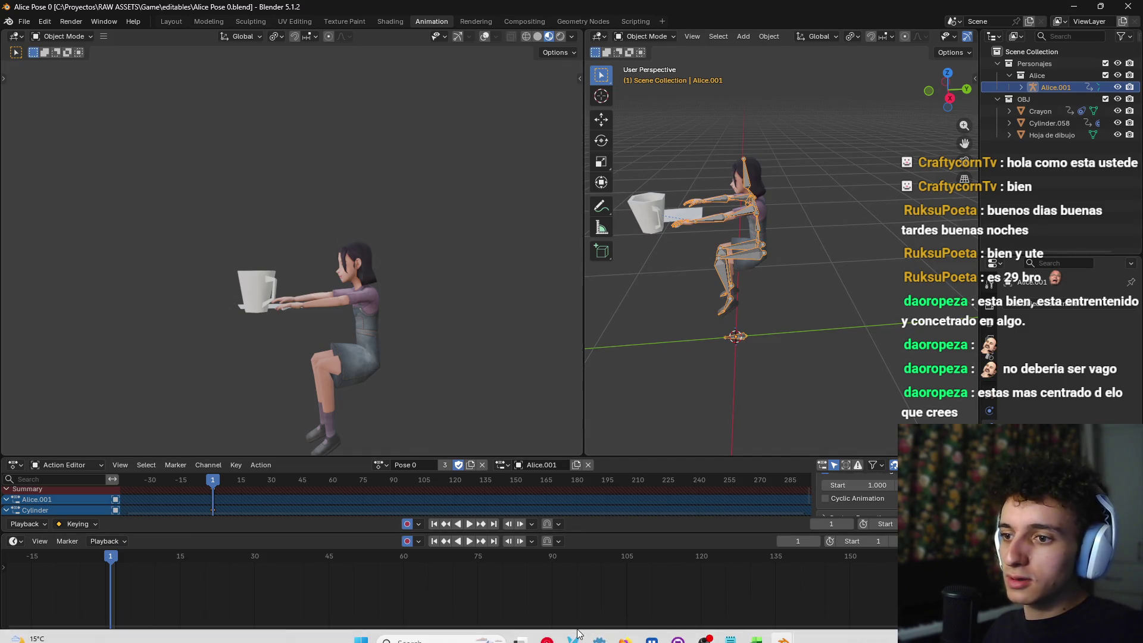
{"action": "left_click", "coordinate": [520, 628]}
{"action": "left_click", "coordinate": [202, 426]}
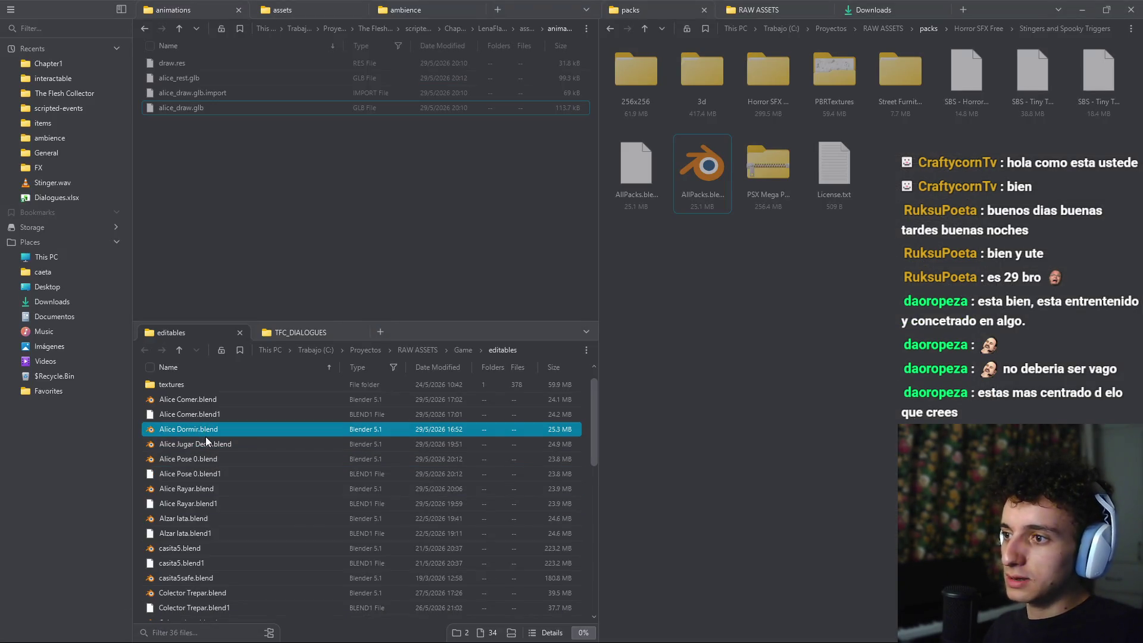
{"action": "left_click", "coordinate": [206, 441]}
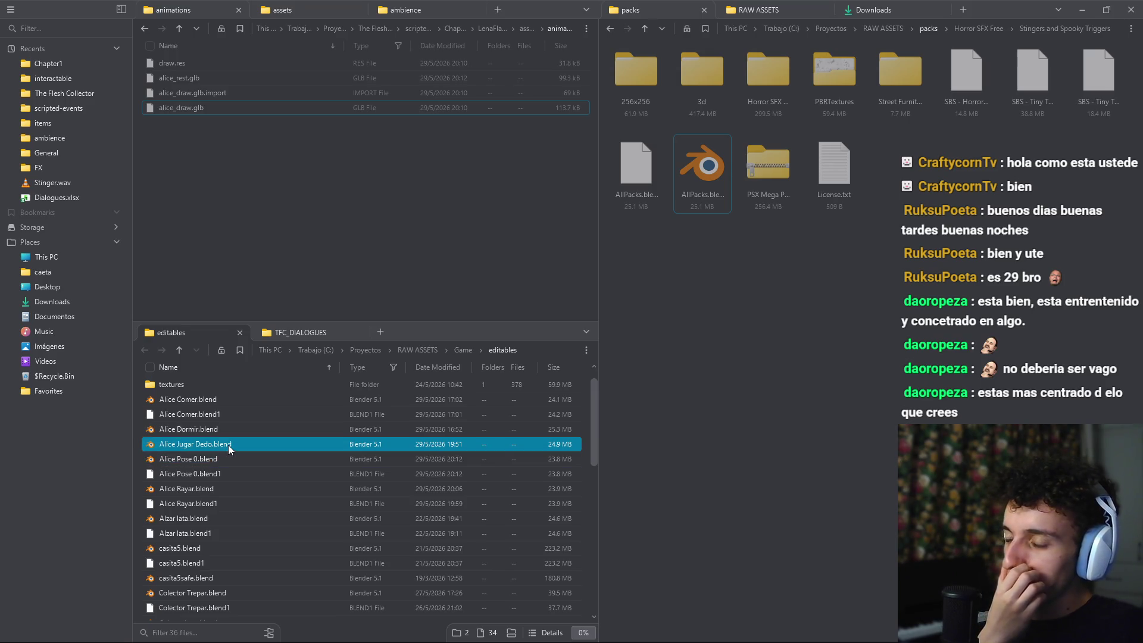
{"action": "double_click", "coordinate": [237, 444]}
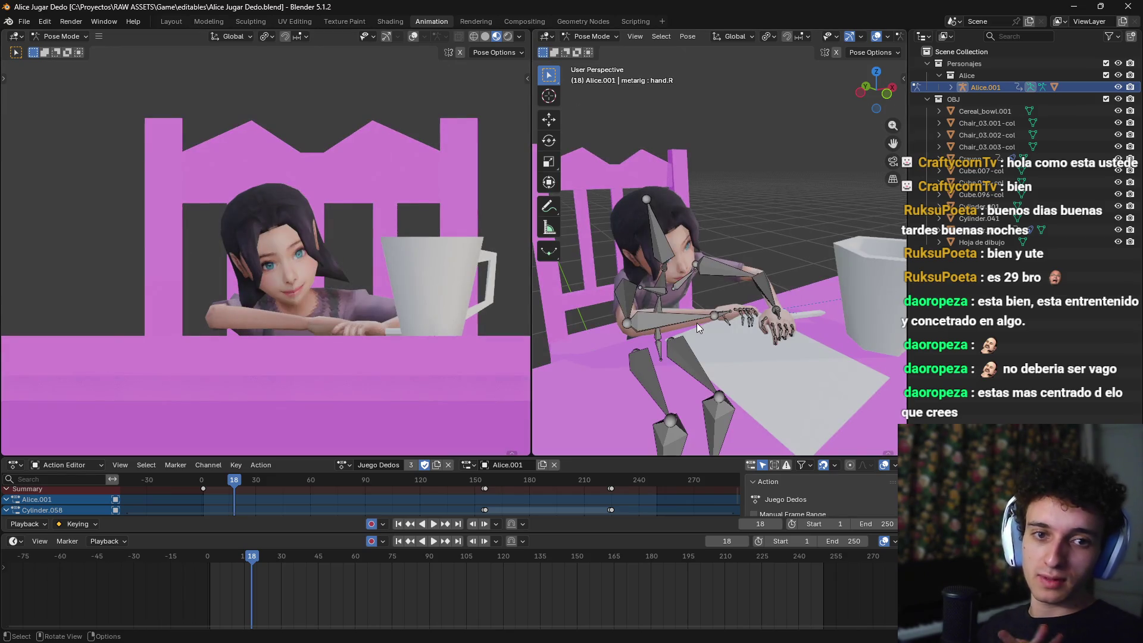
Step: Scrub the Juego Dedos animation through frames 96, 175 and 210, then back to 1
{"action": "mouse_move", "coordinate": [697, 323]}
{"action": "left_mouse_down"}
{"action": "mouse_move", "coordinate": [846, 248]}
{"action": "mouse_move", "coordinate": [708, 279]}
{"action": "mouse_move", "coordinate": [432, 442]}
{"action": "left_mouse_up"}
{"action": "left_click_drag", "start_coordinate": [252, 550], "coordinate": [465, 549]}
{"action": "left_click_drag", "start_coordinate": [535, 526], "coordinate": [638, 519]}
{"action": "mouse_move", "coordinate": [688, 322]}
{"action": "left_mouse_down"}
{"action": "mouse_move", "coordinate": [766, 315]}
{"action": "mouse_move", "coordinate": [738, 298]}
{"action": "mouse_move", "coordinate": [723, 265]}
{"action": "mouse_move", "coordinate": [674, 267]}
{"action": "mouse_move", "coordinate": [847, 320]}
{"action": "mouse_move", "coordinate": [730, 316]}
{"action": "mouse_move", "coordinate": [680, 291]}
{"action": "mouse_move", "coordinate": [770, 333]}
{"action": "mouse_move", "coordinate": [800, 319]}
{"action": "mouse_move", "coordinate": [749, 345]}
{"action": "mouse_move", "coordinate": [681, 294]}
{"action": "mouse_move", "coordinate": [800, 315]}
{"action": "mouse_move", "coordinate": [780, 331]}
{"action": "mouse_move", "coordinate": [733, 288]}
{"action": "left_mouse_up"}
{"action": "scroll", "coordinate": [715, 281], "scroll_direction": "up", "scroll_amount": 5}
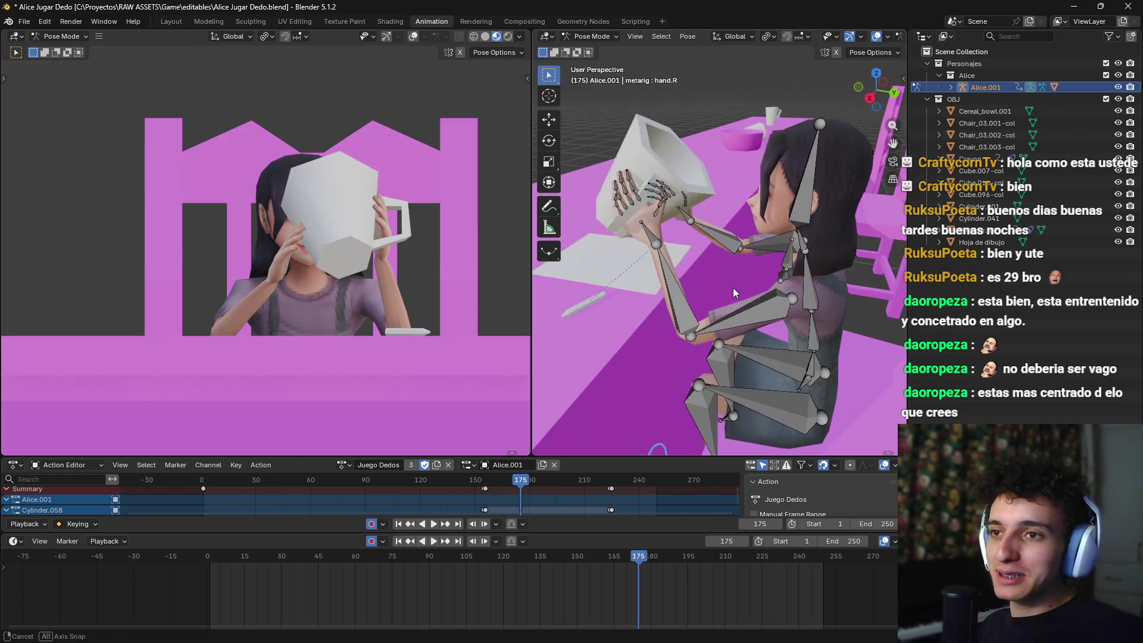
{"action": "scroll", "coordinate": [731, 284], "scroll_direction": "down", "scroll_amount": 5}
{"action": "left_click_drag", "start_coordinate": [705, 285], "coordinate": [774, 275]}
{"action": "left_click_drag", "start_coordinate": [638, 555], "coordinate": [753, 558]}
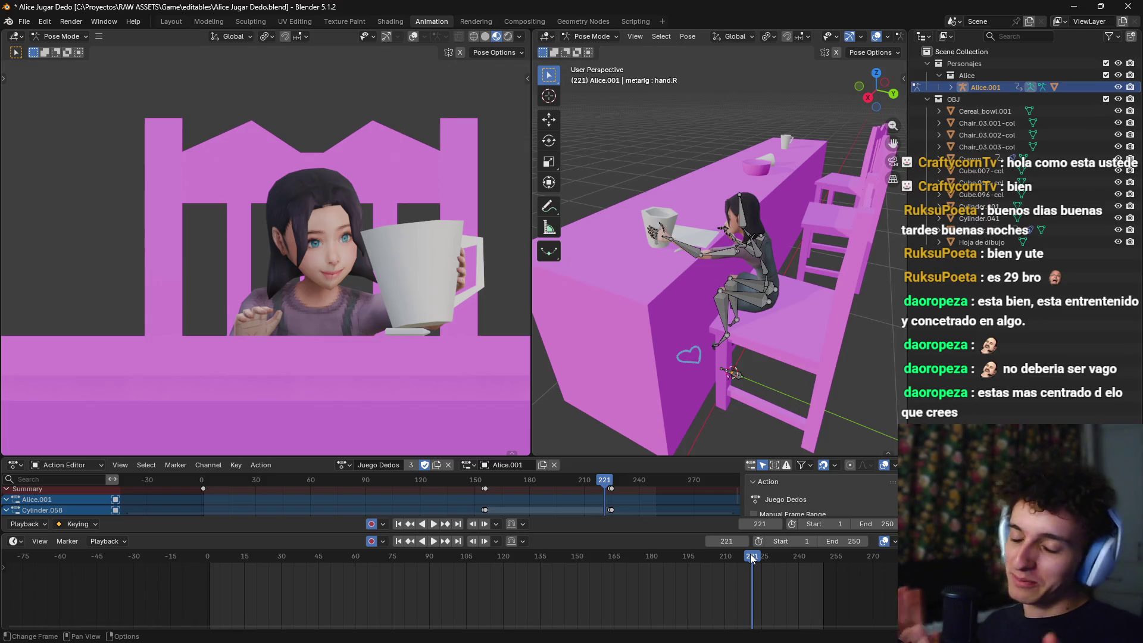
{"action": "left_click_drag", "start_coordinate": [758, 553], "coordinate": [210, 572]}
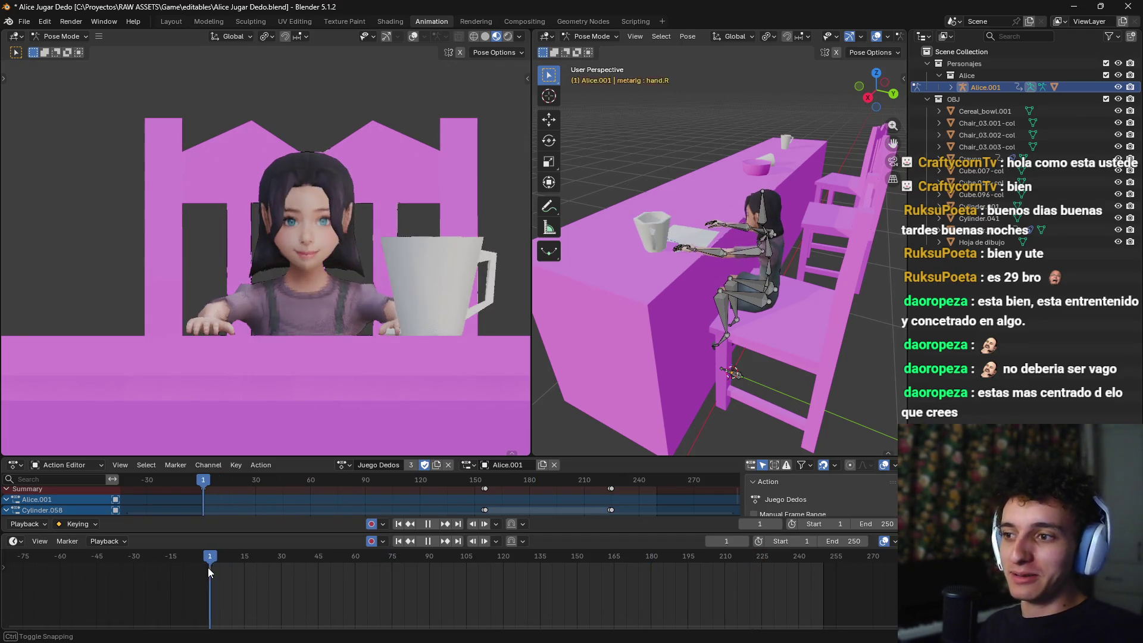
{"action": "mouse_move", "coordinate": [696, 304]}
{"action": "left_mouse_down"}
{"action": "mouse_move", "coordinate": [702, 266]}
{"action": "mouse_move", "coordinate": [742, 265]}
{"action": "mouse_move", "coordinate": [746, 241]}
{"action": "left_mouse_up"}
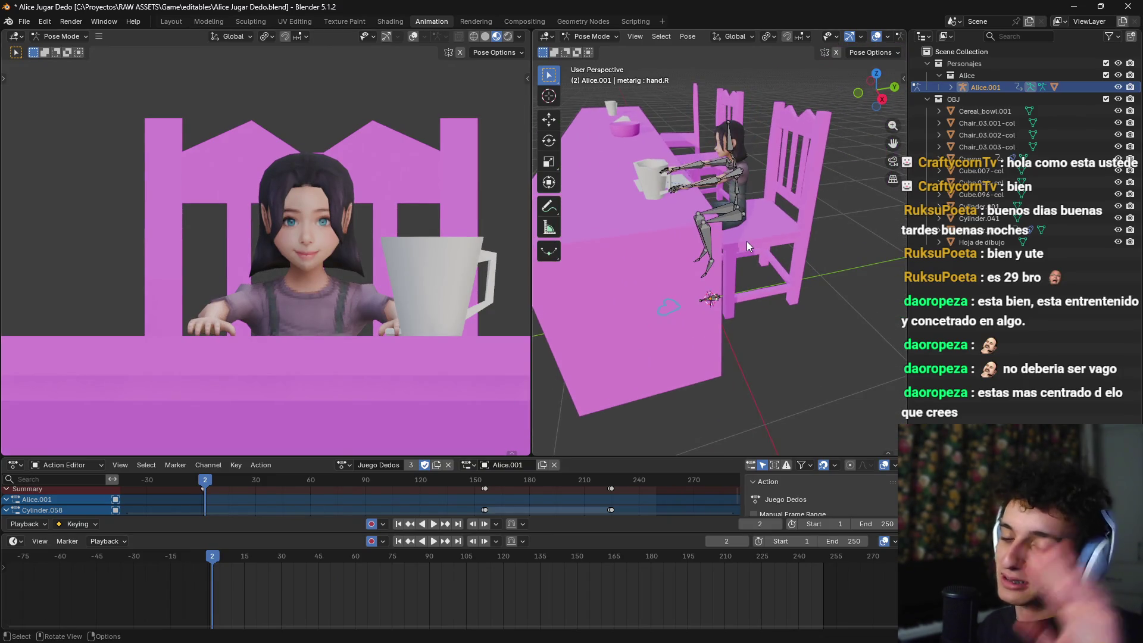
Step: Show the scene from the top in wireframe and return to Object Mode
{"action": "key", "text": "KP_7"}
{"action": "scroll", "coordinate": [746, 241], "scroll_direction": "down", "scroll_amount": 5}
{"action": "key", "text": "z"}
{"action": "left_click", "coordinate": [660, 241]}
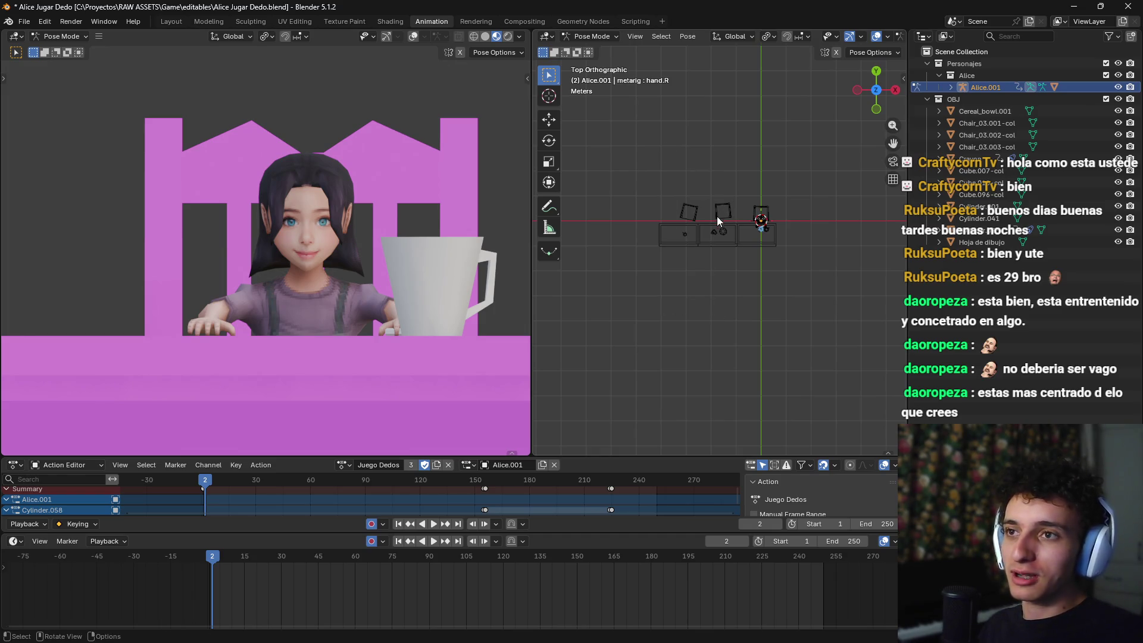
{"action": "key", "text": "ctrl+Tab"}
Step: Delete the six table and chair pieces, the cereal bowl and chair Chair_03.001-col
{"action": "left_click_drag", "start_coordinate": [717, 291], "coordinate": [654, 175]}
{"action": "key", "text": "Delete"}
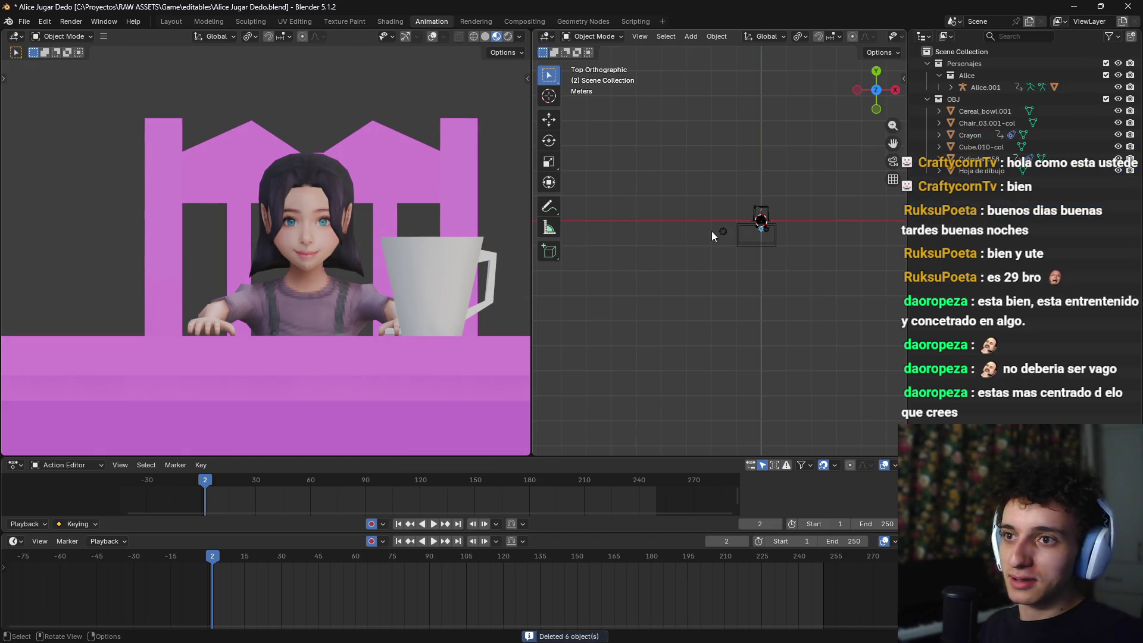
{"action": "key", "text": "Delete"}
{"action": "mouse_move", "coordinate": [720, 230]}
{"action": "left_mouse_down"}
{"action": "mouse_move", "coordinate": [700, 224]}
{"action": "mouse_move", "coordinate": [821, 286]}
{"action": "mouse_move", "coordinate": [724, 254]}
{"action": "mouse_move", "coordinate": [699, 223]}
{"action": "mouse_move", "coordinate": [726, 252]}
{"action": "mouse_move", "coordinate": [759, 252]}
{"action": "left_mouse_up"}
{"action": "left_click", "coordinate": [759, 253]}
{"action": "key", "text": "x"}
{"action": "left_click", "coordinate": [759, 253]}
{"action": "key", "text": "z"}
{"action": "left_click", "coordinate": [733, 316]}
Step: Scale up the Alice.001 armature and lower it along Z to fit the seat
{"action": "mouse_move", "coordinate": [708, 297]}
{"action": "left_mouse_down"}
{"action": "mouse_move", "coordinate": [819, 310]}
{"action": "mouse_move", "coordinate": [794, 320]}
{"action": "mouse_move", "coordinate": [788, 241]}
{"action": "mouse_move", "coordinate": [822, 270]}
{"action": "mouse_move", "coordinate": [759, 246]}
{"action": "mouse_move", "coordinate": [816, 253]}
{"action": "mouse_move", "coordinate": [769, 252]}
{"action": "mouse_move", "coordinate": [769, 269]}
{"action": "mouse_move", "coordinate": [791, 188]}
{"action": "mouse_move", "coordinate": [677, 291]}
{"action": "left_mouse_up"}
{"action": "left_click", "coordinate": [681, 292]}
{"action": "key", "text": "s"}
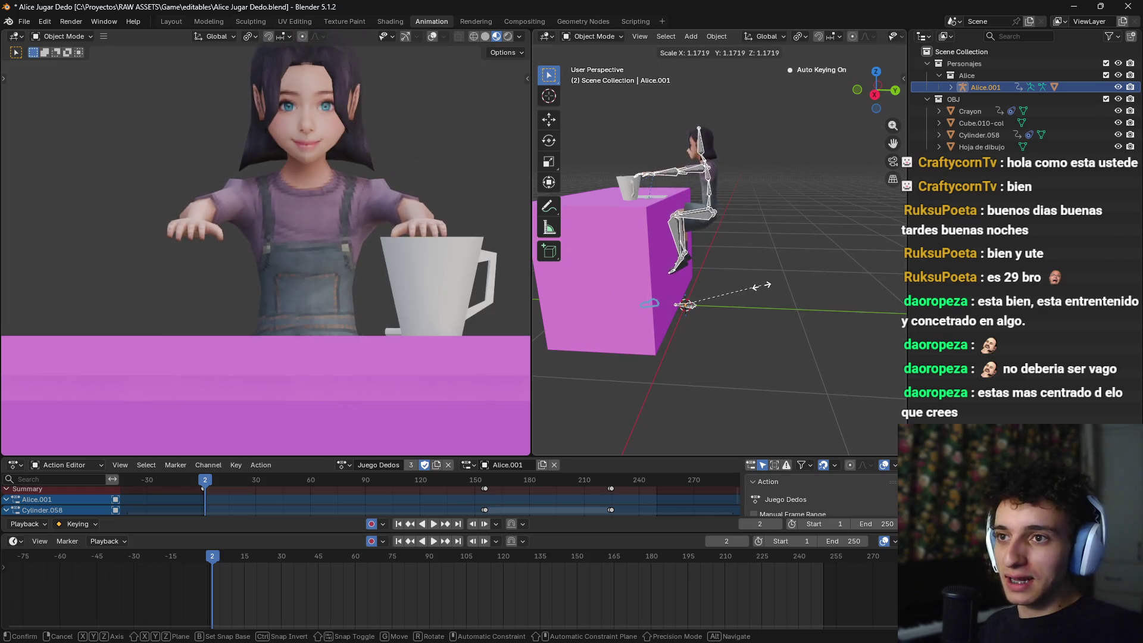
{"action": "left_click", "coordinate": [762, 285]}
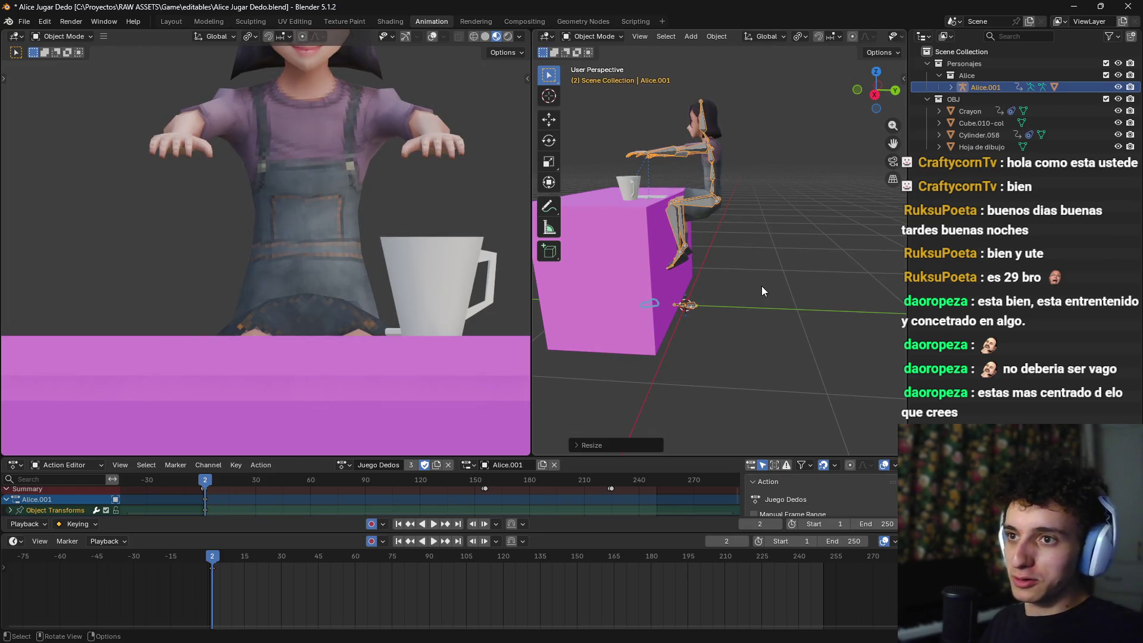
{"action": "mouse_move", "coordinate": [807, 221]}
{"action": "left_mouse_down"}
{"action": "mouse_move", "coordinate": [772, 199]}
{"action": "mouse_move", "coordinate": [801, 219]}
{"action": "left_mouse_up"}
{"action": "key", "text": "g"}
{"action": "key", "text": "z"}
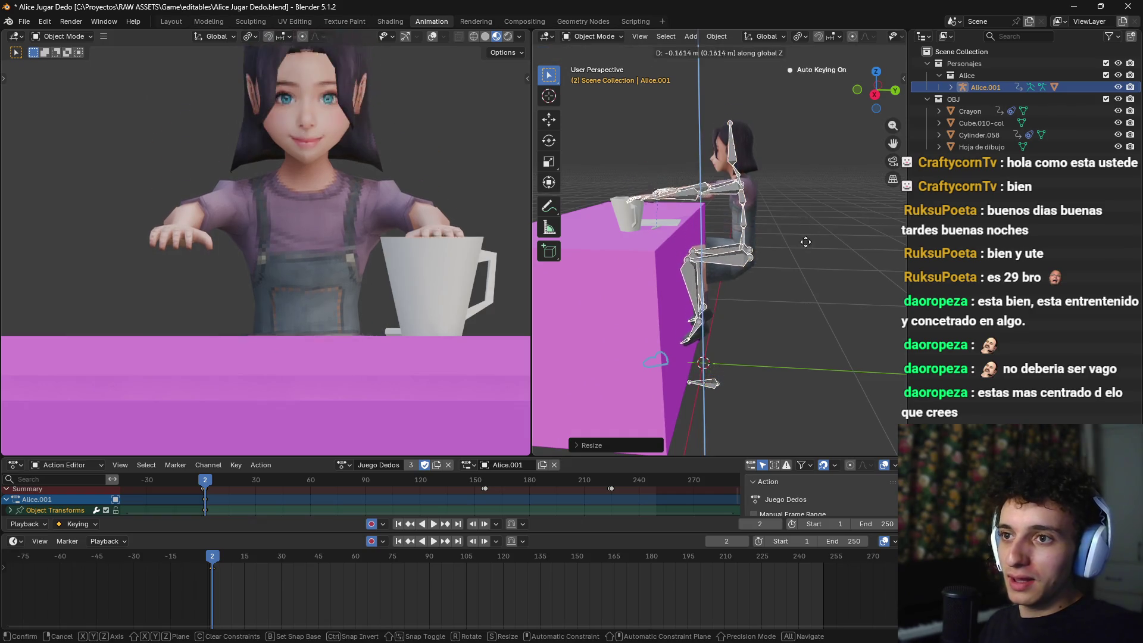
{"action": "left_click", "coordinate": [813, 263]}
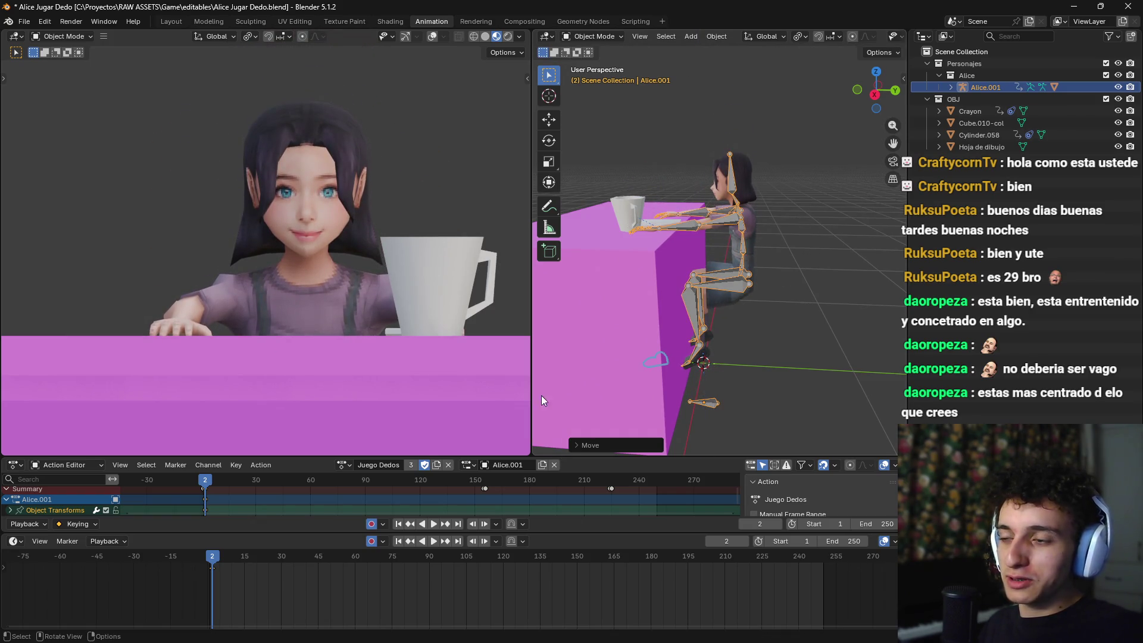
Step: Play the animation and scrub between frames 143 and 159 to check the cup grip
{"action": "key", "text": "space"}
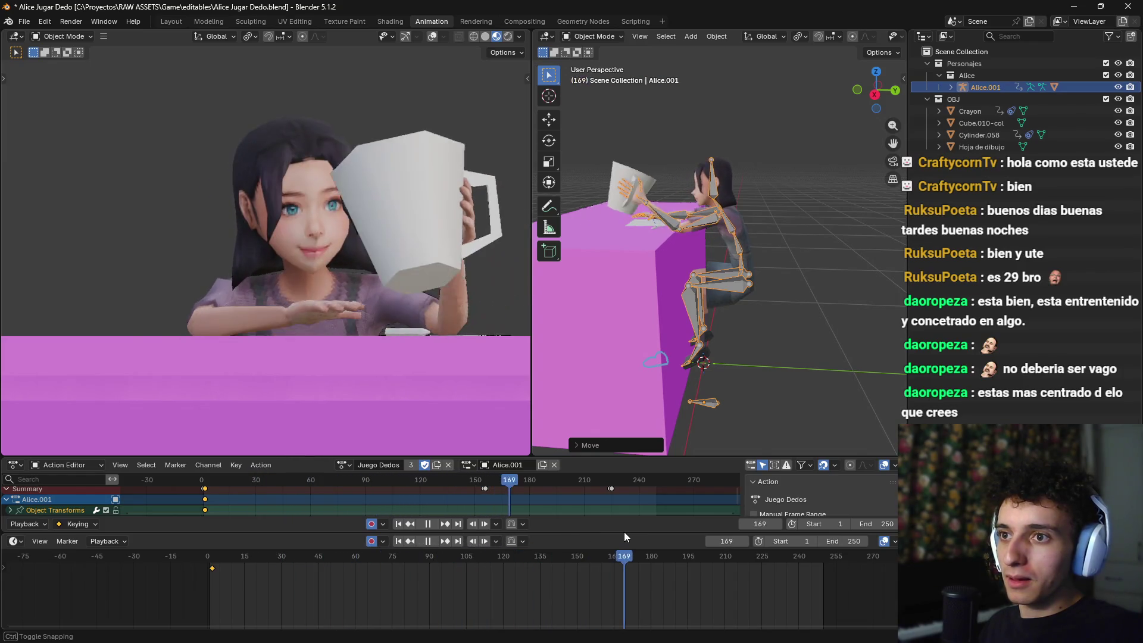
{"action": "mouse_move", "coordinate": [625, 533]}
{"action": "left_mouse_down"}
{"action": "mouse_move", "coordinate": [580, 530]}
{"action": "mouse_move", "coordinate": [656, 529]}
{"action": "left_mouse_up"}
{"action": "mouse_move", "coordinate": [744, 244]}
{"action": "left_mouse_down"}
{"action": "mouse_move", "coordinate": [684, 262]}
{"action": "mouse_move", "coordinate": [722, 255]}
{"action": "mouse_move", "coordinate": [700, 424]}
{"action": "left_mouse_up"}
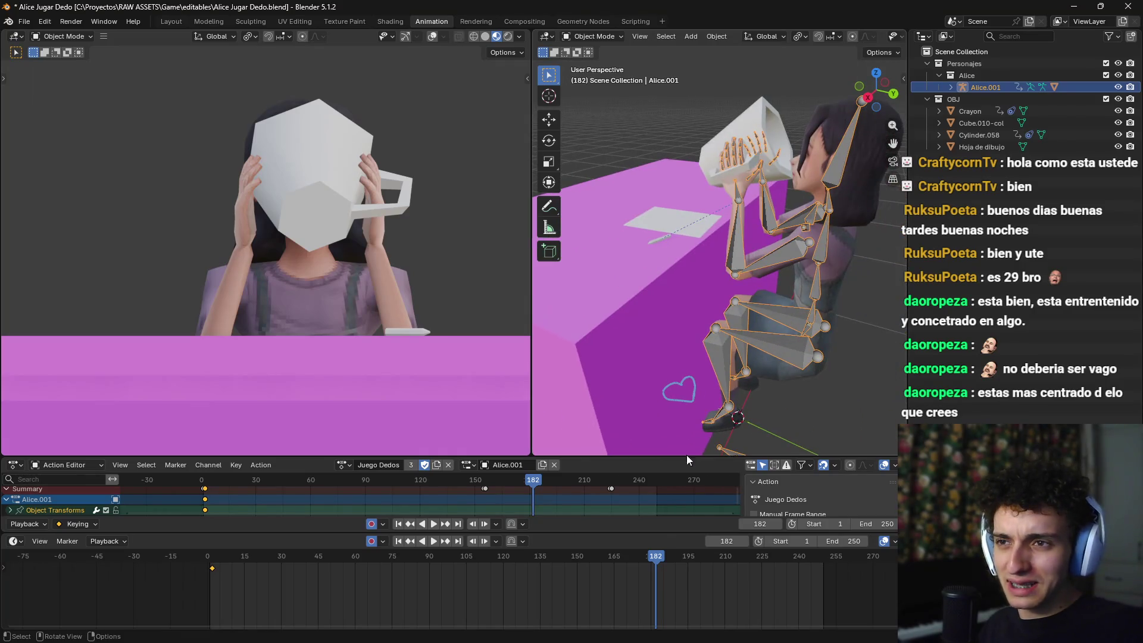
{"action": "left_click_drag", "start_coordinate": [655, 564], "coordinate": [559, 562]}
{"action": "mouse_move", "coordinate": [595, 334]}
{"action": "left_mouse_down"}
{"action": "mouse_move", "coordinate": [762, 327]}
{"action": "mouse_move", "coordinate": [669, 311]}
{"action": "mouse_move", "coordinate": [749, 265]}
{"action": "mouse_move", "coordinate": [731, 307]}
{"action": "mouse_move", "coordinate": [730, 291]}
{"action": "mouse_move", "coordinate": [704, 306]}
{"action": "mouse_move", "coordinate": [723, 310]}
{"action": "mouse_move", "coordinate": [578, 495]}
{"action": "left_mouse_up"}
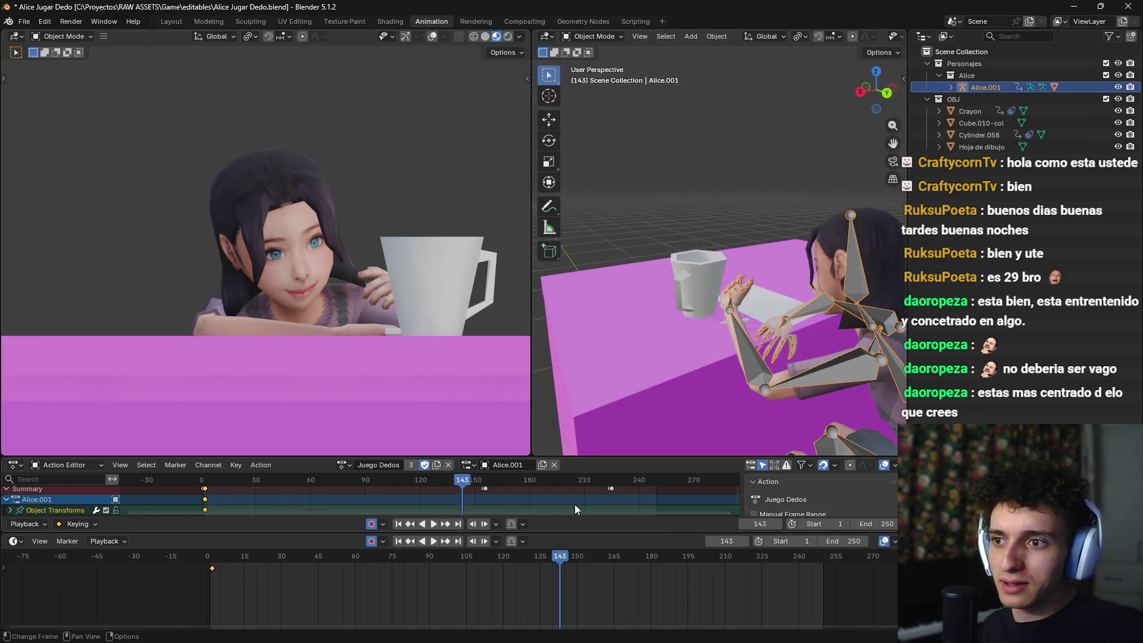
{"action": "left_click_drag", "start_coordinate": [563, 561], "coordinate": [594, 559]}
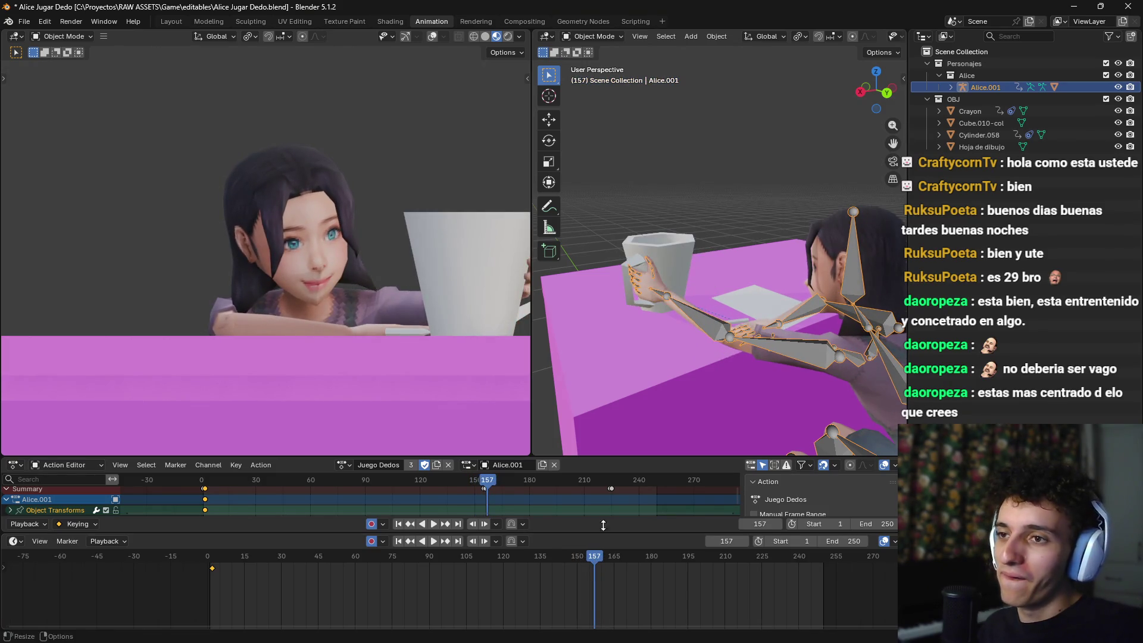
Step: Select the cup and advance past frame 157 to where it reaches Alice's face
{"action": "left_click", "coordinate": [683, 238]}
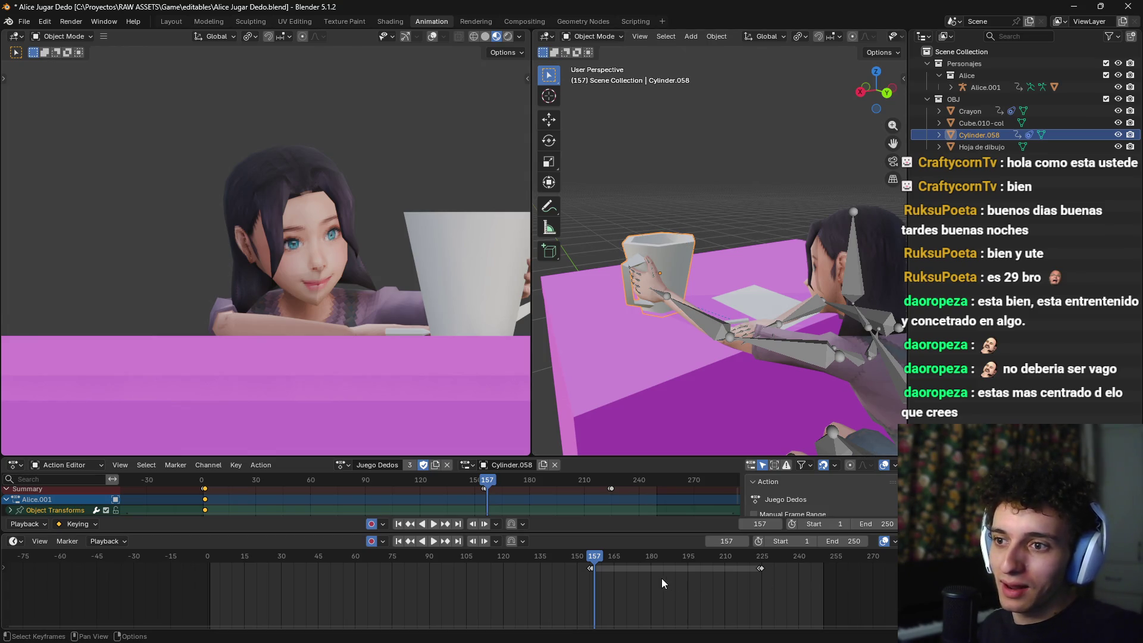
{"action": "mouse_move", "coordinate": [597, 560]}
{"action": "left_mouse_down"}
{"action": "mouse_move", "coordinate": [578, 559]}
{"action": "mouse_move", "coordinate": [658, 557]}
{"action": "mouse_move", "coordinate": [588, 554]}
{"action": "mouse_move", "coordinate": [654, 557]}
{"action": "mouse_move", "coordinate": [588, 564]}
{"action": "left_mouse_up"}
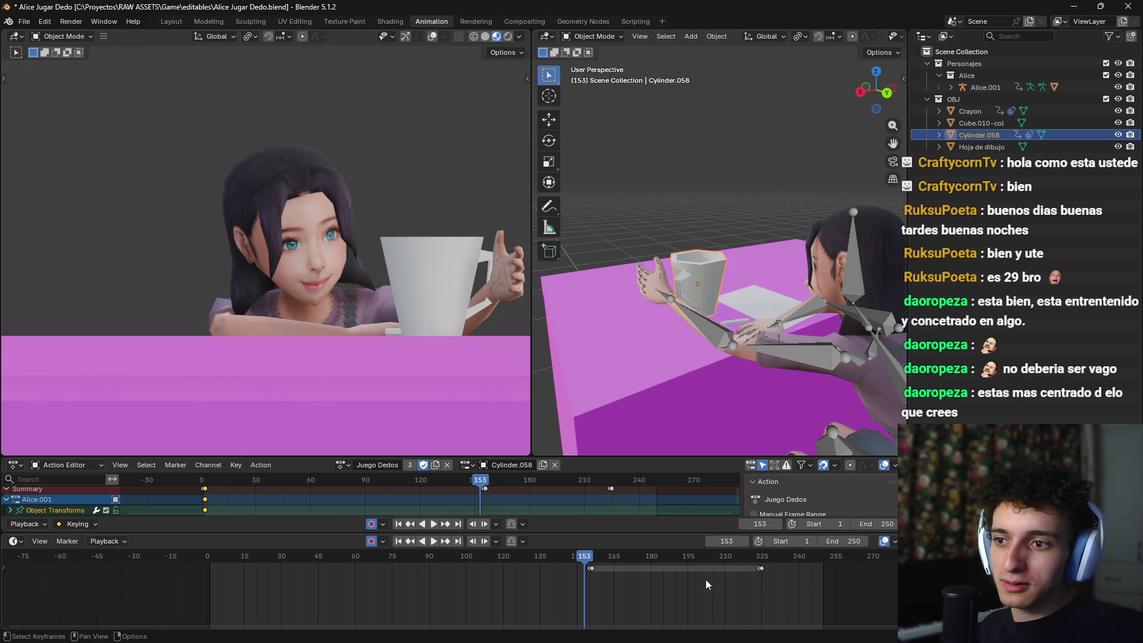
{"action": "mouse_move", "coordinate": [581, 561]}
{"action": "left_mouse_down"}
{"action": "mouse_move", "coordinate": [670, 560]}
{"action": "mouse_move", "coordinate": [659, 561]}
{"action": "left_mouse_up"}
{"action": "mouse_move", "coordinate": [750, 387]}
{"action": "left_mouse_down"}
{"action": "mouse_move", "coordinate": [788, 327]}
{"action": "mouse_move", "coordinate": [754, 291]}
{"action": "mouse_move", "coordinate": [715, 299]}
{"action": "mouse_move", "coordinate": [723, 284]}
{"action": "mouse_move", "coordinate": [716, 298]}
{"action": "mouse_move", "coordinate": [773, 294]}
{"action": "mouse_move", "coordinate": [762, 317]}
{"action": "mouse_move", "coordinate": [658, 308]}
{"action": "left_mouse_up"}
Step: Put Alice's rig in Pose Mode with the right forearm bone selected
{"action": "left_click", "coordinate": [642, 302]}
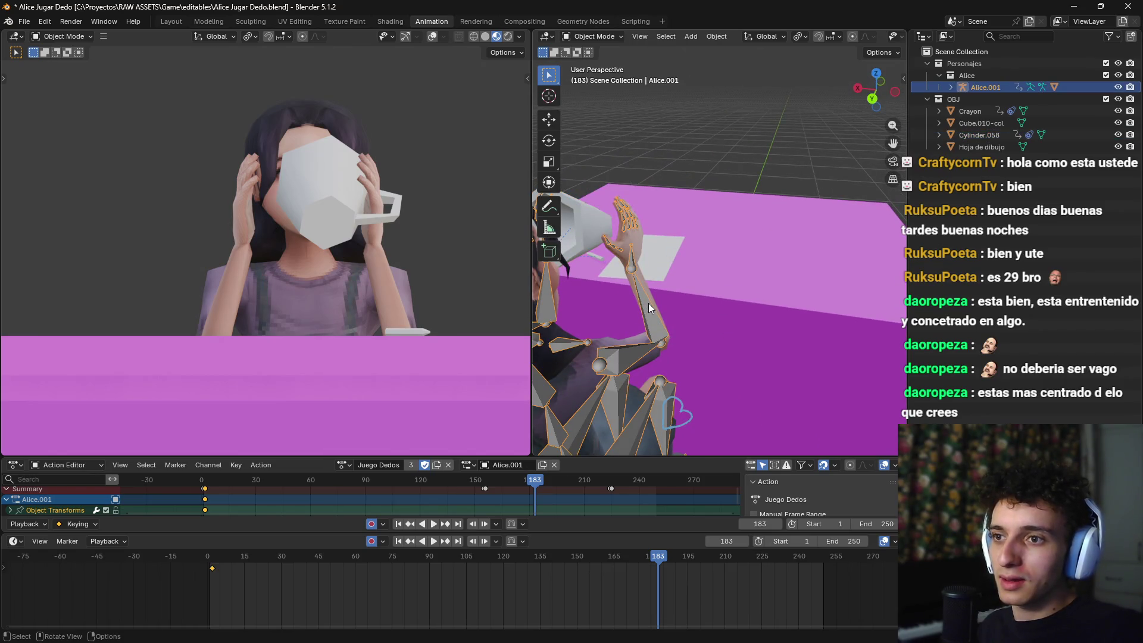
{"action": "key", "text": "ctrl+Tab"}
{"action": "left_click", "coordinate": [649, 302]}
{"action": "mouse_move", "coordinate": [538, 478]}
{"action": "left_mouse_down"}
{"action": "mouse_move", "coordinate": [480, 481]}
{"action": "mouse_move", "coordinate": [538, 483]}
{"action": "mouse_move", "coordinate": [526, 482]}
{"action": "left_mouse_up"}
{"action": "left_click_drag", "start_coordinate": [669, 391], "coordinate": [754, 322]}
{"action": "mouse_move", "coordinate": [655, 250]}
{"action": "left_mouse_down"}
{"action": "mouse_move", "coordinate": [732, 182]}
{"action": "mouse_move", "coordinate": [738, 222]}
{"action": "mouse_move", "coordinate": [713, 281]}
{"action": "mouse_move", "coordinate": [728, 254]}
{"action": "mouse_move", "coordinate": [736, 285]}
{"action": "mouse_move", "coordinate": [697, 262]}
{"action": "mouse_move", "coordinate": [769, 276]}
{"action": "left_mouse_up"}
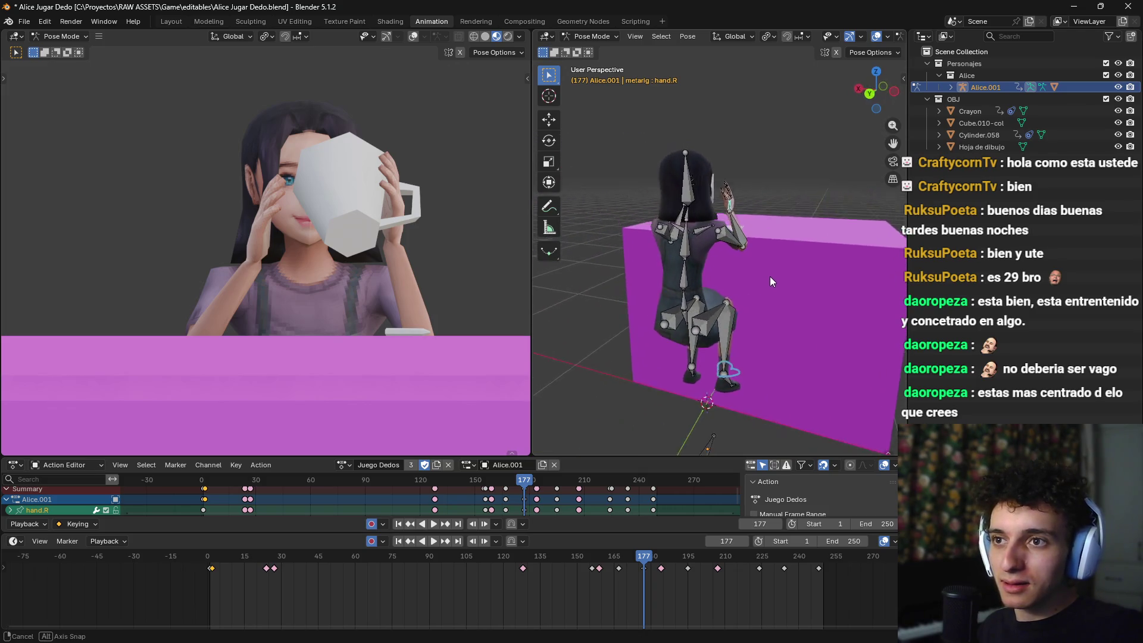
Step: At frame 177, rotate Alice's right hand and then her right upper arm toward the cup
{"action": "scroll", "coordinate": [770, 283], "scroll_direction": "up", "scroll_amount": 6}
{"action": "key", "text": "r"}
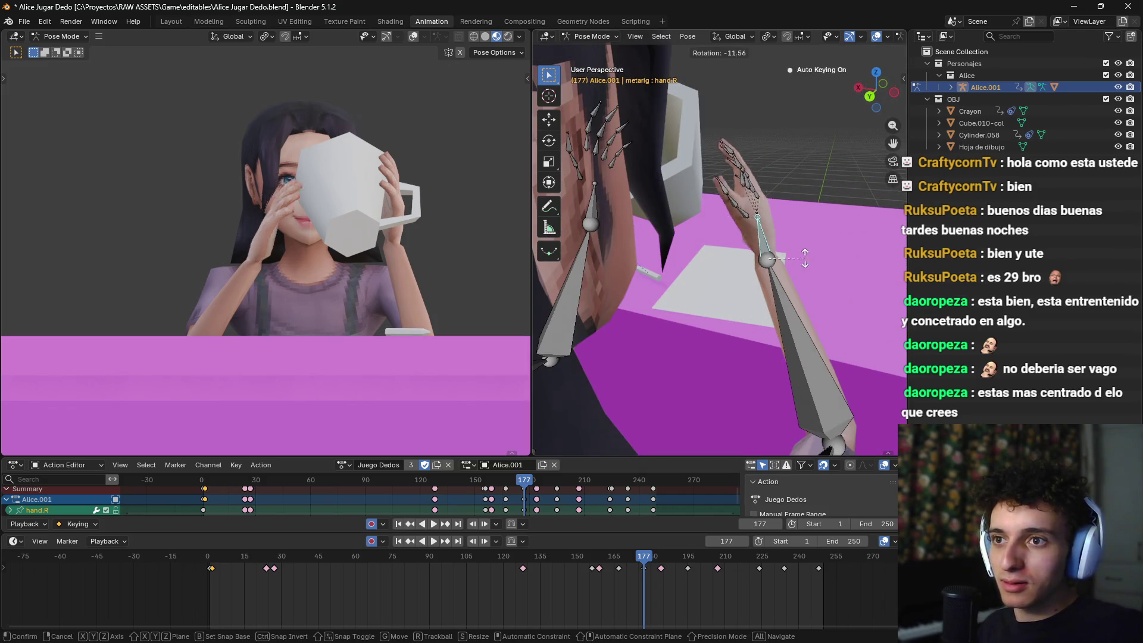
{"action": "left_click", "coordinate": [801, 342]}
{"action": "scroll", "coordinate": [801, 358], "scroll_direction": "down", "scroll_amount": 8}
{"action": "scroll", "coordinate": [750, 306], "scroll_direction": "up", "scroll_amount": 4}
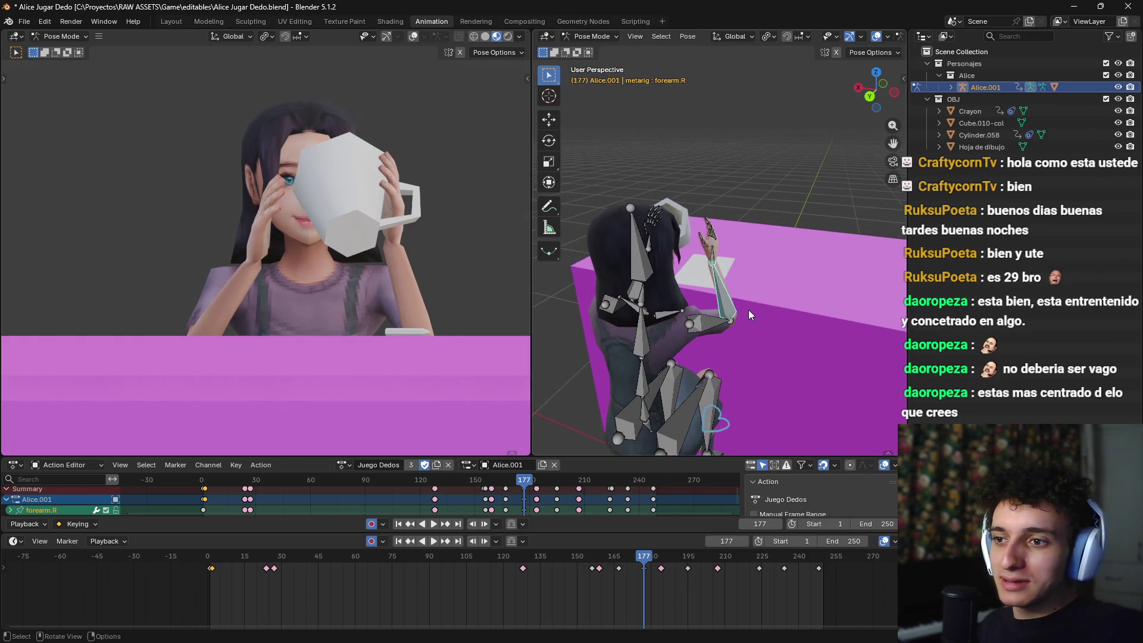
{"action": "left_click", "coordinate": [717, 390]}
{"action": "scroll", "coordinate": [775, 345], "scroll_direction": "down", "scroll_amount": 5}
{"action": "scroll", "coordinate": [774, 271], "scroll_direction": "down", "scroll_amount": 3}
{"action": "mouse_move", "coordinate": [758, 296]}
{"action": "left_mouse_down"}
{"action": "mouse_move", "coordinate": [757, 323]}
{"action": "mouse_move", "coordinate": [766, 284]}
{"action": "left_mouse_up"}
{"action": "key", "text": "g"}
{"action": "key", "text": "r"}
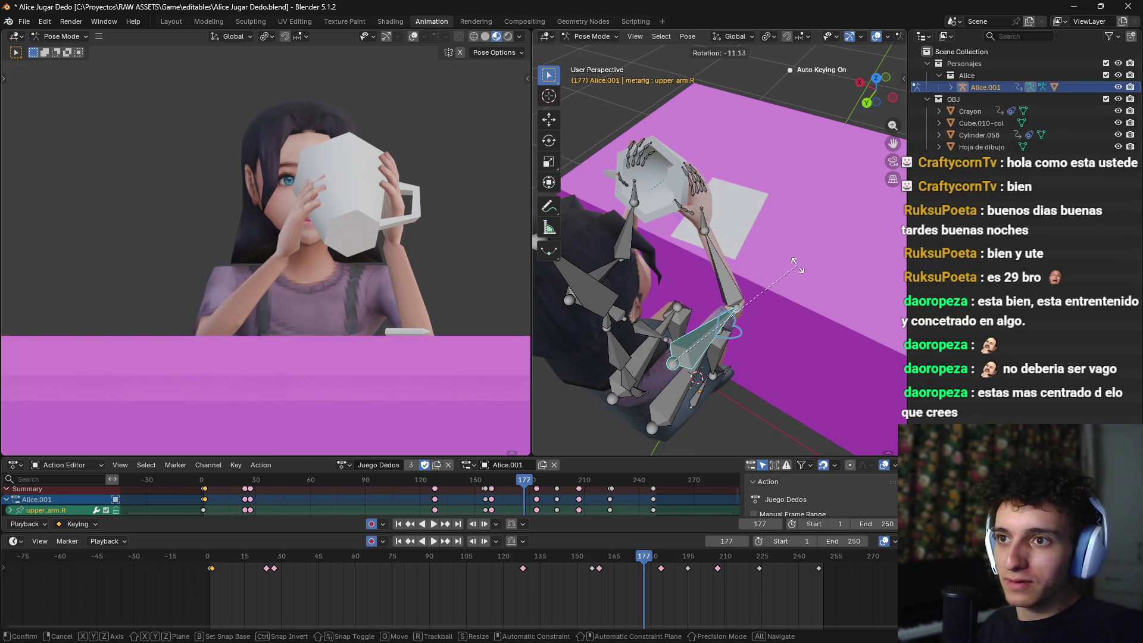
{"action": "left_click", "coordinate": [805, 266]}
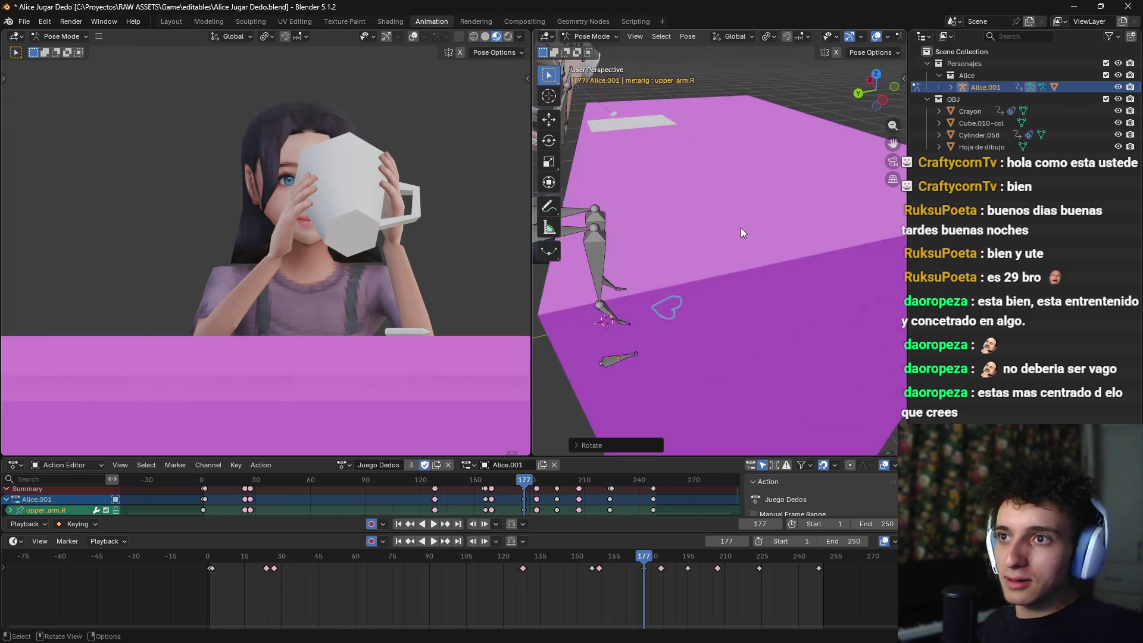
Step: Re-rotate the right upper arm from the side view to raise the hand to the cup
{"action": "left_click_drag", "start_coordinate": [506, 305], "coordinate": [345, 267]}
{"action": "mouse_move", "coordinate": [777, 329]}
{"action": "left_mouse_down"}
{"action": "mouse_move", "coordinate": [676, 273]}
{"action": "mouse_move", "coordinate": [737, 301]}
{"action": "mouse_move", "coordinate": [726, 255]}
{"action": "left_mouse_up"}
{"action": "scroll", "coordinate": [726, 255], "scroll_direction": "up", "scroll_amount": 5}
{"action": "key", "text": "r"}
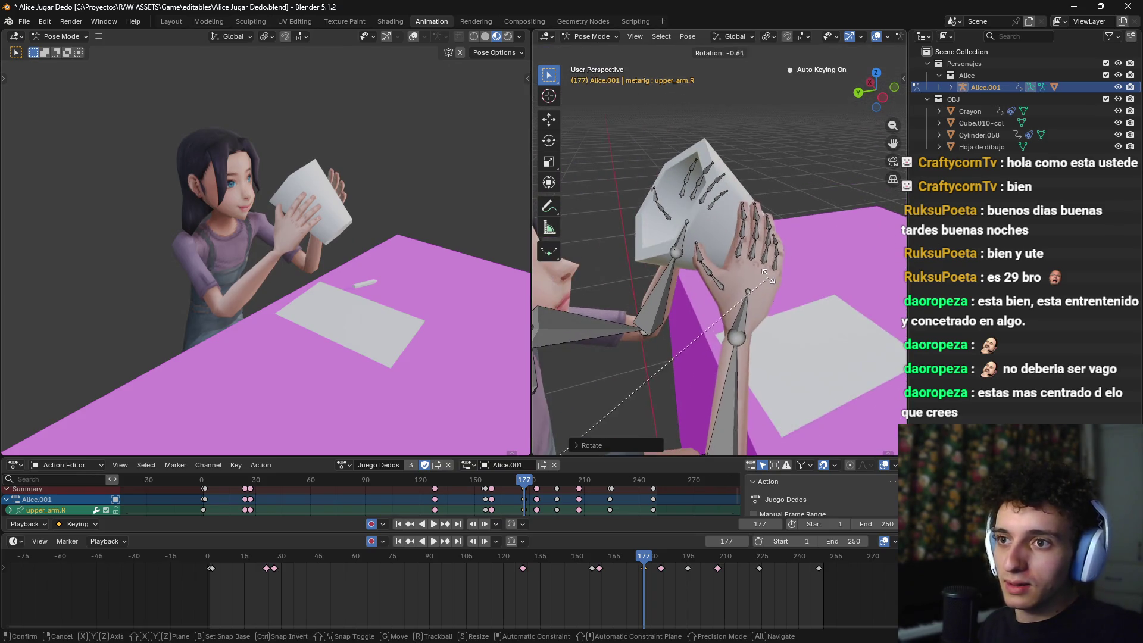
{"action": "scroll", "coordinate": [779, 309], "scroll_direction": "down", "scroll_amount": 5}
{"action": "mouse_move", "coordinate": [741, 283]}
{"action": "left_mouse_down"}
{"action": "mouse_move", "coordinate": [737, 248]}
{"action": "mouse_move", "coordinate": [790, 285]}
{"action": "mouse_move", "coordinate": [749, 291]}
{"action": "mouse_move", "coordinate": [744, 274]}
{"action": "mouse_move", "coordinate": [732, 280]}
{"action": "mouse_move", "coordinate": [758, 291]}
{"action": "mouse_move", "coordinate": [689, 285]}
{"action": "mouse_move", "coordinate": [703, 283]}
{"action": "left_mouse_up"}
{"action": "key", "text": "r"}
{"action": "left_click", "coordinate": [765, 259]}
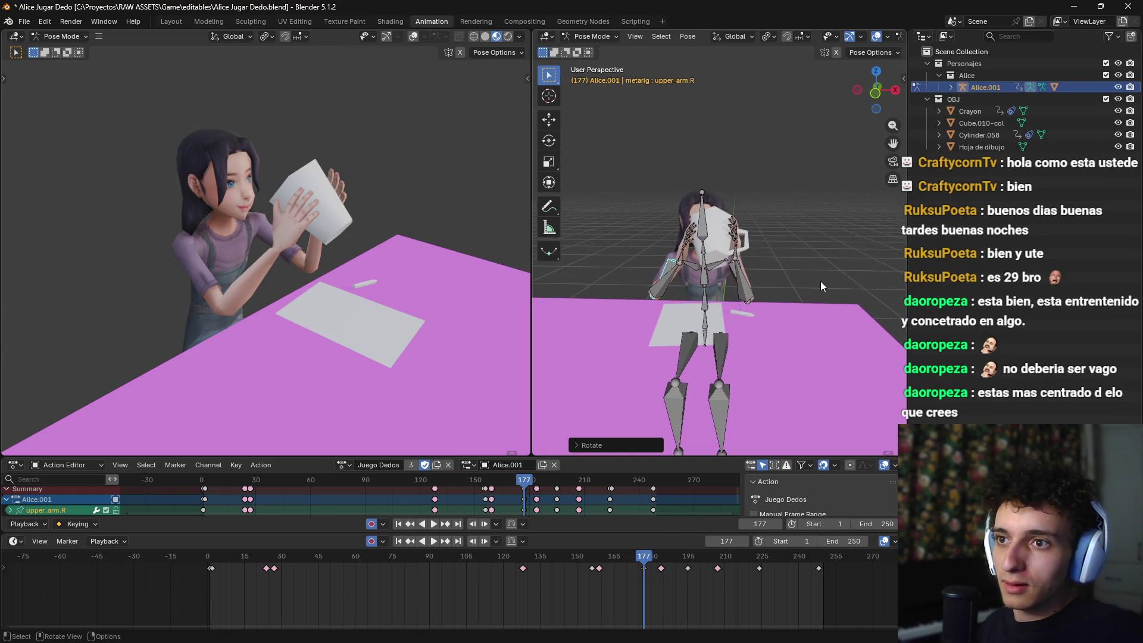
Step: Rotate the right forearm to seat the hand on the cup, then scrub ahead toward frame 190
{"action": "left_click", "coordinate": [655, 294]}
{"action": "key", "text": "r"}
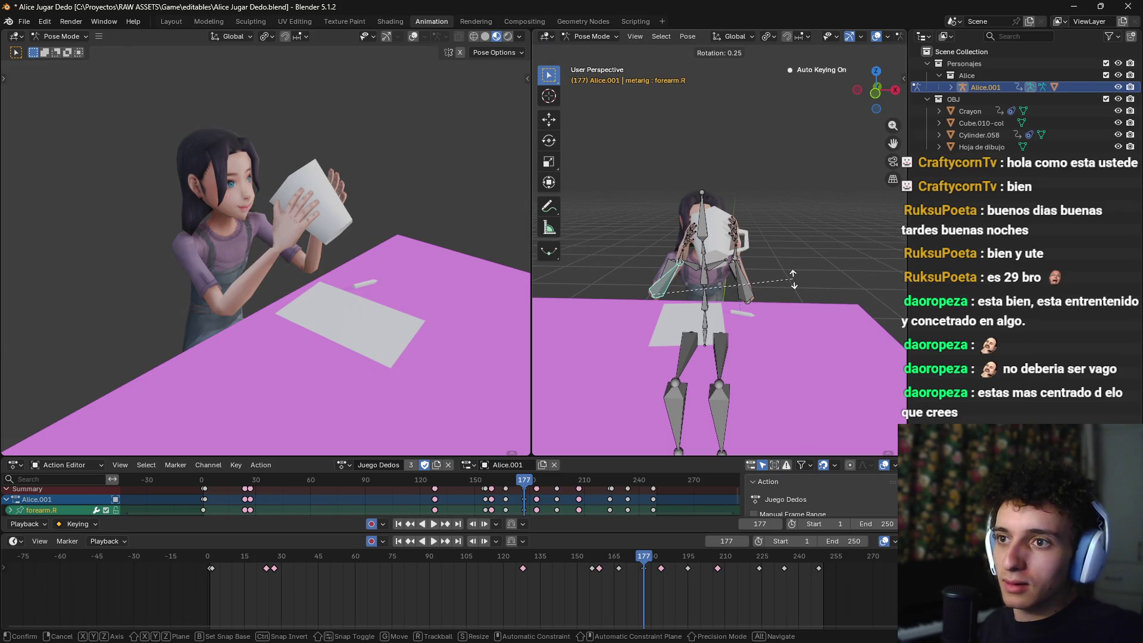
{"action": "left_click", "coordinate": [792, 278]}
{"action": "right_click", "coordinate": [773, 282]}
{"action": "key", "text": "Escape"}
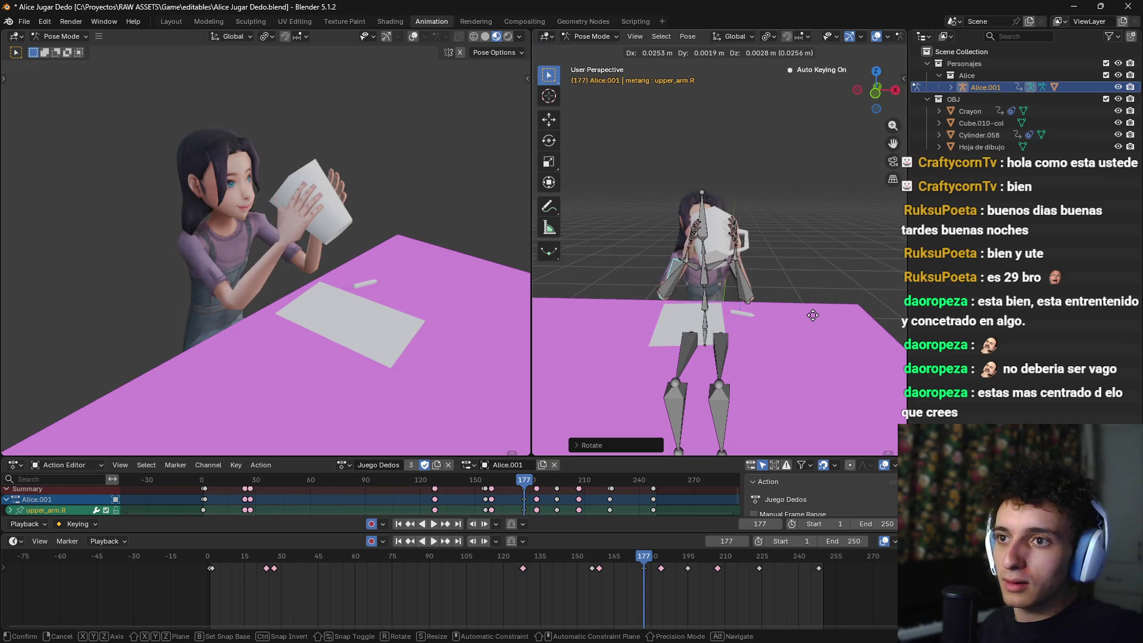
{"action": "mouse_move", "coordinate": [813, 320]}
{"action": "left_mouse_down"}
{"action": "mouse_move", "coordinate": [737, 345]}
{"action": "mouse_move", "coordinate": [683, 345]}
{"action": "mouse_move", "coordinate": [736, 351]}
{"action": "mouse_move", "coordinate": [708, 349]}
{"action": "mouse_move", "coordinate": [730, 331]}
{"action": "mouse_move", "coordinate": [750, 344]}
{"action": "mouse_move", "coordinate": [744, 357]}
{"action": "left_mouse_up"}
{"action": "mouse_move", "coordinate": [638, 557]}
{"action": "left_mouse_down"}
{"action": "mouse_move", "coordinate": [589, 559]}
{"action": "mouse_move", "coordinate": [677, 570]}
{"action": "mouse_move", "coordinate": [634, 558]}
{"action": "mouse_move", "coordinate": [646, 557]}
{"action": "left_mouse_up"}
Step: At frame 184, rotate the right upper arm from the top view
{"action": "mouse_move", "coordinate": [703, 361]}
{"action": "left_mouse_down"}
{"action": "mouse_move", "coordinate": [689, 331]}
{"action": "mouse_move", "coordinate": [673, 357]}
{"action": "left_mouse_up"}
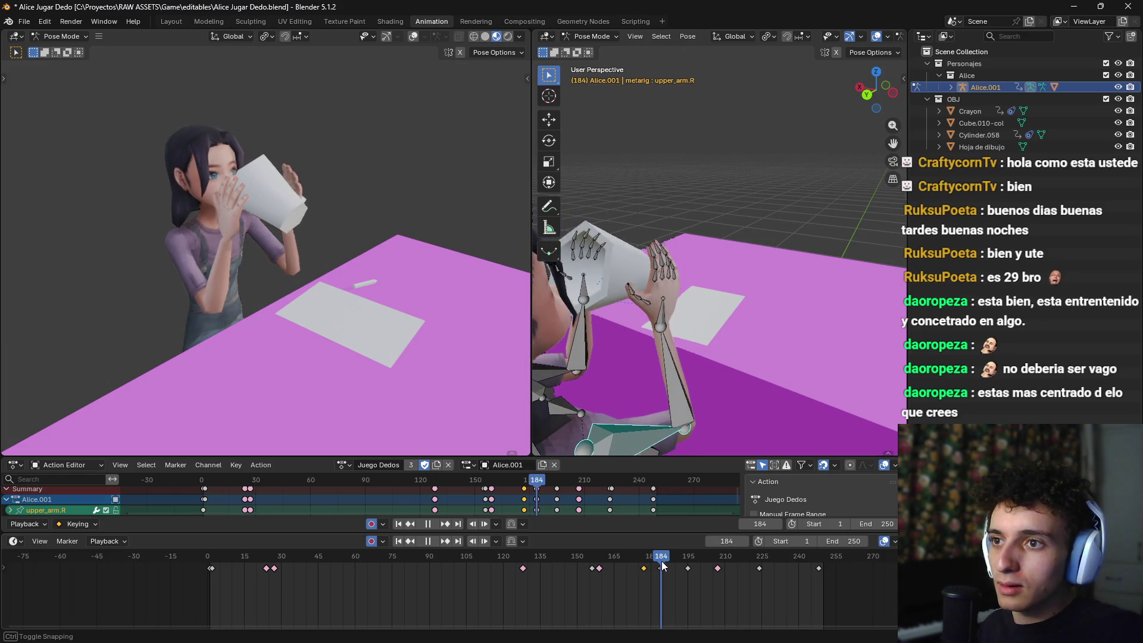
{"action": "mouse_move", "coordinate": [662, 566]}
{"action": "left_mouse_down"}
{"action": "mouse_move", "coordinate": [640, 566]}
{"action": "mouse_move", "coordinate": [699, 566]}
{"action": "mouse_move", "coordinate": [643, 563]}
{"action": "mouse_move", "coordinate": [661, 563]}
{"action": "left_mouse_up"}
{"action": "mouse_move", "coordinate": [691, 357]}
{"action": "left_mouse_down"}
{"action": "mouse_move", "coordinate": [752, 280]}
{"action": "mouse_move", "coordinate": [800, 317]}
{"action": "mouse_move", "coordinate": [788, 355]}
{"action": "left_mouse_up"}
{"action": "key", "text": "KP_7"}
{"action": "scroll", "coordinate": [741, 319], "scroll_direction": "up", "scroll_amount": 6}
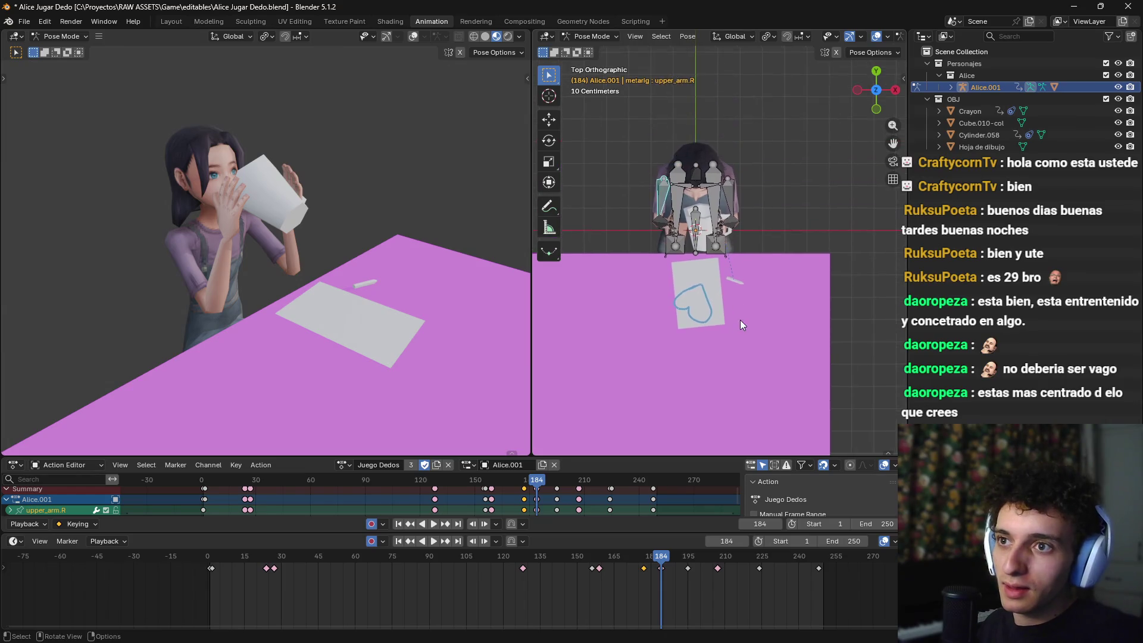
{"action": "key", "text": "r"}
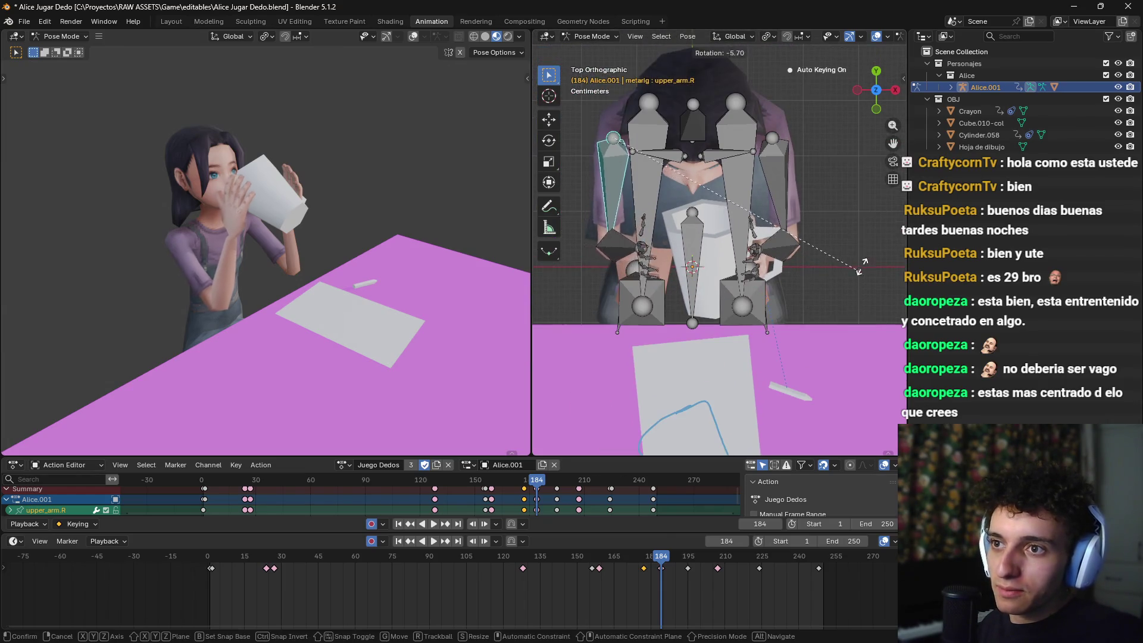
{"action": "left_click", "coordinate": [862, 212]}
Step: Re-rotate the right upper arm from the left side view
{"action": "mouse_move", "coordinate": [862, 212]}
{"action": "left_mouse_down"}
{"action": "mouse_move", "coordinate": [873, 256]}
{"action": "mouse_move", "coordinate": [842, 234]}
{"action": "left_mouse_up"}
{"action": "key", "text": "KP_3"}
{"action": "key", "text": "KP_1"}
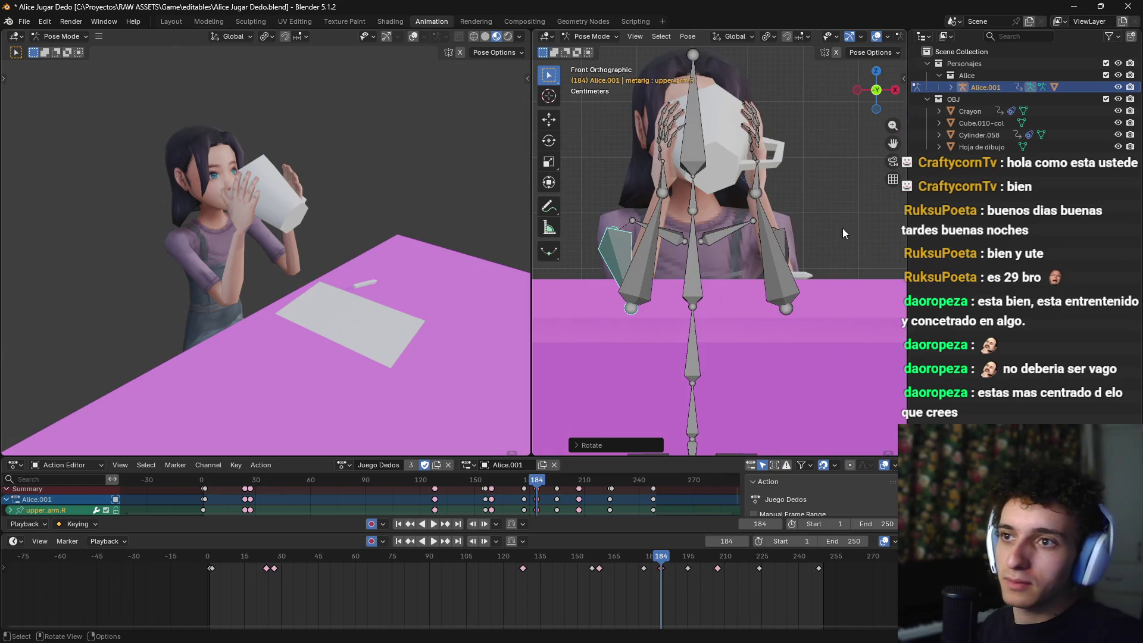
{"action": "key", "text": "ctrl+KP_3"}
{"action": "scroll", "coordinate": [805, 278], "scroll_direction": "down", "scroll_amount": 2}
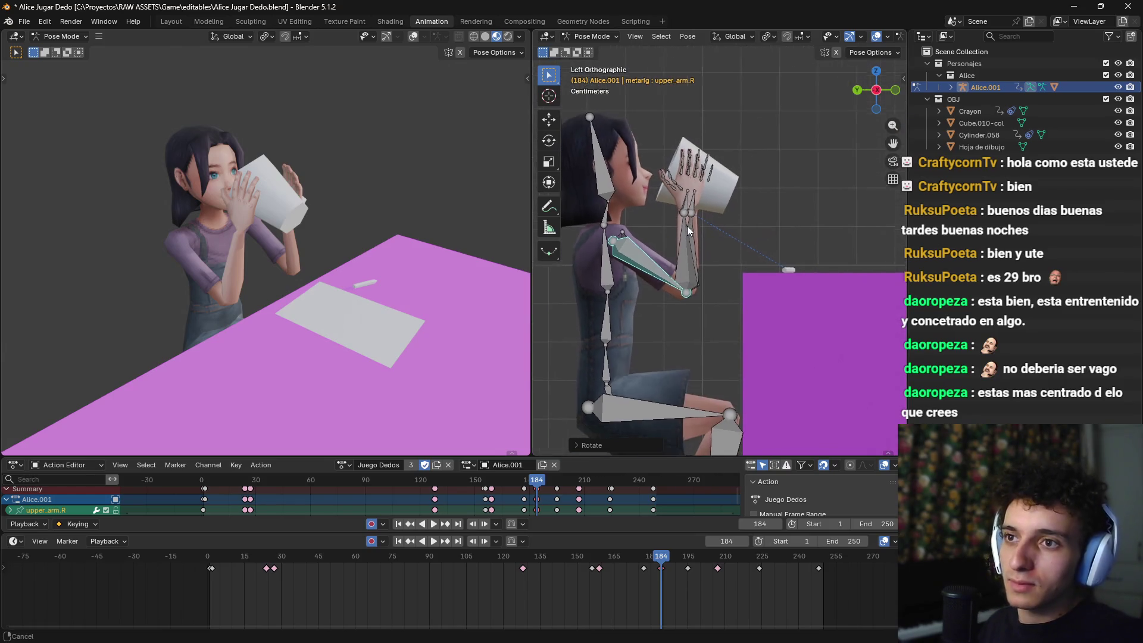
{"action": "key", "text": "r"}
{"action": "left_click", "coordinate": [816, 217]}
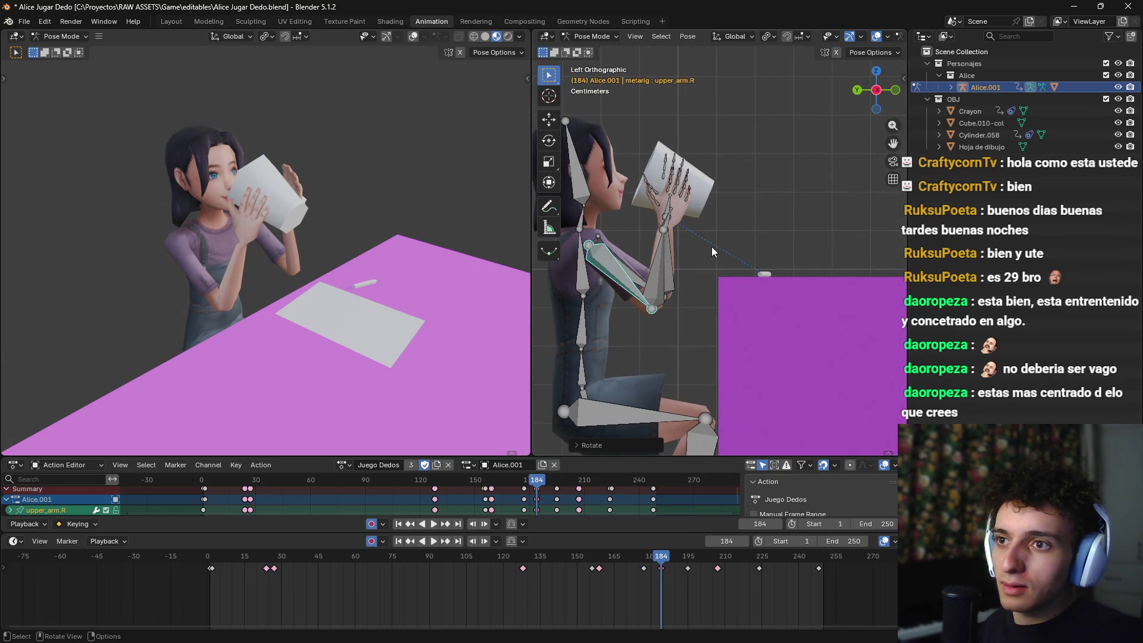
Step: Rotate the right forearm and upper arm to bring the hand onto the cup
{"action": "left_click", "coordinate": [662, 260]}
{"action": "key", "text": "r"}
{"action": "left_click", "coordinate": [786, 195]}
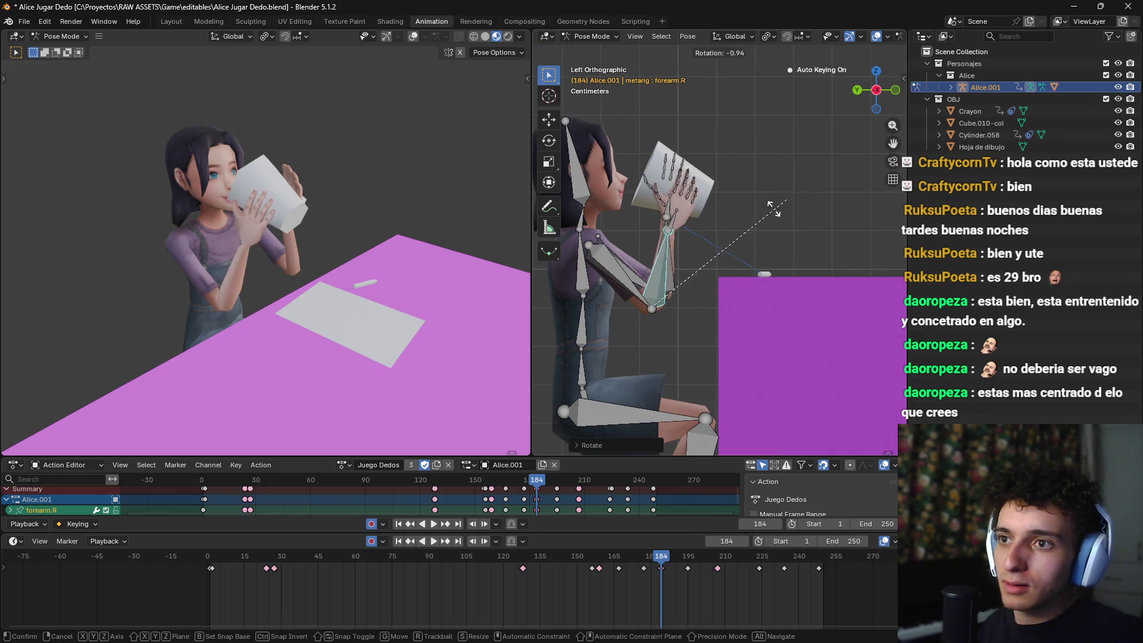
{"action": "key", "text": "g"}
{"action": "left_click", "coordinate": [636, 298]}
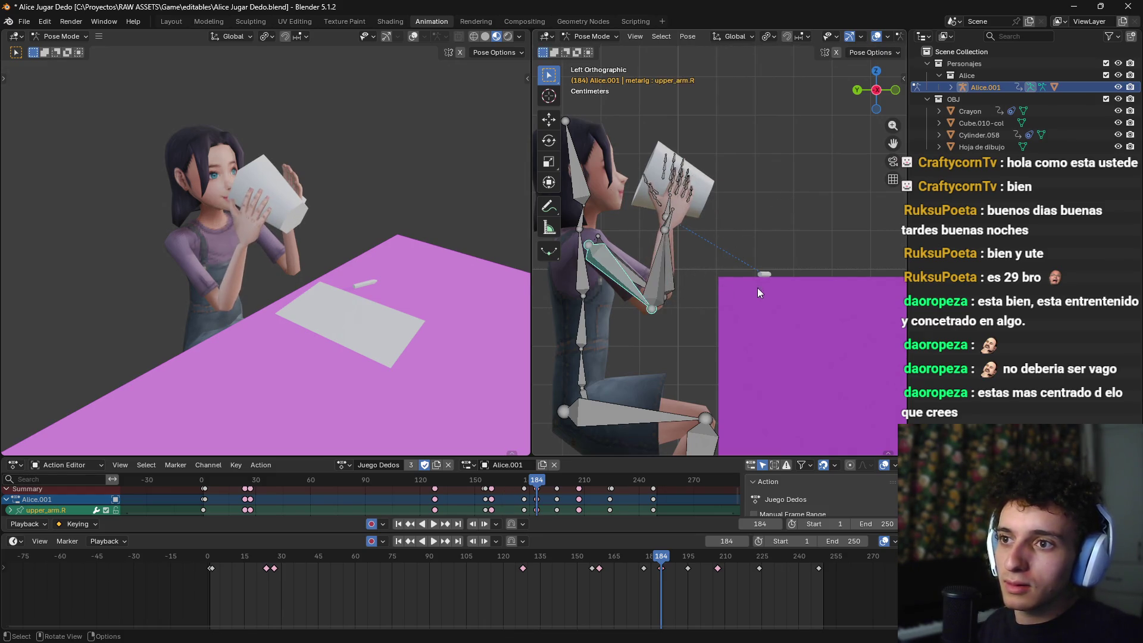
{"action": "key", "text": "r"}
{"action": "left_click", "coordinate": [768, 260]}
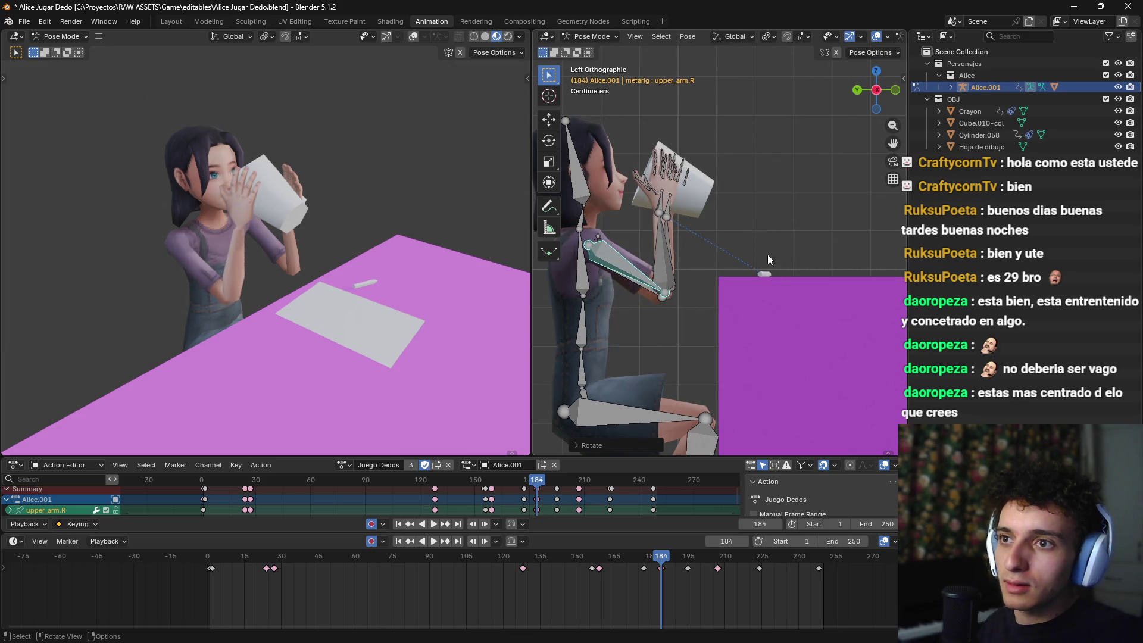
{"action": "left_click", "coordinate": [822, 226]}
Step: Advance to frame 193 and rotate the right upper arm from the top view
{"action": "mouse_move", "coordinate": [822, 227]}
{"action": "left_mouse_down"}
{"action": "mouse_move", "coordinate": [773, 238]}
{"action": "mouse_move", "coordinate": [802, 284]}
{"action": "mouse_move", "coordinate": [805, 241]}
{"action": "mouse_move", "coordinate": [738, 234]}
{"action": "mouse_move", "coordinate": [781, 245]}
{"action": "mouse_move", "coordinate": [745, 244]}
{"action": "mouse_move", "coordinate": [719, 208]}
{"action": "mouse_move", "coordinate": [739, 242]}
{"action": "mouse_move", "coordinate": [782, 247]}
{"action": "mouse_move", "coordinate": [801, 244]}
{"action": "mouse_move", "coordinate": [816, 202]}
{"action": "mouse_move", "coordinate": [797, 250]}
{"action": "mouse_move", "coordinate": [806, 277]}
{"action": "left_mouse_up"}
{"action": "scroll", "coordinate": [738, 242], "scroll_direction": "up", "scroll_amount": 3}
{"action": "scroll", "coordinate": [801, 244], "scroll_direction": "down", "scroll_amount": 3}
{"action": "scroll", "coordinate": [805, 278], "scroll_direction": "down", "scroll_amount": 3}
{"action": "left_click_drag", "start_coordinate": [666, 556], "coordinate": [685, 561]}
{"action": "mouse_move", "coordinate": [714, 333]}
{"action": "left_mouse_down"}
{"action": "mouse_move", "coordinate": [729, 311]}
{"action": "mouse_move", "coordinate": [800, 293]}
{"action": "mouse_move", "coordinate": [780, 301]}
{"action": "left_mouse_up"}
{"action": "key", "text": "KP_7"}
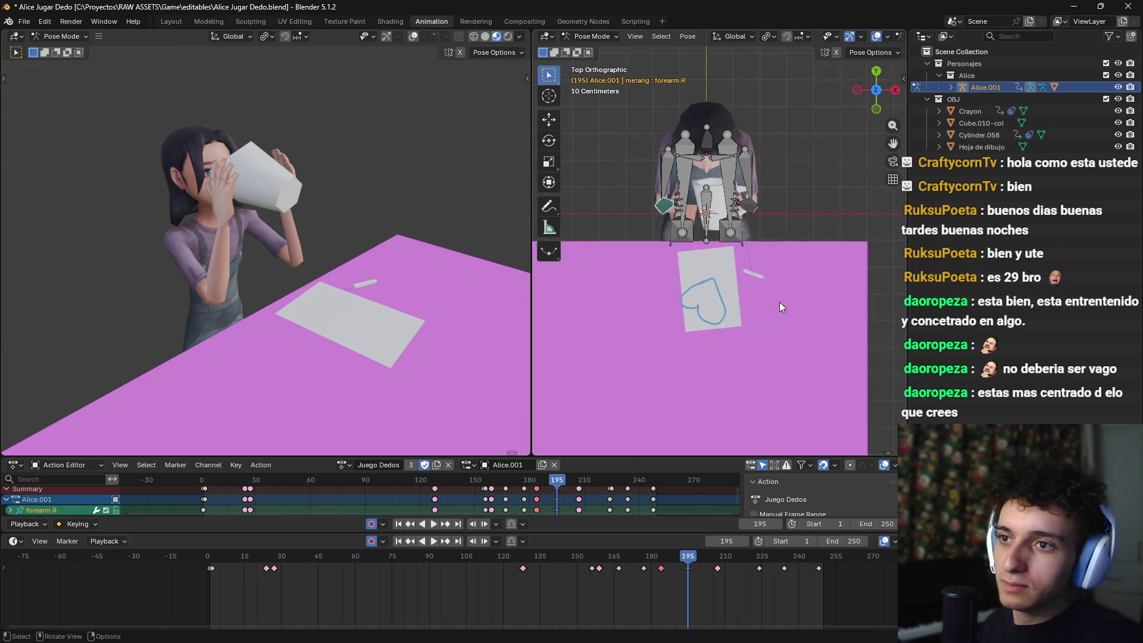
{"action": "left_click", "coordinate": [663, 161]}
{"action": "key", "text": "r"}
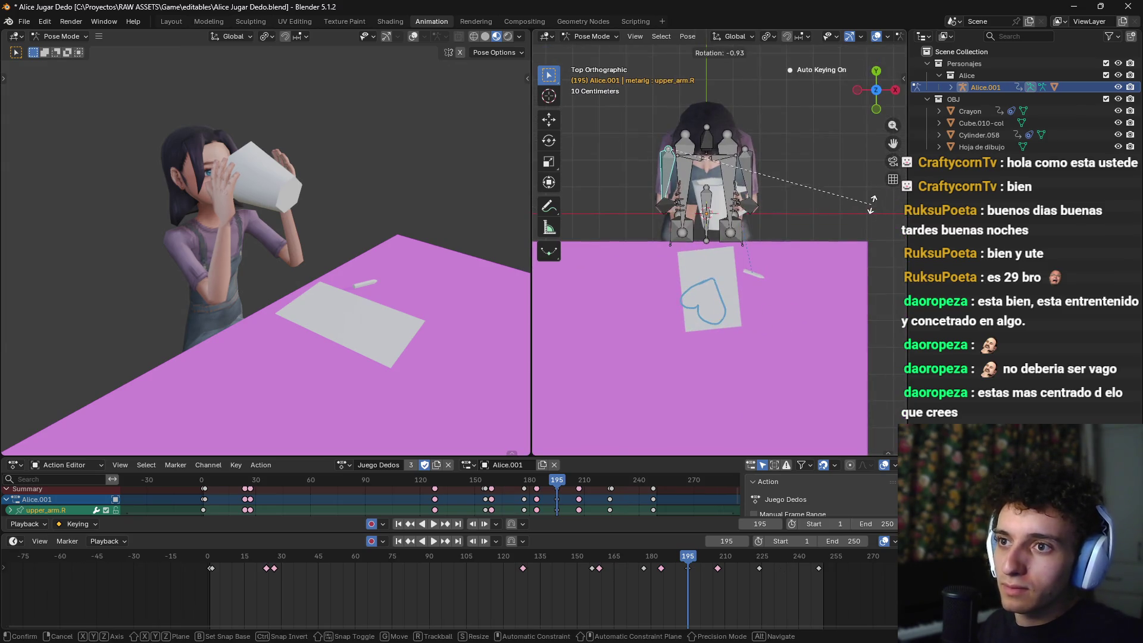
{"action": "left_click", "coordinate": [830, 151]}
Step: From the left side view, adjust the right forearm and upper arm to hold the cup up
{"action": "key", "text": "ctrl+KP_3"}
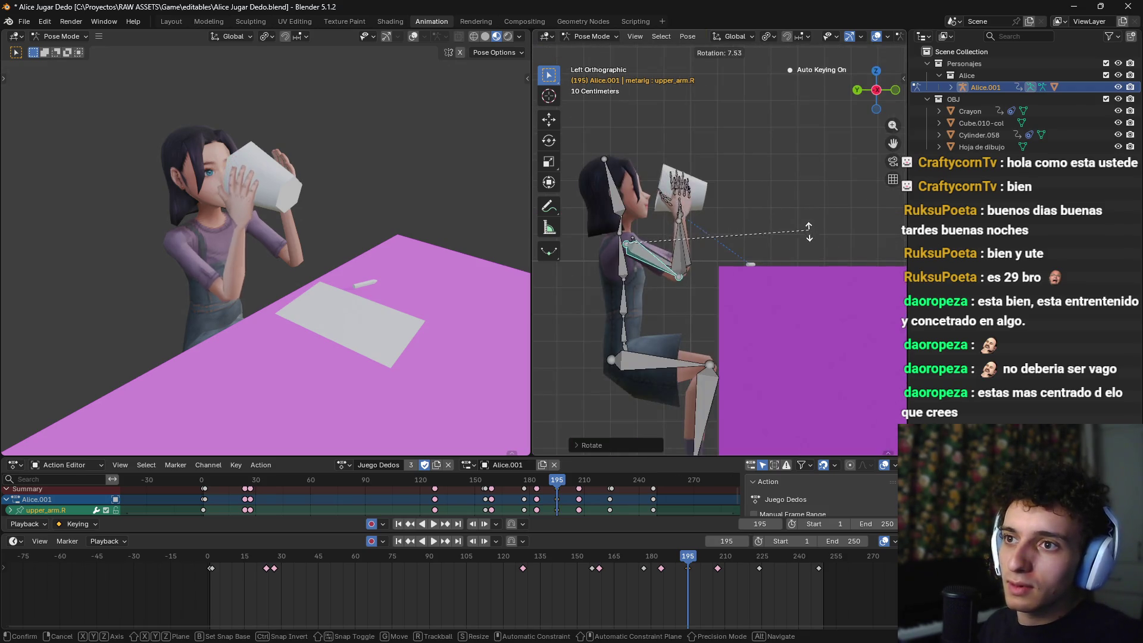
{"action": "left_click", "coordinate": [810, 218]}
{"action": "key", "text": "r"}
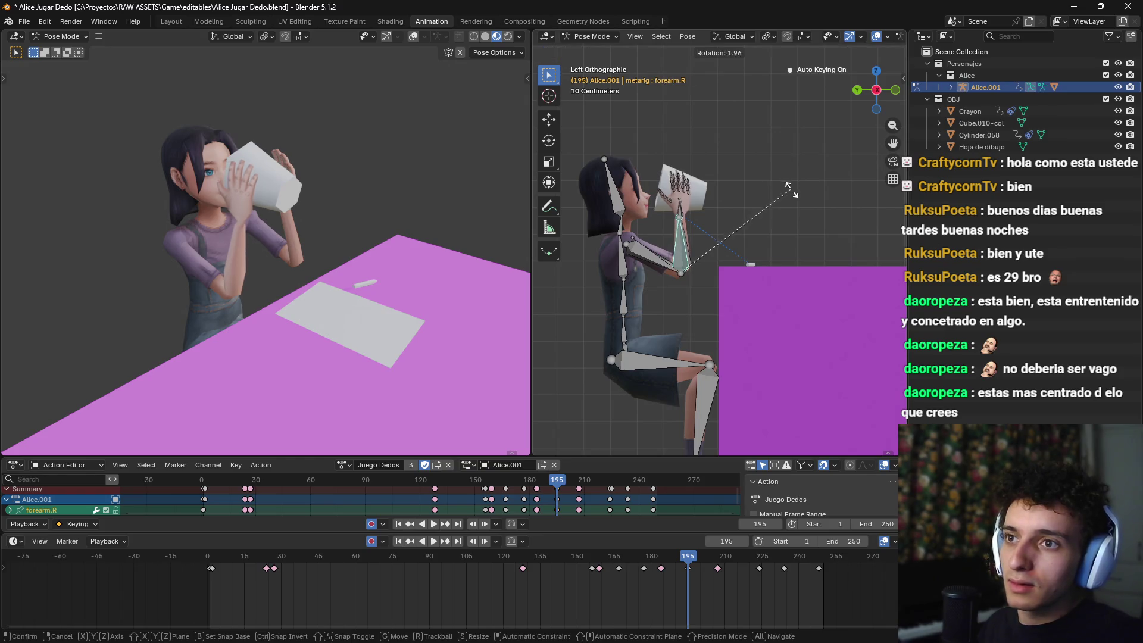
{"action": "left_click", "coordinate": [796, 200]}
{"action": "key", "text": "r"}
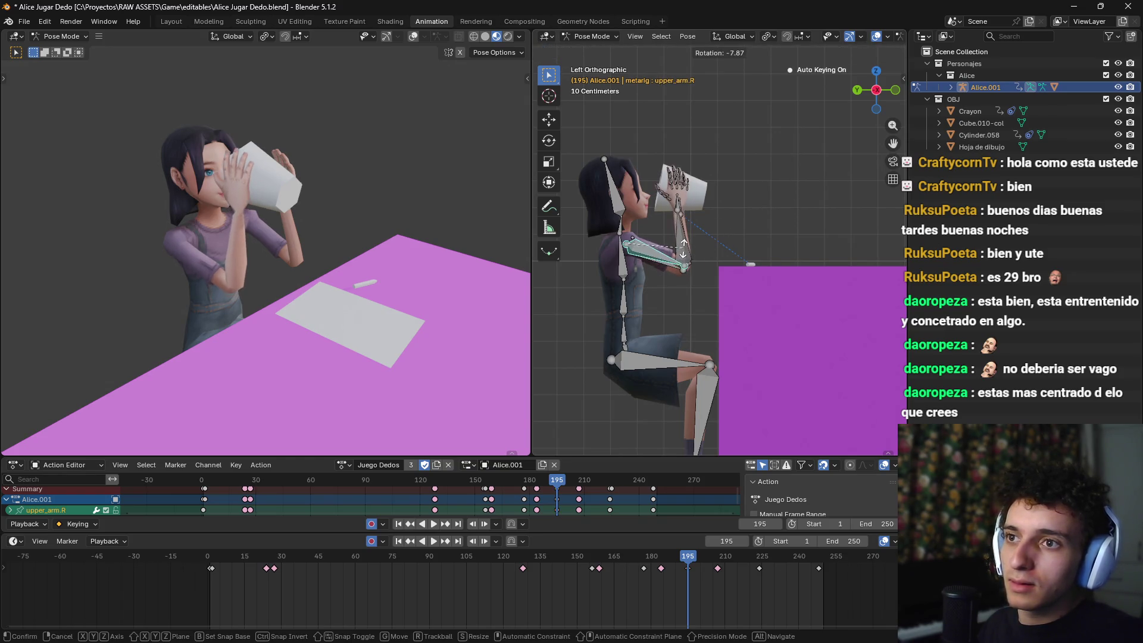
{"action": "left_click", "coordinate": [684, 253]}
{"action": "mouse_move", "coordinate": [691, 250]}
{"action": "left_mouse_down"}
{"action": "mouse_move", "coordinate": [763, 232]}
{"action": "mouse_move", "coordinate": [829, 279]}
{"action": "mouse_move", "coordinate": [785, 309]}
{"action": "left_mouse_up"}
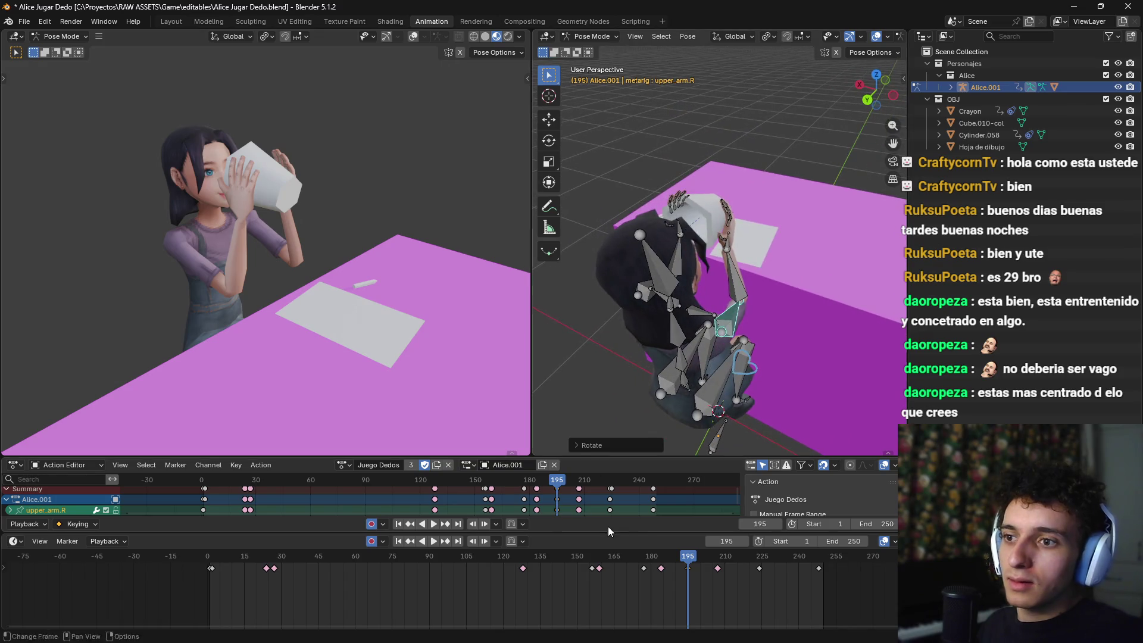
Step: Play back the drinking motion from frame 195 through 247 to check the arm
{"action": "key", "text": "space"}
{"action": "mouse_move", "coordinate": [692, 557]}
{"action": "left_mouse_down"}
{"action": "mouse_move", "coordinate": [607, 562]}
{"action": "mouse_move", "coordinate": [823, 571]}
{"action": "mouse_move", "coordinate": [702, 569]}
{"action": "mouse_move", "coordinate": [762, 567]}
{"action": "left_mouse_up"}
{"action": "mouse_move", "coordinate": [792, 315]}
{"action": "left_mouse_down"}
{"action": "mouse_move", "coordinate": [778, 302]}
{"action": "mouse_move", "coordinate": [773, 234]}
{"action": "mouse_move", "coordinate": [803, 266]}
{"action": "mouse_move", "coordinate": [731, 305]}
{"action": "mouse_move", "coordinate": [708, 262]}
{"action": "mouse_move", "coordinate": [720, 281]}
{"action": "mouse_move", "coordinate": [698, 291]}
{"action": "mouse_move", "coordinate": [705, 276]}
{"action": "mouse_move", "coordinate": [727, 321]}
{"action": "mouse_move", "coordinate": [742, 269]}
{"action": "mouse_move", "coordinate": [785, 252]}
{"action": "mouse_move", "coordinate": [755, 292]}
{"action": "mouse_move", "coordinate": [769, 311]}
{"action": "left_mouse_up"}
{"action": "scroll", "coordinate": [770, 310], "scroll_direction": "up", "scroll_amount": 3}
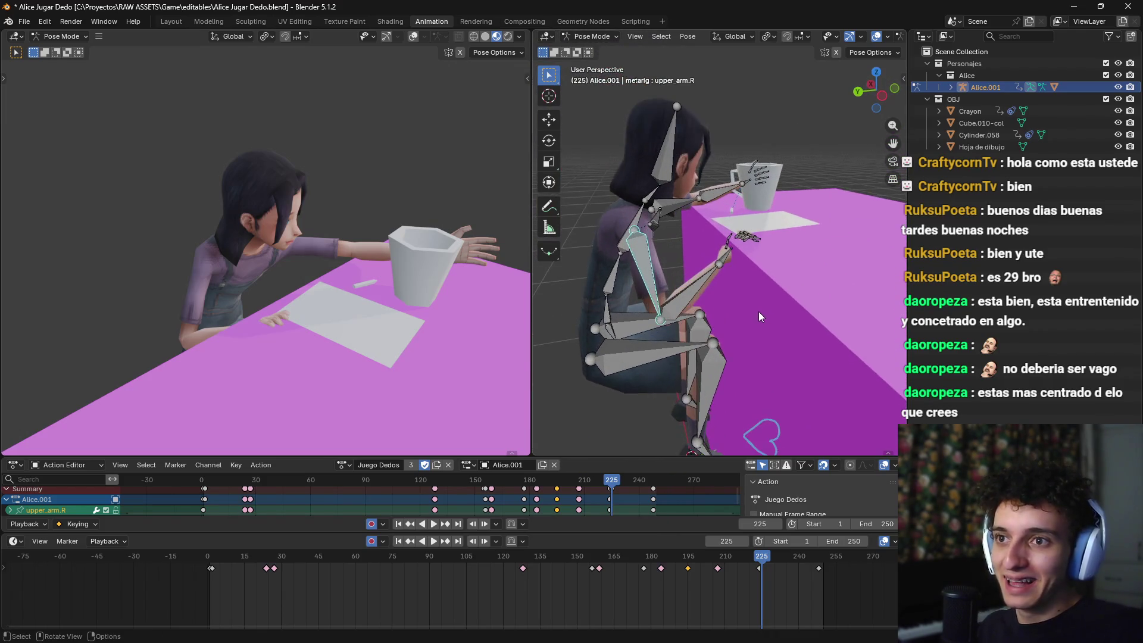
{"action": "mouse_move", "coordinate": [762, 557]}
{"action": "left_mouse_down"}
{"action": "mouse_move", "coordinate": [839, 566]}
{"action": "mouse_move", "coordinate": [702, 571]}
{"action": "mouse_move", "coordinate": [759, 570]}
{"action": "left_mouse_up"}
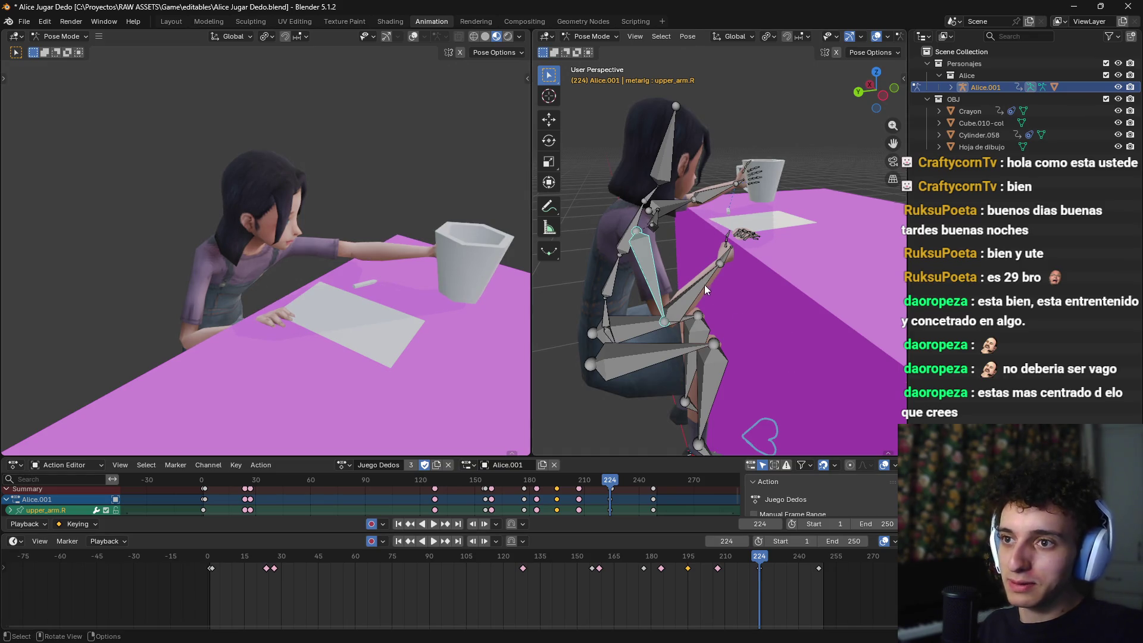
Step: Rotate the right forearm at frame 224 so the hand reaches the cup smoothly
{"action": "left_click", "coordinate": [803, 272]}
{"action": "mouse_move", "coordinate": [744, 550]}
{"action": "left_mouse_down"}
{"action": "mouse_move", "coordinate": [690, 562]}
{"action": "mouse_move", "coordinate": [758, 560]}
{"action": "left_mouse_up"}
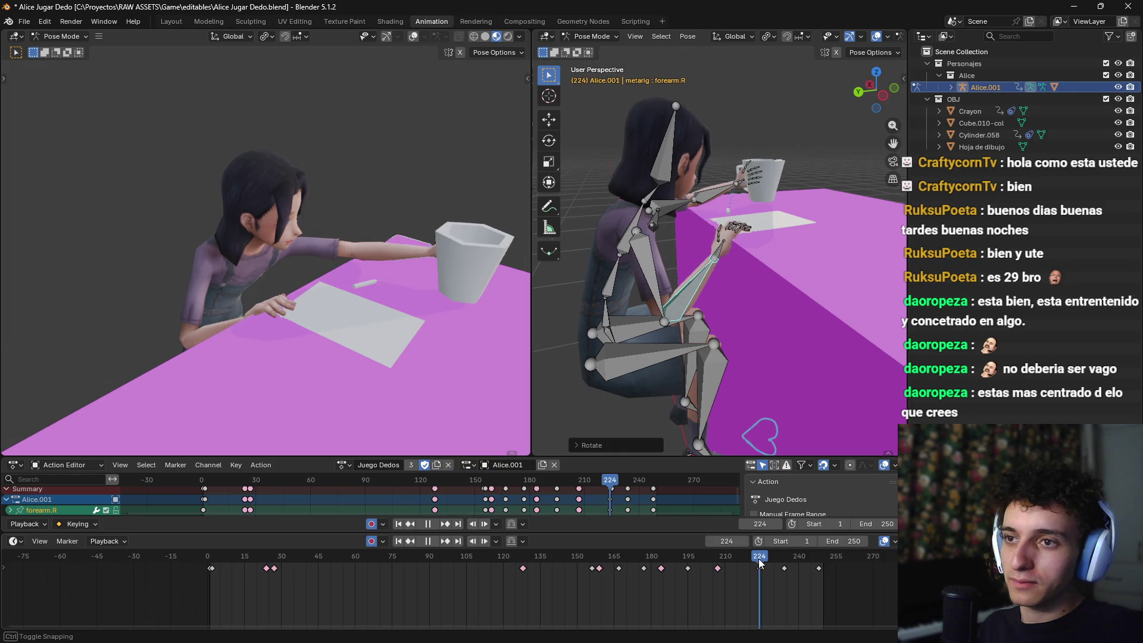
{"action": "key", "text": "r"}
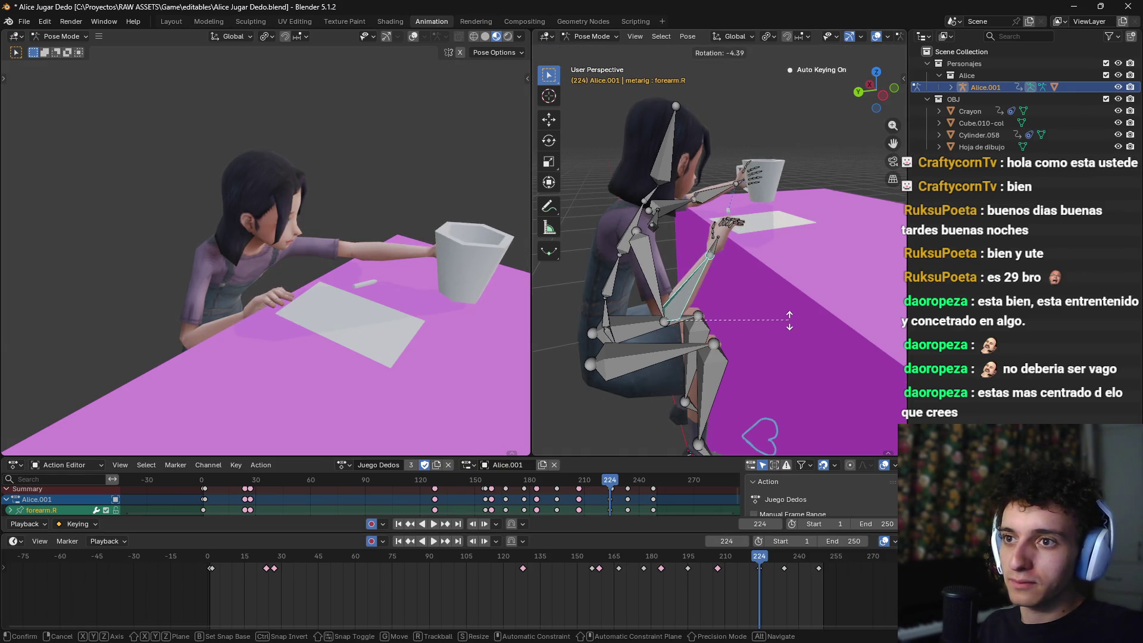
{"action": "left_click", "coordinate": [790, 321]}
{"action": "left_click_drag", "start_coordinate": [757, 560], "coordinate": [826, 567]}
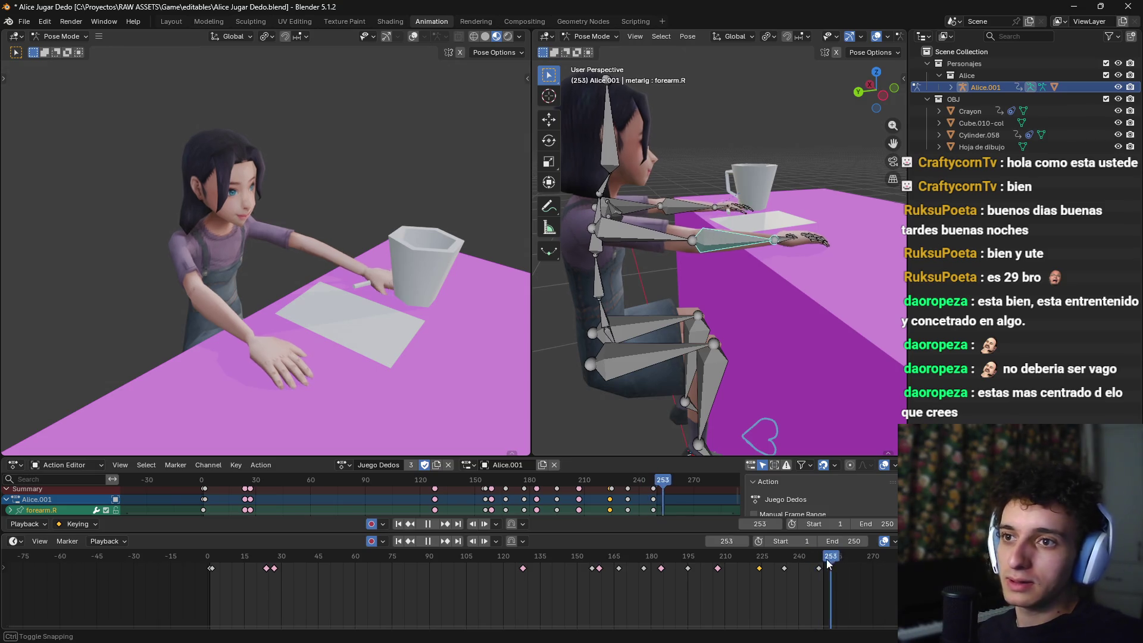
Step: Scrub through the whole animation again and check the pose at frame 247 from the side
{"action": "left_click_drag", "start_coordinate": [832, 563], "coordinate": [465, 573]}
{"action": "mouse_move", "coordinate": [315, 566]}
{"action": "left_mouse_down"}
{"action": "mouse_move", "coordinate": [206, 569]}
{"action": "mouse_move", "coordinate": [612, 591]}
{"action": "mouse_move", "coordinate": [815, 586]}
{"action": "mouse_move", "coordinate": [684, 575]}
{"action": "mouse_move", "coordinate": [817, 581]}
{"action": "left_mouse_up"}
{"action": "mouse_move", "coordinate": [638, 281]}
{"action": "left_mouse_down"}
{"action": "mouse_move", "coordinate": [809, 288]}
{"action": "mouse_move", "coordinate": [727, 283]}
{"action": "mouse_move", "coordinate": [736, 306]}
{"action": "mouse_move", "coordinate": [796, 303]}
{"action": "mouse_move", "coordinate": [752, 320]}
{"action": "left_mouse_up"}
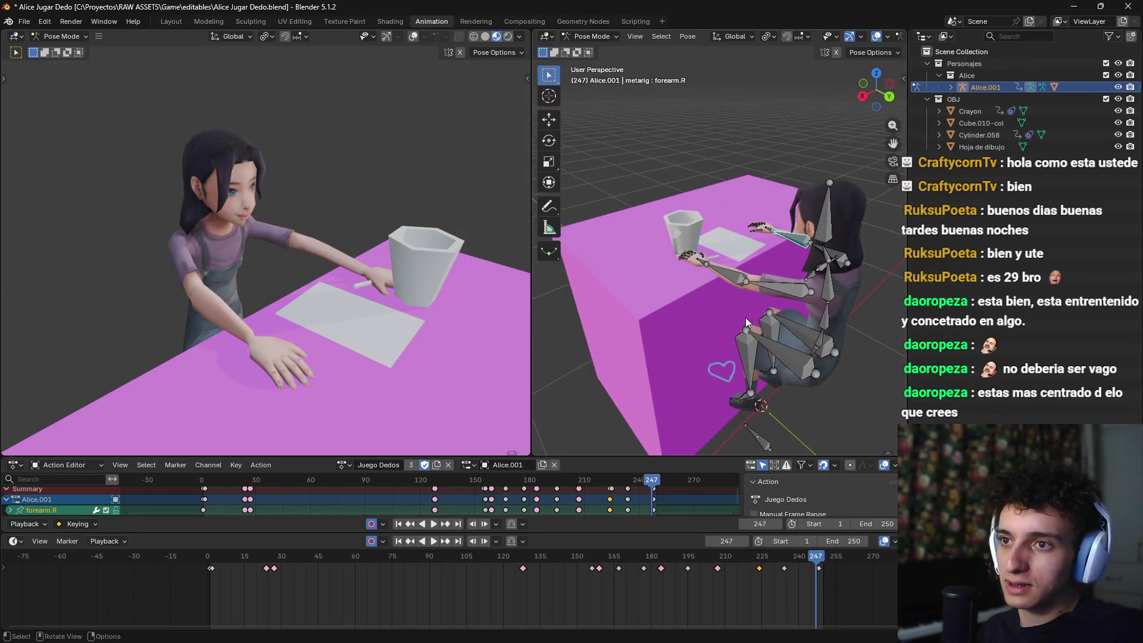
{"action": "left_click_drag", "start_coordinate": [666, 251], "coordinate": [794, 256]}
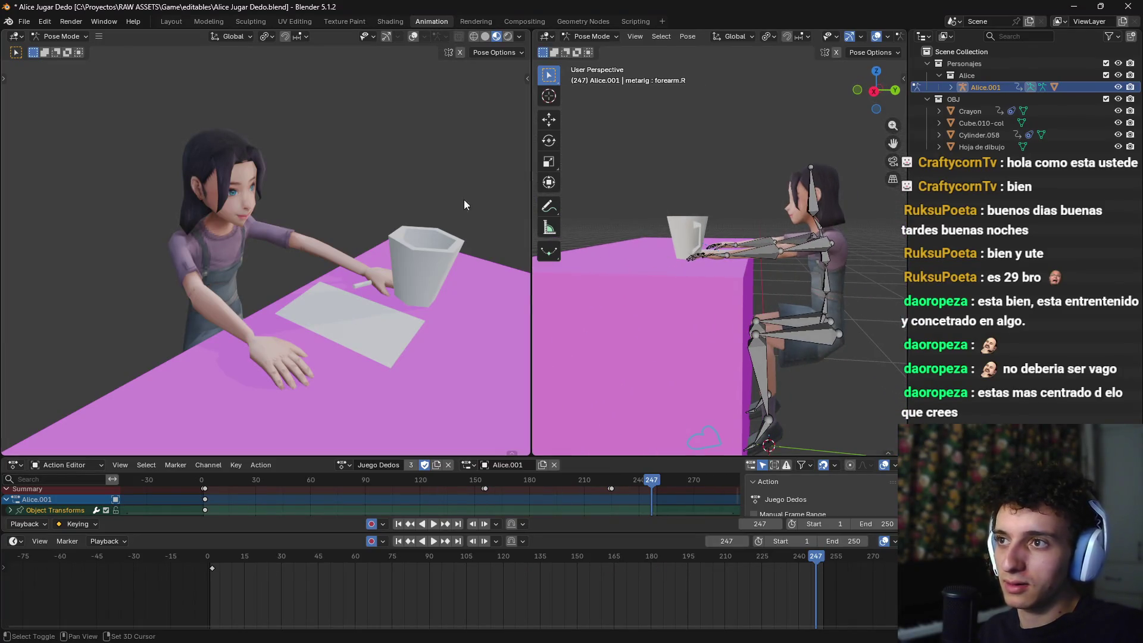
{"action": "scroll", "coordinate": [372, 248], "scroll_direction": "down", "scroll_amount": 4}
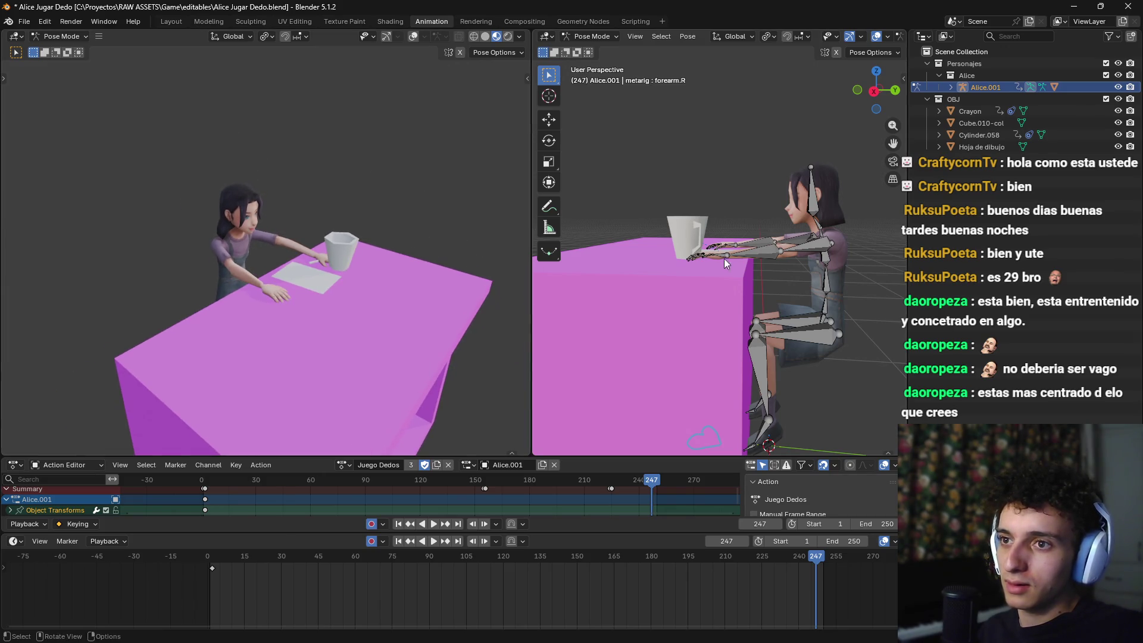
{"action": "left_click", "coordinate": [23, 21]}
Step: Export glTF 2.0 as Alice Jugar Dedo.glb into assets/animations with merged animation name alice_play
{"action": "mouse_move", "coordinate": [43, 203]}
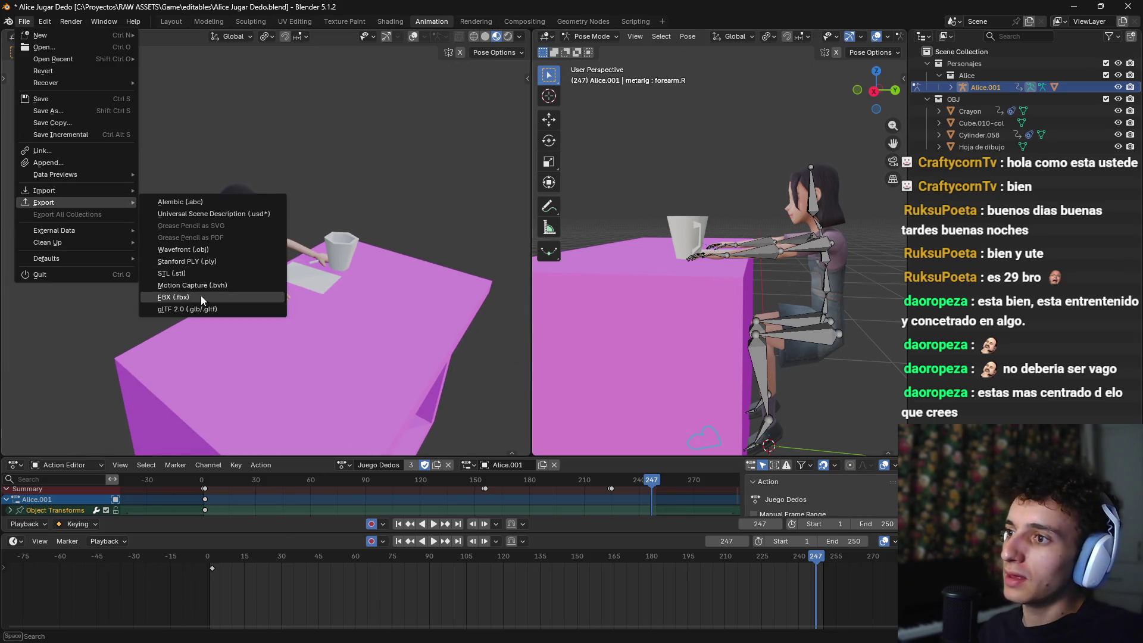
{"action": "left_click", "coordinate": [204, 311]}
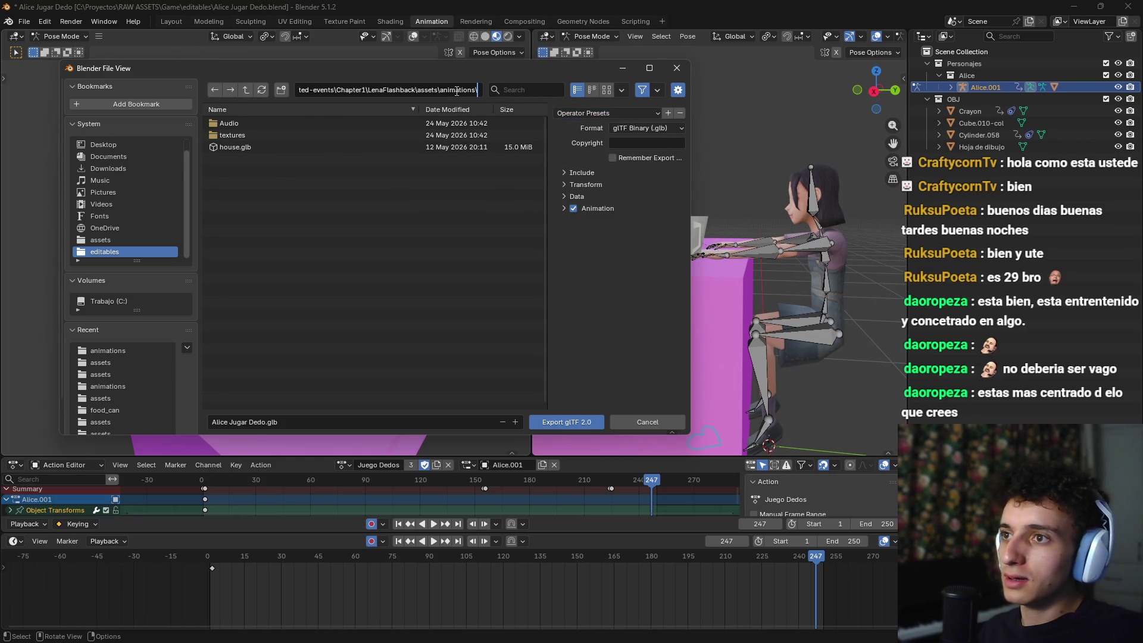
{"action": "key", "text": "Return"}
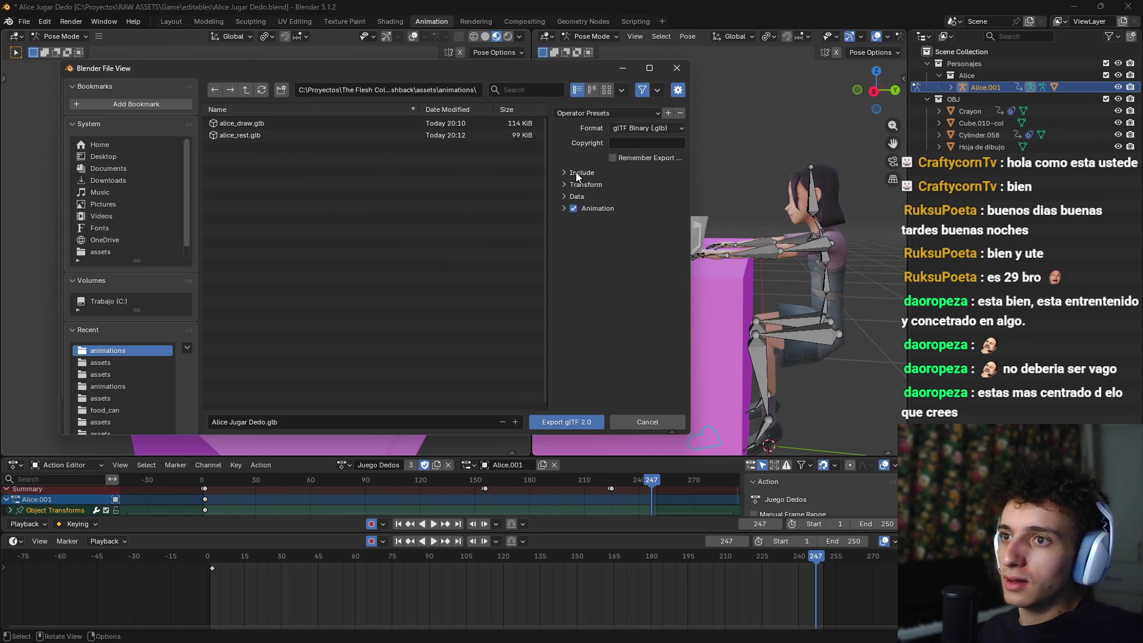
{"action": "left_click", "coordinate": [564, 208]}
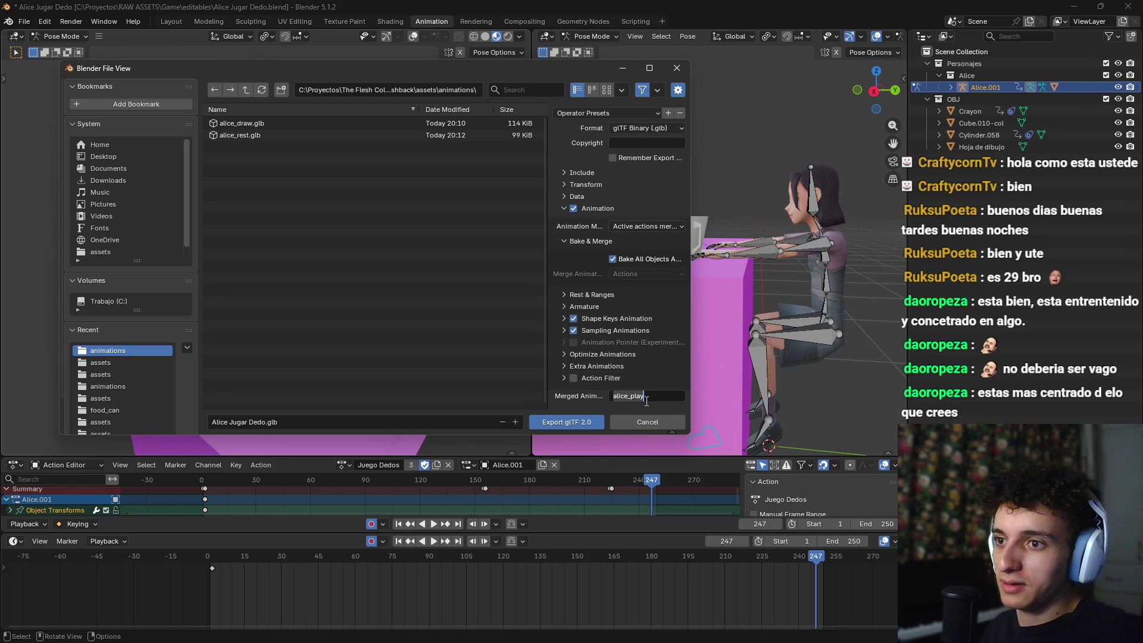
{"action": "left_click", "coordinate": [578, 426]}
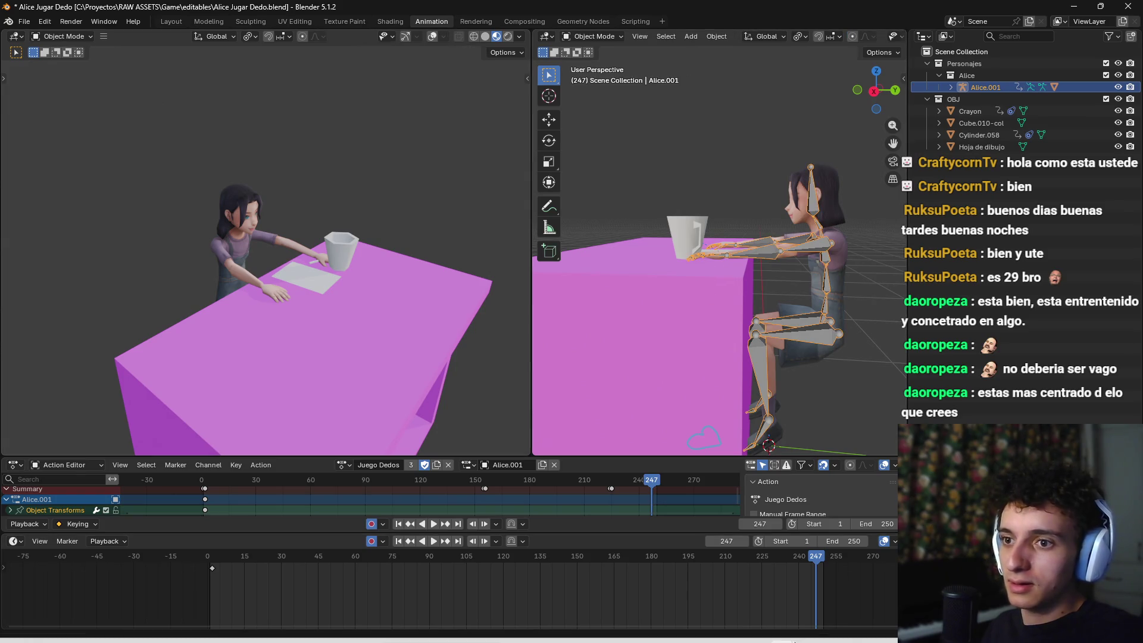
{"action": "mouse_move", "coordinate": [620, 641]}
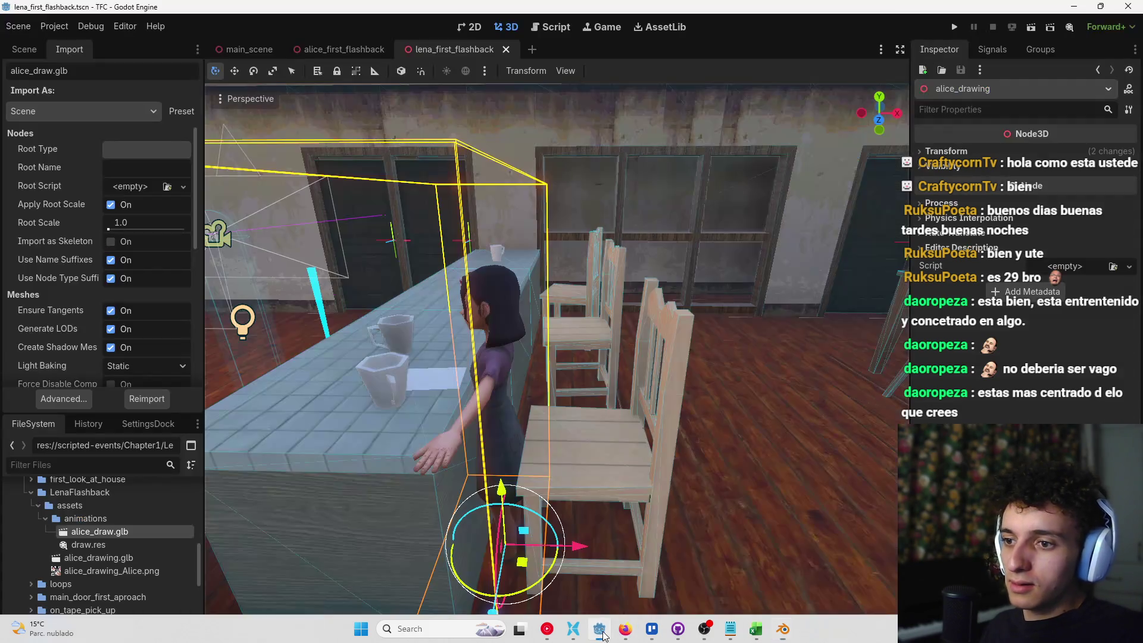
{"action": "left_click", "coordinate": [625, 630]}
Step: Browse alice_first_flashback, return to lena_first_flashback's scene tree, and select the imported Alice Jugar Dedo.glb
{"action": "mouse_move", "coordinate": [679, 412]}
{"action": "left_mouse_down"}
{"action": "mouse_move", "coordinate": [714, 378]}
{"action": "mouse_move", "coordinate": [676, 402]}
{"action": "left_mouse_up"}
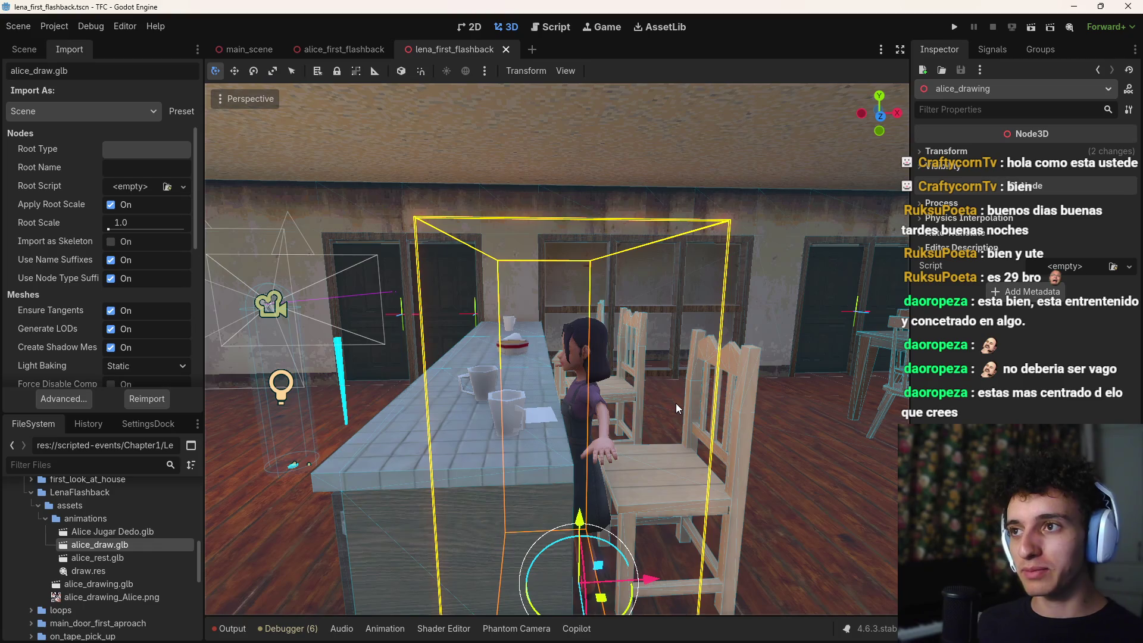
{"action": "left_click", "coordinate": [326, 47]}
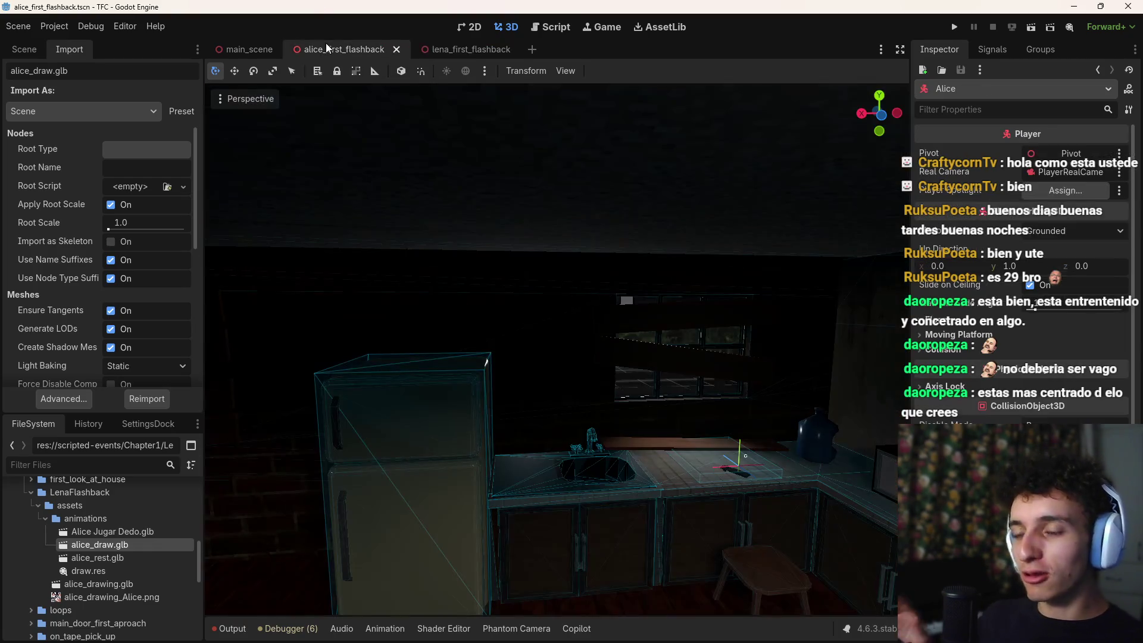
{"action": "left_click_drag", "start_coordinate": [679, 417], "coordinate": [383, 219]}
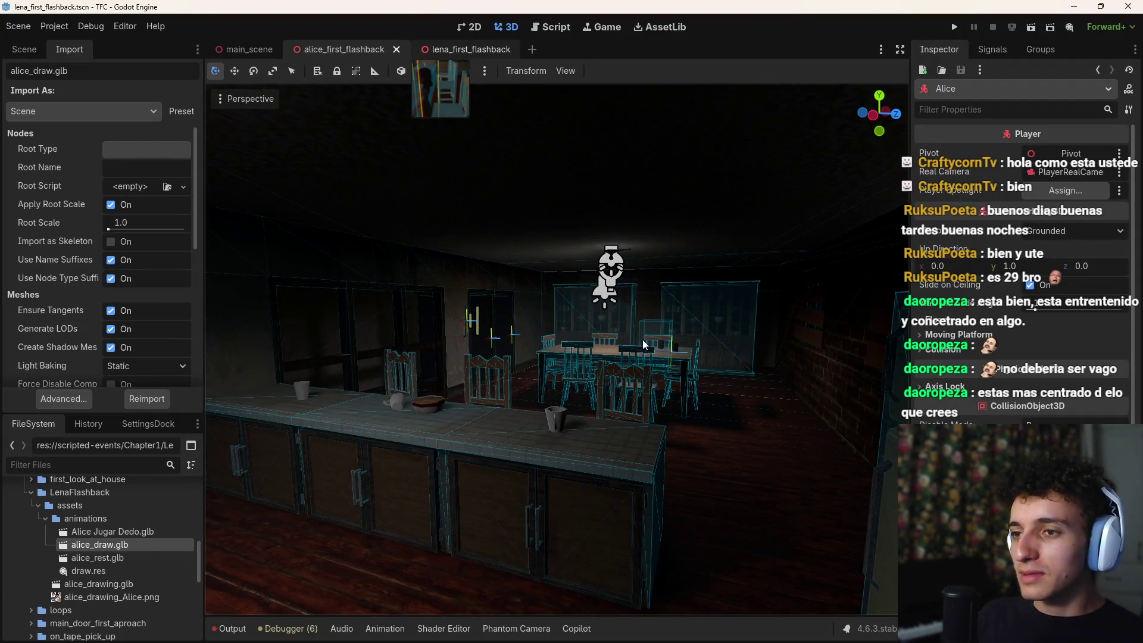
{"action": "key", "text": "ctrl+Tab"}
{"action": "left_click_drag", "start_coordinate": [642, 344], "coordinate": [598, 329]}
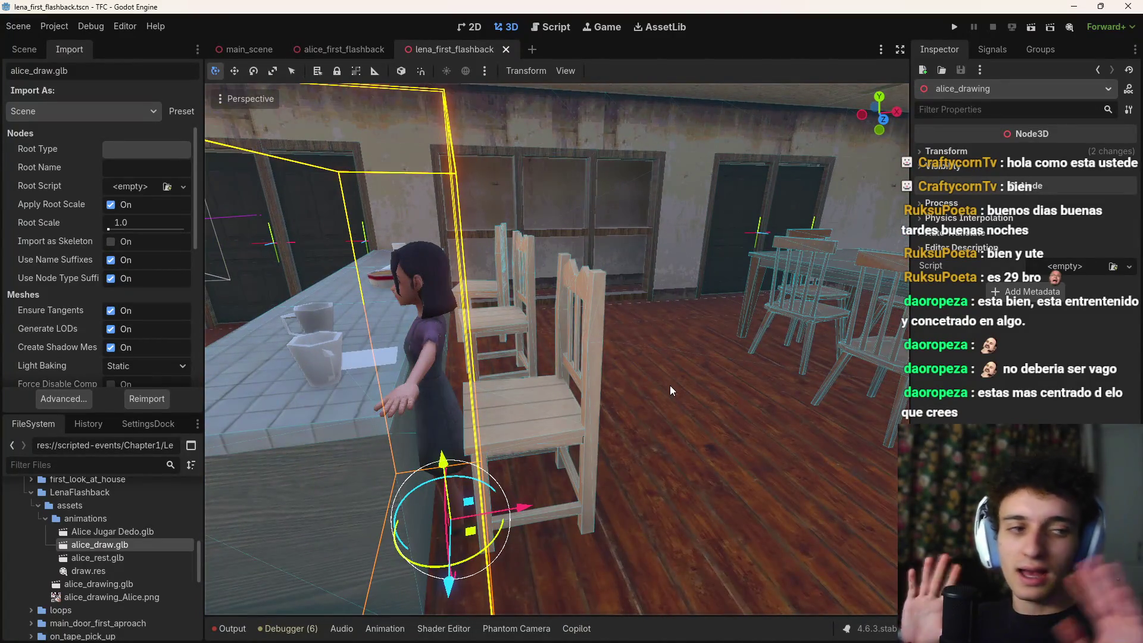
{"action": "scroll", "coordinate": [651, 412], "scroll_direction": "up", "scroll_amount": 2}
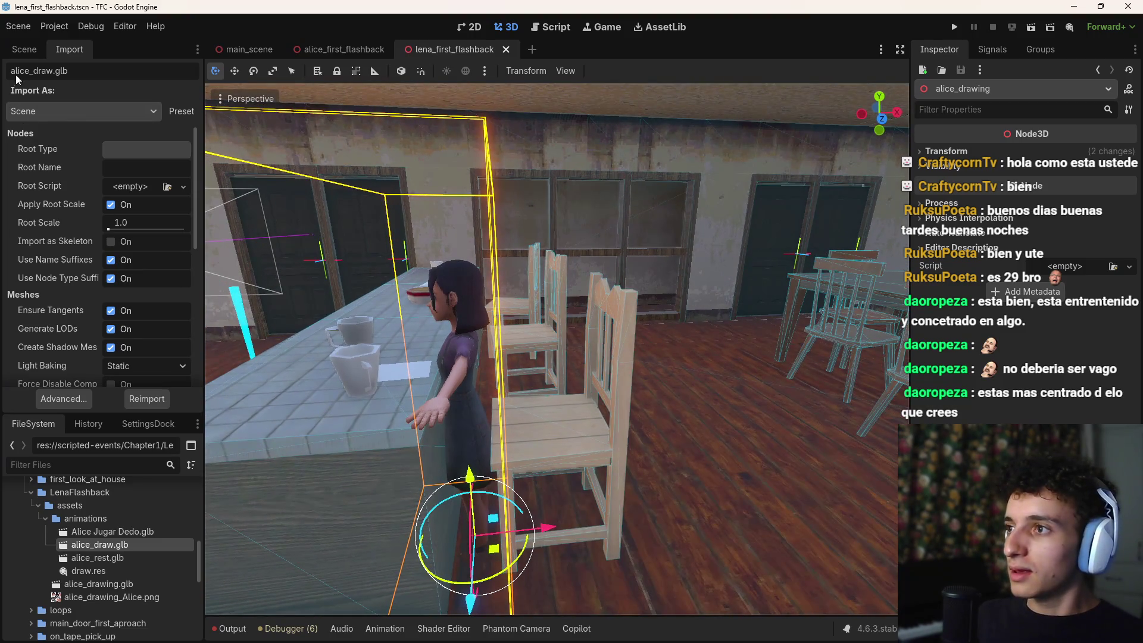
{"action": "left_click", "coordinate": [24, 48]}
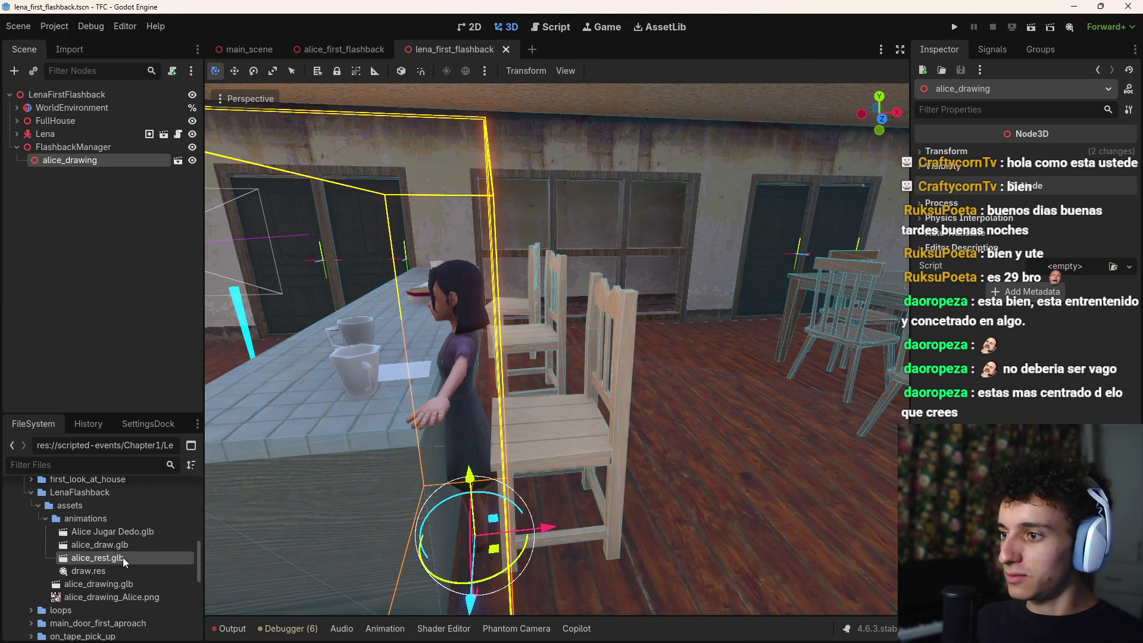
{"action": "left_click", "coordinate": [137, 534]}
Step: Back in Blender, delete the table object Cube.010-col
{"action": "mouse_move", "coordinate": [714, 626]}
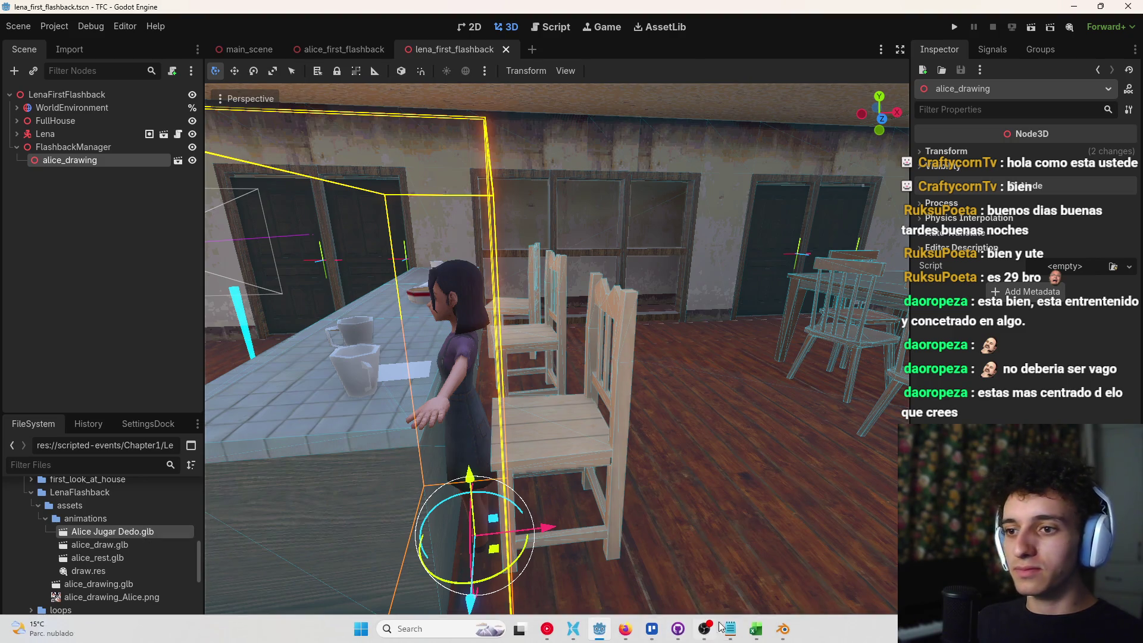
{"action": "mouse_move", "coordinate": [778, 630]}
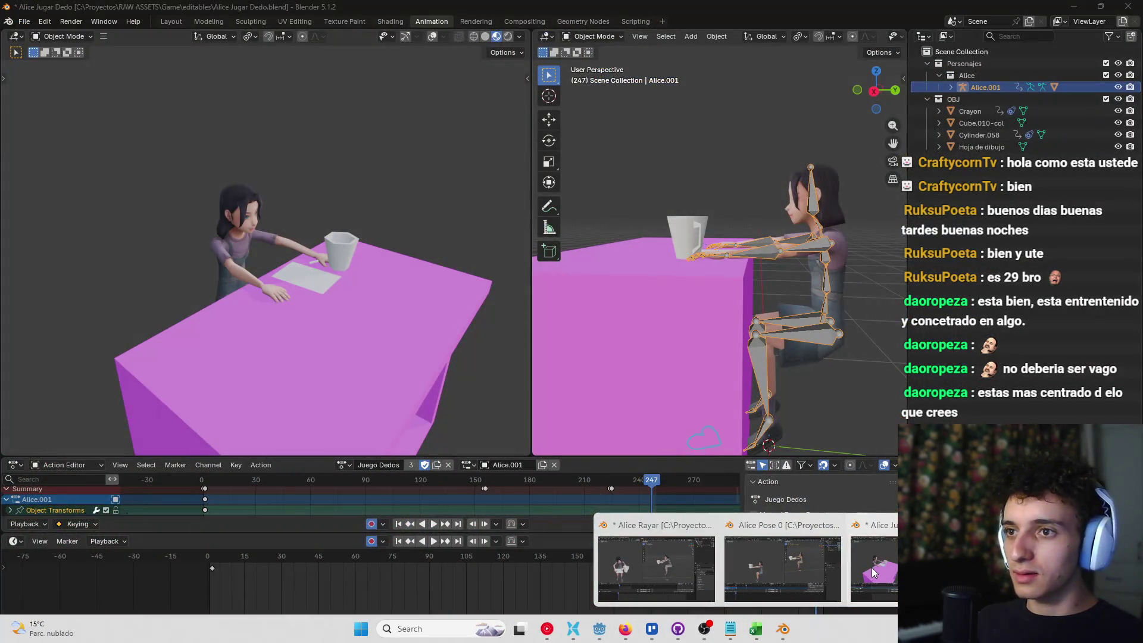
{"action": "left_click", "coordinate": [652, 587]}
{"action": "left_click", "coordinate": [674, 303]}
{"action": "key", "text": "x"}
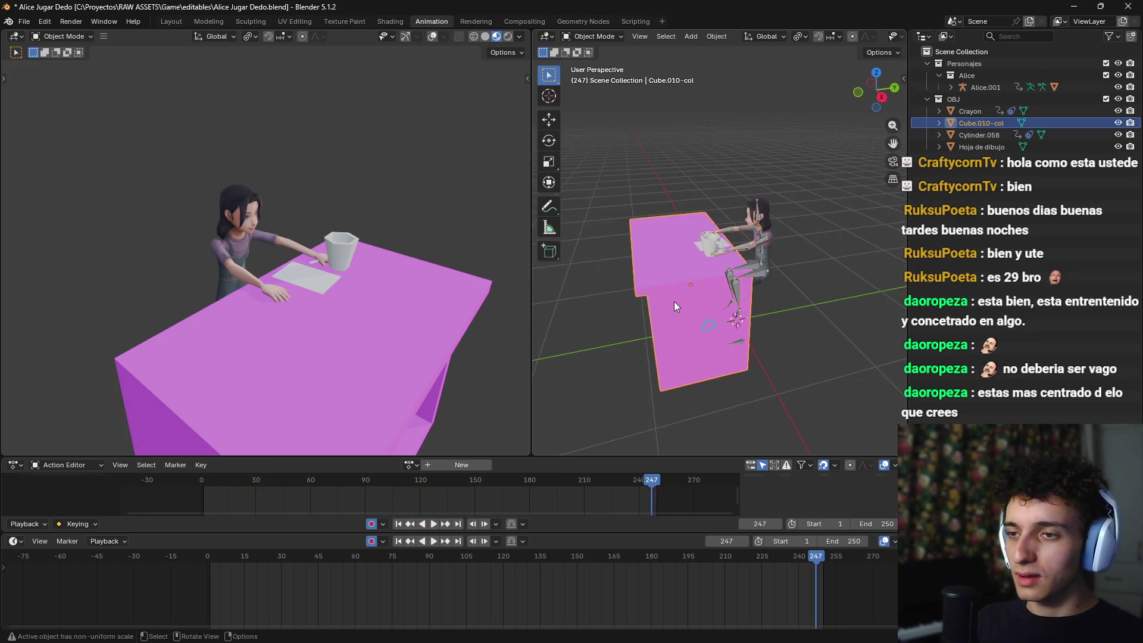
{"action": "left_click", "coordinate": [674, 301]}
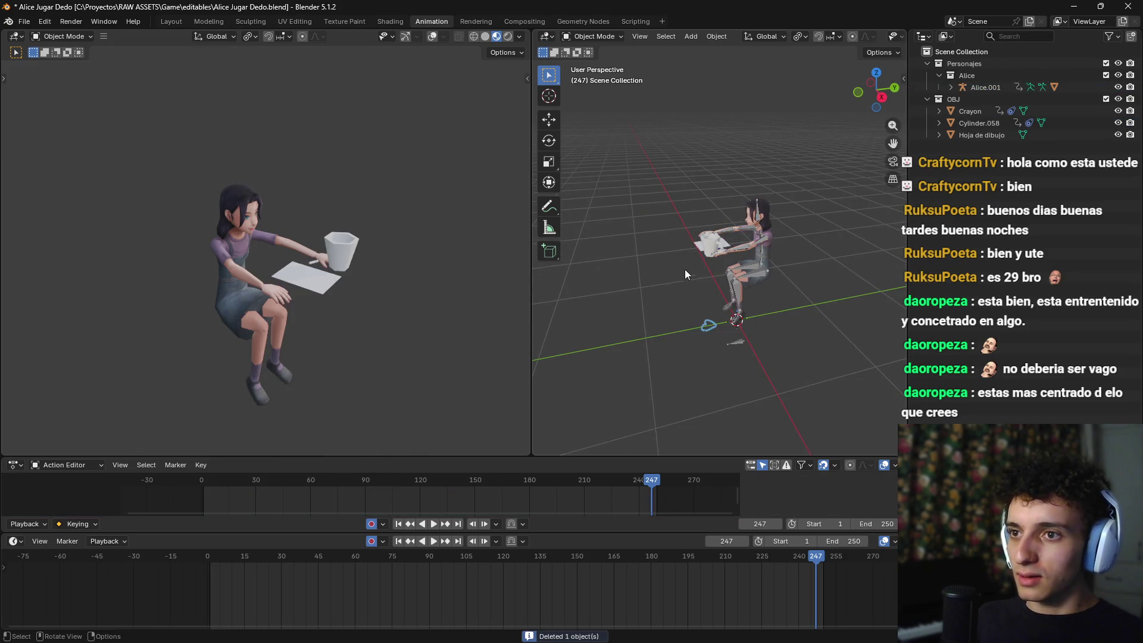
Step: Re-export the character via glTF 2.0 as alice_play.glb into the animations folder
{"action": "left_click", "coordinate": [24, 21]}
{"action": "mouse_move", "coordinate": [60, 206]}
{"action": "left_click", "coordinate": [173, 309]}
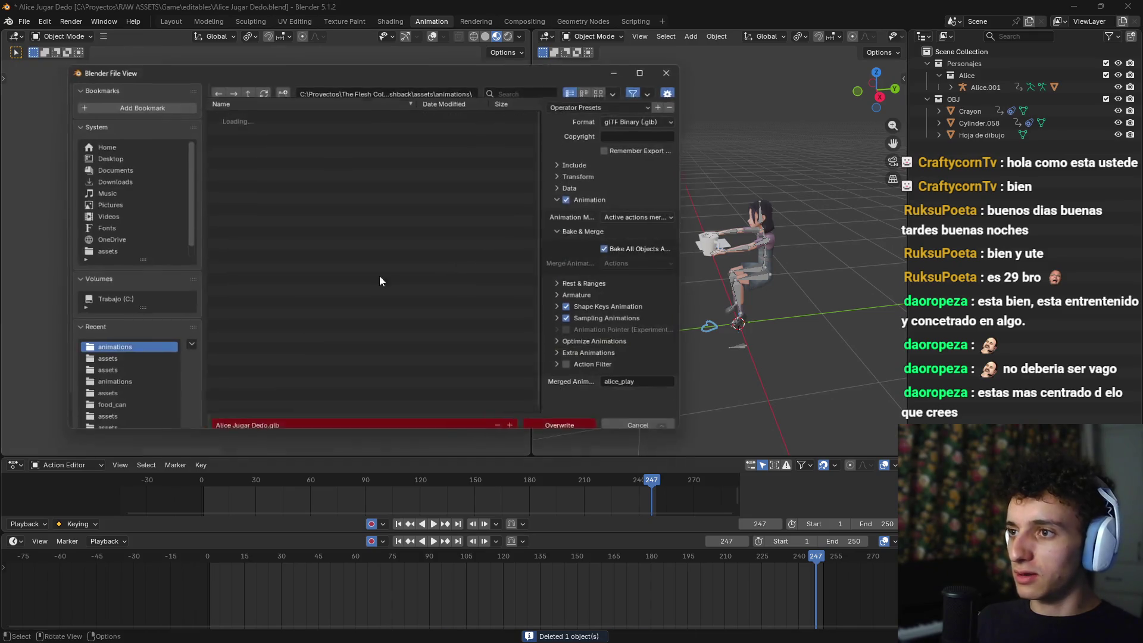
{"action": "left_click", "coordinate": [261, 421]}
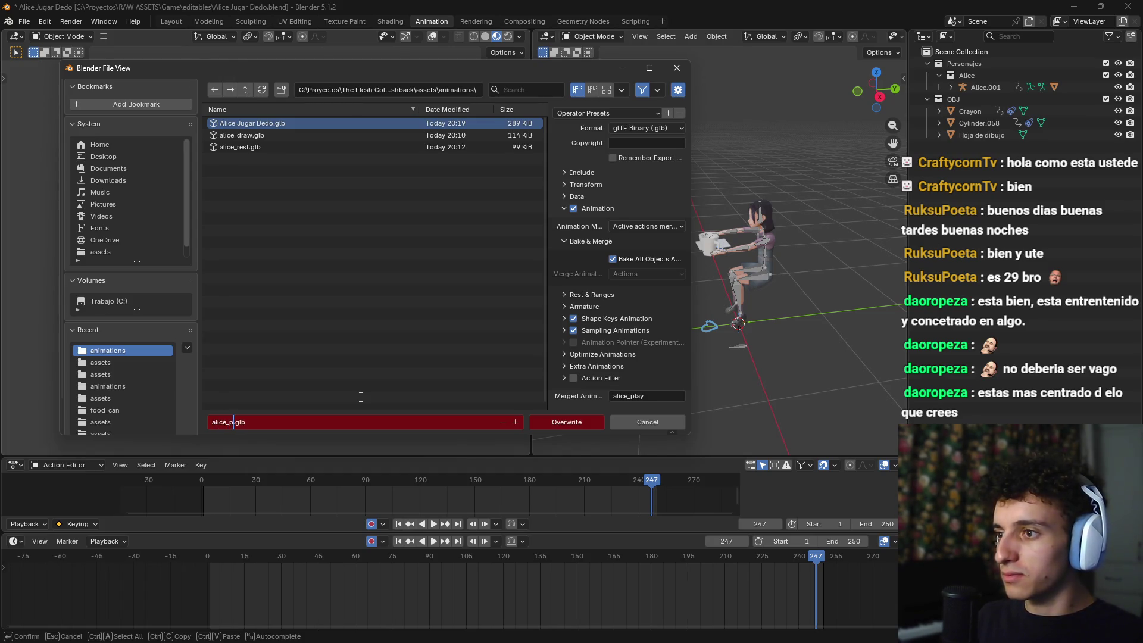
{"action": "key", "text": "Return"}
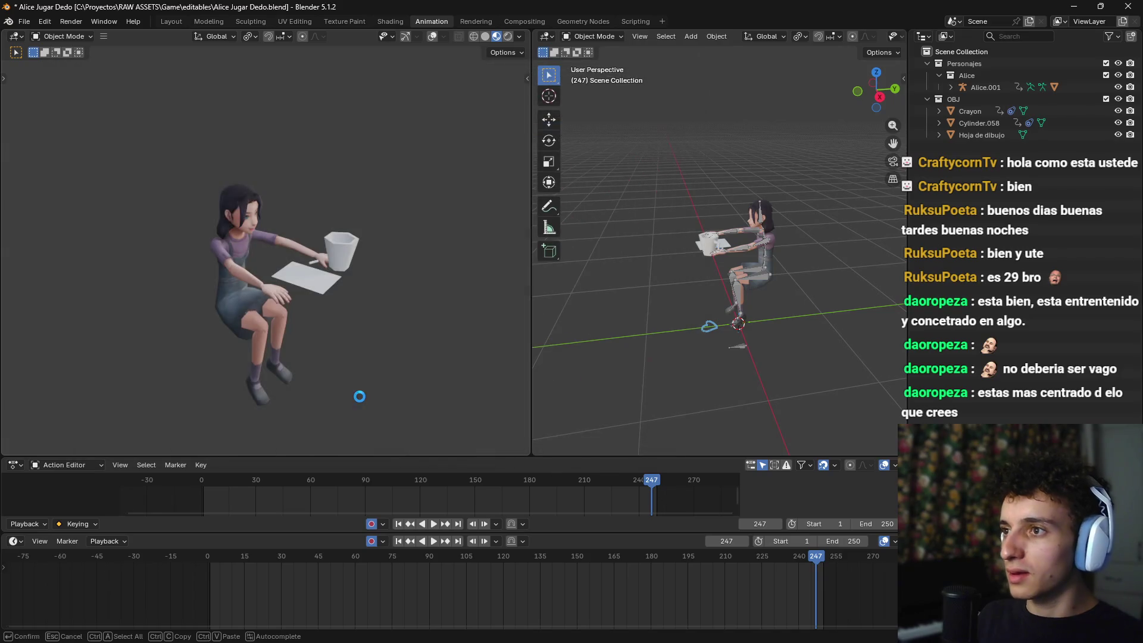
{"action": "key", "text": "alt+Tab"}
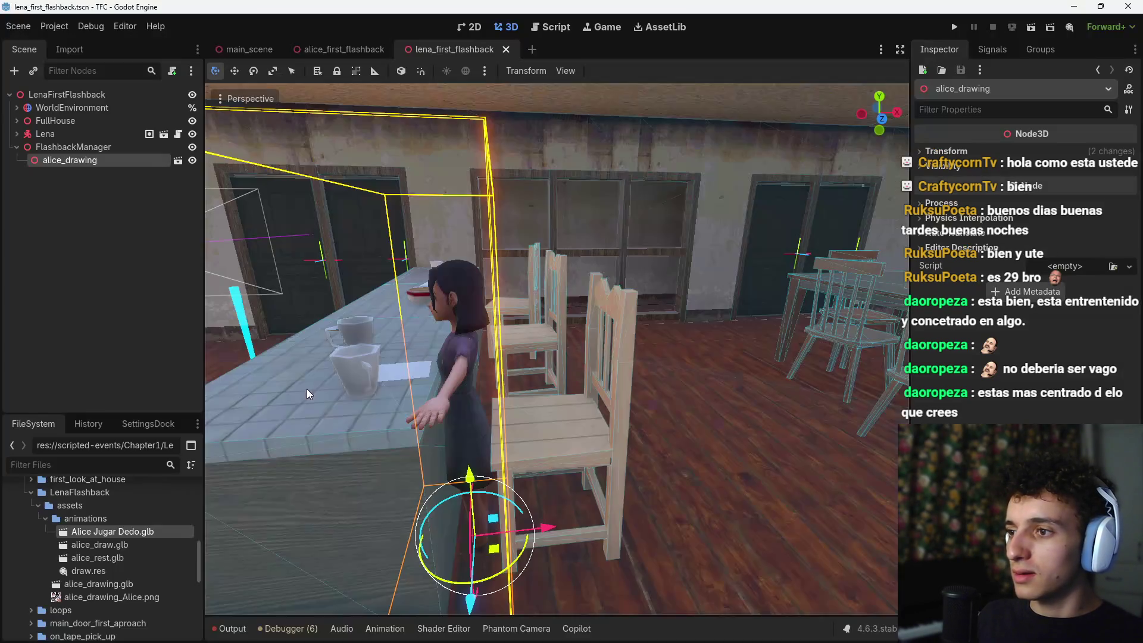
Step: Delete the old Alice Jugar Dedo.glb and select alice_play.glb in the FileSystem
{"action": "key", "text": "Delete"}
{"action": "key", "text": "Return"}
{"action": "left_click", "coordinate": [127, 531]}
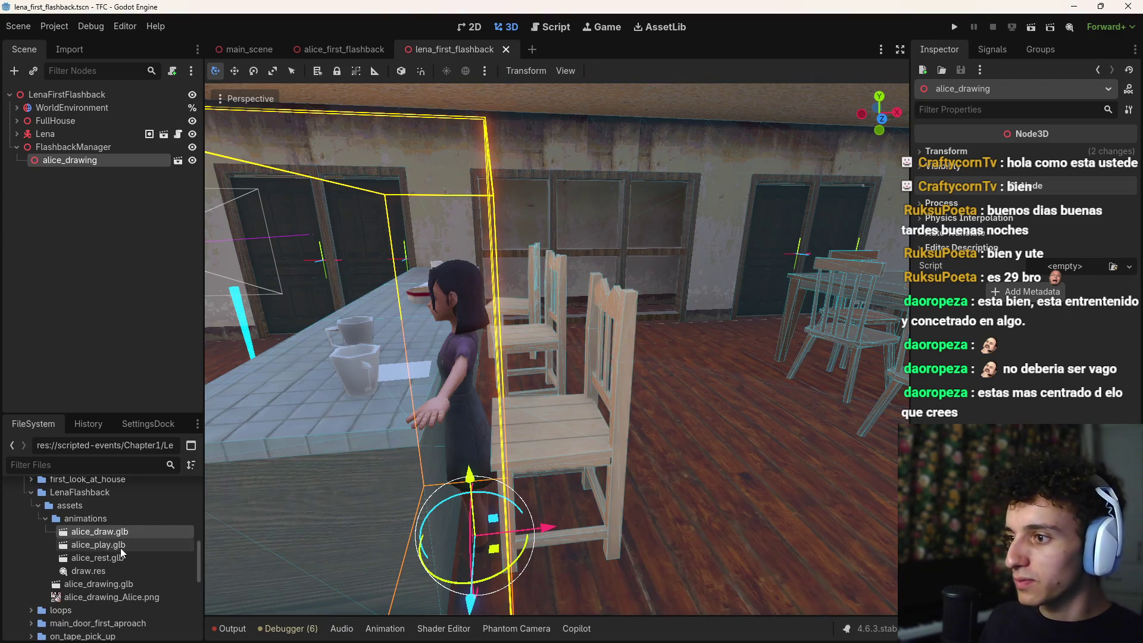
{"action": "left_click", "coordinate": [125, 559]}
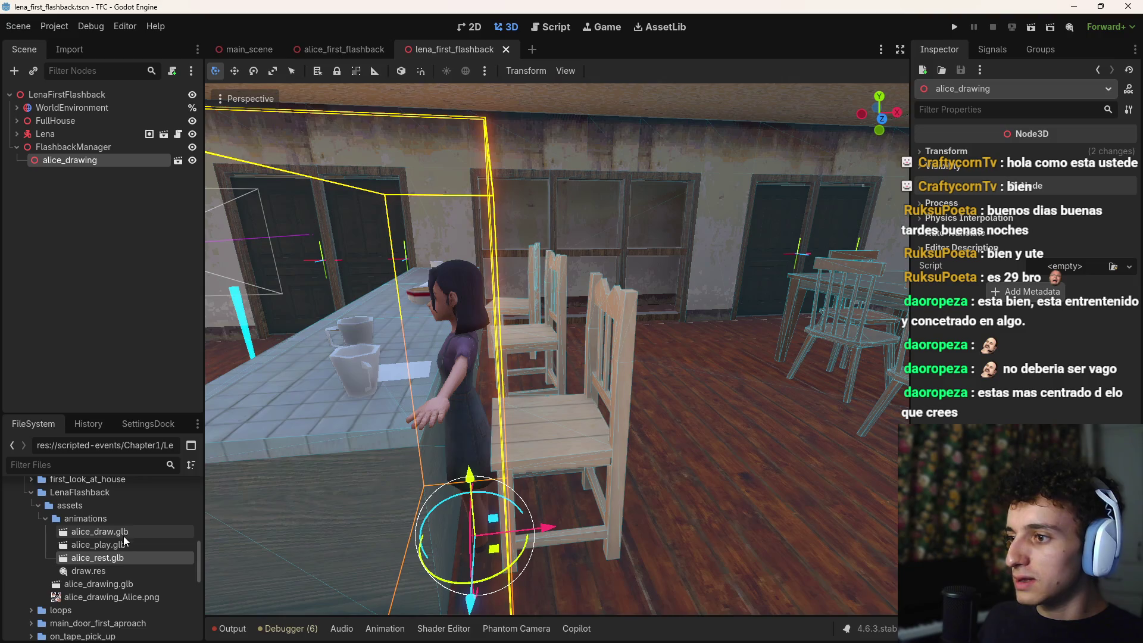
{"action": "left_click", "coordinate": [134, 543], "text": "ctrl"}
{"action": "left_click", "coordinate": [64, 52]}
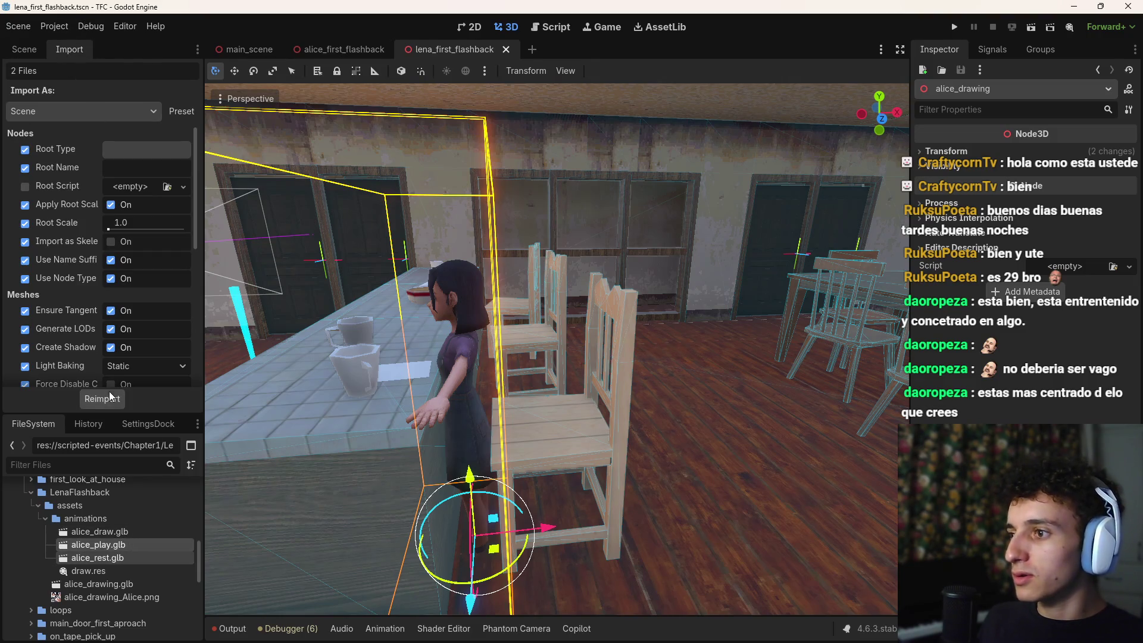
{"action": "scroll", "coordinate": [97, 298], "scroll_direction": "down", "scroll_amount": 5}
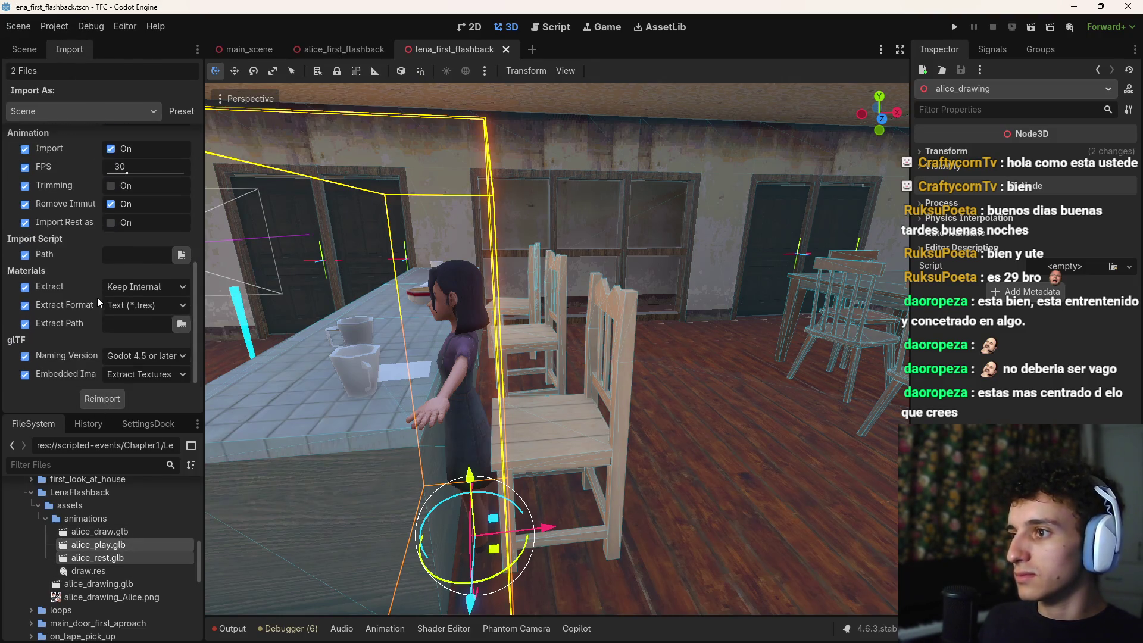
{"action": "left_click", "coordinate": [126, 533]}
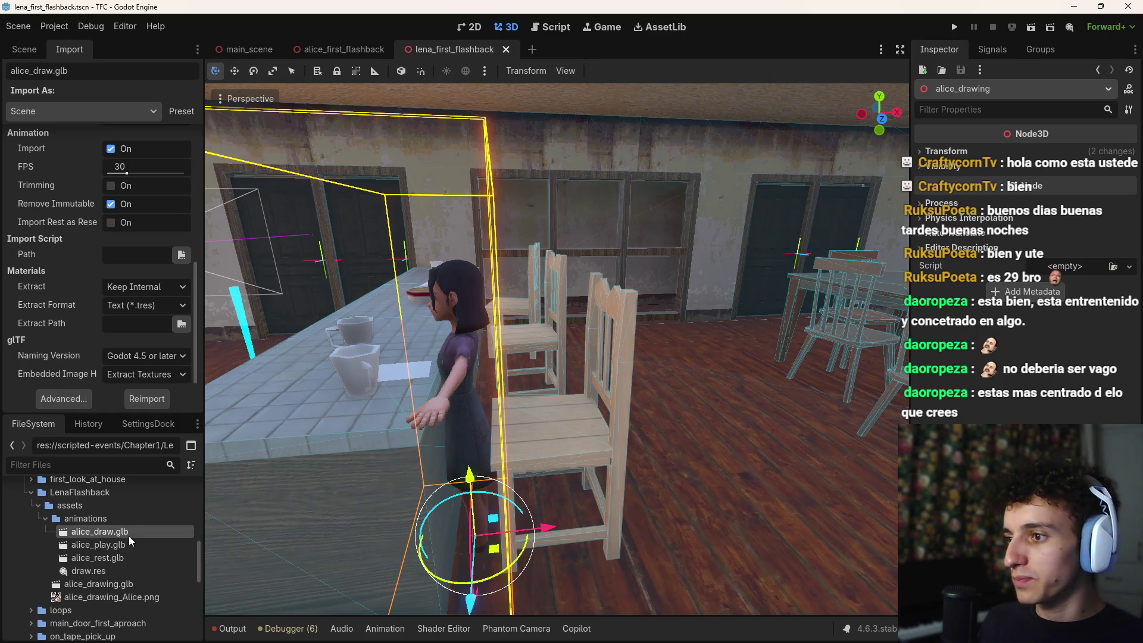
{"action": "left_click", "coordinate": [97, 545]}
Step: Save alice_play.glb's animation as alice_play.res in the animations folder and reimport
{"action": "left_click", "coordinate": [63, 398]}
{"action": "left_click", "coordinate": [143, 79]}
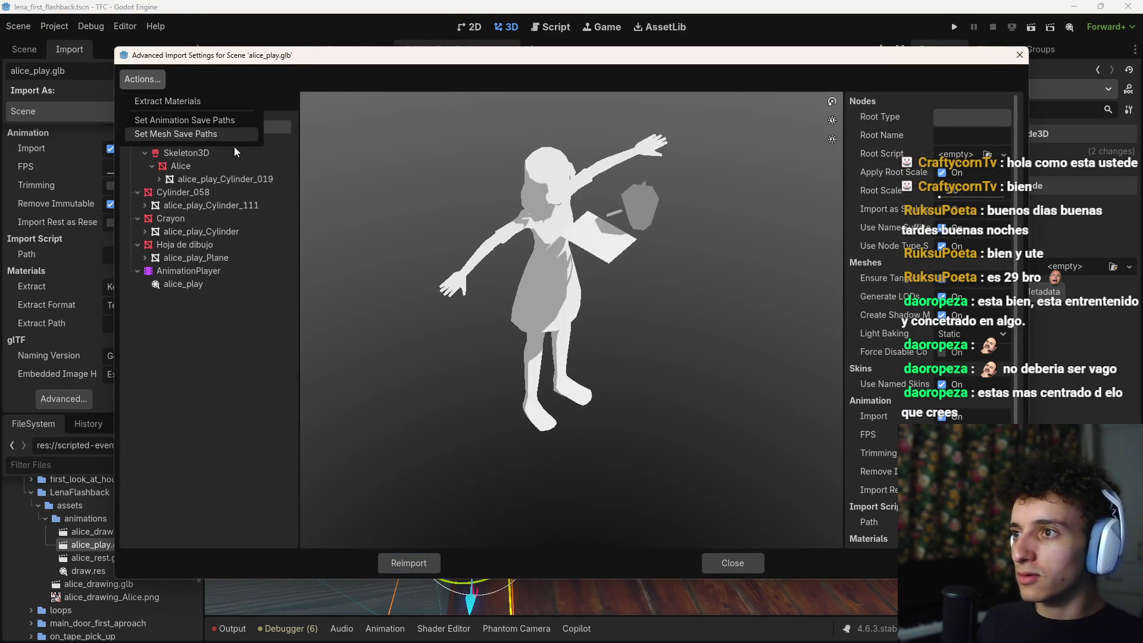
{"action": "left_click", "coordinate": [189, 119]}
{"action": "left_click", "coordinate": [414, 563]}
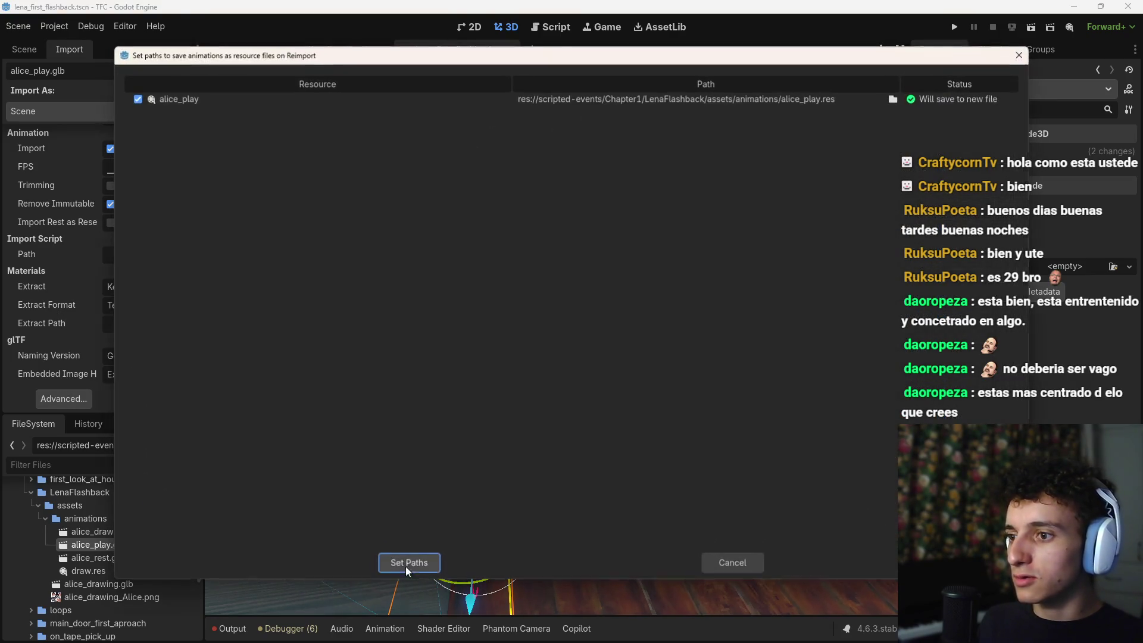
{"action": "left_click", "coordinate": [411, 562]}
{"action": "left_click", "coordinate": [411, 562]}
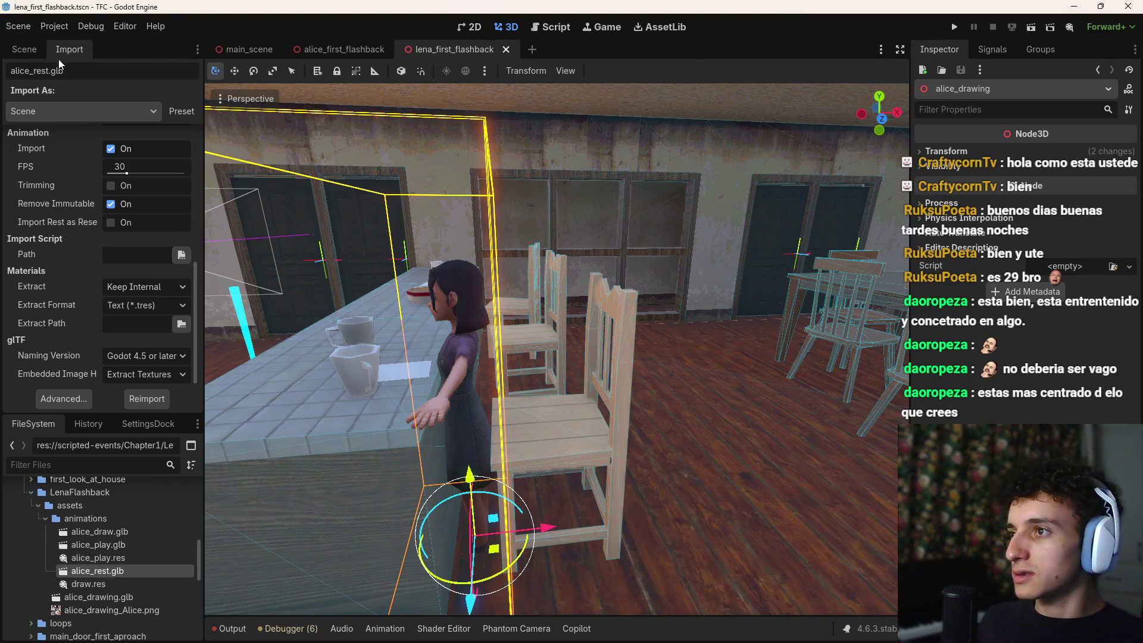
Step: Save alice_rest.glb's sleep animation as sleep.res in the animations folder and reimport
{"action": "left_click", "coordinate": [62, 399]}
{"action": "left_click", "coordinate": [143, 78]}
{"action": "left_click", "coordinate": [173, 117]}
{"action": "left_click", "coordinate": [417, 562]}
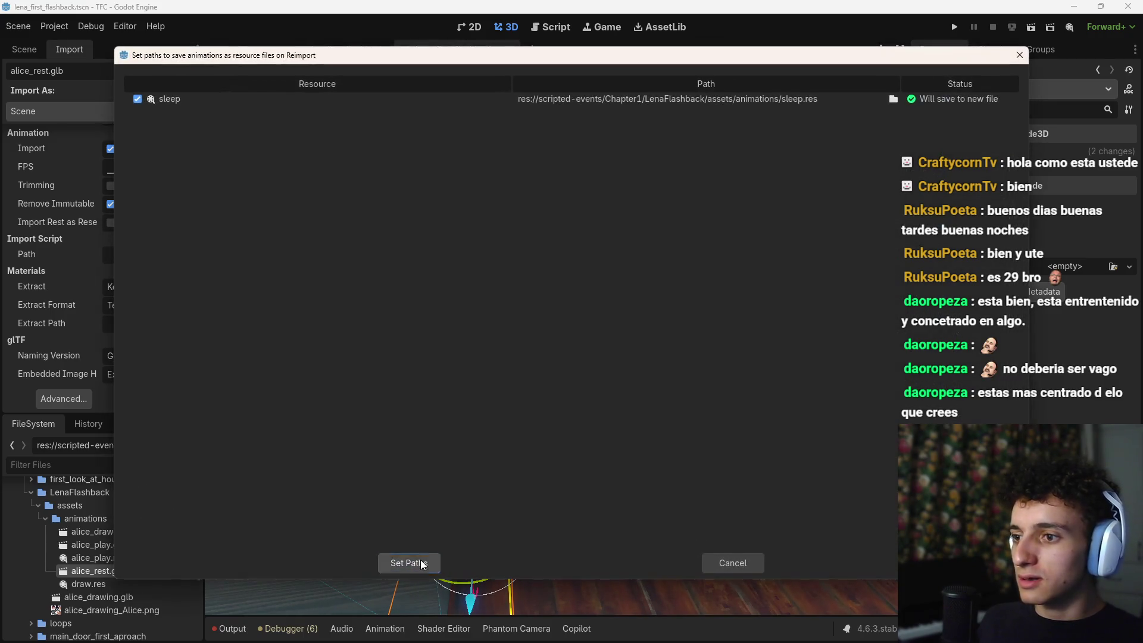
{"action": "left_click", "coordinate": [421, 564]}
Step: Add an AnimationPlayer node under alice_drawing in the scene tree
{"action": "left_click", "coordinate": [26, 50]}
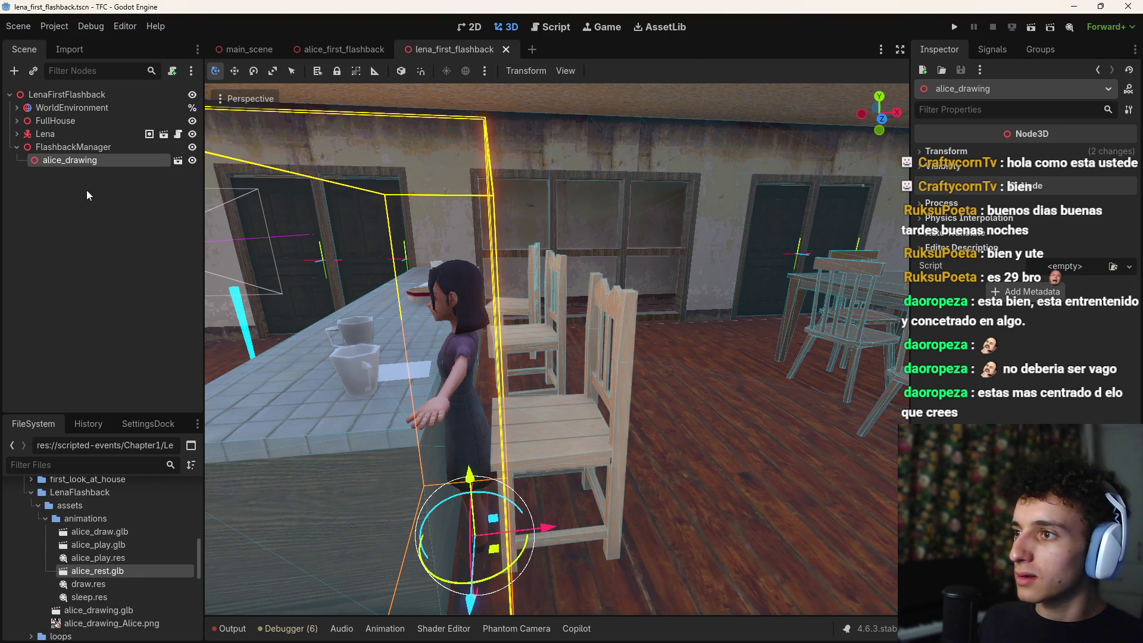
{"action": "key", "text": "ctrl+a"}
{"action": "type", "text": "anio"}
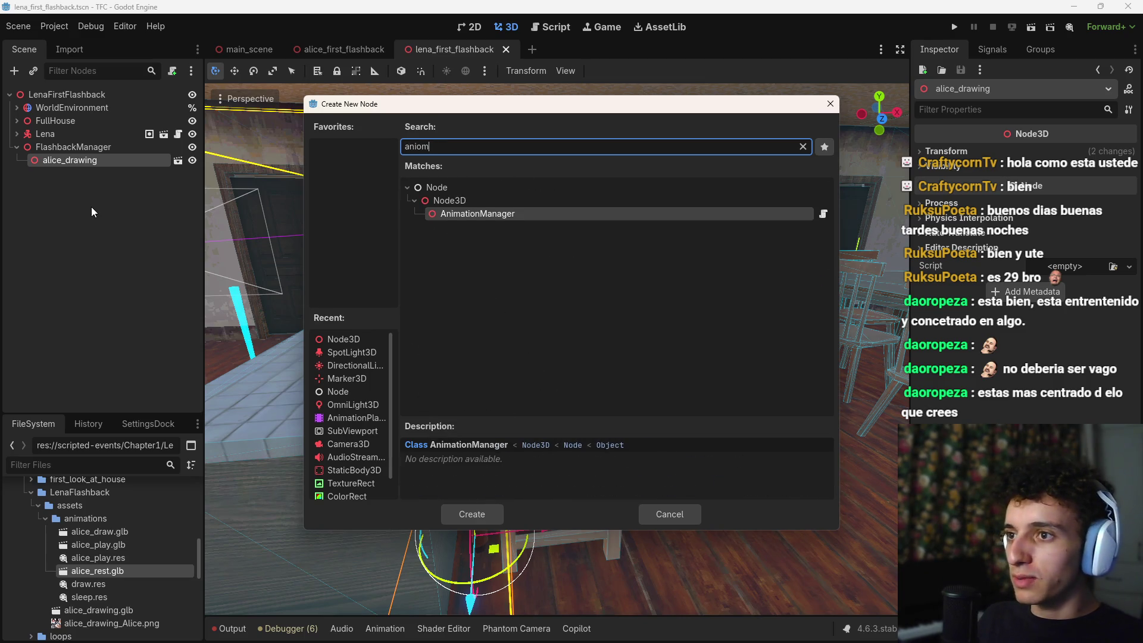
{"action": "key", "text": "Return"}
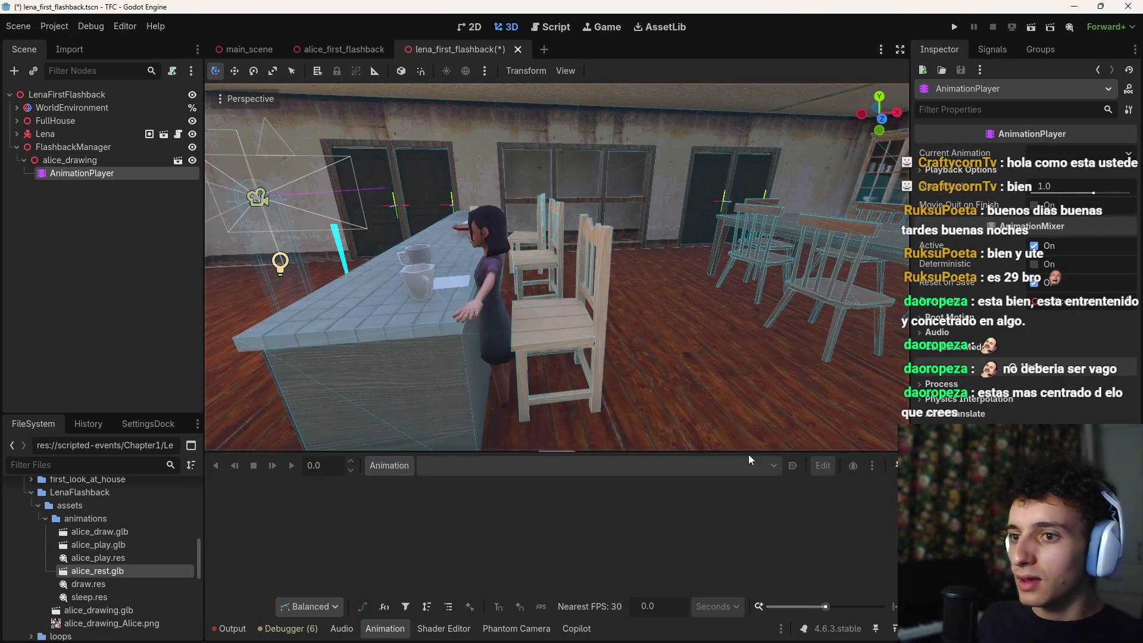
Step: Create a new Global animation library on the AnimationPlayer
{"action": "left_click", "coordinate": [411, 466]}
{"action": "left_click", "coordinate": [432, 503]}
{"action": "left_click", "coordinate": [743, 175]}
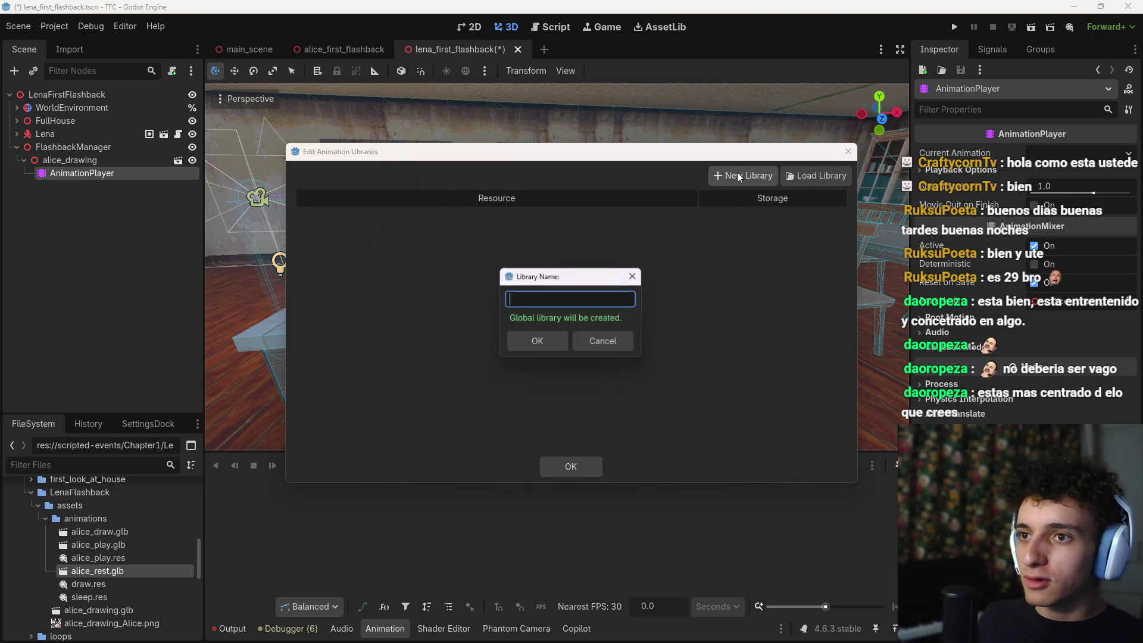
{"action": "left_click", "coordinate": [530, 347]}
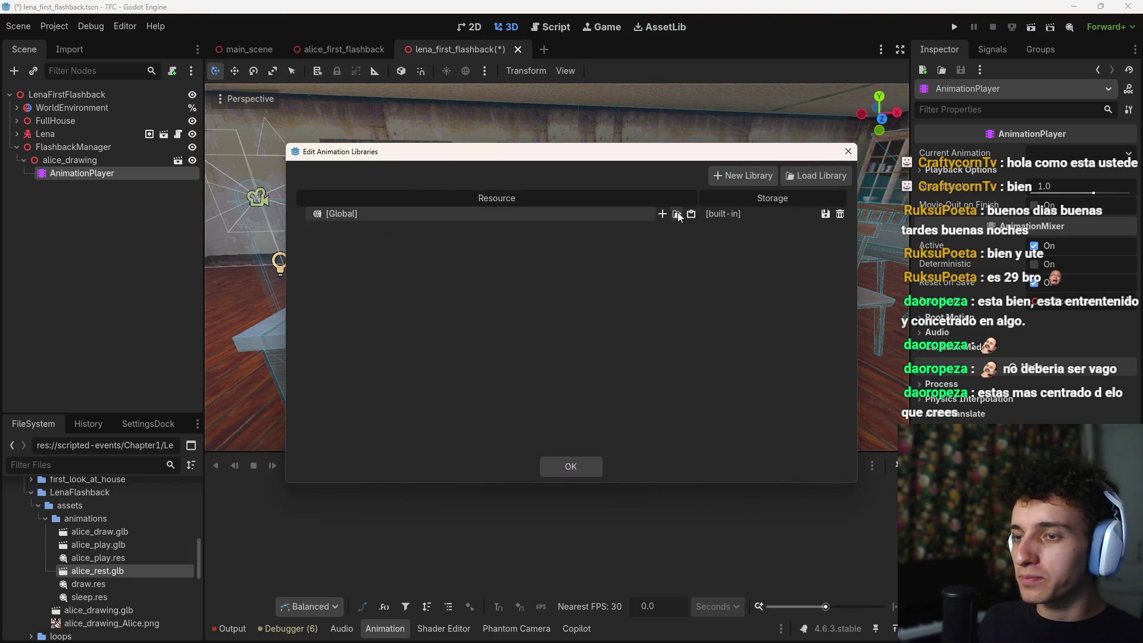
Step: Load alice_play.res, draw.res and sleep.res from LenaFlashback/assets/animations into the library, then start renaming alice_play
{"action": "left_click", "coordinate": [677, 214]}
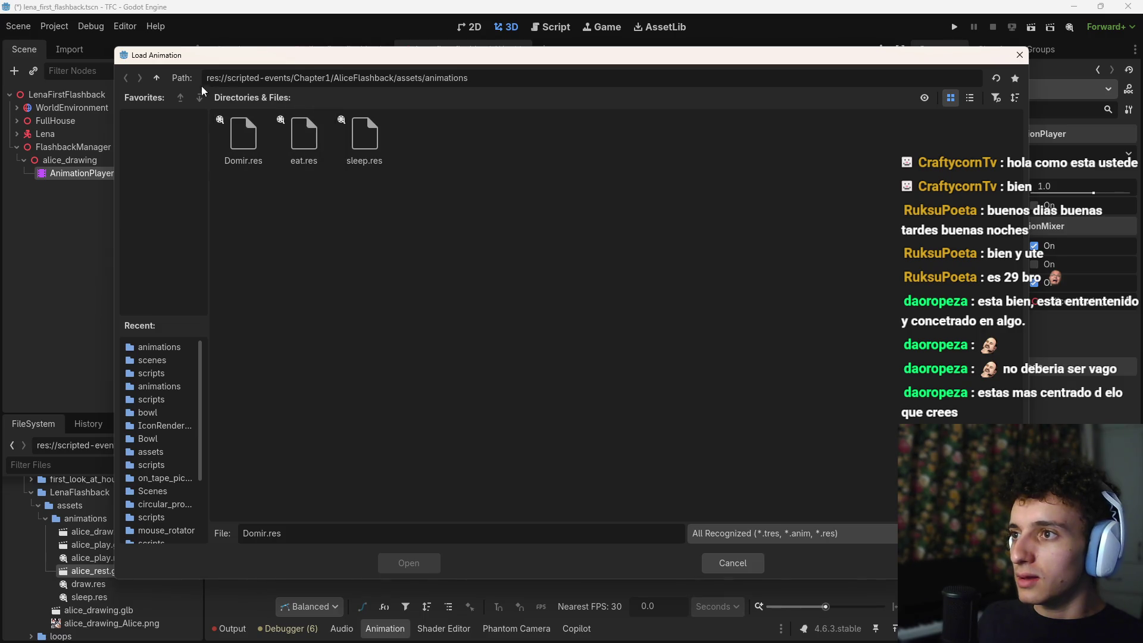
{"action": "left_click", "coordinate": [157, 78]}
{"action": "left_click", "coordinate": [156, 78]}
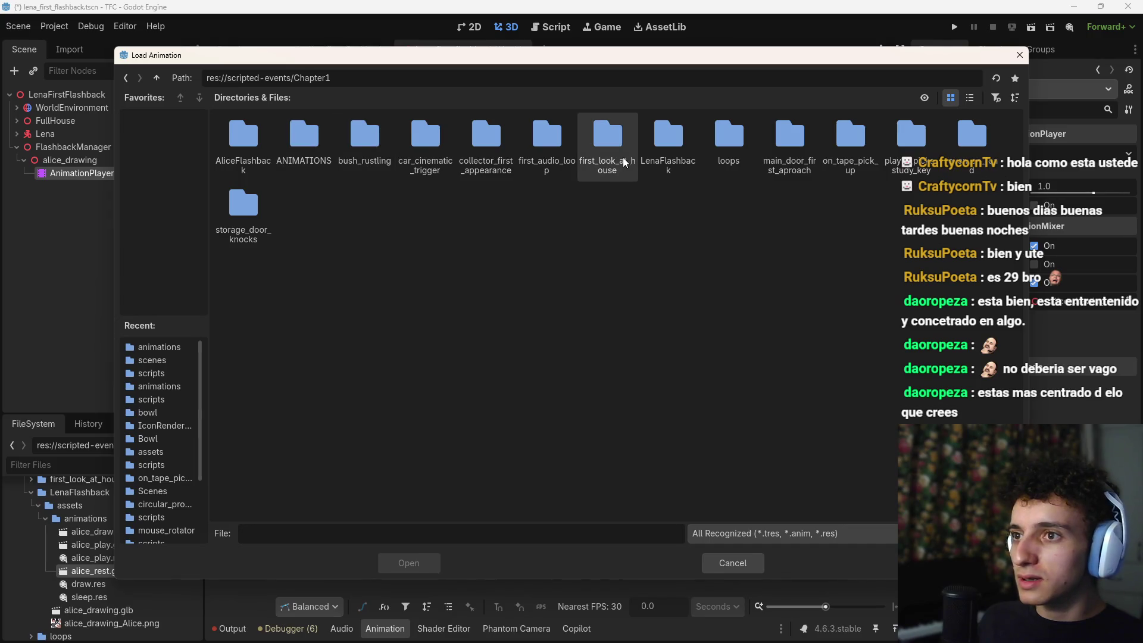
{"action": "double_click", "coordinate": [680, 156]}
{"action": "double_click", "coordinate": [250, 143]}
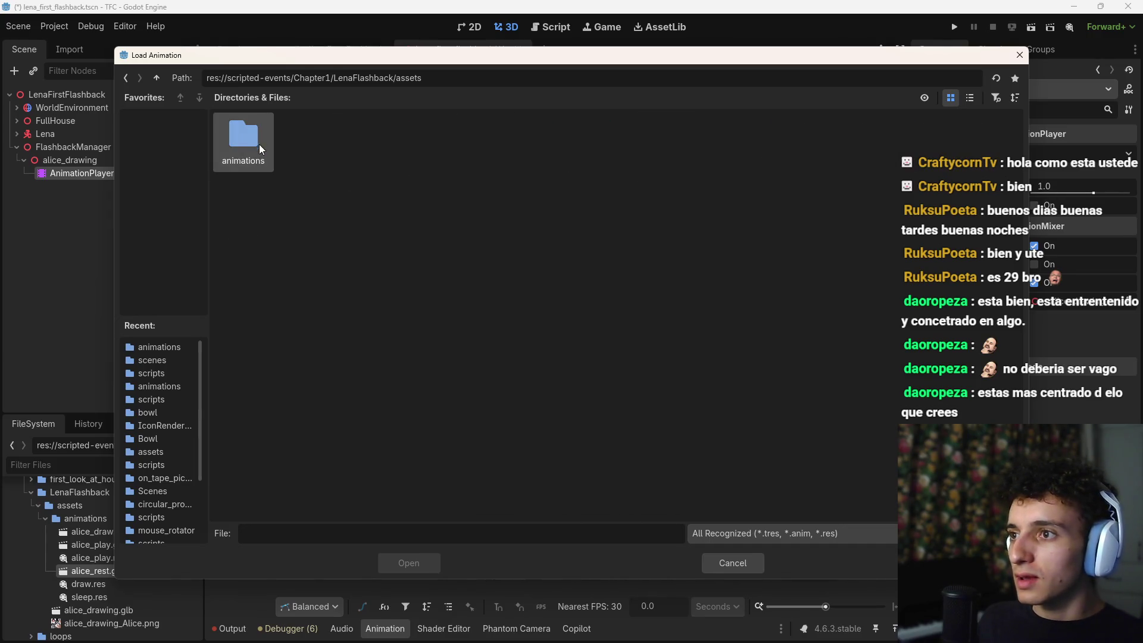
{"action": "double_click", "coordinate": [260, 146]}
{"action": "left_click", "coordinate": [381, 142], "text": "shift"}
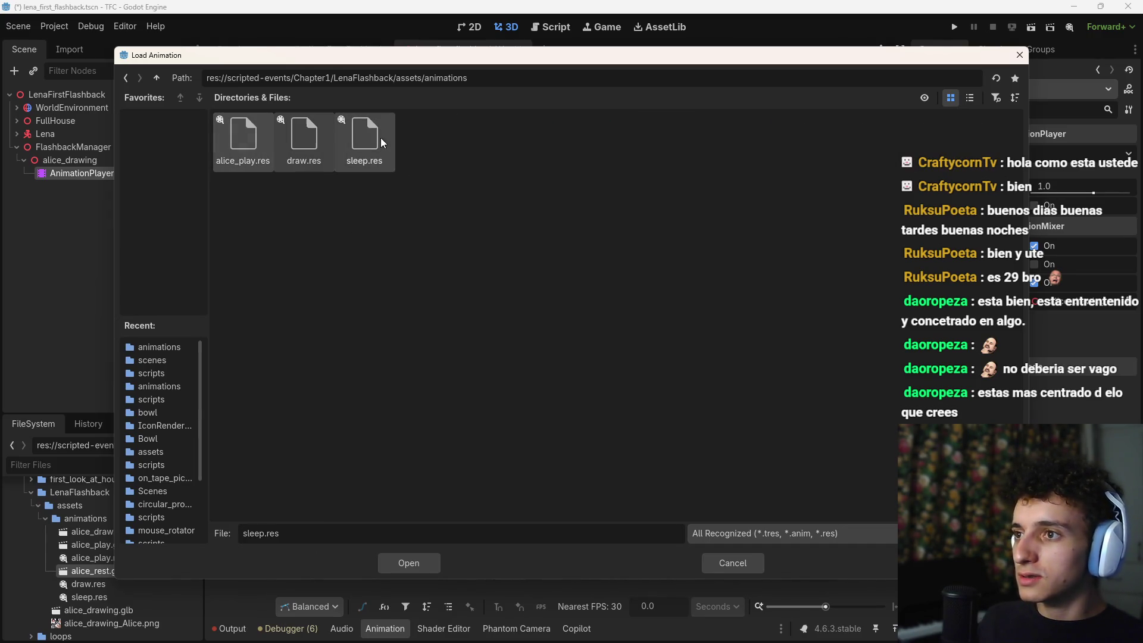
{"action": "left_click", "coordinate": [416, 564]}
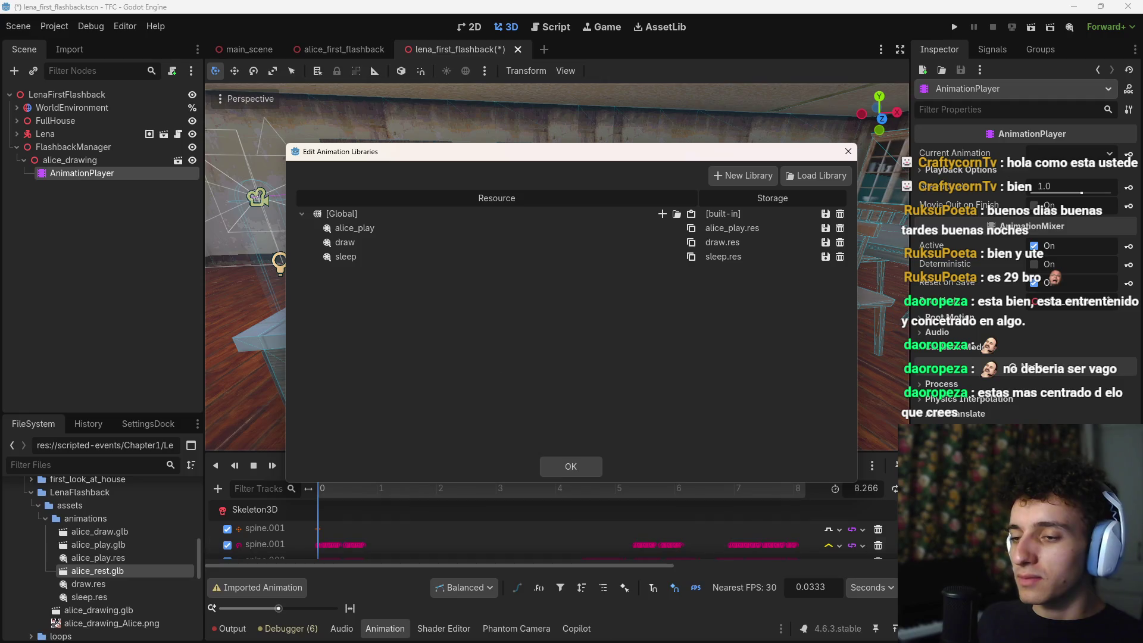
{"action": "mouse_move", "coordinate": [717, 637]}
{"action": "double_click", "coordinate": [372, 227]}
{"action": "right_click", "coordinate": [372, 228]}
Step: Rename the alice_play animation to play and close the library manager
{"action": "left_click", "coordinate": [357, 228]}
{"action": "key", "text": "BackSpace"}
{"action": "key", "text": "Return"}
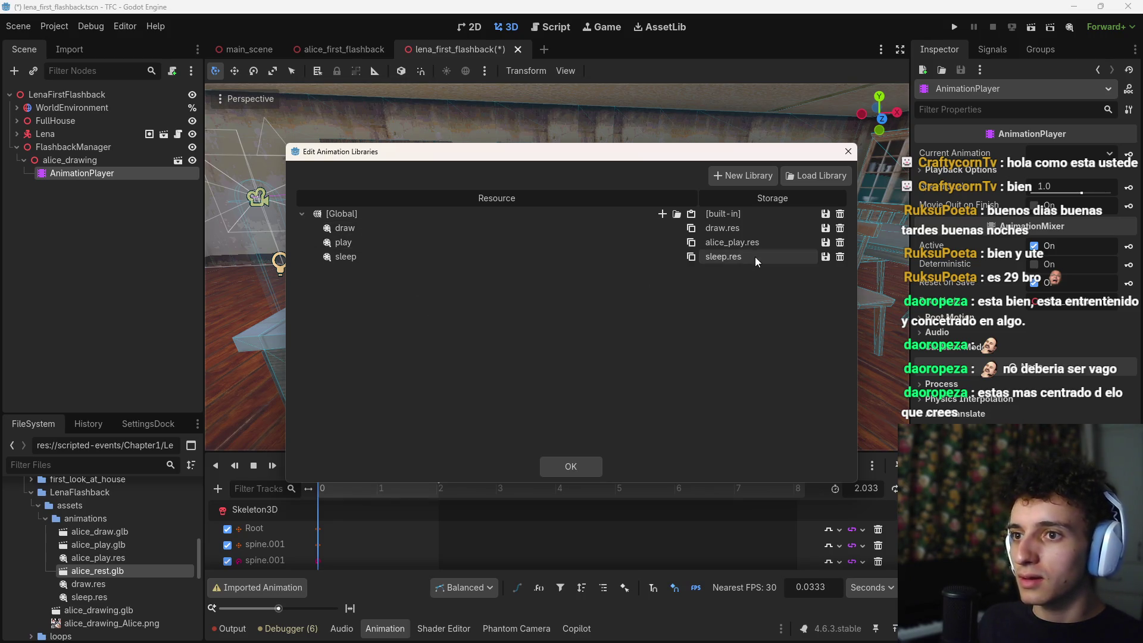
{"action": "left_click", "coordinate": [568, 467]}
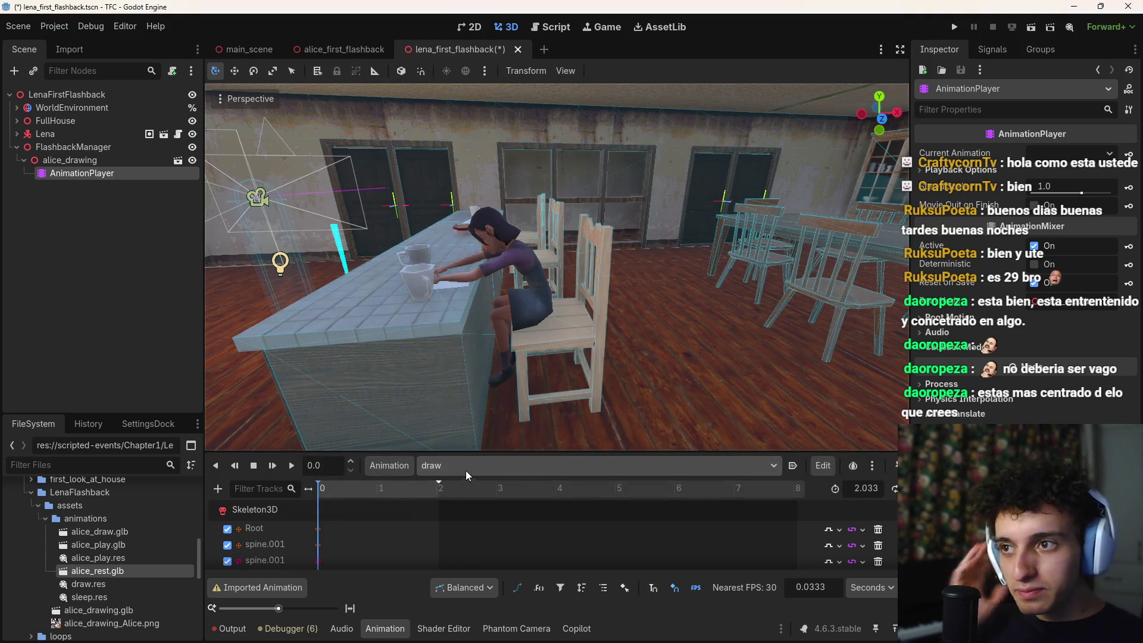
Step: Preview the draw animation to its end, then switch to the play animation
{"action": "scroll", "coordinate": [556, 267], "scroll_direction": "up", "scroll_amount": 5}
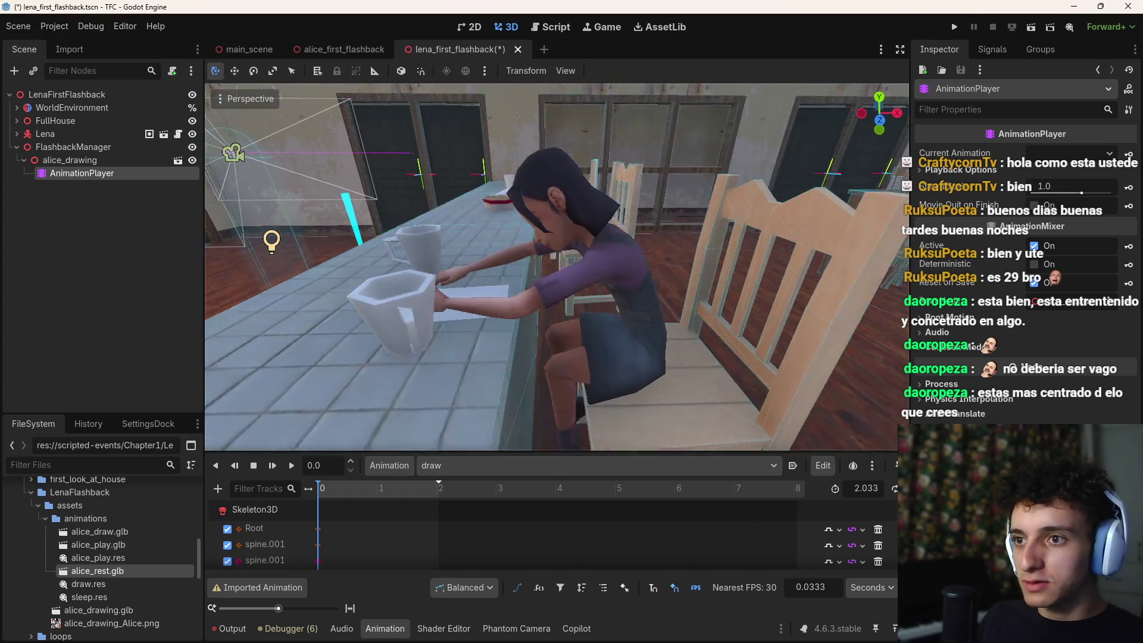
{"action": "left_click_drag", "start_coordinate": [345, 487], "coordinate": [441, 496]}
{"action": "left_click", "coordinate": [434, 475]}
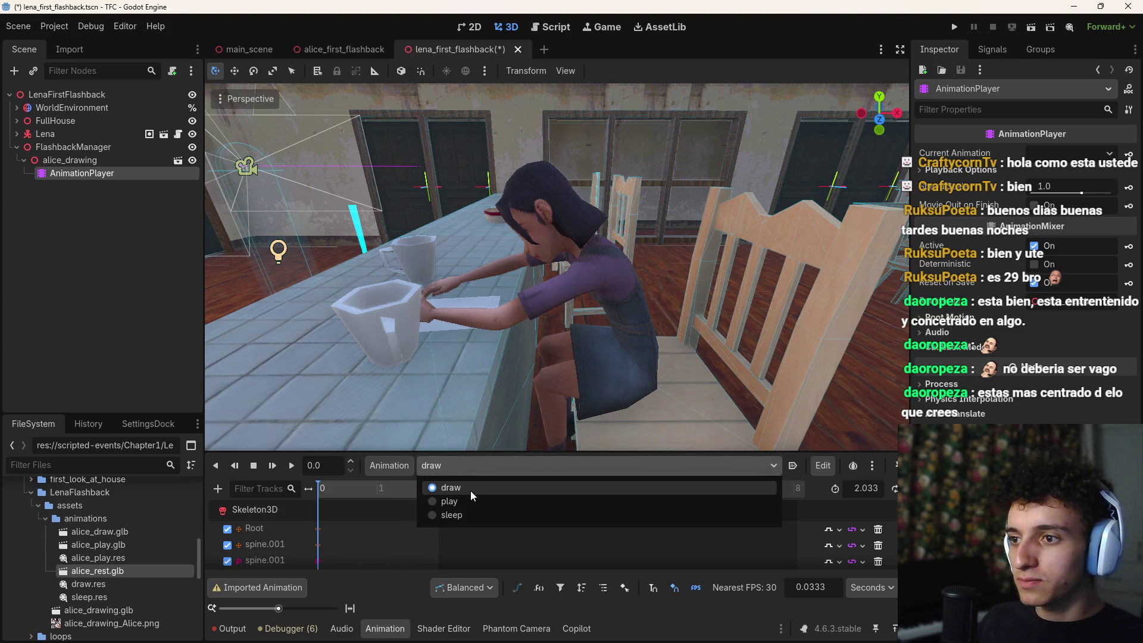
{"action": "left_click", "coordinate": [465, 502]}
{"action": "mouse_move", "coordinate": [327, 487]}
{"action": "left_mouse_down"}
{"action": "mouse_move", "coordinate": [510, 496]}
{"action": "mouse_move", "coordinate": [533, 477]}
{"action": "left_mouse_up"}
Step: Move the view toward Alice and the cups and scrub the play animation between 2.5 and 6.5 seconds
{"action": "key", "text": "w"}
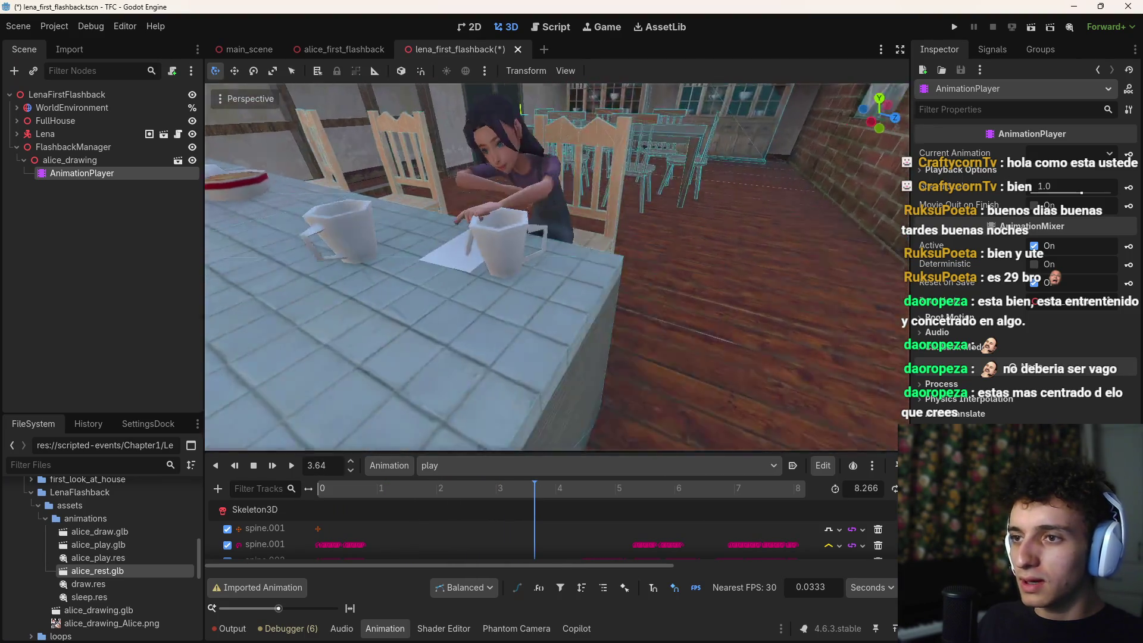
{"action": "key", "text": "w"}
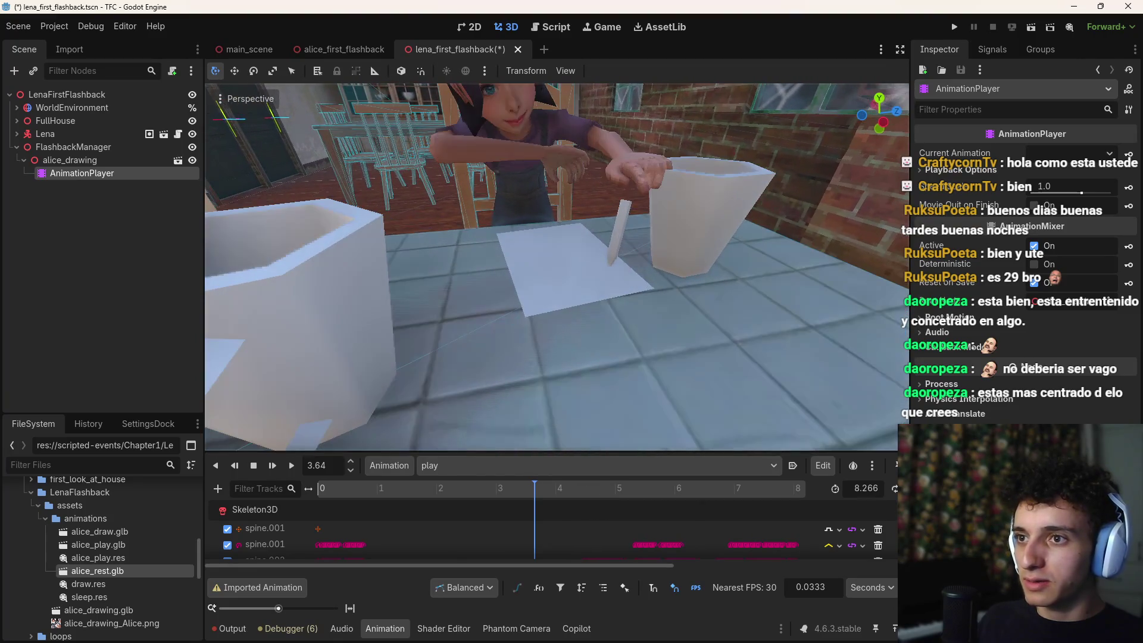
{"action": "mouse_move", "coordinate": [552, 501]}
{"action": "left_mouse_down"}
{"action": "mouse_move", "coordinate": [572, 498]}
{"action": "mouse_move", "coordinate": [563, 487]}
{"action": "mouse_move", "coordinate": [746, 474]}
{"action": "mouse_move", "coordinate": [795, 493]}
{"action": "mouse_move", "coordinate": [430, 477]}
{"action": "mouse_move", "coordinate": [324, 494]}
{"action": "mouse_move", "coordinate": [538, 499]}
{"action": "left_mouse_up"}
{"action": "key", "text": "s"}
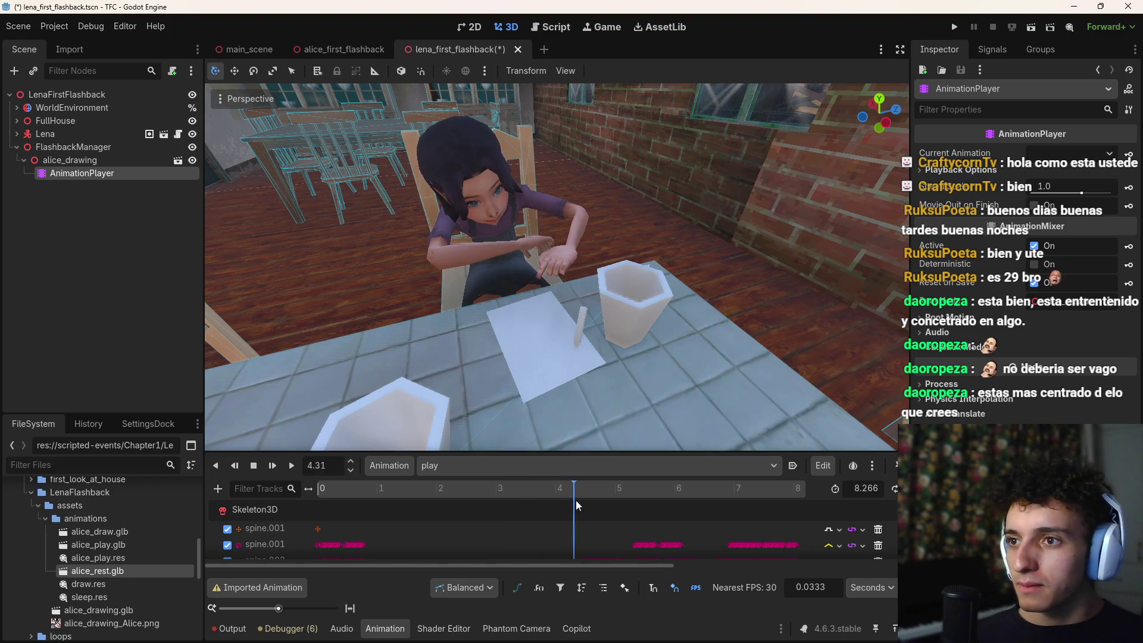
{"action": "mouse_move", "coordinate": [616, 503]}
{"action": "left_mouse_down"}
{"action": "mouse_move", "coordinate": [794, 490]}
{"action": "mouse_move", "coordinate": [482, 490]}
{"action": "mouse_move", "coordinate": [316, 449]}
{"action": "left_mouse_up"}
{"action": "mouse_move", "coordinate": [323, 491]}
{"action": "left_mouse_down"}
{"action": "mouse_move", "coordinate": [411, 512]}
{"action": "mouse_move", "coordinate": [653, 530]}
{"action": "left_mouse_up"}
{"action": "scroll", "coordinate": [723, 544], "scroll_direction": "down", "scroll_amount": 8}
{"action": "scroll", "coordinate": [709, 537], "scroll_direction": "down", "scroll_amount": 10}
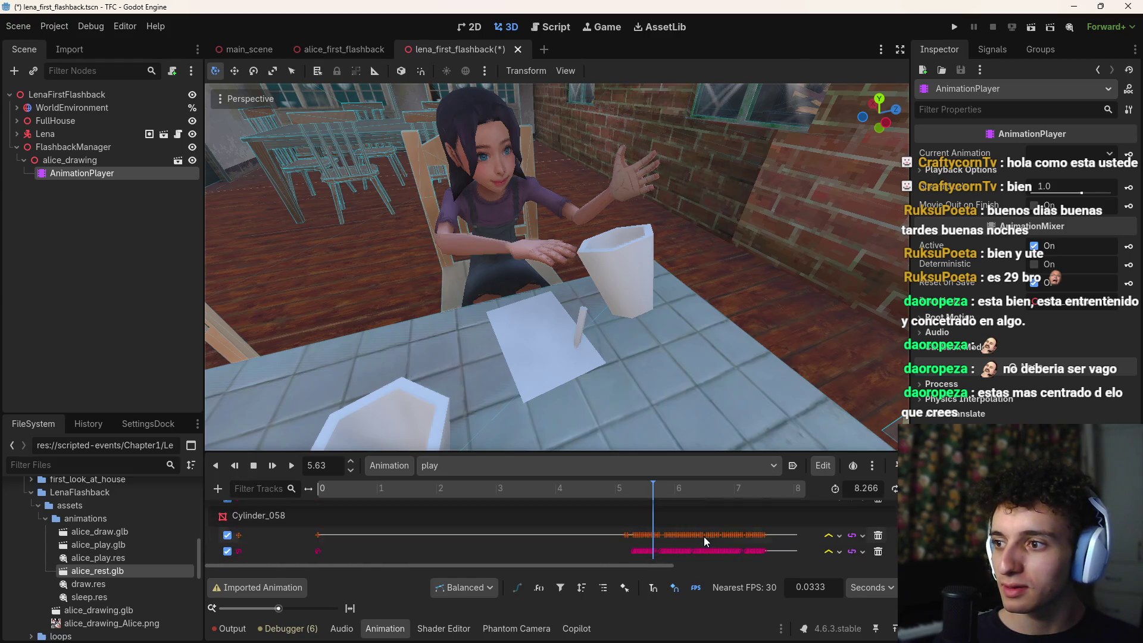
Step: Make alice_drawing's children editable, select the cup Cylinder_058, and play back the animation
{"action": "left_click", "coordinate": [641, 252]}
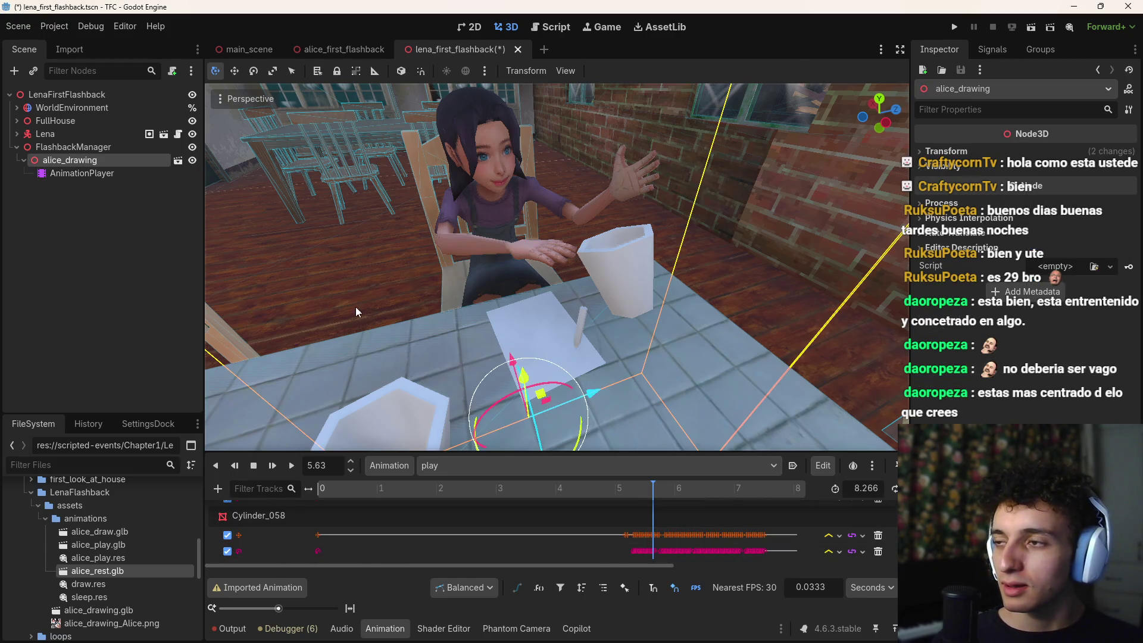
{"action": "right_click", "coordinate": [88, 162]}
{"action": "left_click", "coordinate": [155, 452]}
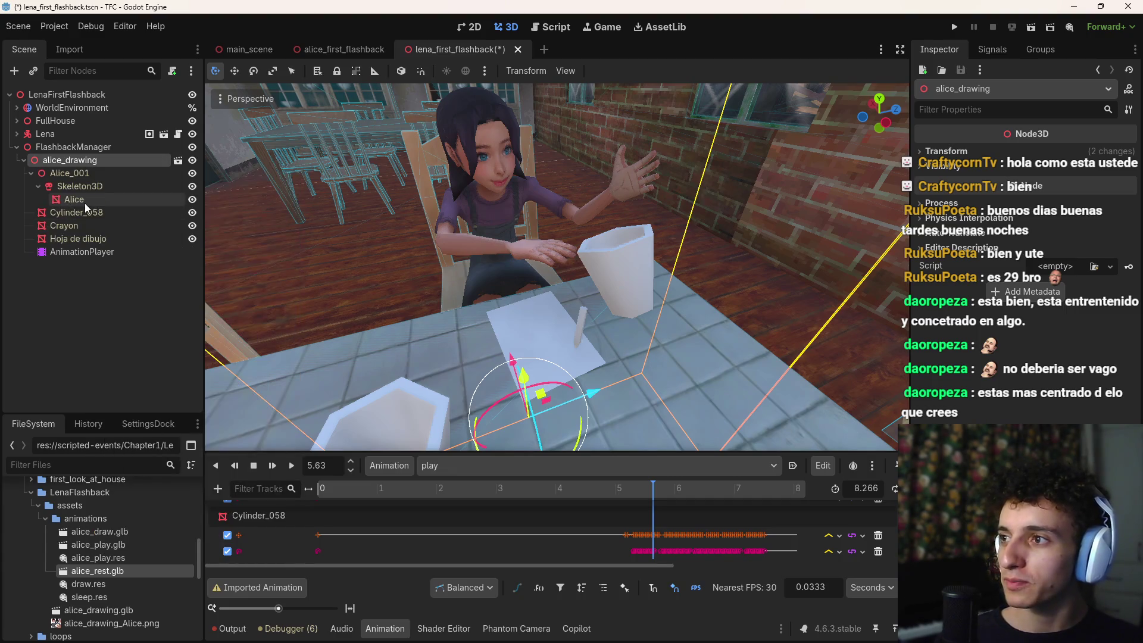
{"action": "left_click", "coordinate": [92, 212]}
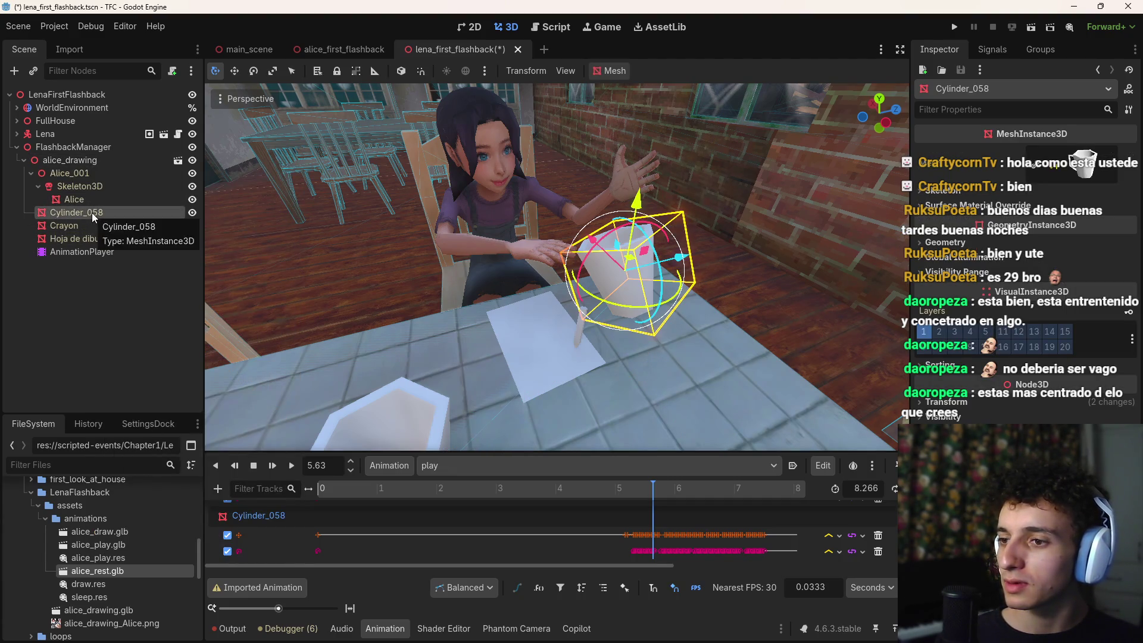
{"action": "mouse_move", "coordinate": [644, 488]}
{"action": "left_mouse_down"}
{"action": "mouse_move", "coordinate": [654, 490]}
{"action": "mouse_move", "coordinate": [635, 492]}
{"action": "mouse_move", "coordinate": [676, 521]}
{"action": "mouse_move", "coordinate": [655, 519]}
{"action": "mouse_move", "coordinate": [679, 523]}
{"action": "mouse_move", "coordinate": [591, 532]}
{"action": "mouse_move", "coordinate": [633, 534]}
{"action": "left_mouse_up"}
{"action": "key", "text": "d"}
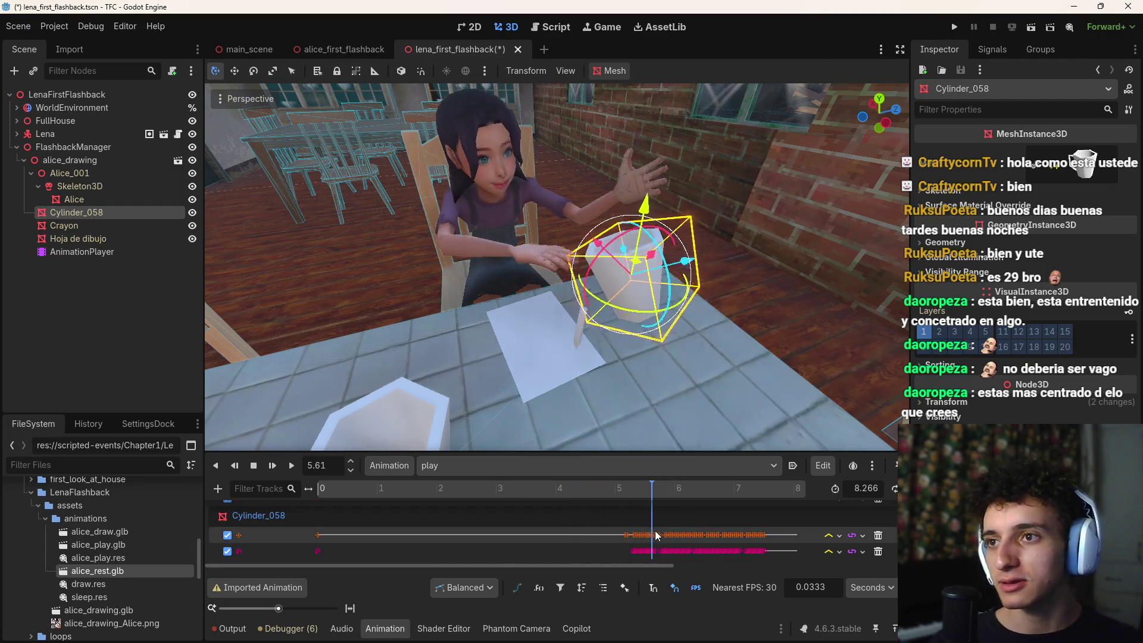
{"action": "key", "text": "s"}
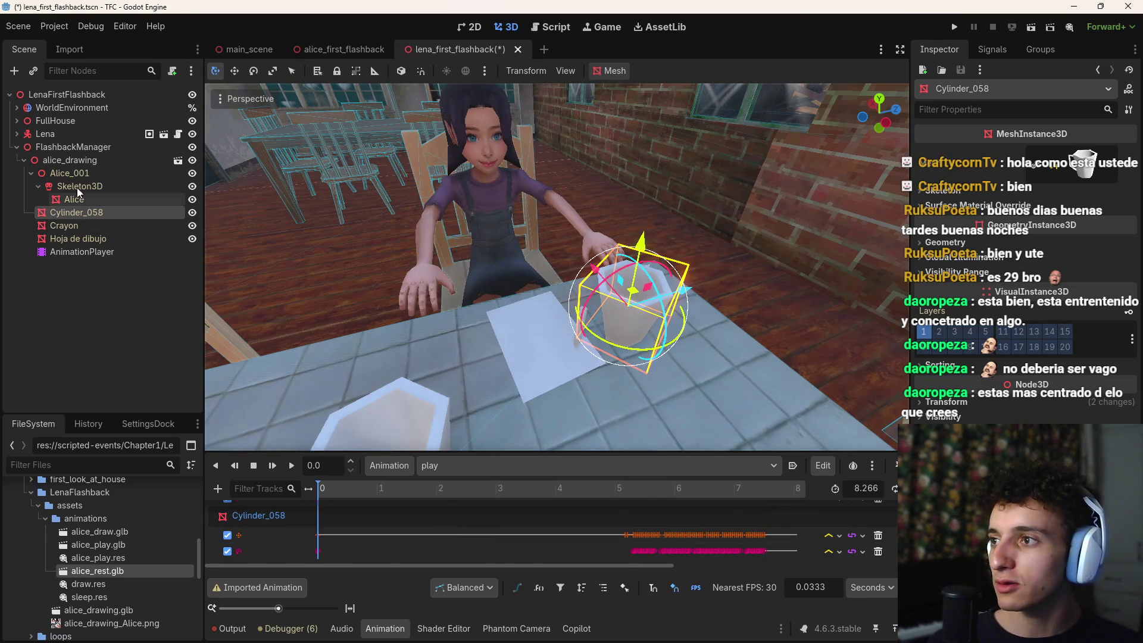
Step: Turn off Editable Children on alice_drawing, confirm the revert, and scrub to about 4.6 seconds
{"action": "left_click", "coordinate": [83, 158]}
{"action": "right_click", "coordinate": [83, 159]}
{"action": "left_click", "coordinate": [154, 451]}
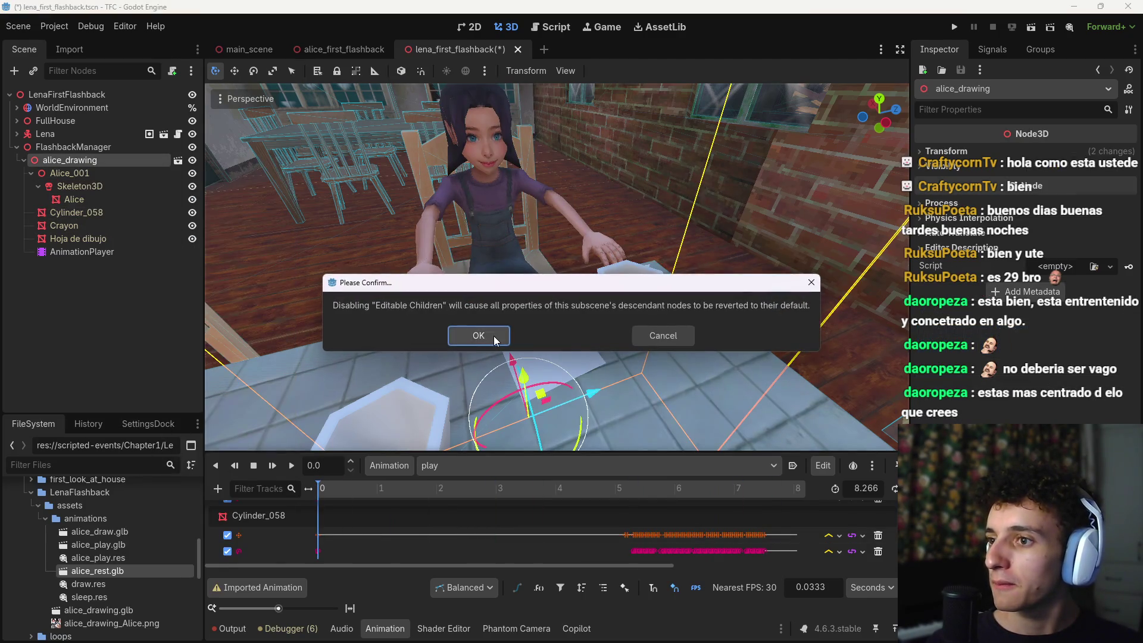
{"action": "left_click", "coordinate": [493, 337]}
{"action": "left_click_drag", "start_coordinate": [456, 489], "coordinate": [592, 498]}
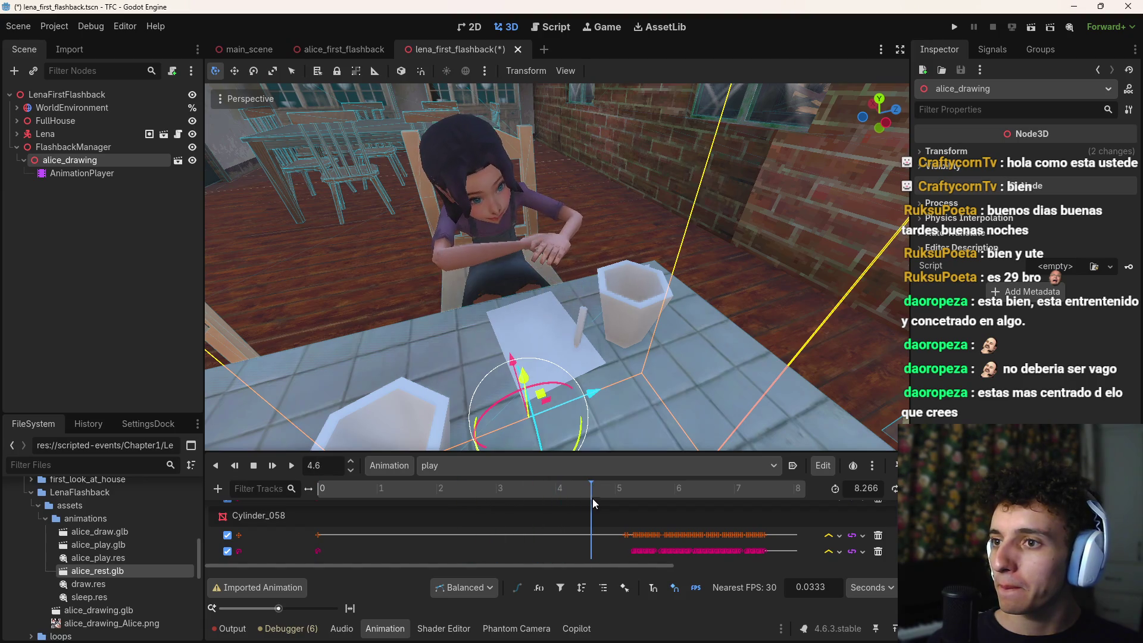
Step: In Blender's Alice Jugar Dedo file, scale the cup Cylinder.058 by 1.3
{"action": "mouse_move", "coordinate": [711, 621]}
{"action": "mouse_move", "coordinate": [796, 632]}
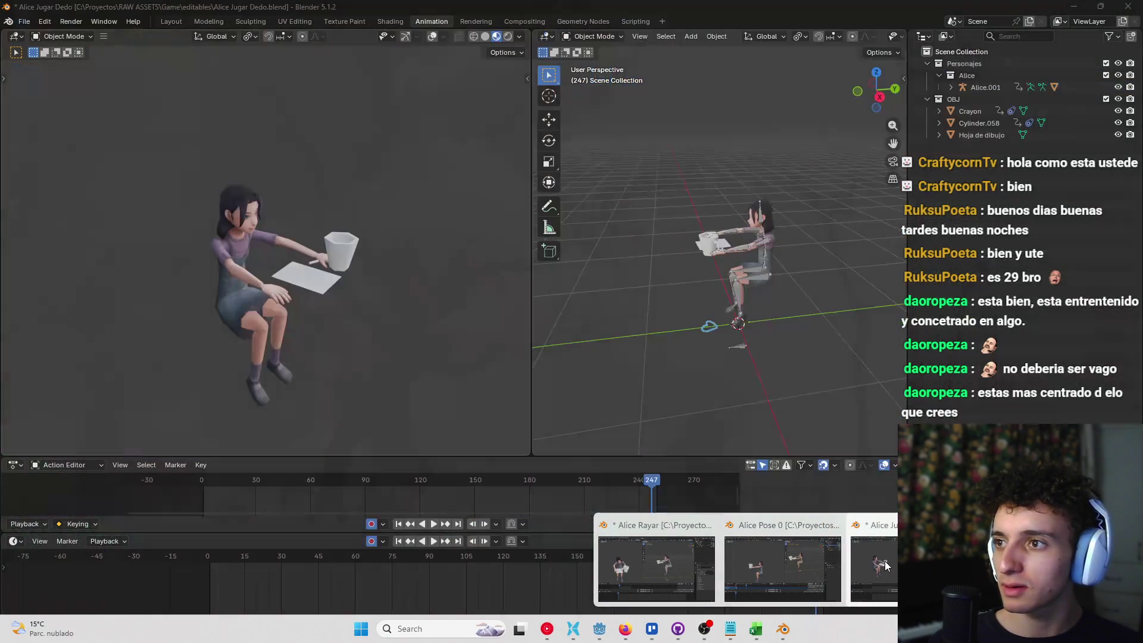
{"action": "left_click", "coordinate": [874, 568]}
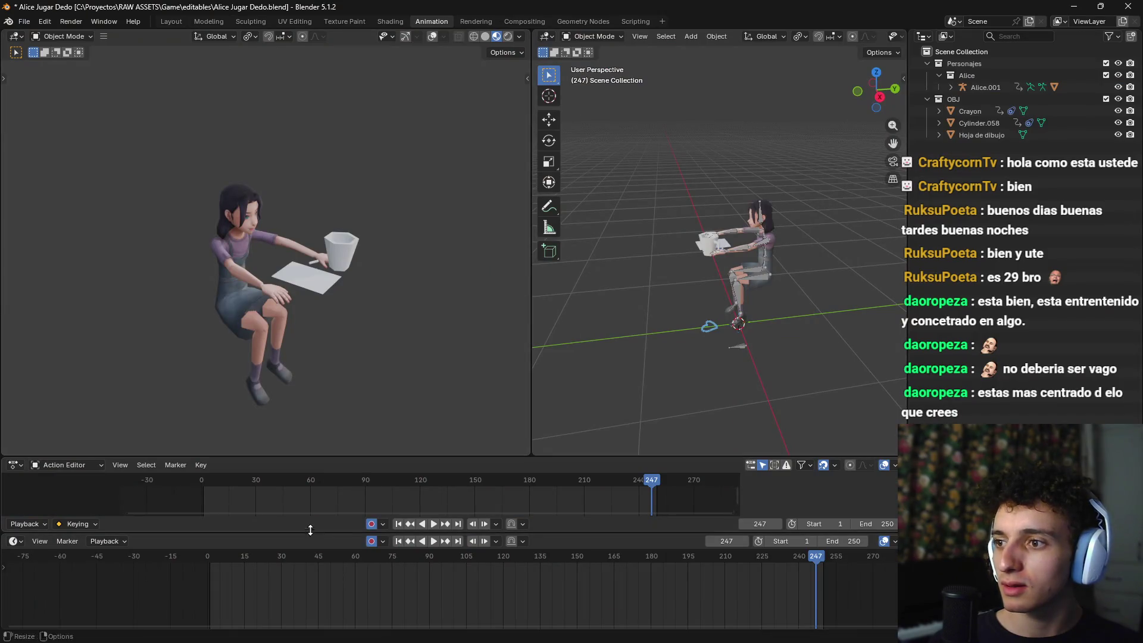
{"action": "mouse_move", "coordinate": [246, 557]}
{"action": "left_mouse_down"}
{"action": "mouse_move", "coordinate": [232, 560]}
{"action": "mouse_move", "coordinate": [600, 560]}
{"action": "mouse_move", "coordinate": [572, 563]}
{"action": "mouse_move", "coordinate": [588, 566]}
{"action": "left_mouse_up"}
{"action": "mouse_move", "coordinate": [434, 283]}
{"action": "left_mouse_down"}
{"action": "mouse_move", "coordinate": [448, 322]}
{"action": "mouse_move", "coordinate": [471, 321]}
{"action": "left_mouse_up"}
{"action": "scroll", "coordinate": [738, 294], "scroll_direction": "up", "scroll_amount": 3}
{"action": "mouse_move", "coordinate": [739, 294]}
{"action": "left_mouse_down"}
{"action": "mouse_move", "coordinate": [769, 290]}
{"action": "mouse_move", "coordinate": [820, 324]}
{"action": "mouse_move", "coordinate": [873, 331]}
{"action": "mouse_move", "coordinate": [777, 358]}
{"action": "mouse_move", "coordinate": [751, 391]}
{"action": "mouse_move", "coordinate": [754, 366]}
{"action": "mouse_move", "coordinate": [772, 375]}
{"action": "mouse_move", "coordinate": [820, 266]}
{"action": "mouse_move", "coordinate": [823, 305]}
{"action": "mouse_move", "coordinate": [798, 316]}
{"action": "mouse_move", "coordinate": [836, 264]}
{"action": "mouse_move", "coordinate": [801, 264]}
{"action": "mouse_move", "coordinate": [806, 309]}
{"action": "mouse_move", "coordinate": [787, 260]}
{"action": "mouse_move", "coordinate": [732, 340]}
{"action": "mouse_move", "coordinate": [777, 336]}
{"action": "mouse_move", "coordinate": [744, 363]}
{"action": "mouse_move", "coordinate": [676, 309]}
{"action": "mouse_move", "coordinate": [752, 327]}
{"action": "left_mouse_up"}
{"action": "left_click", "coordinate": [776, 241]}
{"action": "type", "text": "s"}
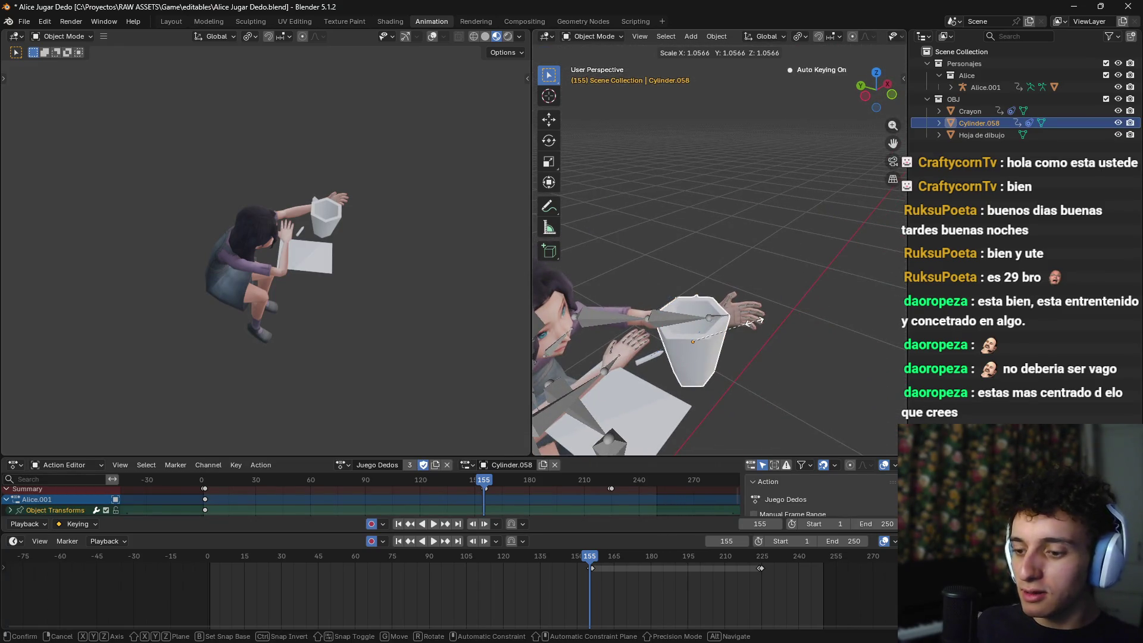
{"action": "type", "text": "1.3"}
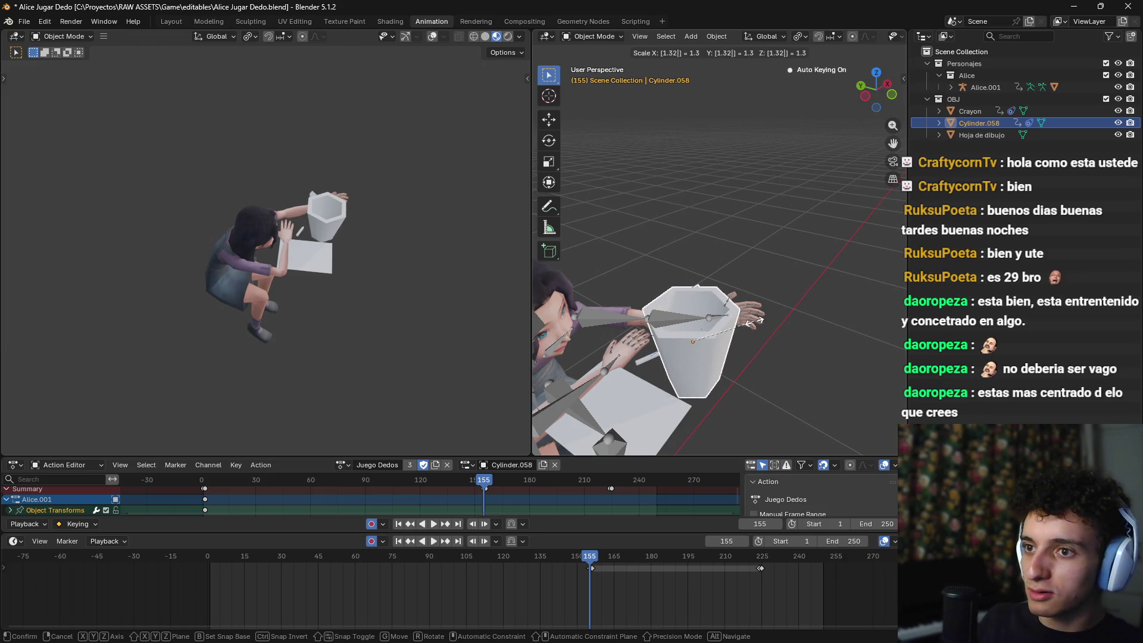
{"action": "key", "text": "Return"}
Step: In top orthographic view, move the cup next to Alice's hand
{"action": "mouse_move", "coordinate": [765, 337]}
{"action": "left_mouse_down"}
{"action": "mouse_move", "coordinate": [809, 359]}
{"action": "mouse_move", "coordinate": [799, 382]}
{"action": "mouse_move", "coordinate": [827, 377]}
{"action": "left_mouse_up"}
{"action": "key", "text": "KP_7"}
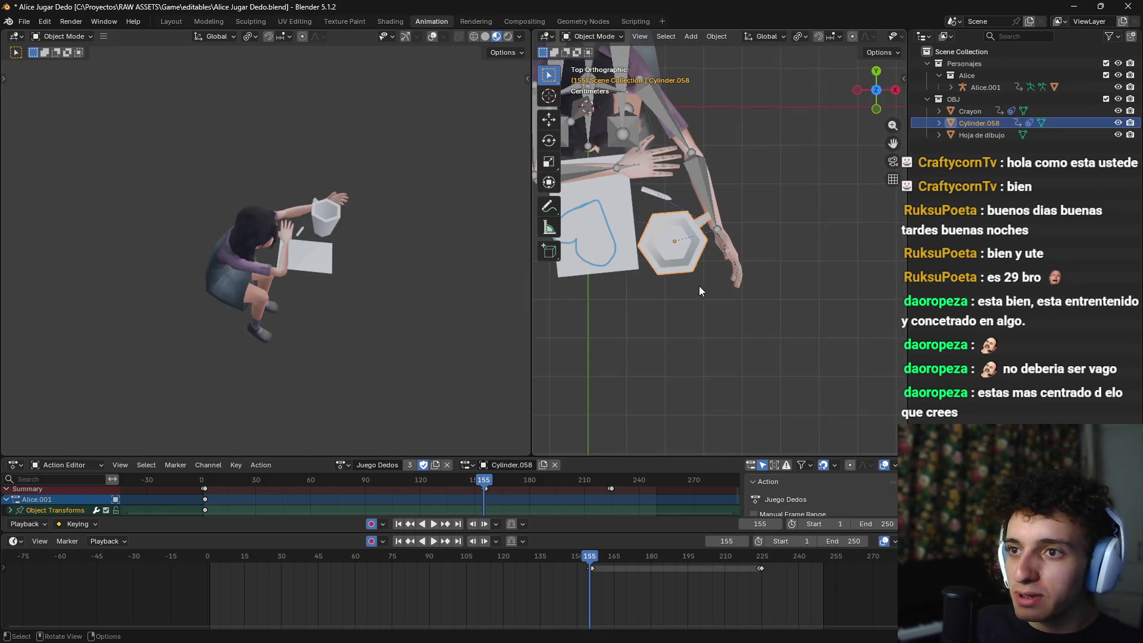
{"action": "key", "text": "g"}
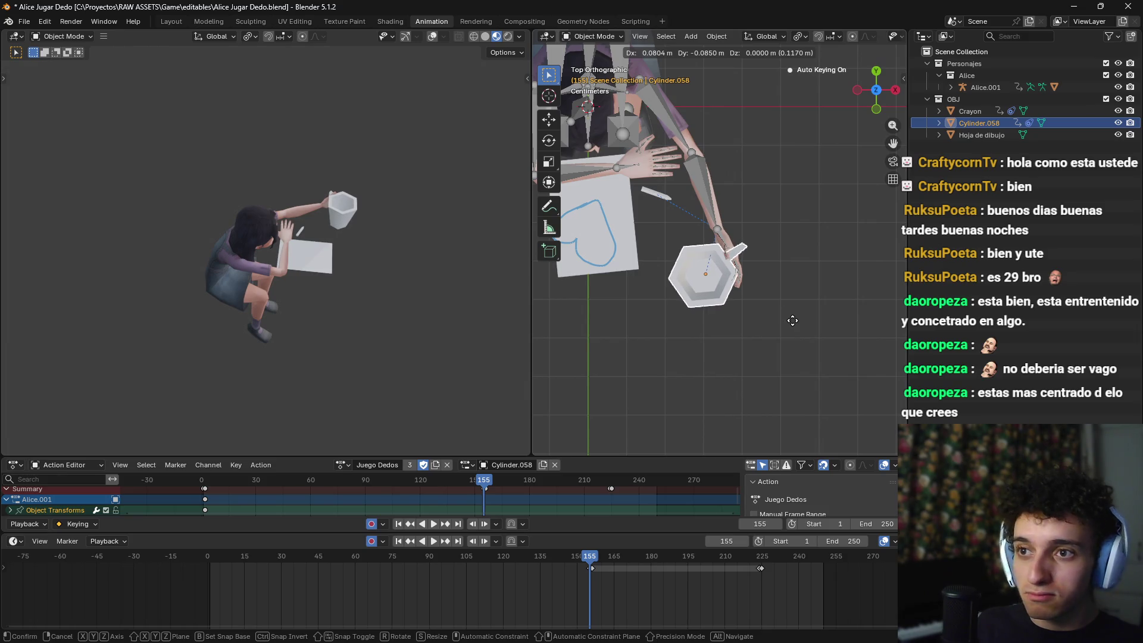
{"action": "left_click", "coordinate": [793, 321]}
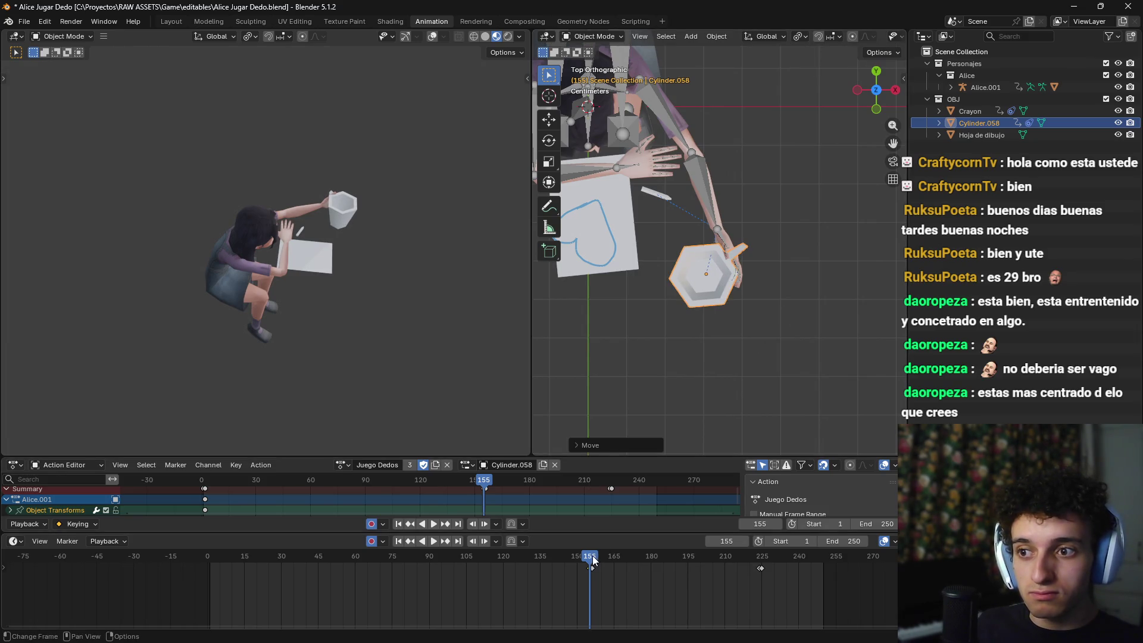
Step: Play back from frame 155, undoing an accidental one-frame keyframe shift
{"action": "scroll", "coordinate": [677, 598], "scroll_direction": "up", "scroll_amount": 3}
{"action": "left_click_drag", "start_coordinate": [712, 576], "coordinate": [707, 562]}
{"action": "key", "text": "space"}
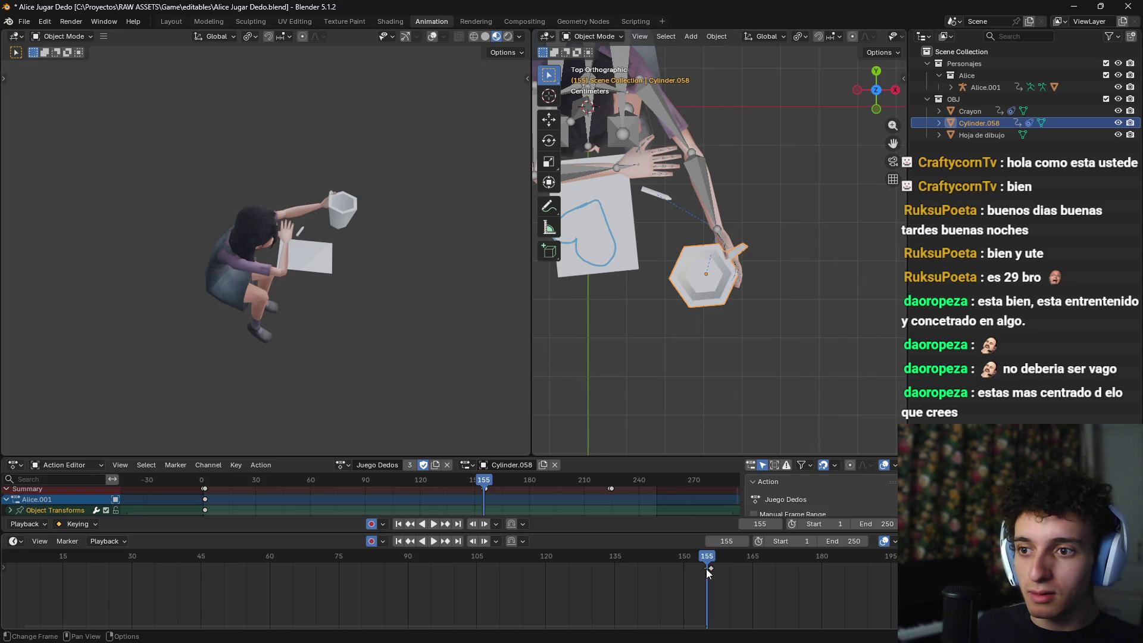
{"action": "key", "text": "ctrl+z"}
{"action": "key", "text": "space"}
{"action": "left_click_drag", "start_coordinate": [722, 563], "coordinate": [706, 568]}
{"action": "key", "text": "space"}
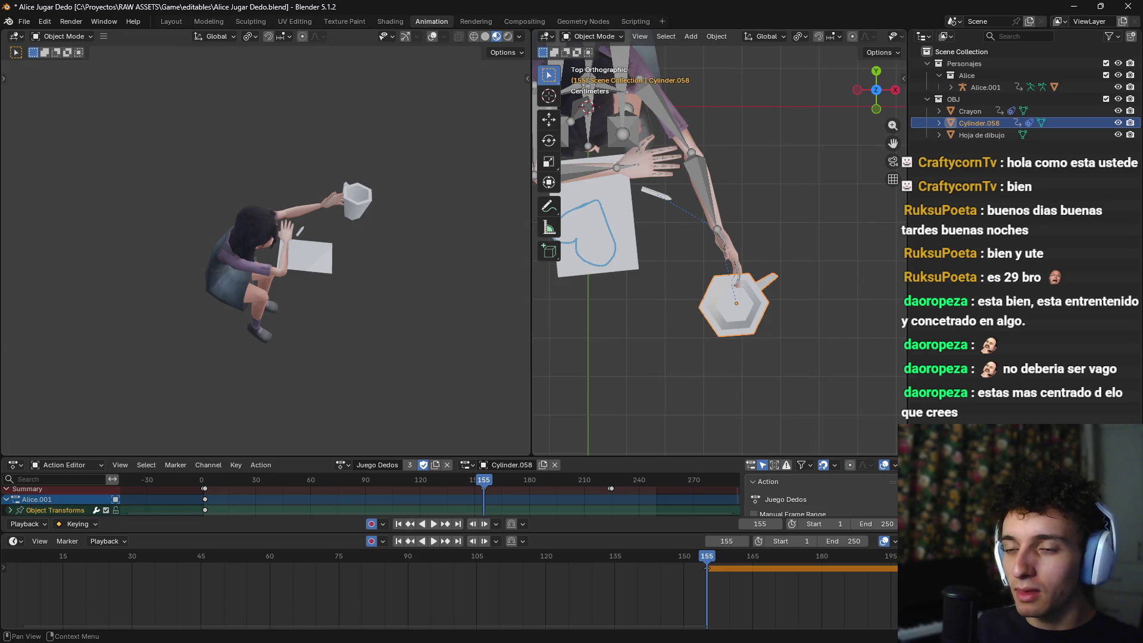
Step: Move the cup to a new spot by the hand and check the motion from frame 131
{"action": "key", "text": "g"}
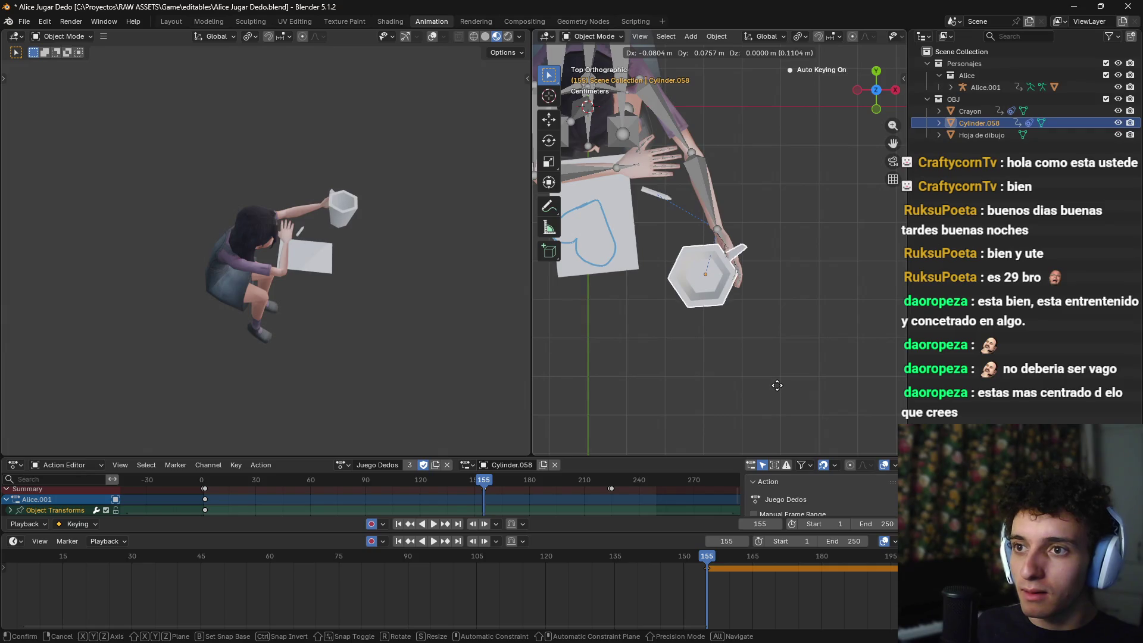
{"action": "left_click", "coordinate": [776, 385]}
{"action": "mouse_move", "coordinate": [707, 558]}
{"action": "left_mouse_down"}
{"action": "mouse_move", "coordinate": [559, 570]}
{"action": "mouse_move", "coordinate": [711, 572]}
{"action": "left_mouse_up"}
Step: Reposition the cup lower beside Alice's hand at frame 154, comparing frames 153 and 155
{"action": "left_click", "coordinate": [702, 560]}
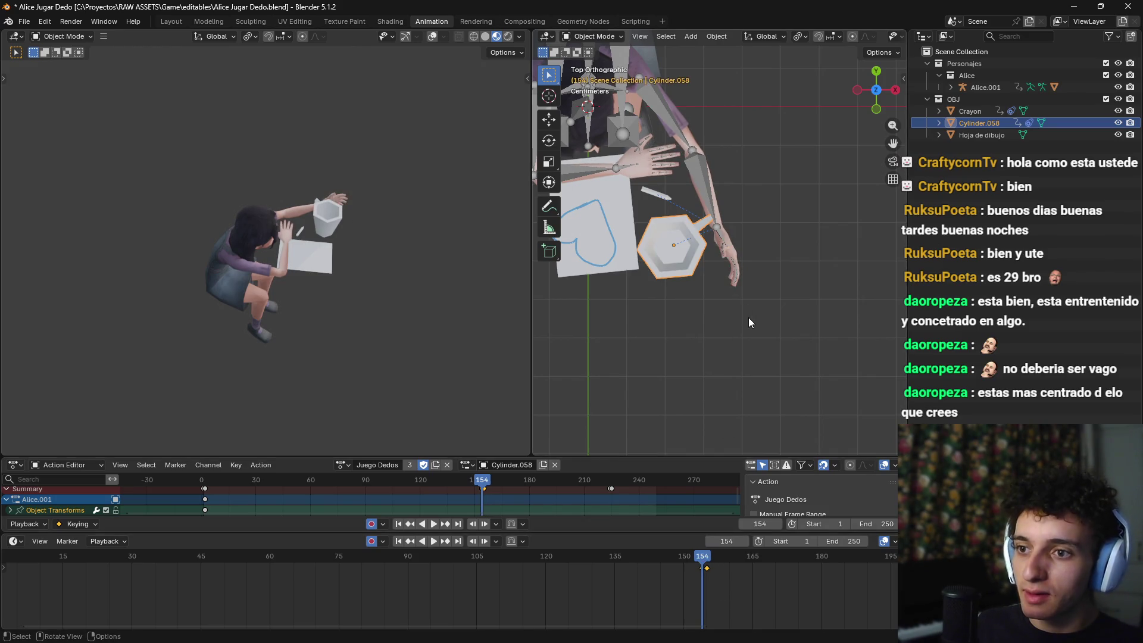
{"action": "key", "text": "g"}
{"action": "left_click", "coordinate": [779, 341]}
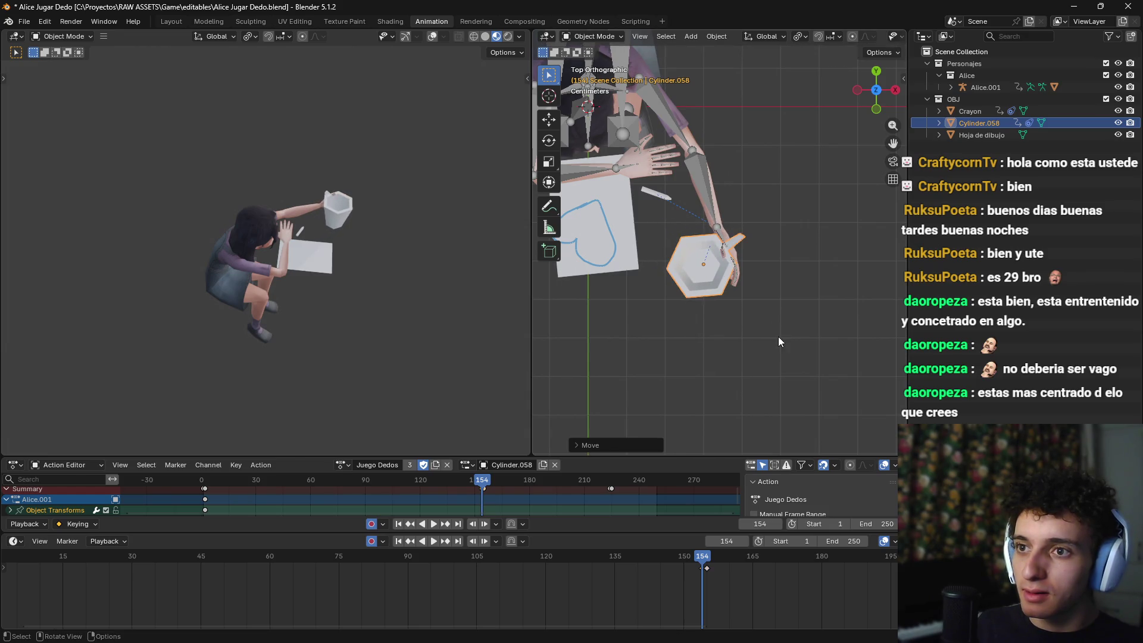
{"action": "left_click_drag", "start_coordinate": [704, 559], "coordinate": [703, 559]}
{"action": "key", "text": "g"}
{"action": "left_click", "coordinate": [779, 397]}
{"action": "mouse_move", "coordinate": [707, 558]}
{"action": "left_mouse_down"}
{"action": "mouse_move", "coordinate": [814, 562]}
{"action": "mouse_move", "coordinate": [601, 562]}
{"action": "left_mouse_up"}
{"action": "key", "text": "g"}
{"action": "left_click", "coordinate": [757, 405]}
{"action": "key", "text": "g"}
{"action": "left_click", "coordinate": [756, 403]}
Step: Review frames 132 to 156 and orbit close to inspect the cup in Alice's hand
{"action": "scroll", "coordinate": [693, 351], "scroll_direction": "down", "scroll_amount": 4}
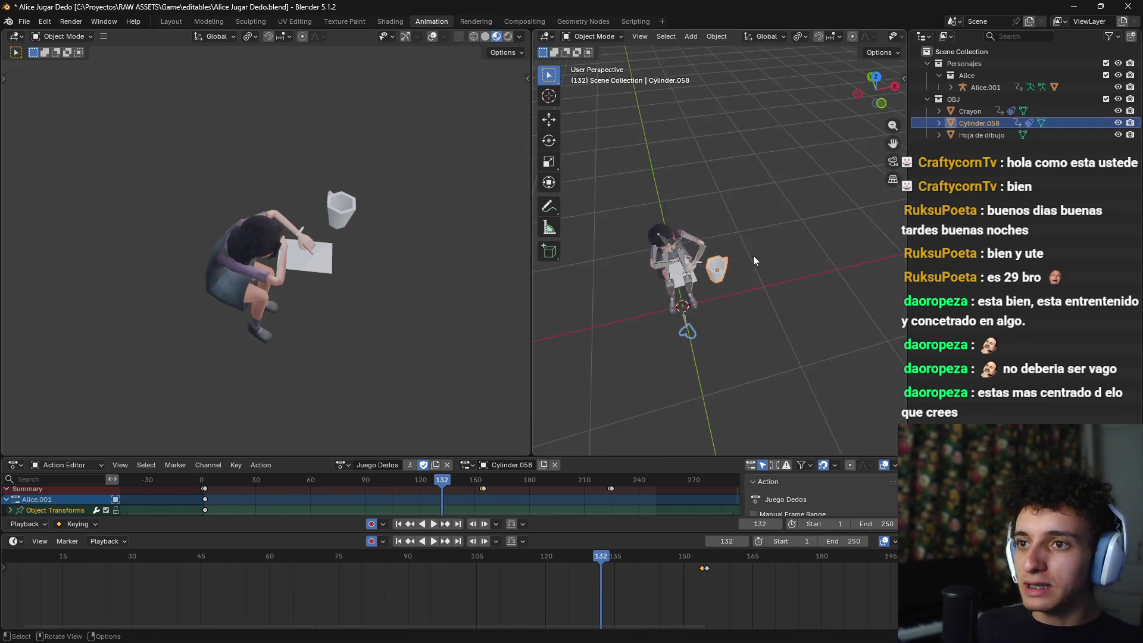
{"action": "scroll", "coordinate": [786, 269], "scroll_direction": "up", "scroll_amount": 6}
{"action": "left_click_drag", "start_coordinate": [685, 565], "coordinate": [704, 562]}
{"action": "mouse_move", "coordinate": [786, 286]}
{"action": "left_mouse_down"}
{"action": "mouse_move", "coordinate": [819, 280]}
{"action": "mouse_move", "coordinate": [735, 317]}
{"action": "mouse_move", "coordinate": [766, 335]}
{"action": "left_mouse_up"}
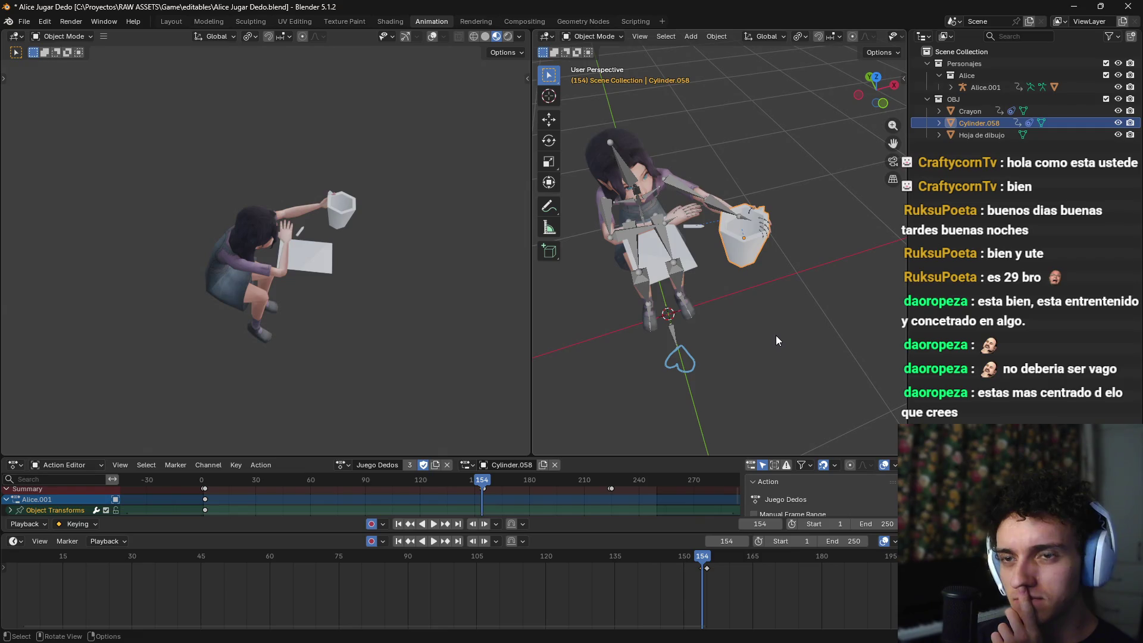
{"action": "mouse_move", "coordinate": [776, 334]}
{"action": "left_mouse_down"}
{"action": "mouse_move", "coordinate": [677, 306]}
{"action": "mouse_move", "coordinate": [784, 277]}
{"action": "mouse_move", "coordinate": [747, 322]}
{"action": "mouse_move", "coordinate": [761, 222]}
{"action": "mouse_move", "coordinate": [737, 242]}
{"action": "mouse_move", "coordinate": [752, 245]}
{"action": "mouse_move", "coordinate": [738, 235]}
{"action": "left_mouse_up"}
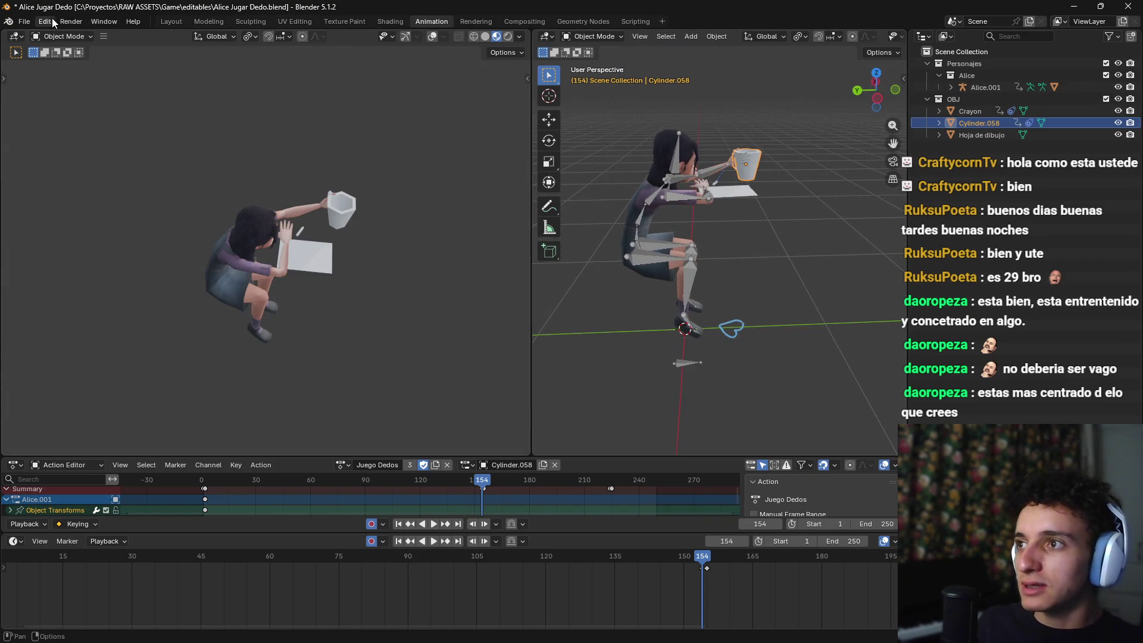
Step: Set up a glTF 2.0 export targeting alice_drawing.glb in the assets folder
{"action": "left_click", "coordinate": [23, 22]}
{"action": "mouse_move", "coordinate": [71, 202]}
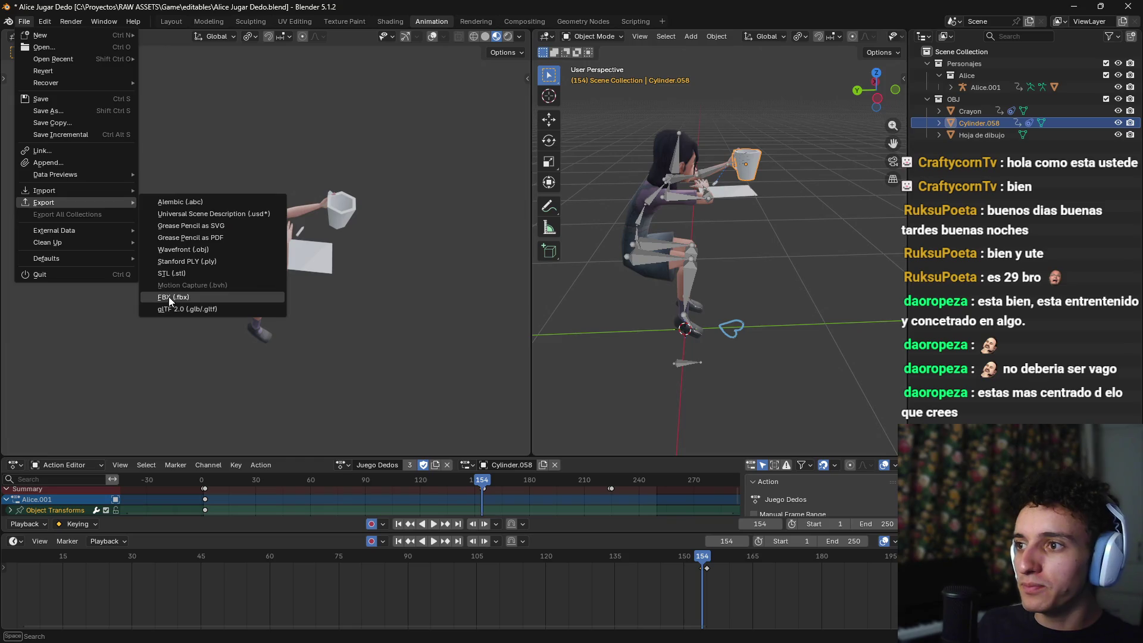
{"action": "left_click", "coordinate": [191, 309]}
{"action": "left_click", "coordinate": [246, 89]}
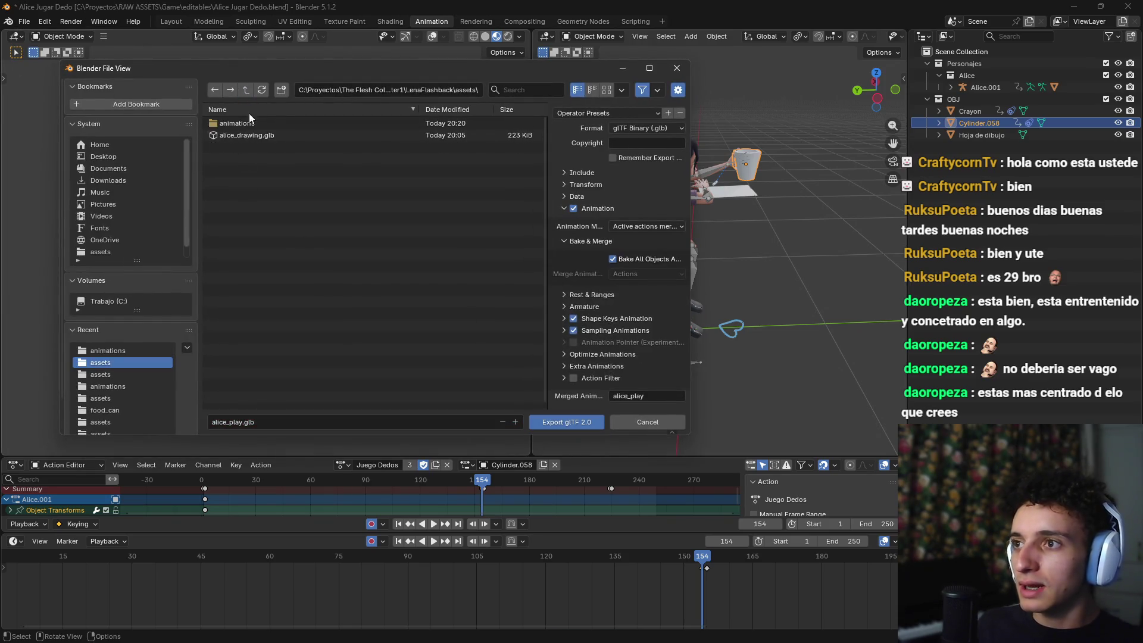
{"action": "left_click", "coordinate": [270, 136]}
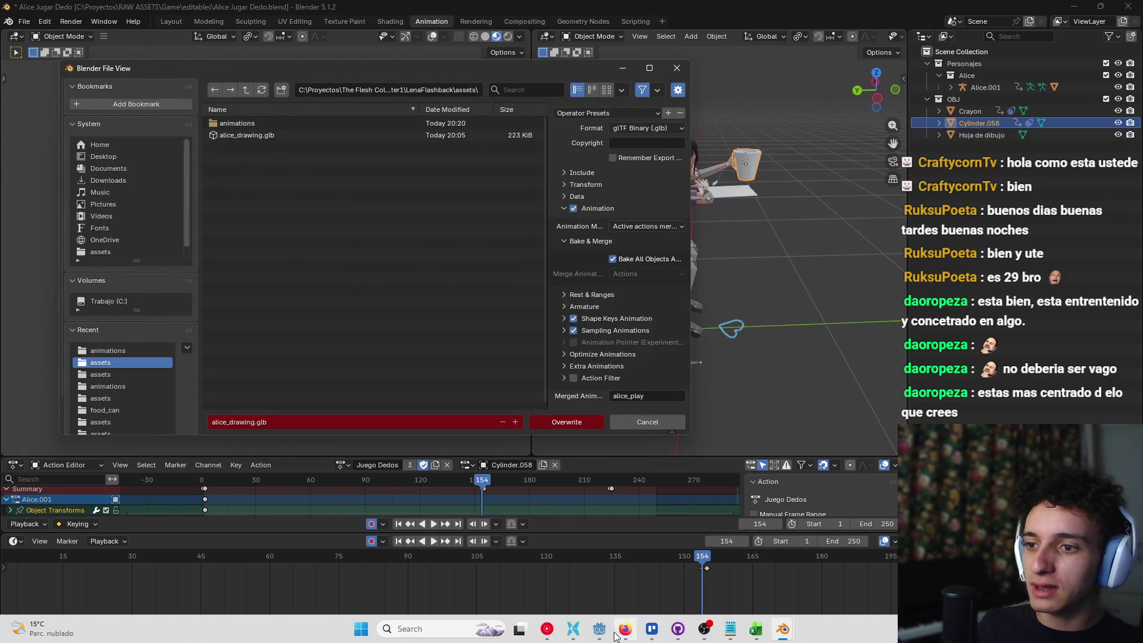
Step: In GitHub Desktop, have Copilot generate the commit message
{"action": "left_click", "coordinate": [573, 628]}
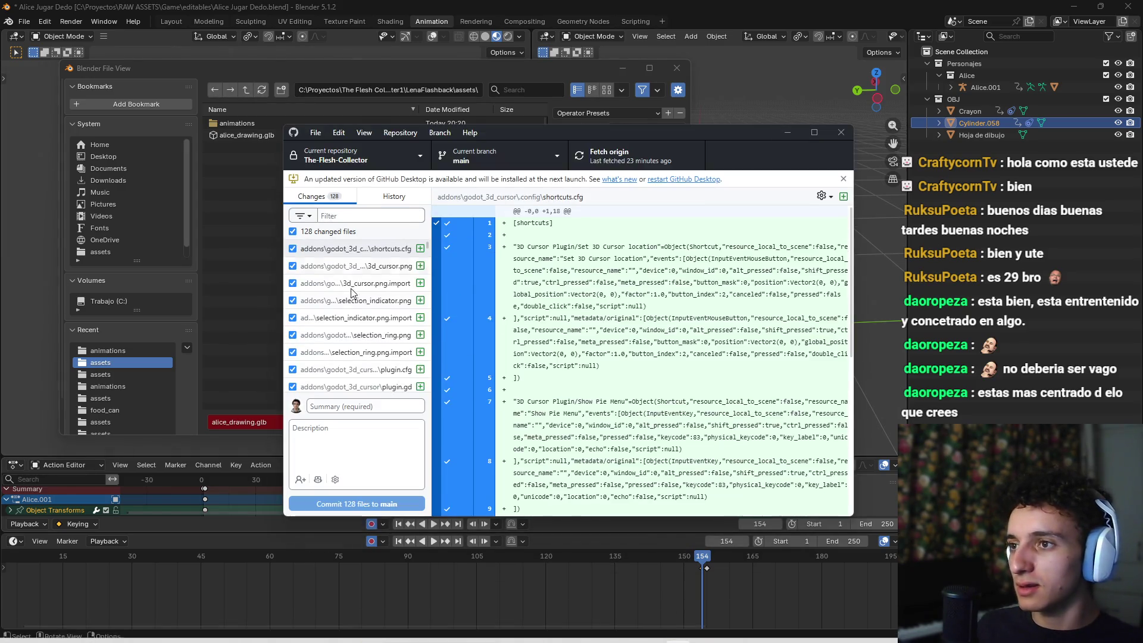
{"action": "right_click", "coordinate": [338, 404]}
{"action": "left_click", "coordinate": [416, 439]}
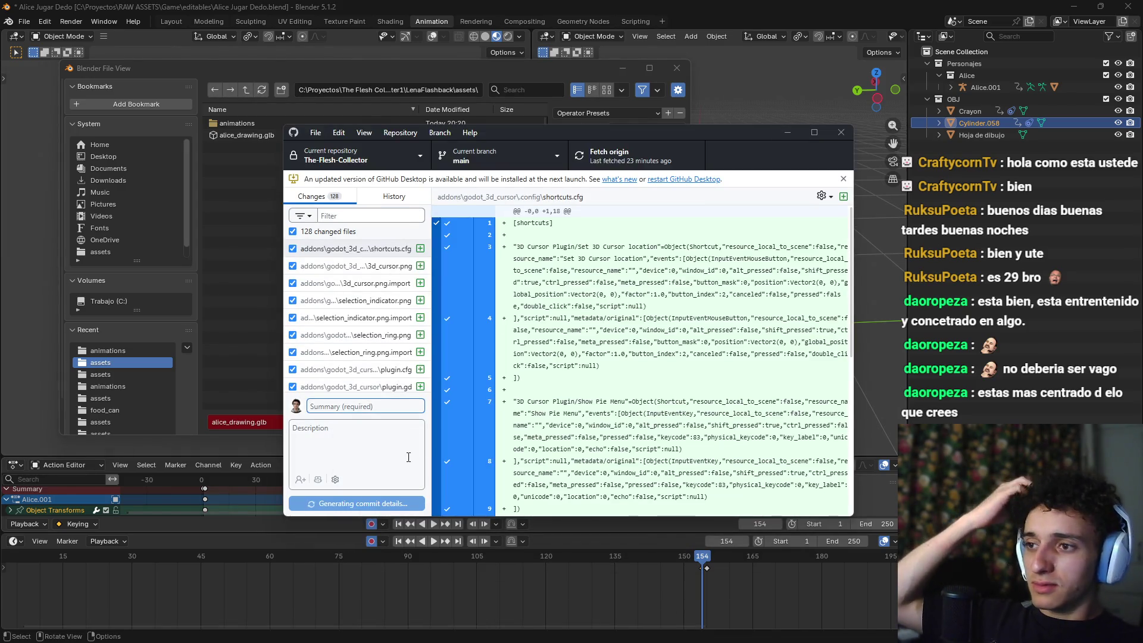
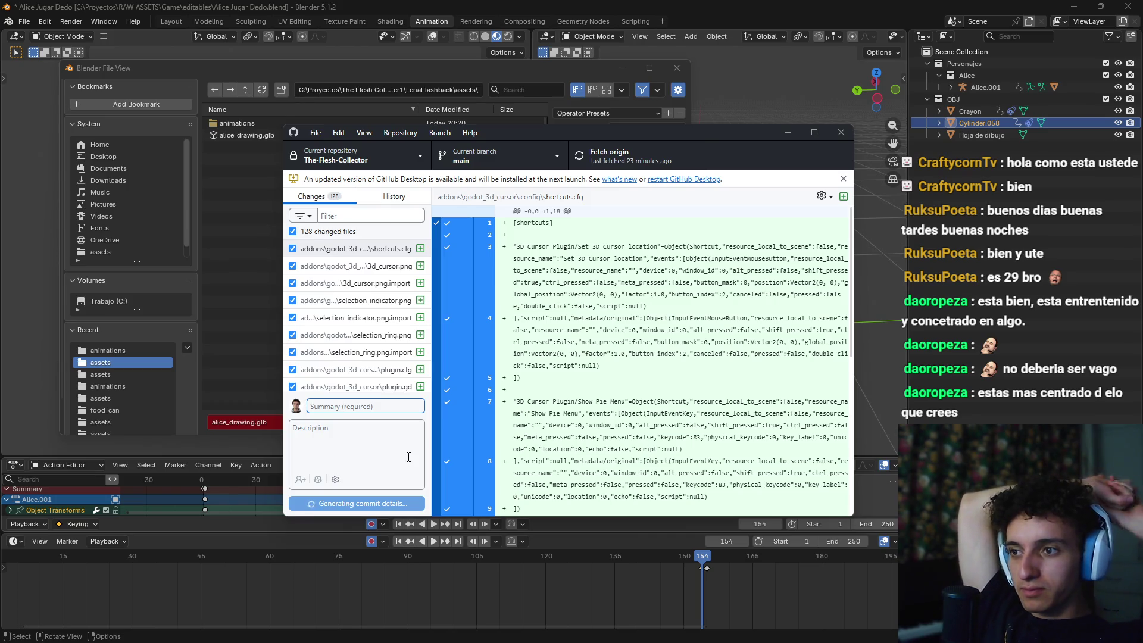
Step: Bring the browser forward and switch to the Trello Programación board
{"action": "left_click", "coordinate": [625, 628]}
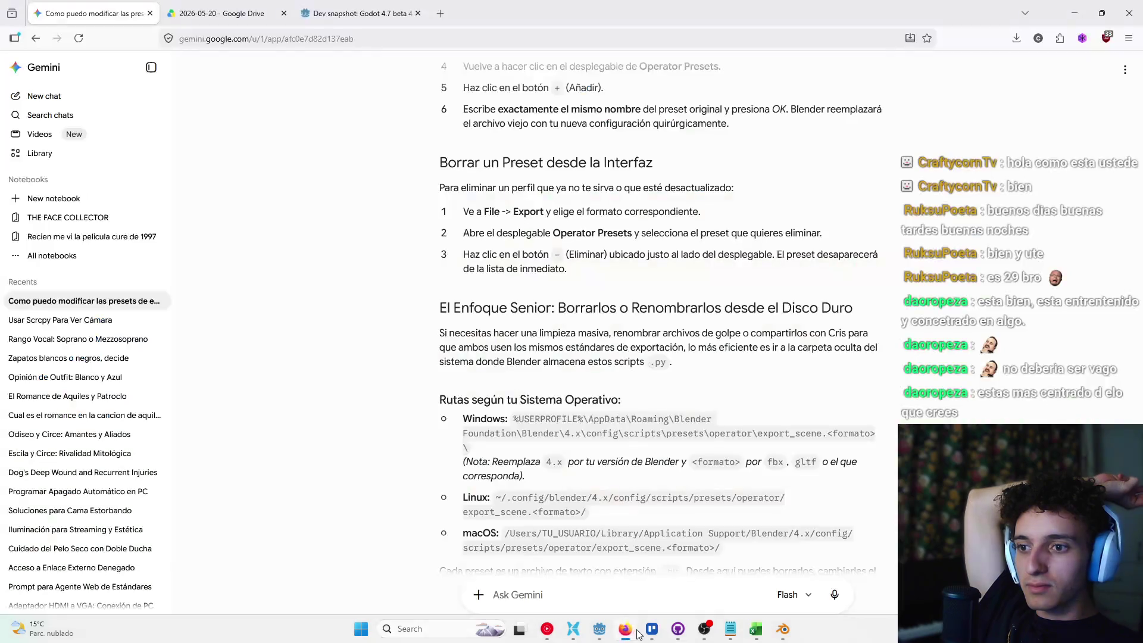
{"action": "left_click", "coordinate": [650, 631]}
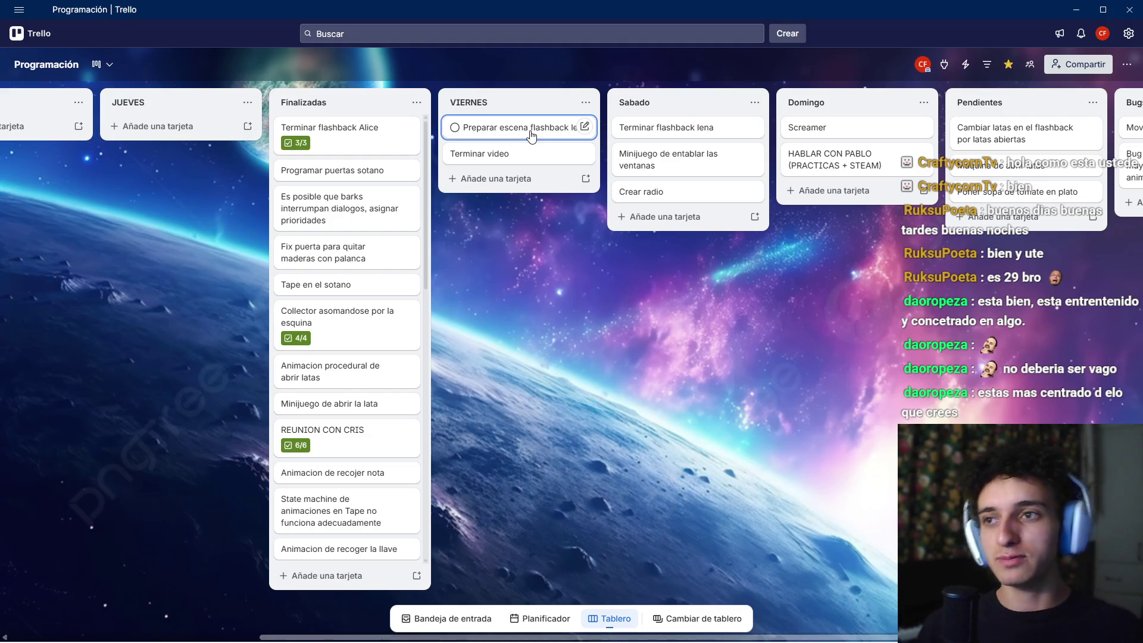
Step: Switch back to the Godot editor showing the lena_first_flashback scene
{"action": "mouse_move", "coordinate": [617, 642]}
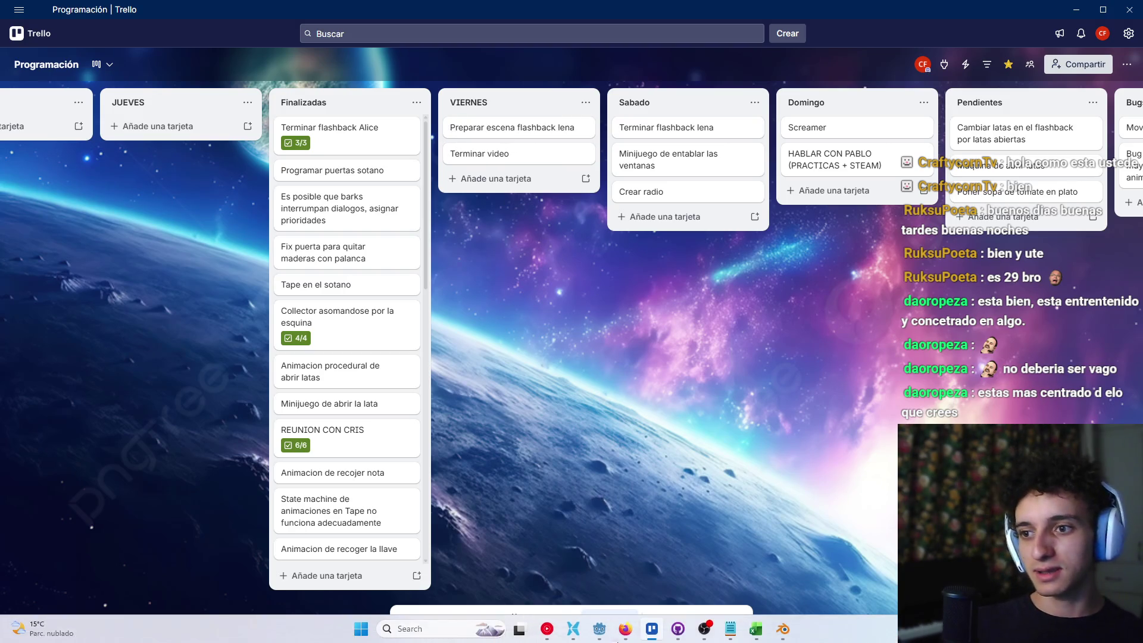
{"action": "left_click", "coordinate": [600, 629]}
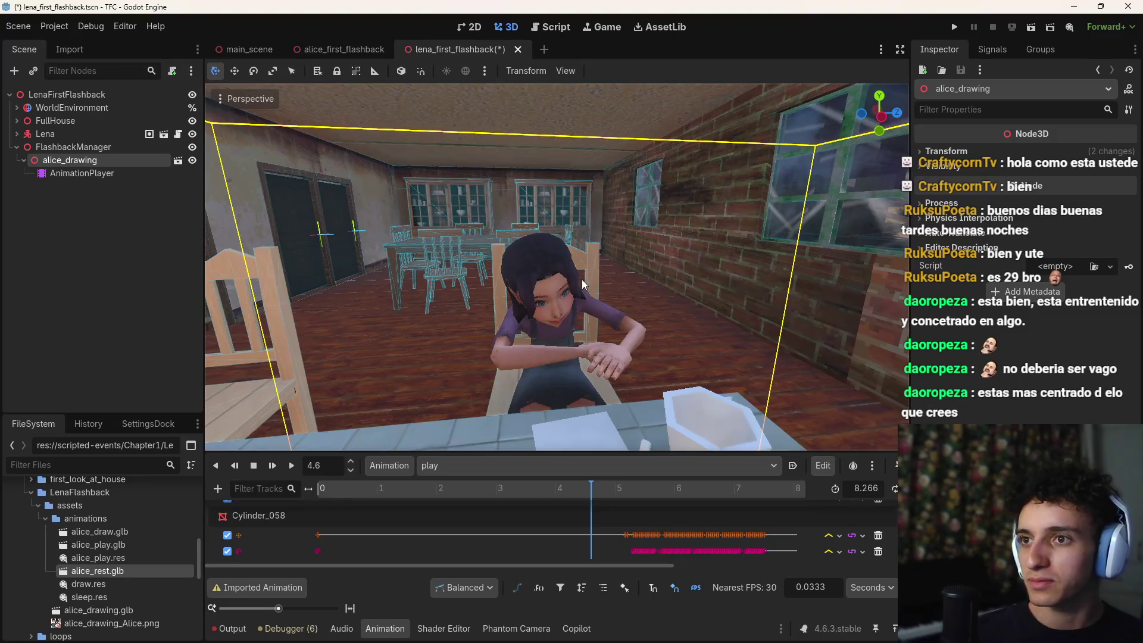
Step: Commit all 128 changed files to main in GitHub Desktop, push to origin, and return to Godot
{"action": "mouse_move", "coordinate": [785, 632]}
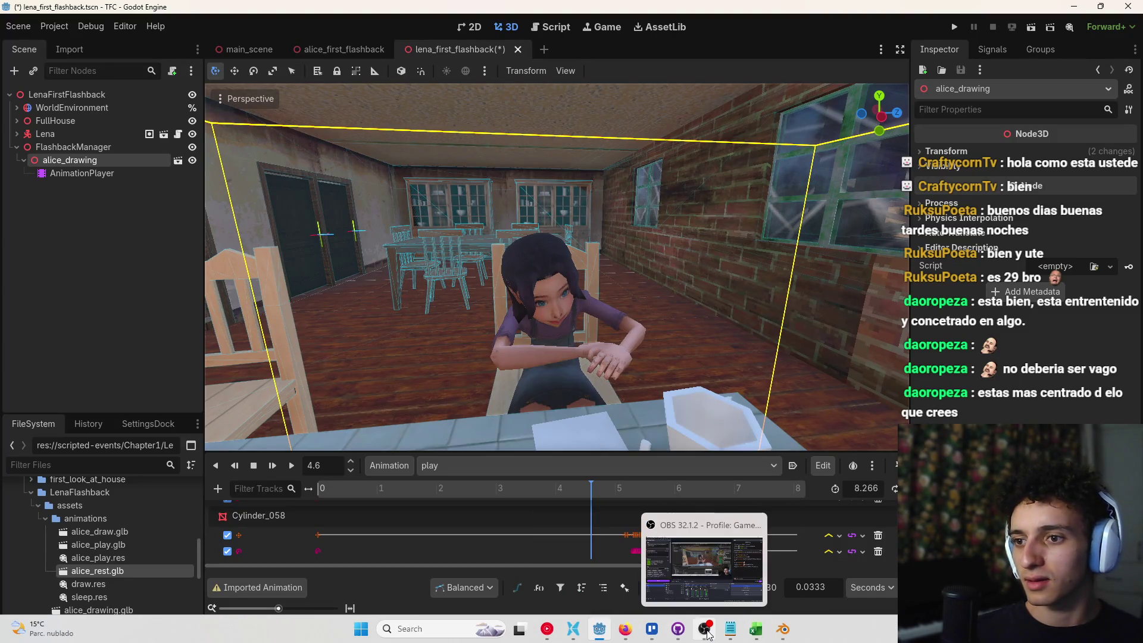
{"action": "left_click", "coordinate": [683, 637]}
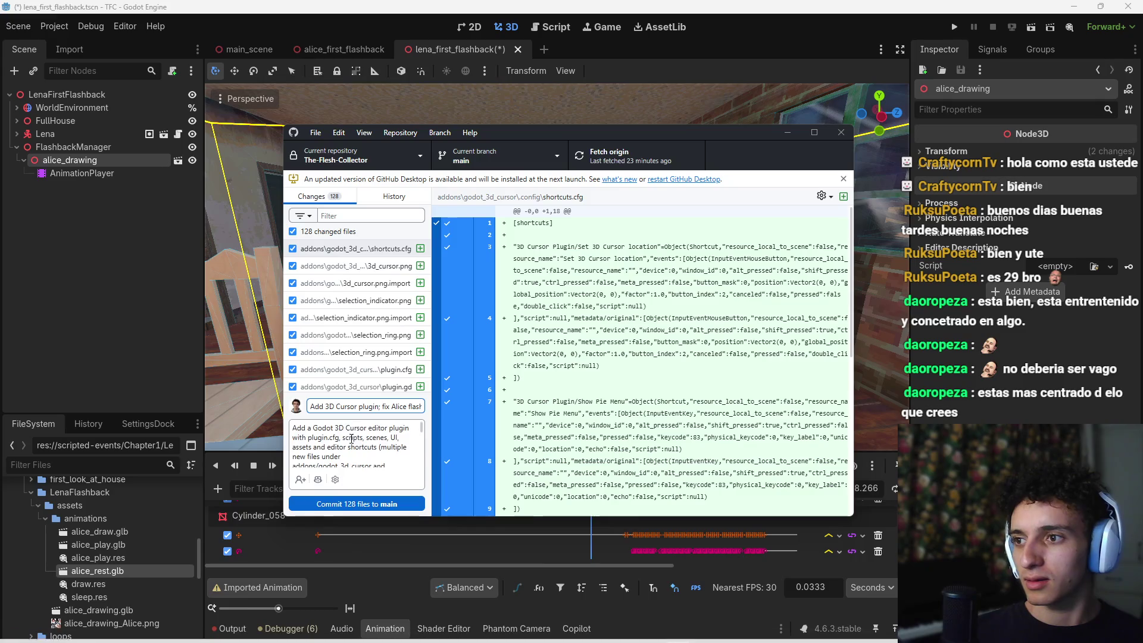
{"action": "scroll", "coordinate": [418, 440], "scroll_direction": "up", "scroll_amount": 3}
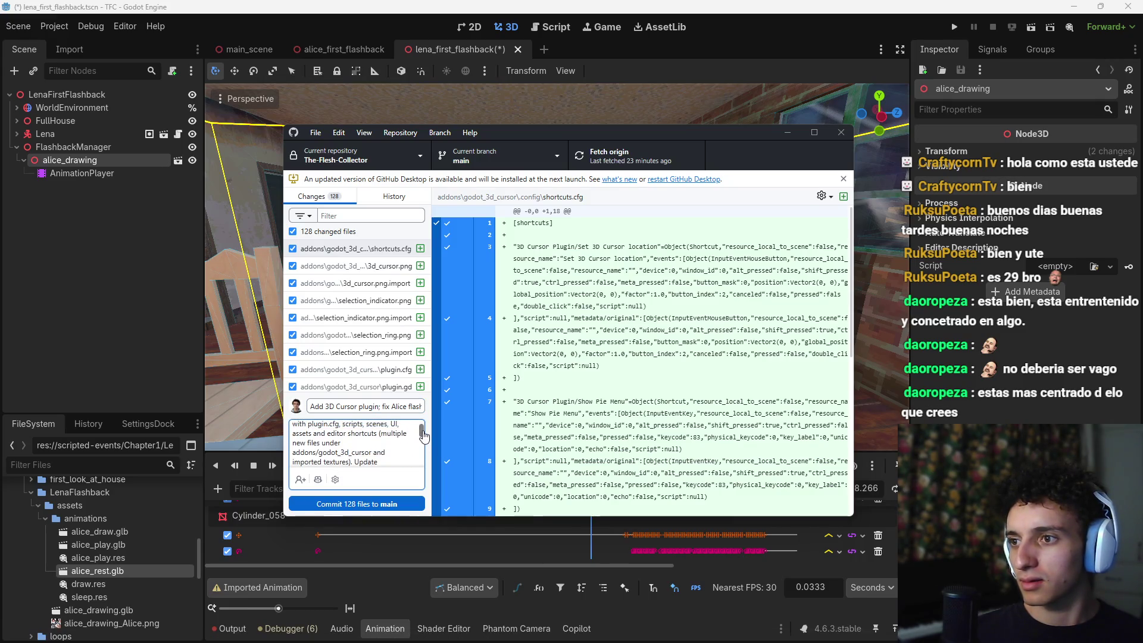
{"action": "left_click_drag", "start_coordinate": [424, 430], "coordinate": [428, 471]}
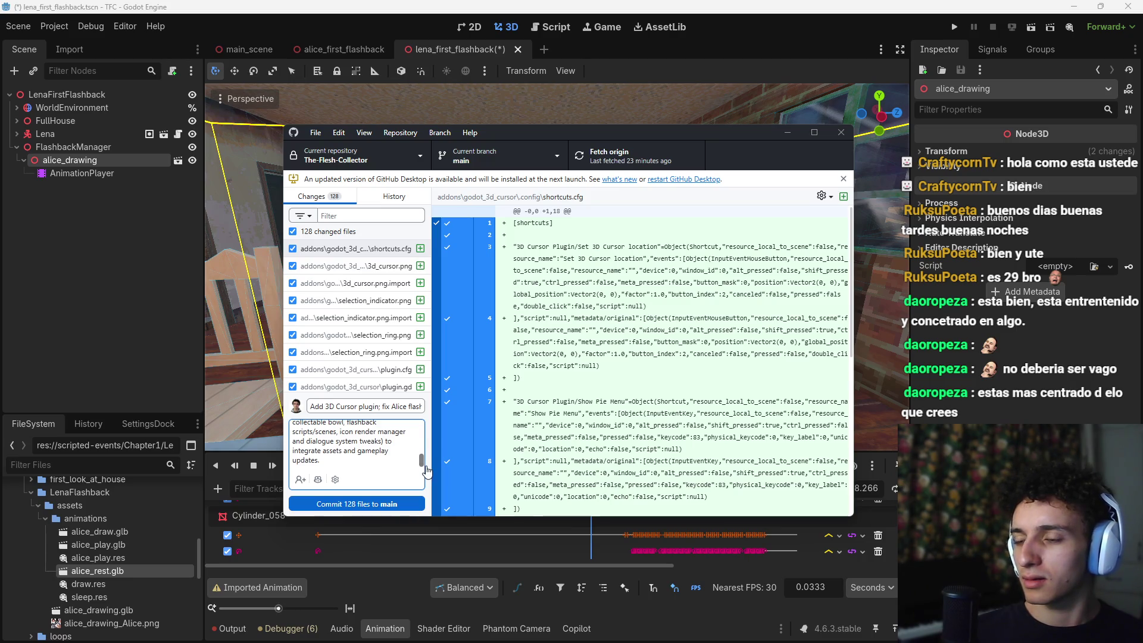
{"action": "left_click", "coordinate": [388, 499]}
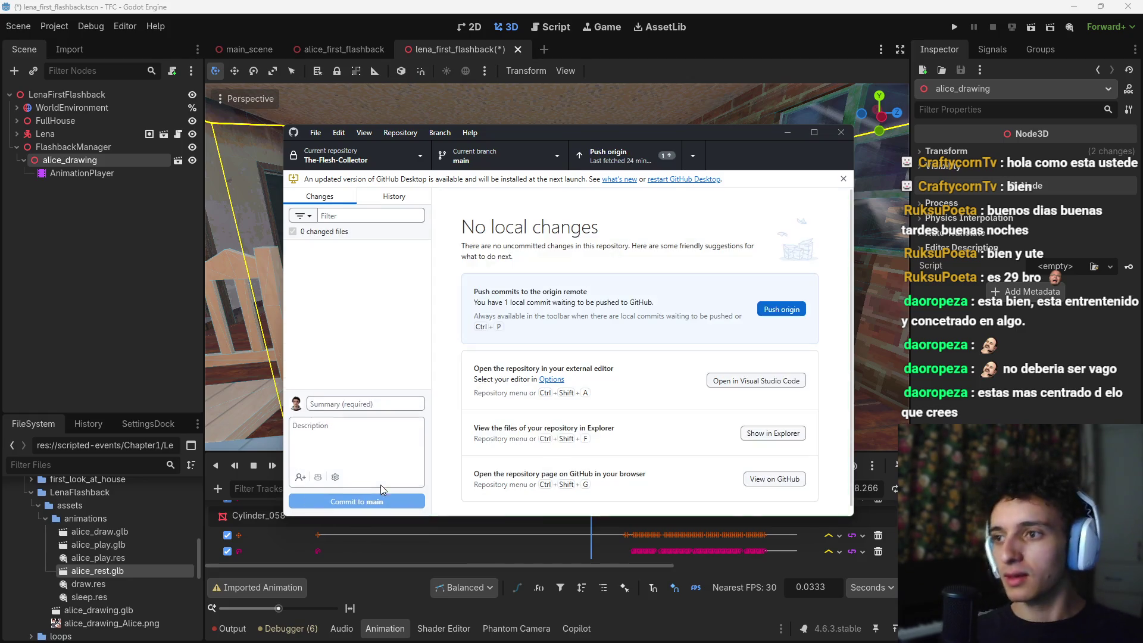
{"action": "left_click", "coordinate": [607, 161]}
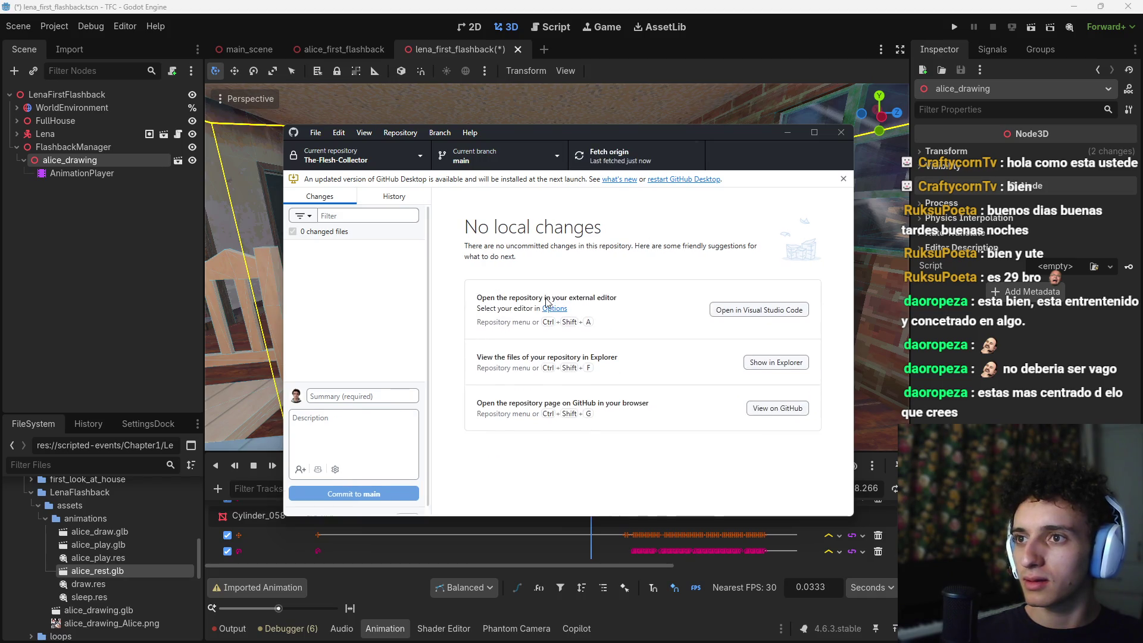
{"action": "left_click", "coordinate": [787, 132]}
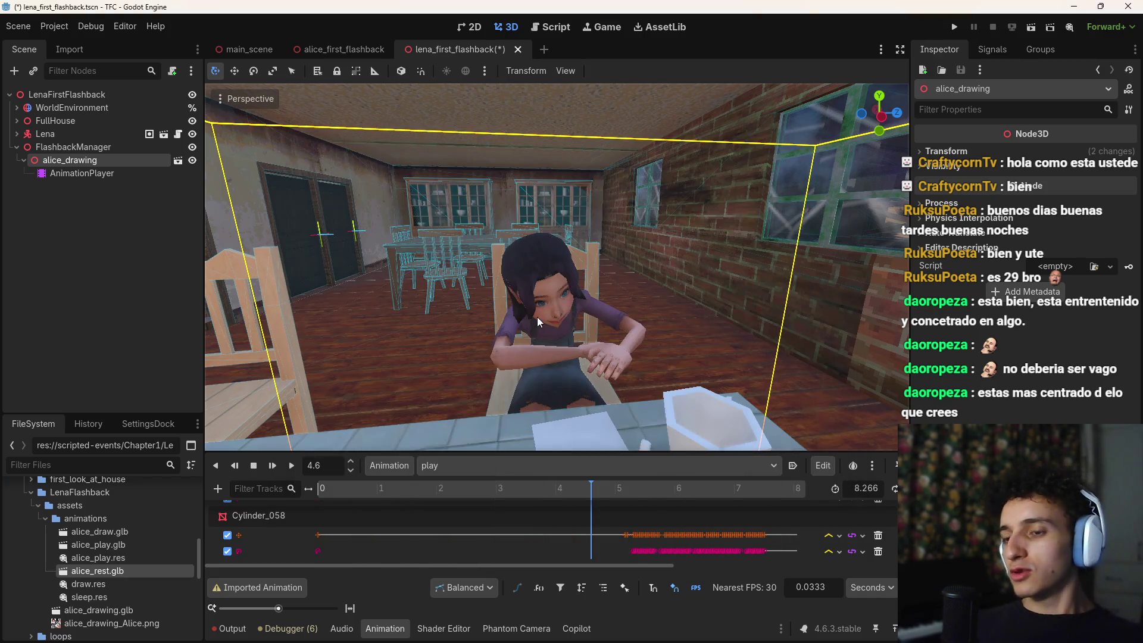
Step: Apply the OnlyModelF preset in Blender's glTF export dialog and review the Data and Mesh options
{"action": "mouse_move", "coordinate": [655, 620]}
{"action": "mouse_move", "coordinate": [785, 631]}
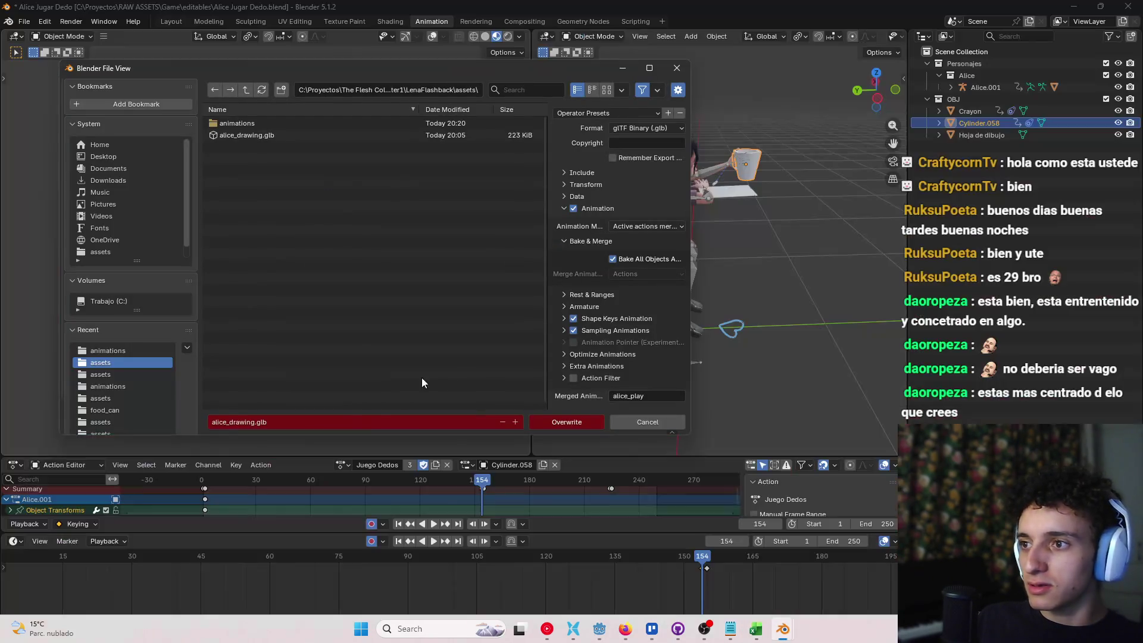
{"action": "left_click", "coordinate": [727, 563]}
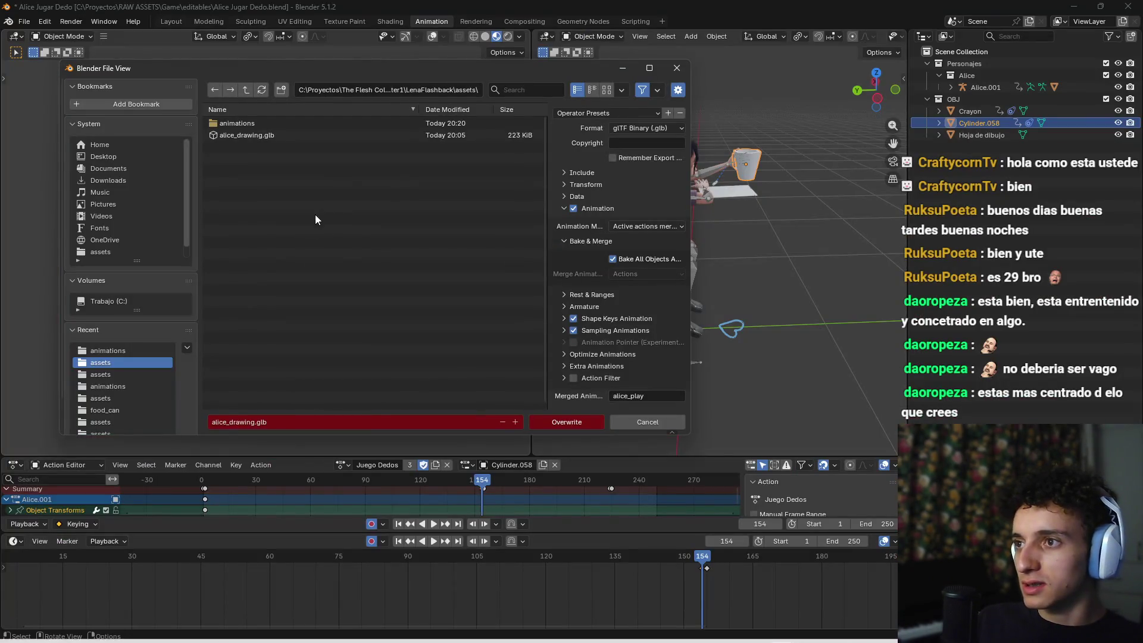
{"action": "left_click", "coordinate": [613, 111]}
{"action": "left_click", "coordinate": [602, 156]}
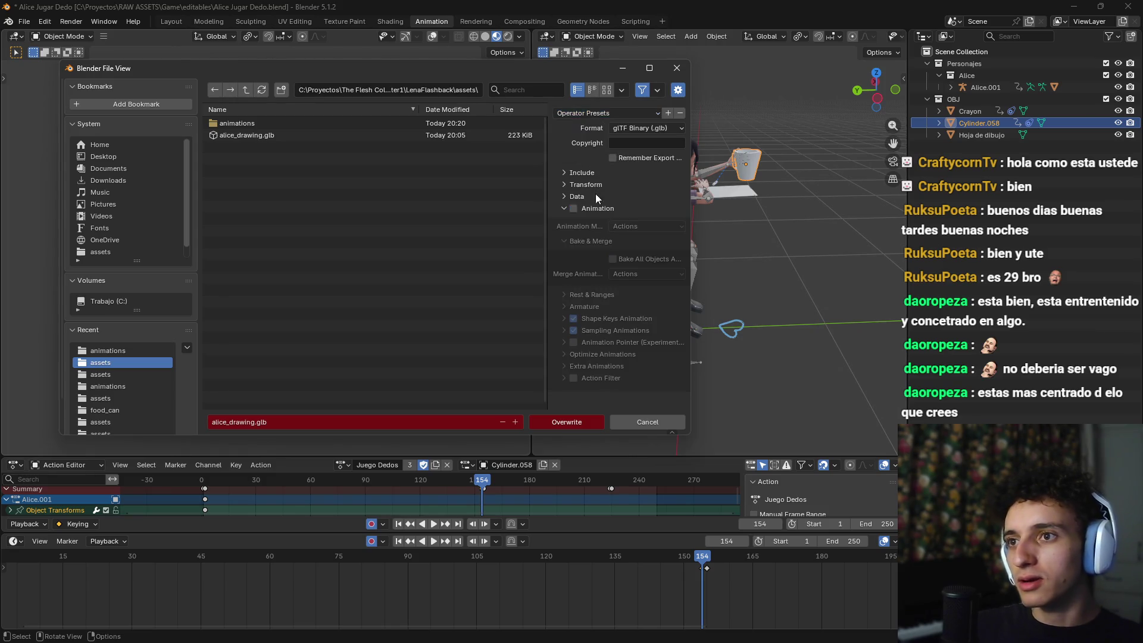
{"action": "left_click", "coordinate": [563, 196]}
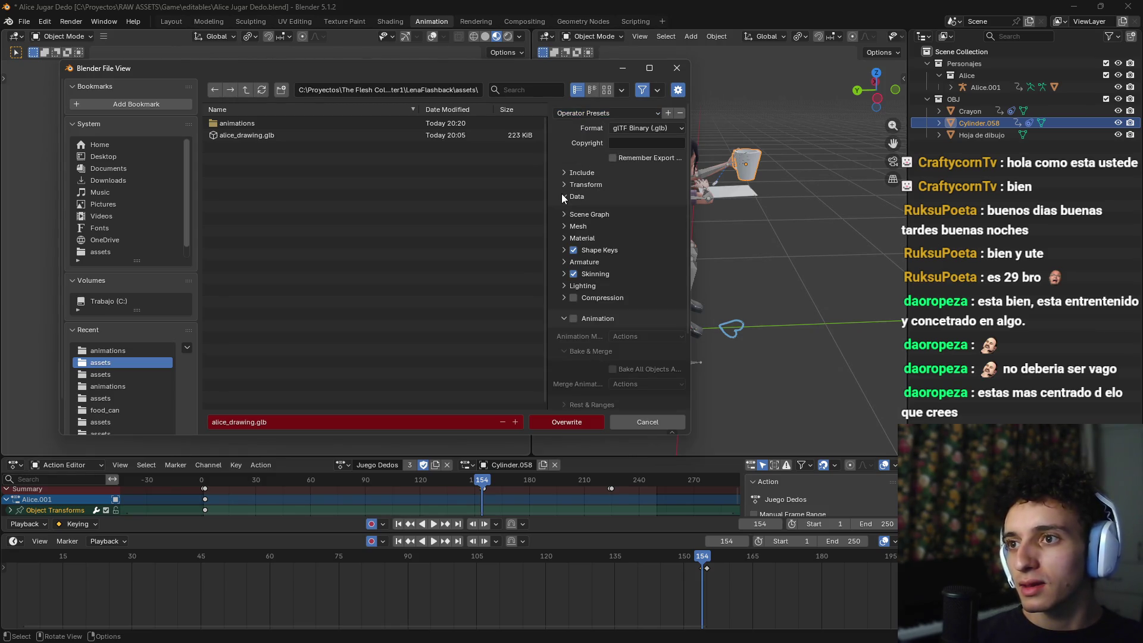
{"action": "left_click", "coordinate": [564, 226]}
{"action": "left_click", "coordinate": [563, 225]}
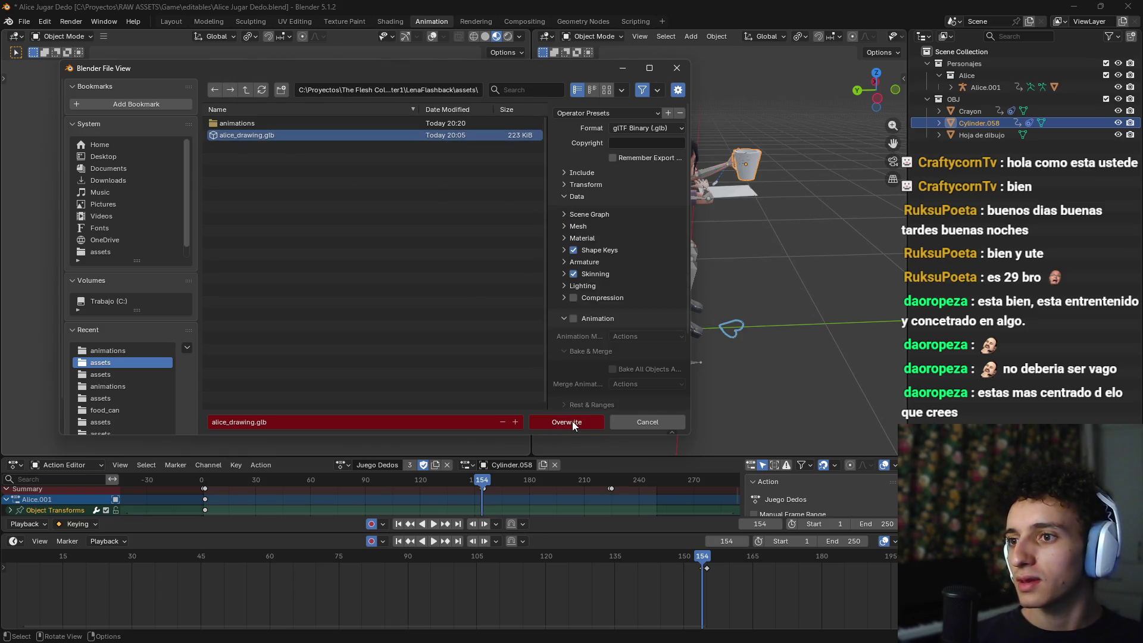
Step: Overwrite alice_drawing.glb with the new export and return to Godot
{"action": "left_click", "coordinate": [572, 421]}
{"action": "mouse_move", "coordinate": [559, 641]}
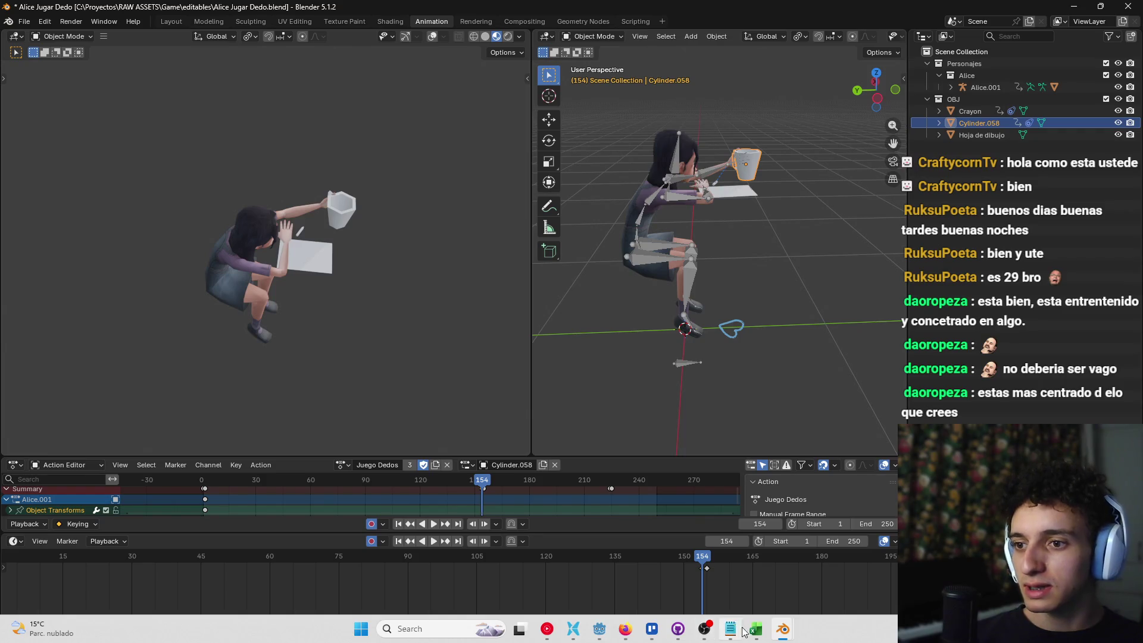
{"action": "left_click", "coordinate": [598, 630]}
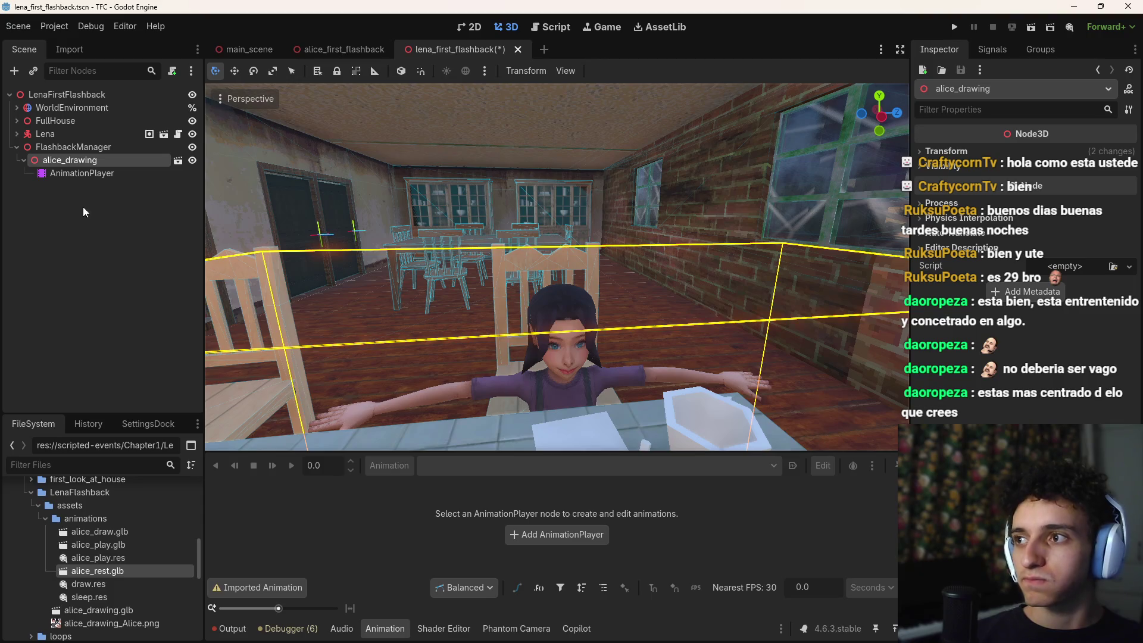
Step: Preview alice_drawing's play animation to 5.3 s and select the Cylinder_058 crayon key near 5.17 s
{"action": "left_click", "coordinate": [80, 171]}
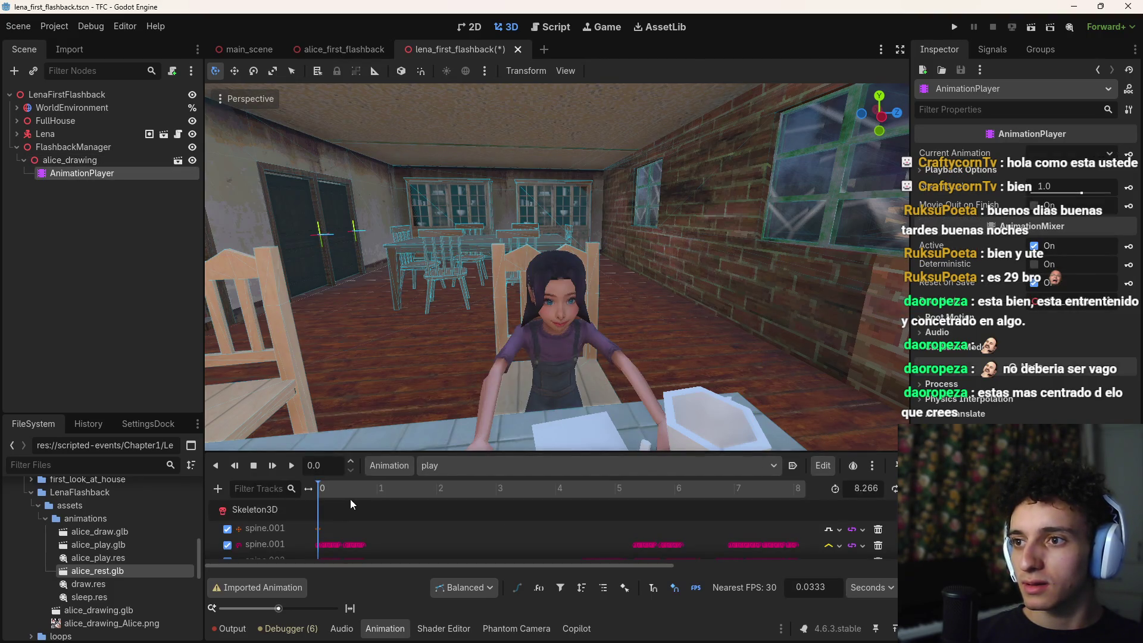
{"action": "left_click_drag", "start_coordinate": [382, 491], "coordinate": [438, 497]}
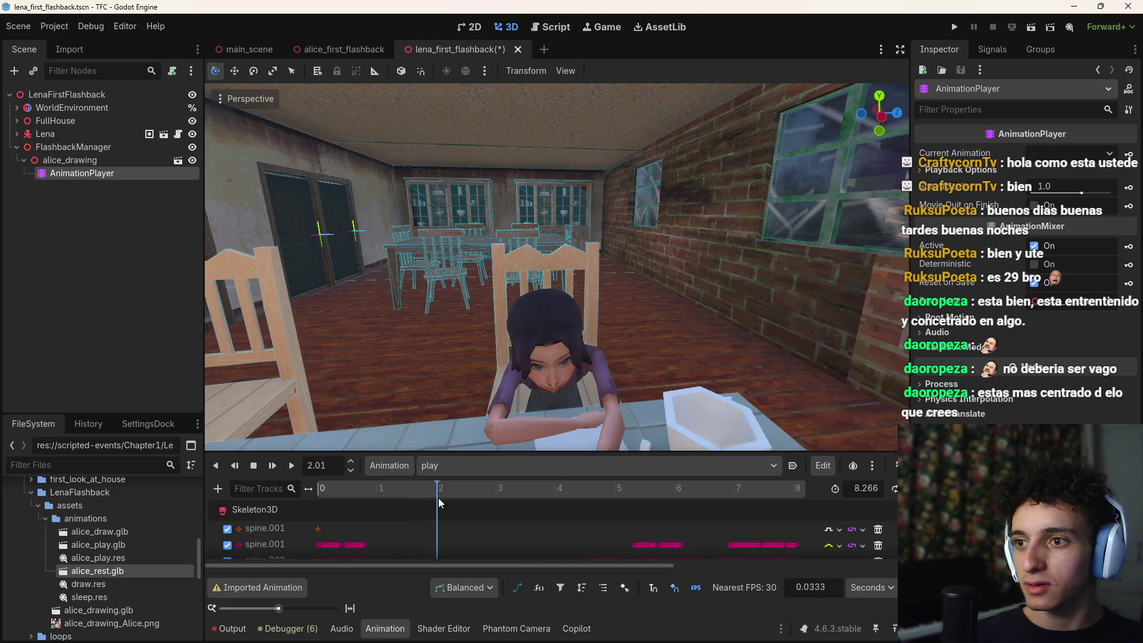
{"action": "left_click_drag", "start_coordinate": [605, 330], "coordinate": [601, 320]}
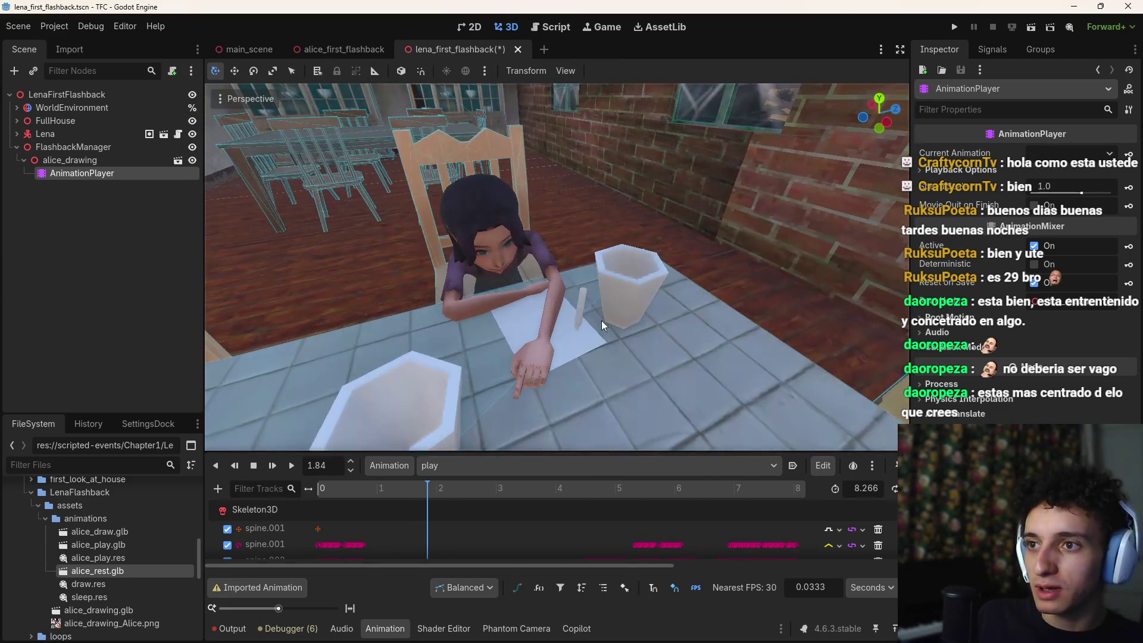
{"action": "mouse_move", "coordinate": [448, 491]}
{"action": "left_mouse_down"}
{"action": "mouse_move", "coordinate": [641, 495]}
{"action": "mouse_move", "coordinate": [589, 491]}
{"action": "mouse_move", "coordinate": [619, 495]}
{"action": "left_mouse_up"}
{"action": "scroll", "coordinate": [634, 527], "scroll_direction": "down", "scroll_amount": 10}
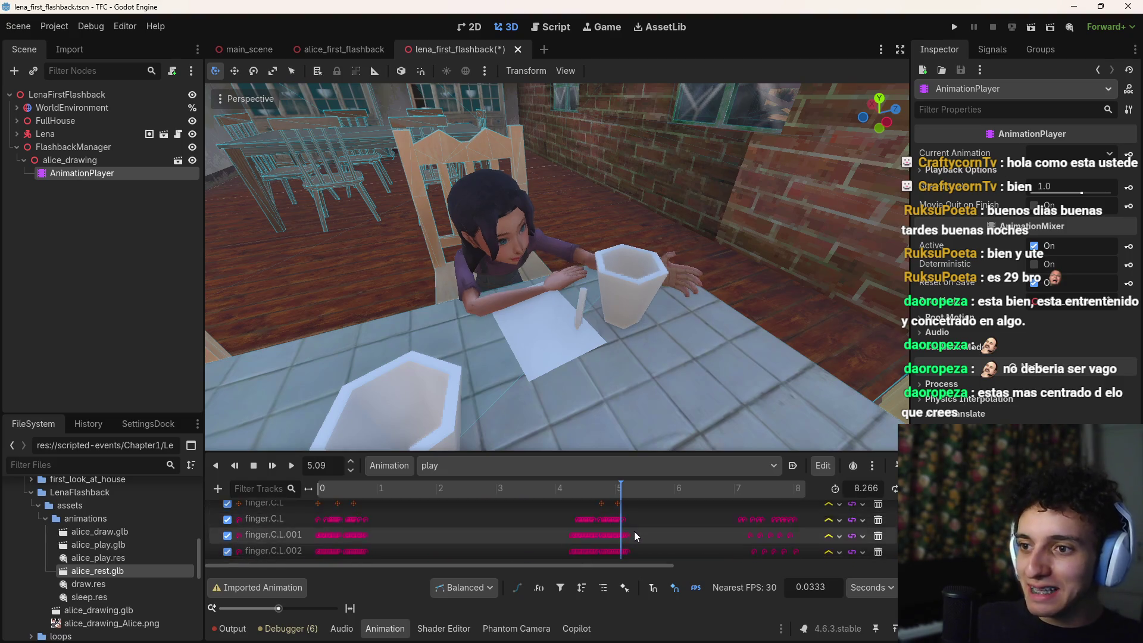
{"action": "scroll", "coordinate": [635, 538], "scroll_direction": "down", "scroll_amount": 5}
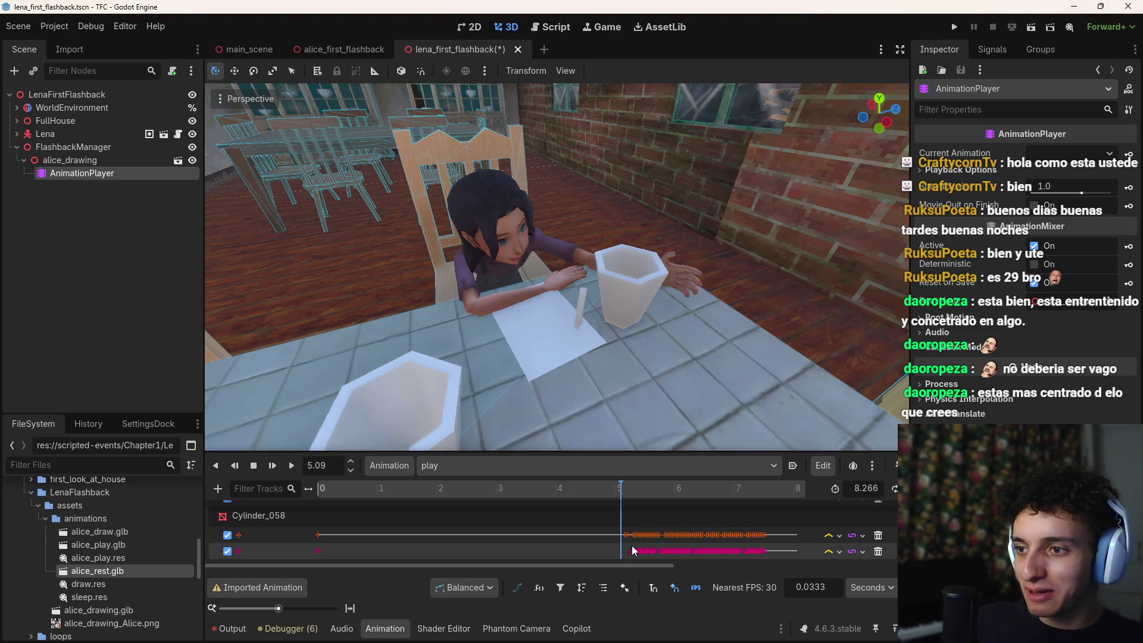
{"action": "left_click_drag", "start_coordinate": [620, 491], "coordinate": [633, 490]}
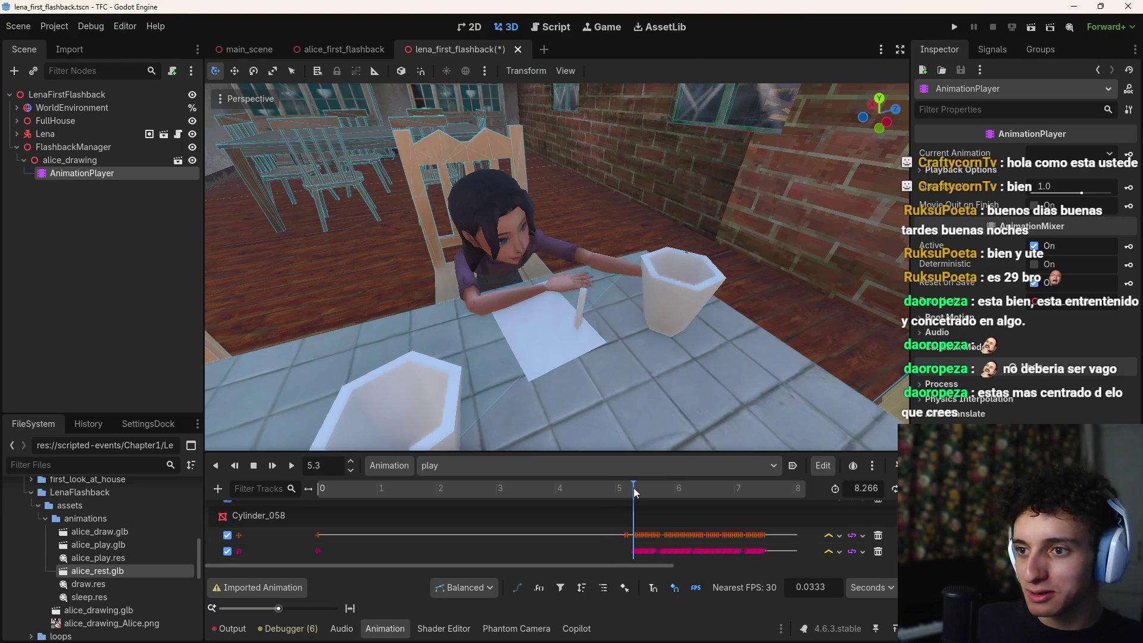
{"action": "left_click", "coordinate": [625, 535]}
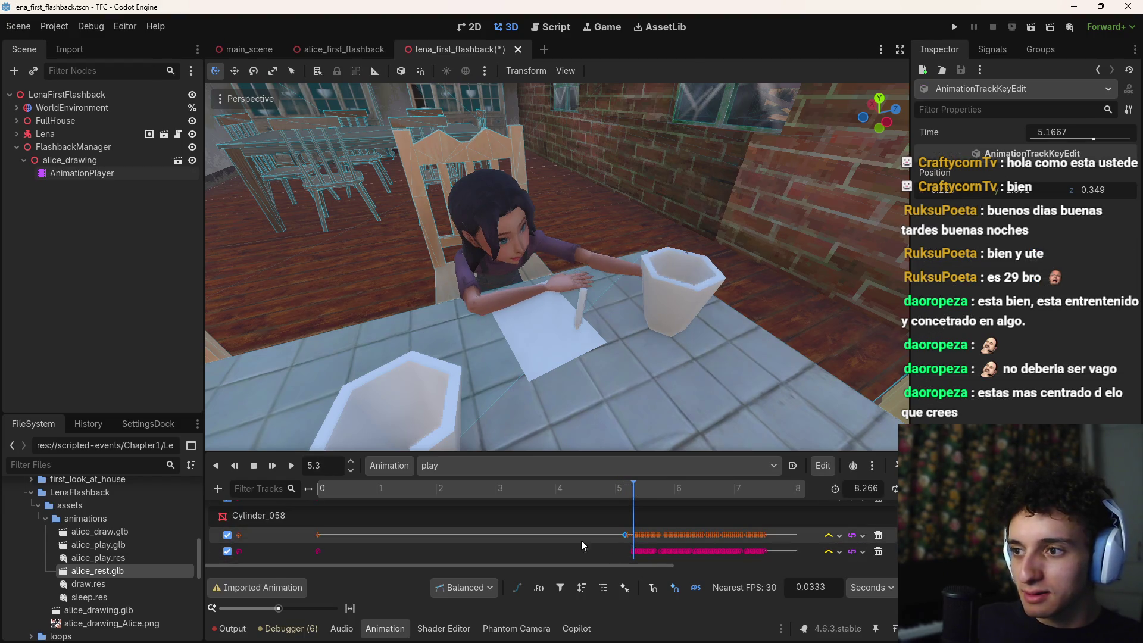
Step: Move the crayon keyframe to around 5.3 s, compare poses, and delete two Cylinder_058 keys
{"action": "left_click_drag", "start_coordinate": [629, 536], "coordinate": [632, 536]}
{"action": "scroll", "coordinate": [632, 537], "scroll_direction": "right", "scroll_amount": 5}
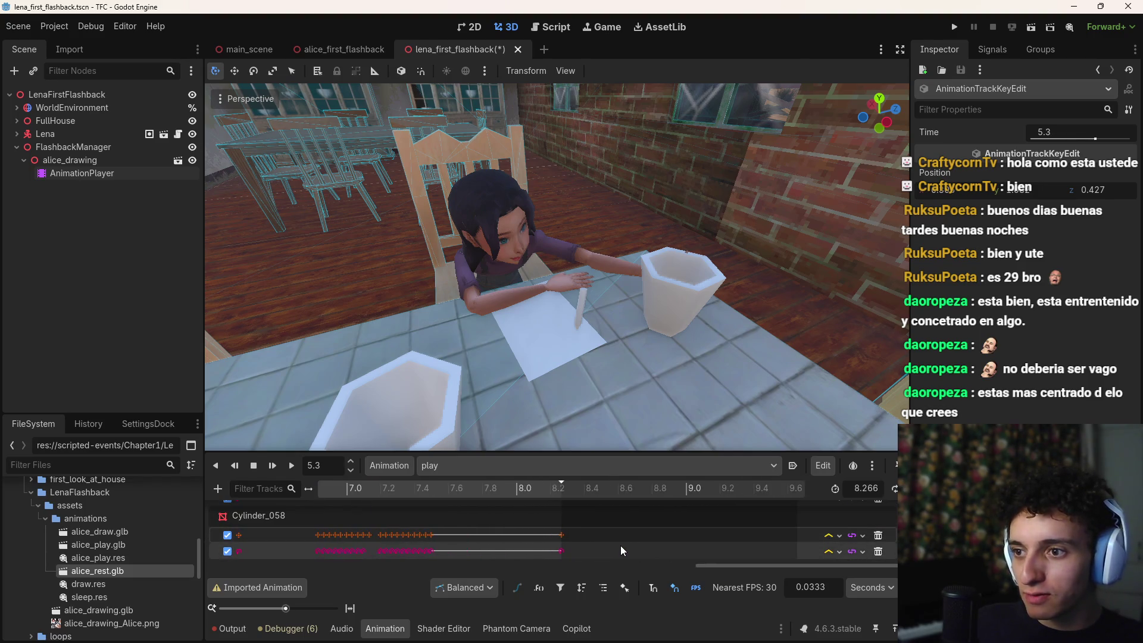
{"action": "scroll", "coordinate": [620, 545], "scroll_direction": "left", "scroll_amount": 3}
{"action": "scroll", "coordinate": [710, 565], "scroll_direction": "up", "scroll_amount": 5}
{"action": "mouse_move", "coordinate": [585, 491]}
{"action": "left_mouse_down"}
{"action": "mouse_move", "coordinate": [560, 491]}
{"action": "mouse_move", "coordinate": [588, 495]}
{"action": "left_mouse_up"}
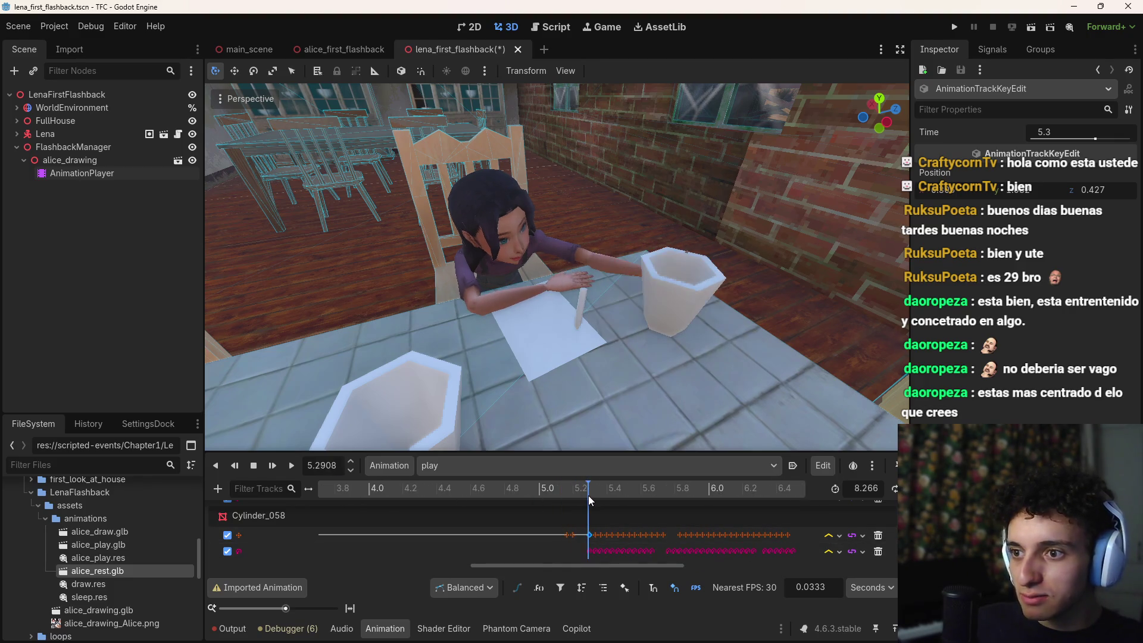
{"action": "mouse_move", "coordinate": [589, 495]}
{"action": "left_mouse_down"}
{"action": "mouse_move", "coordinate": [559, 498]}
{"action": "mouse_move", "coordinate": [576, 548]}
{"action": "left_mouse_up"}
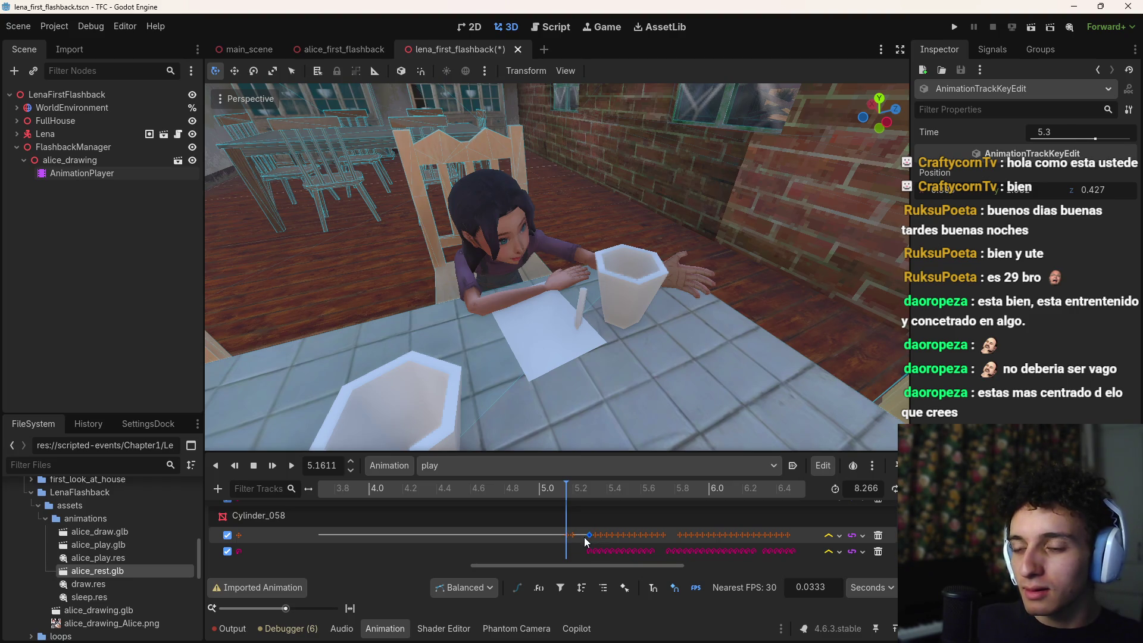
{"action": "key", "text": "Delete"}
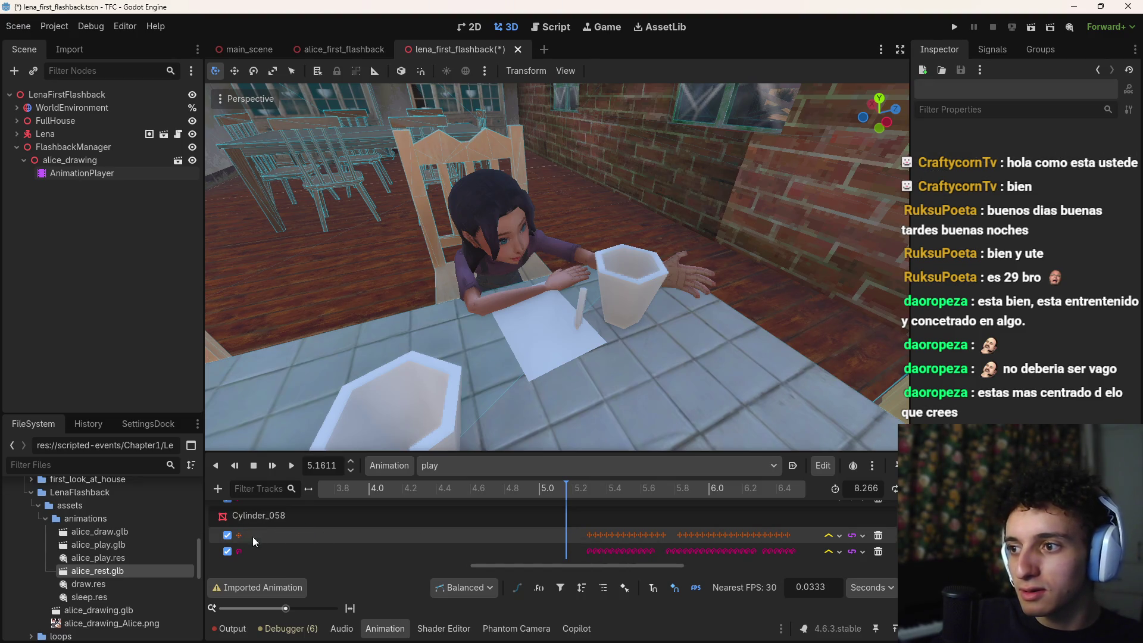
{"action": "left_click_drag", "start_coordinate": [500, 566], "coordinate": [219, 567]}
{"action": "left_click", "coordinate": [317, 536]}
{"action": "key", "text": "Delete"}
Step: Scrub the play animation from about 2.15 s to 6.5 s, where Alice drinks
{"action": "mouse_move", "coordinate": [381, 488]}
{"action": "left_mouse_down"}
{"action": "mouse_move", "coordinate": [345, 502]}
{"action": "mouse_move", "coordinate": [763, 527]}
{"action": "mouse_move", "coordinate": [744, 531]}
{"action": "left_mouse_up"}
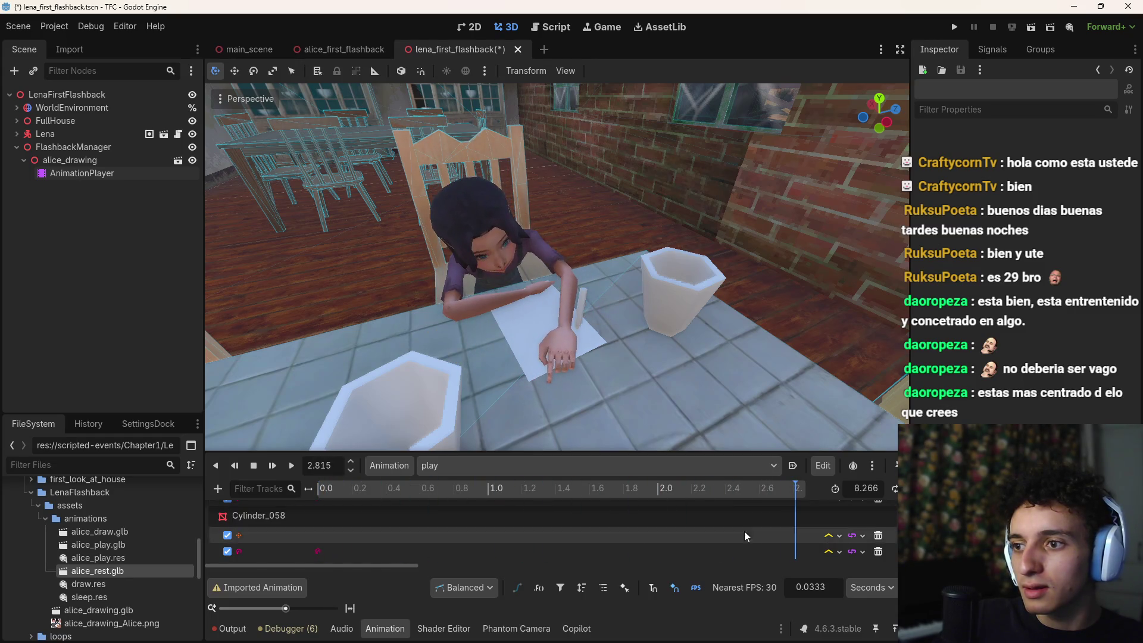
{"action": "left_click_drag", "start_coordinate": [388, 567], "coordinate": [542, 566]}
{"action": "scroll", "coordinate": [606, 543], "scroll_direction": "down", "scroll_amount": 3, "text": "ctrl"}
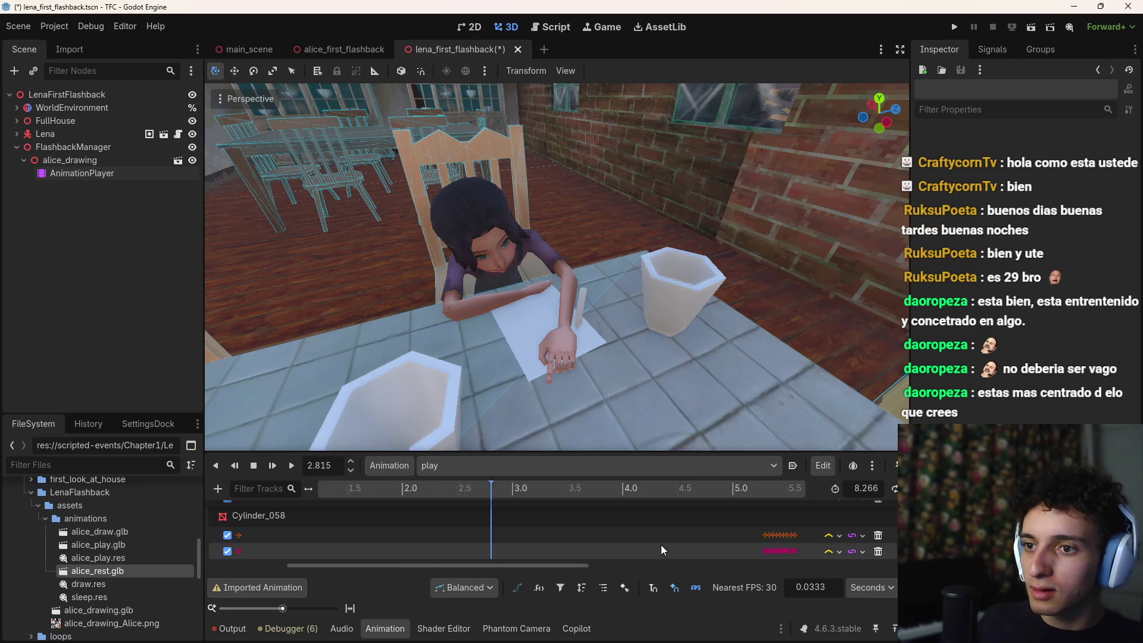
{"action": "left_click", "coordinate": [543, 491]}
{"action": "left_click_drag", "start_coordinate": [546, 491], "coordinate": [771, 511]}
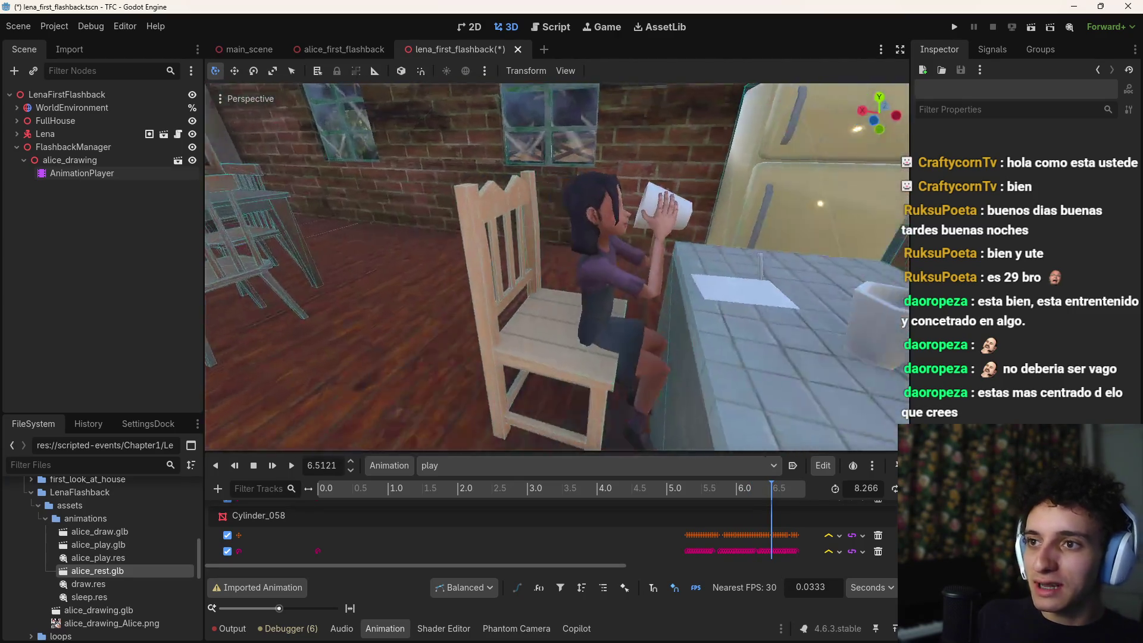
Step: Move the view toward Alice and scrub the play animation to about 7.45 s
{"action": "key", "text": "s"}
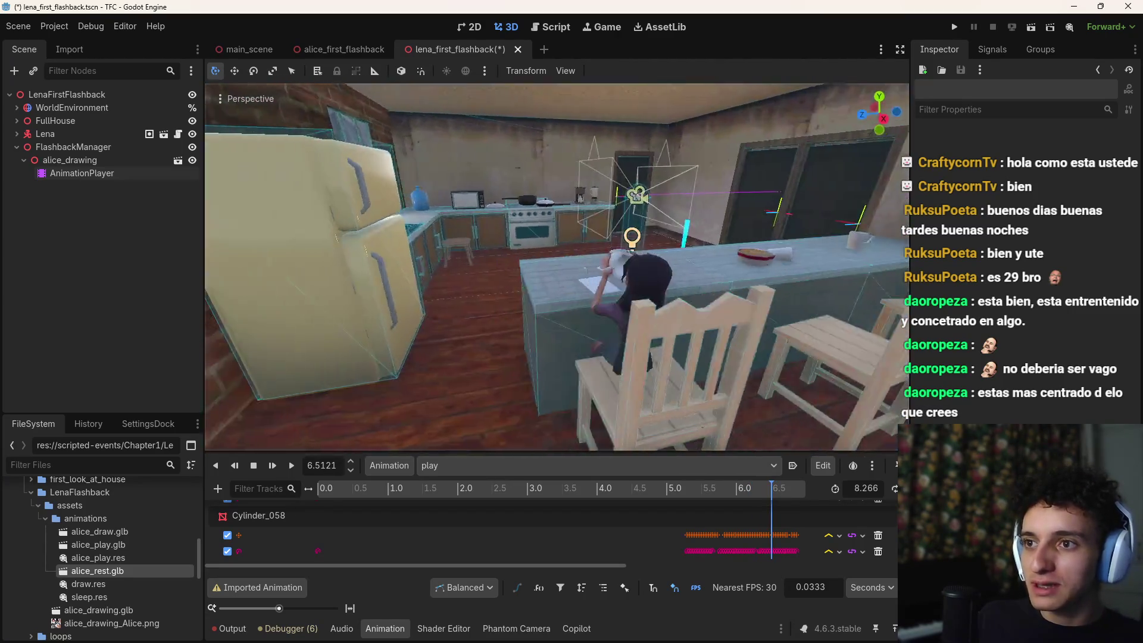
{"action": "key", "text": "d"}
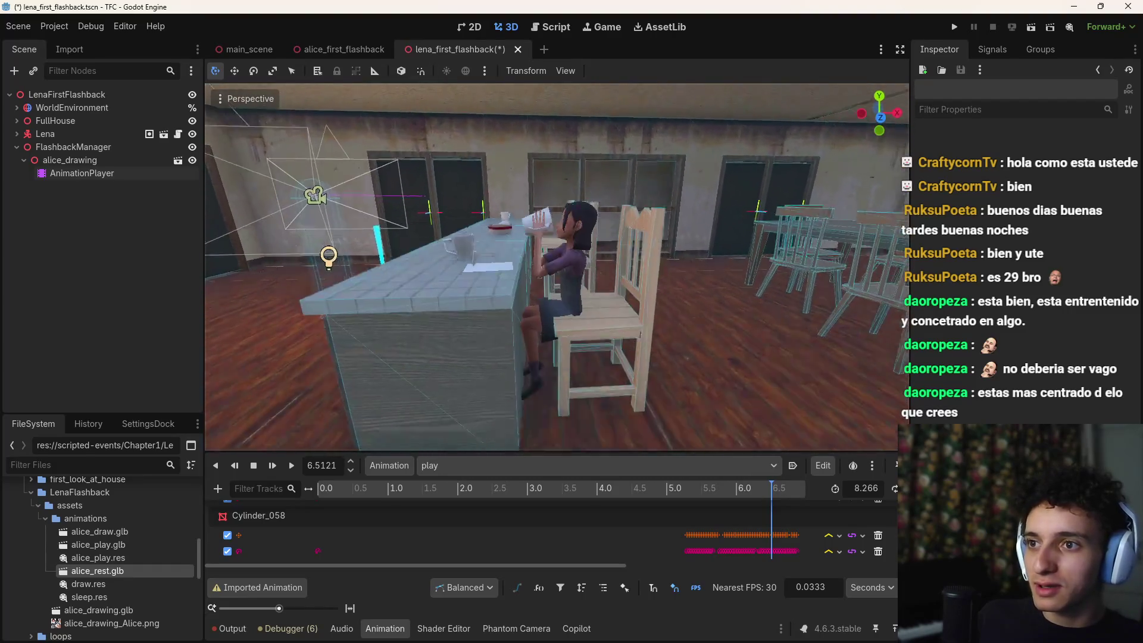
{"action": "mouse_move", "coordinate": [783, 492]}
{"action": "left_mouse_down"}
{"action": "mouse_move", "coordinate": [838, 496]}
{"action": "mouse_move", "coordinate": [777, 501]}
{"action": "mouse_move", "coordinate": [857, 500]}
{"action": "mouse_move", "coordinate": [836, 505]}
{"action": "left_mouse_up"}
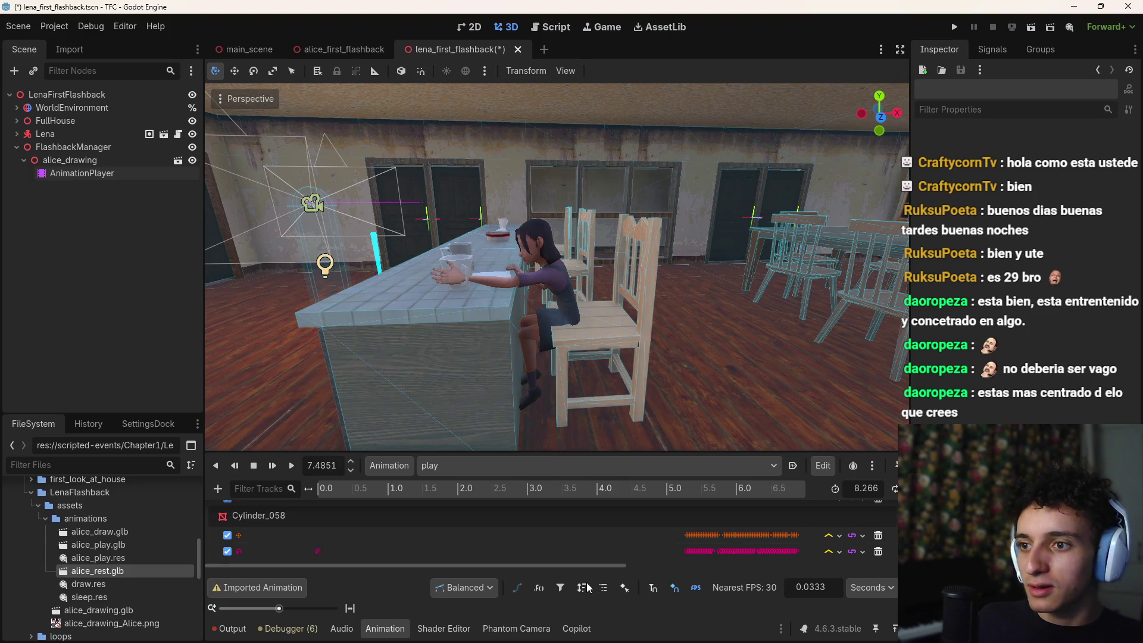
{"action": "left_click_drag", "start_coordinate": [591, 569], "coordinate": [791, 570]}
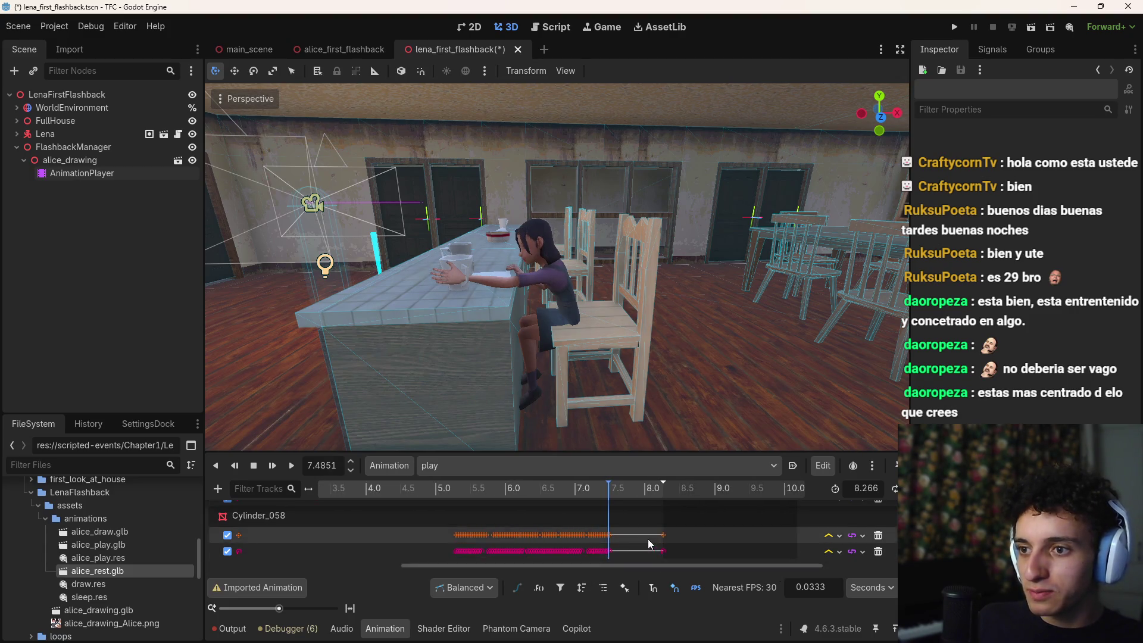
{"action": "mouse_move", "coordinate": [613, 499]}
{"action": "left_mouse_down"}
{"action": "mouse_move", "coordinate": [629, 494]}
{"action": "mouse_move", "coordinate": [606, 495]}
{"action": "left_mouse_up"}
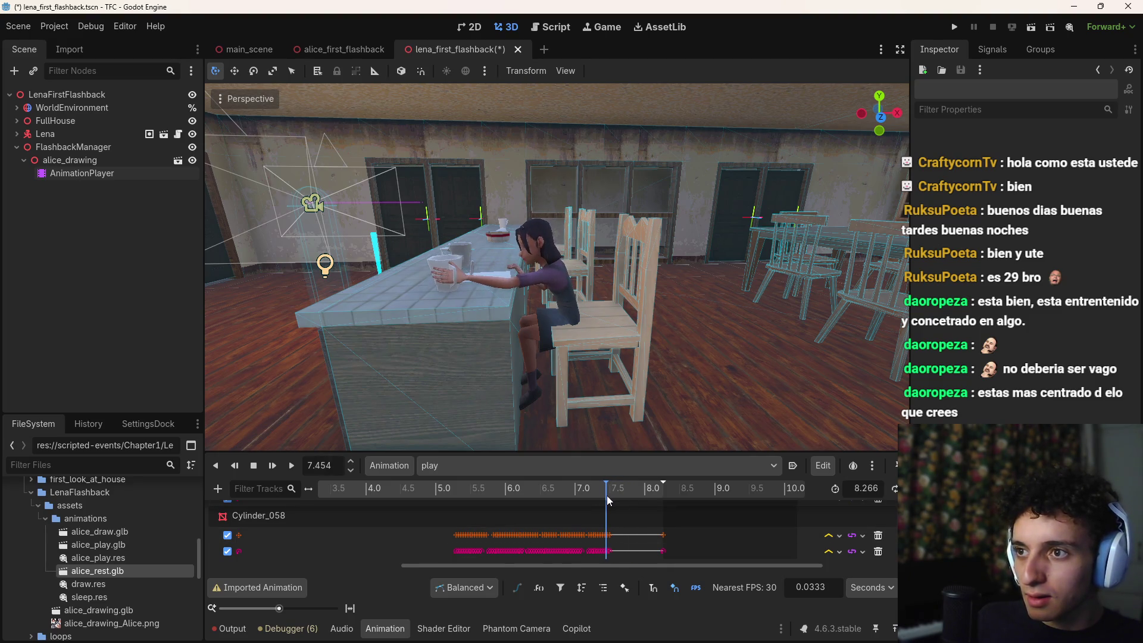
Step: Zoom the timeline in, inspect the 7.5 s keyframe, then deselect it and zoom back out
{"action": "scroll", "coordinate": [613, 552], "scroll_direction": "up", "scroll_amount": 4}
{"action": "scroll", "coordinate": [595, 545], "scroll_direction": "up", "scroll_amount": 3}
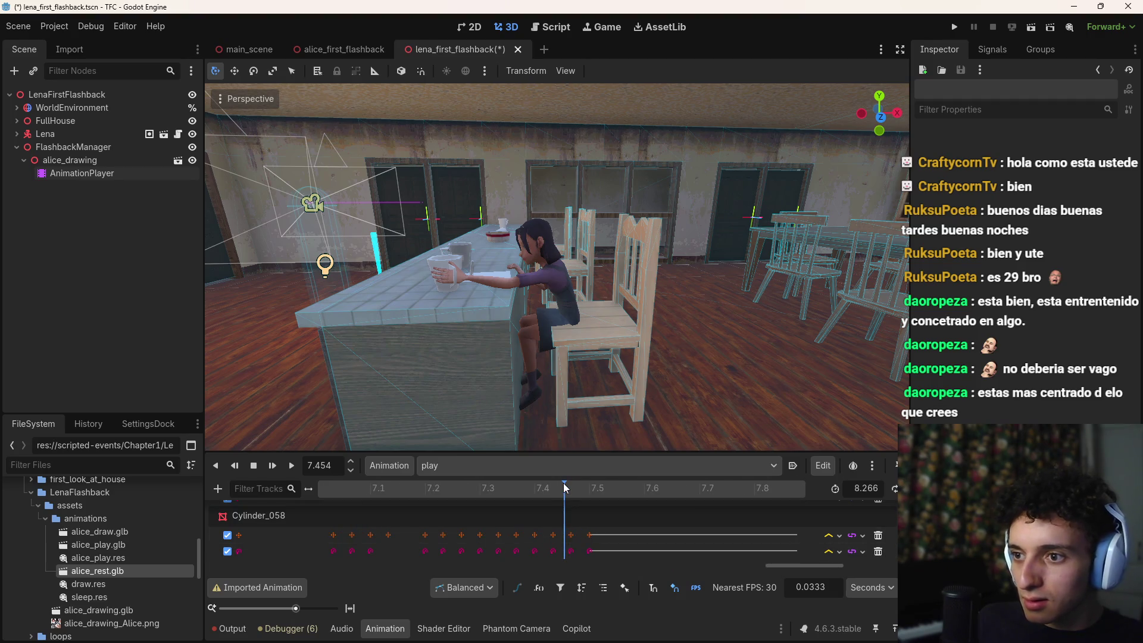
{"action": "left_click", "coordinate": [569, 489]}
{"action": "left_click", "coordinate": [589, 535]}
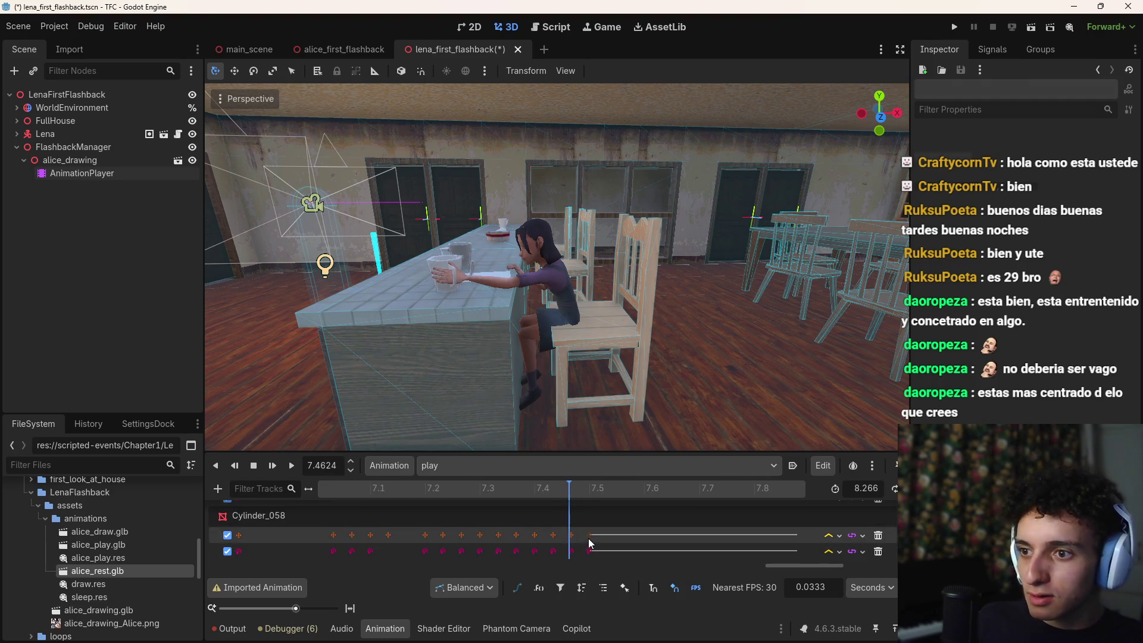
{"action": "left_click", "coordinate": [588, 546]}
{"action": "mouse_move", "coordinate": [783, 563]}
{"action": "left_mouse_down"}
{"action": "mouse_move", "coordinate": [832, 567]}
{"action": "mouse_move", "coordinate": [774, 571]}
{"action": "left_mouse_up"}
{"action": "scroll", "coordinate": [833, 566], "scroll_direction": "down", "scroll_amount": 2}
{"action": "mouse_move", "coordinate": [609, 486]}
{"action": "left_mouse_down"}
{"action": "mouse_move", "coordinate": [504, 491]}
{"action": "mouse_move", "coordinate": [823, 517]}
{"action": "mouse_move", "coordinate": [622, 569]}
{"action": "mouse_move", "coordinate": [412, 565]}
{"action": "left_mouse_up"}
{"action": "scroll", "coordinate": [566, 544], "scroll_direction": "down", "scroll_amount": 3}
Step: Load the draw animation and scrub it with the camera close beside Alice
{"action": "left_click", "coordinate": [453, 466]}
{"action": "left_click", "coordinate": [468, 492]}
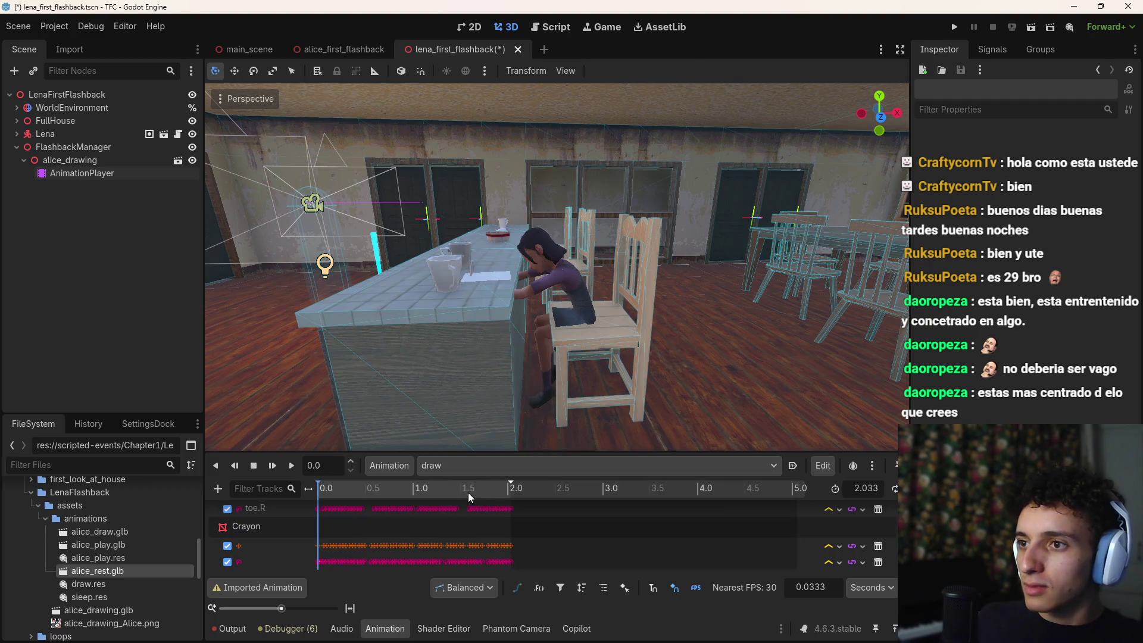
{"action": "key", "text": "w"}
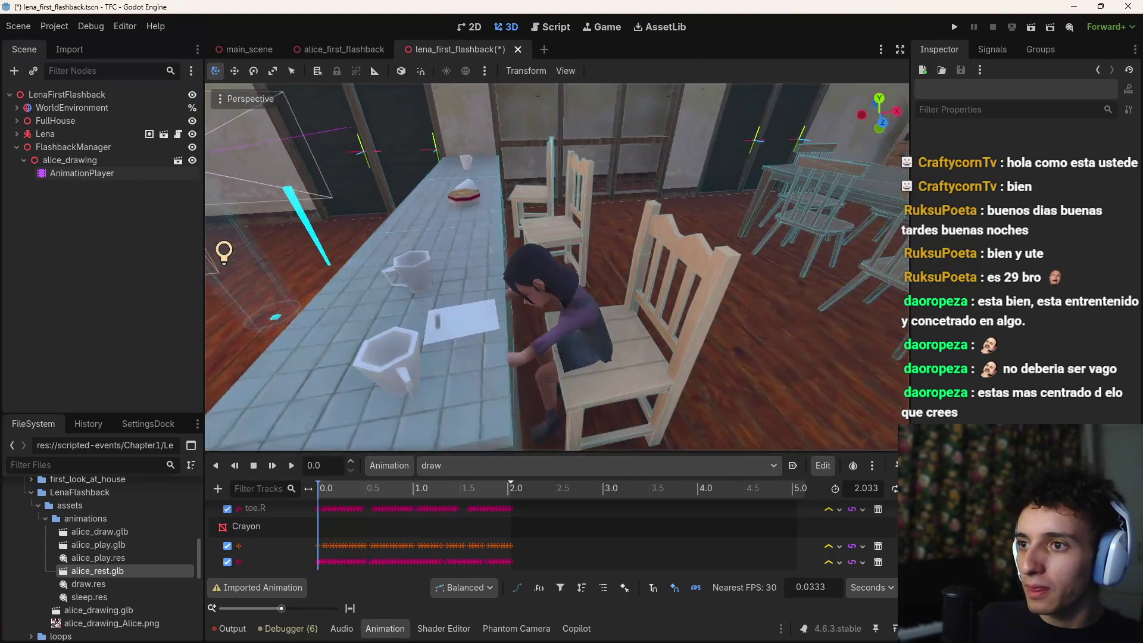
{"action": "mouse_move", "coordinate": [332, 495]}
{"action": "left_mouse_down"}
{"action": "mouse_move", "coordinate": [519, 506]}
{"action": "mouse_move", "coordinate": [327, 518]}
{"action": "left_mouse_up"}
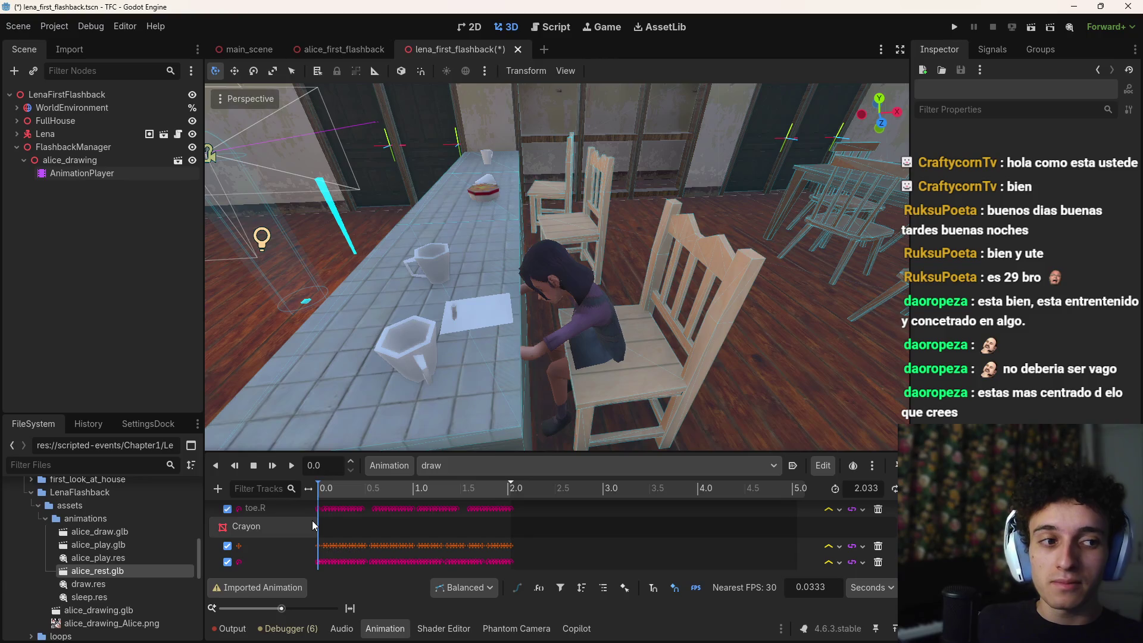
{"action": "left_click_drag", "start_coordinate": [416, 414], "coordinate": [644, 344]}
Step: Load the 0.033-second sleep animation to check Alice's pose
{"action": "left_click", "coordinate": [499, 468]}
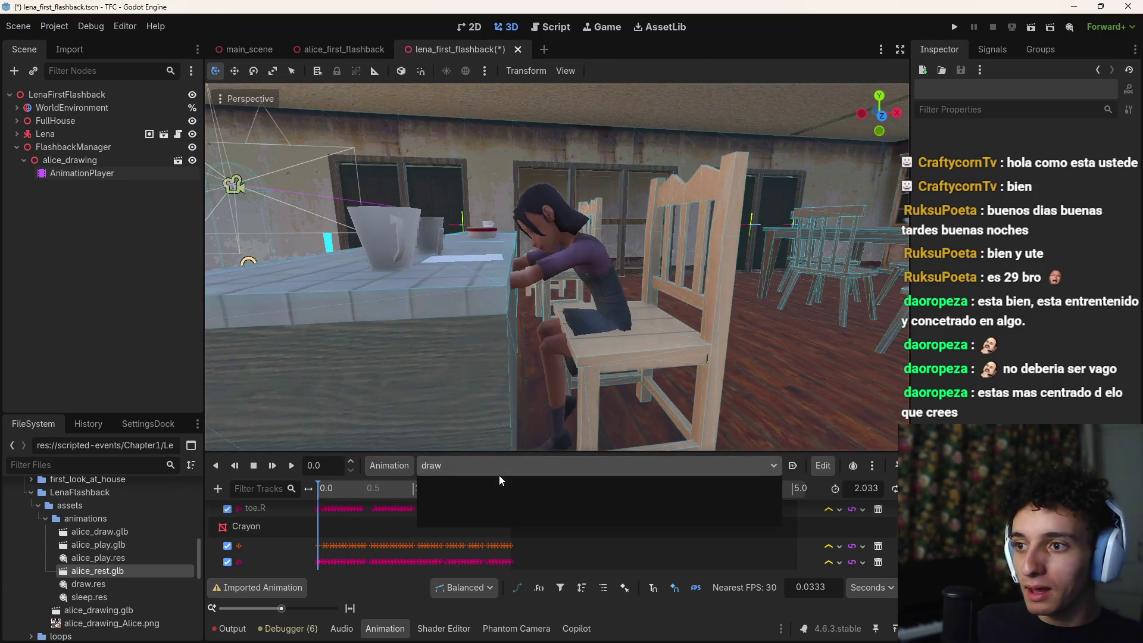
{"action": "left_click", "coordinate": [453, 513]}
{"action": "left_click", "coordinate": [504, 465]}
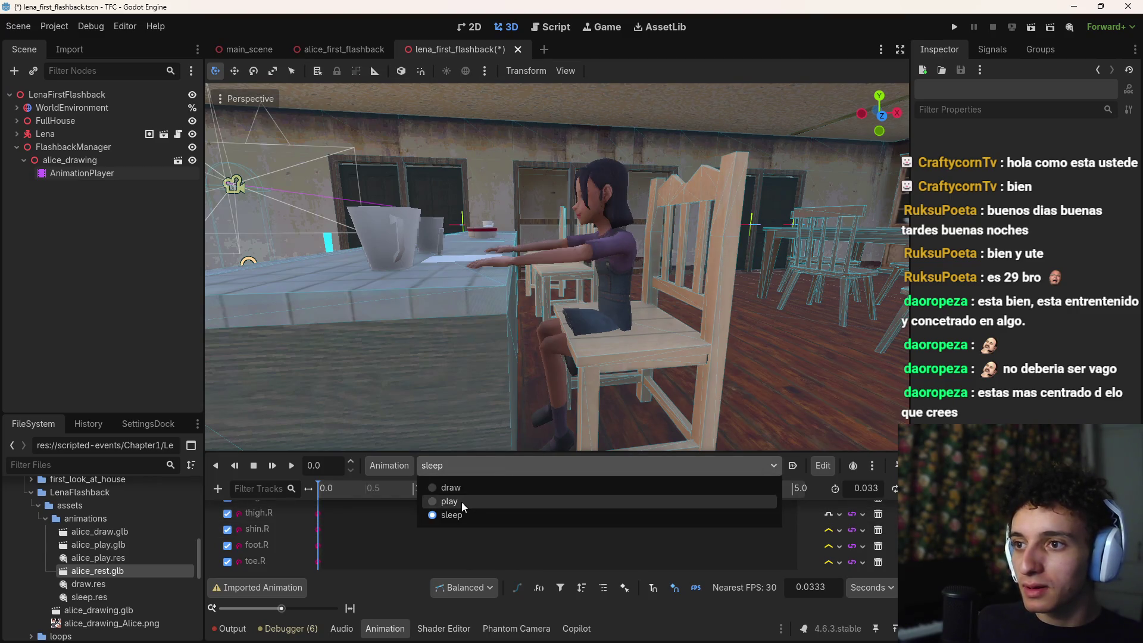
Step: Return to the play animation, scrub to 5.08 s, and select Alice's chair Chair_03_001
{"action": "left_click", "coordinate": [461, 501]}
{"action": "mouse_move", "coordinate": [348, 484]}
{"action": "left_mouse_down"}
{"action": "mouse_move", "coordinate": [451, 505]}
{"action": "mouse_move", "coordinate": [580, 505]}
{"action": "mouse_move", "coordinate": [312, 509]}
{"action": "mouse_move", "coordinate": [360, 494]}
{"action": "mouse_move", "coordinate": [797, 497]}
{"action": "left_mouse_up"}
{"action": "scroll", "coordinate": [715, 395], "scroll_direction": "up", "scroll_amount": 5}
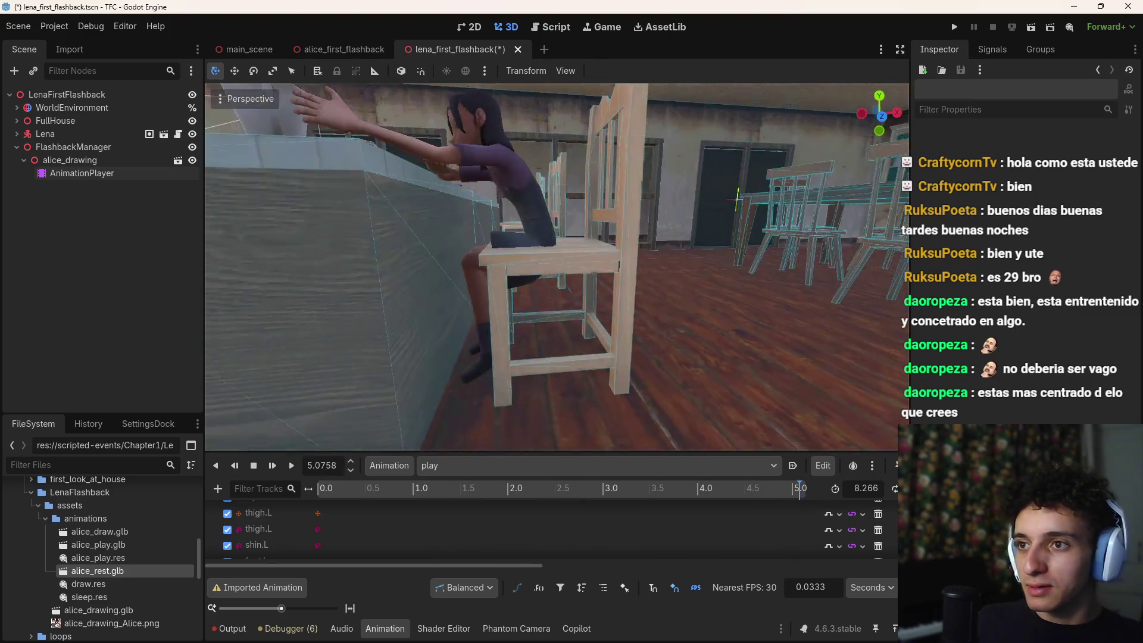
{"action": "scroll", "coordinate": [557, 267], "scroll_direction": "down", "scroll_amount": 3}
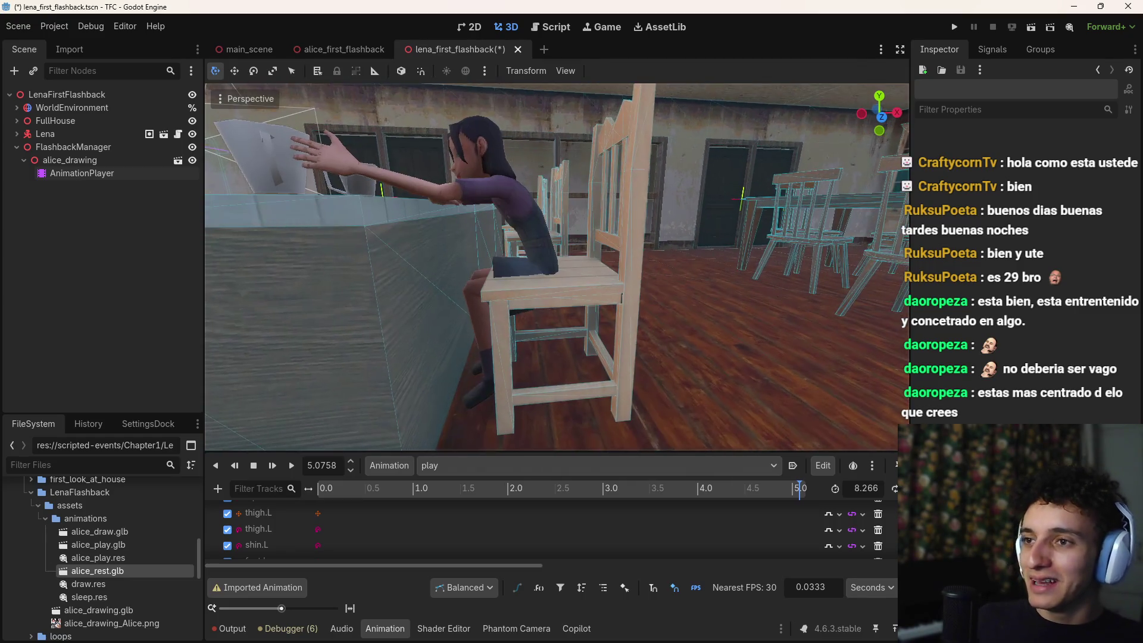
{"action": "scroll", "coordinate": [642, 329], "scroll_direction": "down", "scroll_amount": 5}
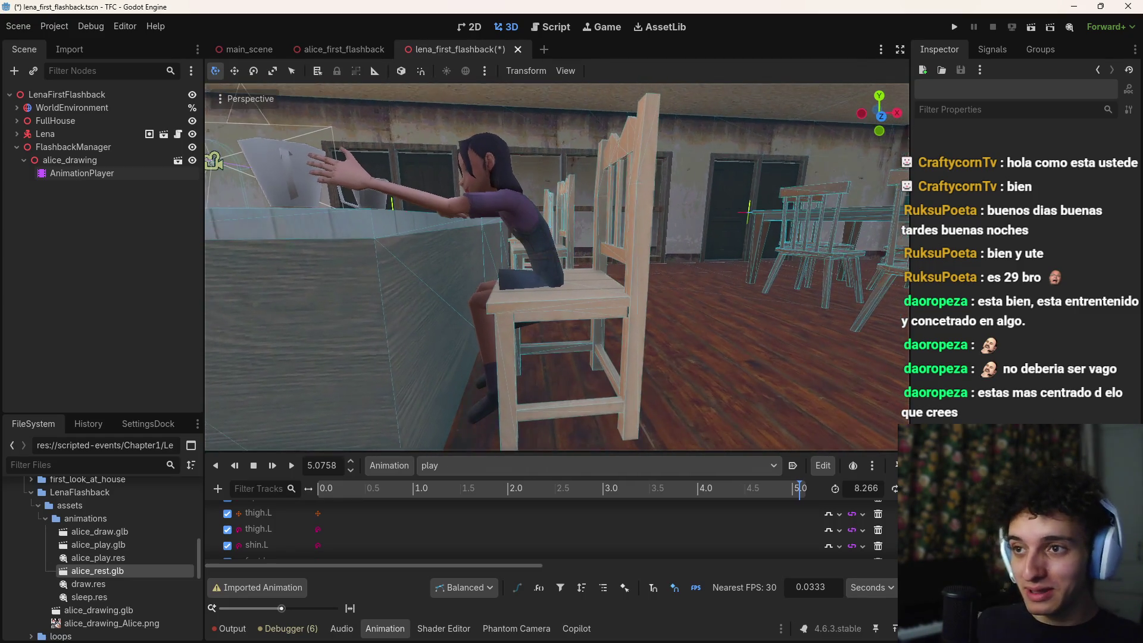
{"action": "left_click", "coordinate": [539, 338]}
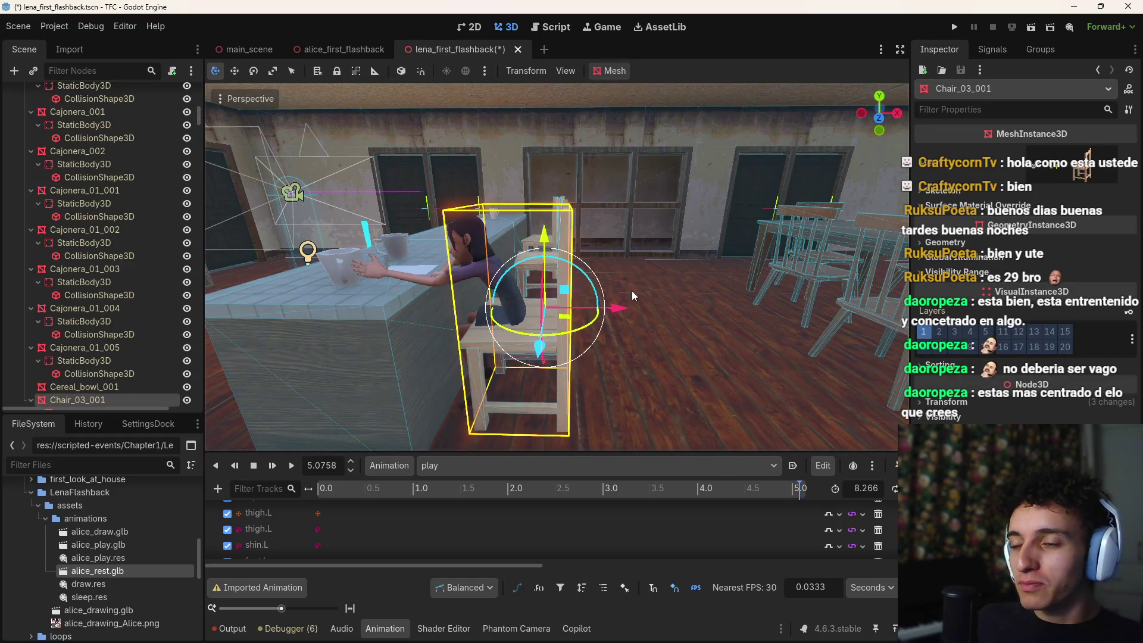
Step: Select the three counter chairs in the viewport and begin dragging them downward
{"action": "mouse_move", "coordinate": [610, 247]}
{"action": "left_mouse_down"}
{"action": "mouse_move", "coordinate": [738, 256]}
{"action": "mouse_move", "coordinate": [678, 279]}
{"action": "mouse_move", "coordinate": [628, 372]}
{"action": "left_mouse_up"}
{"action": "left_click", "coordinate": [594, 271], "text": "shift"}
{"action": "left_click", "coordinate": [701, 239], "text": "shift"}
{"action": "left_click", "coordinate": [653, 345]}
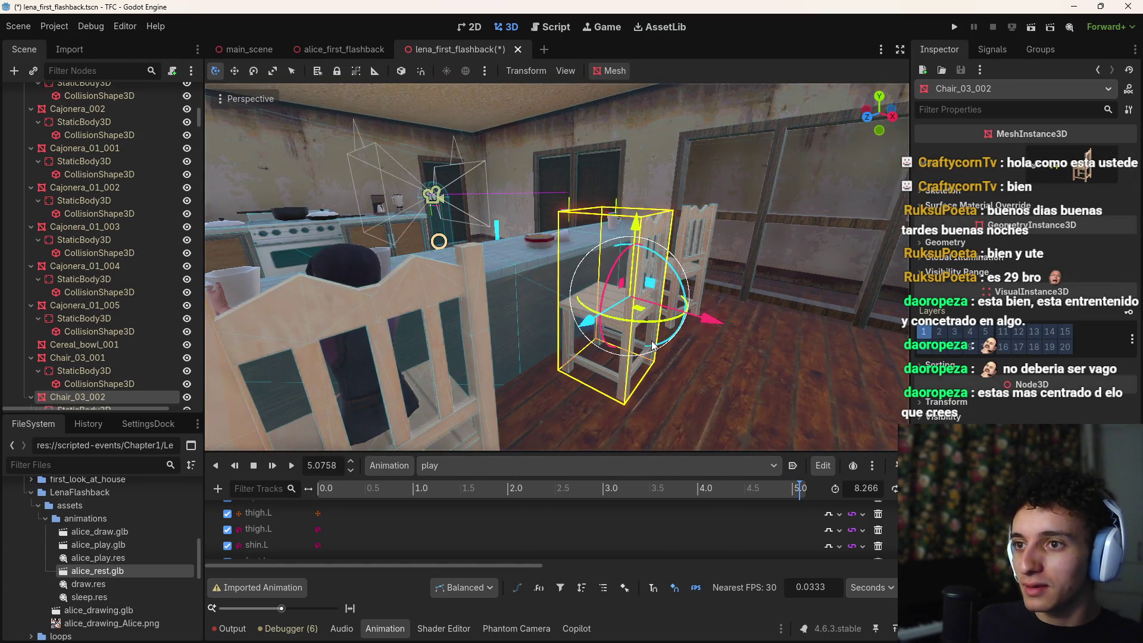
{"action": "left_click", "coordinate": [697, 259], "text": "shift"}
{"action": "left_click_drag", "start_coordinate": [696, 259], "coordinate": [713, 260]}
{"action": "left_click", "coordinate": [712, 260]}
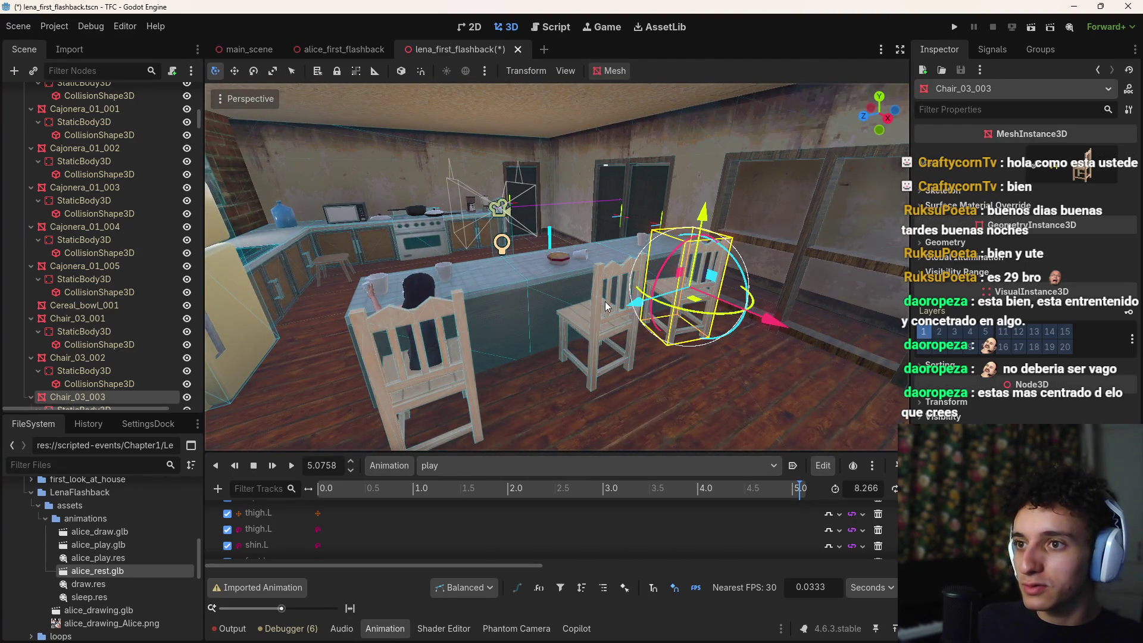
{"action": "left_click", "coordinate": [598, 269], "text": "shift"}
{"action": "left_click", "coordinate": [461, 341], "text": "shift"}
{"action": "left_click_drag", "start_coordinate": [600, 258], "coordinate": [598, 274]}
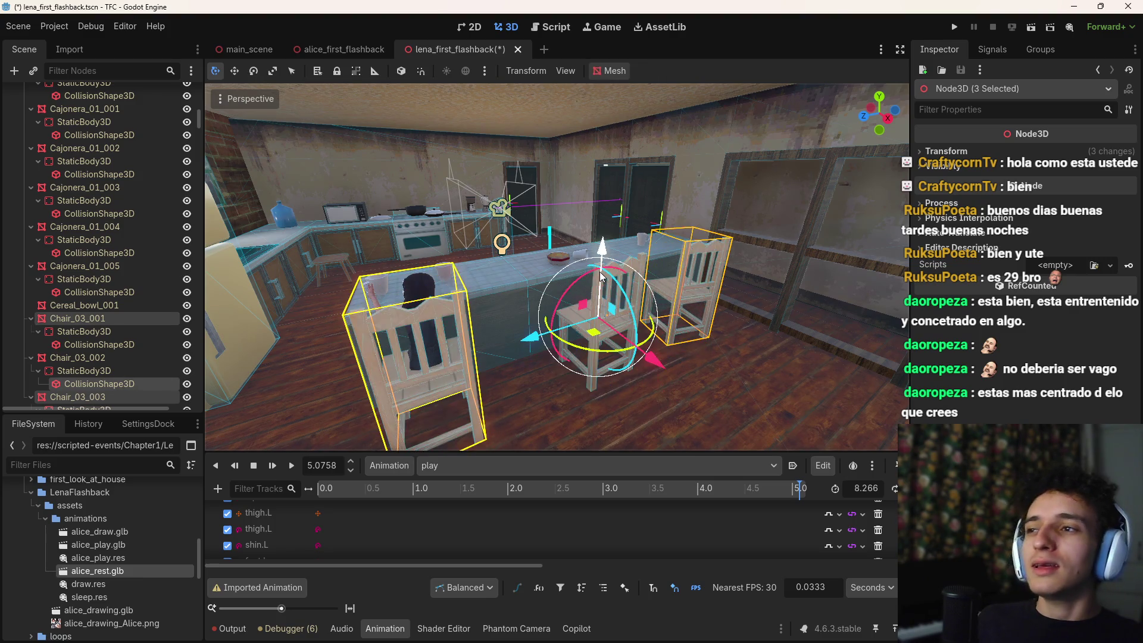
Step: Select Chair_03_001, Chair_03_002 and Chair_03_003 in the Scene tree, lower them about 0.15, and collapse furniture
{"action": "left_click", "coordinate": [90, 360]}
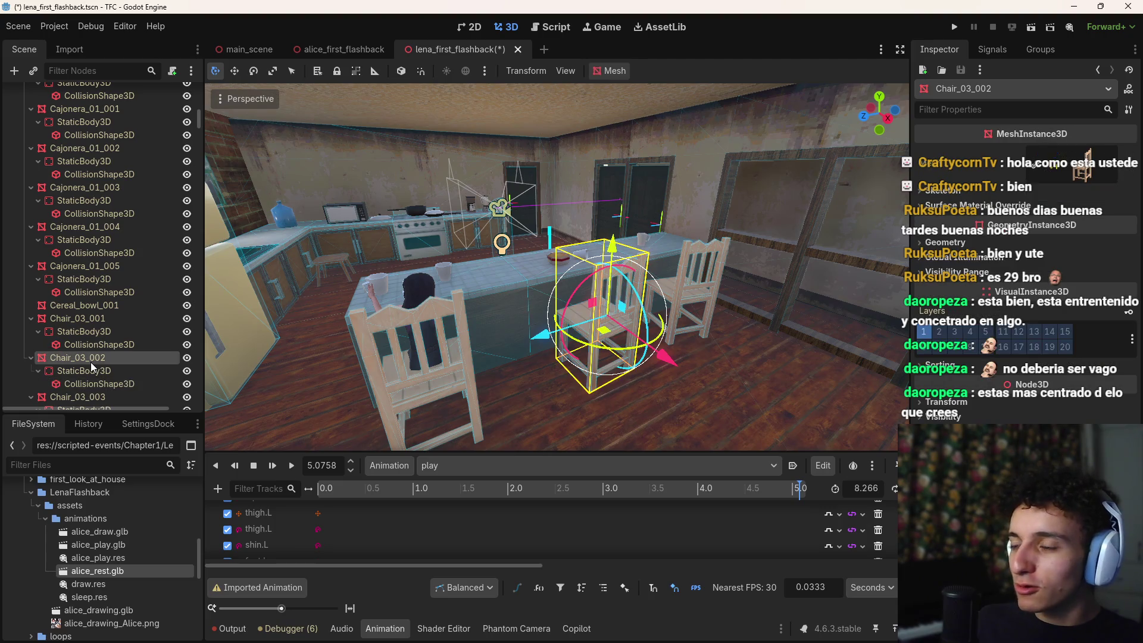
{"action": "left_click", "coordinate": [85, 319], "text": "ctrl"}
{"action": "scroll", "coordinate": [101, 351], "scroll_direction": "down", "scroll_amount": 1}
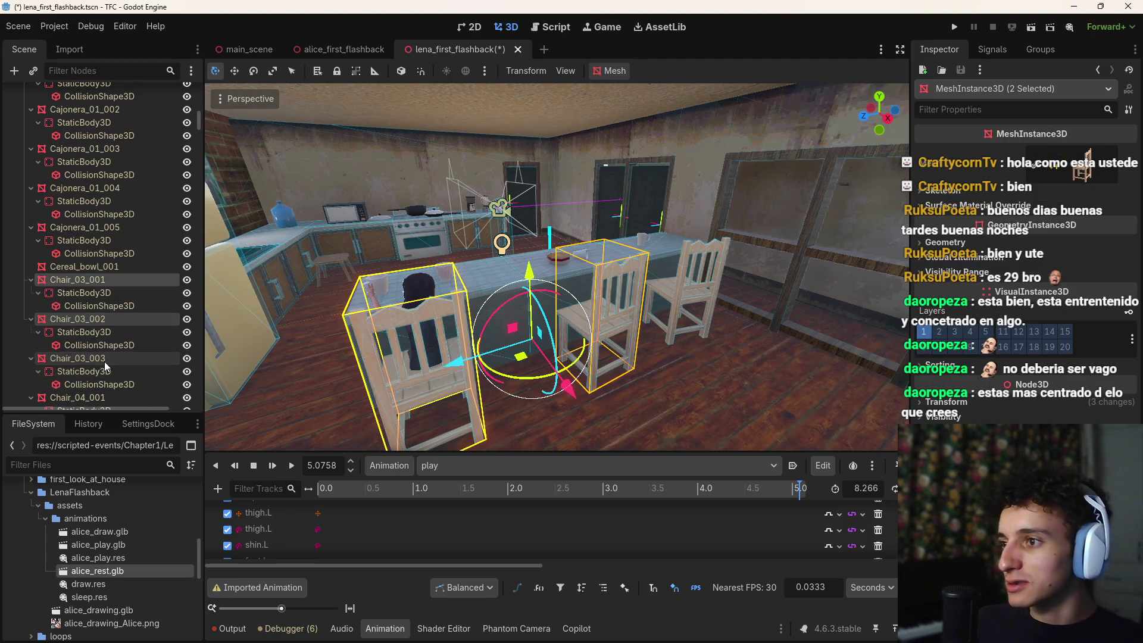
{"action": "left_click", "coordinate": [88, 358], "text": "ctrl"}
{"action": "scroll", "coordinate": [513, 297], "scroll_direction": "up", "scroll_amount": 8}
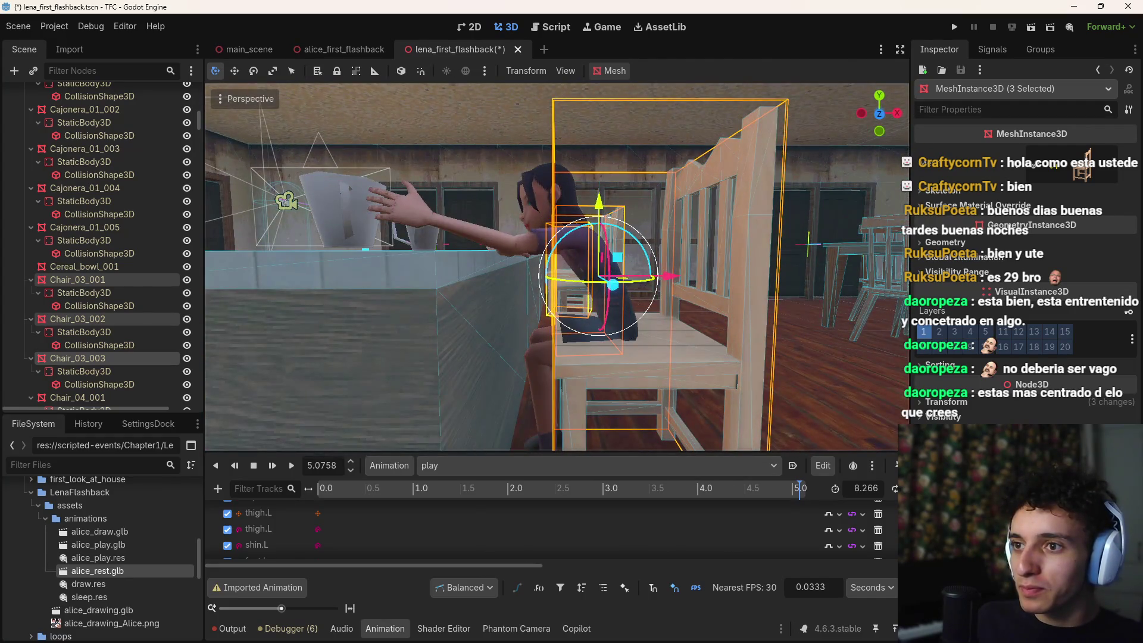
{"action": "scroll", "coordinate": [556, 268], "scroll_direction": "up", "scroll_amount": 2}
{"action": "left_click_drag", "start_coordinate": [599, 179], "coordinate": [607, 197]}
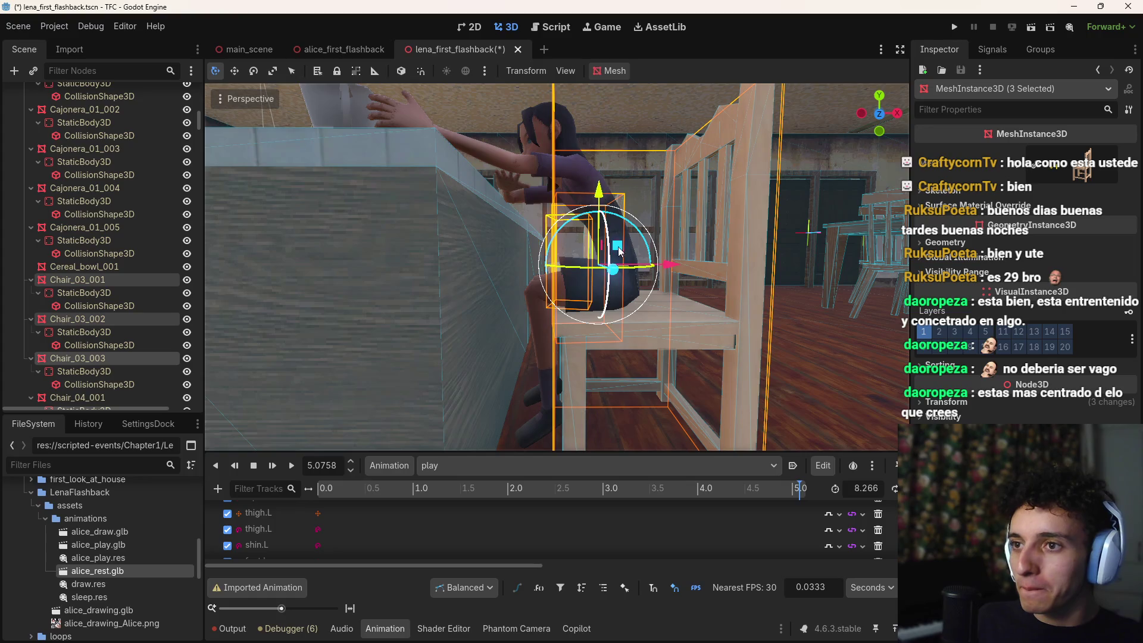
{"action": "scroll", "coordinate": [556, 267], "scroll_direction": "down", "scroll_amount": 4}
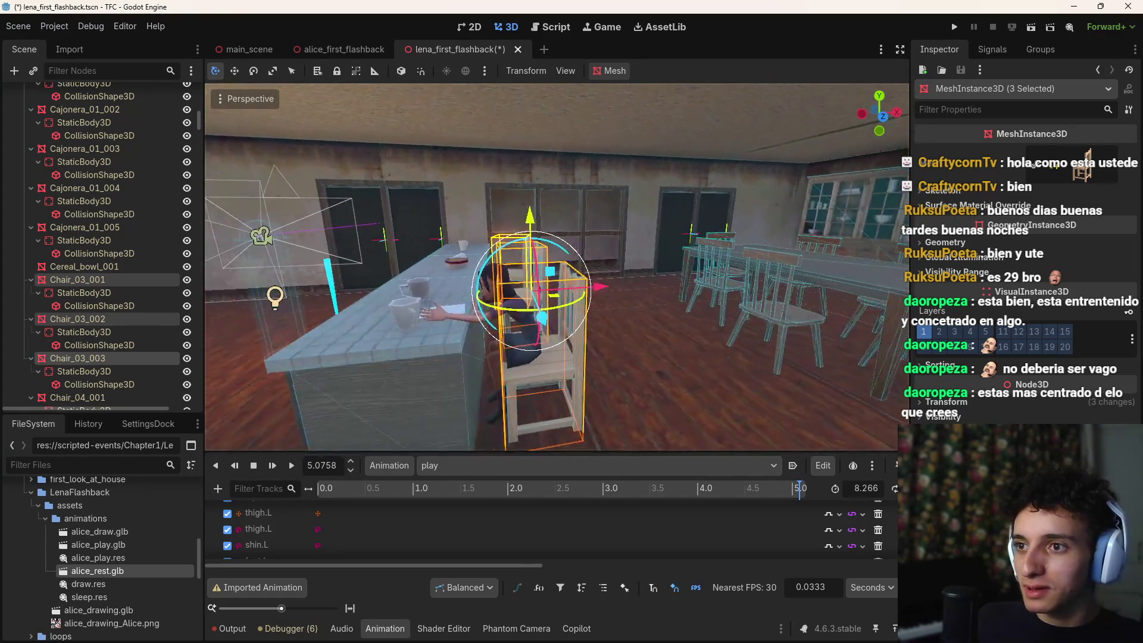
{"action": "scroll", "coordinate": [93, 348], "scroll_direction": "down", "scroll_amount": 5}
{"action": "scroll", "coordinate": [145, 236], "scroll_direction": "up", "scroll_amount": 15}
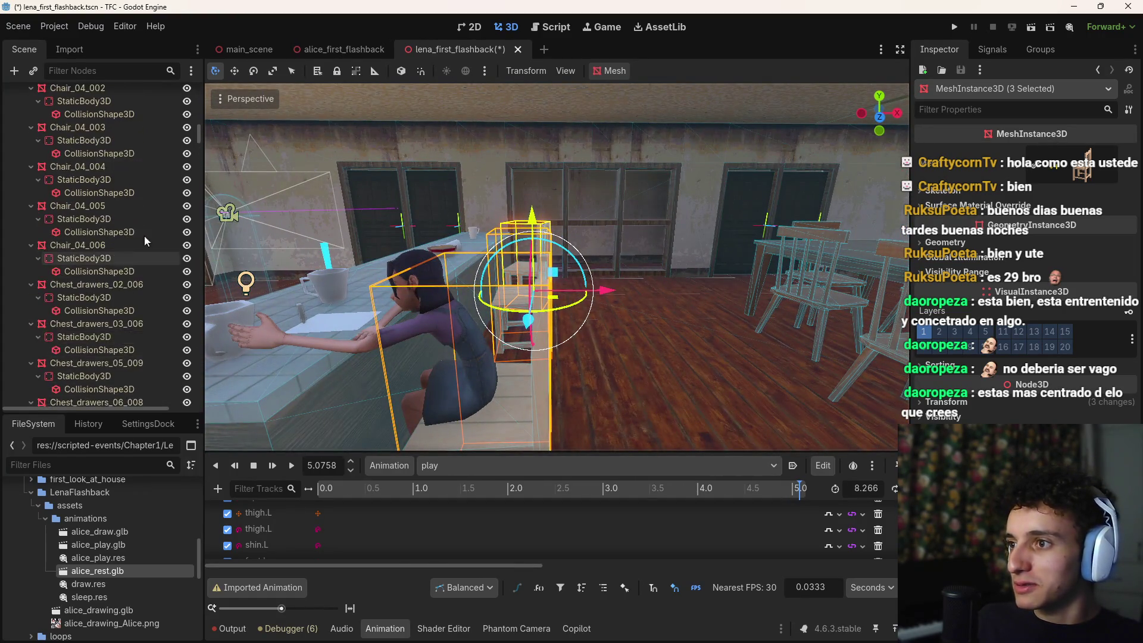
{"action": "left_click", "coordinate": [24, 186]}
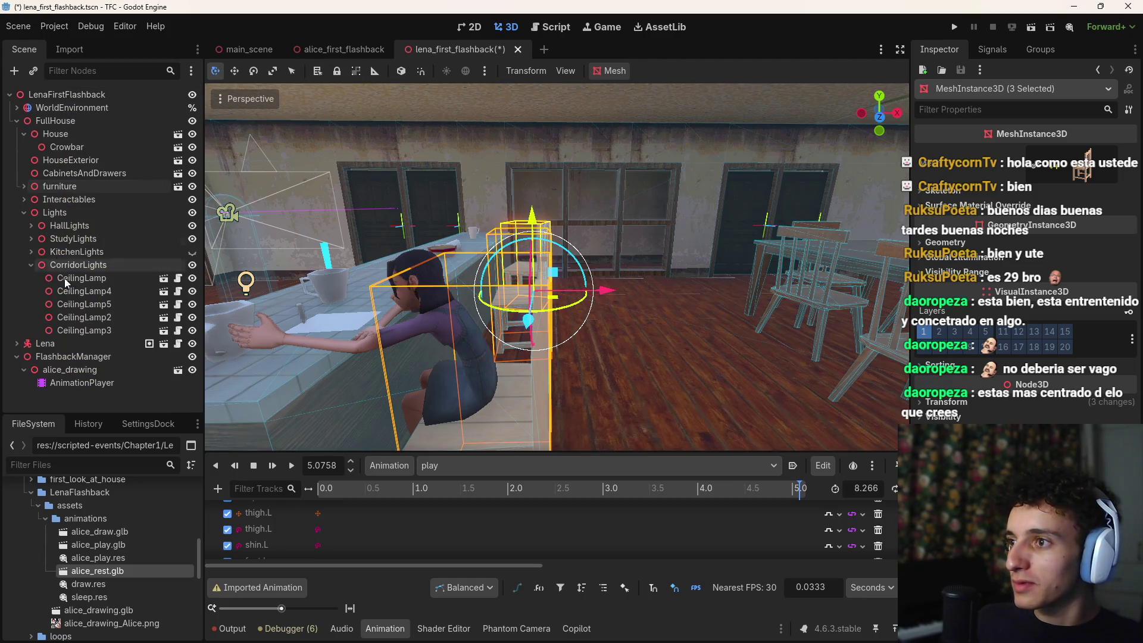
Step: Select Alice's AnimationPlayer and load the draw animation
{"action": "left_click", "coordinate": [61, 398]}
{"action": "scroll", "coordinate": [291, 387], "scroll_direction": "up", "scroll_amount": 3}
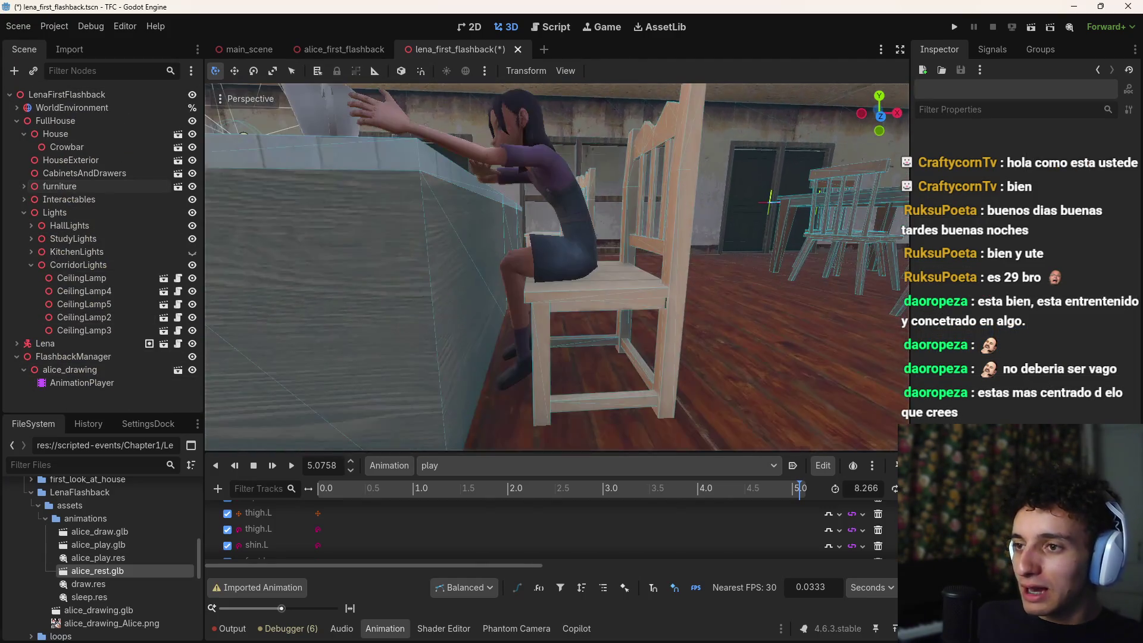
{"action": "scroll", "coordinate": [291, 387], "scroll_direction": "down", "scroll_amount": 3}
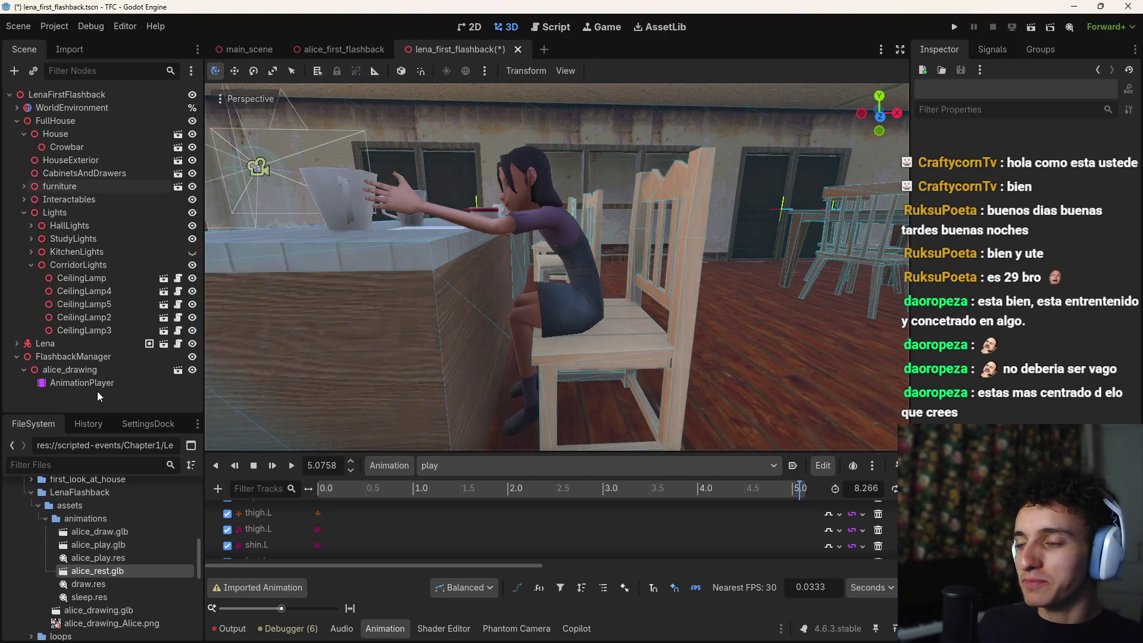
{"action": "left_click", "coordinate": [98, 383]}
{"action": "left_click", "coordinate": [487, 465]}
{"action": "left_click", "coordinate": [488, 488]}
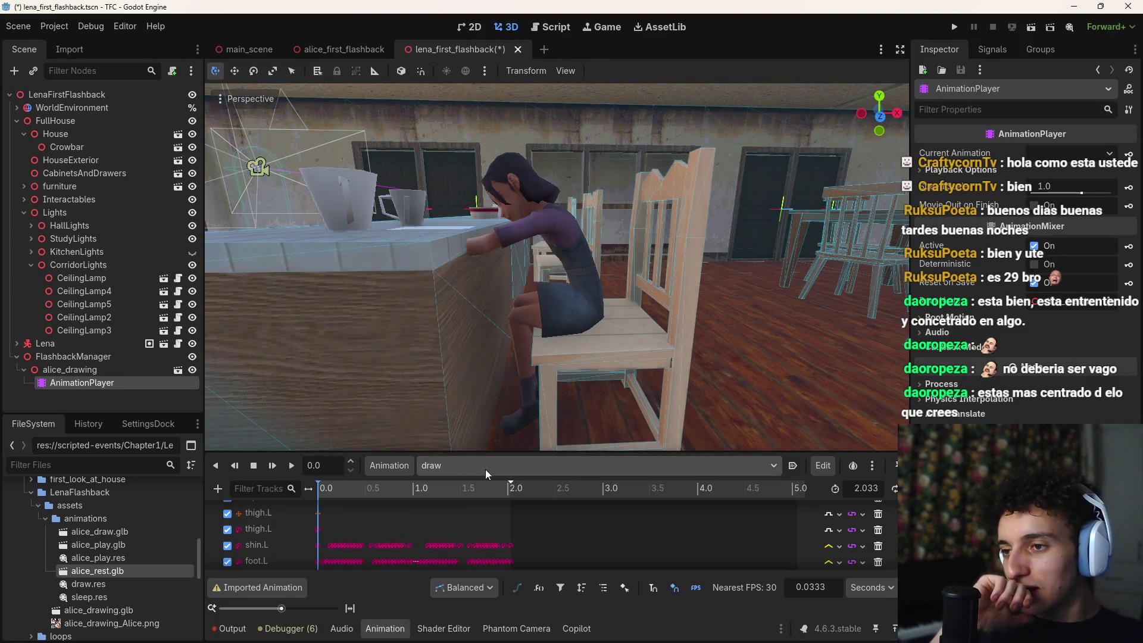
Step: Scrub draw to about 1.07 s and bring the crayon on the tabletop paper into view
{"action": "left_click", "coordinate": [330, 498]}
{"action": "left_click", "coordinate": [419, 499]}
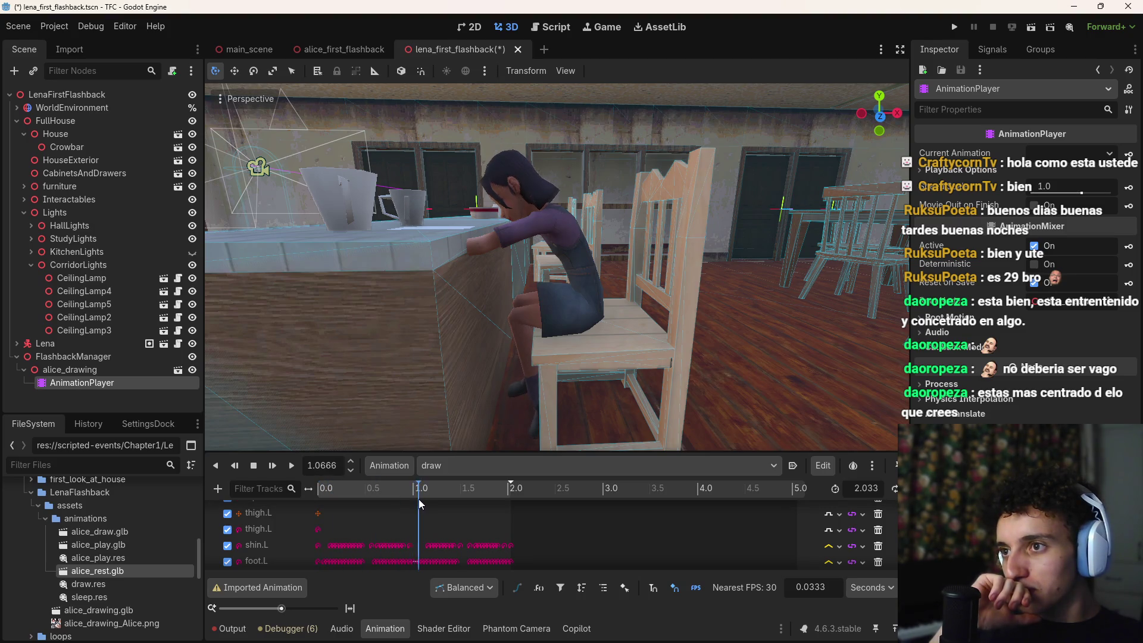
{"action": "left_click_drag", "start_coordinate": [419, 498], "coordinate": [413, 499]}
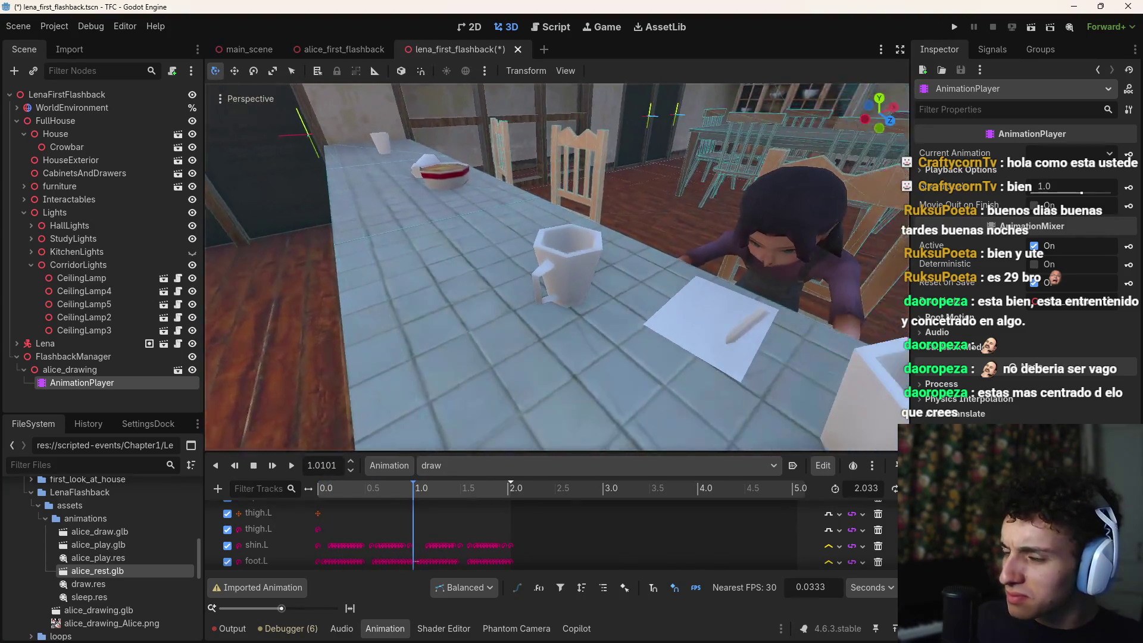
{"action": "key", "text": "d"}
{"action": "mouse_move", "coordinate": [369, 496]}
{"action": "left_mouse_down"}
{"action": "mouse_move", "coordinate": [513, 489]}
{"action": "mouse_move", "coordinate": [338, 507]}
{"action": "mouse_move", "coordinate": [498, 513]}
{"action": "mouse_move", "coordinate": [249, 516]}
{"action": "left_mouse_up"}
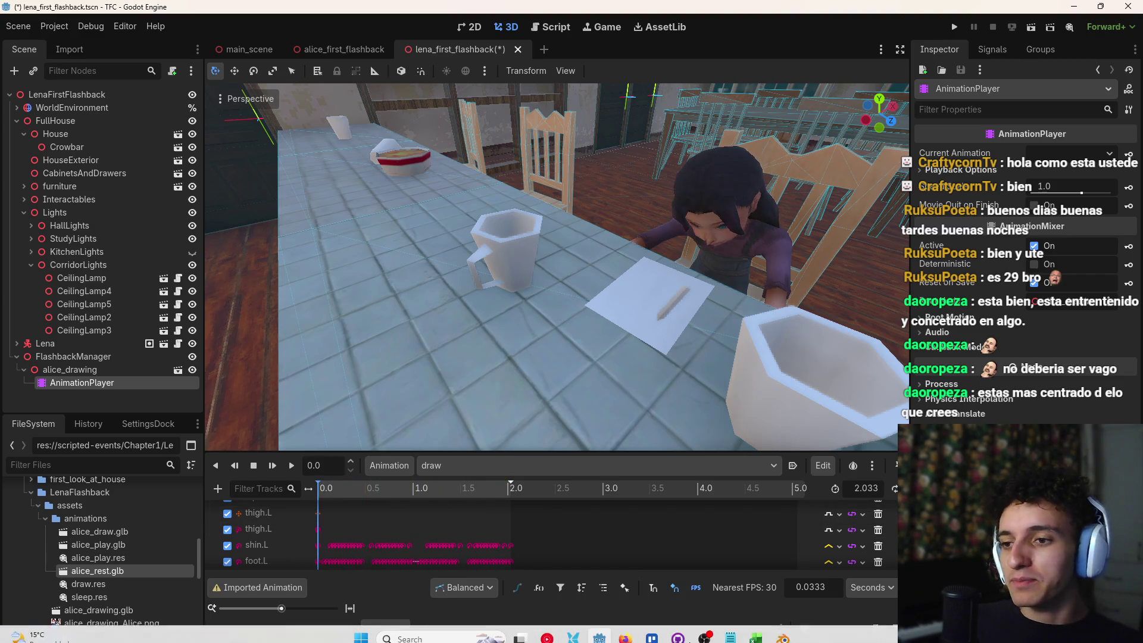
Step: Orbit around Alice in the Alice Rayar Blender file to view her drawing pose
{"action": "mouse_move", "coordinate": [782, 629]}
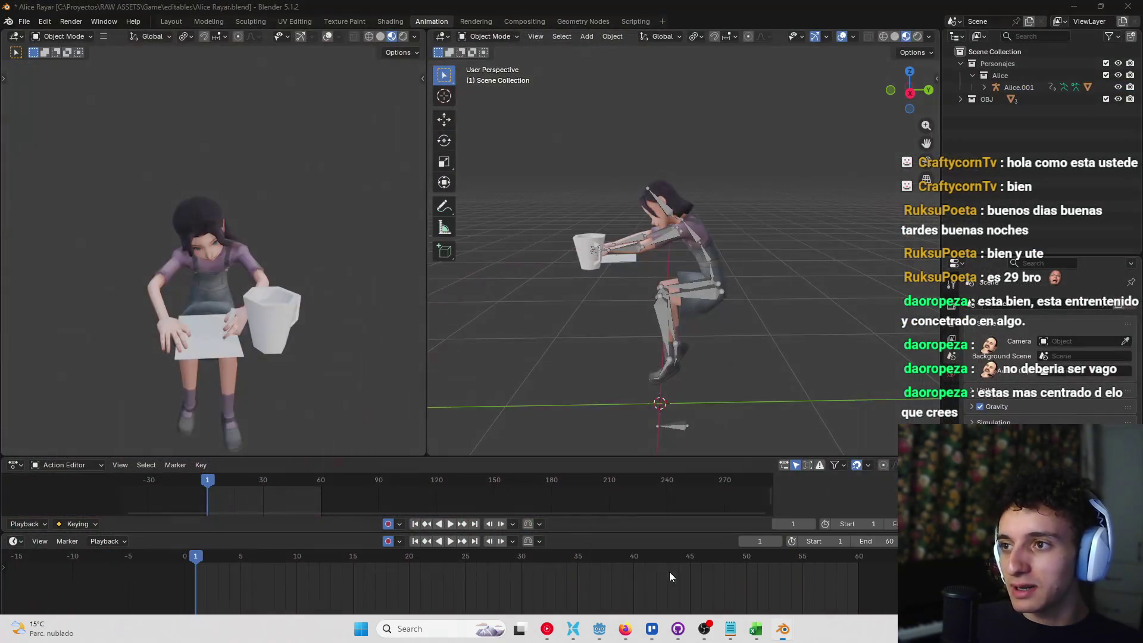
{"action": "left_click", "coordinate": [668, 571]}
{"action": "left_click_drag", "start_coordinate": [652, 292], "coordinate": [591, 348]}
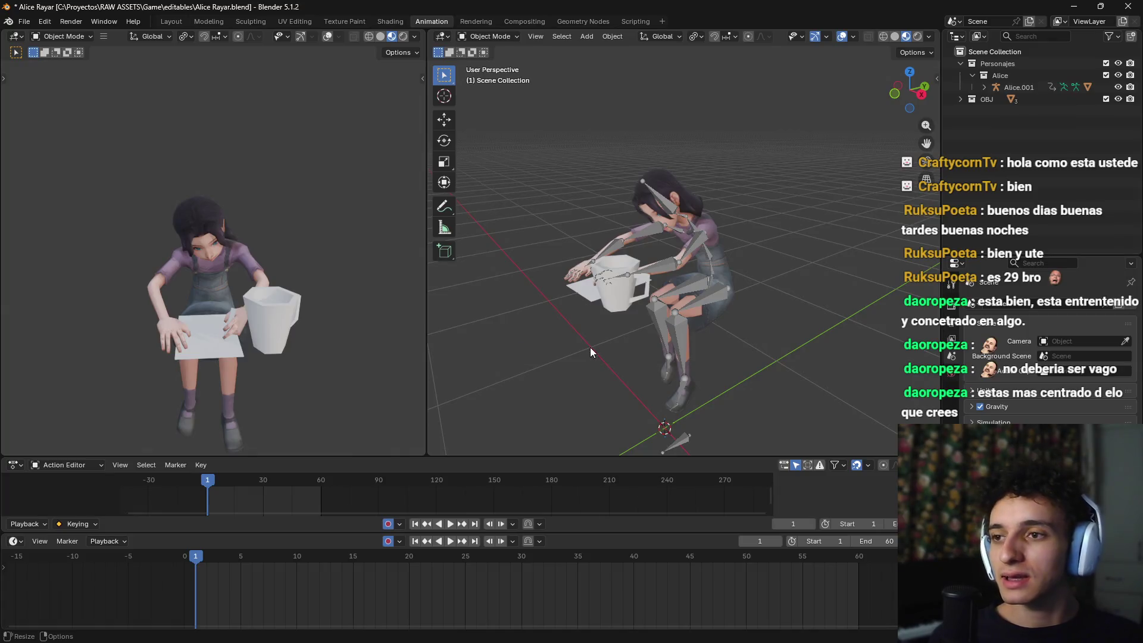
Step: Go to the browser's Google Drive tab showing the ANIMACION › 2026-05-20 folder
{"action": "left_click", "coordinate": [599, 629]}
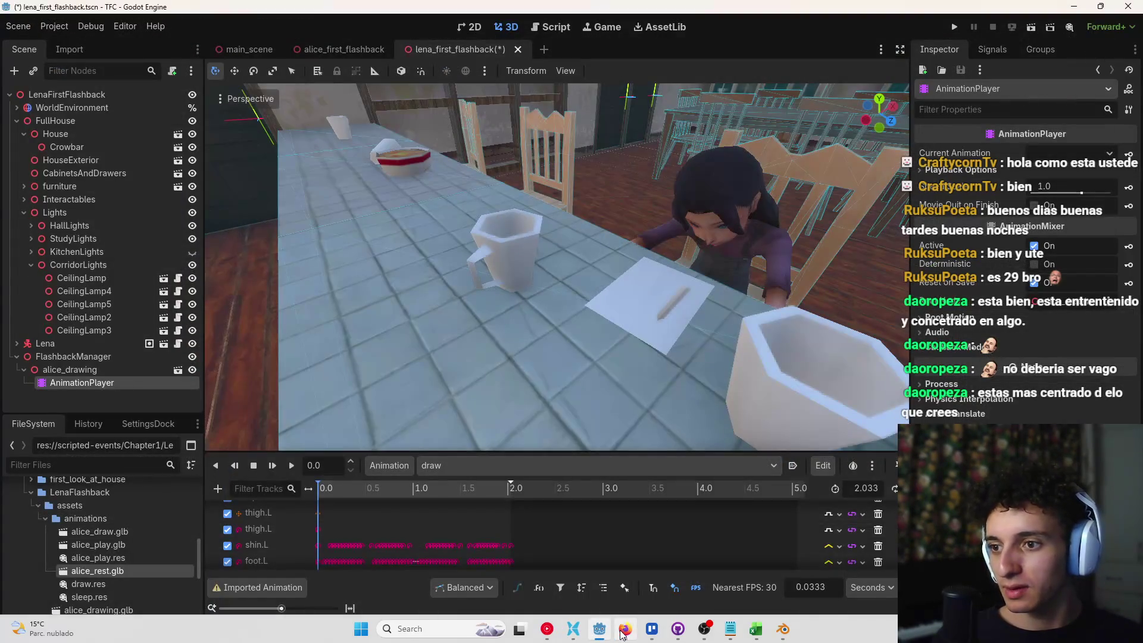
{"action": "left_click", "coordinate": [625, 628]}
{"action": "key", "text": "ctrl+Tab"}
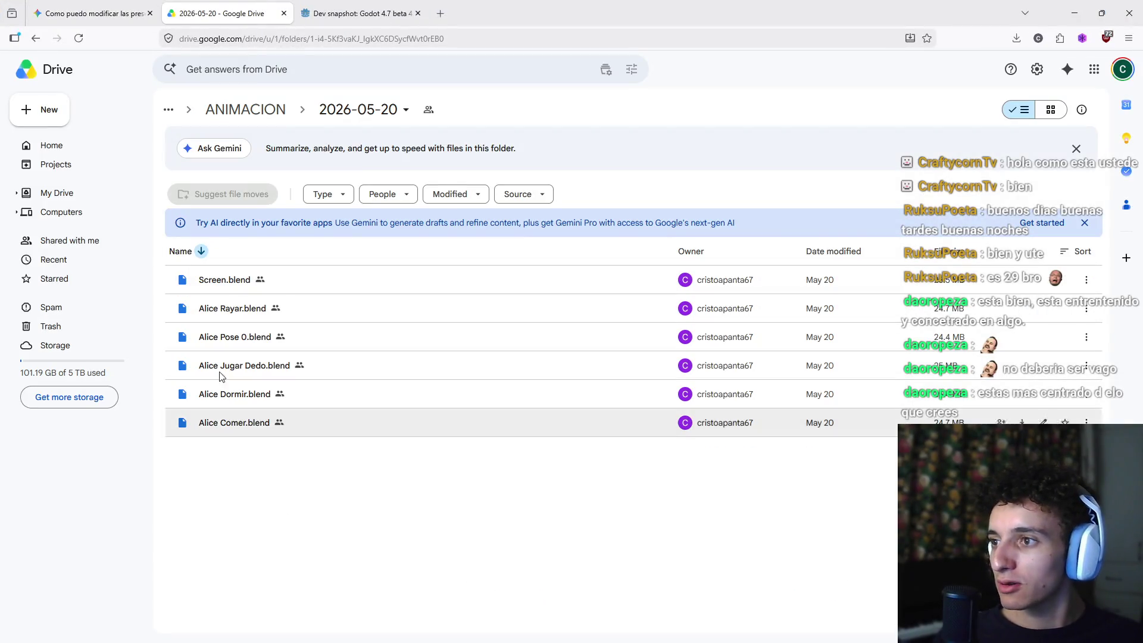
Step: Download Alice Rayar.blend and drop it into RAW ASSETS › Game › editables, replacing the existing file
{"action": "left_click", "coordinate": [405, 321]}
{"action": "left_click", "coordinate": [1023, 310]}
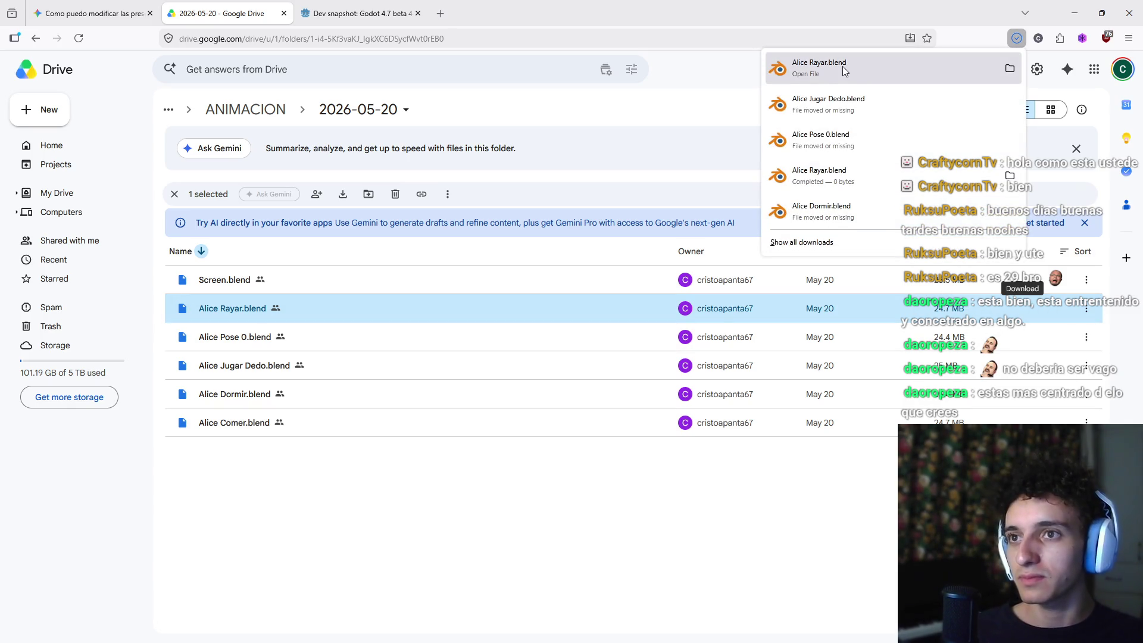
{"action": "mouse_move", "coordinate": [836, 73]}
{"action": "left_mouse_down"}
{"action": "mouse_move", "coordinate": [660, 447]}
{"action": "mouse_move", "coordinate": [355, 503]}
{"action": "mouse_move", "coordinate": [337, 493]}
{"action": "left_mouse_up"}
{"action": "key", "text": "alt+Tab"}
{"action": "key", "text": "Tab"}
{"action": "key", "text": "Tab"}
{"action": "key", "text": "Tab"}
{"action": "key", "text": "Tab"}
{"action": "key", "text": "Tab"}
{"action": "key", "text": "Tab"}
{"action": "left_click", "coordinate": [480, 294]}
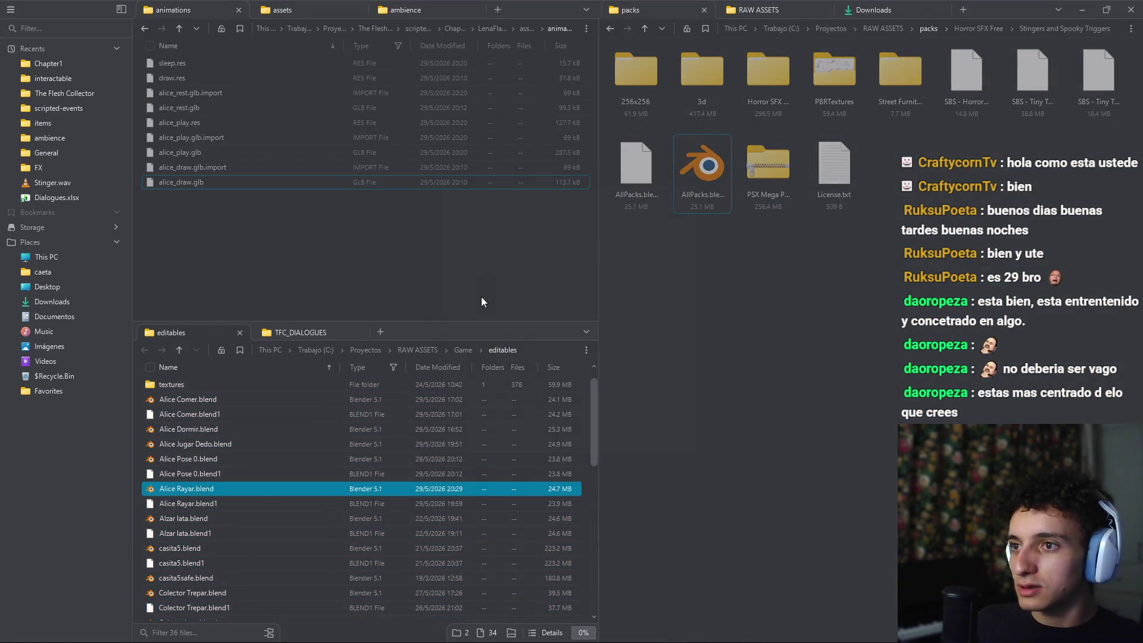
Step: Open Alice Rayar.blend from the editables folder in Blender
{"action": "double_click", "coordinate": [235, 498]}
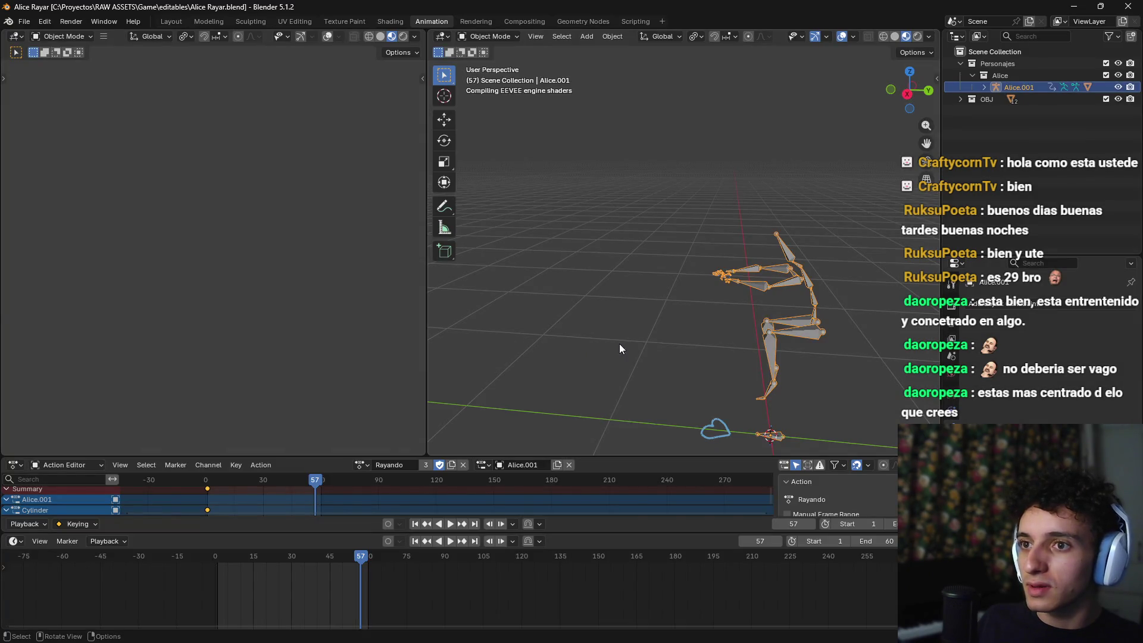
Step: Delete the tables, the pink table and the pink chair around Alice
{"action": "mouse_move", "coordinate": [628, 341]}
{"action": "left_mouse_down"}
{"action": "mouse_move", "coordinate": [660, 315]}
{"action": "mouse_move", "coordinate": [776, 336]}
{"action": "mouse_move", "coordinate": [698, 294]}
{"action": "left_mouse_up"}
{"action": "mouse_move", "coordinate": [520, 157]}
{"action": "left_mouse_down"}
{"action": "mouse_move", "coordinate": [708, 330]}
{"action": "mouse_move", "coordinate": [702, 371]}
{"action": "mouse_move", "coordinate": [754, 345]}
{"action": "mouse_move", "coordinate": [683, 253]}
{"action": "left_mouse_up"}
{"action": "key", "text": "x"}
{"action": "left_click", "coordinate": [693, 376]}
{"action": "left_click", "coordinate": [683, 253]}
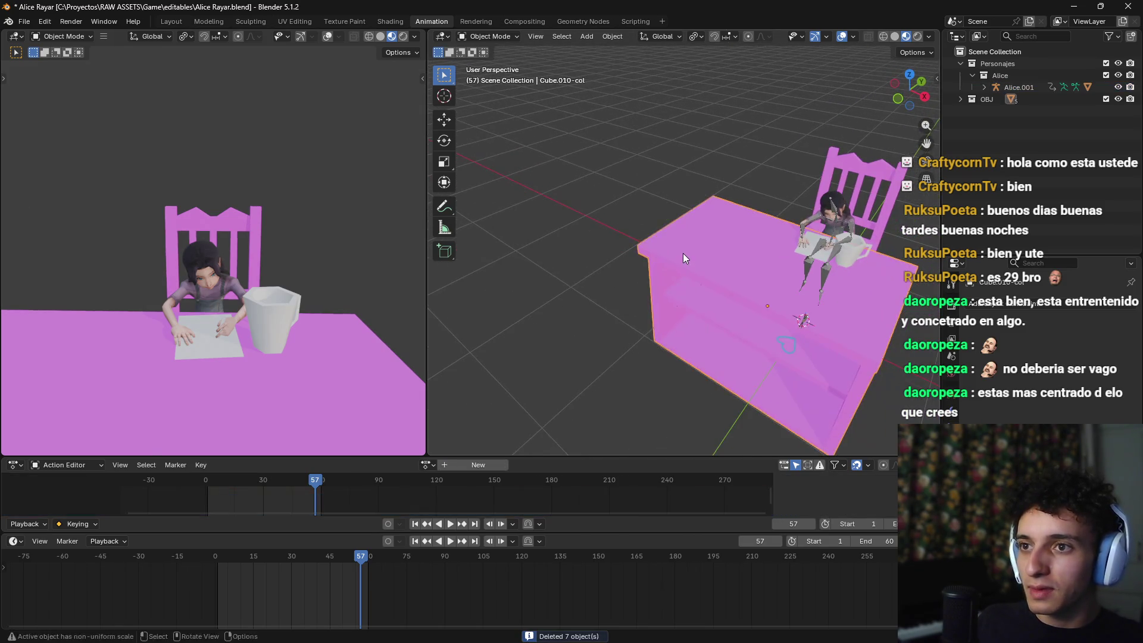
{"action": "key", "text": "Delete"}
{"action": "mouse_move", "coordinate": [695, 298]}
{"action": "left_mouse_down"}
{"action": "mouse_move", "coordinate": [801, 358]}
{"action": "mouse_move", "coordinate": [762, 256]}
{"action": "mouse_move", "coordinate": [727, 331]}
{"action": "mouse_move", "coordinate": [621, 275]}
{"action": "left_mouse_up"}
{"action": "left_click", "coordinate": [762, 261]}
{"action": "key", "text": "x"}
{"action": "left_click", "coordinate": [759, 272]}
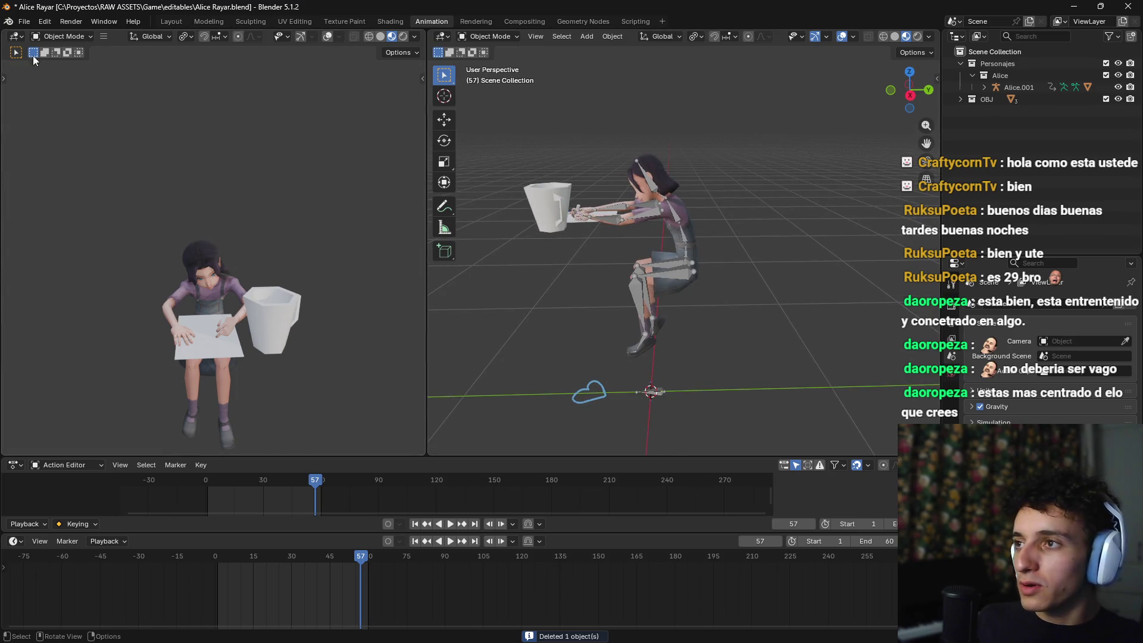
Step: Start a glTF 2.0 export targeting alice_draw.glb in assets\animations
{"action": "left_click", "coordinate": [24, 21]}
{"action": "mouse_move", "coordinate": [55, 199]}
{"action": "left_click", "coordinate": [172, 306]}
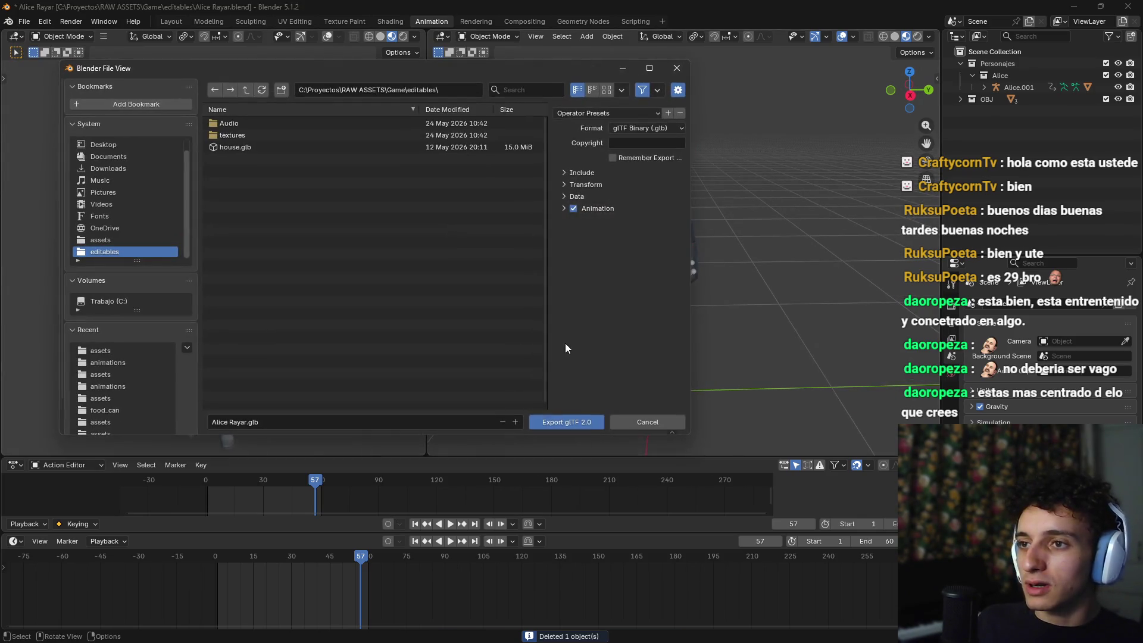
{"action": "left_click", "coordinate": [607, 113]}
{"action": "left_click", "coordinate": [399, 85]}
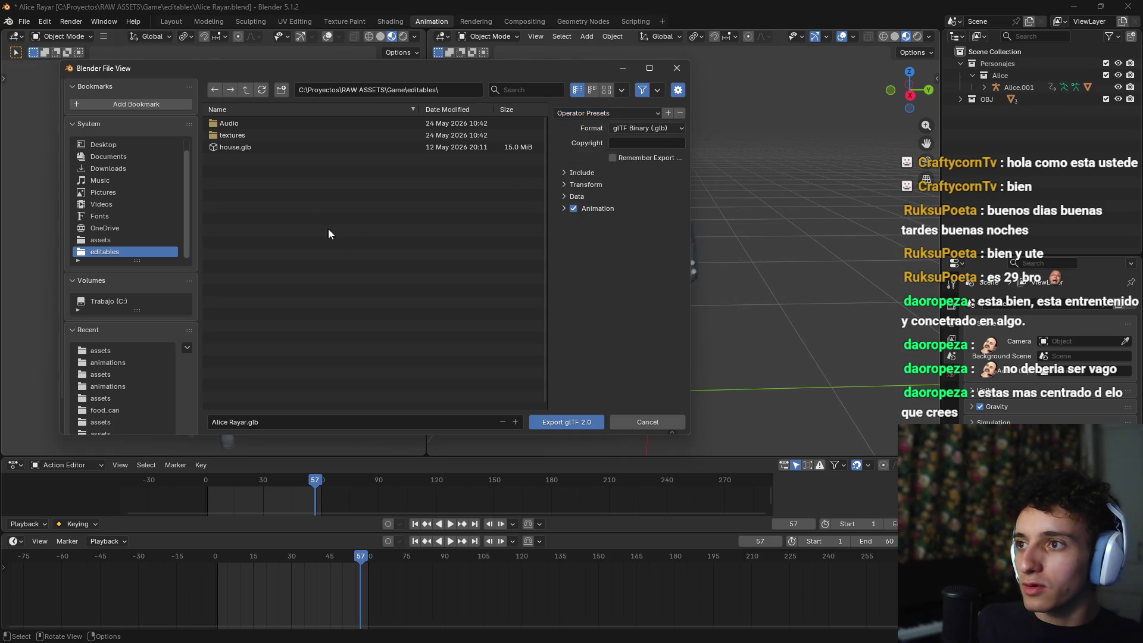
{"action": "key", "text": "ctrl+v"}
{"action": "key", "text": "Return"}
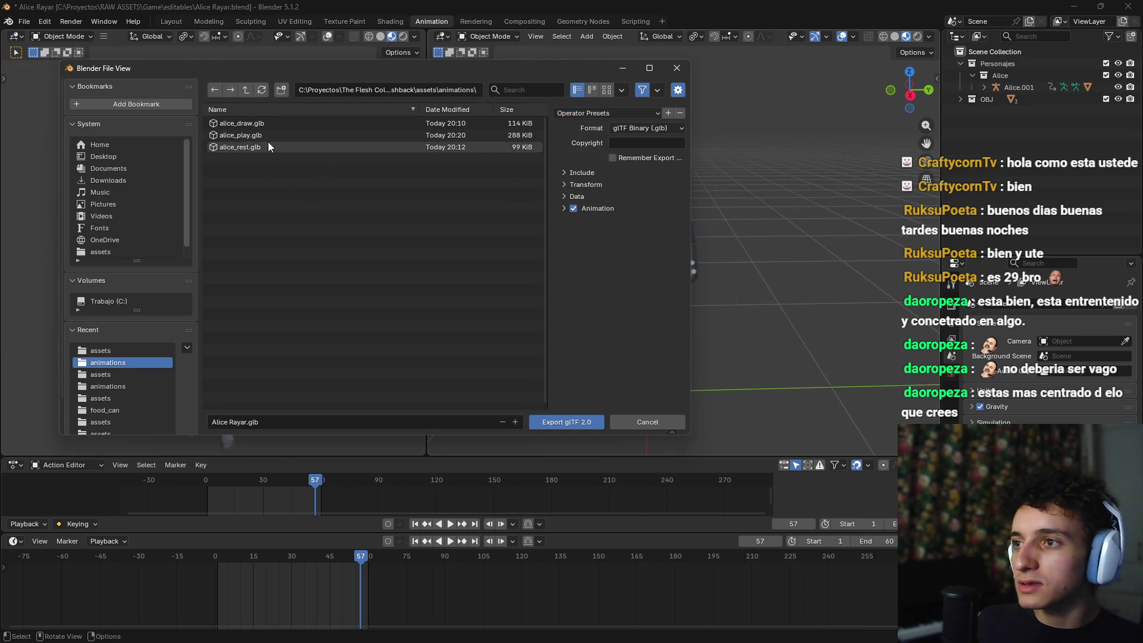
{"action": "left_click", "coordinate": [262, 124]}
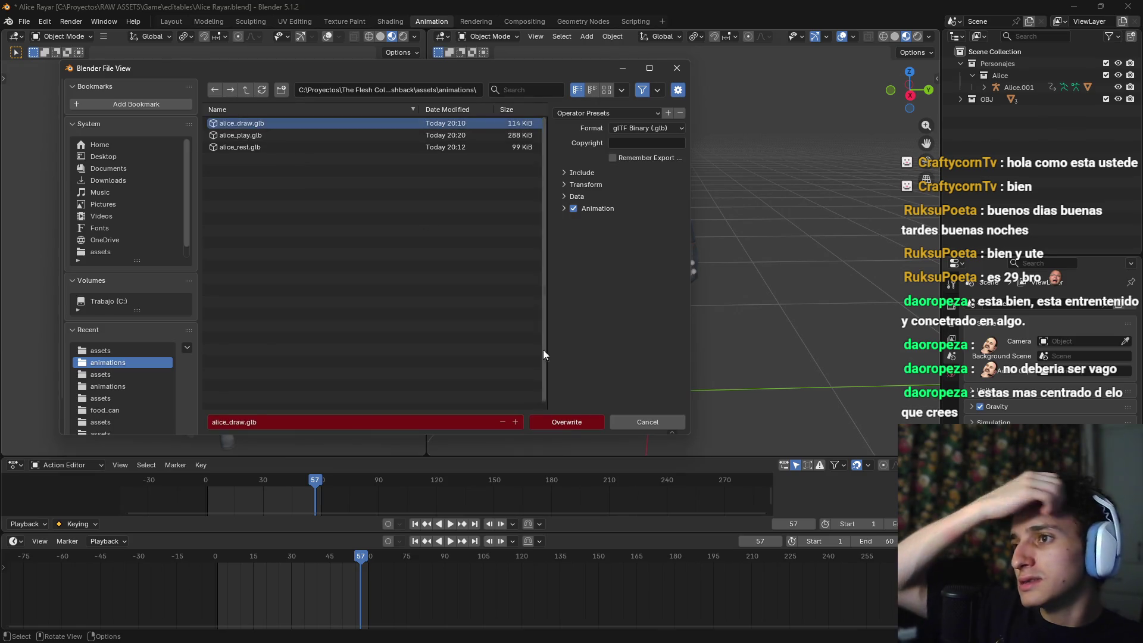
Step: Name the merged animation draw and overwrite alice_draw.glb
{"action": "left_click", "coordinate": [563, 208]}
{"action": "left_click", "coordinate": [646, 396]}
{"action": "type", "text": "aw"}
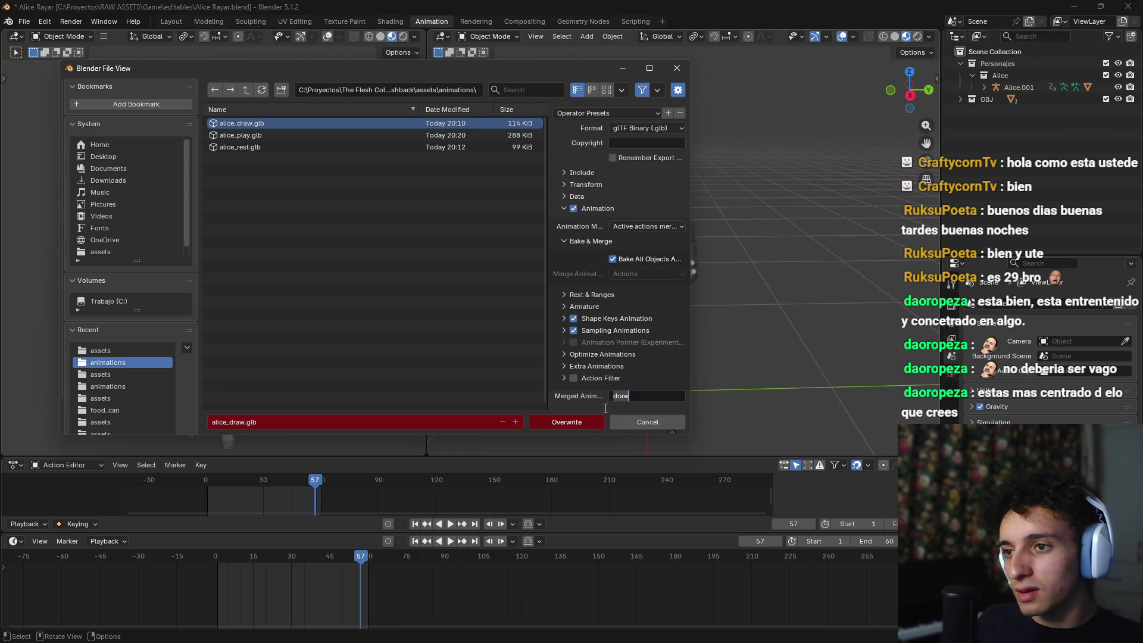
{"action": "left_click", "coordinate": [587, 423]}
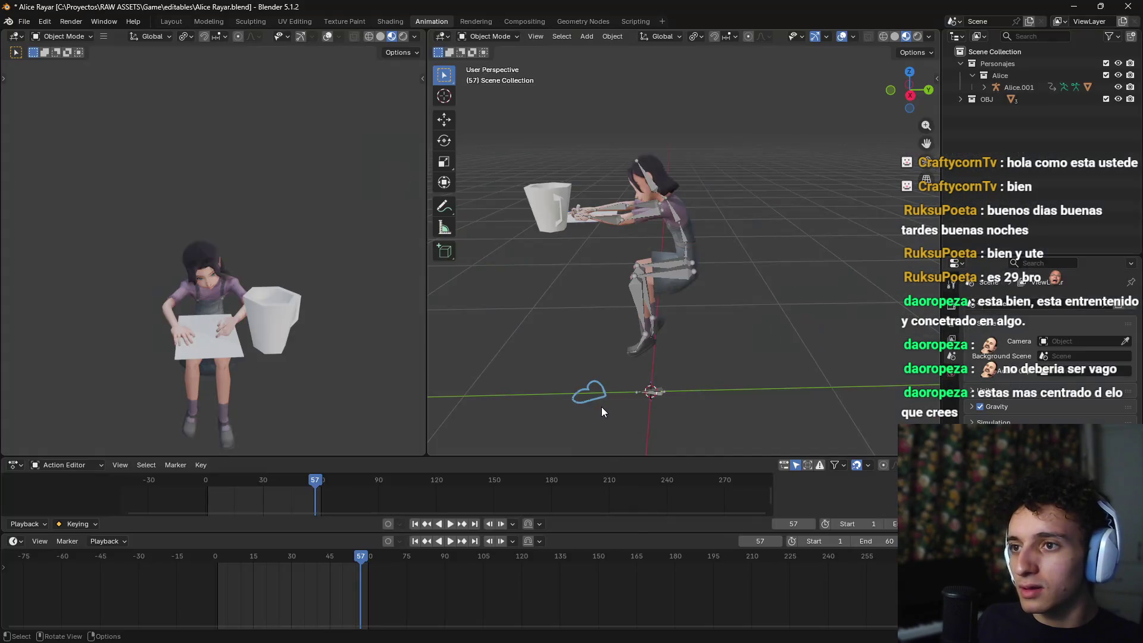
{"action": "key", "text": "alt+Tab"}
{"action": "key", "text": "alt+Tab"}
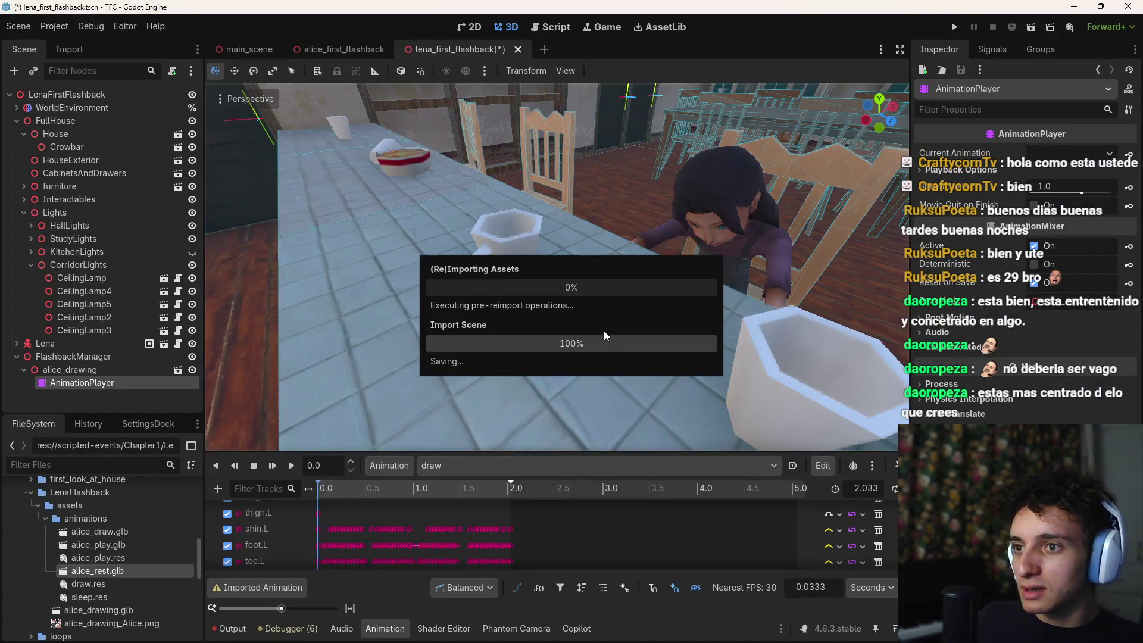
Step: Scrub the reimported draw animation end to end, viewing the crayon over the paper and hand
{"action": "scroll", "coordinate": [613, 363], "scroll_direction": "down", "scroll_amount": 5}
{"action": "mouse_move", "coordinate": [333, 490]}
{"action": "left_mouse_down"}
{"action": "mouse_move", "coordinate": [350, 499]}
{"action": "mouse_move", "coordinate": [334, 505]}
{"action": "mouse_move", "coordinate": [531, 506]}
{"action": "mouse_move", "coordinate": [292, 525]}
{"action": "mouse_move", "coordinate": [394, 509]}
{"action": "left_mouse_up"}
{"action": "scroll", "coordinate": [557, 268], "scroll_direction": "up", "scroll_amount": 5}
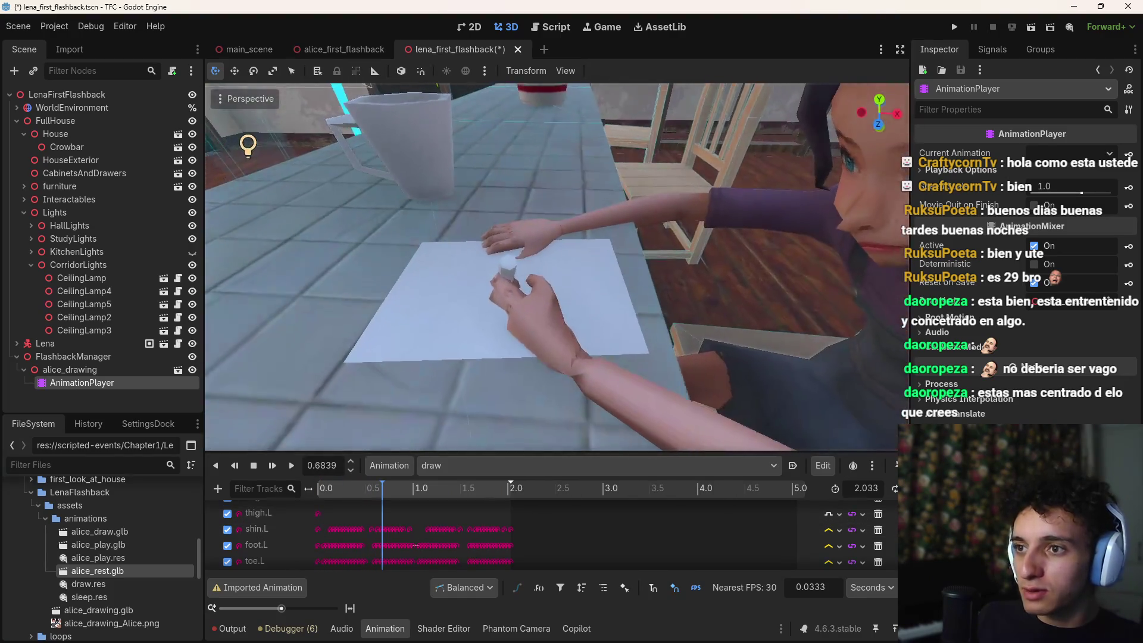
{"action": "key", "text": "d"}
{"action": "left_click_drag", "start_coordinate": [532, 363], "coordinate": [494, 351]}
{"action": "mouse_move", "coordinate": [435, 493]}
{"action": "left_mouse_down"}
{"action": "mouse_move", "coordinate": [519, 487]}
{"action": "mouse_move", "coordinate": [310, 490]}
{"action": "left_mouse_up"}
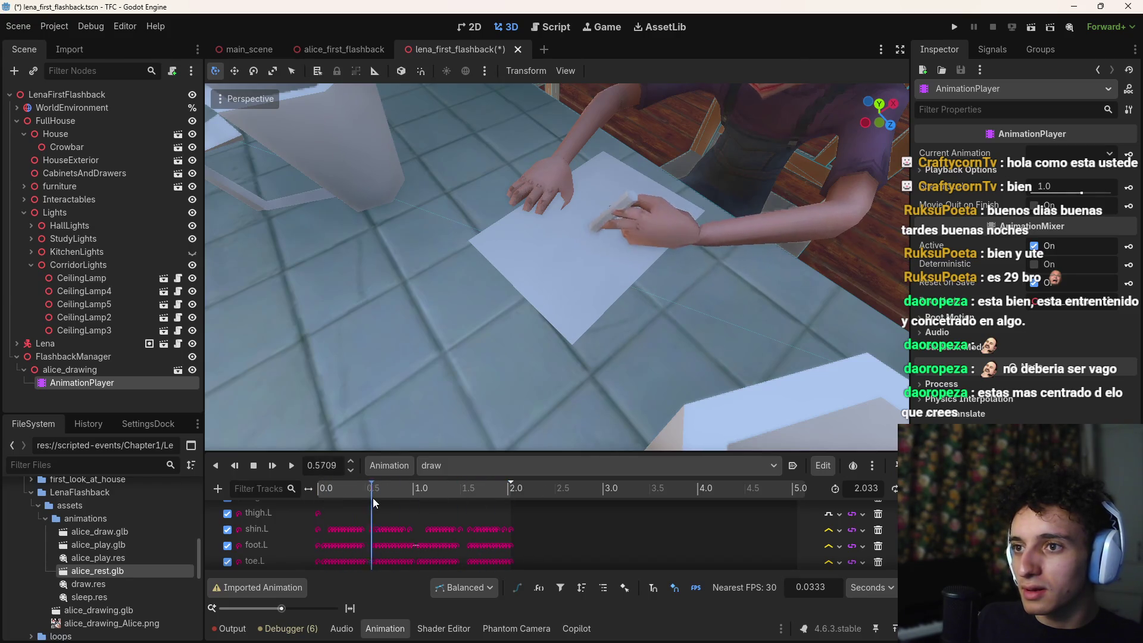
{"action": "mouse_move", "coordinate": [478, 497]}
{"action": "left_mouse_down"}
{"action": "mouse_move", "coordinate": [320, 512]}
{"action": "mouse_move", "coordinate": [531, 508]}
{"action": "mouse_move", "coordinate": [323, 517]}
{"action": "mouse_move", "coordinate": [480, 544]}
{"action": "mouse_move", "coordinate": [462, 531]}
{"action": "mouse_move", "coordinate": [532, 524]}
{"action": "mouse_move", "coordinate": [373, 540]}
{"action": "mouse_move", "coordinate": [419, 522]}
{"action": "mouse_move", "coordinate": [366, 526]}
{"action": "mouse_move", "coordinate": [446, 506]}
{"action": "mouse_move", "coordinate": [363, 534]}
{"action": "mouse_move", "coordinate": [437, 528]}
{"action": "mouse_move", "coordinate": [414, 537]}
{"action": "mouse_move", "coordinate": [481, 541]}
{"action": "mouse_move", "coordinate": [279, 540]}
{"action": "left_mouse_up"}
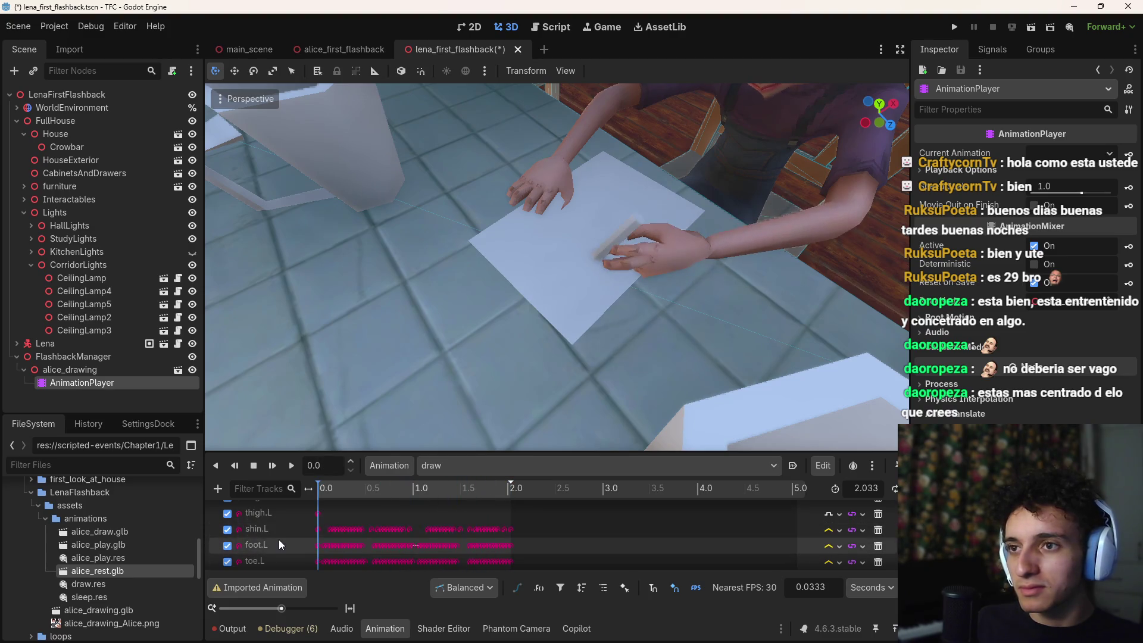
Step: Save the lena_first_flashback scene and play the draw animation
{"action": "key", "text": "ctrl+s"}
{"action": "scroll", "coordinate": [636, 323], "scroll_direction": "down", "scroll_amount": 5}
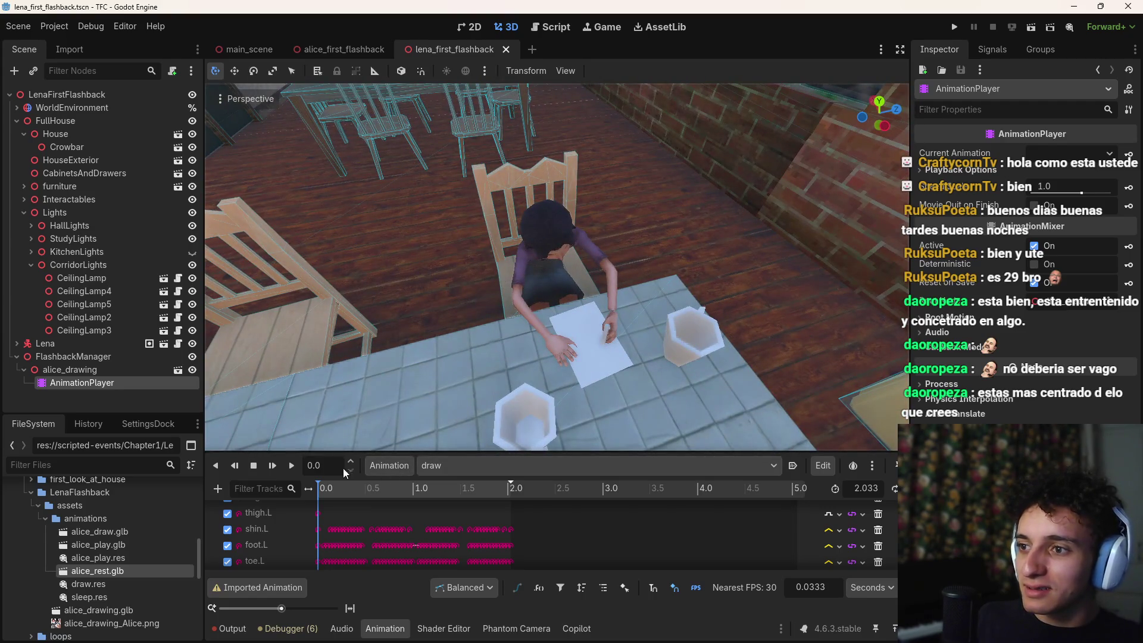
{"action": "left_click", "coordinate": [288, 466]}
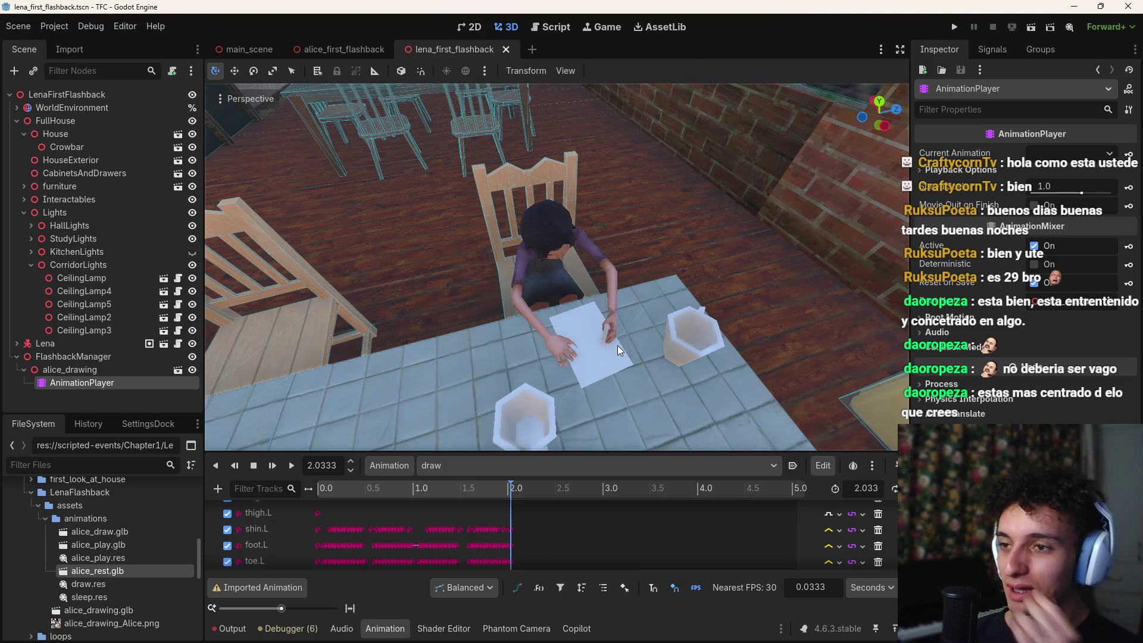
Step: In the Alice Rayar file, scale Alice's armature slightly larger
{"action": "mouse_move", "coordinate": [782, 628]}
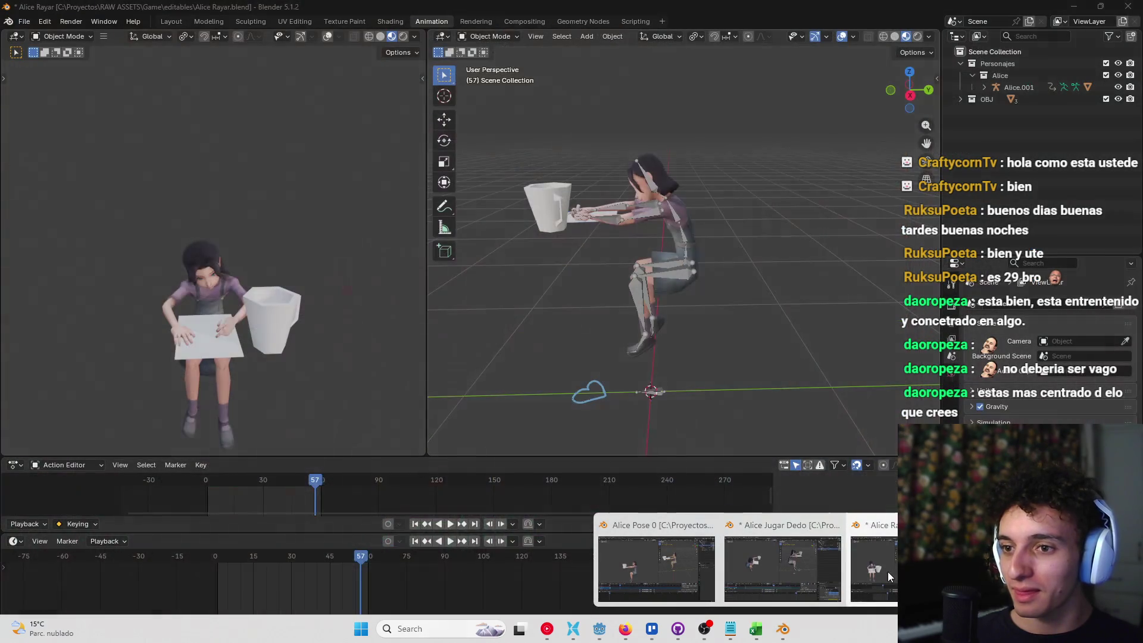
{"action": "left_click", "coordinate": [889, 571]}
{"action": "scroll", "coordinate": [663, 406], "scroll_direction": "up", "scroll_amount": 2}
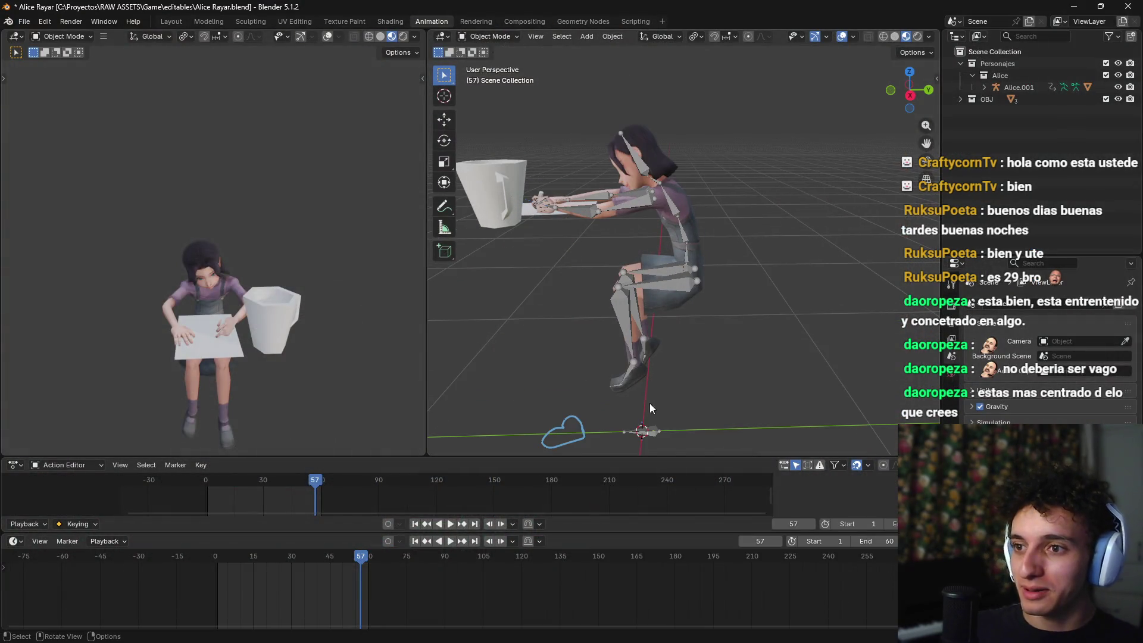
{"action": "left_click", "coordinate": [652, 433]}
{"action": "key", "text": "s"}
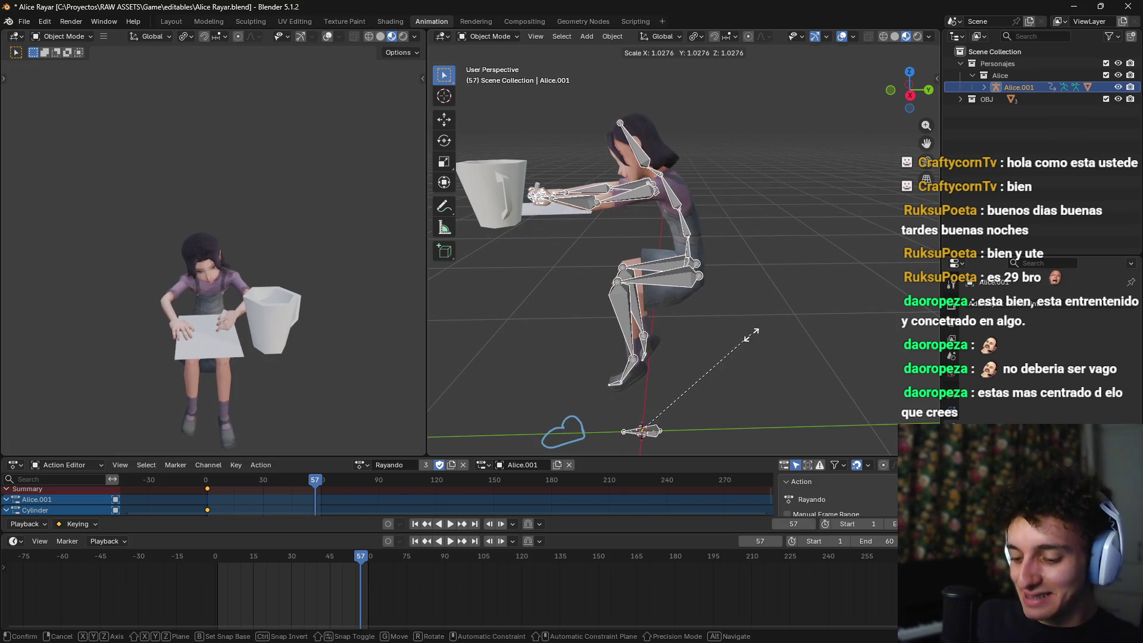
{"action": "left_click", "coordinate": [751, 334]}
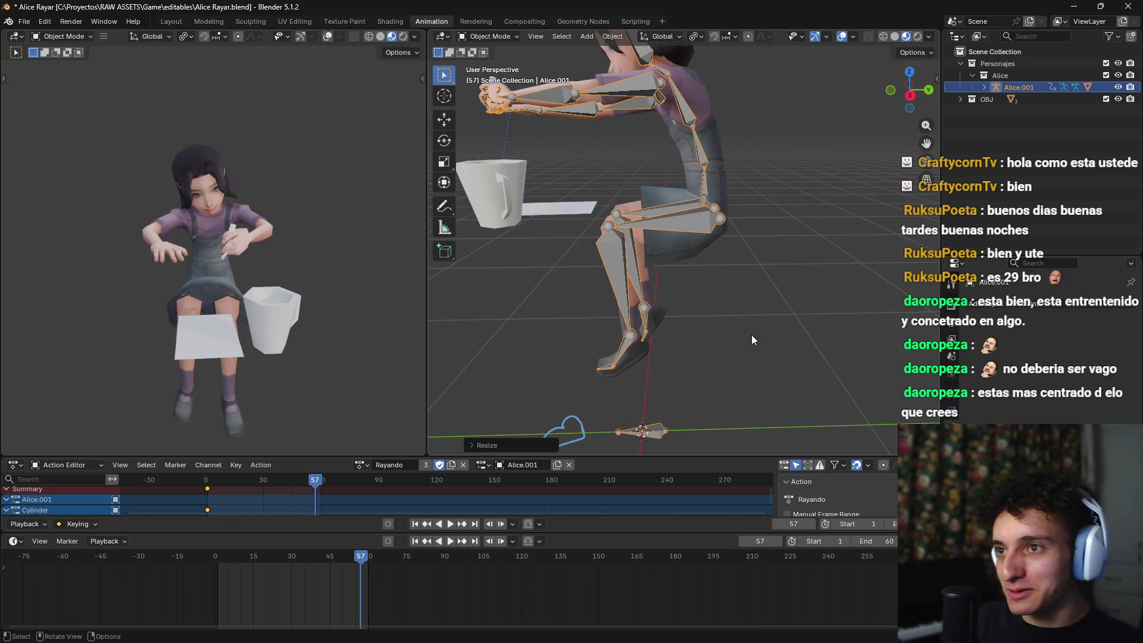
Step: Frame the rig close on the hands and cup and replay the animation from the start
{"action": "key", "text": "KP_Decimal"}
{"action": "scroll", "coordinate": [709, 328], "scroll_direction": "up", "scroll_amount": 3}
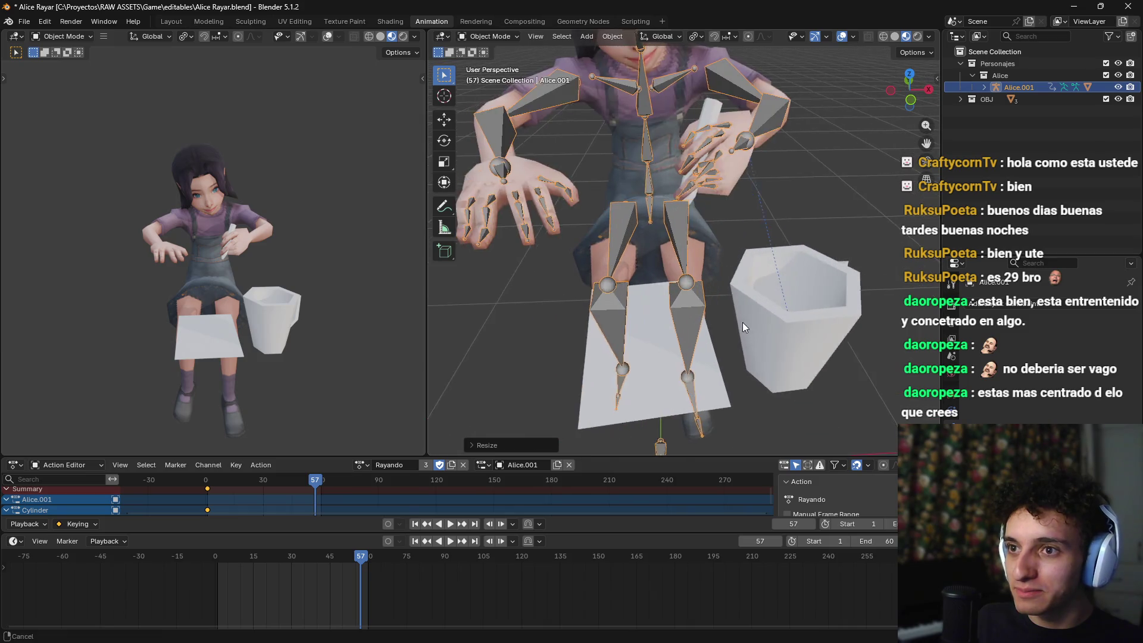
{"action": "left_click_drag", "start_coordinate": [706, 333], "coordinate": [716, 333]}
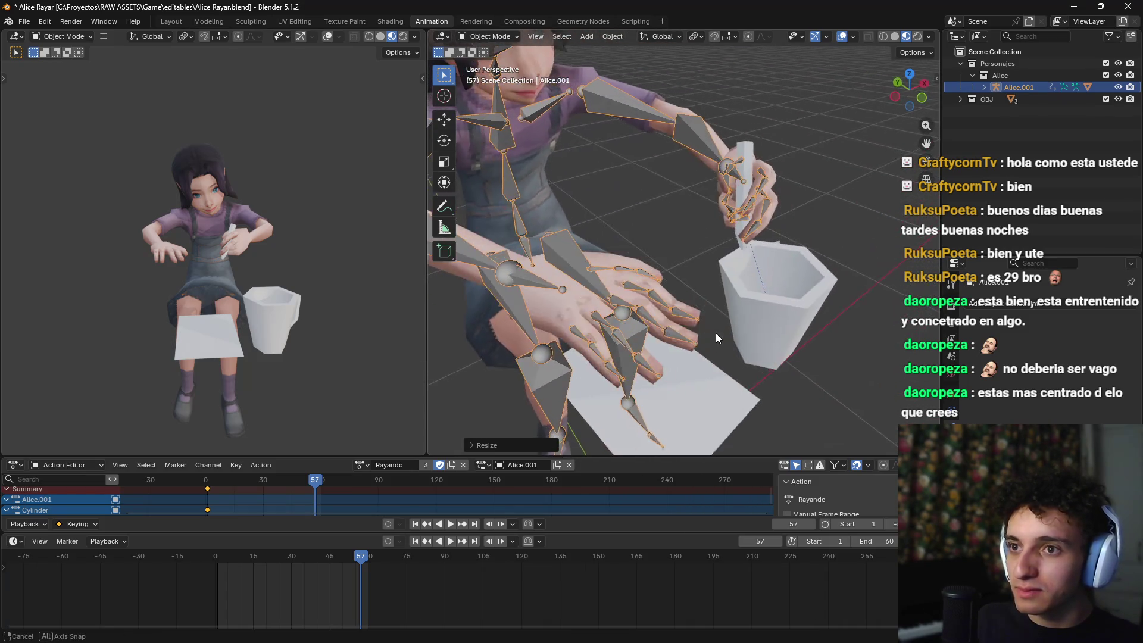
{"action": "left_click_drag", "start_coordinate": [355, 547], "coordinate": [330, 559]}
{"action": "key", "text": "space"}
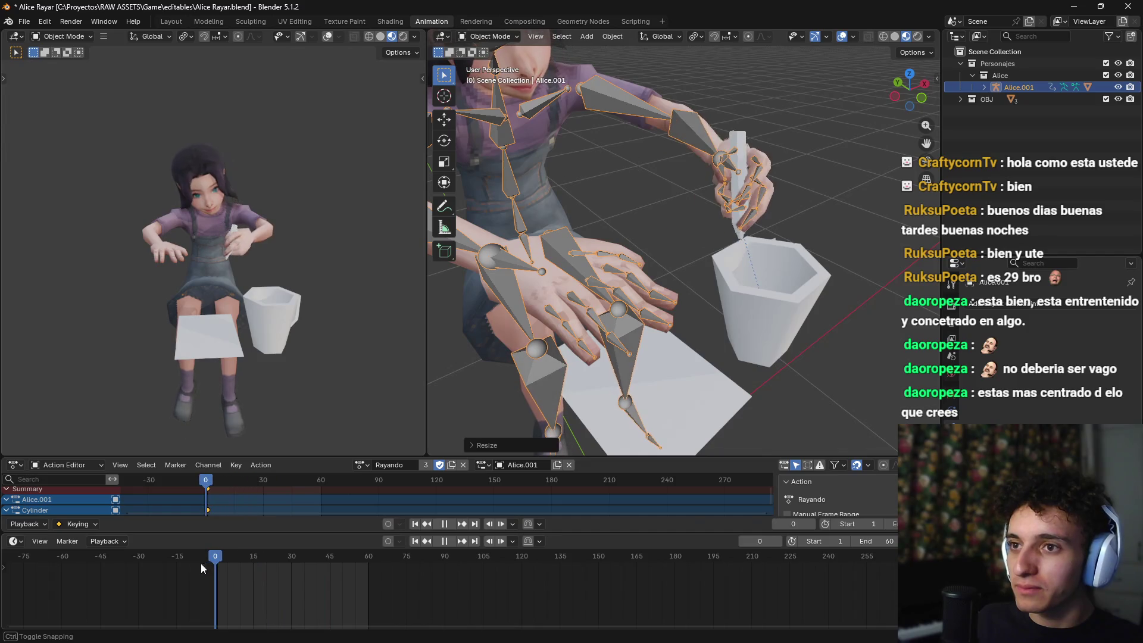
{"action": "key", "text": "alt+Tab"}
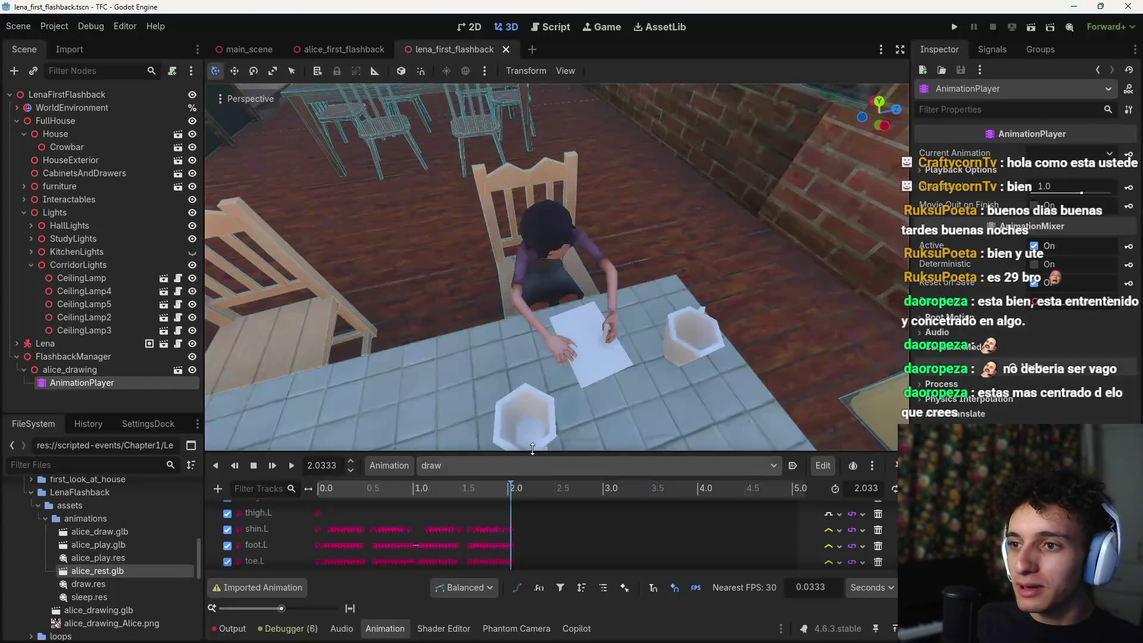
Step: Turn on Editable Children for alice_drawing and show the Crayon node's Transform properties
{"action": "scroll", "coordinate": [619, 286], "scroll_direction": "up", "scroll_amount": 4}
{"action": "left_click", "coordinate": [603, 225]}
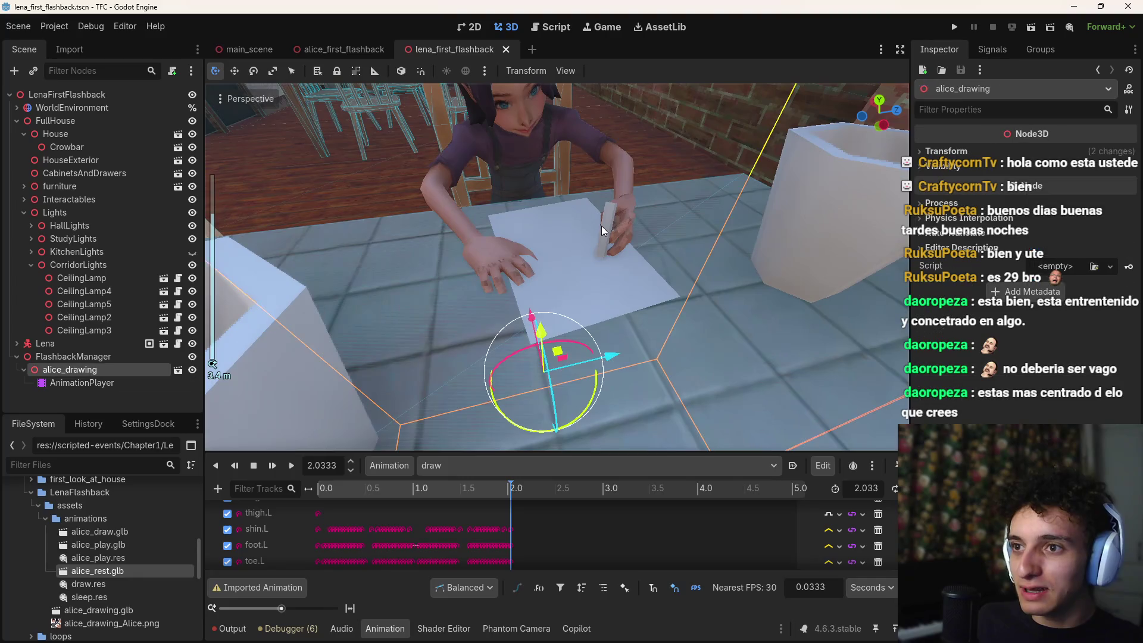
{"action": "right_click", "coordinate": [58, 370]}
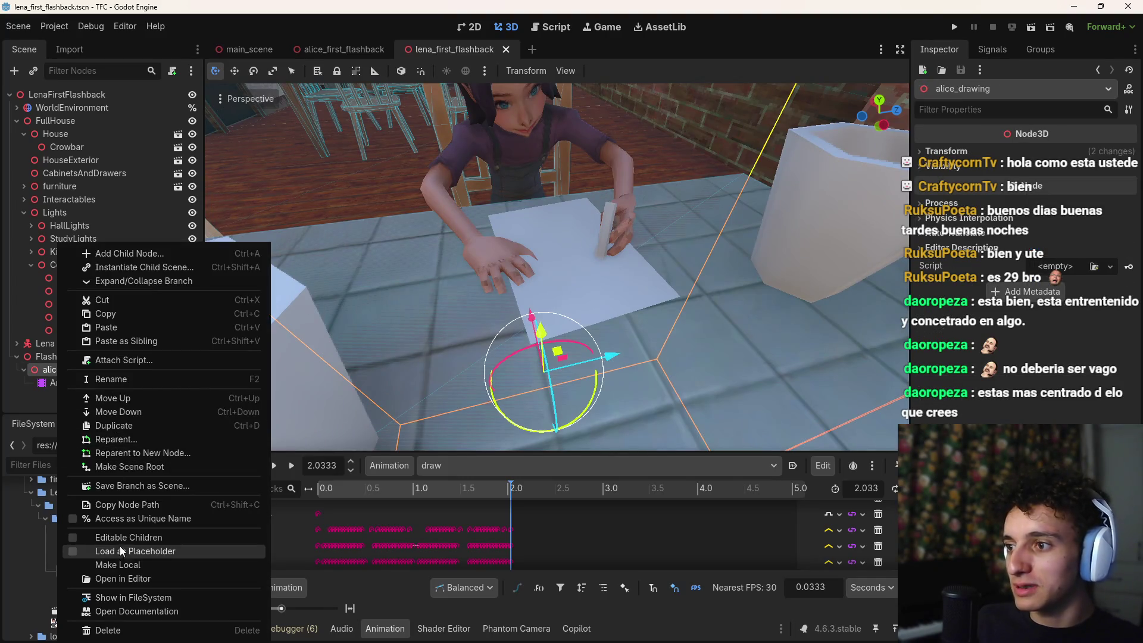
{"action": "left_click", "coordinate": [119, 537]}
{"action": "left_click", "coordinate": [101, 373]}
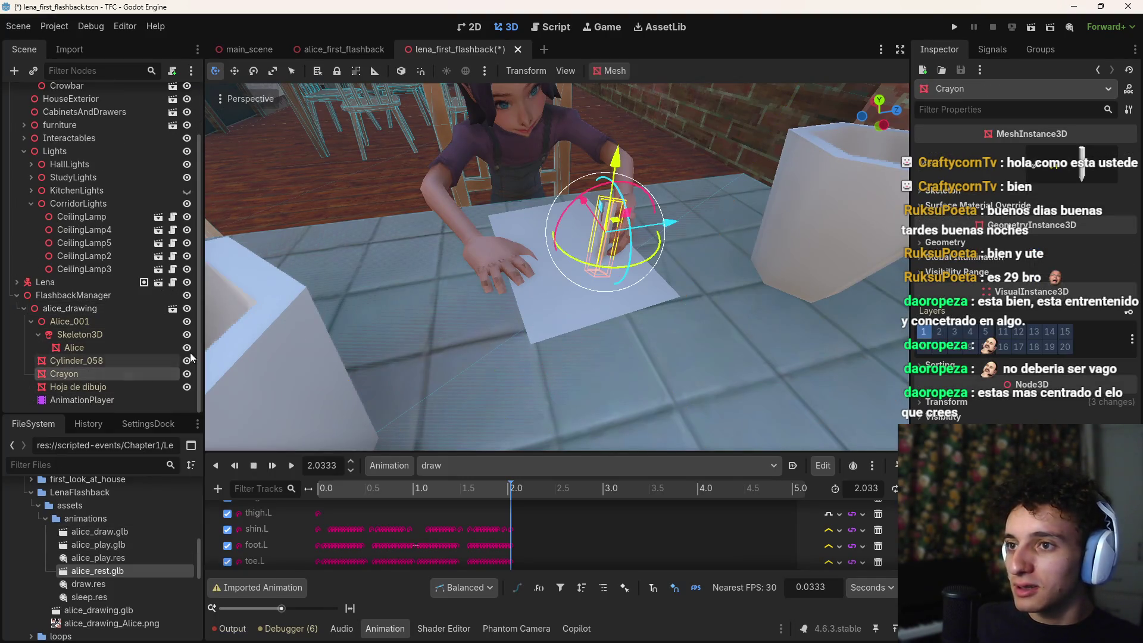
{"action": "left_click", "coordinate": [969, 406]}
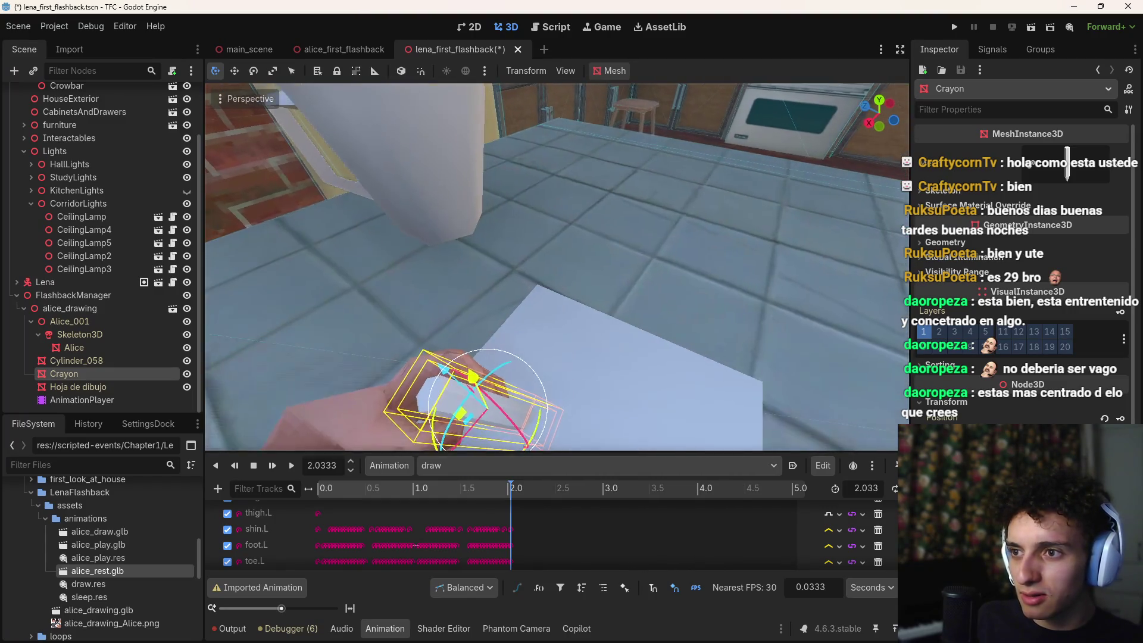
{"action": "key", "text": "alt+Tab"}
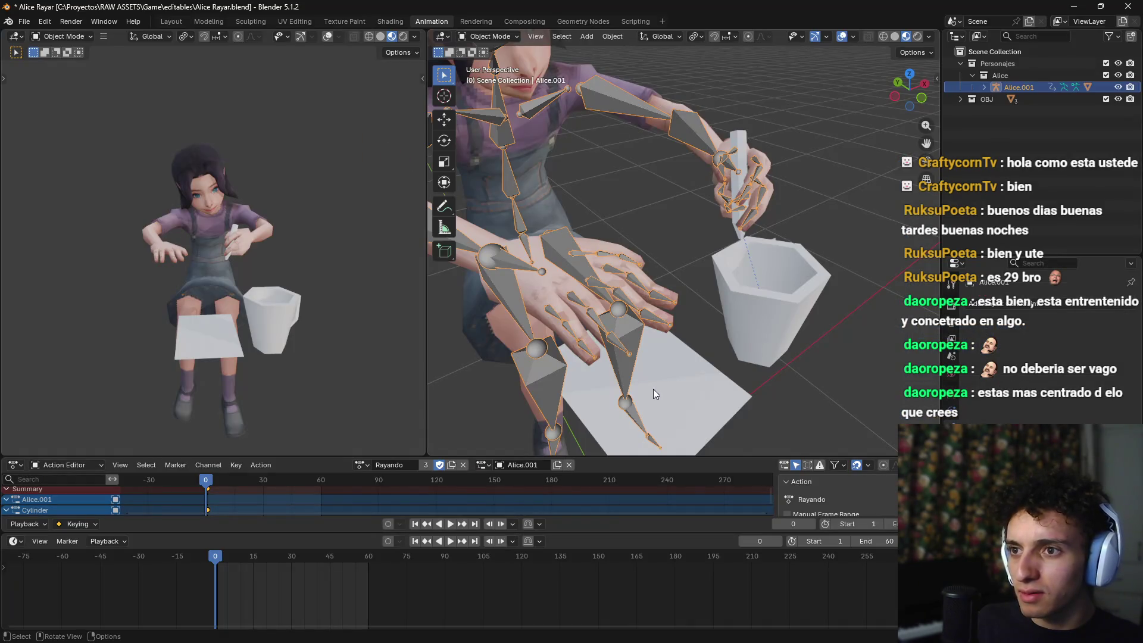
Step: Rescale the selected rig and orbit to a frontal view of Alice
{"action": "scroll", "coordinate": [654, 396], "scroll_direction": "down", "scroll_amount": 5}
{"action": "key", "text": "s"}
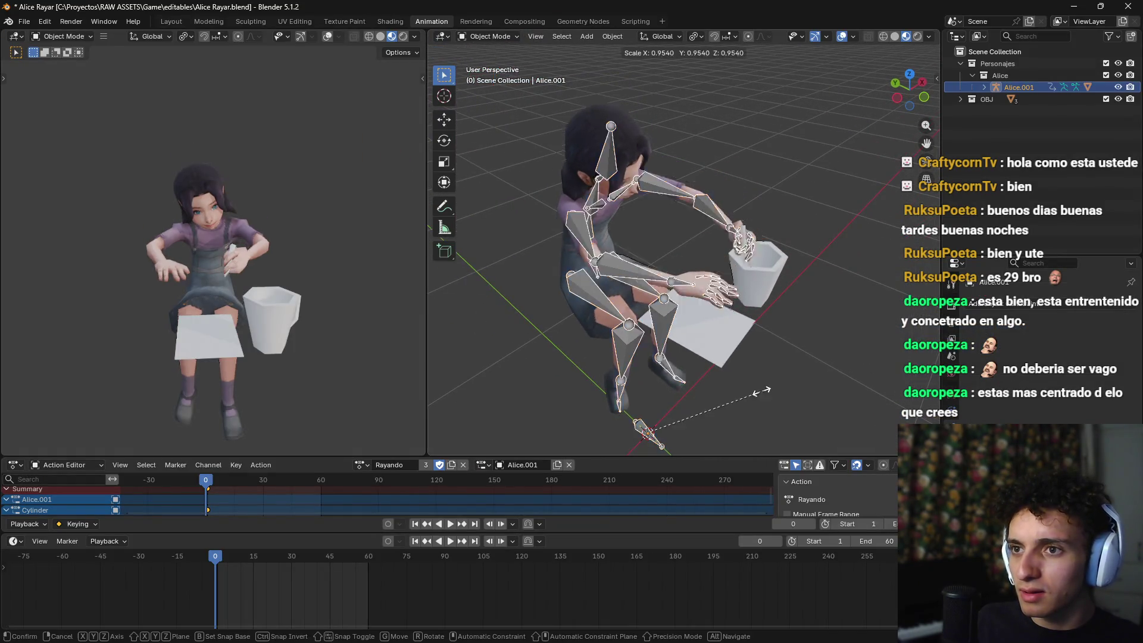
{"action": "left_click", "coordinate": [783, 373]}
{"action": "mouse_move", "coordinate": [804, 364]}
{"action": "left_mouse_down"}
{"action": "mouse_move", "coordinate": [817, 329]}
{"action": "mouse_move", "coordinate": [797, 342]}
{"action": "mouse_move", "coordinate": [721, 342]}
{"action": "mouse_move", "coordinate": [816, 348]}
{"action": "left_mouse_up"}
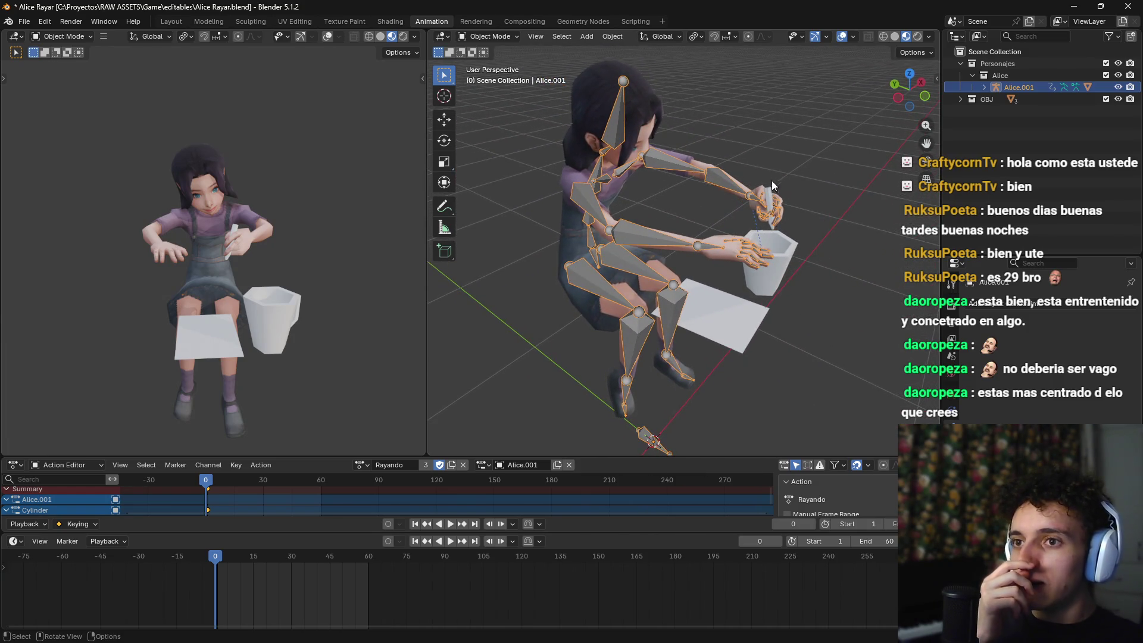
Step: Export glTF 2.0 overwriting alice_draw.glb, letting Godot reimport it
{"action": "left_click", "coordinate": [25, 21]}
{"action": "mouse_move", "coordinate": [52, 205]}
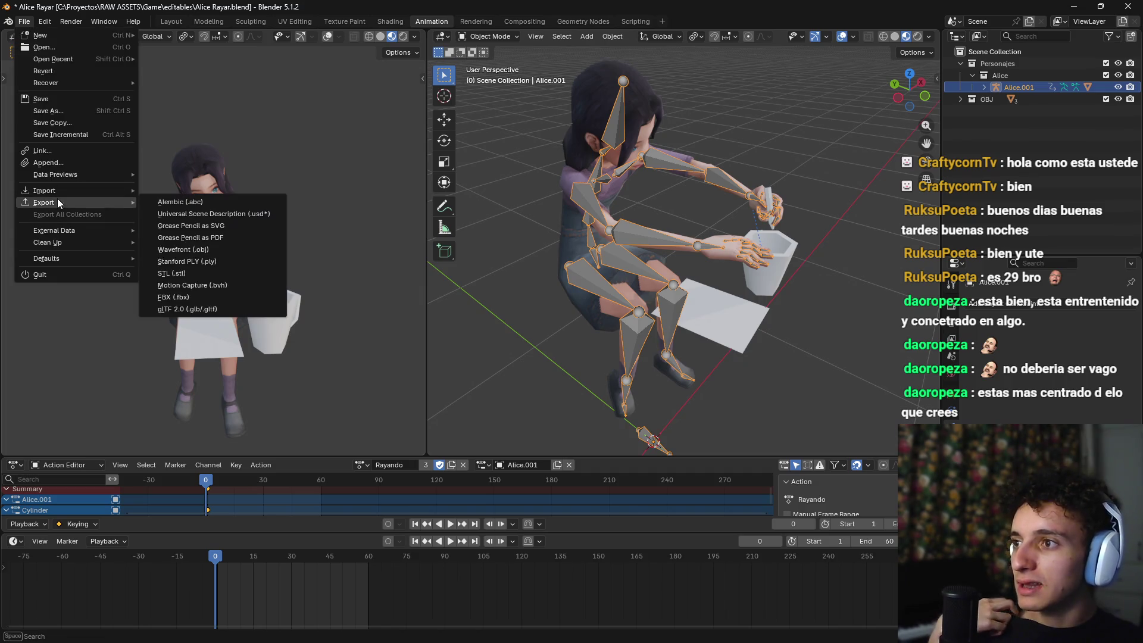
{"action": "left_click", "coordinate": [190, 311]}
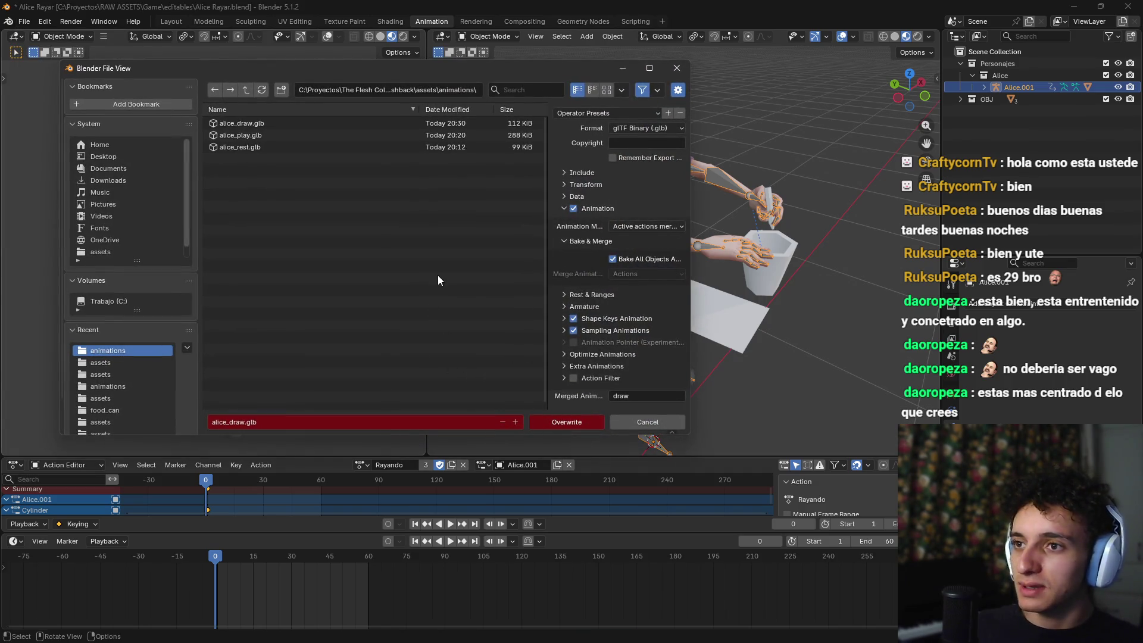
{"action": "left_click", "coordinate": [567, 422]}
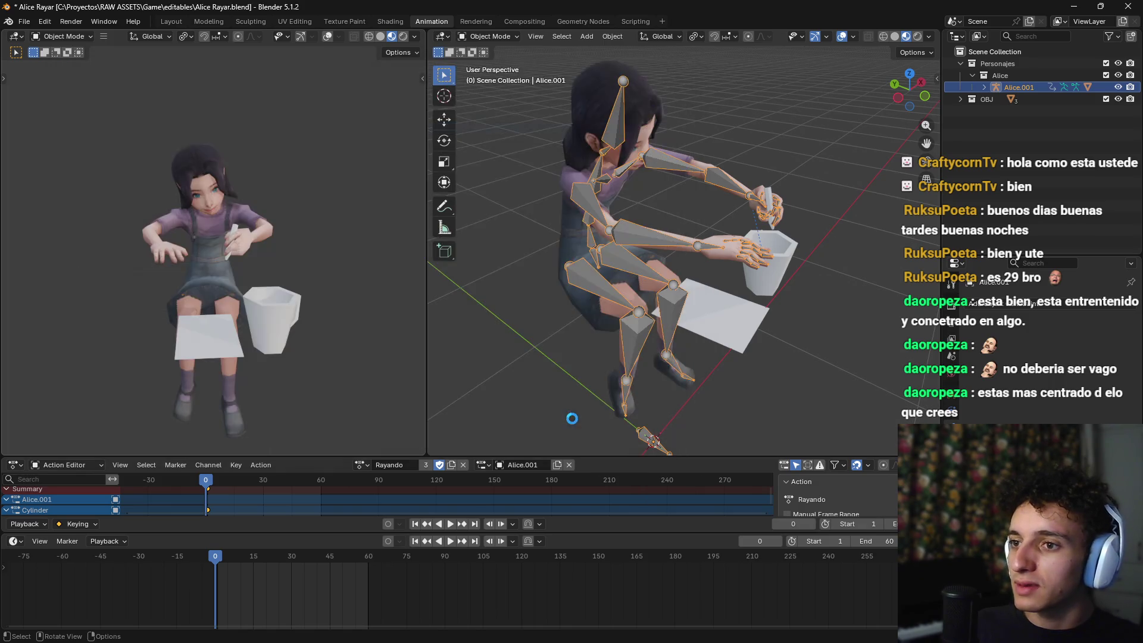
{"action": "key", "text": "alt+Tab"}
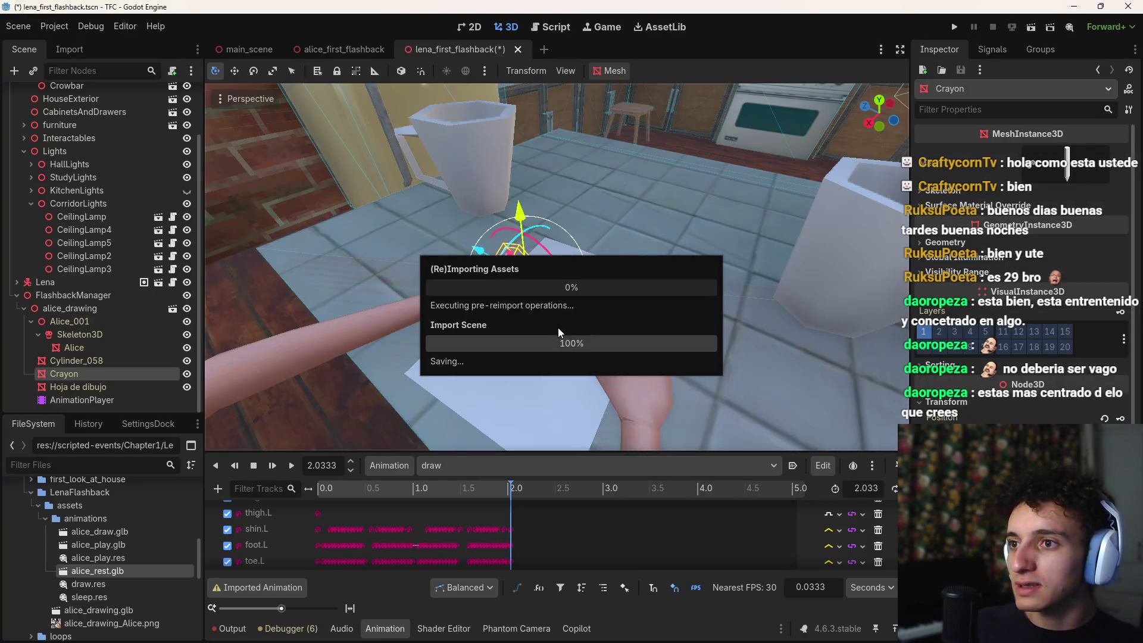
Step: Scrub the reimported draw animation between about 0.6 and 1.68 s to check the crayon's position
{"action": "mouse_move", "coordinate": [321, 488]}
{"action": "left_mouse_down"}
{"action": "mouse_move", "coordinate": [376, 493]}
{"action": "mouse_move", "coordinate": [302, 499]}
{"action": "mouse_move", "coordinate": [406, 502]}
{"action": "left_mouse_up"}
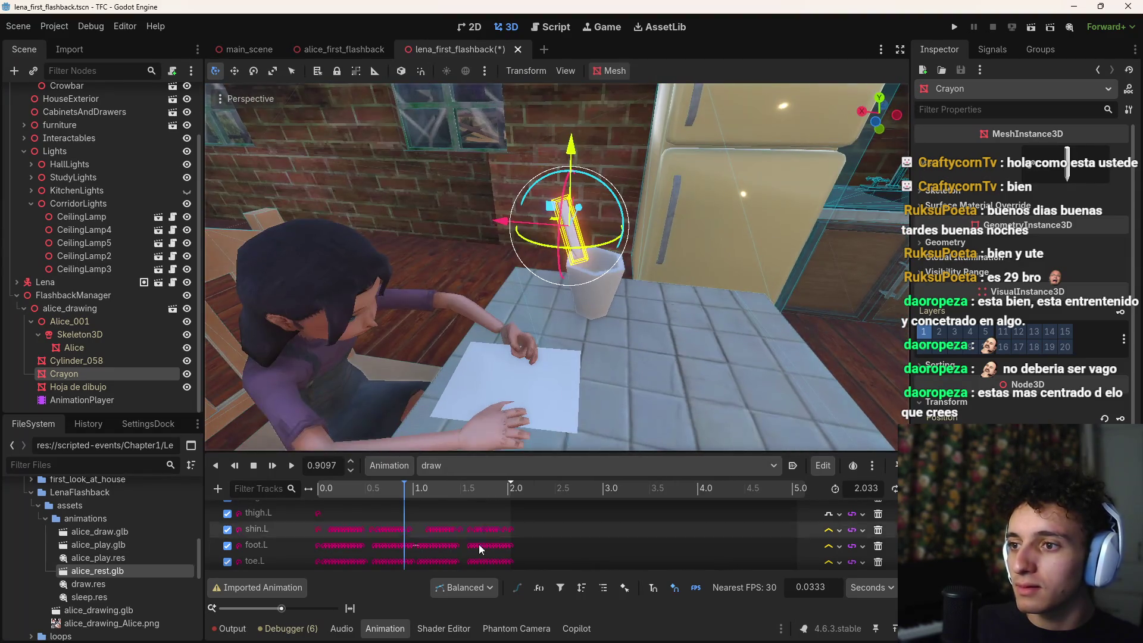
{"action": "left_click_drag", "start_coordinate": [414, 494], "coordinate": [470, 497]}
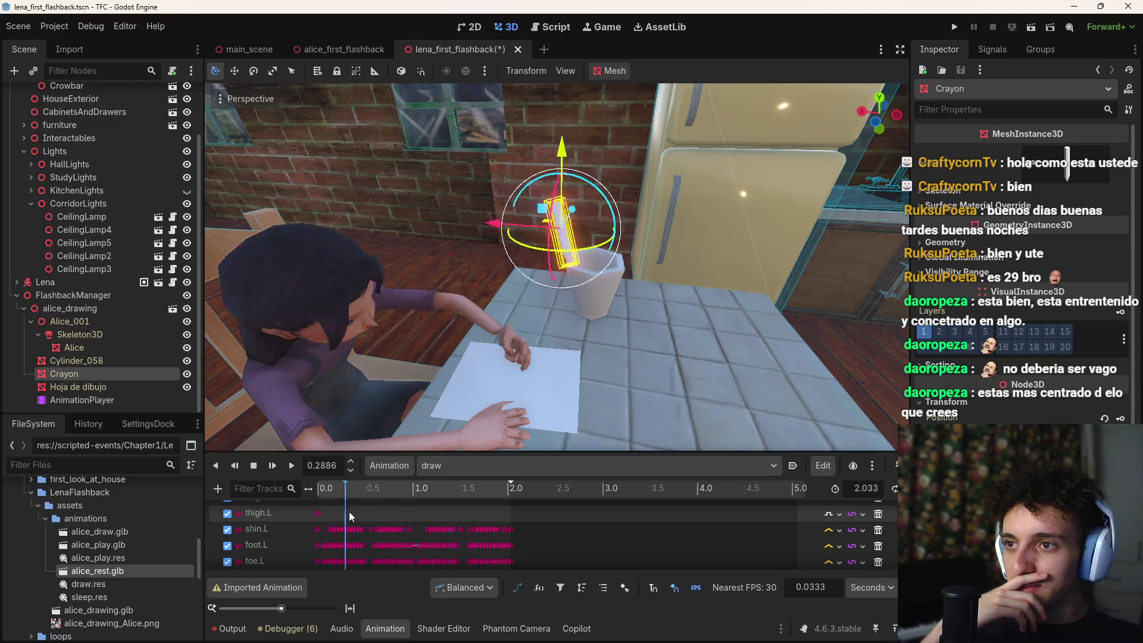
{"action": "left_click", "coordinate": [478, 498]}
{"action": "mouse_move", "coordinate": [480, 499]}
{"action": "left_mouse_down"}
{"action": "mouse_move", "coordinate": [513, 495]}
{"action": "mouse_move", "coordinate": [365, 499]}
{"action": "mouse_move", "coordinate": [392, 498]}
{"action": "left_mouse_up"}
{"action": "left_click", "coordinate": [438, 499]}
{"action": "key", "text": "alt+Tab"}
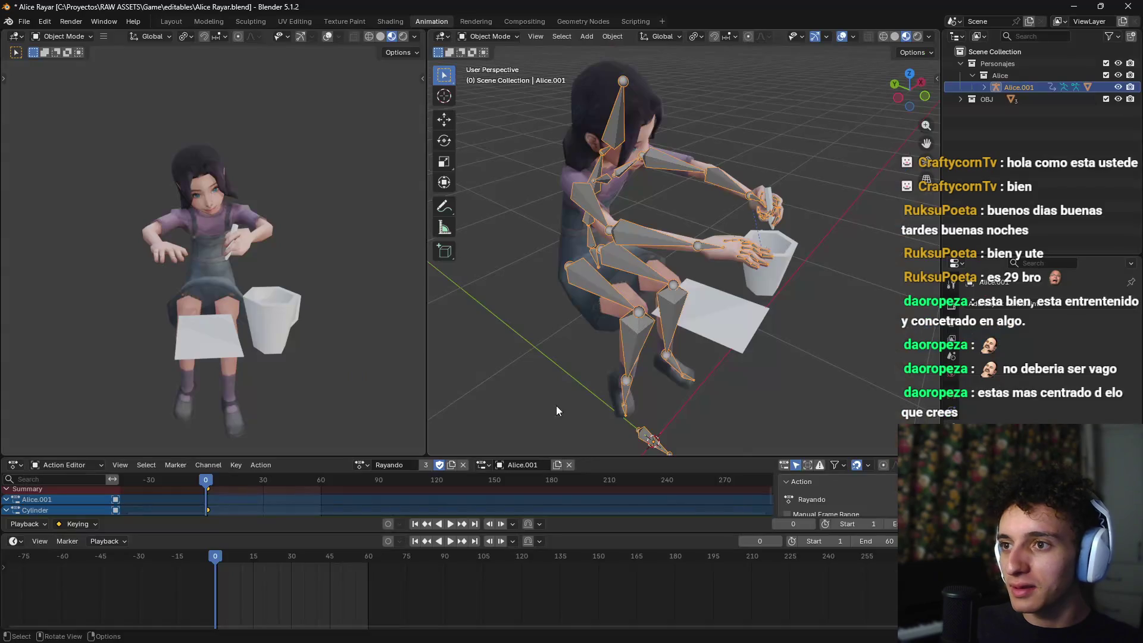
Step: Orbit in around Alice's rig, hands and cup in the Alice Rayar file
{"action": "scroll", "coordinate": [777, 362], "scroll_direction": "up", "scroll_amount": 3}
{"action": "mouse_move", "coordinate": [786, 348]}
{"action": "left_mouse_down"}
{"action": "mouse_move", "coordinate": [787, 336]}
{"action": "mouse_move", "coordinate": [761, 337]}
{"action": "mouse_move", "coordinate": [765, 288]}
{"action": "mouse_move", "coordinate": [748, 359]}
{"action": "left_mouse_up"}
{"action": "scroll", "coordinate": [748, 356], "scroll_direction": "down", "scroll_amount": 5}
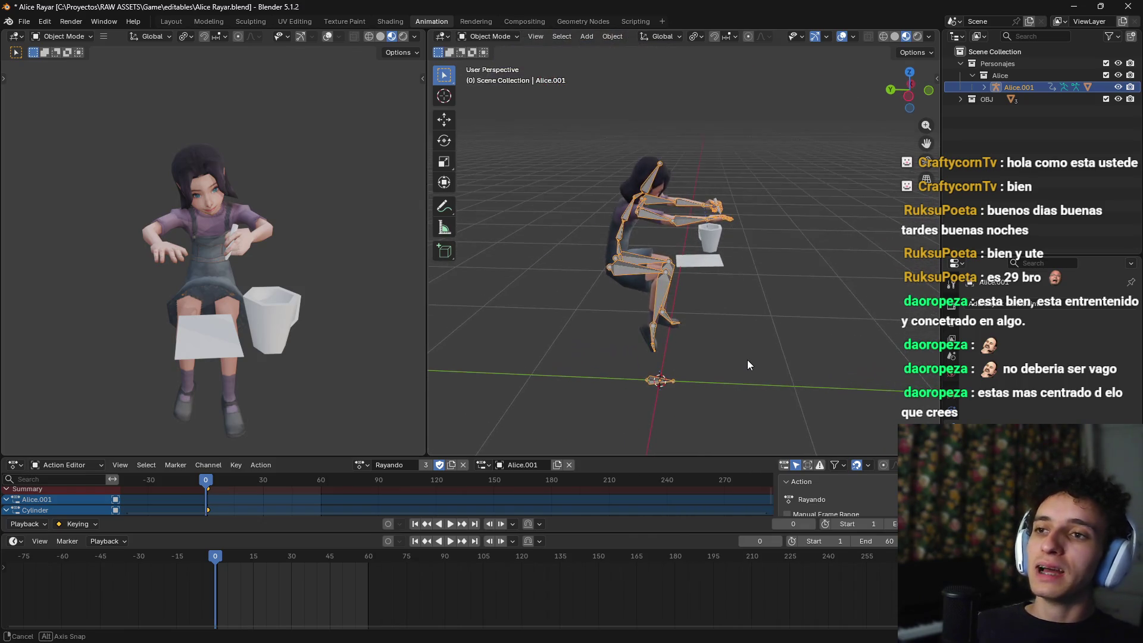
{"action": "scroll", "coordinate": [748, 329], "scroll_direction": "up", "scroll_amount": 5}
{"action": "mouse_move", "coordinate": [779, 238]}
{"action": "left_mouse_down"}
{"action": "mouse_move", "coordinate": [771, 197]}
{"action": "mouse_move", "coordinate": [743, 205]}
{"action": "left_mouse_up"}
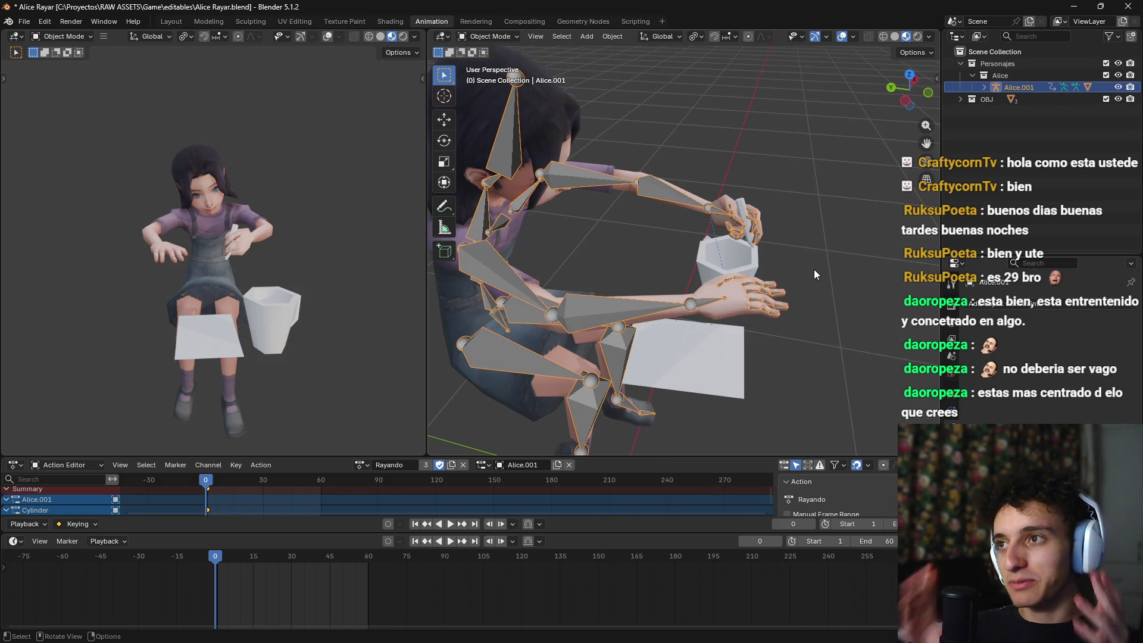
Step: Bring up the Alice Jugar Dedo Blender window from the taskbar previews
{"action": "mouse_move", "coordinate": [654, 642]}
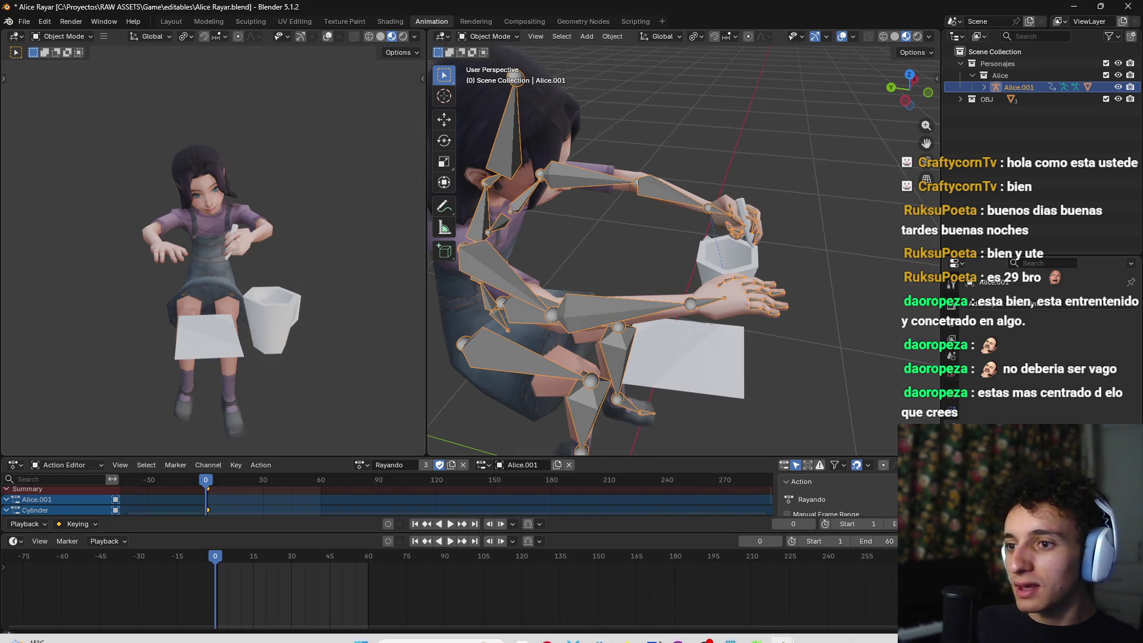
{"action": "left_click", "coordinate": [783, 628]}
{"action": "mouse_move", "coordinate": [804, 567]}
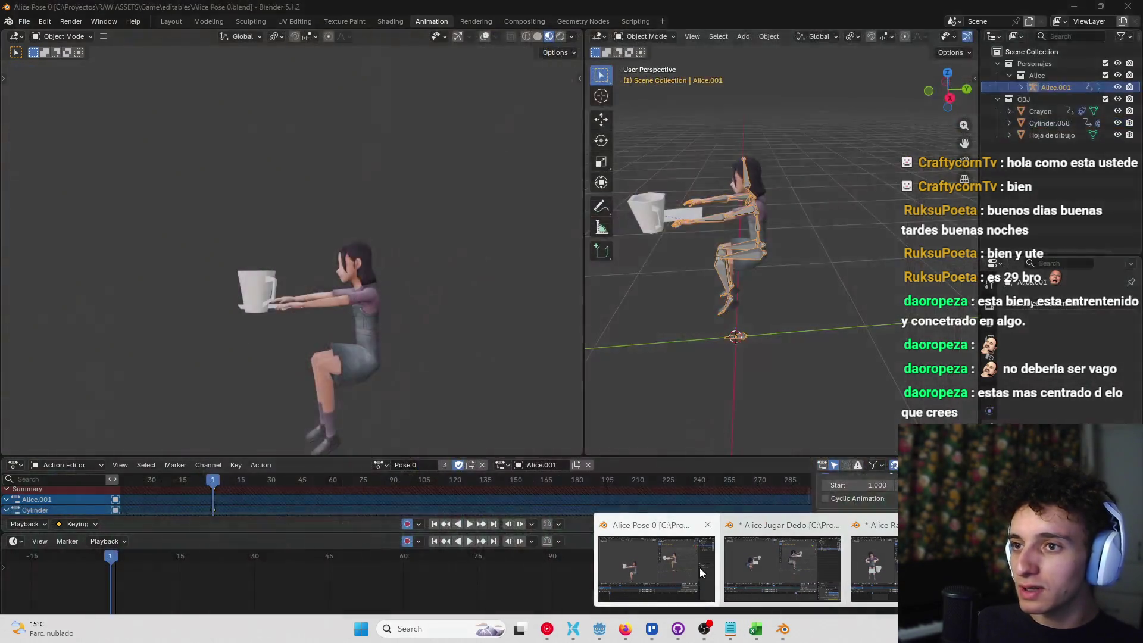
{"action": "mouse_move", "coordinate": [885, 562]}
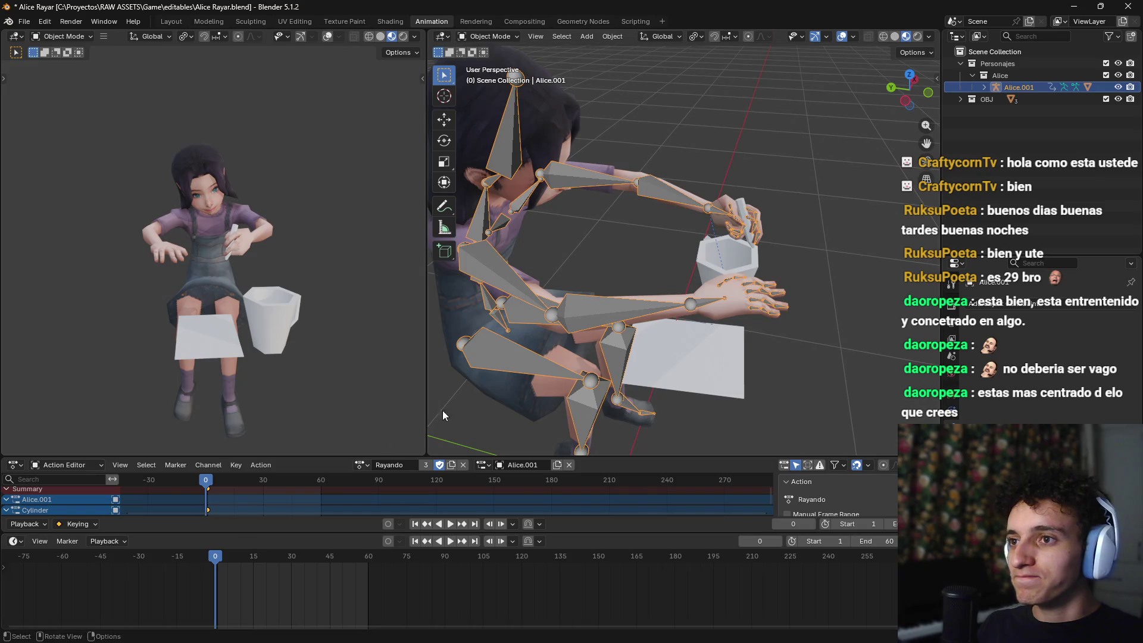
{"action": "mouse_move", "coordinate": [783, 628]}
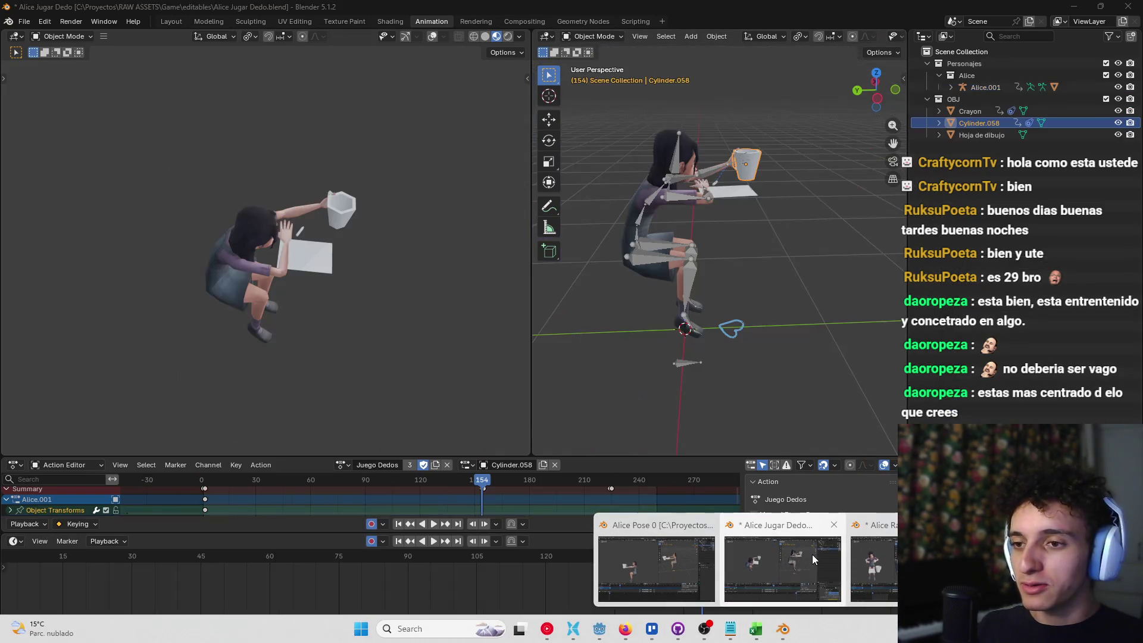
{"action": "mouse_move", "coordinate": [677, 573]}
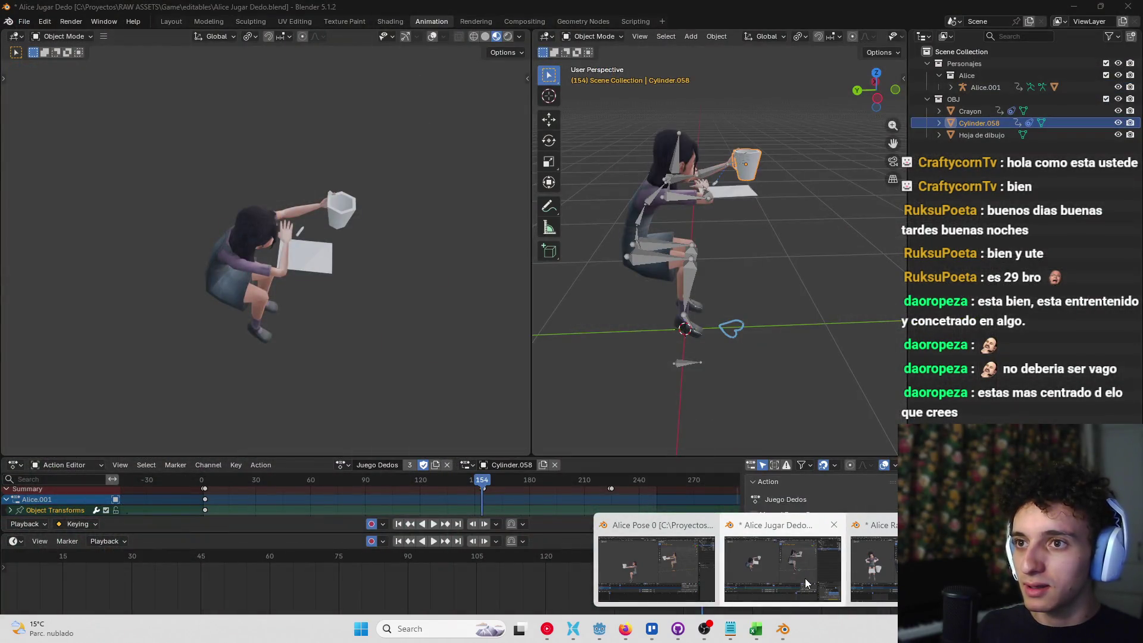
{"action": "left_click", "coordinate": [805, 578]}
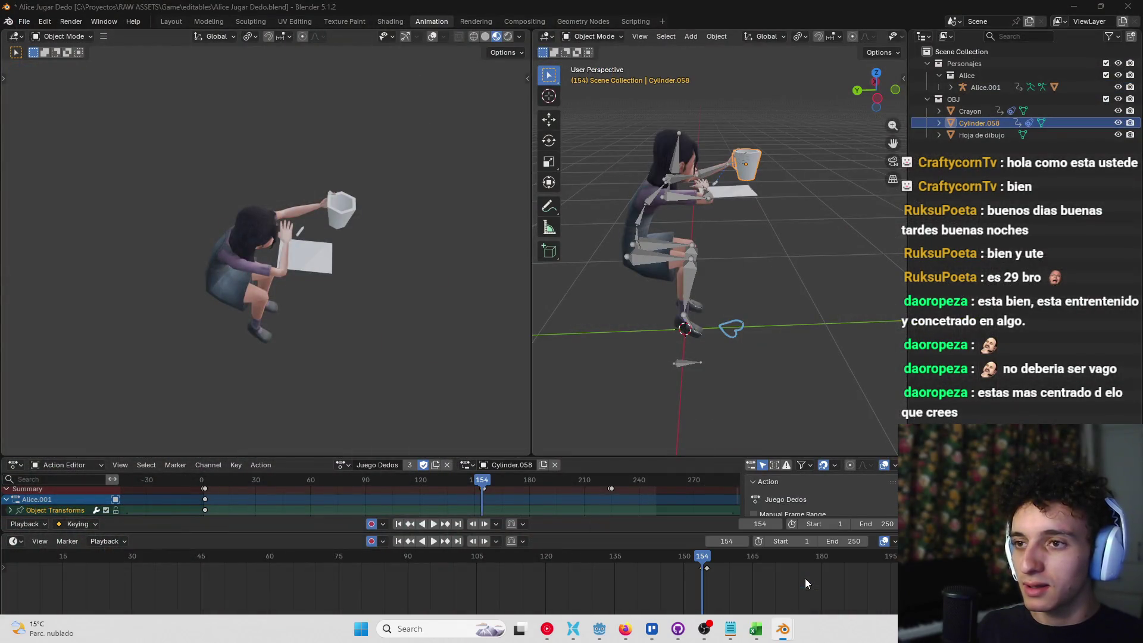
Step: Select the Alice character rig, then return to the Alice Rayar file
{"action": "mouse_move", "coordinate": [765, 313]}
{"action": "left_mouse_down"}
{"action": "mouse_move", "coordinate": [723, 541]}
{"action": "mouse_move", "coordinate": [691, 556]}
{"action": "mouse_move", "coordinate": [702, 556]}
{"action": "left_mouse_up"}
{"action": "mouse_move", "coordinate": [702, 358]}
{"action": "left_mouse_down"}
{"action": "mouse_move", "coordinate": [732, 334]}
{"action": "mouse_move", "coordinate": [716, 323]}
{"action": "left_mouse_up"}
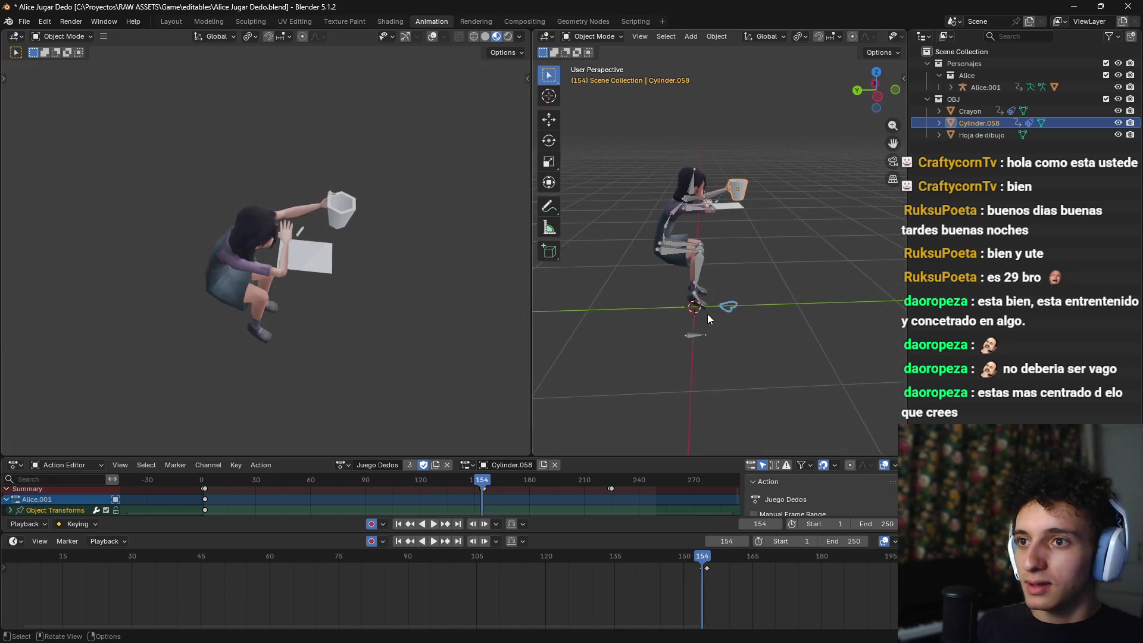
{"action": "left_click", "coordinate": [695, 282]}
{"action": "mouse_move", "coordinate": [695, 282]}
{"action": "left_mouse_down"}
{"action": "mouse_move", "coordinate": [752, 329]}
{"action": "mouse_move", "coordinate": [775, 328]}
{"action": "mouse_move", "coordinate": [781, 280]}
{"action": "mouse_move", "coordinate": [734, 321]}
{"action": "left_mouse_up"}
{"action": "left_click", "coordinate": [706, 325]}
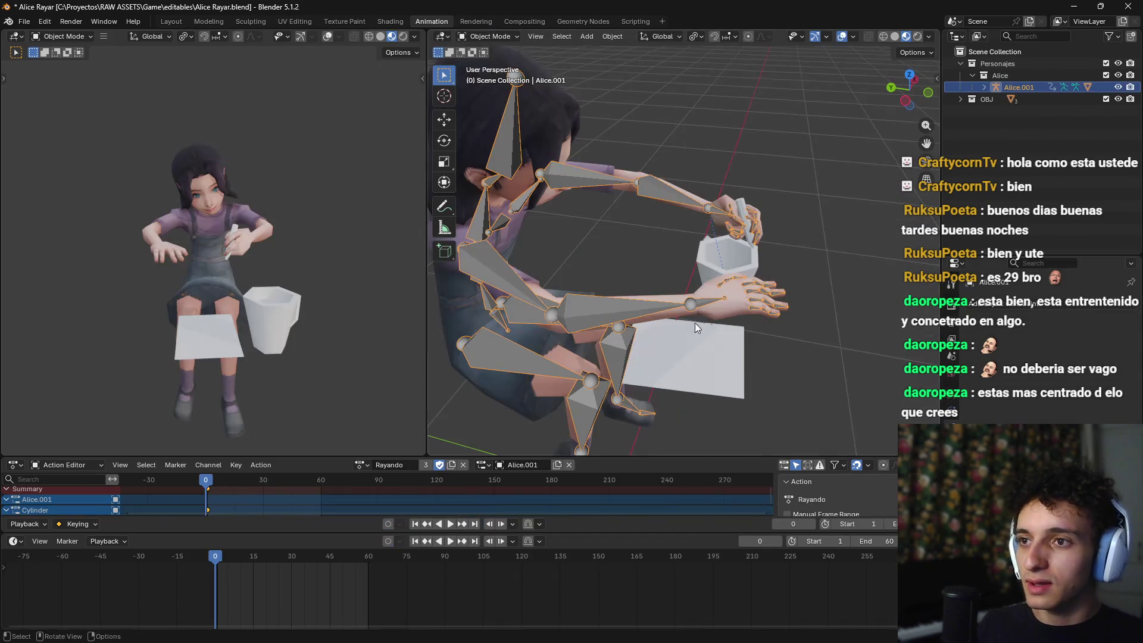
Step: Paste the copied Alice rig into the Alice Rayar scene
{"action": "key", "text": "ctrl+v"}
{"action": "scroll", "coordinate": [807, 341], "scroll_direction": "down", "scroll_amount": 5}
{"action": "mouse_move", "coordinate": [781, 351]}
{"action": "left_mouse_down"}
{"action": "mouse_move", "coordinate": [823, 259]}
{"action": "mouse_move", "coordinate": [774, 310]}
{"action": "left_mouse_up"}
{"action": "scroll", "coordinate": [730, 337], "scroll_direction": "up", "scroll_amount": 4}
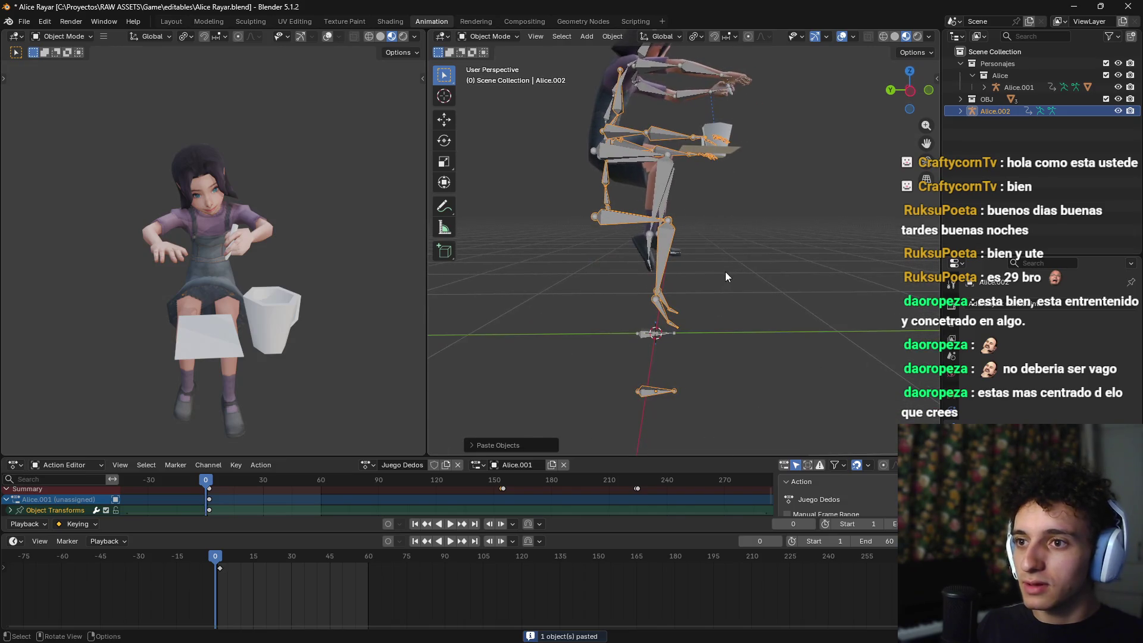
Step: Move the Alice.001 armature along Z from the side orthographic view
{"action": "left_click", "coordinate": [639, 331]}
{"action": "key", "text": "KP_3"}
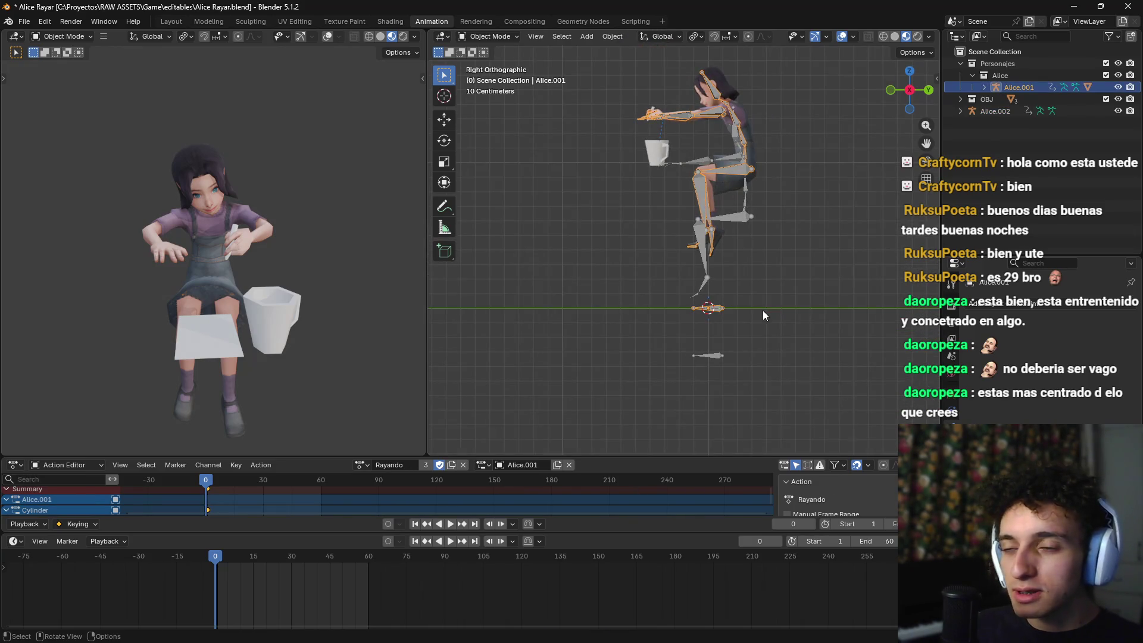
{"action": "scroll", "coordinate": [761, 355], "scroll_direction": "up", "scroll_amount": 3}
{"action": "scroll", "coordinate": [739, 190], "scroll_direction": "up", "scroll_amount": 2}
{"action": "key", "text": "z"}
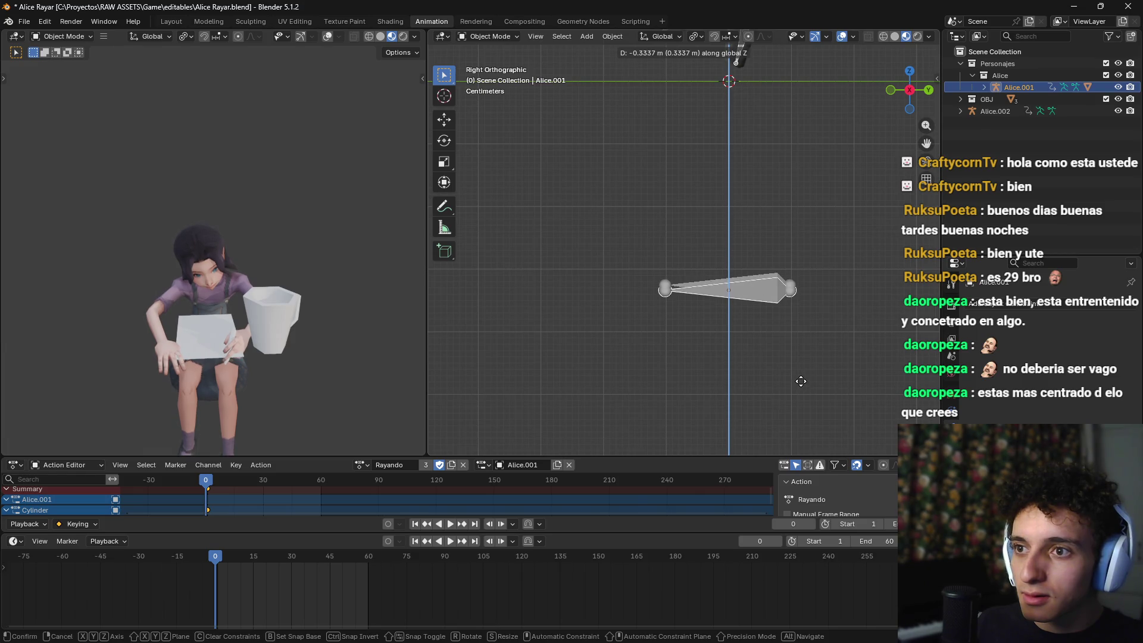
{"action": "left_click", "coordinate": [804, 376]}
{"action": "mouse_move", "coordinate": [805, 376]}
{"action": "left_mouse_down"}
{"action": "mouse_move", "coordinate": [778, 364]}
{"action": "mouse_move", "coordinate": [820, 215]}
{"action": "mouse_move", "coordinate": [754, 135]}
{"action": "mouse_move", "coordinate": [683, 302]}
{"action": "mouse_move", "coordinate": [690, 195]}
{"action": "left_mouse_up"}
Step: Delete the extra Alice.002 rig and scrub the first frames to check the pose
{"action": "left_click", "coordinate": [655, 160]}
{"action": "key", "text": "Delete"}
{"action": "mouse_move", "coordinate": [720, 268]}
{"action": "left_mouse_down"}
{"action": "mouse_move", "coordinate": [755, 204]}
{"action": "mouse_move", "coordinate": [812, 216]}
{"action": "mouse_move", "coordinate": [750, 222]}
{"action": "mouse_move", "coordinate": [789, 225]}
{"action": "mouse_move", "coordinate": [731, 274]}
{"action": "mouse_move", "coordinate": [777, 298]}
{"action": "left_mouse_up"}
{"action": "scroll", "coordinate": [777, 298], "scroll_direction": "up", "scroll_amount": 5}
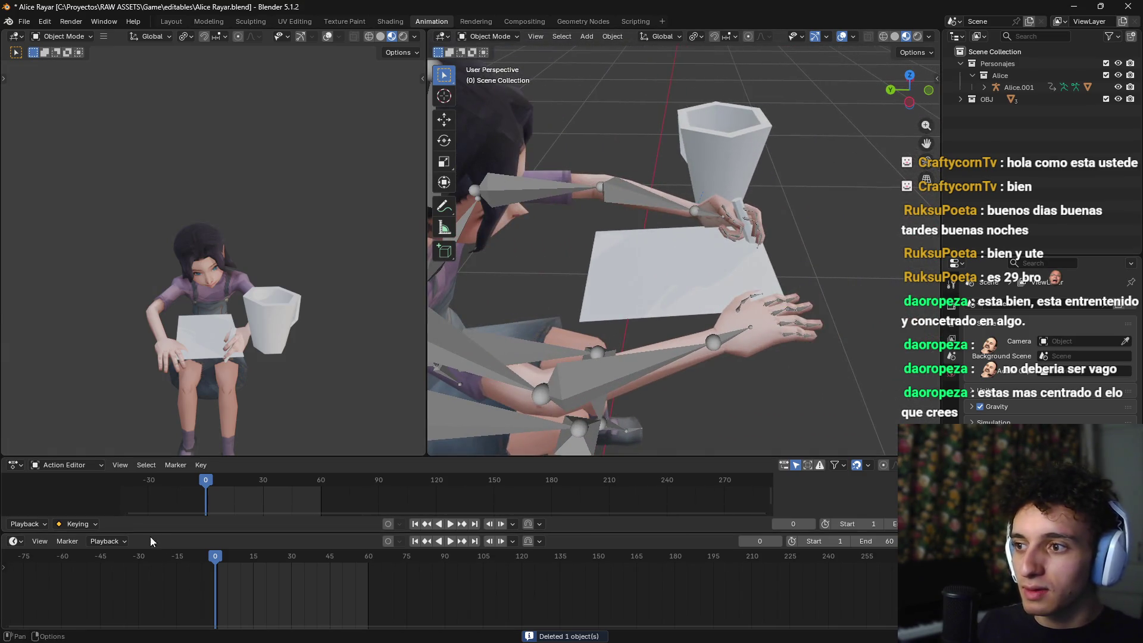
{"action": "mouse_move", "coordinate": [219, 564]}
{"action": "left_mouse_down"}
{"action": "mouse_move", "coordinate": [301, 566]}
{"action": "mouse_move", "coordinate": [226, 588]}
{"action": "left_mouse_up"}
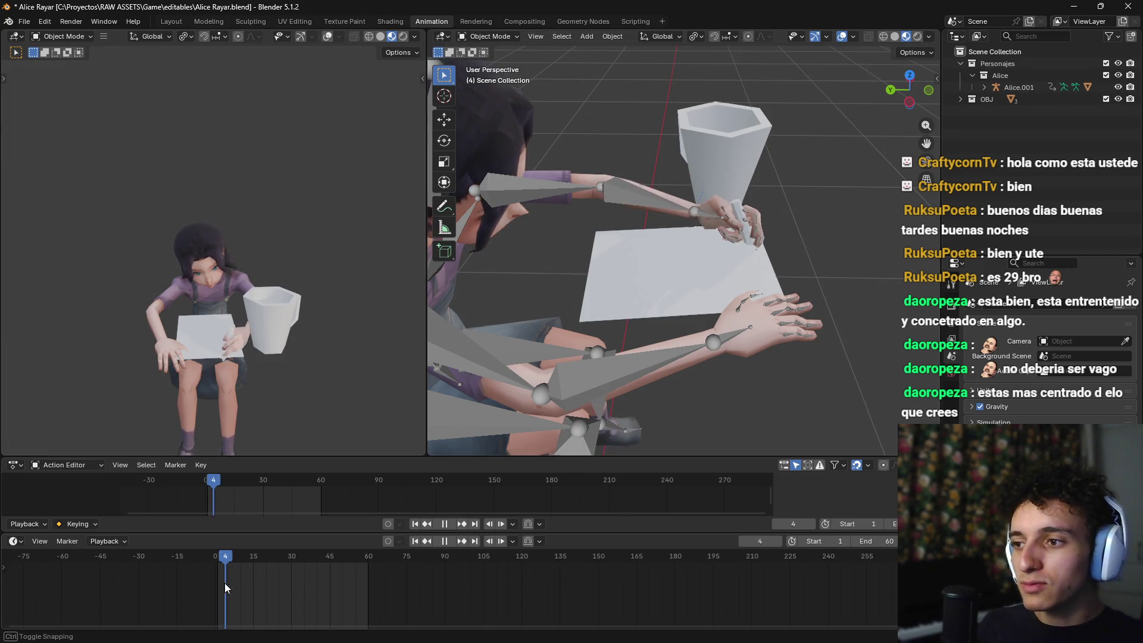
Step: Export the scene as glTF 2.0, overwriting alice_draw.glb, then switch to Godot
{"action": "left_click", "coordinate": [22, 21]}
{"action": "mouse_move", "coordinate": [77, 206]}
{"action": "left_click", "coordinate": [186, 313]}
{"action": "left_click", "coordinate": [257, 122]}
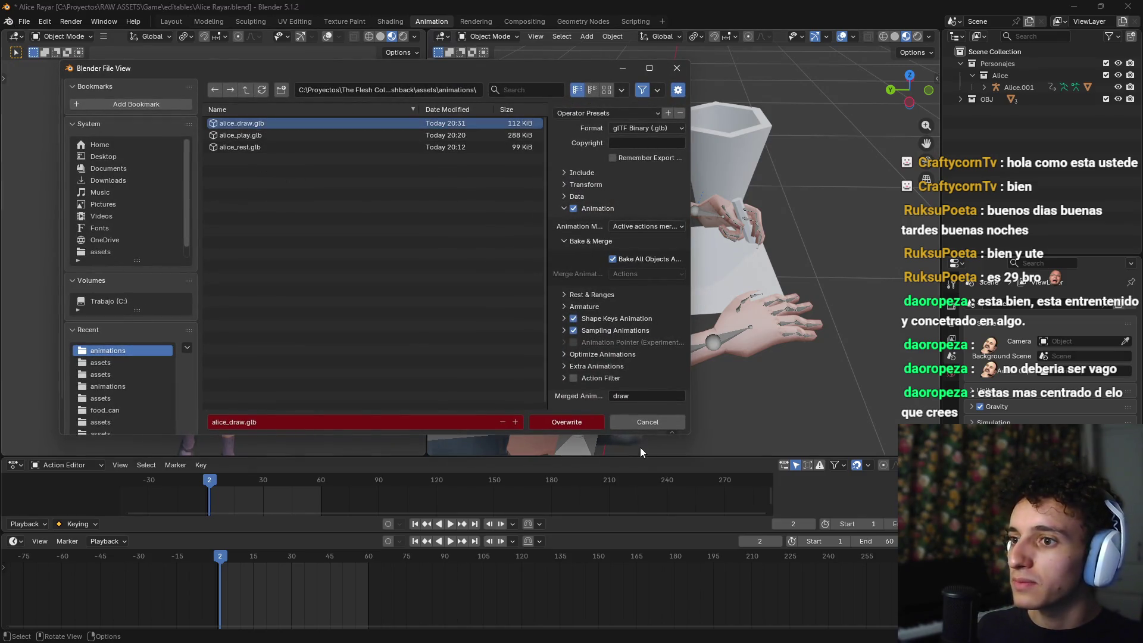
{"action": "left_click", "coordinate": [587, 422]}
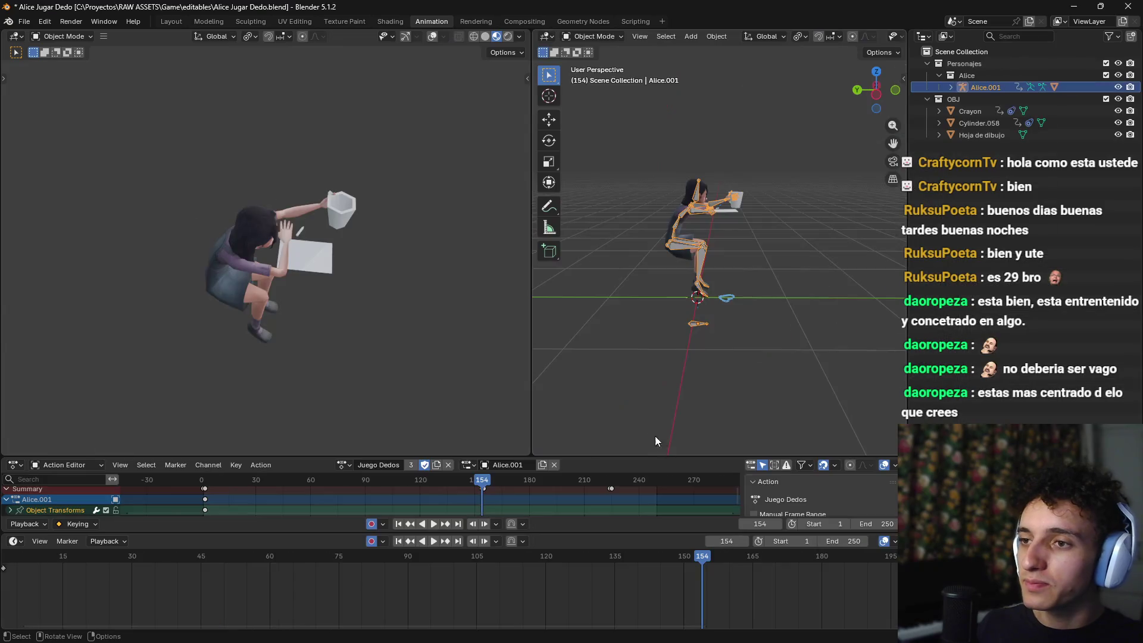
{"action": "key", "text": "alt+Tab"}
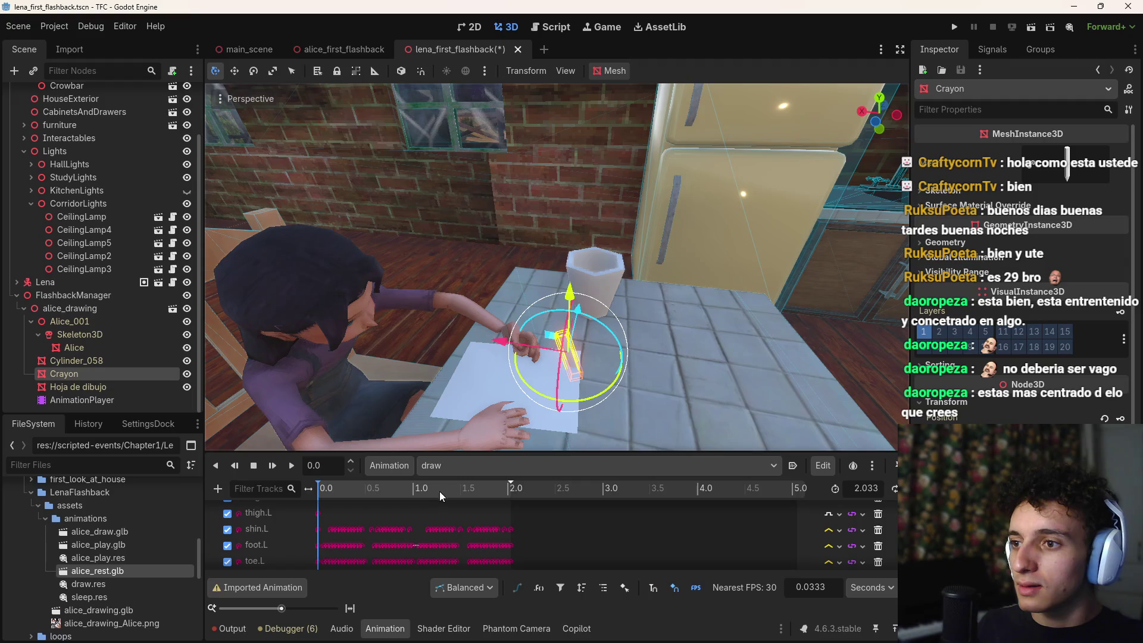
Step: Scrub the reimported draw animation to 2.033 s to check the crayon, then return to Blender
{"action": "mouse_move", "coordinate": [362, 489]}
{"action": "left_mouse_down"}
{"action": "mouse_move", "coordinate": [338, 490]}
{"action": "mouse_move", "coordinate": [509, 495]}
{"action": "left_mouse_up"}
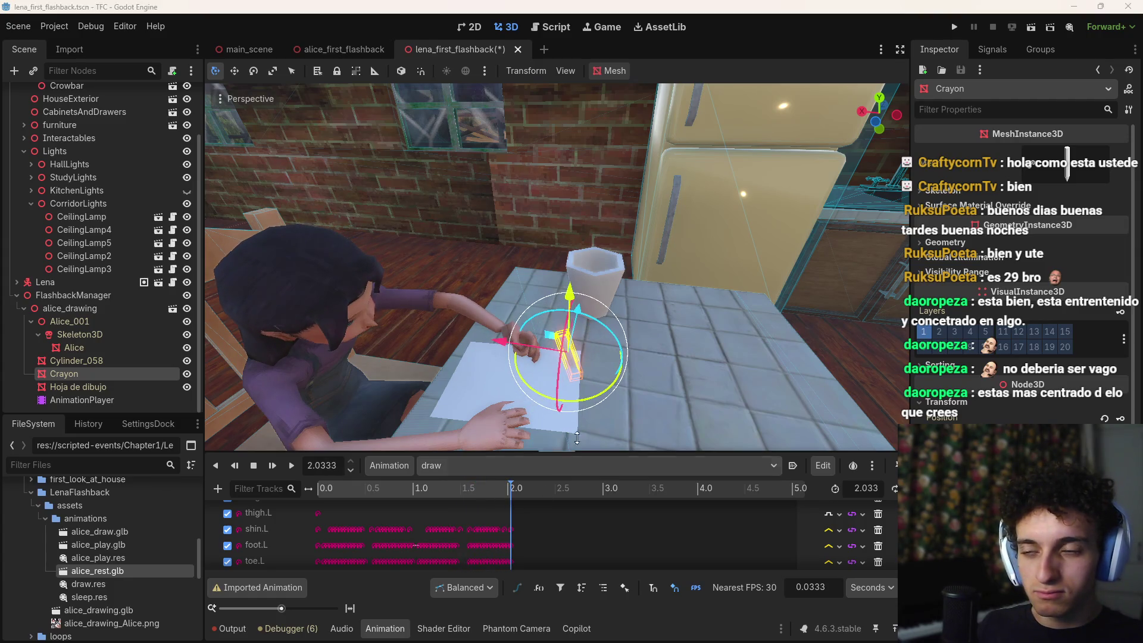
{"action": "key", "text": "alt+Tab"}
{"action": "scroll", "coordinate": [740, 334], "scroll_direction": "up", "scroll_amount": 5}
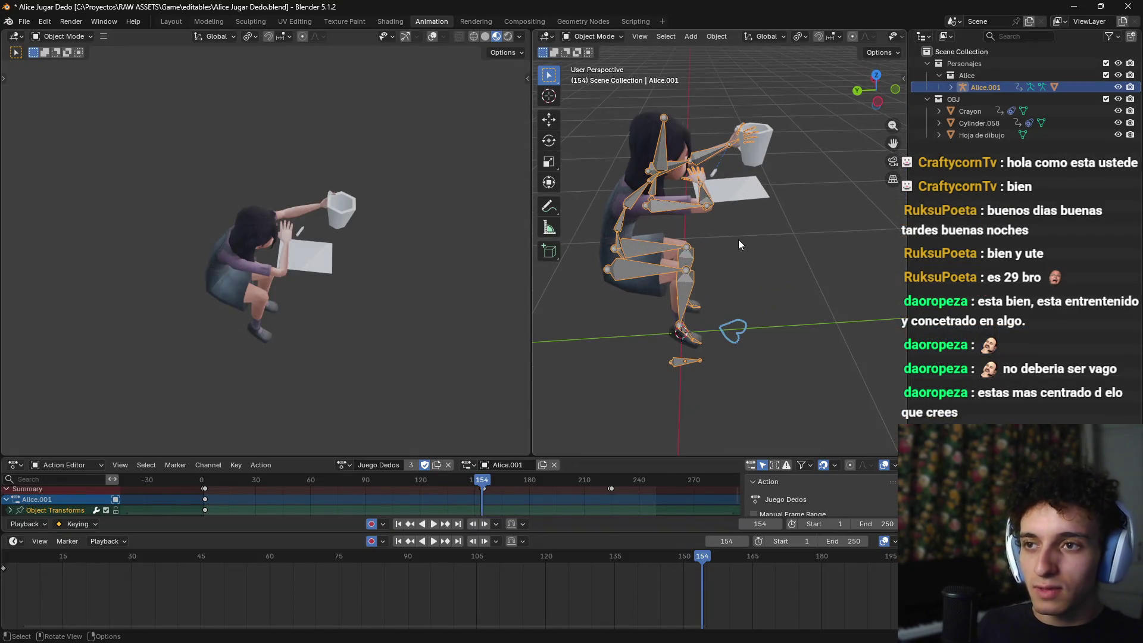
Step: In Alice Rayar, paste the rig, then delete the pasted Alice.002 copy
{"action": "mouse_move", "coordinate": [764, 251]}
{"action": "left_mouse_down"}
{"action": "mouse_move", "coordinate": [760, 213]}
{"action": "mouse_move", "coordinate": [759, 281]}
{"action": "mouse_move", "coordinate": [742, 283]}
{"action": "mouse_move", "coordinate": [709, 333]}
{"action": "mouse_move", "coordinate": [716, 309]}
{"action": "mouse_move", "coordinate": [735, 310]}
{"action": "left_mouse_up"}
{"action": "scroll", "coordinate": [748, 288], "scroll_direction": "down", "scroll_amount": 2}
{"action": "scroll", "coordinate": [741, 287], "scroll_direction": "down", "scroll_amount": 2}
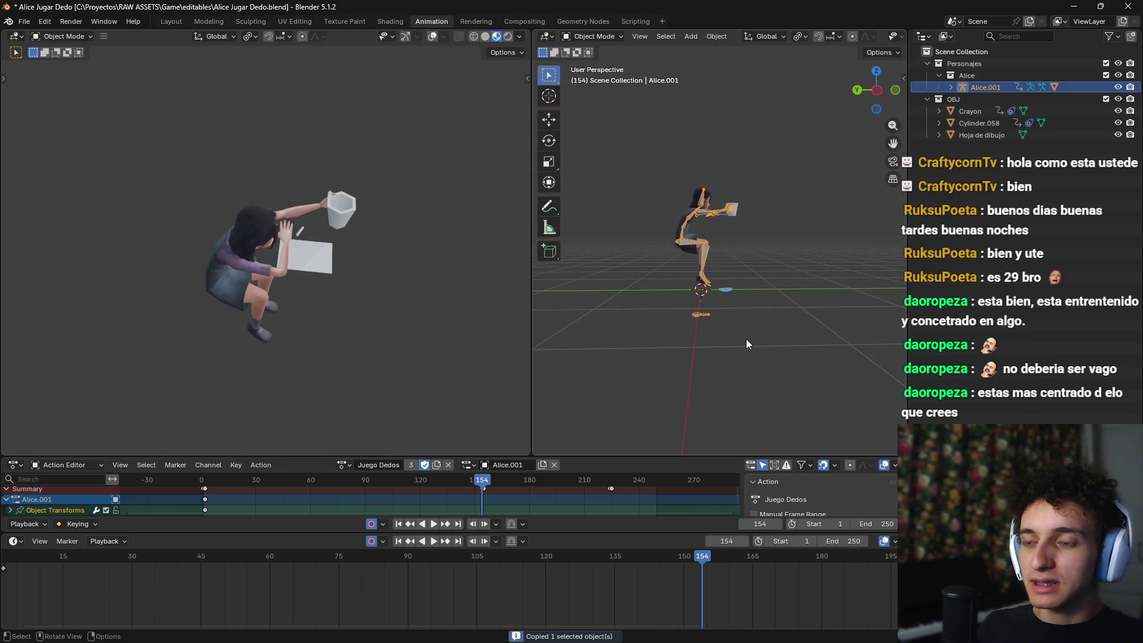
{"action": "key", "text": "alt+Tab"}
{"action": "key", "text": "alt+Tab"}
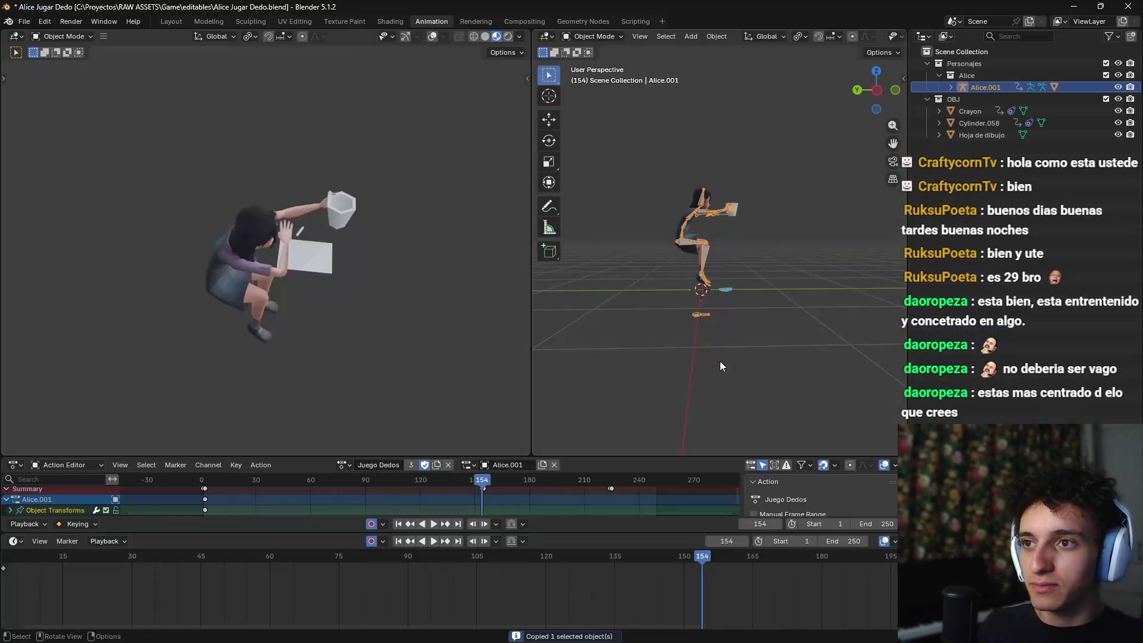
{"action": "key", "text": "alt+Tab"}
{"action": "left_click", "coordinate": [725, 351]}
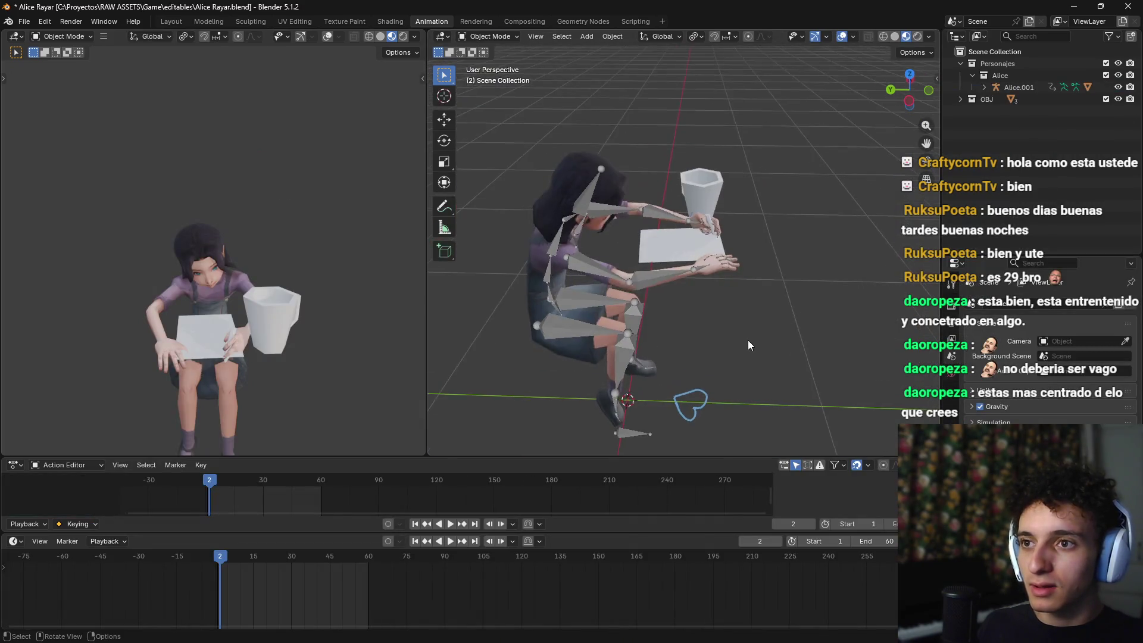
{"action": "key", "text": "ctrl+v"}
{"action": "mouse_move", "coordinate": [734, 324]}
{"action": "left_mouse_down"}
{"action": "mouse_move", "coordinate": [728, 290]}
{"action": "mouse_move", "coordinate": [704, 316]}
{"action": "mouse_move", "coordinate": [717, 291]}
{"action": "mouse_move", "coordinate": [729, 291]}
{"action": "mouse_move", "coordinate": [728, 323]}
{"action": "mouse_move", "coordinate": [699, 343]}
{"action": "mouse_move", "coordinate": [706, 366]}
{"action": "mouse_move", "coordinate": [754, 347]}
{"action": "mouse_move", "coordinate": [738, 347]}
{"action": "mouse_move", "coordinate": [701, 391]}
{"action": "left_mouse_up"}
{"action": "key", "text": "x"}
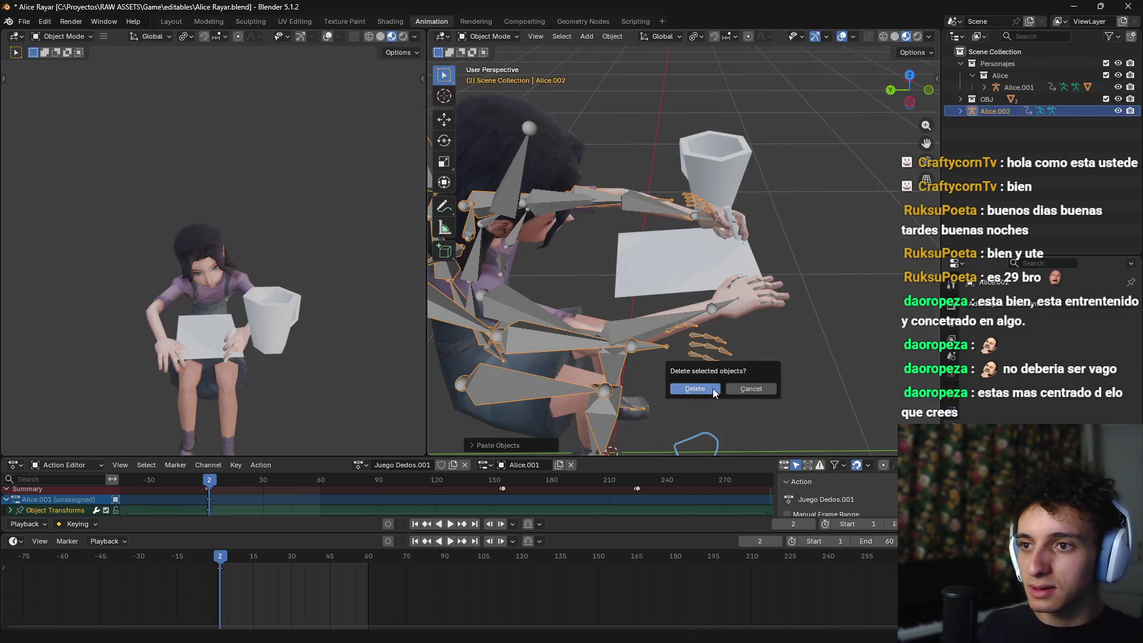
{"action": "left_click", "coordinate": [695, 388]}
{"action": "scroll", "coordinate": [715, 381], "scroll_direction": "down", "scroll_amount": 5}
Step: Copy Alice.001 from Alice Rayar and paste it into Alice Jugar Dedo as Alice.002
{"action": "left_click", "coordinate": [630, 399]}
{"action": "key", "text": "ctrl+c"}
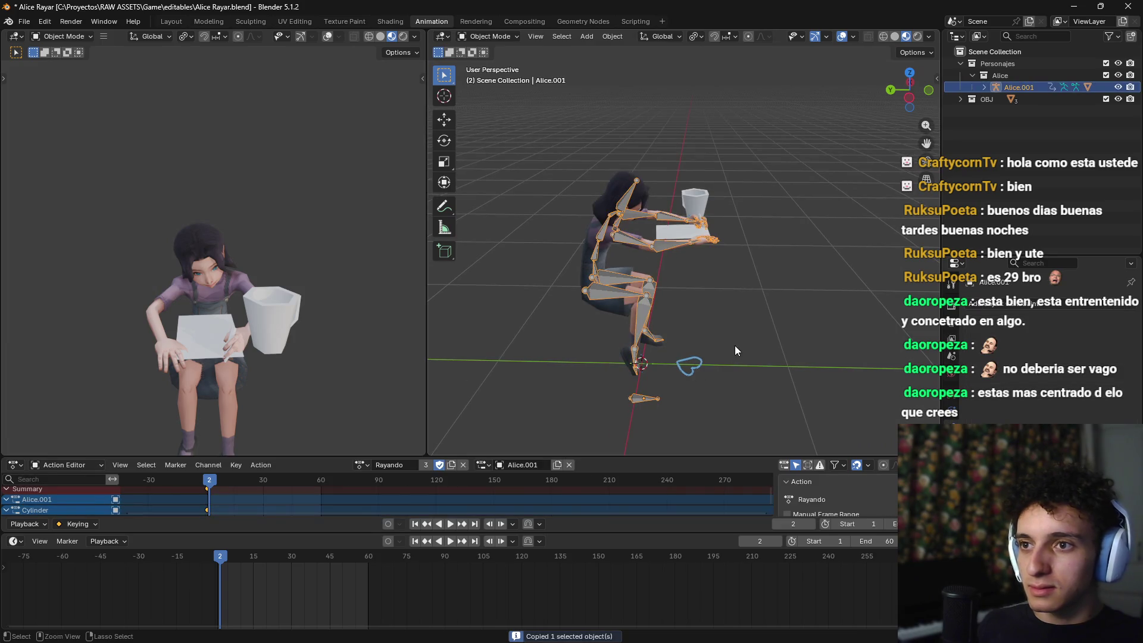
{"action": "key", "text": "alt+Tab"}
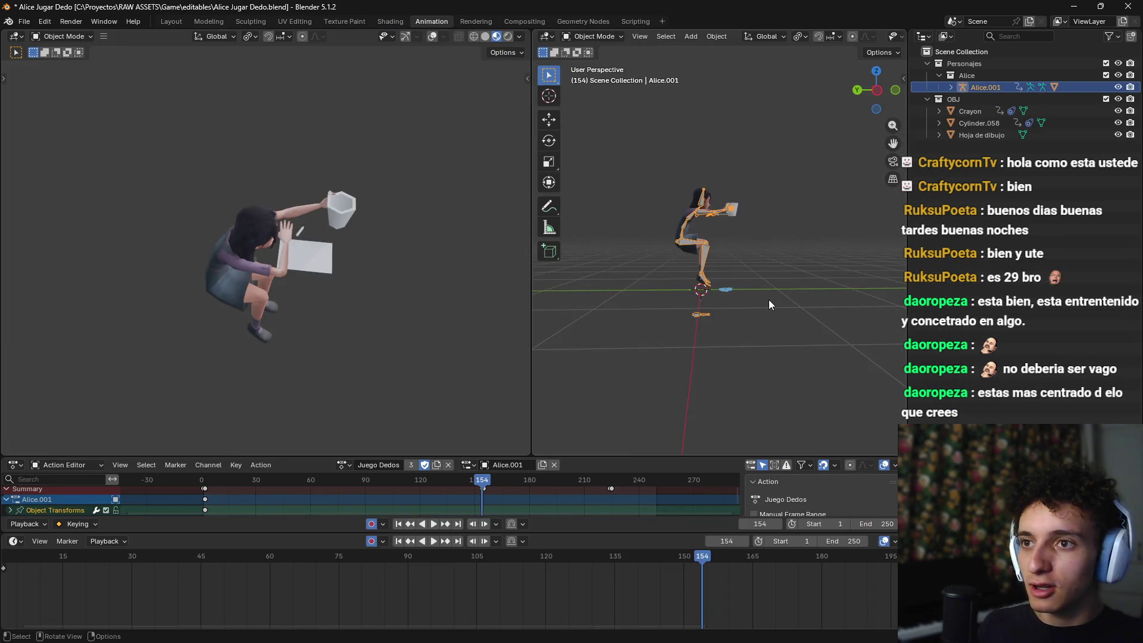
{"action": "key", "text": "ctrl+v"}
{"action": "mouse_move", "coordinate": [767, 296]}
{"action": "left_mouse_down"}
{"action": "mouse_move", "coordinate": [772, 280]}
{"action": "mouse_move", "coordinate": [815, 306]}
{"action": "mouse_move", "coordinate": [772, 284]}
{"action": "mouse_move", "coordinate": [745, 310]}
{"action": "mouse_move", "coordinate": [699, 316]}
{"action": "left_mouse_up"}
{"action": "scroll", "coordinate": [771, 283], "scroll_direction": "up", "scroll_amount": 5}
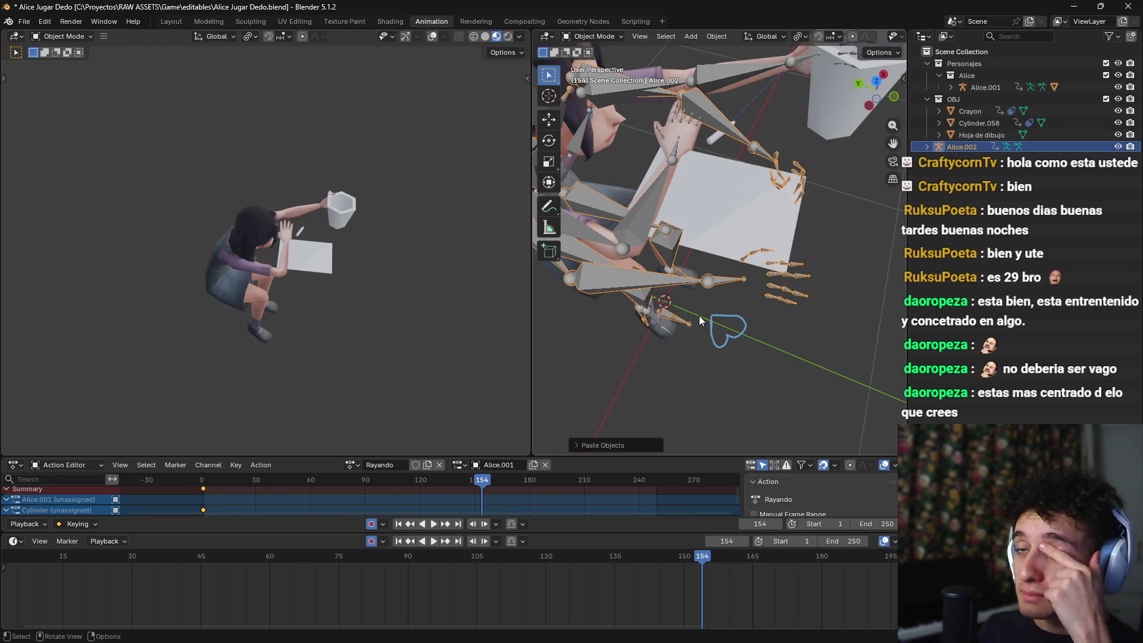
{"action": "key", "text": "alt+Tab"}
{"action": "key", "text": "alt+Tab"}
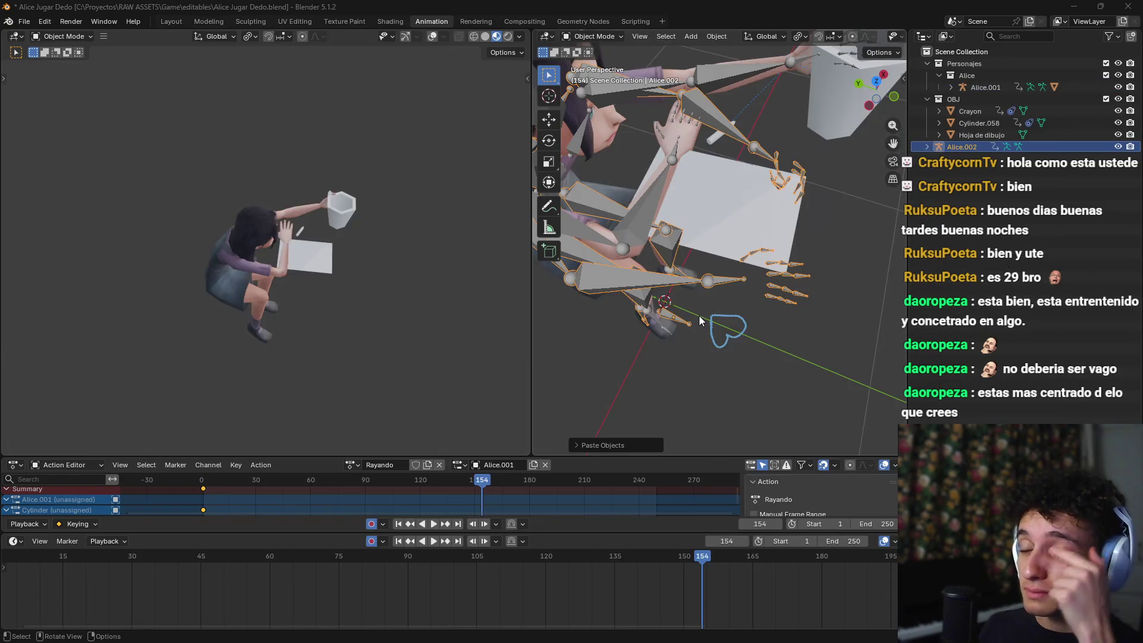
{"action": "key", "text": "alt+Tab"}
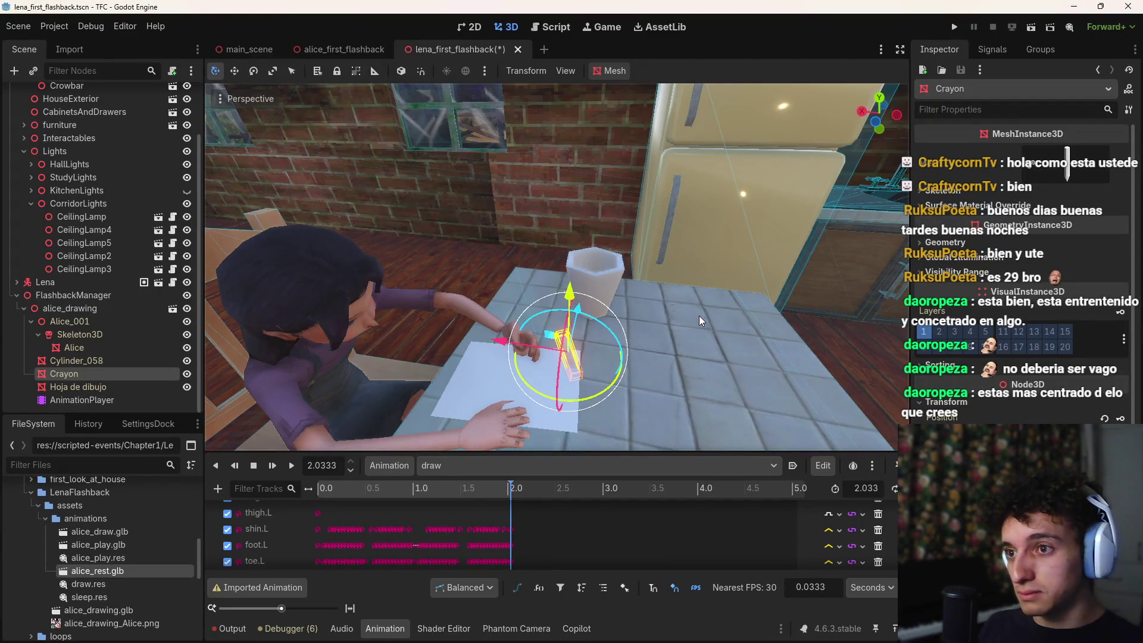
Step: Nudge the crayon along X near the hand and scrub the draw animation to about 1.17 s
{"action": "mouse_move", "coordinate": [709, 357]}
{"action": "left_mouse_down"}
{"action": "mouse_move", "coordinate": [565, 349]}
{"action": "mouse_move", "coordinate": [587, 353]}
{"action": "left_mouse_up"}
{"action": "left_click_drag", "start_coordinate": [555, 260], "coordinate": [518, 263]}
{"action": "left_click_drag", "start_coordinate": [518, 263], "coordinate": [553, 298]}
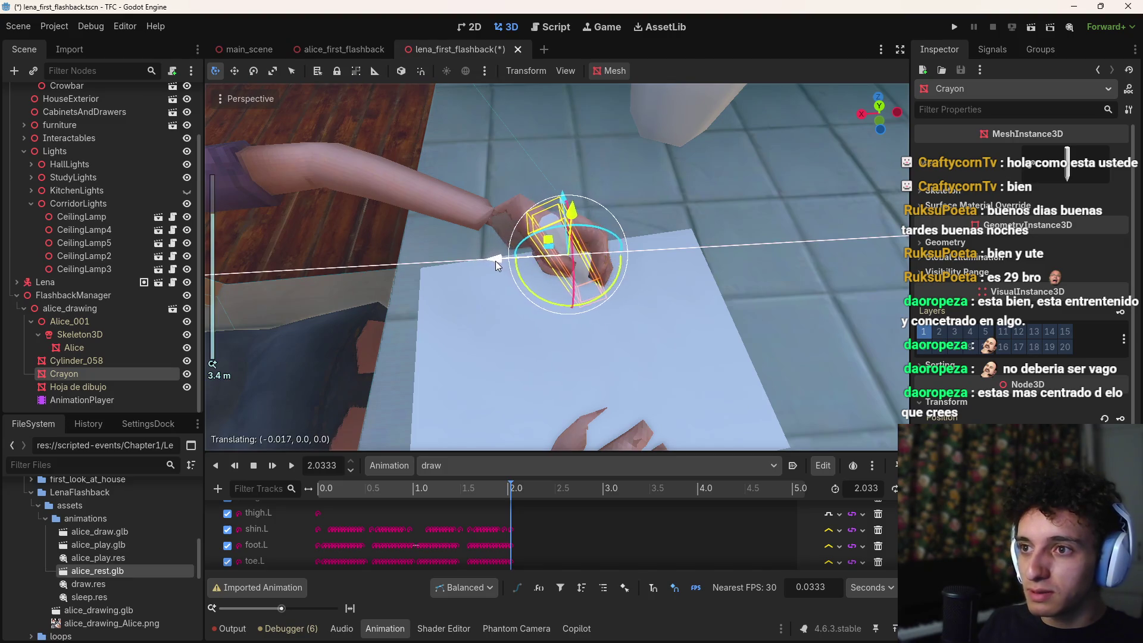
{"action": "mouse_move", "coordinate": [489, 495]}
{"action": "left_mouse_down"}
{"action": "mouse_move", "coordinate": [503, 495]}
{"action": "mouse_move", "coordinate": [303, 486]}
{"action": "mouse_move", "coordinate": [424, 496]}
{"action": "left_mouse_up"}
{"action": "left_click_drag", "start_coordinate": [497, 339], "coordinate": [595, 298]}
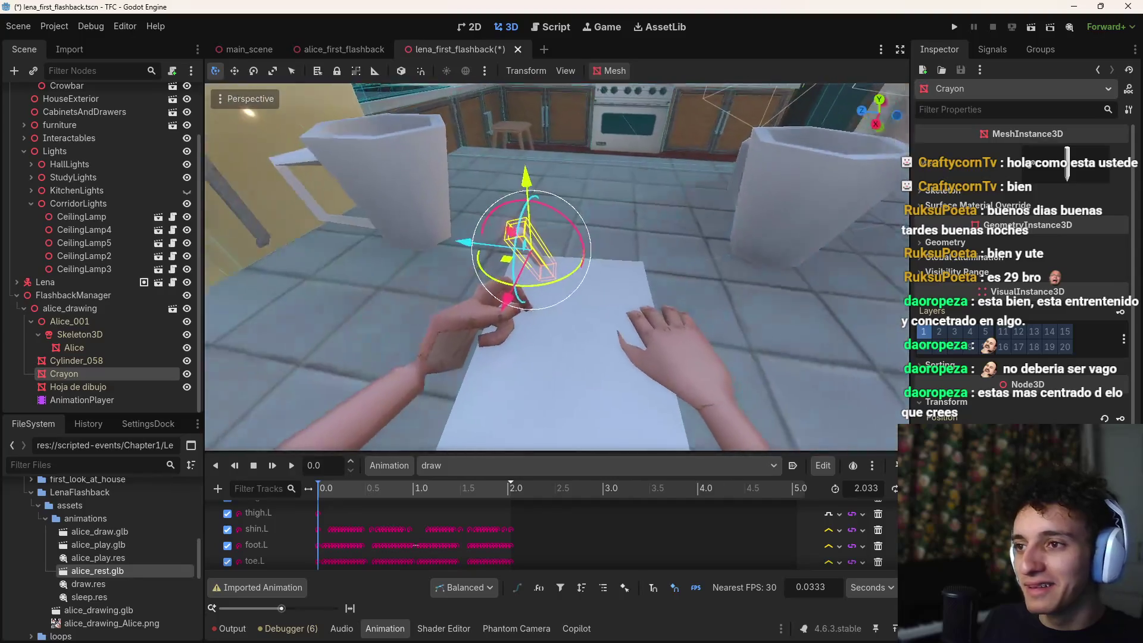
{"action": "scroll", "coordinate": [557, 268], "scroll_direction": "down", "scroll_amount": 3}
{"action": "scroll", "coordinate": [507, 349], "scroll_direction": "down", "scroll_amount": 3}
{"action": "scroll", "coordinate": [559, 547], "scroll_direction": "down", "scroll_amount": 5}
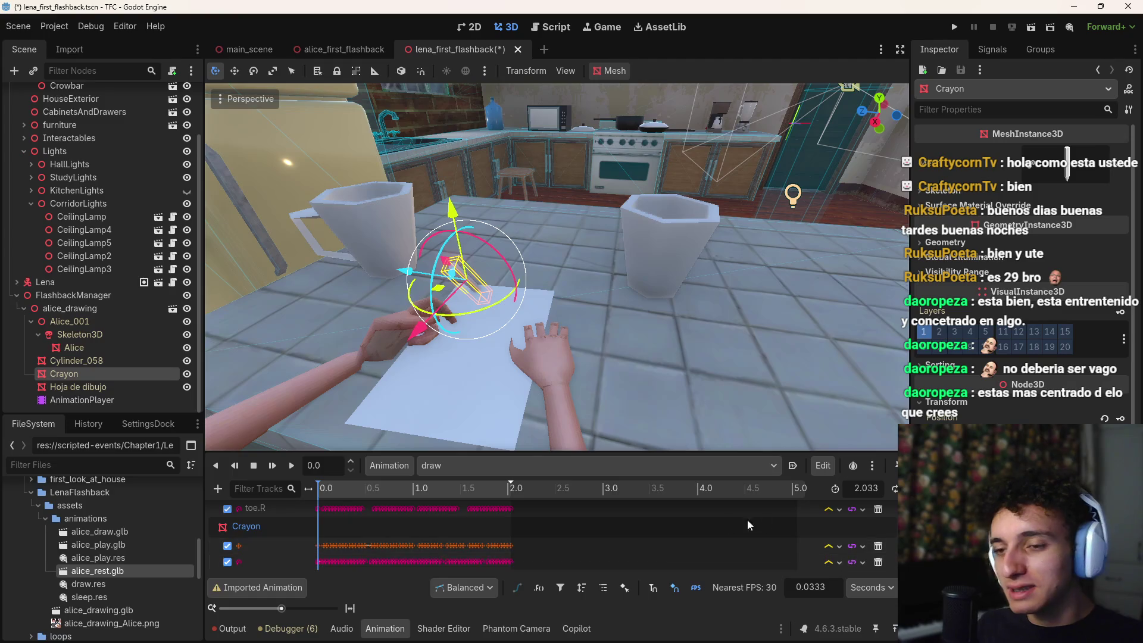
Step: Delete the Crayon position track and shift the crayon slightly along X into the hand
{"action": "left_click", "coordinate": [878, 545]}
{"action": "mouse_move", "coordinate": [366, 495]}
{"action": "left_mouse_down"}
{"action": "mouse_move", "coordinate": [401, 494]}
{"action": "mouse_move", "coordinate": [307, 499]}
{"action": "left_mouse_up"}
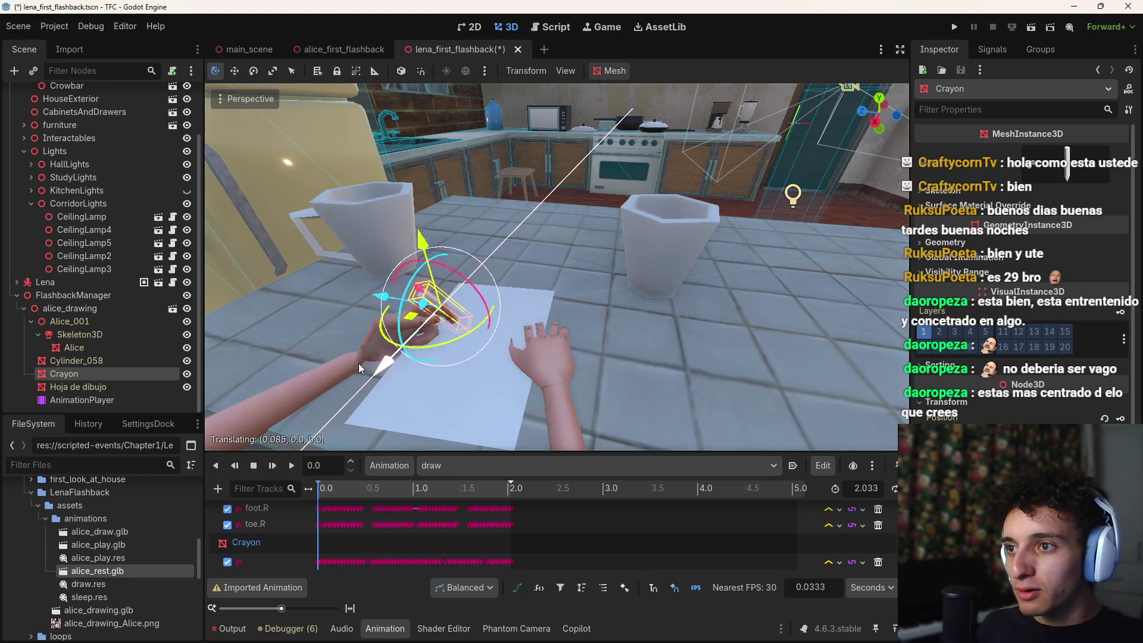
{"action": "right_click", "coordinate": [339, 375]}
{"action": "key", "text": "w"}
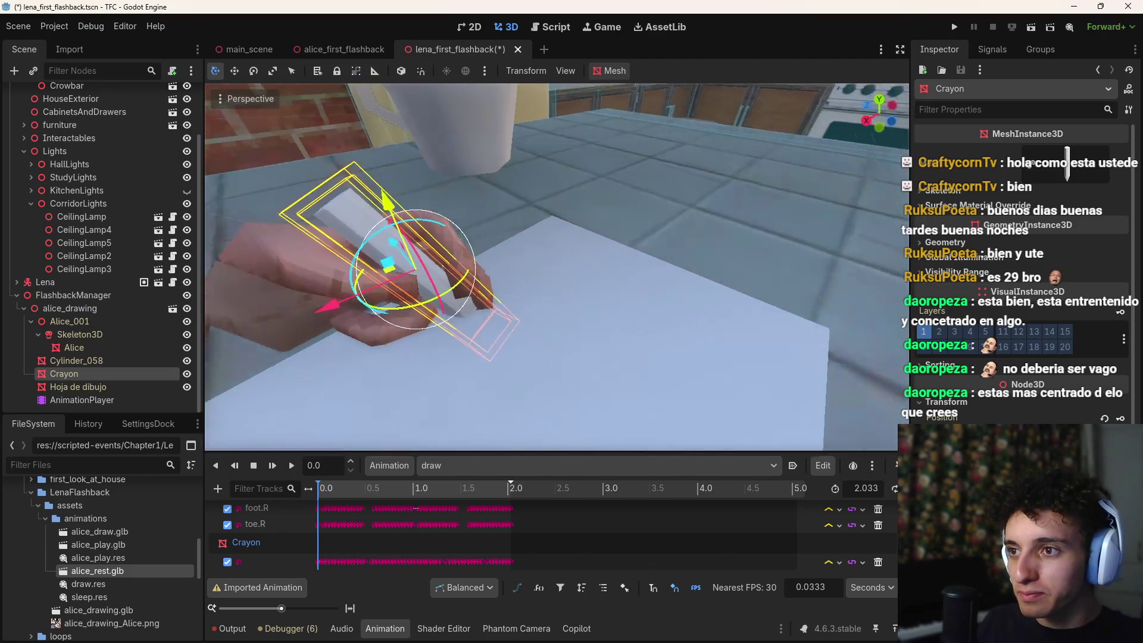
{"action": "left_click_drag", "start_coordinate": [381, 293], "coordinate": [382, 292]}
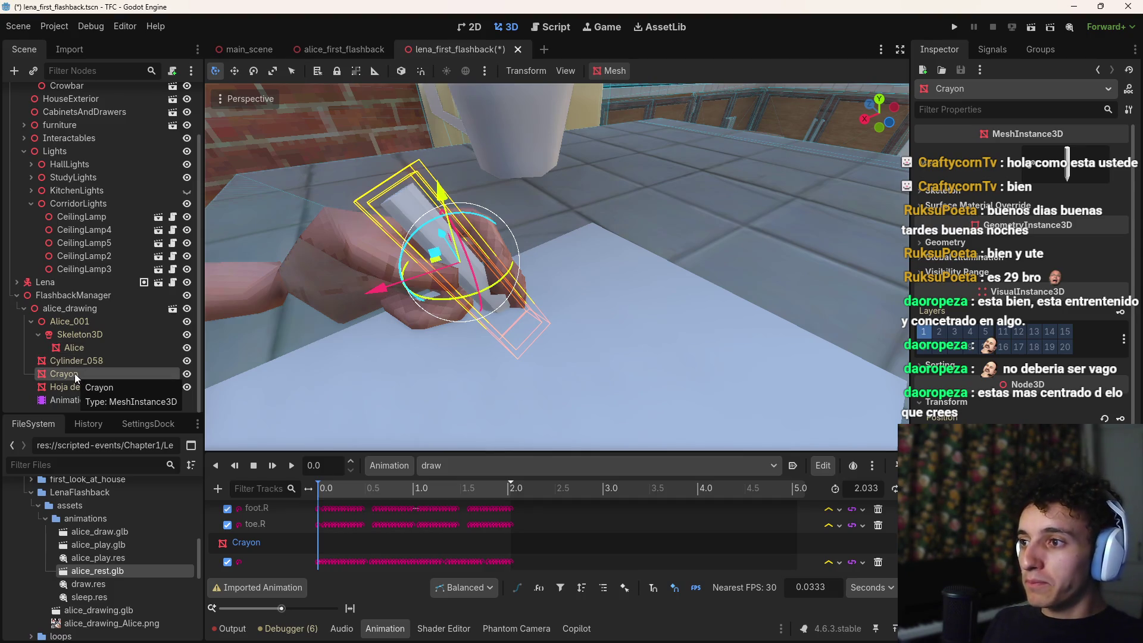
Step: Try reparenting the Crayon, change an option on the alice_drawing node, and save the scene
{"action": "mouse_move", "coordinate": [73, 373]}
{"action": "left_mouse_down"}
{"action": "mouse_move", "coordinate": [82, 361]}
{"action": "mouse_move", "coordinate": [74, 375]}
{"action": "left_mouse_up"}
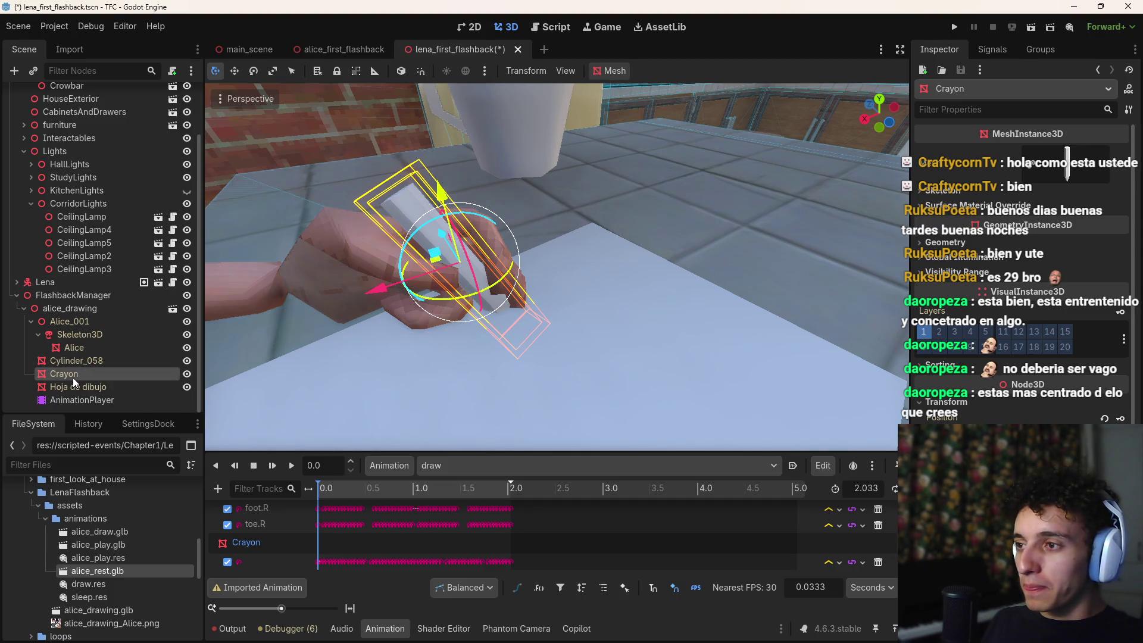
{"action": "right_click", "coordinate": [70, 311]}
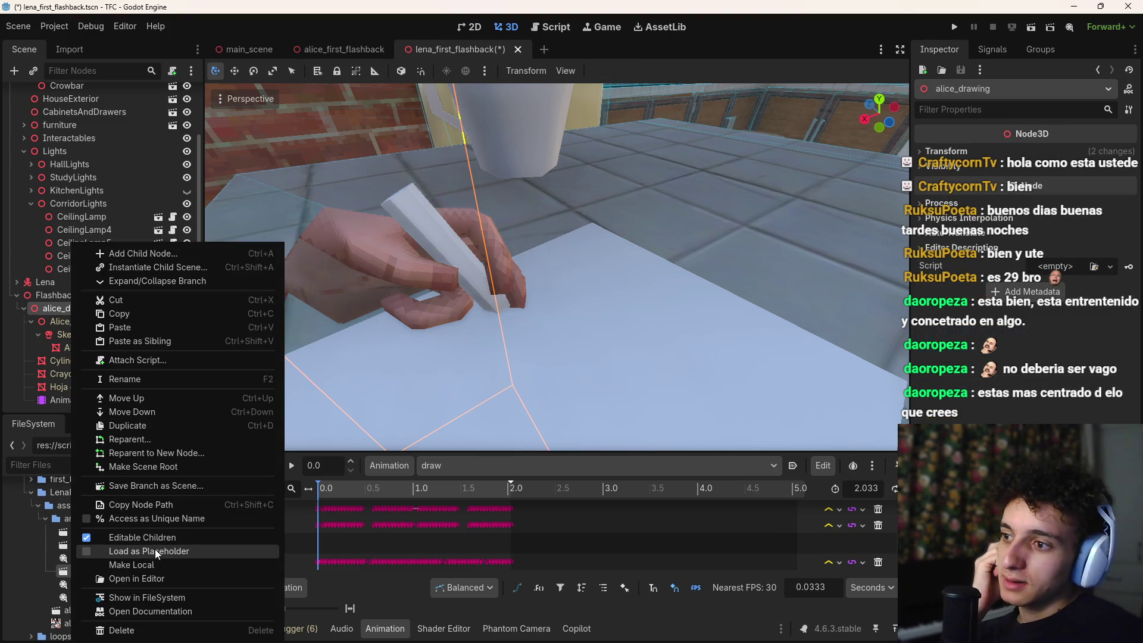
{"action": "left_click", "coordinate": [151, 570]}
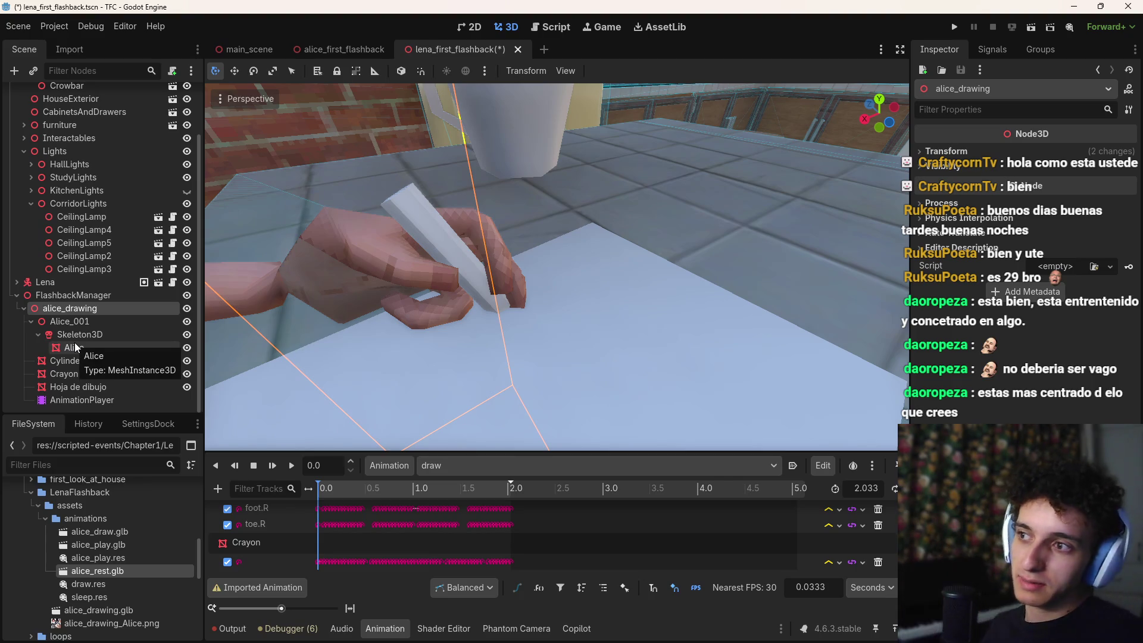
{"action": "key", "text": "ctrl+s"}
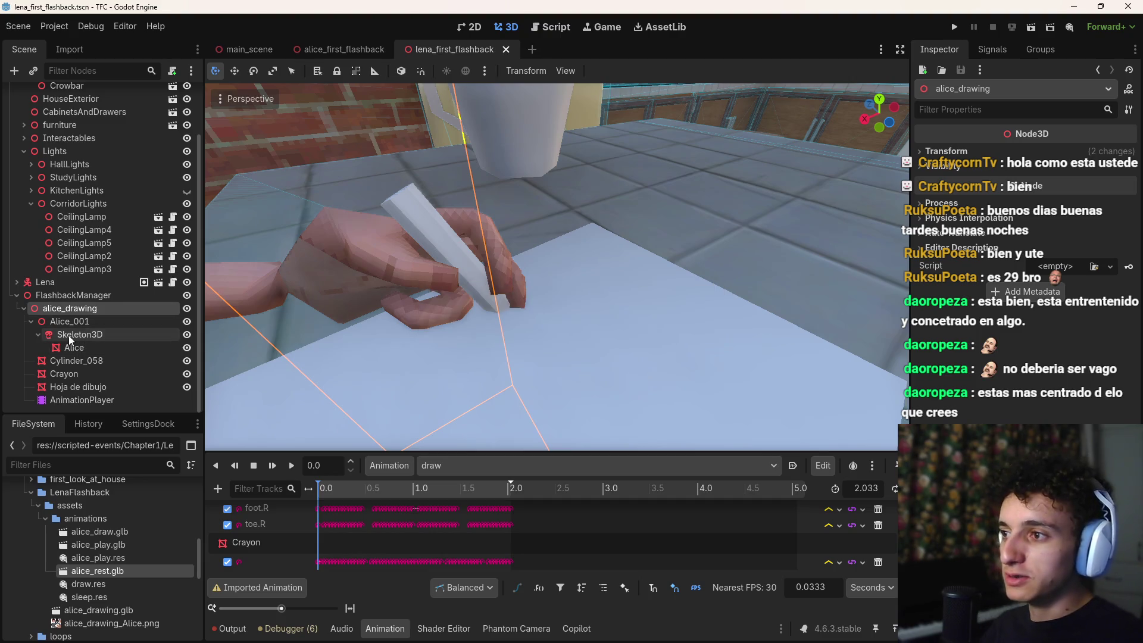
{"action": "left_click", "coordinate": [78, 375]}
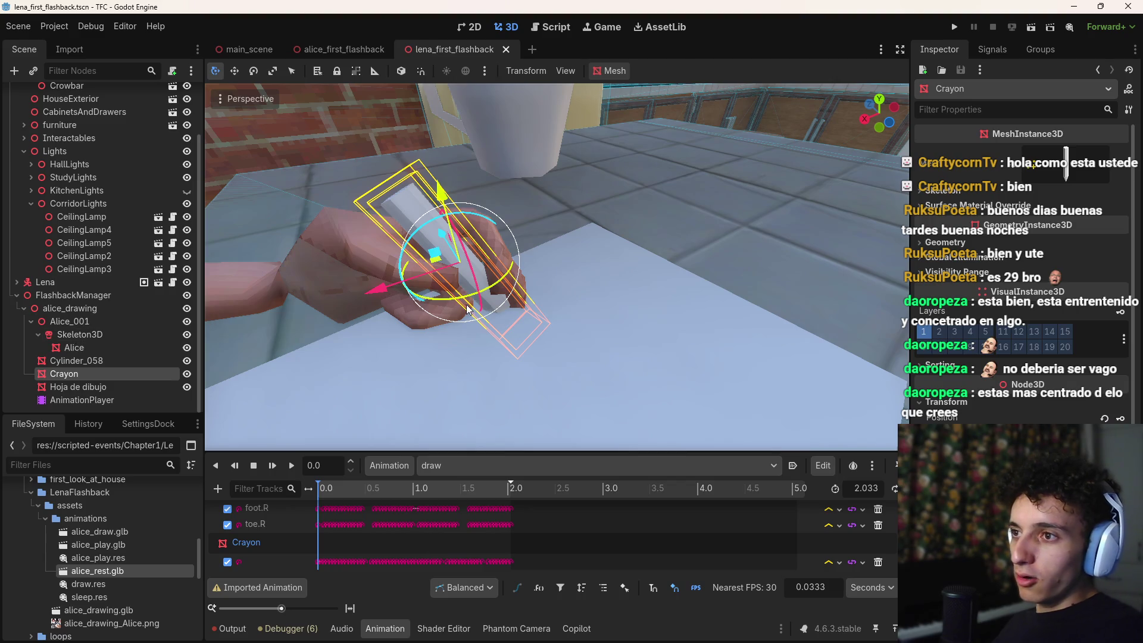
Step: In Blender, select the Crayon and frame the cup fully, then return to Godot
{"action": "key", "text": "alt+Tab"}
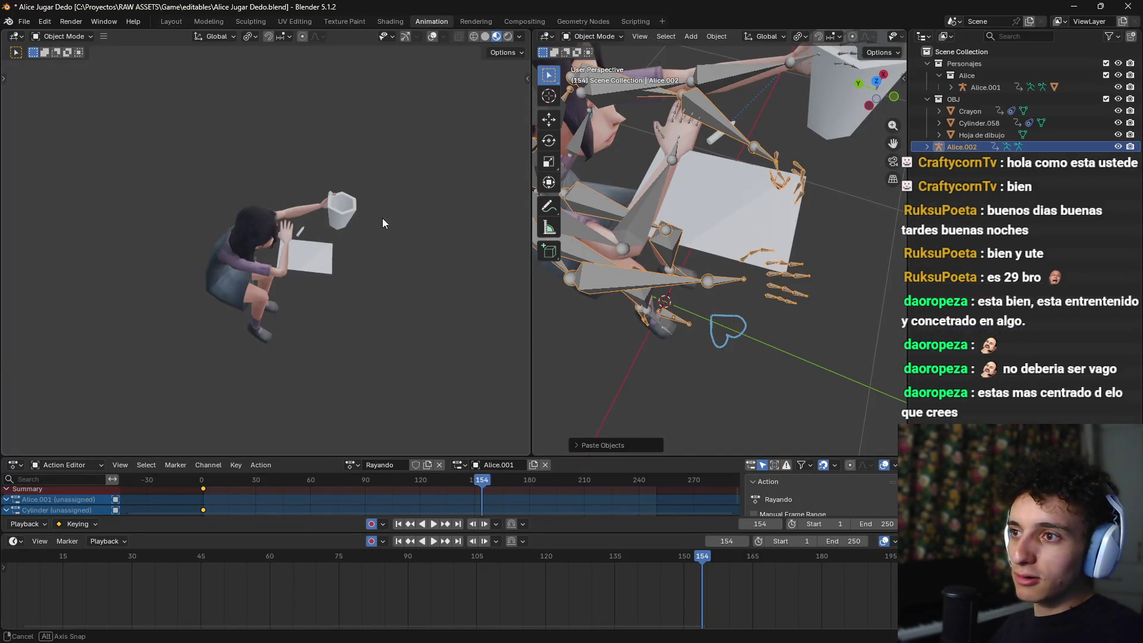
{"action": "left_click", "coordinate": [305, 244]}
{"action": "scroll", "coordinate": [306, 245], "scroll_direction": "up", "scroll_amount": 3}
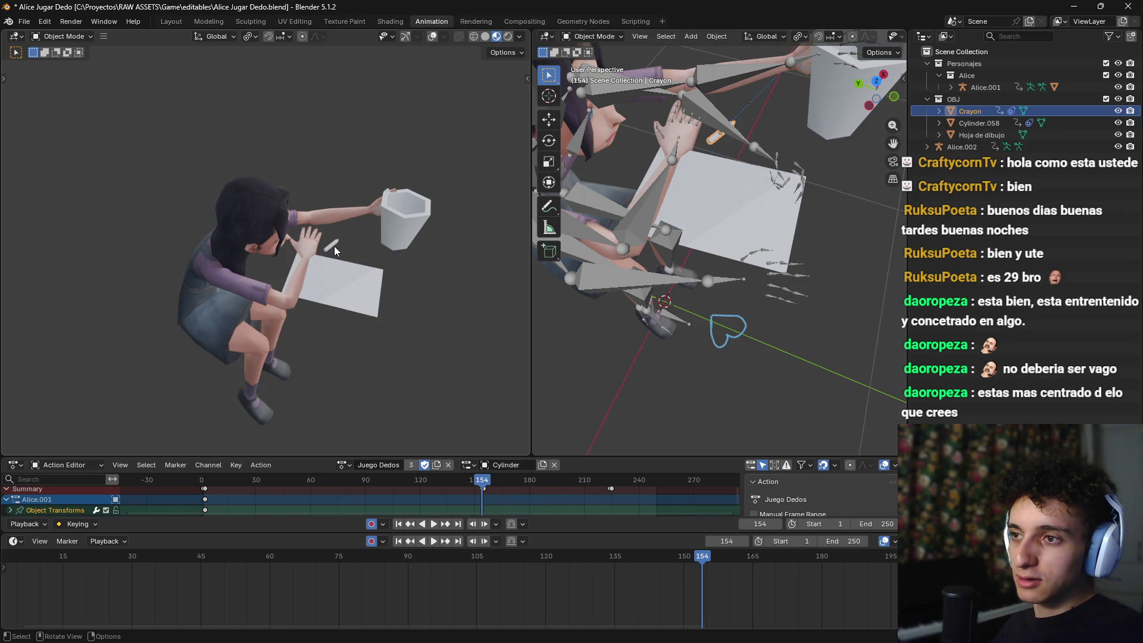
{"action": "left_click_drag", "start_coordinate": [781, 238], "coordinate": [756, 250]}
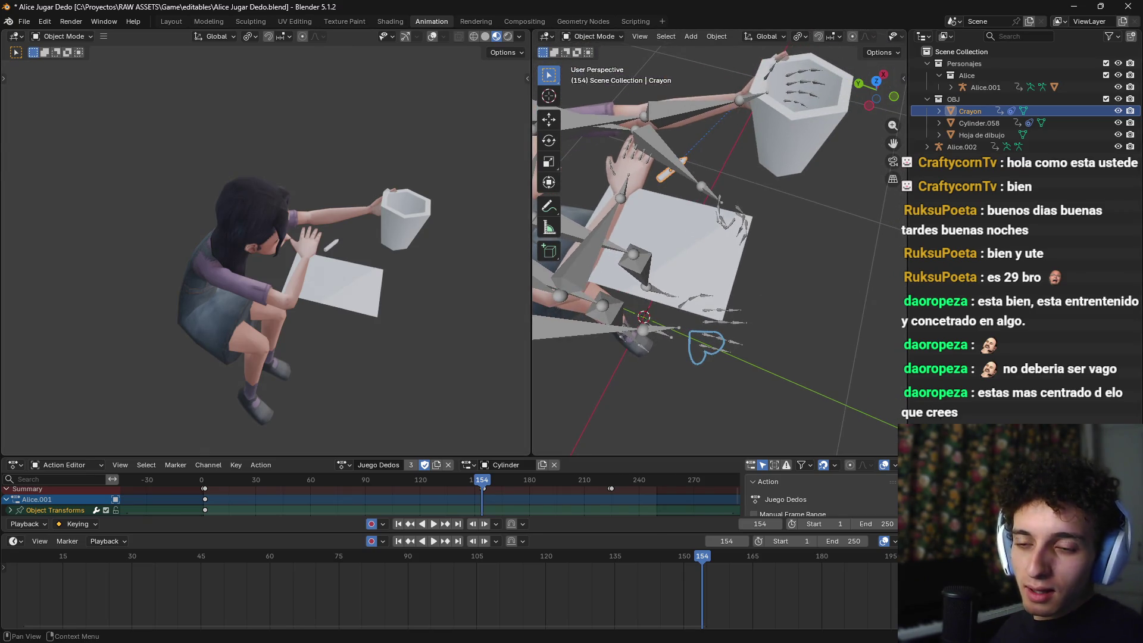
{"action": "key", "text": "alt+Tab"}
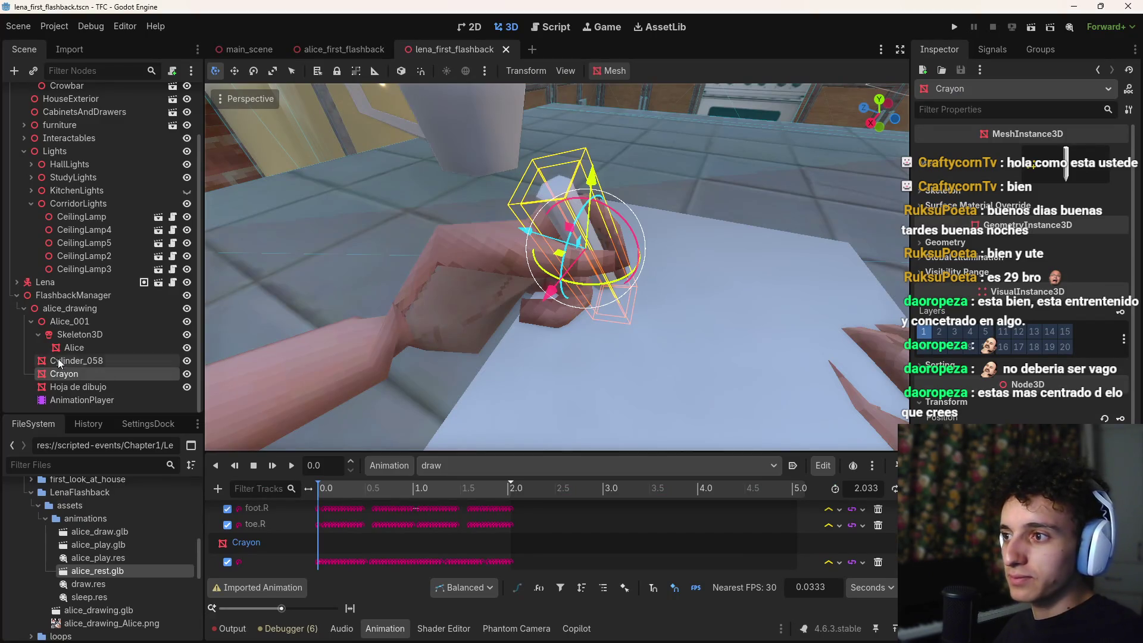
{"action": "left_click", "coordinate": [69, 296]}
{"action": "key", "text": "ctrl+a"}
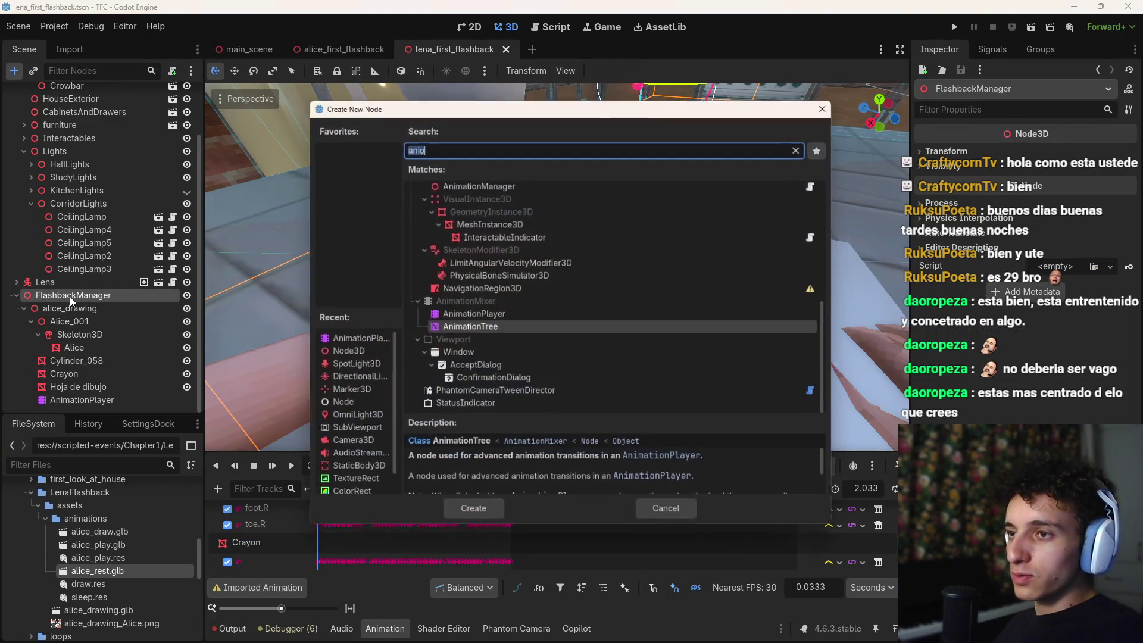
{"action": "key", "text": "BackSpace"}
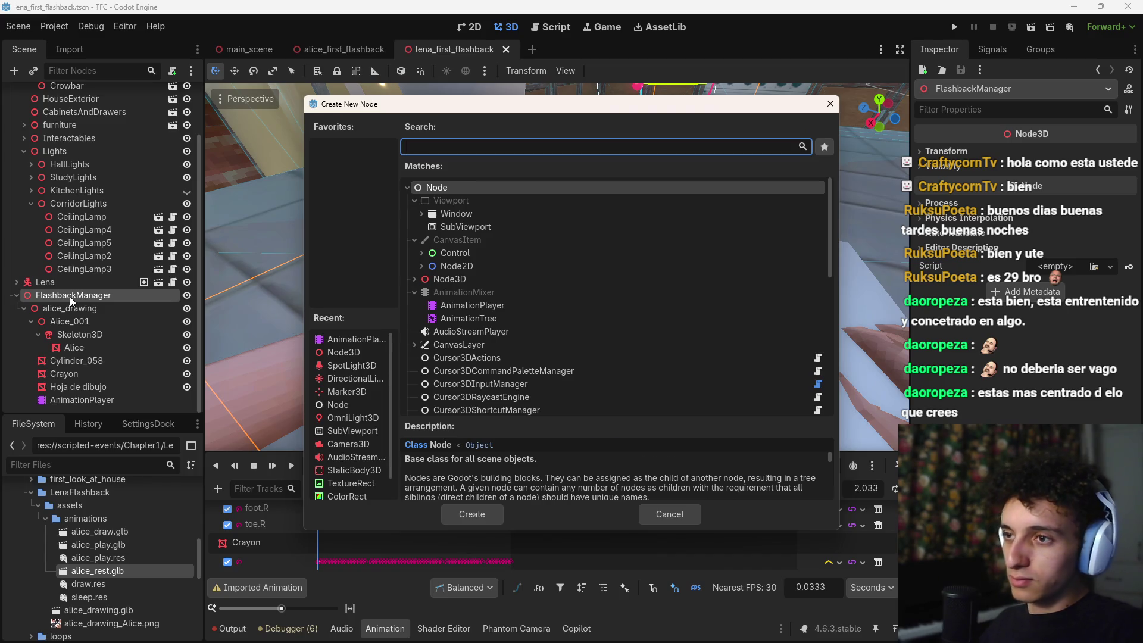
{"action": "type", "text": "bone"}
{"action": "key", "text": "Down"}
{"action": "key", "text": "Down"}
{"action": "key", "text": "Down"}
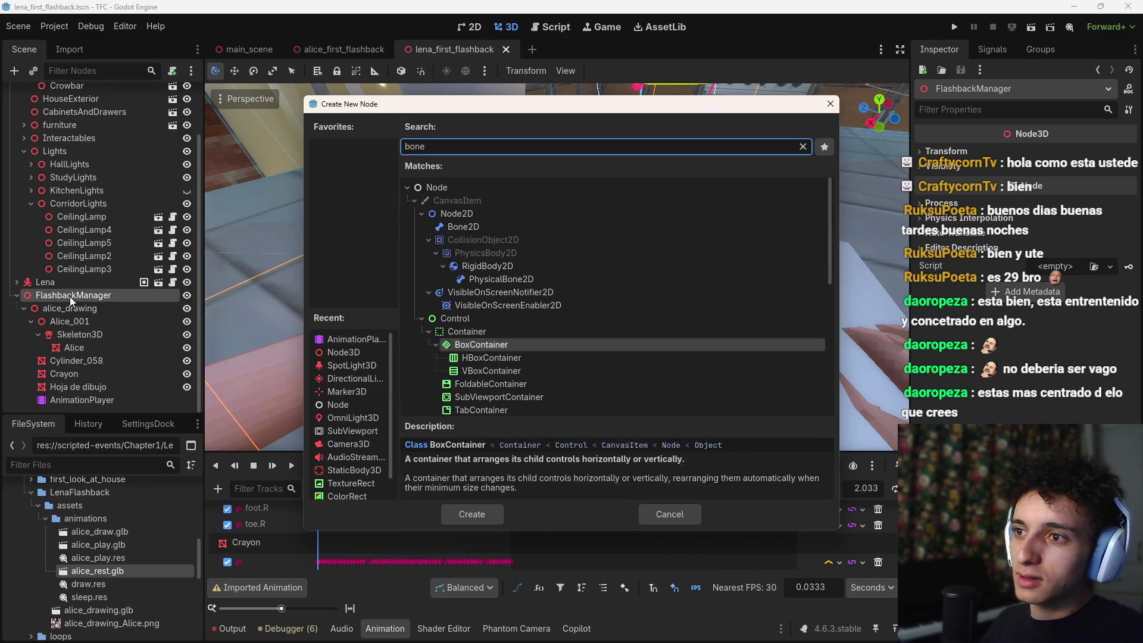
{"action": "key", "text": "Up"}
{"action": "key", "text": "Up"}
{"action": "key", "text": "Down"}
{"action": "key", "text": "Down"}
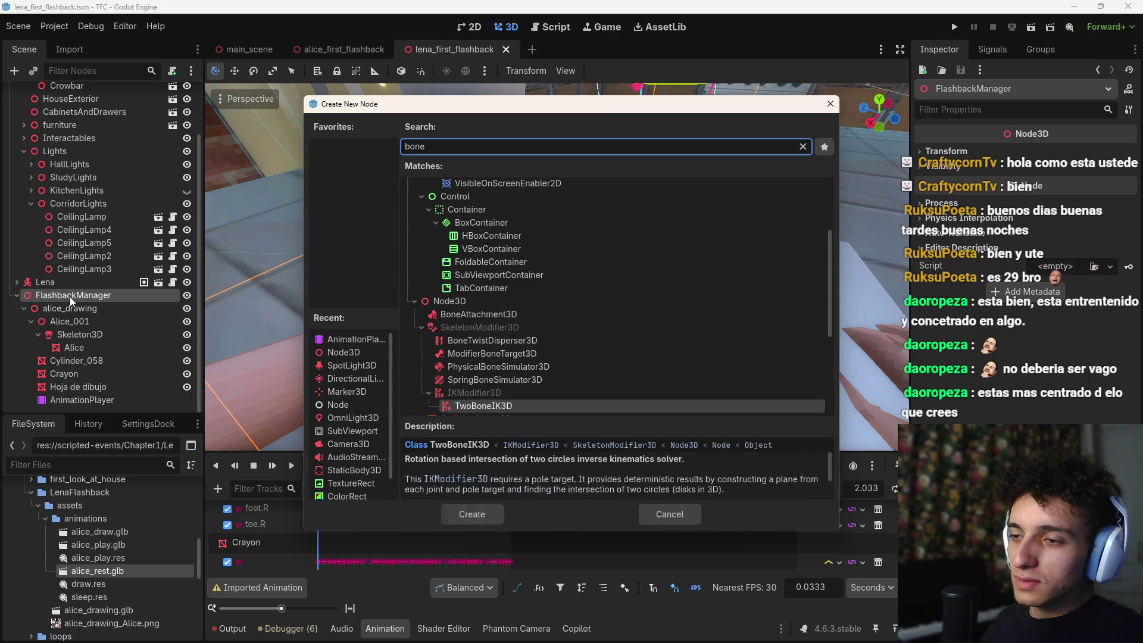
{"action": "key", "text": "Down"}
{"action": "key", "text": "Up"}
{"action": "key", "text": "Down"}
{"action": "key", "text": "Down"}
{"action": "key", "text": "Down"}
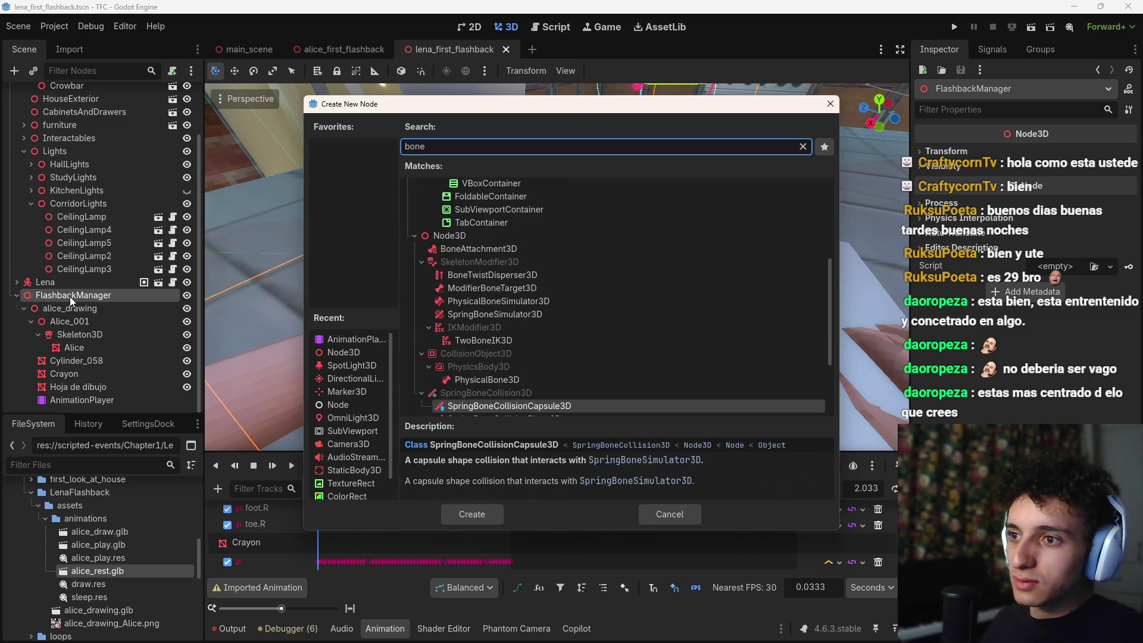
{"action": "key", "text": "Down"}
{"action": "key", "text": "Down"}
{"action": "key", "text": "Down"}
{"action": "key", "text": "BackSpace"}
{"action": "key", "text": "BackSpace"}
{"action": "key", "text": "BackSpace"}
{"action": "type", "text": "constra"}
{"action": "key", "text": "BackSpace"}
{"action": "key", "text": "BackSpace"}
{"action": "key", "text": "BackSpace"}
{"action": "key", "text": "BackSpace"}
{"action": "key", "text": "BackSpace"}
{"action": "type", "text": "bone"}
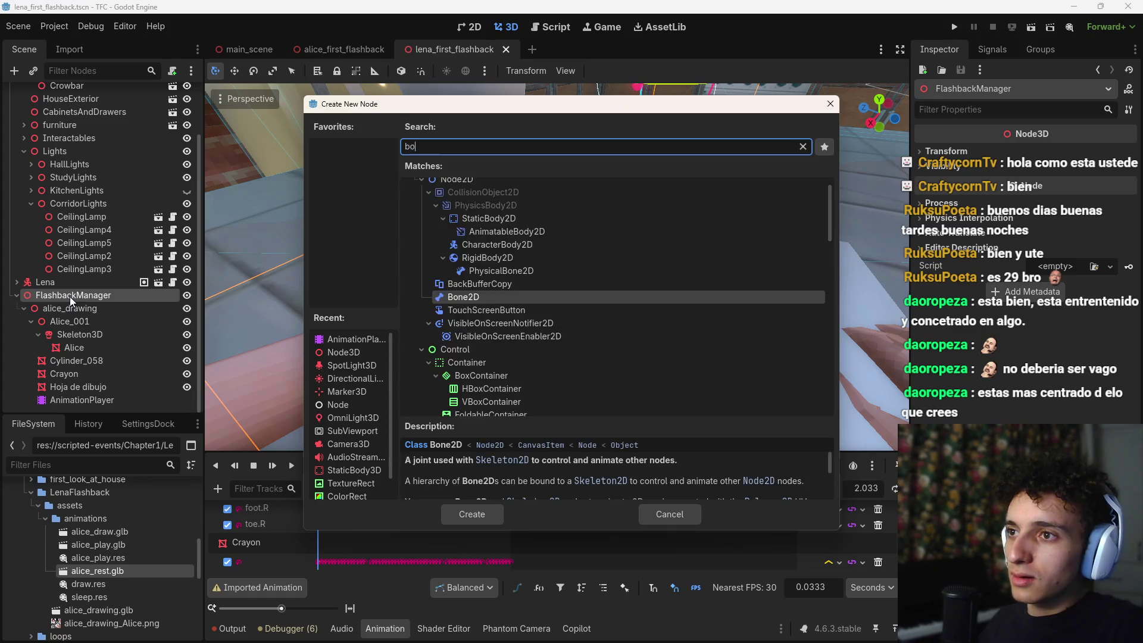
{"action": "key", "text": "Down"}
{"action": "key", "text": "Down"}
{"action": "key", "text": "Down"}
{"action": "key", "text": "Down"}
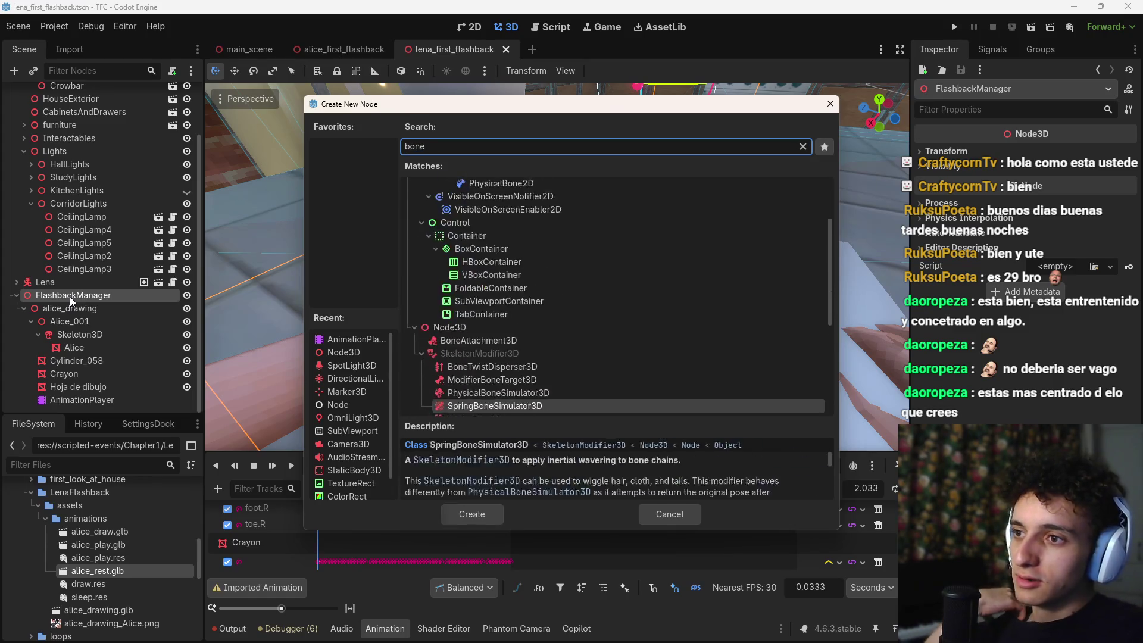
{"action": "key", "text": "Up"}
{"action": "key", "text": "Up"}
{"action": "key", "text": "Up"}
{"action": "key", "text": "Down"}
{"action": "key", "text": "Down"}
{"action": "key", "text": "Down"}
{"action": "key", "text": "Down"}
{"action": "key", "text": "Down"}
{"action": "key", "text": "Down"}
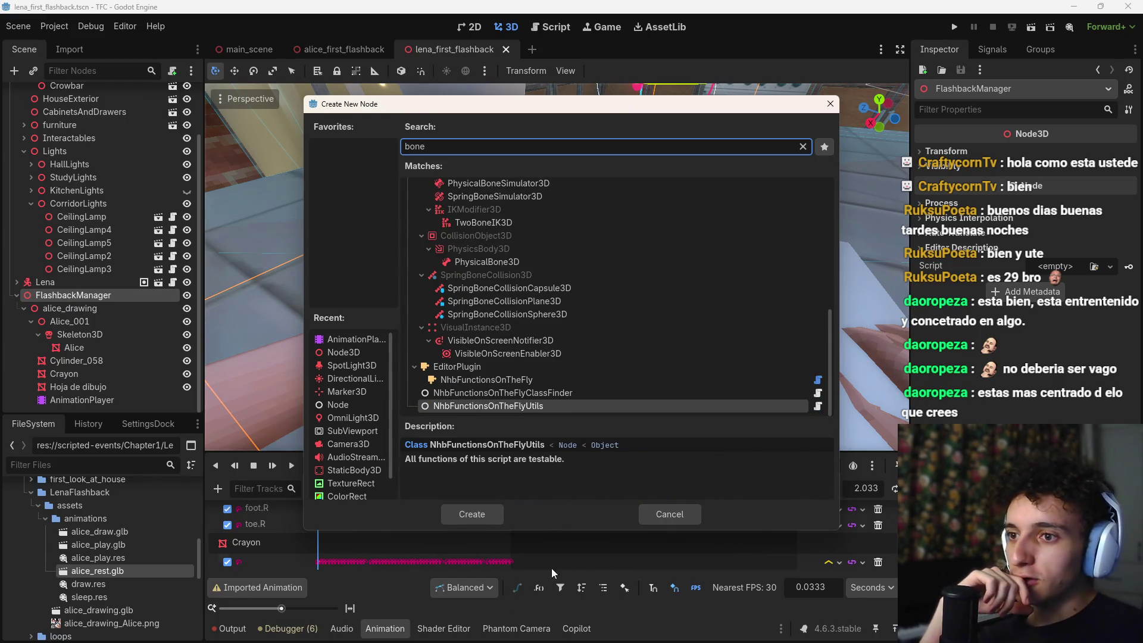
{"action": "left_click", "coordinate": [644, 516]}
{"action": "key", "text": "ctrl+shift+a"}
Step: Search 'cassete' to open cassette_tape_player.tscn, expand insert_casette, then return to lena_first_flashback
{"action": "type", "text": "tape_recor"}
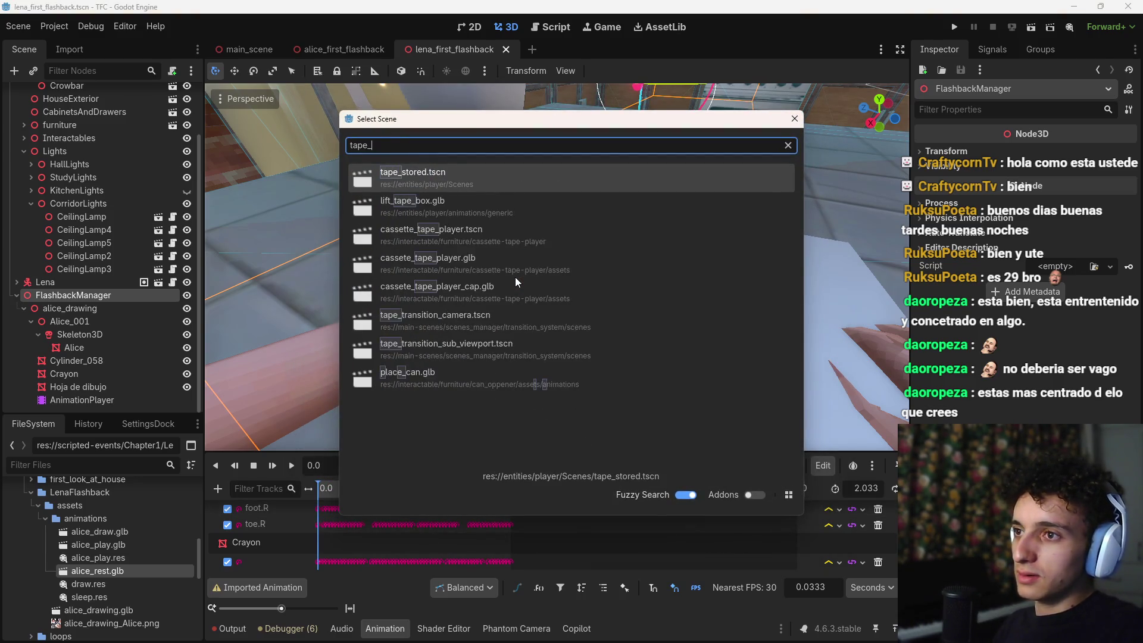
{"action": "type", "text": "der"}
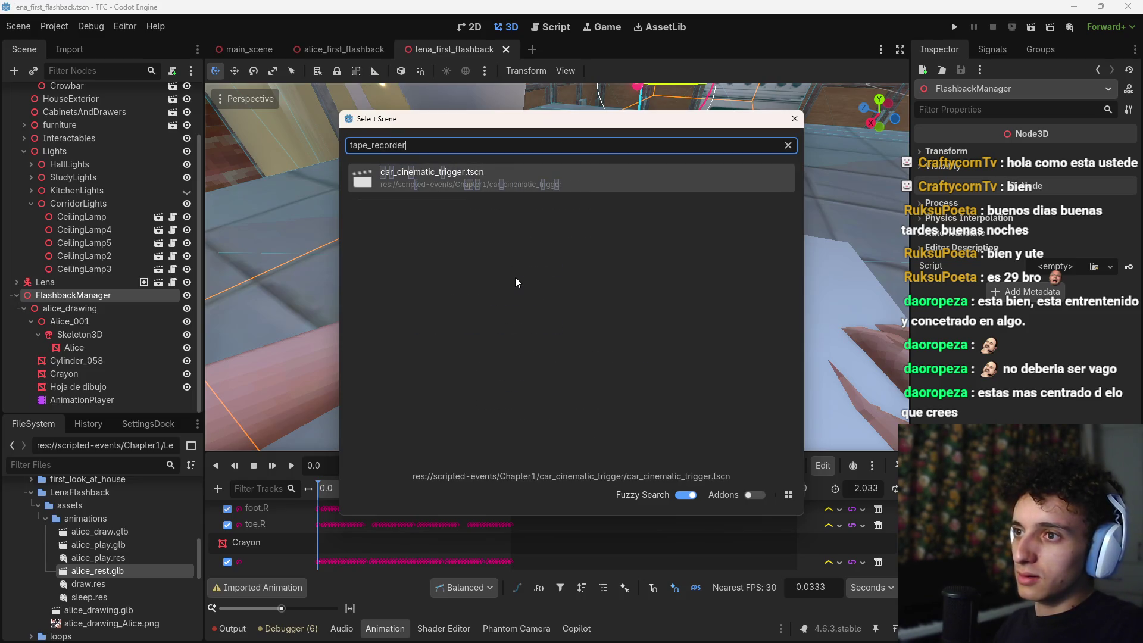
{"action": "key", "text": "BackSpace"}
{"action": "key", "text": "BackSpace"}
{"action": "key", "text": "BackSpace"}
{"action": "key", "text": "ctrl+a"}
{"action": "type", "text": "cassete"}
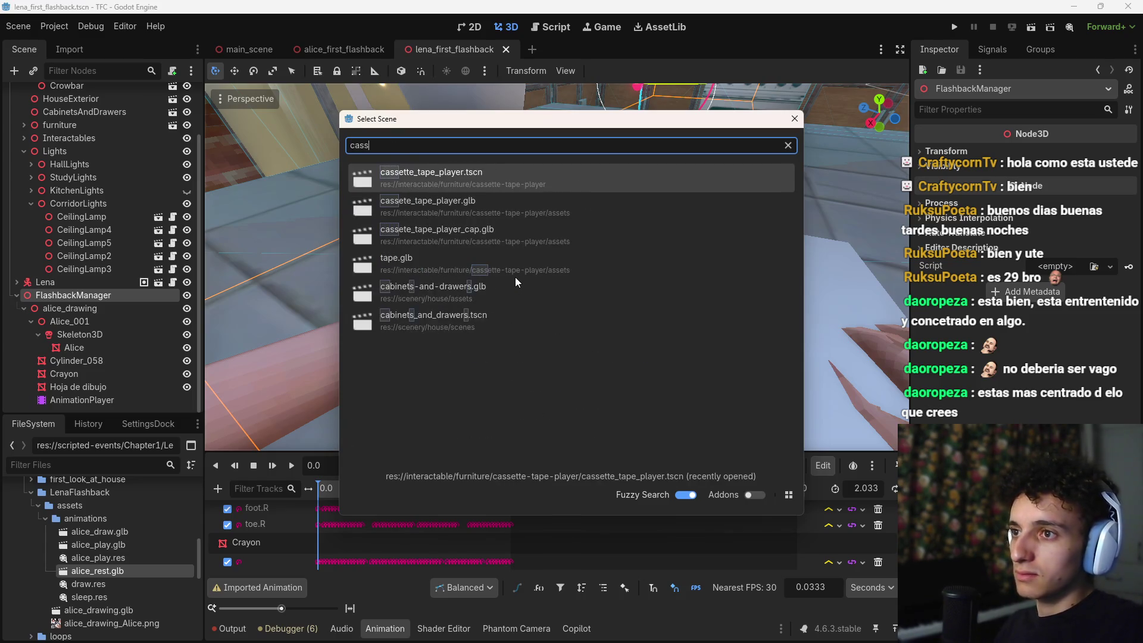
{"action": "key", "text": "Down"}
{"action": "key", "text": "Down"}
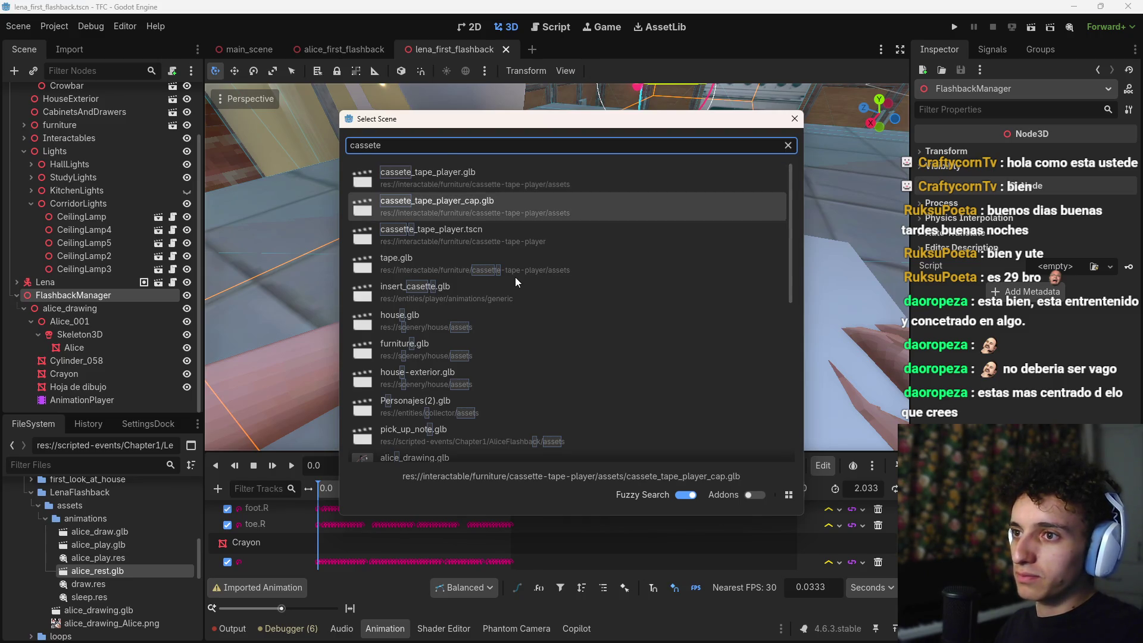
{"action": "key", "text": "Return"}
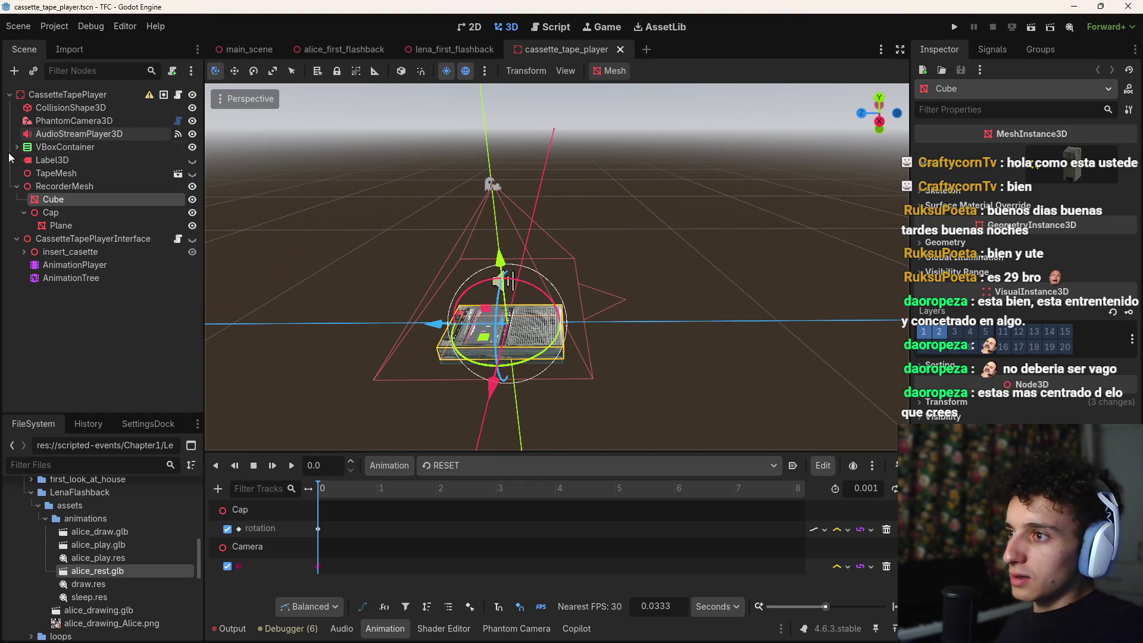
{"action": "left_click", "coordinate": [23, 252]}
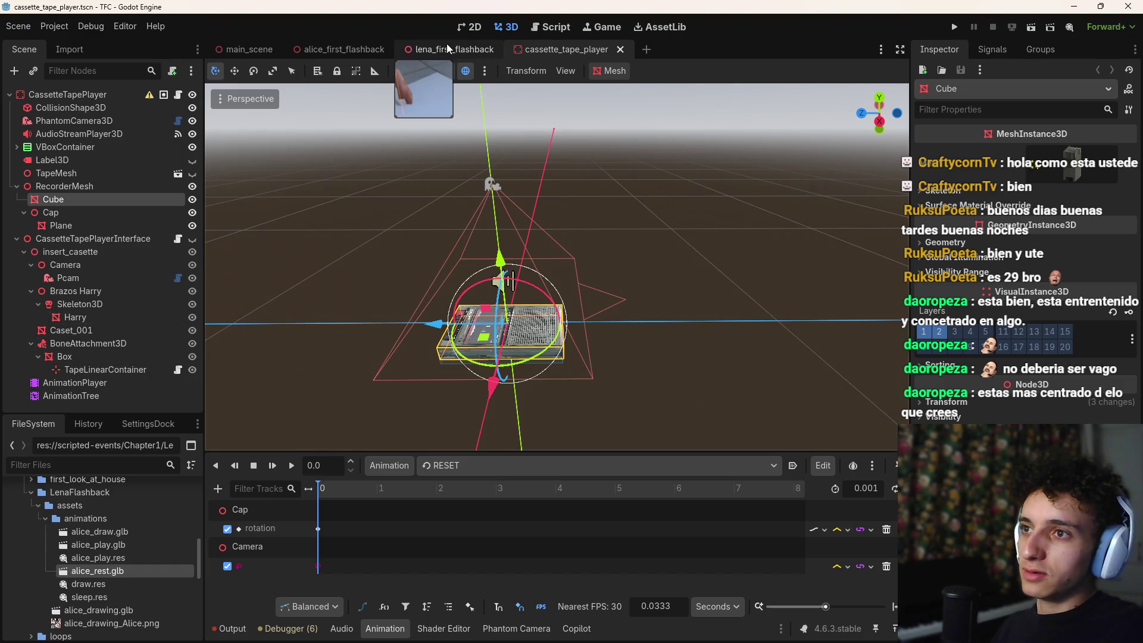
{"action": "left_click", "coordinate": [623, 50]}
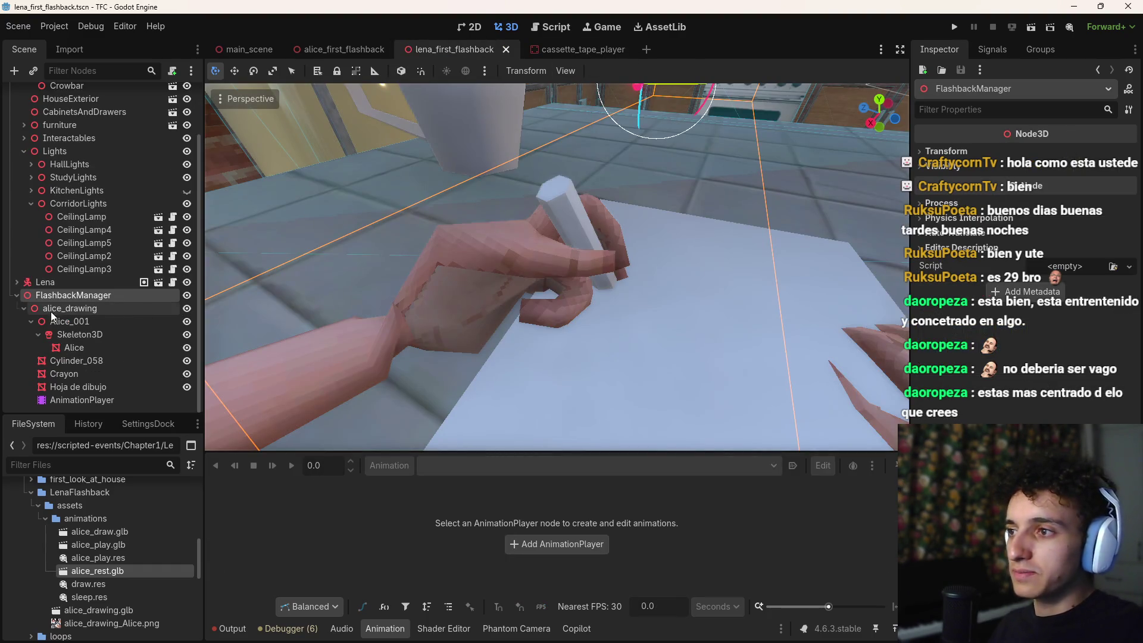
Step: Create a BoneAttachment3D node, dismiss its warning, and move it above Alice_001
{"action": "key", "text": "ctrl+a"}
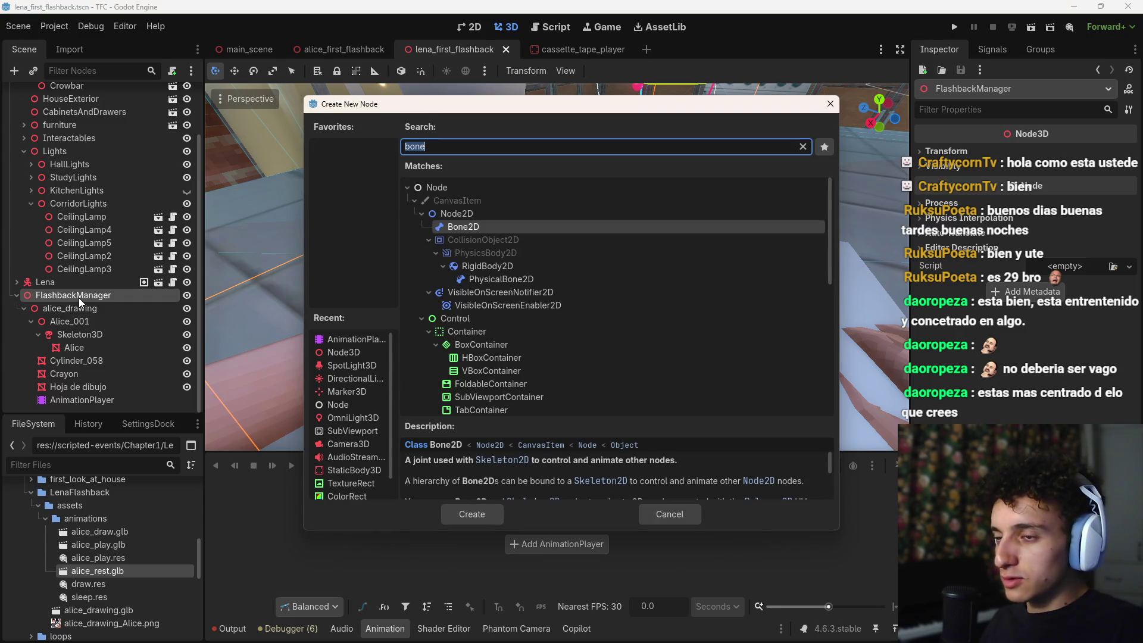
{"action": "type", "text": "boneattach"}
{"action": "key", "text": "Return"}
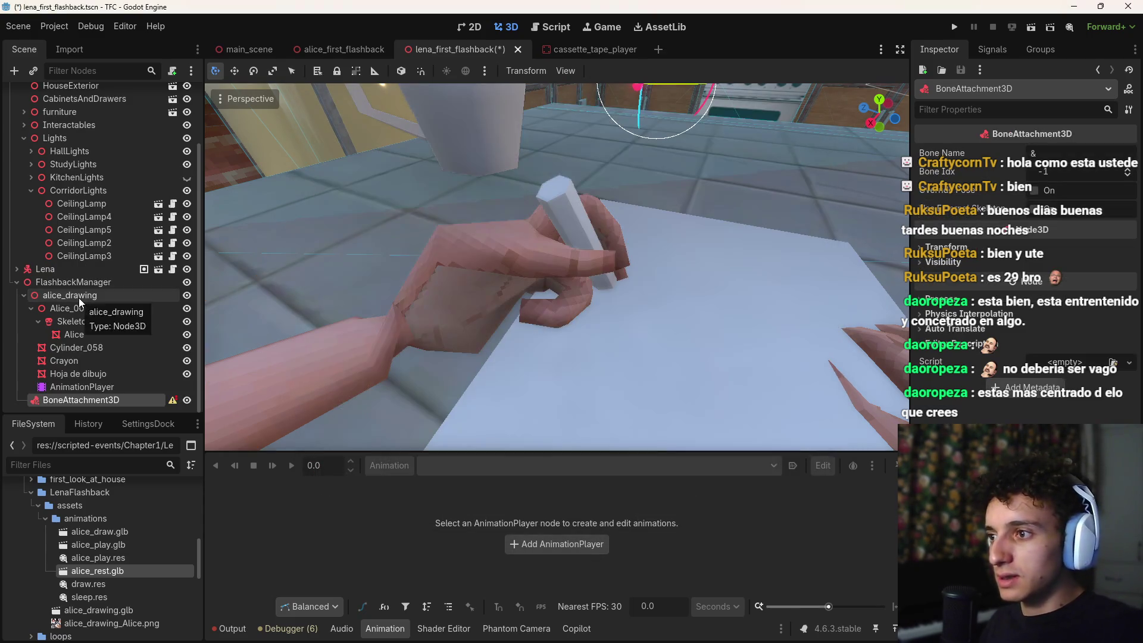
{"action": "left_click", "coordinate": [173, 401]}
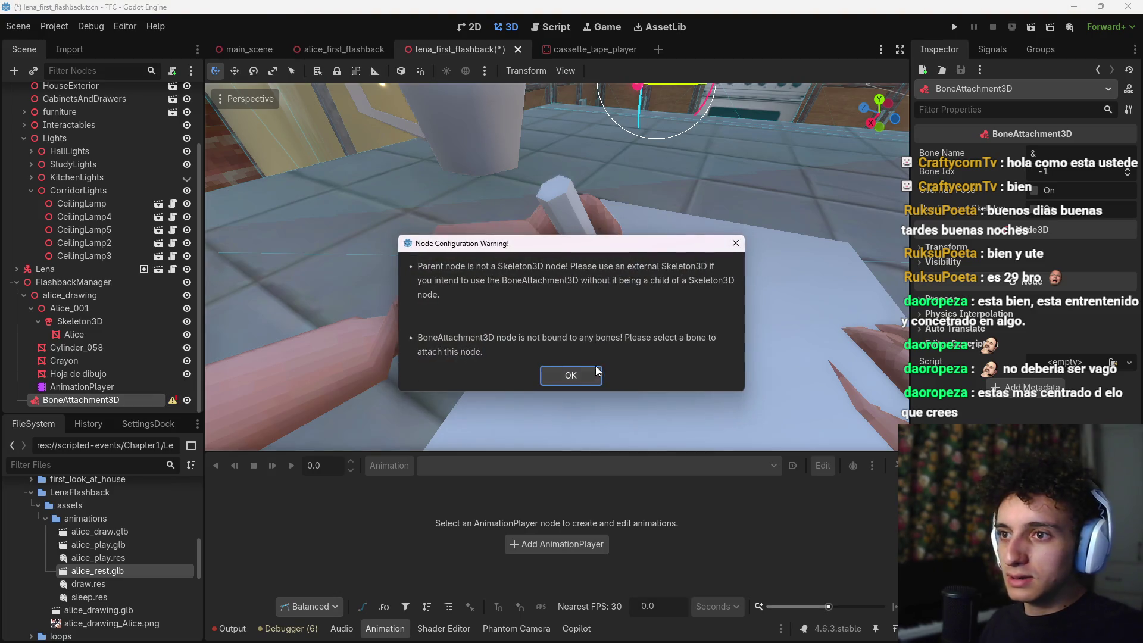
{"action": "left_click", "coordinate": [597, 374]}
{"action": "left_click_drag", "start_coordinate": [78, 357], "coordinate": [63, 304]}
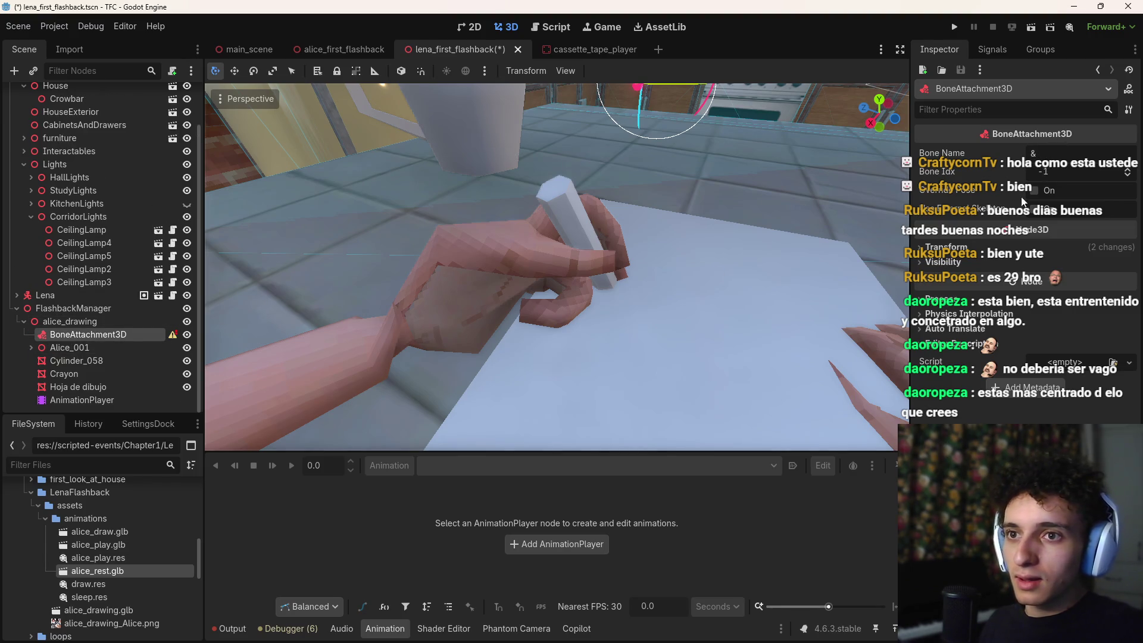
Step: Make BoneAttachment3D a child of Alice_001's Skeleton3D with Use External Skeleton off
{"action": "left_click", "coordinate": [1040, 213]}
{"action": "left_click", "coordinate": [1051, 227]}
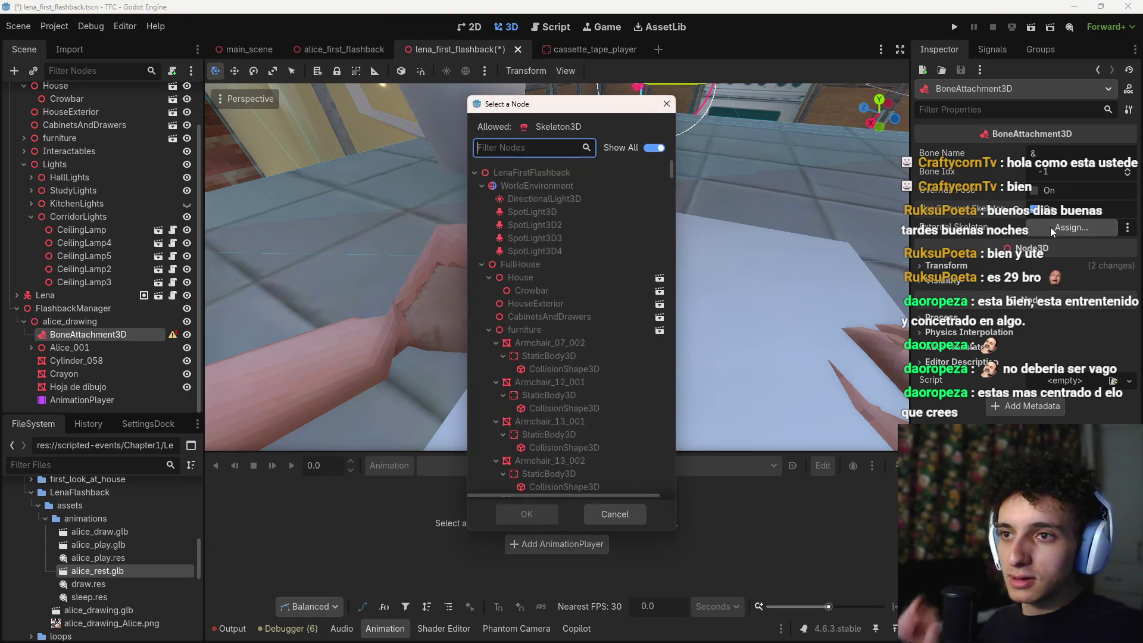
{"action": "scroll", "coordinate": [606, 290], "scroll_direction": "down", "scroll_amount": 5}
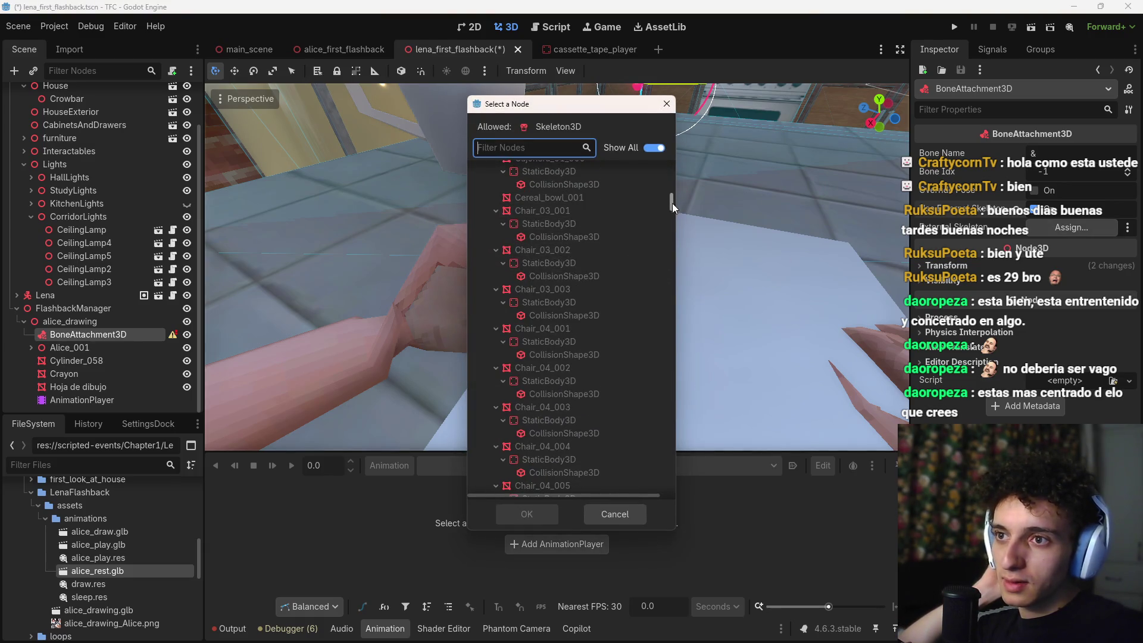
{"action": "left_click_drag", "start_coordinate": [671, 202], "coordinate": [666, 503]}
{"action": "left_click", "coordinate": [642, 511]}
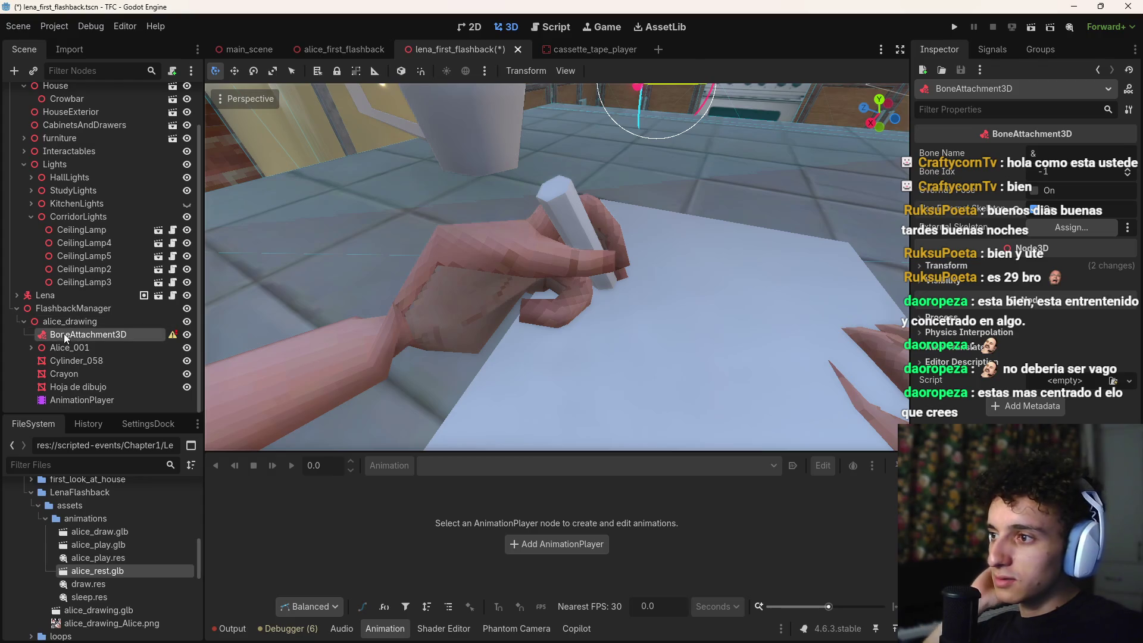
{"action": "left_click", "coordinate": [31, 348]}
{"action": "left_click_drag", "start_coordinate": [69, 311], "coordinate": [82, 337]}
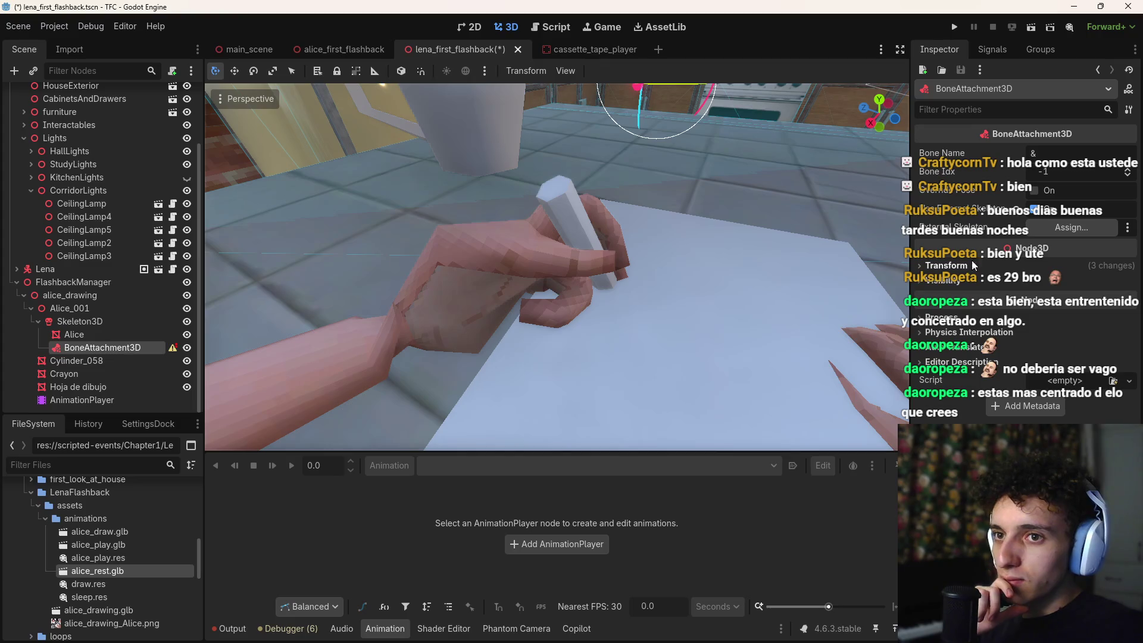
{"action": "left_click", "coordinate": [1035, 213]}
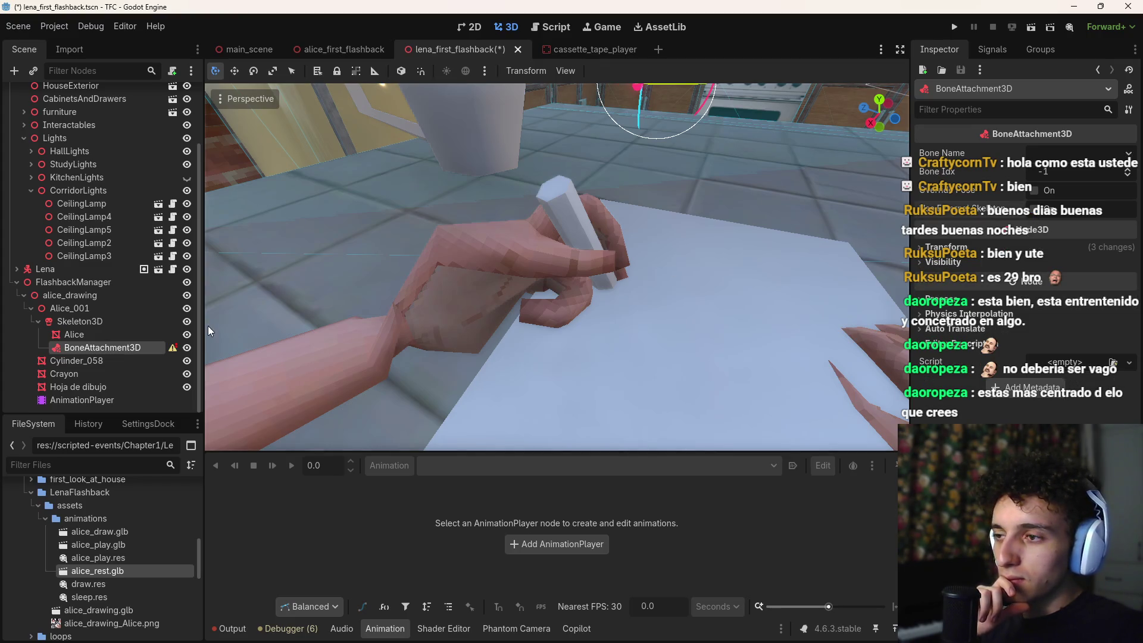
{"action": "left_click", "coordinate": [1019, 152]}
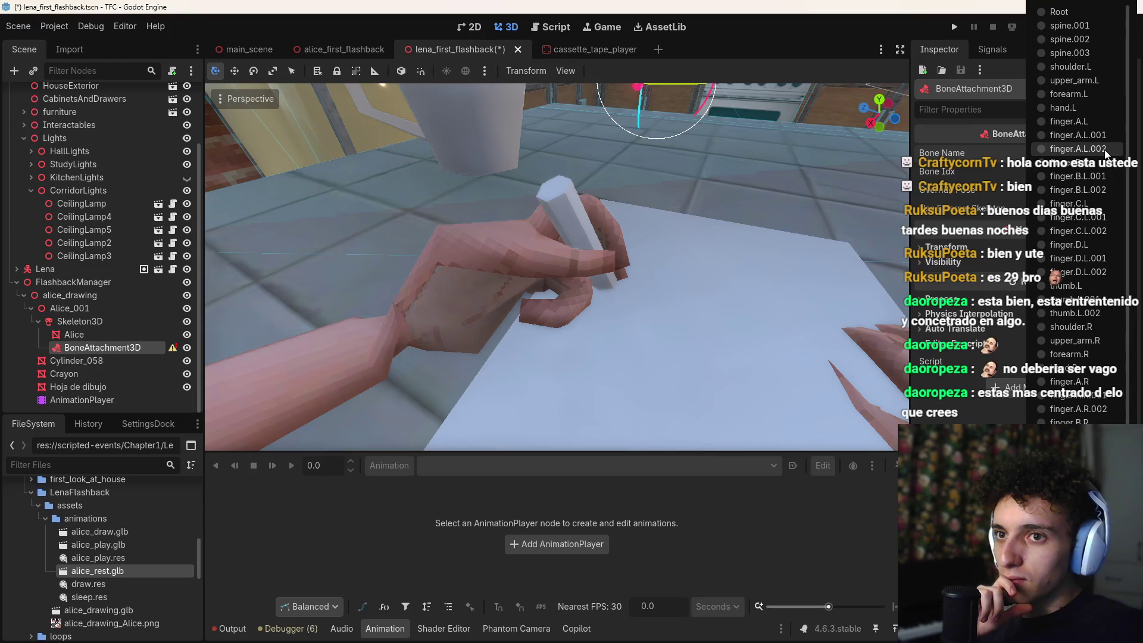
Step: Attach the BoneAttachment3D to bone hand.L and move the Crayon under it
{"action": "scroll", "coordinate": [1060, 85], "scroll_direction": "down", "scroll_amount": 2}
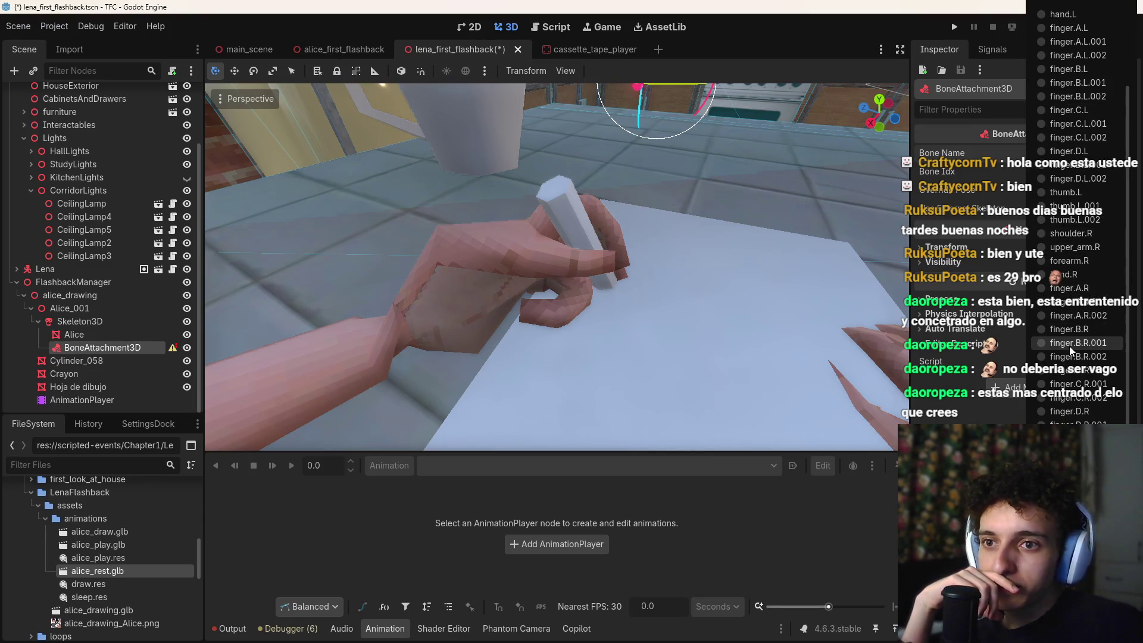
{"action": "scroll", "coordinate": [1077, 188], "scroll_direction": "up", "scroll_amount": 2}
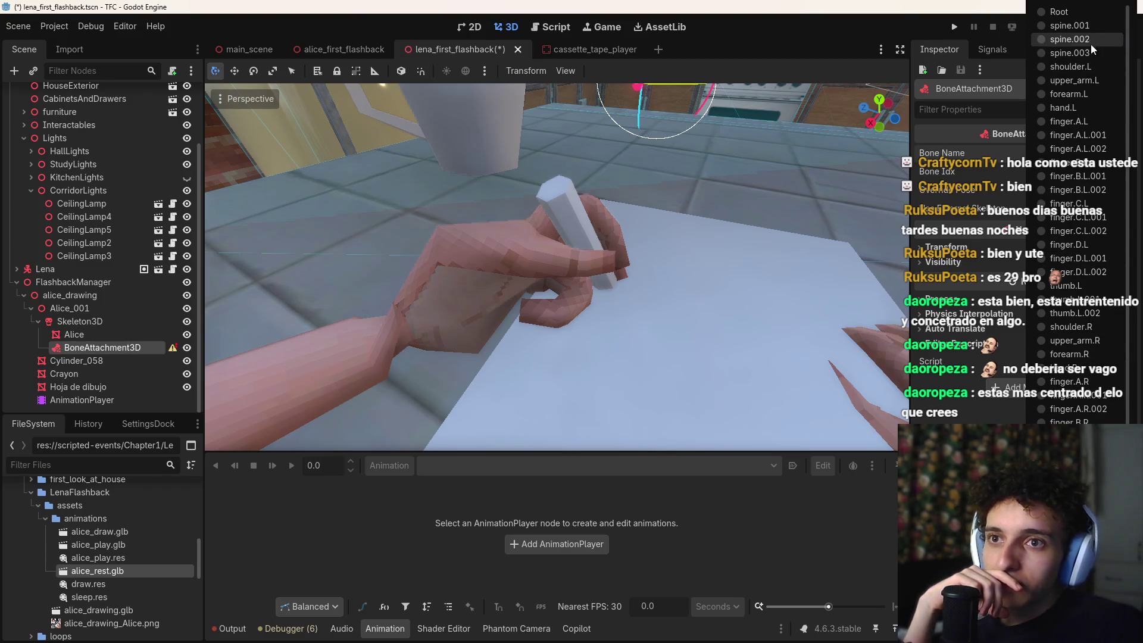
{"action": "left_click", "coordinate": [1071, 107]}
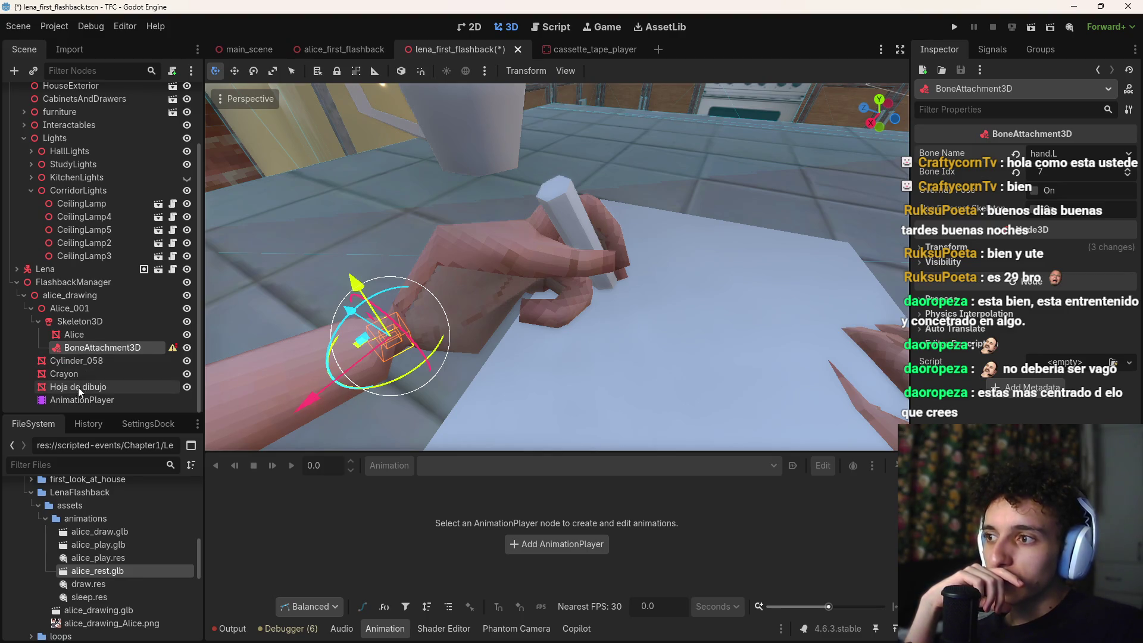
{"action": "mouse_move", "coordinate": [77, 381]}
{"action": "left_mouse_down"}
{"action": "mouse_move", "coordinate": [91, 345]}
{"action": "mouse_move", "coordinate": [95, 368]}
{"action": "left_mouse_up"}
Step: Select the AnimationPlayer and scrub through the draw animation
{"action": "scroll", "coordinate": [45, 350], "scroll_direction": "up", "scroll_amount": 2}
{"action": "left_click", "coordinate": [44, 349]}
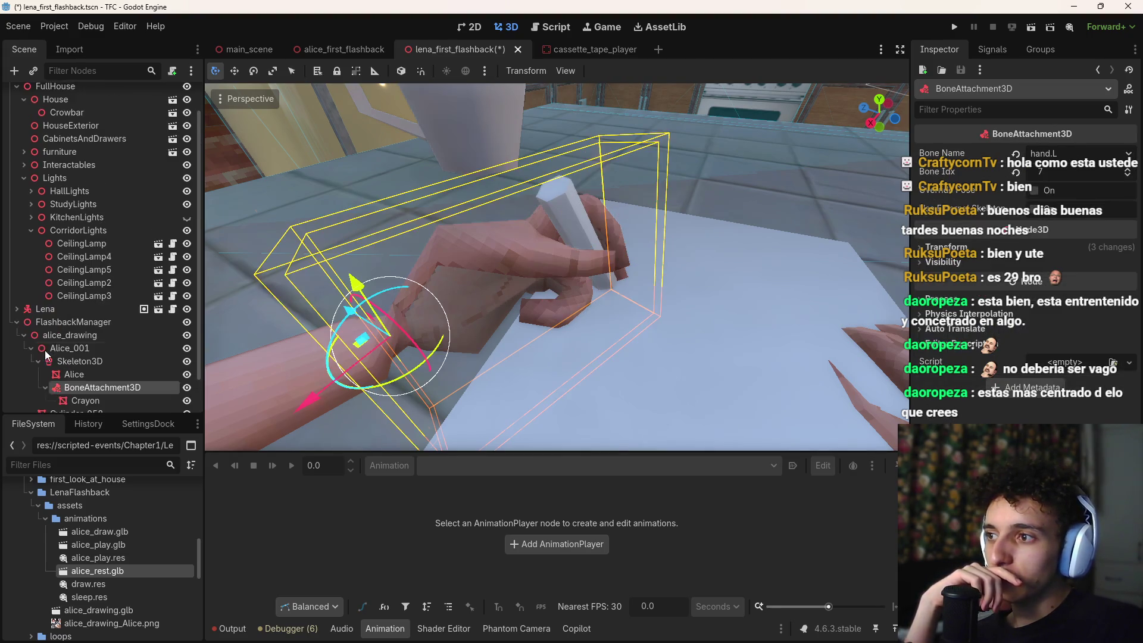
{"action": "scroll", "coordinate": [84, 372], "scroll_direction": "down", "scroll_amount": 2}
{"action": "scroll", "coordinate": [227, 443], "scroll_direction": "down", "scroll_amount": 5}
{"action": "scroll", "coordinate": [352, 351], "scroll_direction": "up", "scroll_amount": 5}
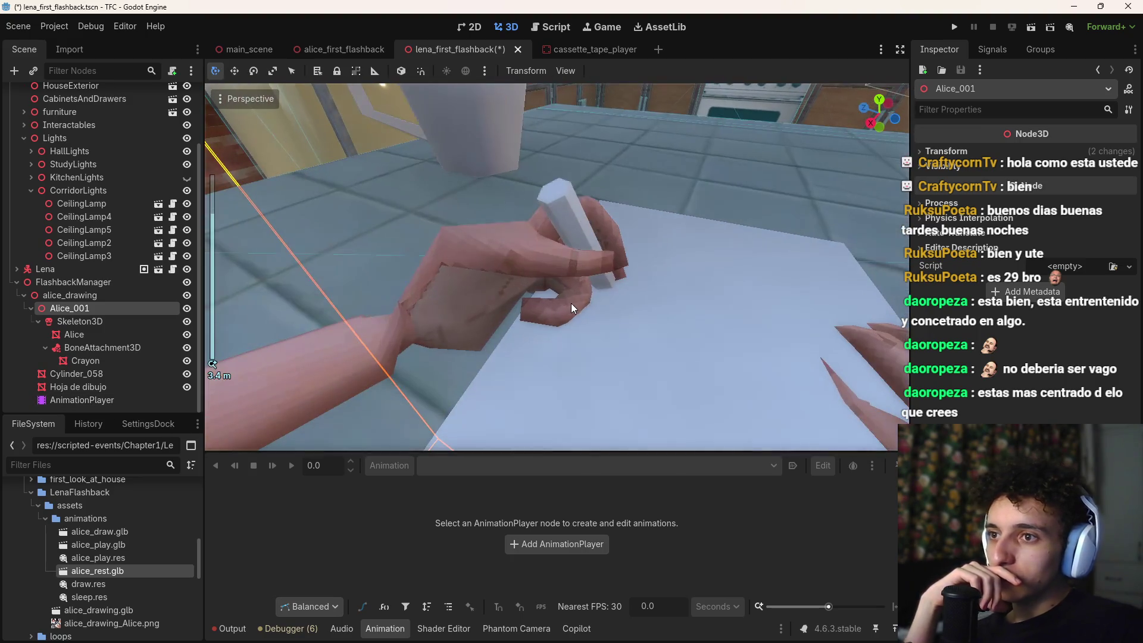
{"action": "left_click", "coordinate": [87, 399]}
{"action": "mouse_move", "coordinate": [322, 494]}
{"action": "left_mouse_down"}
{"action": "mouse_move", "coordinate": [415, 491]}
{"action": "mouse_move", "coordinate": [338, 486]}
{"action": "mouse_move", "coordinate": [373, 474]}
{"action": "mouse_move", "coordinate": [316, 476]}
{"action": "left_mouse_up"}
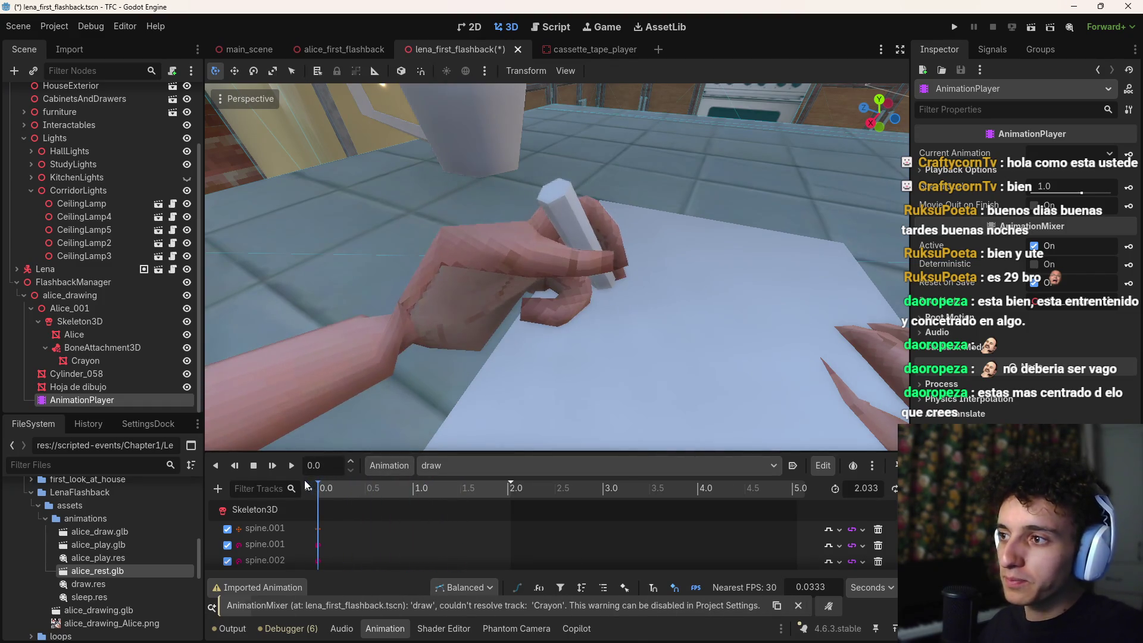
Step: Key the Crayon's Visible property in the draw animation
{"action": "key", "text": "s"}
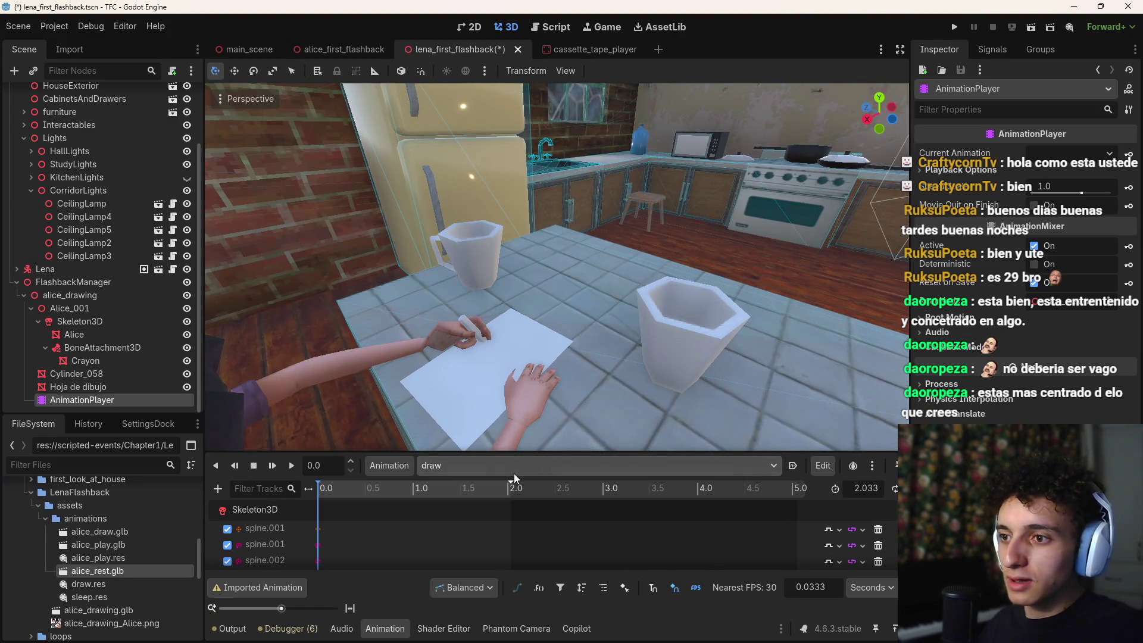
{"action": "scroll", "coordinate": [471, 534], "scroll_direction": "down", "scroll_amount": 5}
{"action": "scroll", "coordinate": [470, 534], "scroll_direction": "down", "scroll_amount": 10}
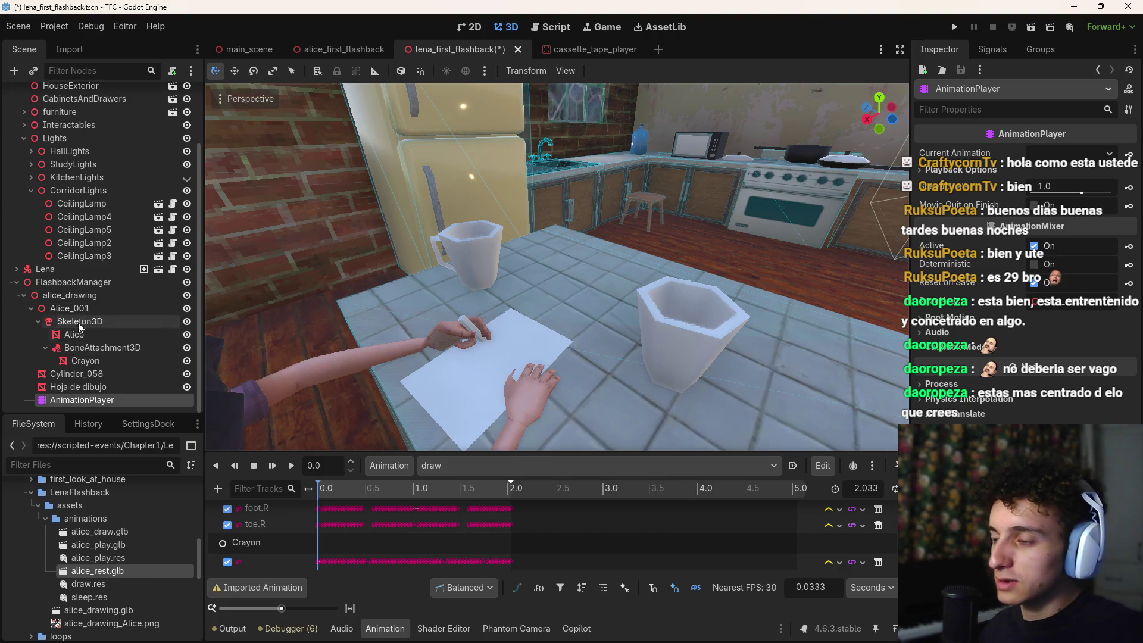
{"action": "left_click", "coordinate": [95, 362]}
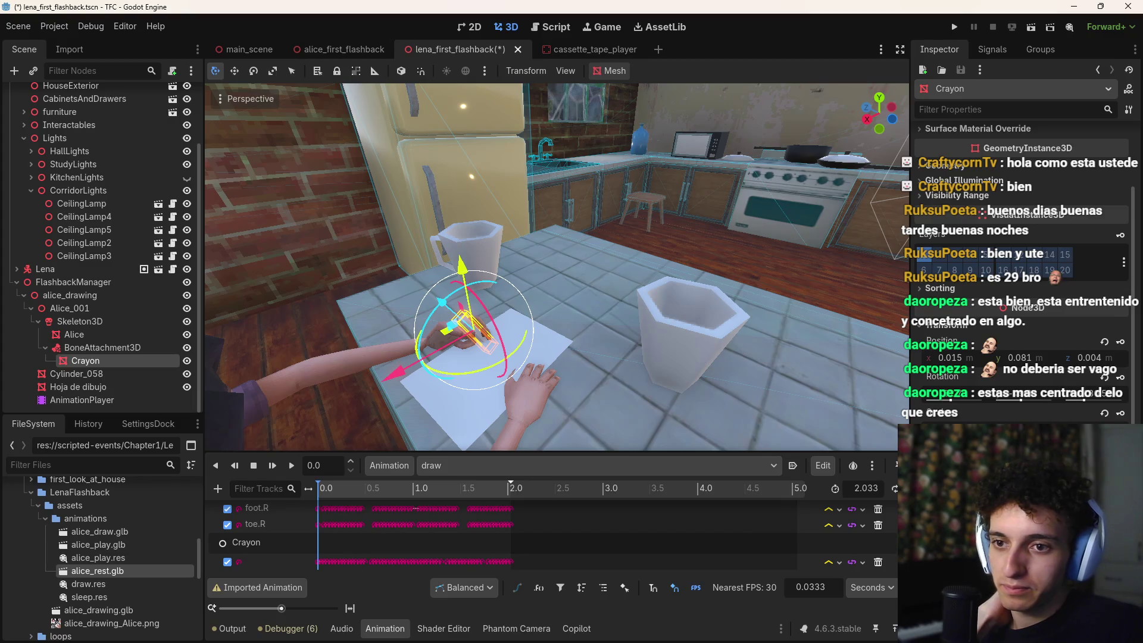
{"action": "left_click", "coordinate": [543, 362]}
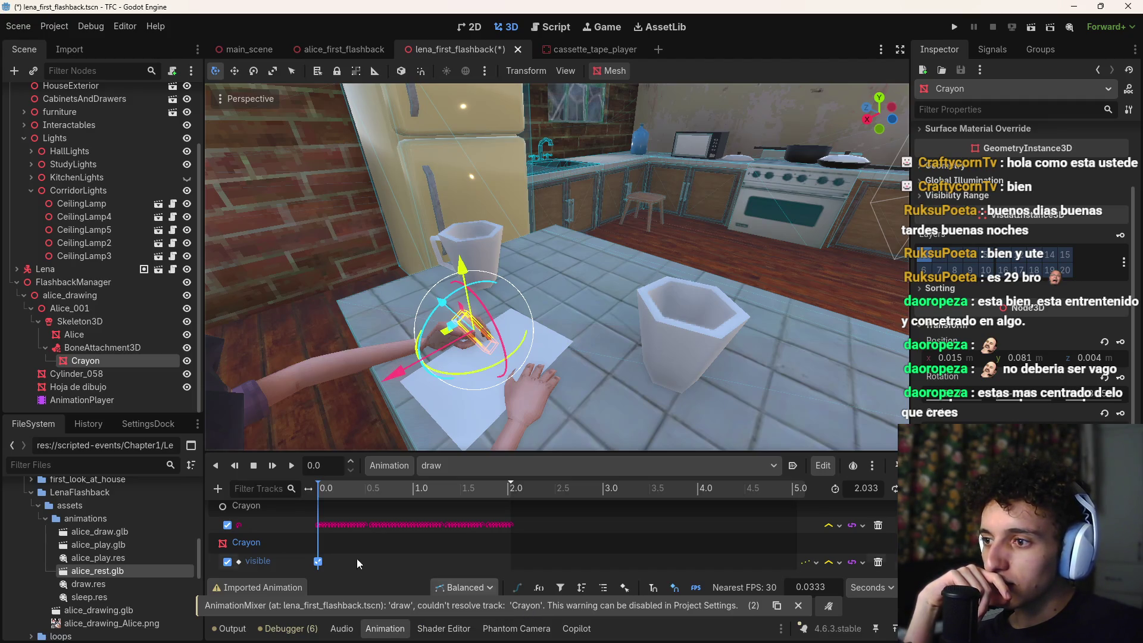
Step: Repoint the three broken track paths to Crayon and move the playhead to about 0.15 s
{"action": "scroll", "coordinate": [262, 536], "scroll_direction": "up", "scroll_amount": 1}
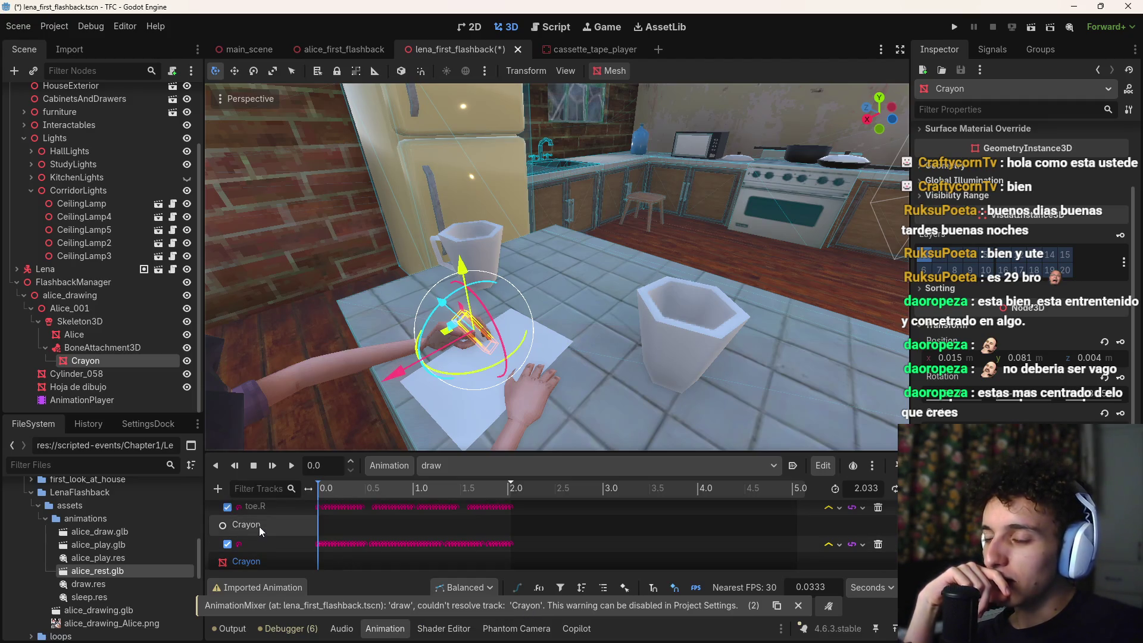
{"action": "left_click", "coordinate": [259, 526]}
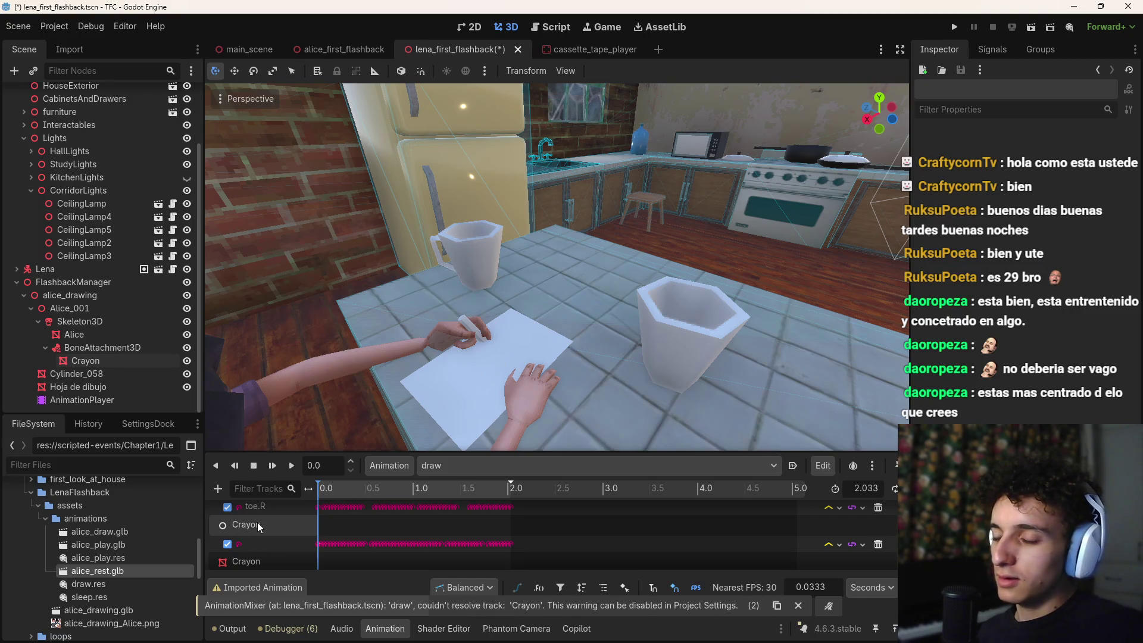
{"action": "double_click", "coordinate": [249, 543]}
{"action": "key", "text": "Escape"}
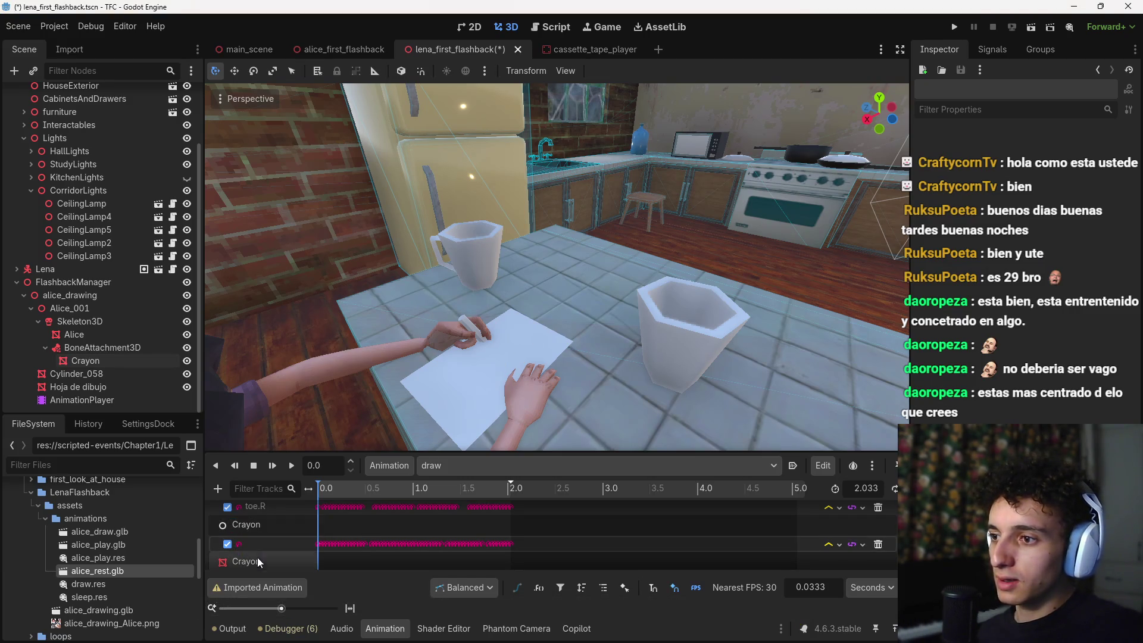
{"action": "scroll", "coordinate": [268, 547], "scroll_direction": "down", "scroll_amount": 1}
{"action": "double_click", "coordinate": [274, 559]}
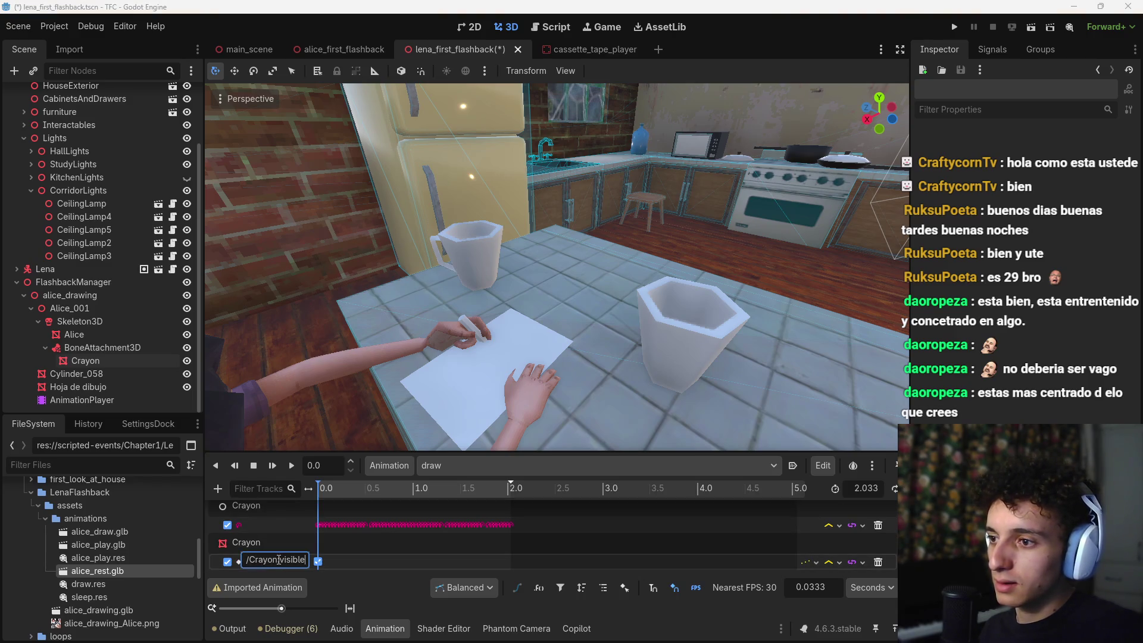
{"action": "key", "text": "Escape"}
{"action": "double_click", "coordinate": [262, 524]}
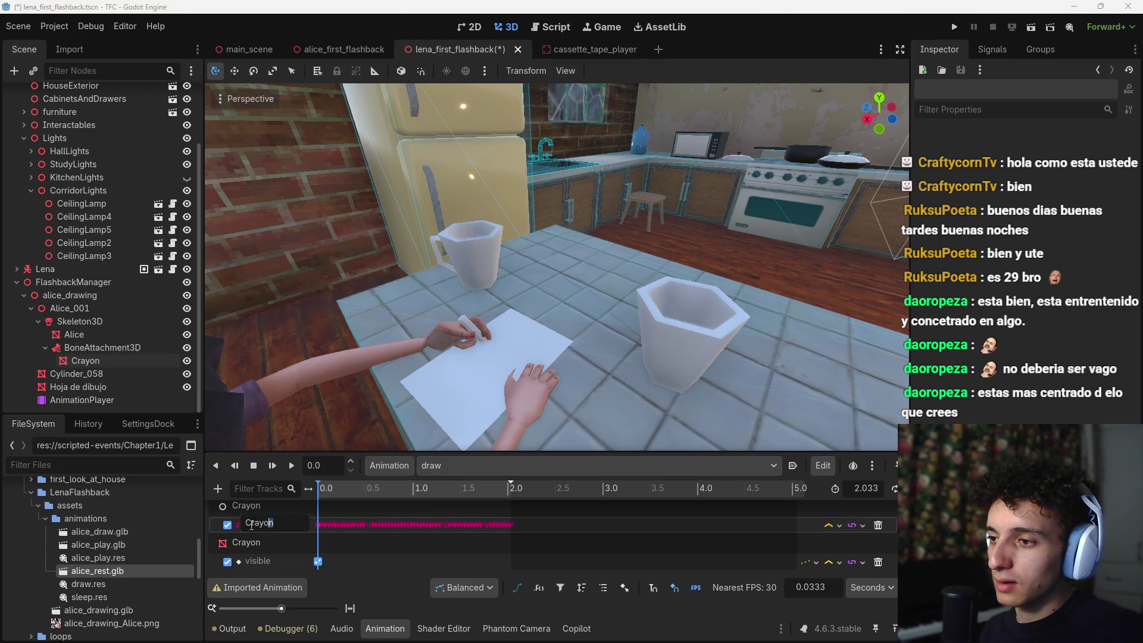
{"action": "key", "text": "Escape"}
{"action": "scroll", "coordinate": [255, 538], "scroll_direction": "up", "scroll_amount": 1}
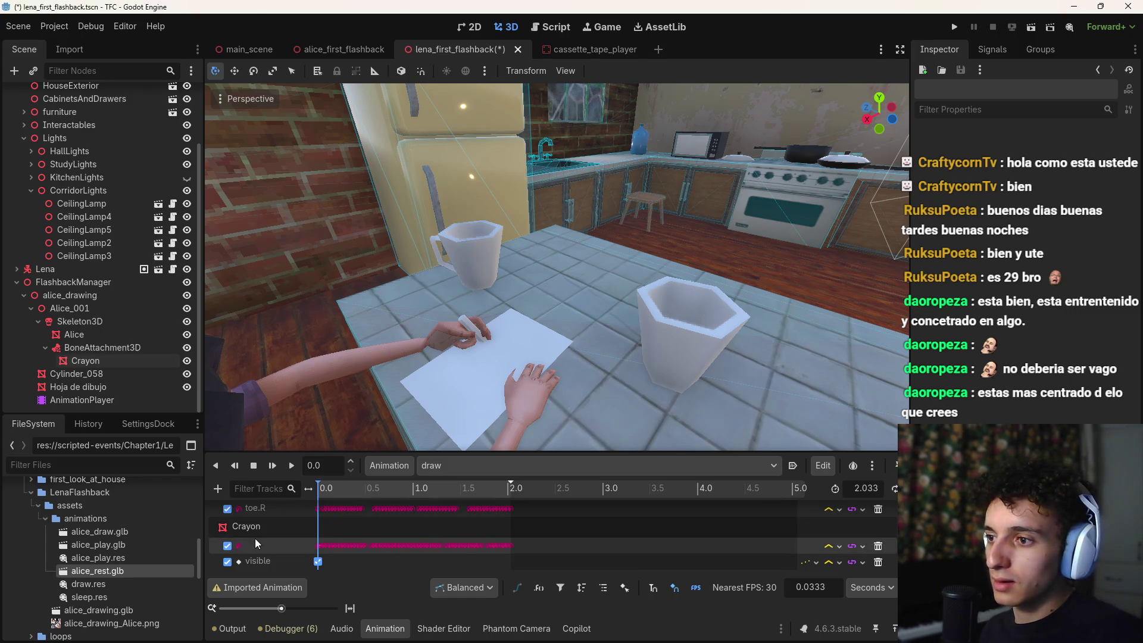
{"action": "left_click", "coordinate": [334, 491]}
Step: Scrub the draw animation to 0.8533 s and select the BoneAttachment3D
{"action": "mouse_move", "coordinate": [334, 491]}
{"action": "left_mouse_down"}
{"action": "mouse_move", "coordinate": [445, 496]}
{"action": "mouse_move", "coordinate": [398, 494]}
{"action": "left_mouse_up"}
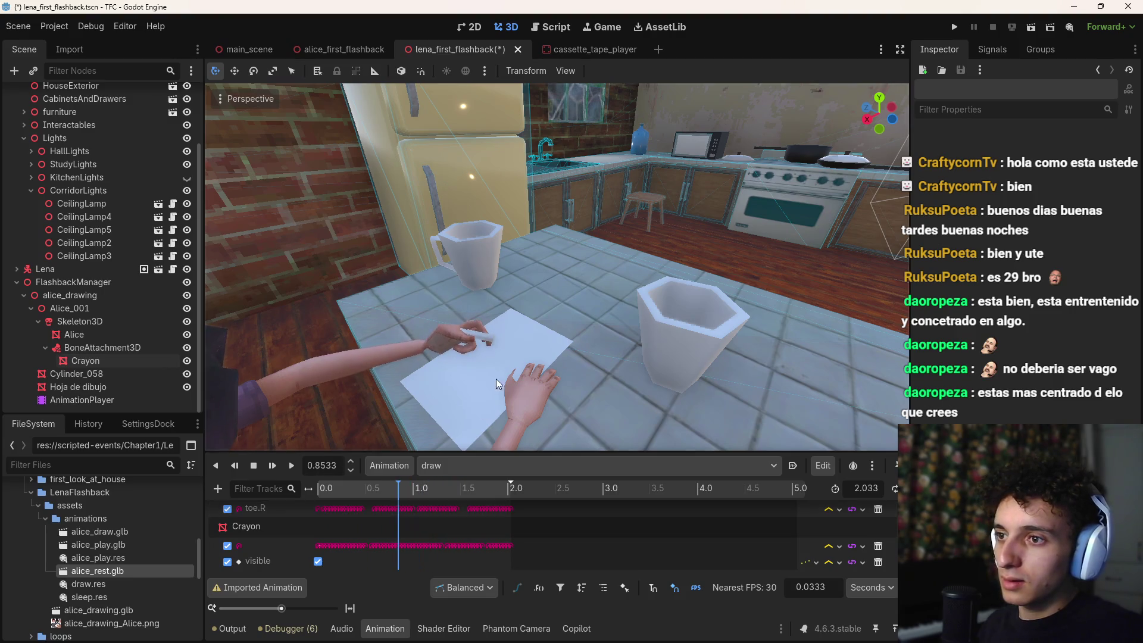
{"action": "scroll", "coordinate": [494, 384], "scroll_direction": "up", "scroll_amount": 6}
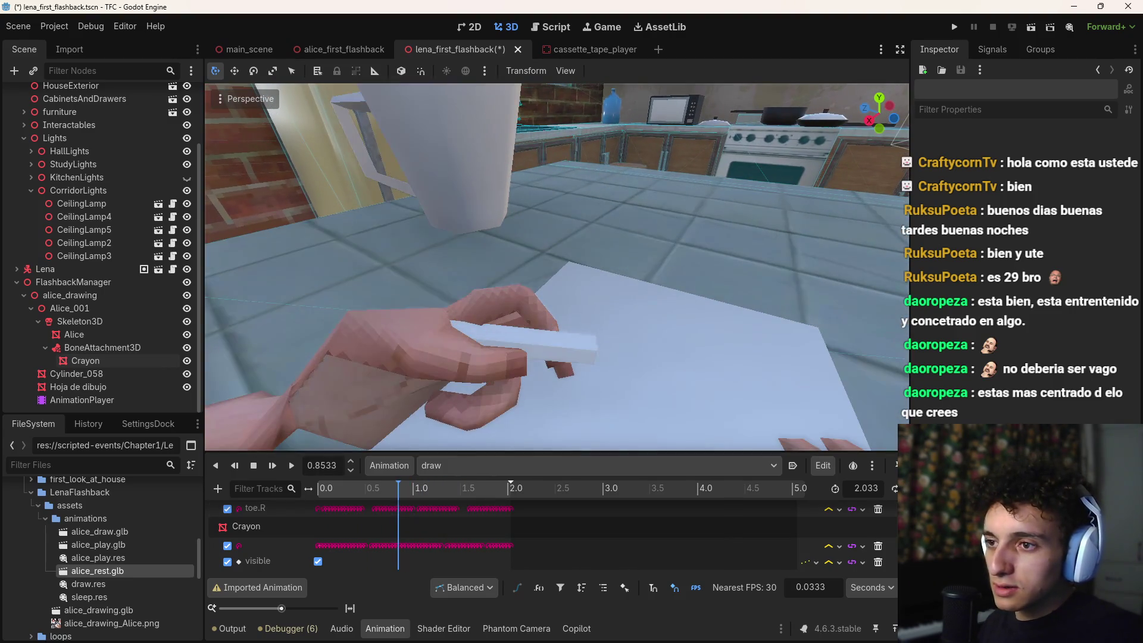
{"action": "scroll", "coordinate": [496, 376], "scroll_direction": "down", "scroll_amount": 3}
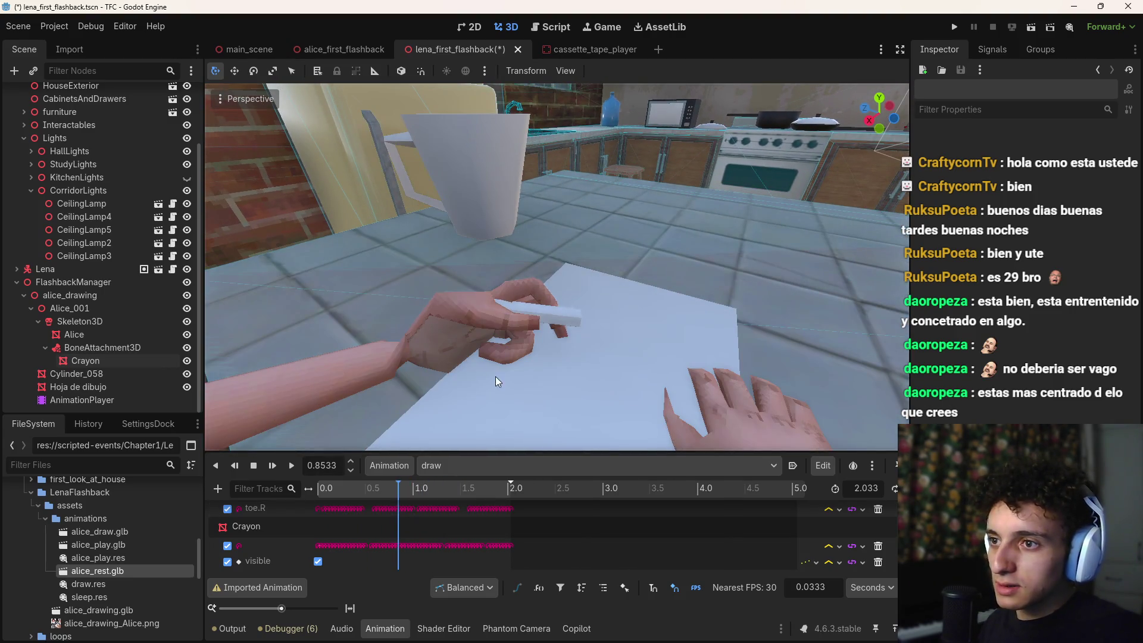
{"action": "left_click", "coordinate": [93, 343]}
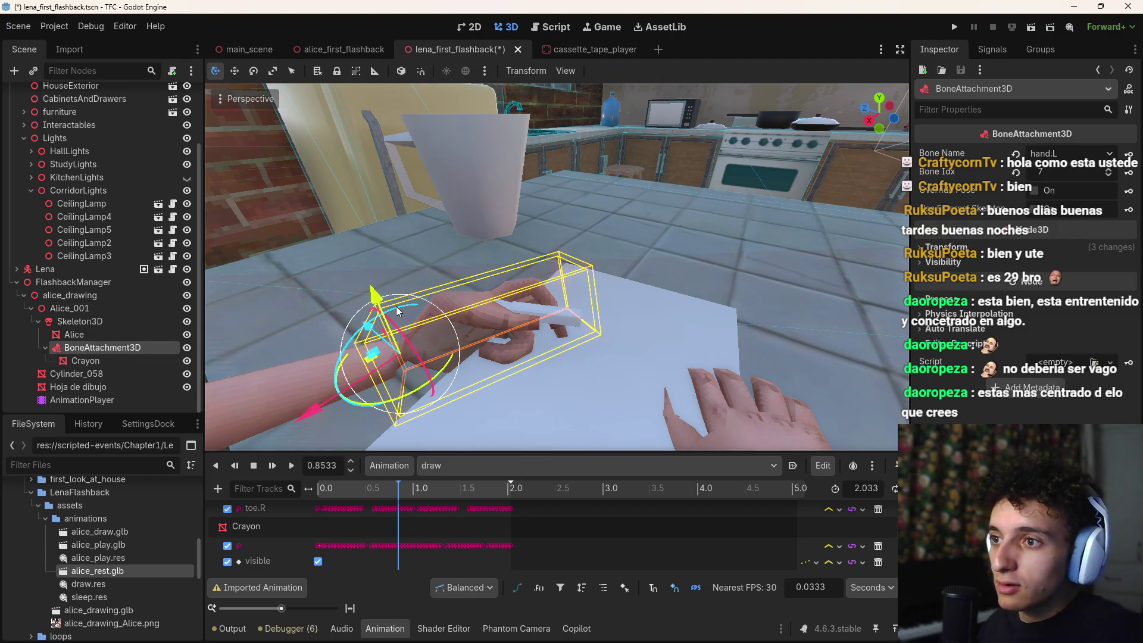
Step: Pan toward Alice's hand and inspect the Crayon and BoneAttachment3D placement
{"action": "mouse_move", "coordinate": [417, 340]}
{"action": "left_mouse_down"}
{"action": "mouse_move", "coordinate": [528, 320]}
{"action": "mouse_move", "coordinate": [526, 308]}
{"action": "mouse_move", "coordinate": [533, 324]}
{"action": "mouse_move", "coordinate": [511, 323]}
{"action": "mouse_move", "coordinate": [518, 300]}
{"action": "mouse_move", "coordinate": [494, 331]}
{"action": "left_mouse_up"}
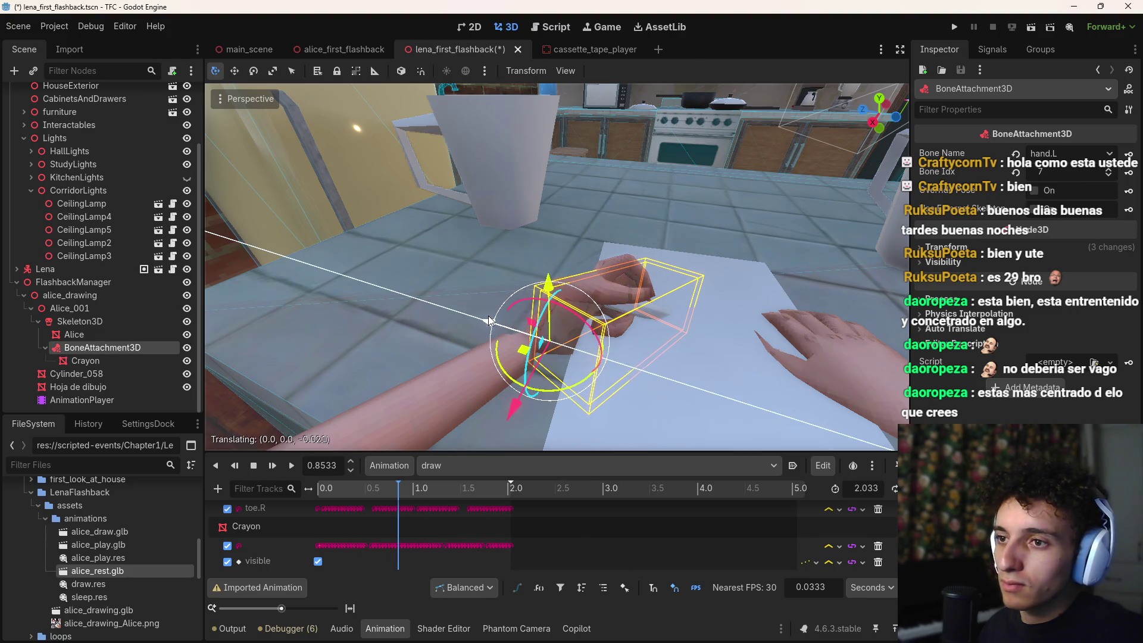
{"action": "scroll", "coordinate": [551, 268], "scroll_direction": "up", "scroll_amount": 5}
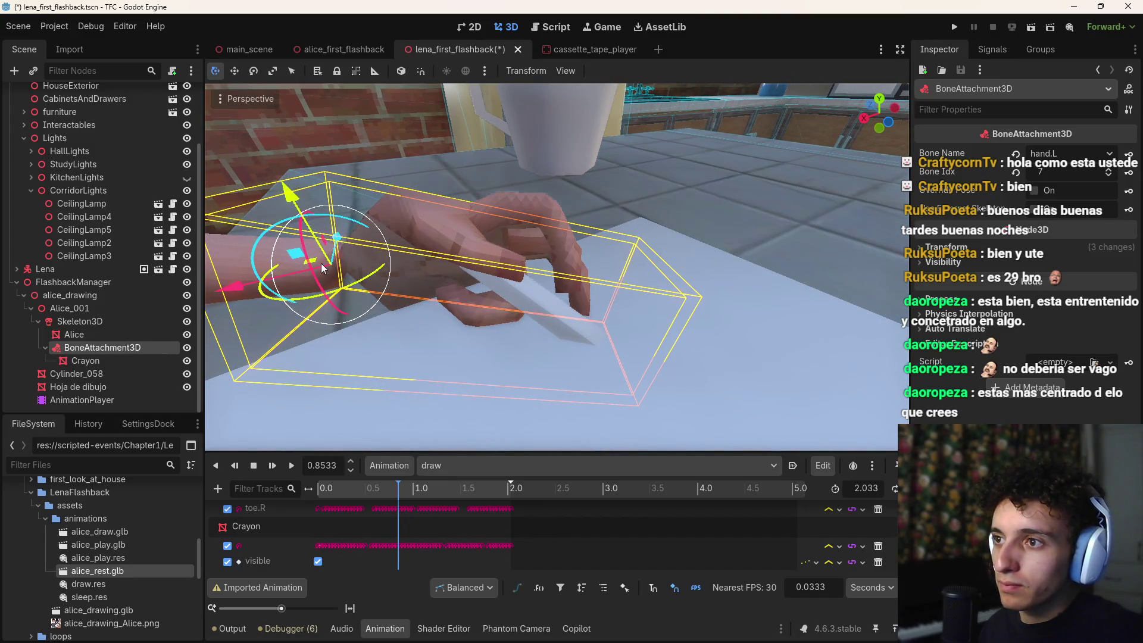
{"action": "left_click", "coordinate": [85, 361]}
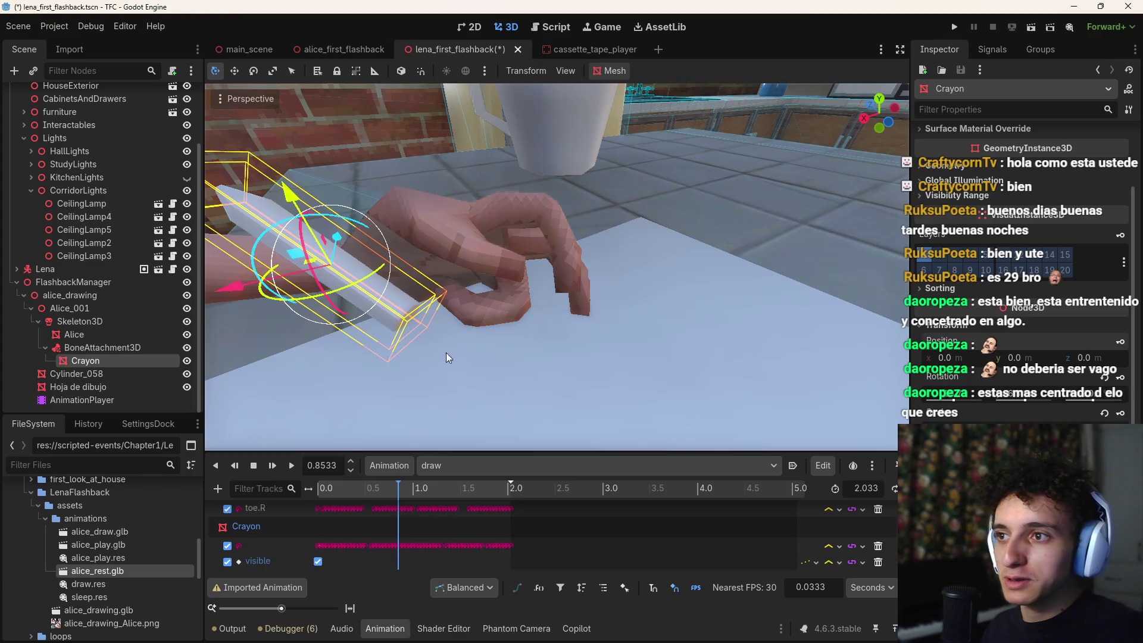
{"action": "left_click", "coordinate": [103, 348]}
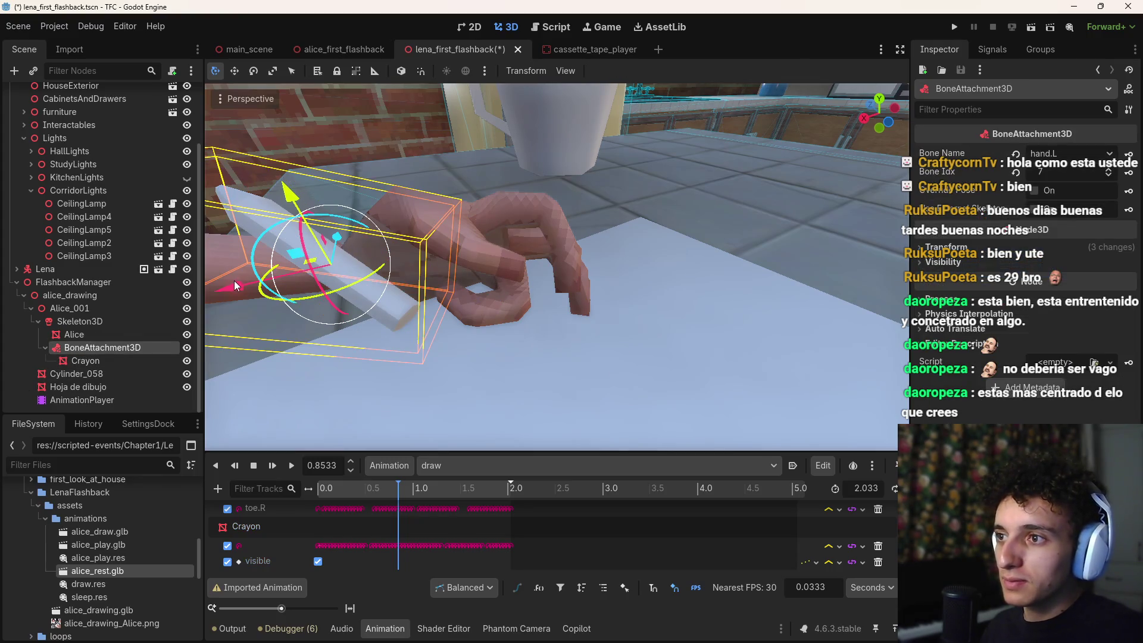
{"action": "scroll", "coordinate": [236, 291], "scroll_direction": "down", "scroll_amount": 3}
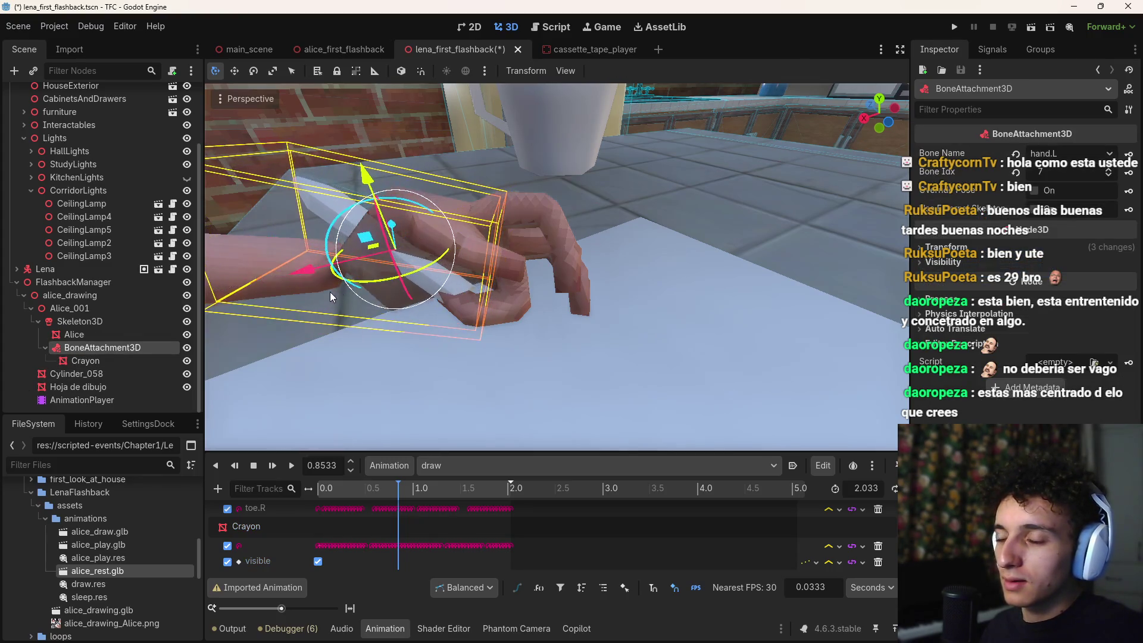
{"action": "scroll", "coordinate": [319, 341], "scroll_direction": "up", "scroll_amount": 3}
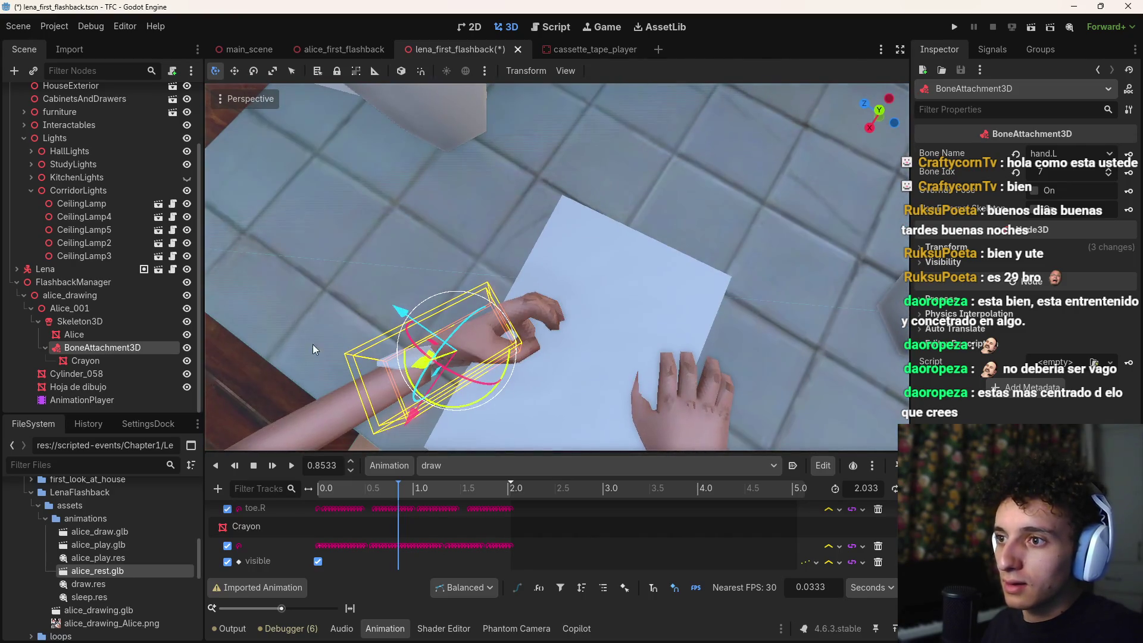
Step: Shift and rotate the hand attachment in local axes to seat the crayon
{"action": "mouse_move", "coordinate": [419, 410]}
{"action": "left_mouse_down"}
{"action": "mouse_move", "coordinate": [444, 399]}
{"action": "mouse_move", "coordinate": [453, 419]}
{"action": "mouse_move", "coordinate": [443, 188]}
{"action": "left_mouse_up"}
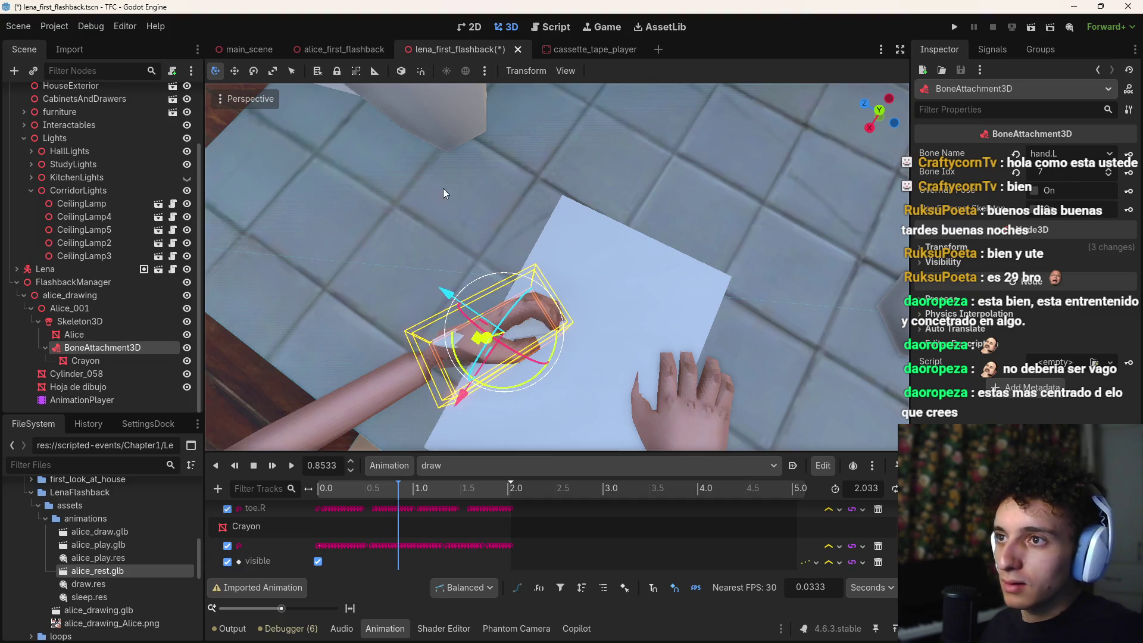
{"action": "left_click", "coordinate": [400, 71]}
{"action": "left_click_drag", "start_coordinate": [567, 296], "coordinate": [867, 102]}
{"action": "scroll", "coordinate": [535, 267], "scroll_direction": "up", "scroll_amount": 5}
{"action": "scroll", "coordinate": [519, 299], "scroll_direction": "down", "scroll_amount": 5}
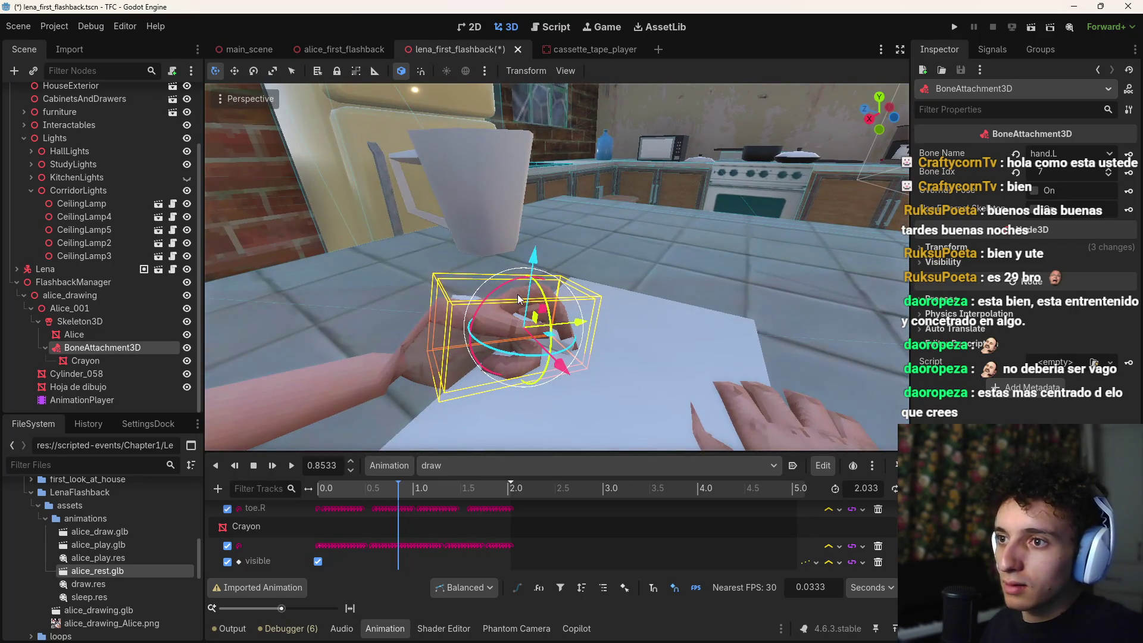
{"action": "mouse_move", "coordinate": [493, 298]}
{"action": "left_mouse_down"}
{"action": "mouse_move", "coordinate": [605, 393]}
{"action": "mouse_move", "coordinate": [544, 426]}
{"action": "left_mouse_up"}
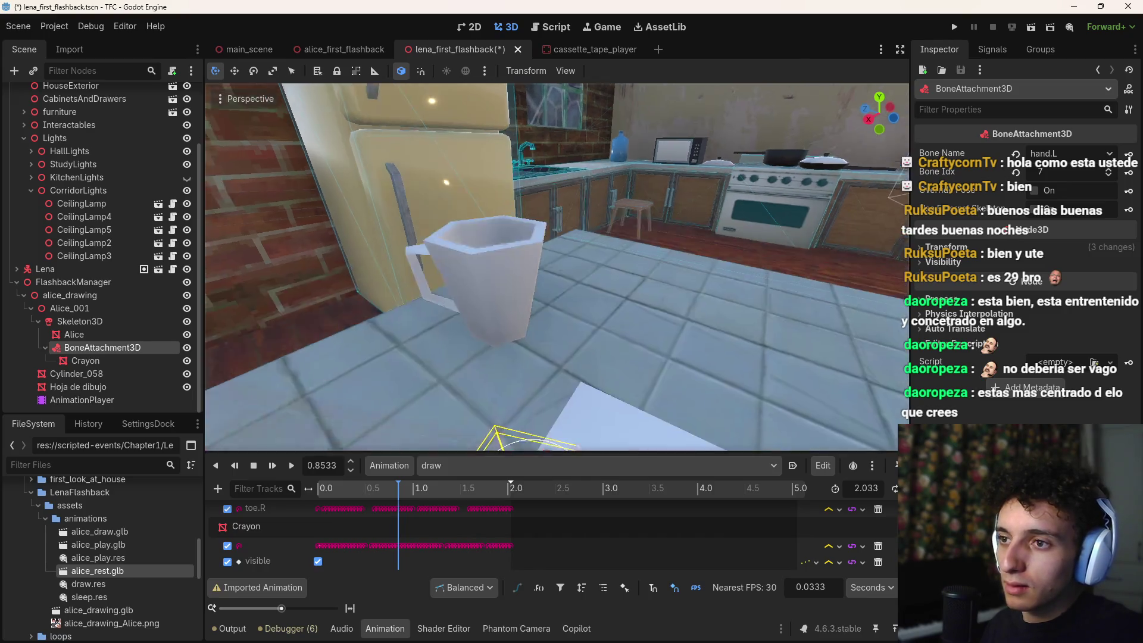
{"action": "scroll", "coordinate": [407, 276], "scroll_direction": "up", "scroll_amount": 2}
{"action": "left_click_drag", "start_coordinate": [387, 268], "coordinate": [351, 235]}
{"action": "left_click_drag", "start_coordinate": [604, 295], "coordinate": [611, 299]}
Step: In global axes, nudge the crayon attachment along Z and X and rotate it to fit the grip
{"action": "key", "text": "t"}
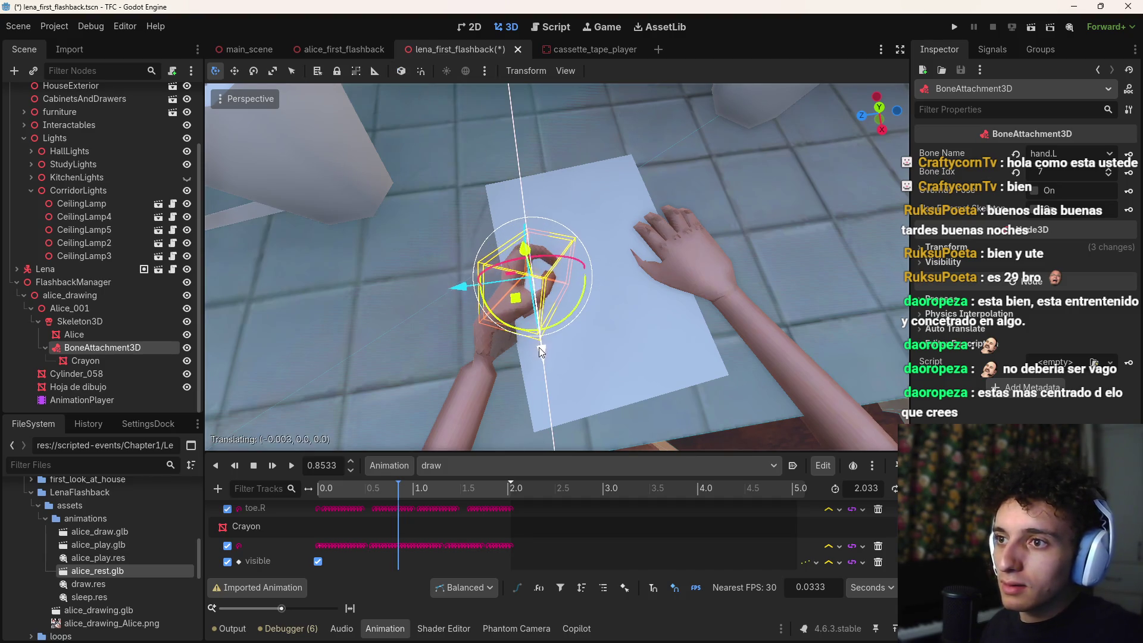
{"action": "left_click_drag", "start_coordinate": [463, 289], "coordinate": [469, 280]}
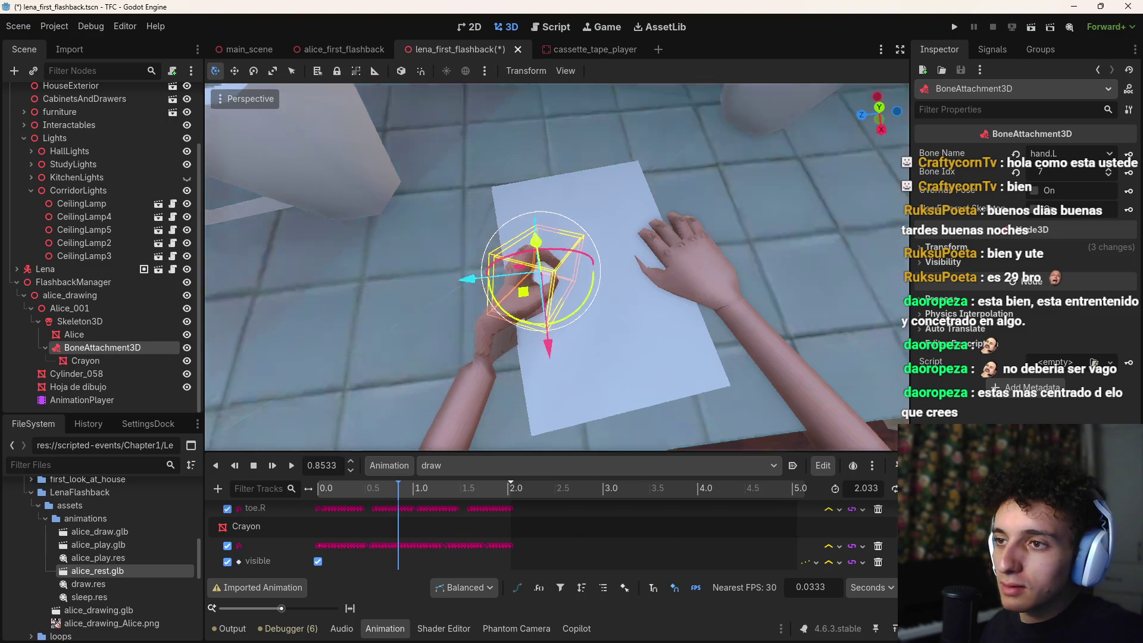
{"action": "scroll", "coordinate": [469, 279], "scroll_direction": "up", "scroll_amount": 5}
{"action": "scroll", "coordinate": [469, 280], "scroll_direction": "down", "scroll_amount": 4}
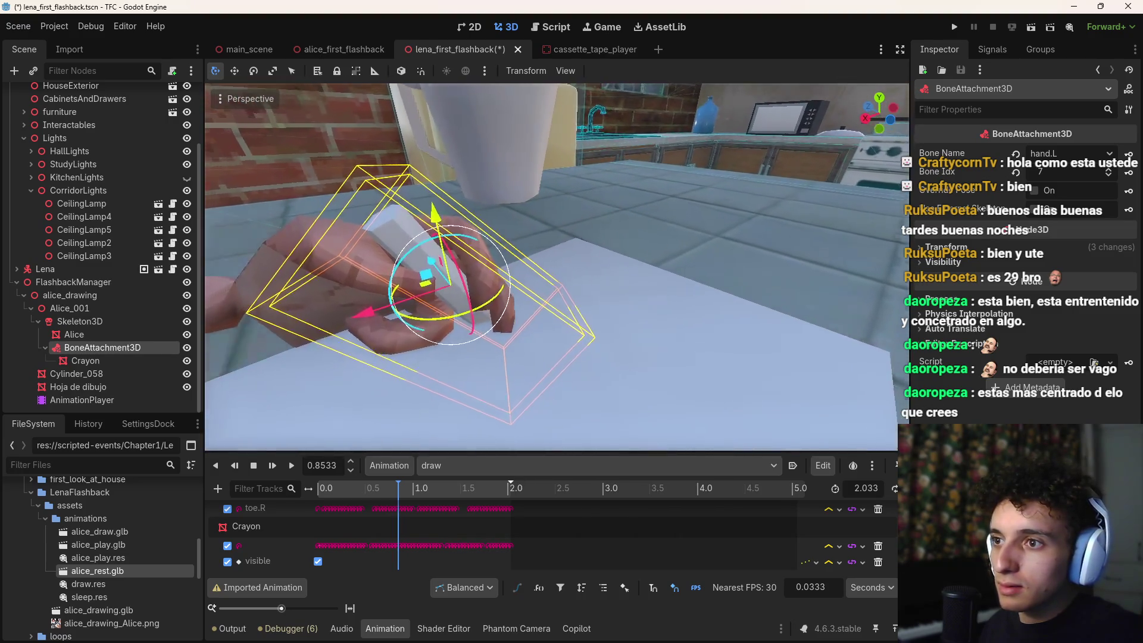
{"action": "mouse_move", "coordinate": [482, 208]}
{"action": "left_mouse_down"}
{"action": "mouse_move", "coordinate": [440, 261]}
{"action": "mouse_move", "coordinate": [398, 287]}
{"action": "mouse_move", "coordinate": [469, 181]}
{"action": "left_mouse_up"}
{"action": "key", "text": "x"}
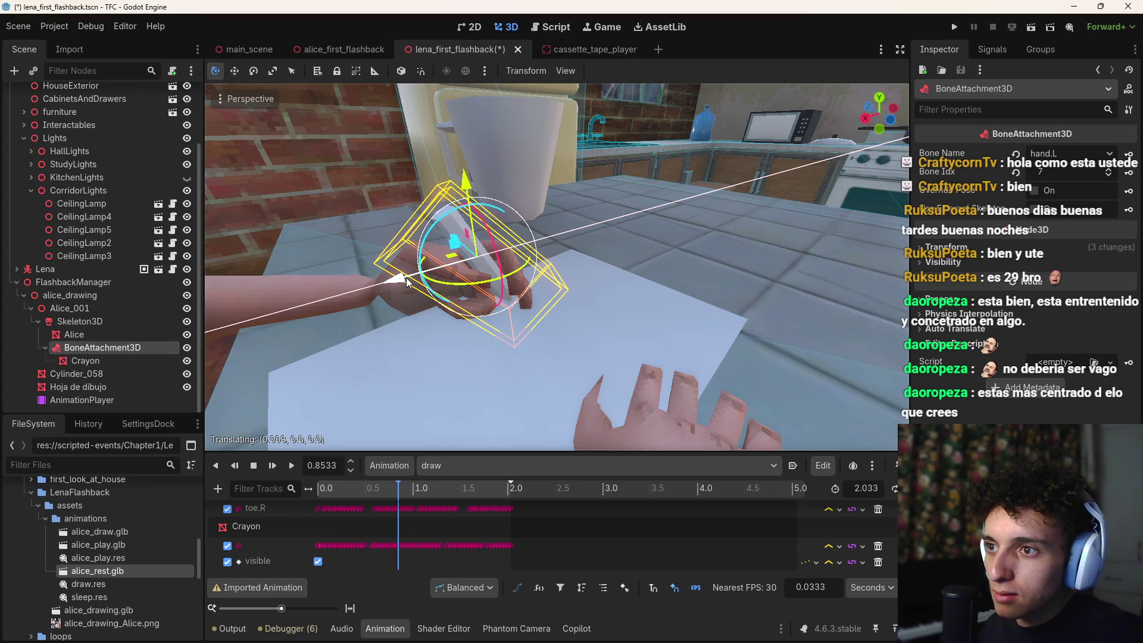
{"action": "left_click", "coordinate": [409, 281]}
Step: Turn on Override Pose for the BoneAttachment3D and scrub the draw animation back to 0.0
{"action": "left_click", "coordinate": [74, 335]}
{"action": "mouse_move", "coordinate": [369, 493]}
{"action": "left_mouse_down"}
{"action": "mouse_move", "coordinate": [334, 494]}
{"action": "mouse_move", "coordinate": [528, 479]}
{"action": "left_mouse_up"}
{"action": "left_click", "coordinate": [96, 348]}
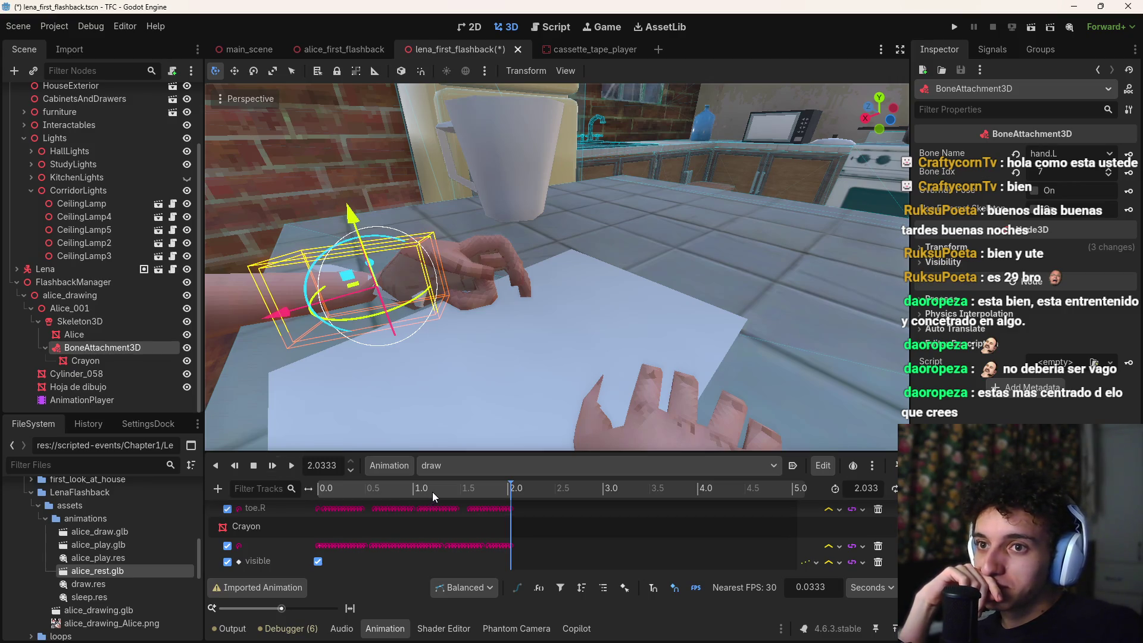
{"action": "left_click", "coordinate": [1035, 189]}
{"action": "left_click_drag", "start_coordinate": [507, 487], "coordinate": [318, 501]}
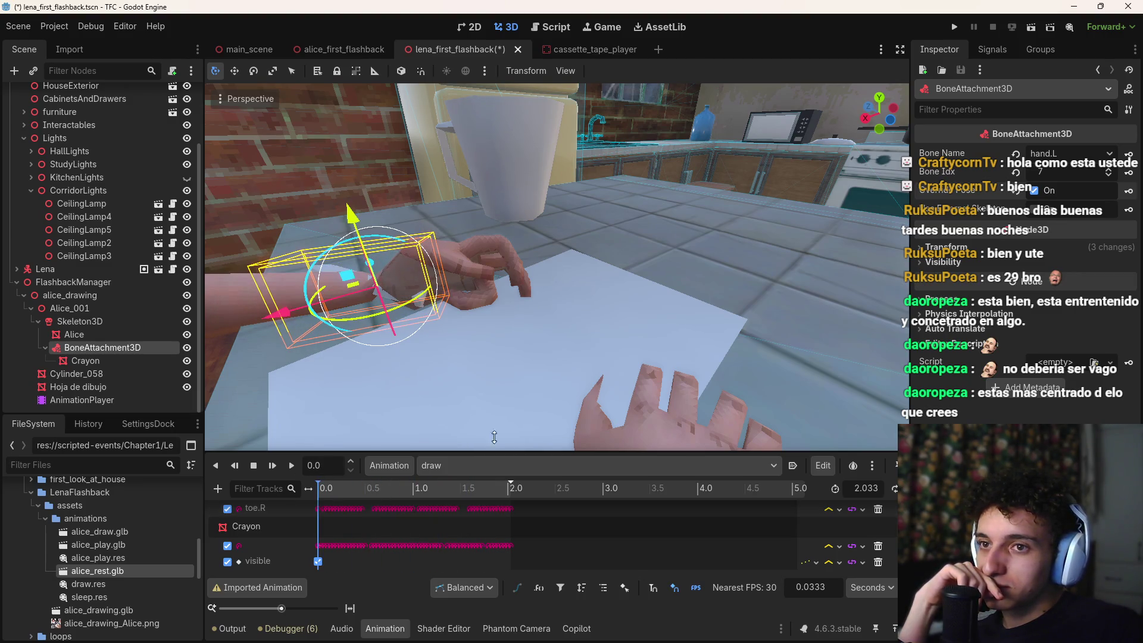
Step: Turn Override Pose off, return to the first frame, and select the Crayon
{"action": "left_click", "coordinate": [1035, 191]}
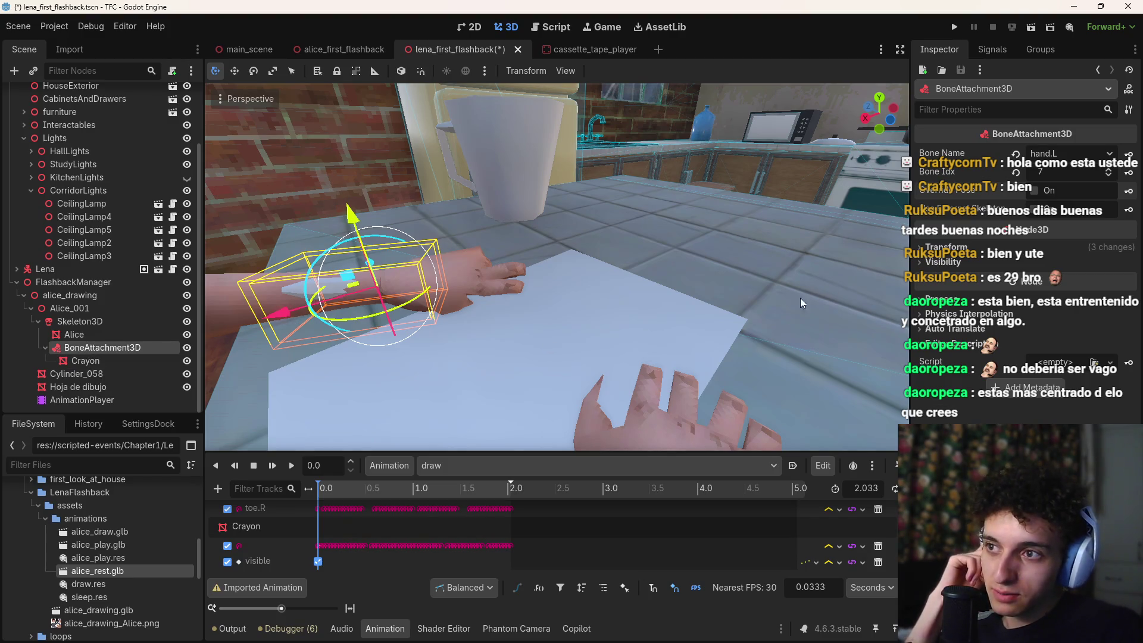
{"action": "left_click", "coordinate": [320, 489]}
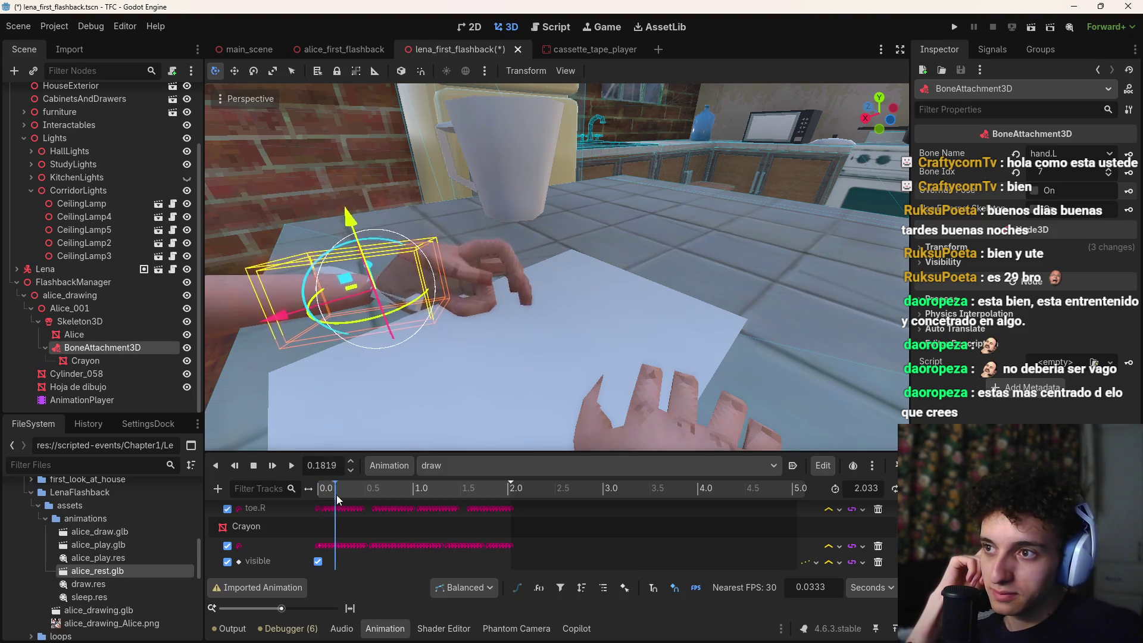
{"action": "left_click", "coordinate": [313, 501]}
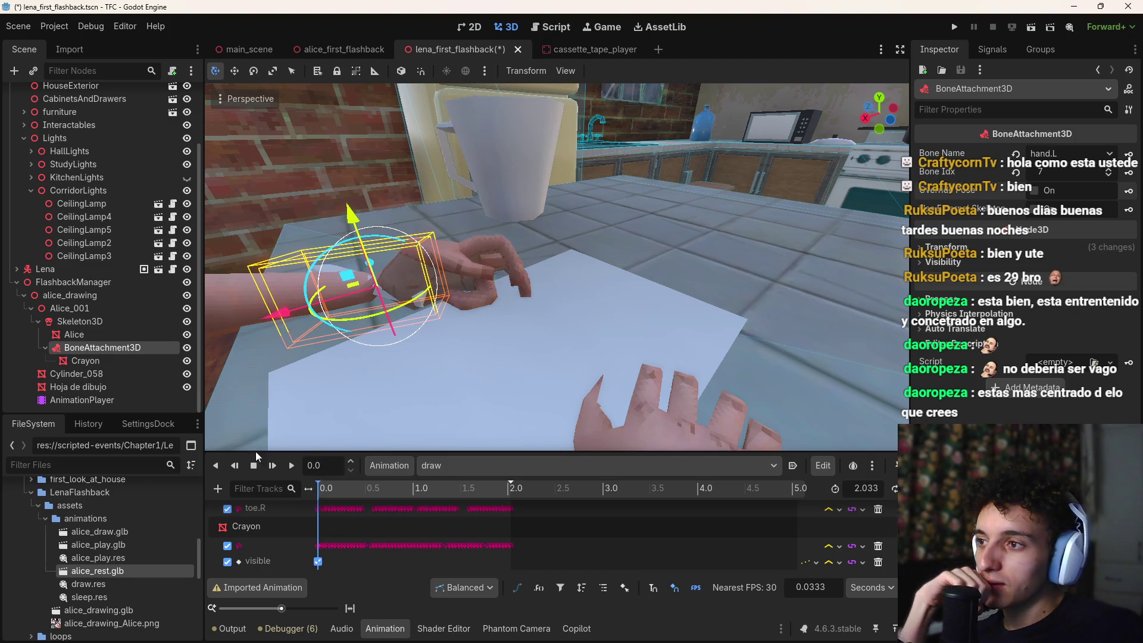
{"action": "left_click", "coordinate": [111, 361]}
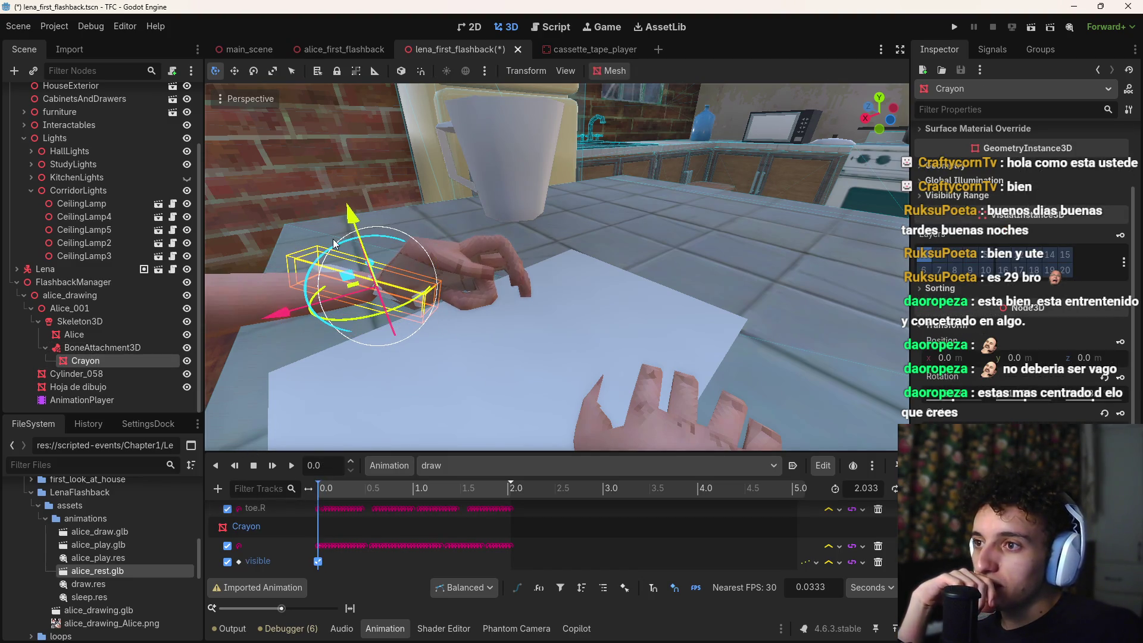
{"action": "mouse_move", "coordinate": [363, 301]}
{"action": "left_mouse_down"}
{"action": "mouse_move", "coordinate": [416, 286]}
{"action": "mouse_move", "coordinate": [404, 309]}
{"action": "mouse_move", "coordinate": [393, 304]}
{"action": "left_mouse_up"}
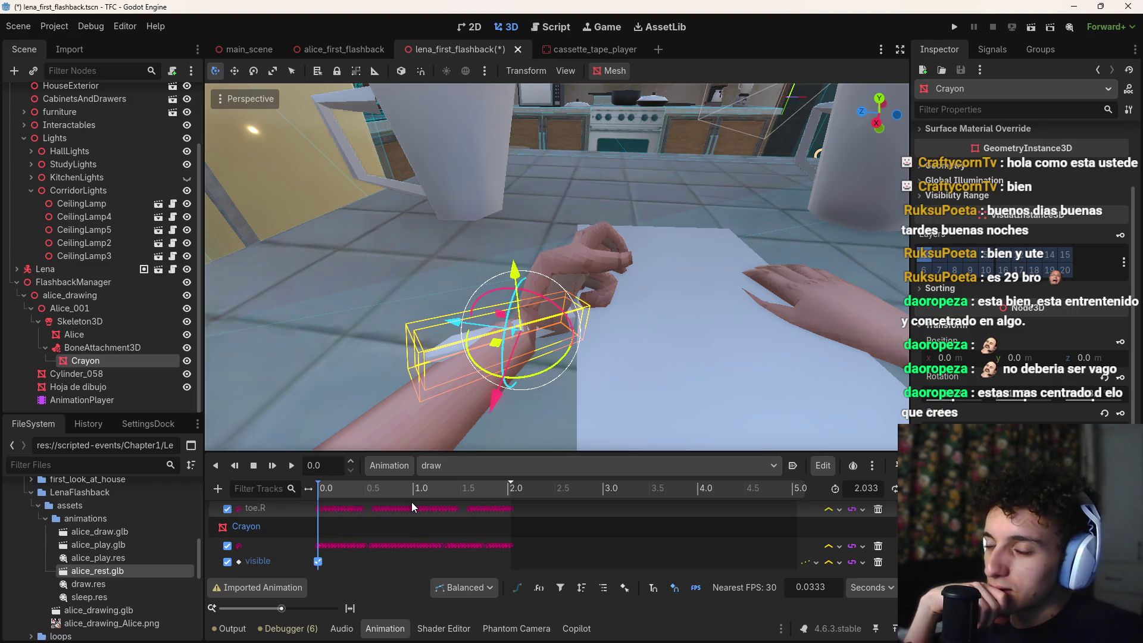
{"action": "mouse_move", "coordinate": [412, 504]}
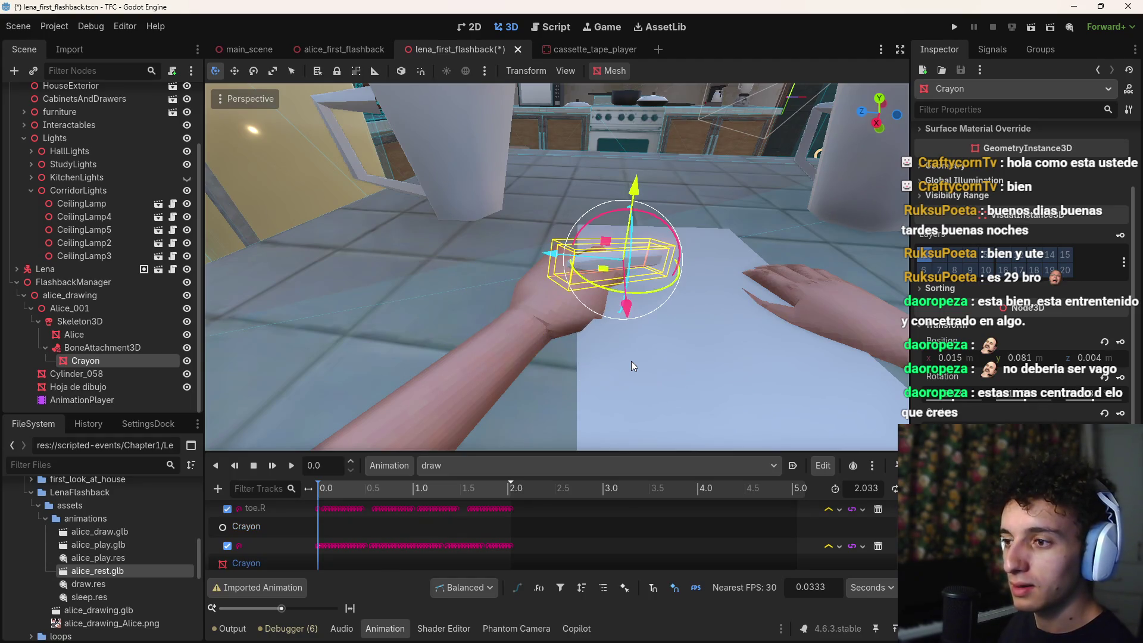
{"action": "scroll", "coordinate": [859, 502], "scroll_direction": "up", "scroll_amount": 1}
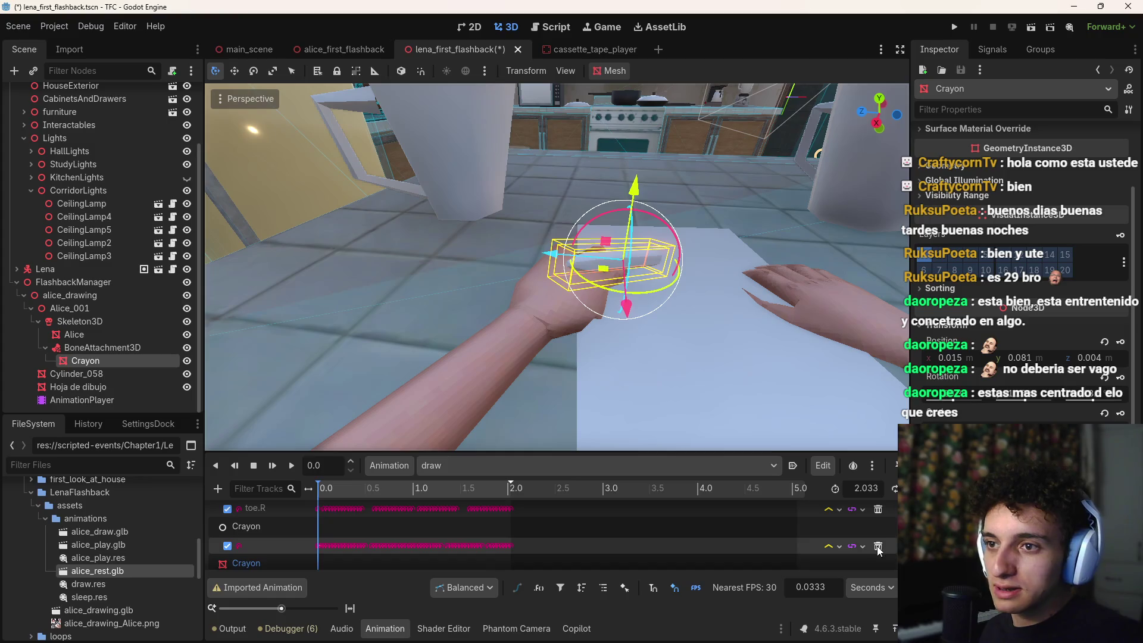
Step: Undo the Crayon's reparenting and delete its visibility track from the draw animation
{"action": "key", "text": "ctrl+z"}
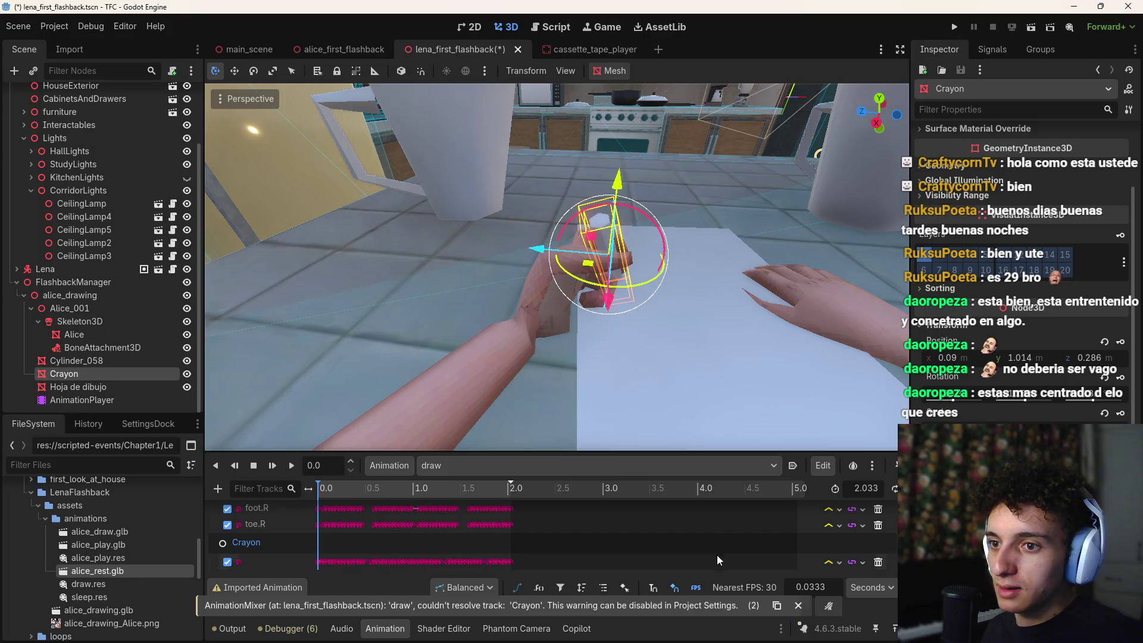
{"action": "left_click", "coordinate": [878, 562]}
{"action": "left_click_drag", "start_coordinate": [369, 490], "coordinate": [302, 500]}
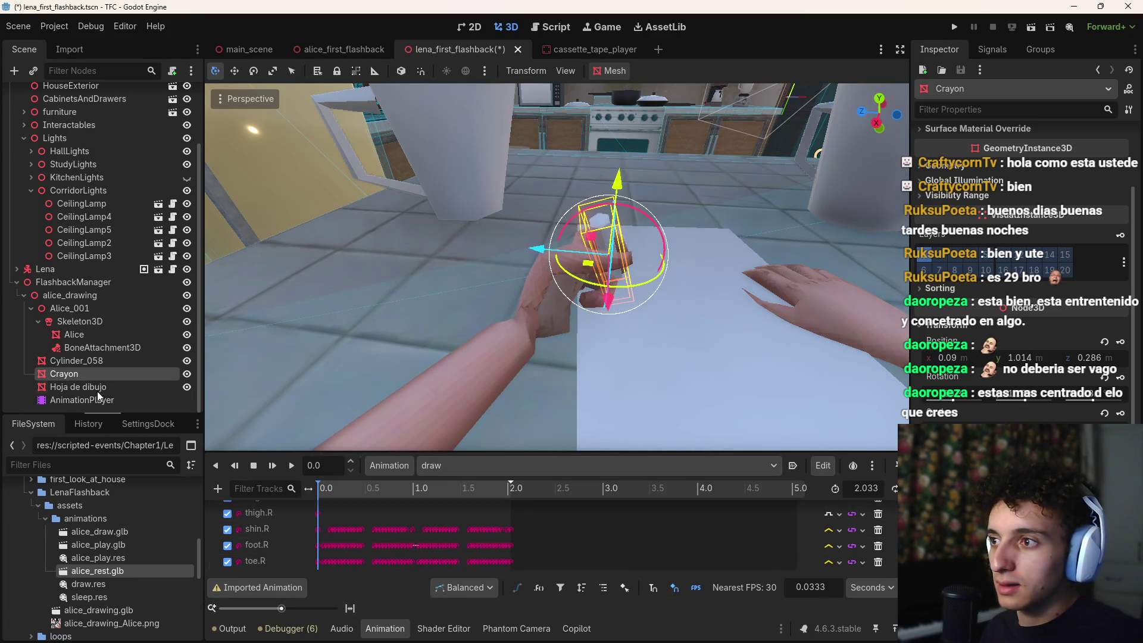
Step: Reparent Crayon under BoneAttachment3D and set the attachment's Bone Name to hand.L
{"action": "left_click_drag", "start_coordinate": [103, 351], "coordinate": [104, 353]}
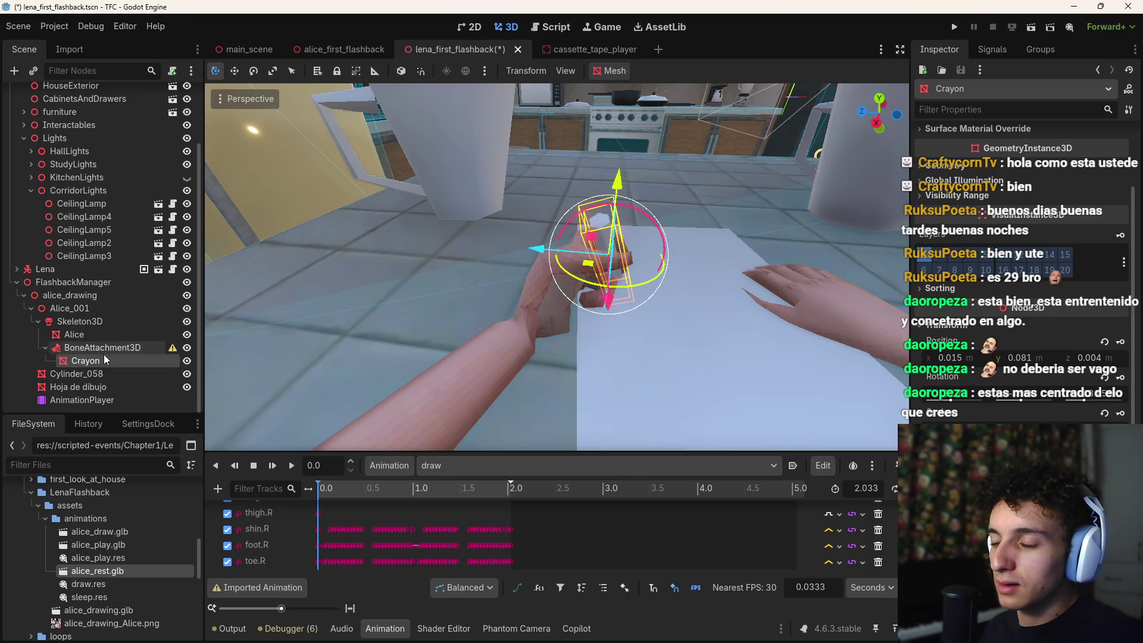
{"action": "left_click", "coordinate": [125, 350]}
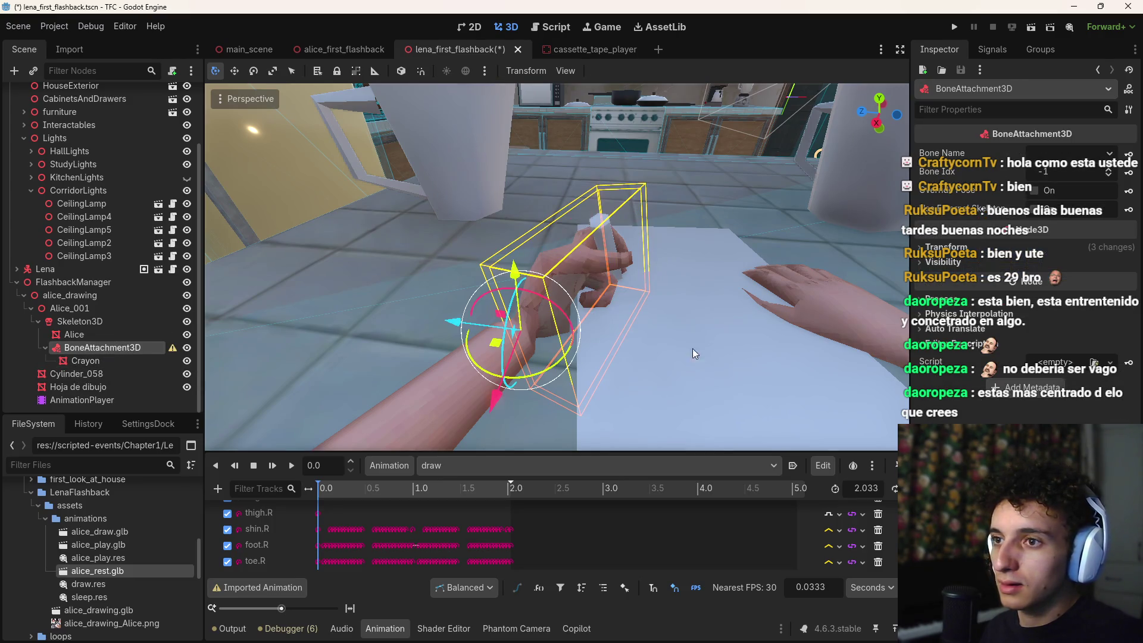
{"action": "left_click", "coordinate": [1076, 156]}
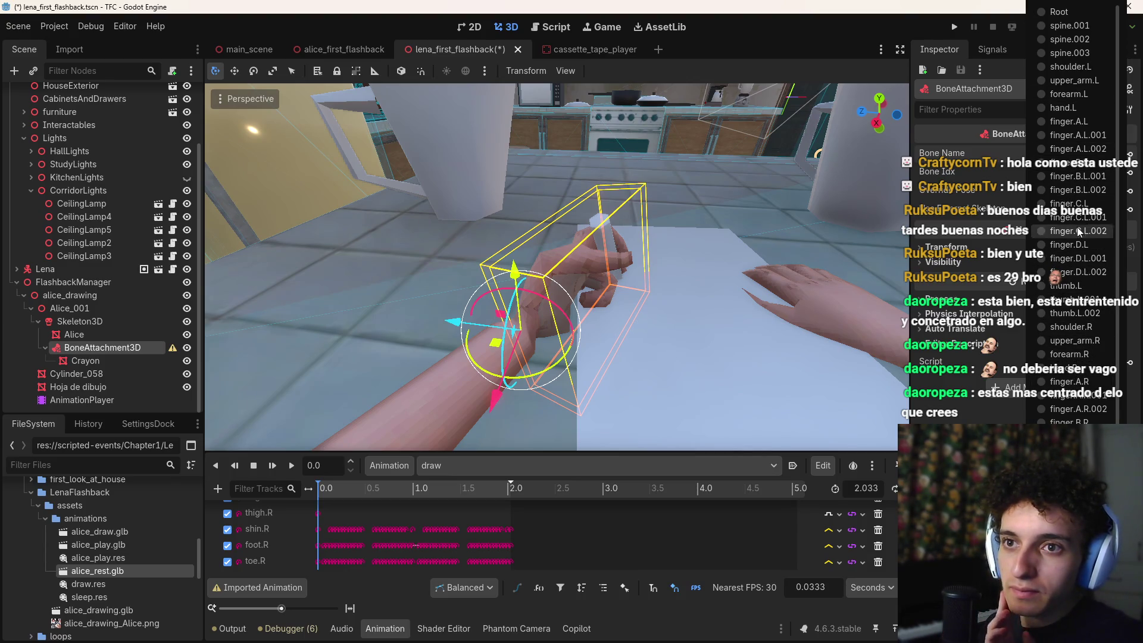
{"action": "left_click", "coordinate": [1071, 109]}
{"action": "mouse_move", "coordinate": [326, 494]}
{"action": "left_mouse_down"}
{"action": "mouse_move", "coordinate": [512, 492]}
{"action": "mouse_move", "coordinate": [313, 493]}
{"action": "mouse_move", "coordinate": [467, 494]}
{"action": "mouse_move", "coordinate": [347, 495]}
{"action": "mouse_move", "coordinate": [501, 509]}
{"action": "mouse_move", "coordinate": [317, 505]}
{"action": "left_mouse_up"}
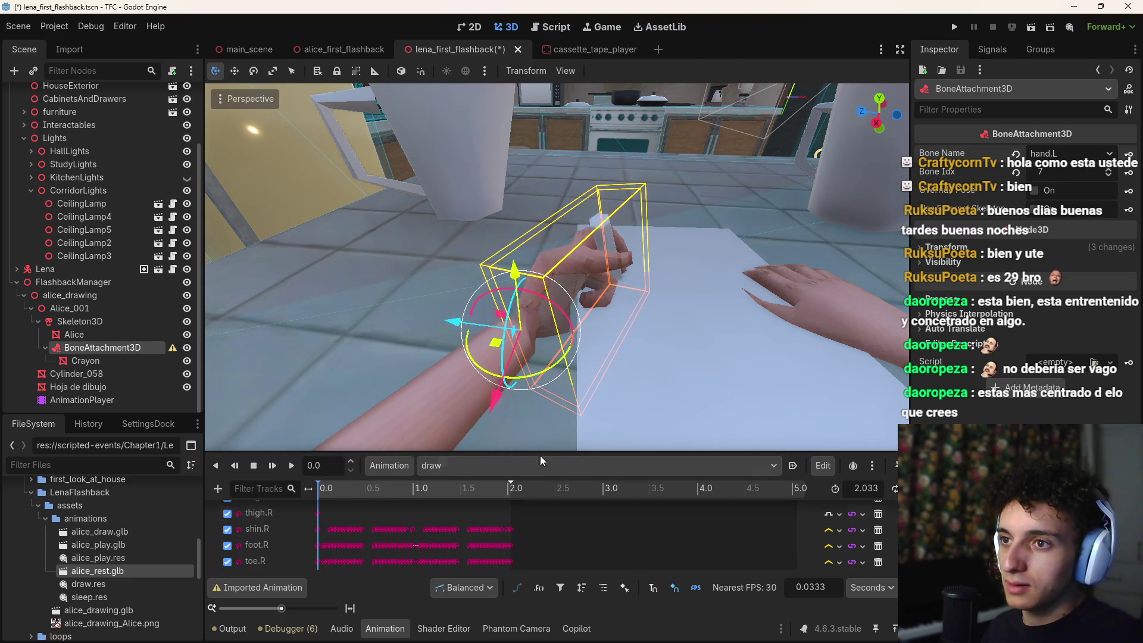
Step: Fly the camera close to Alice's hand and select the Crayon
{"action": "key", "text": "w"}
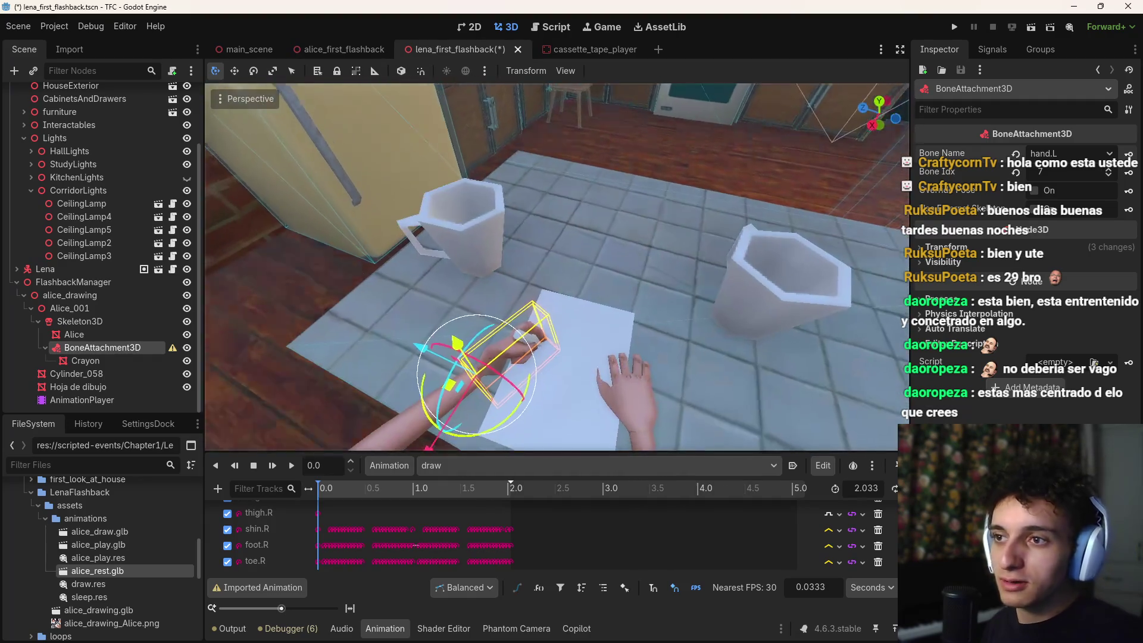
{"action": "key", "text": "s"}
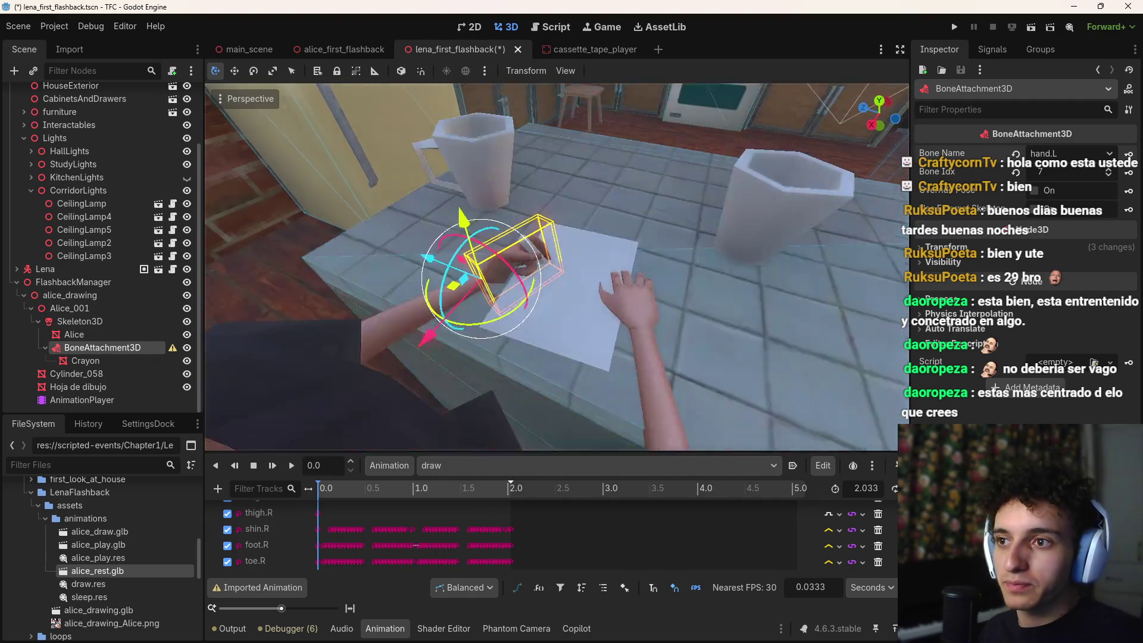
{"action": "key", "text": "w"}
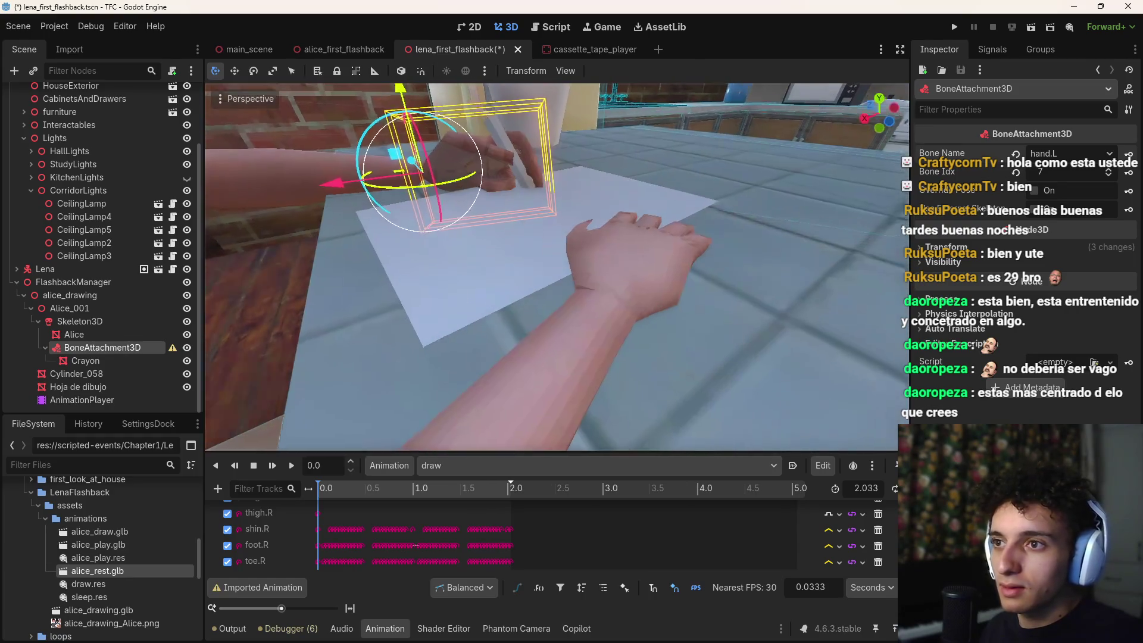
{"action": "left_click", "coordinate": [105, 361]}
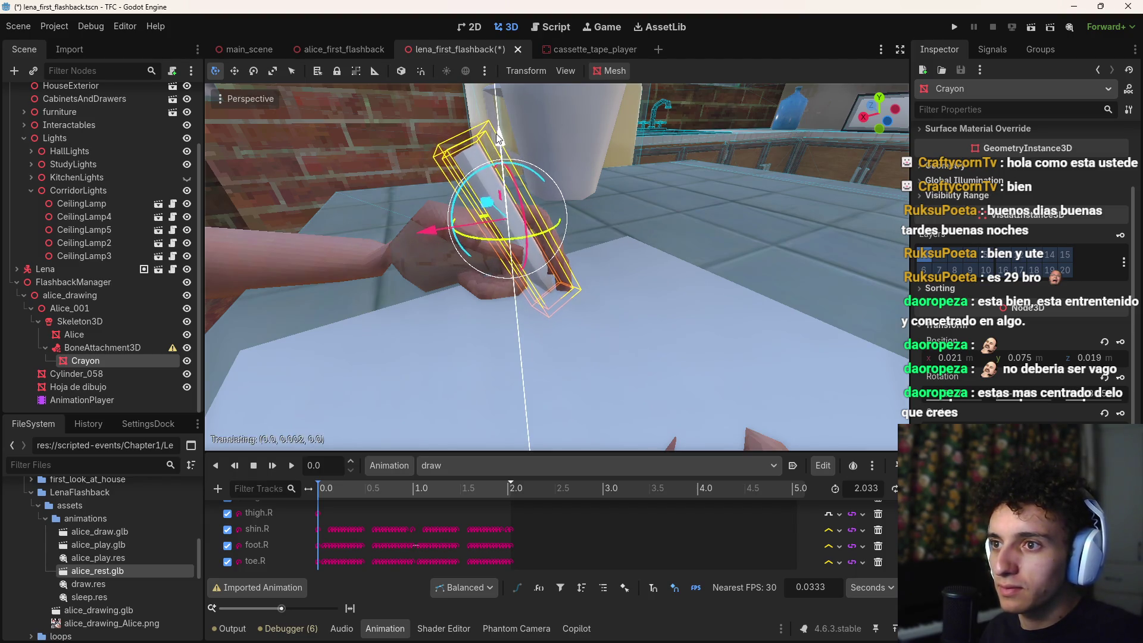
Step: Preview the draw animation to check how the crayon follows Alice's hand
{"action": "mouse_move", "coordinate": [333, 483]}
{"action": "left_mouse_down"}
{"action": "mouse_move", "coordinate": [444, 494]}
{"action": "mouse_move", "coordinate": [380, 508]}
{"action": "left_mouse_up"}
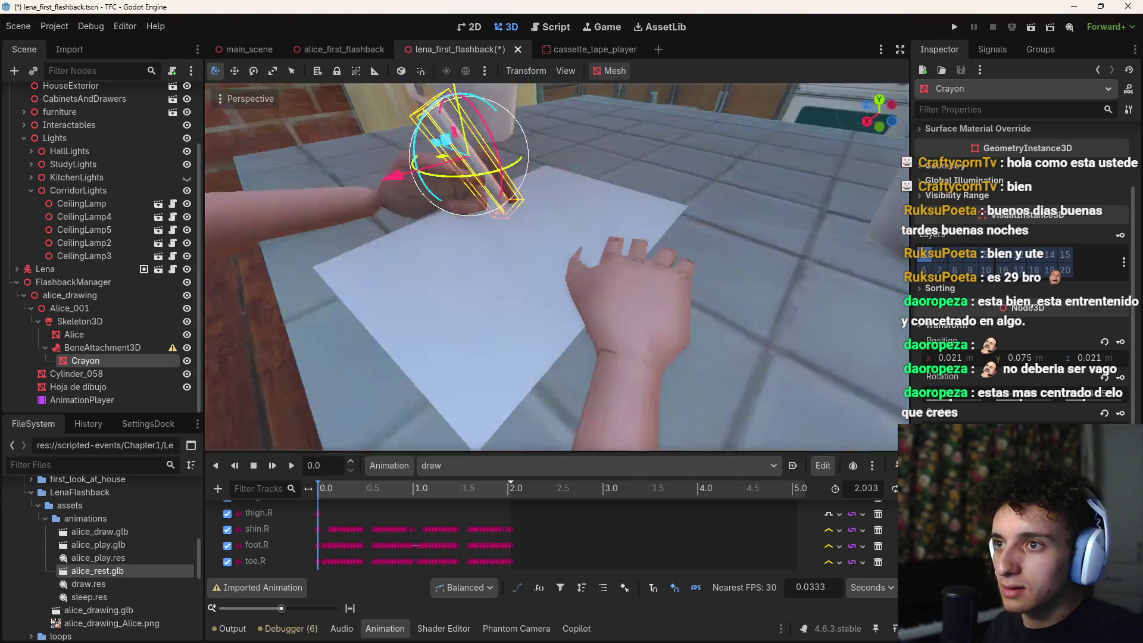
{"action": "key", "text": "d"}
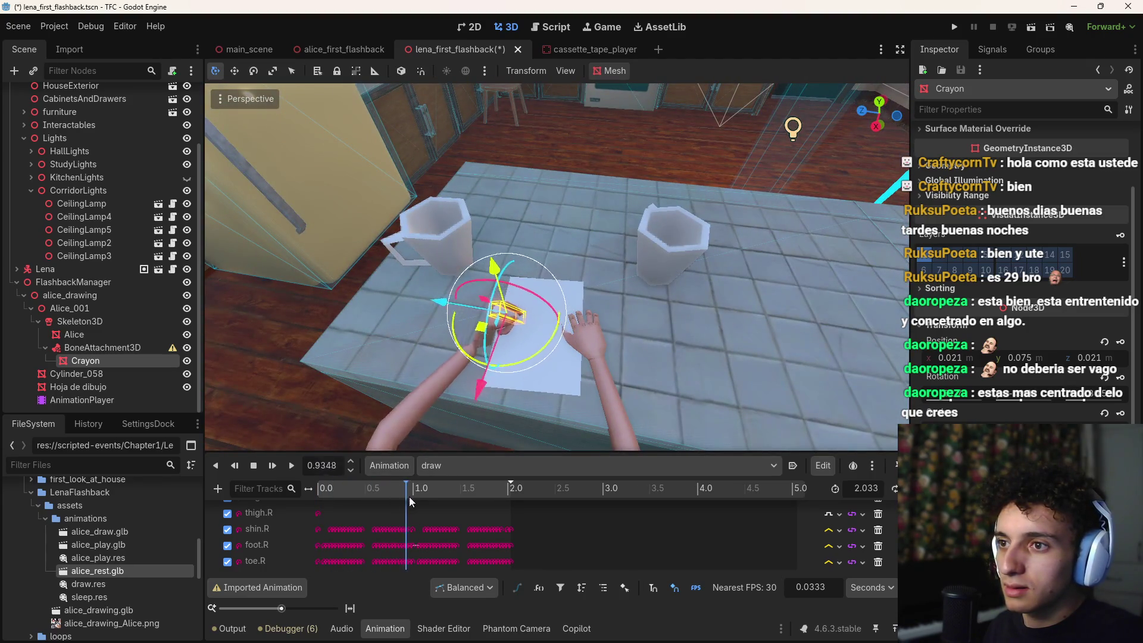
{"action": "left_click", "coordinate": [45, 347]}
{"action": "mouse_move", "coordinate": [327, 489]}
{"action": "left_mouse_down"}
{"action": "mouse_move", "coordinate": [505, 501]}
{"action": "mouse_move", "coordinate": [265, 501]}
{"action": "left_mouse_up"}
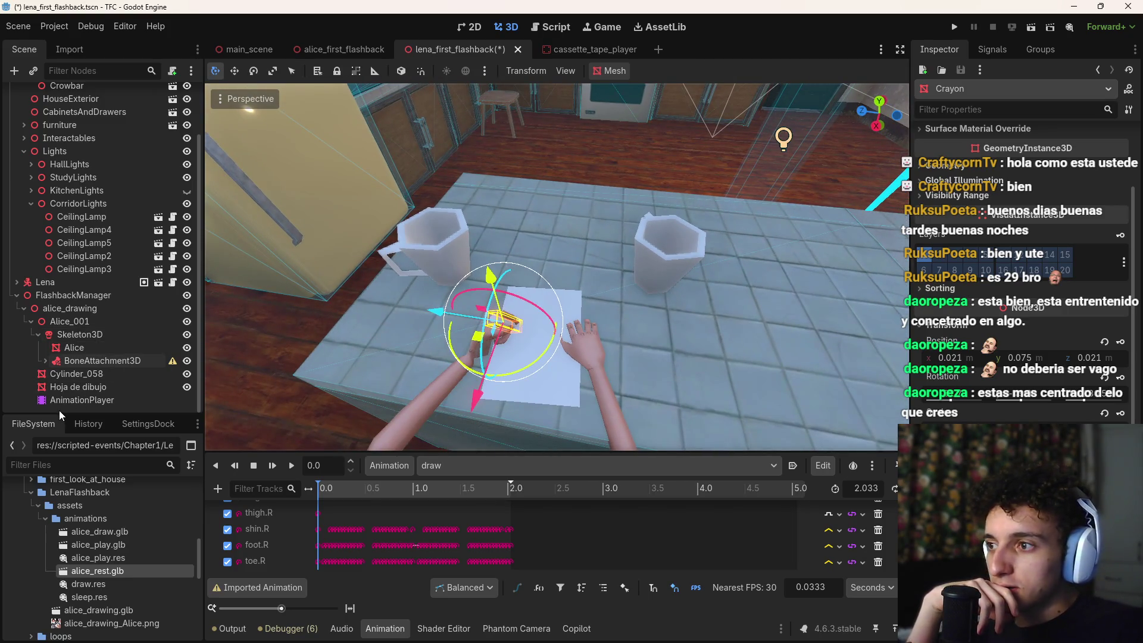
{"action": "left_click", "coordinate": [539, 379]}
{"action": "scroll", "coordinate": [538, 379], "scroll_direction": "up", "scroll_amount": 4}
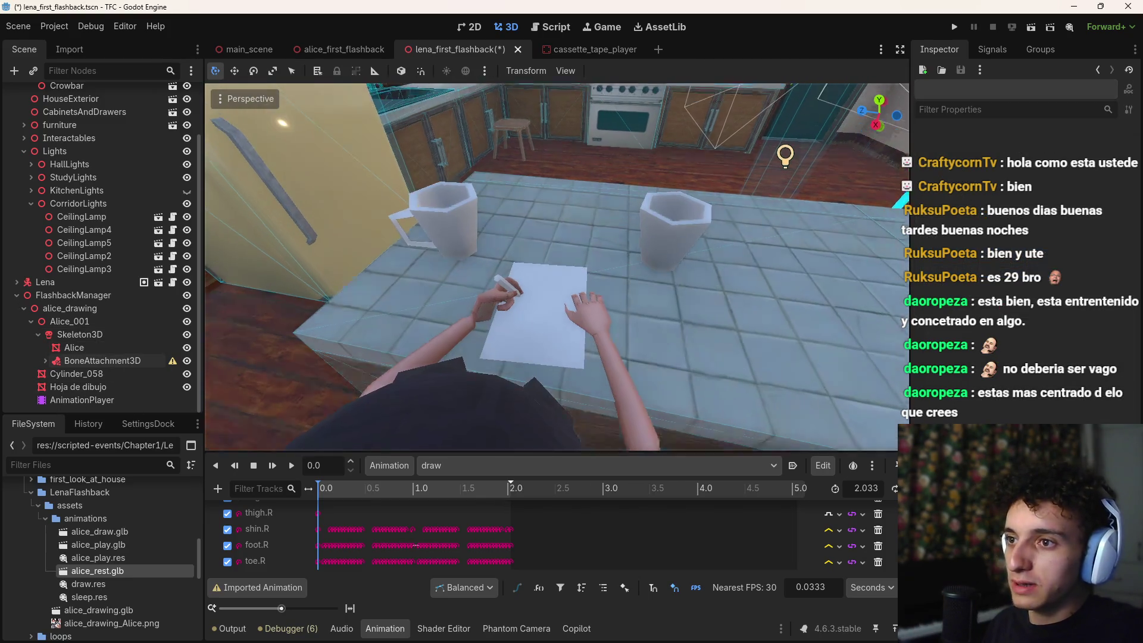
{"action": "left_click", "coordinate": [484, 302]}
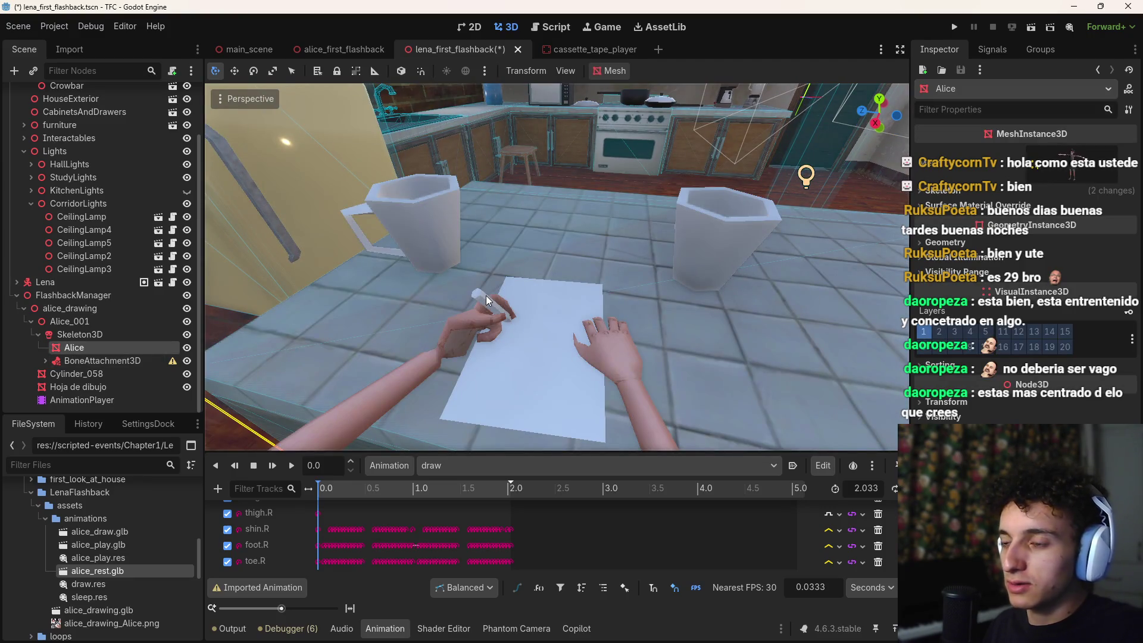
Step: Select the Crayon under BoneAttachment3D and key its Visible property at 0.0 s
{"action": "left_click", "coordinate": [76, 358]}
{"action": "left_click", "coordinate": [88, 350]}
{"action": "left_click", "coordinate": [88, 361]}
{"action": "left_click", "coordinate": [46, 361]}
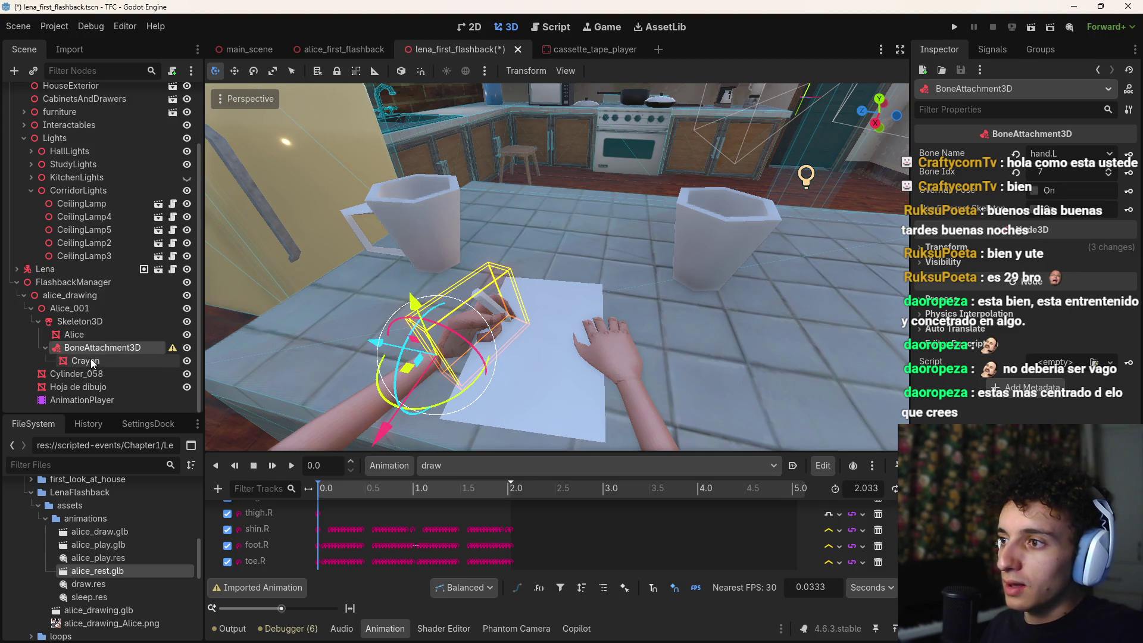
{"action": "left_click", "coordinate": [90, 361]}
{"action": "scroll", "coordinate": [1022, 268], "scroll_direction": "down", "scroll_amount": 1}
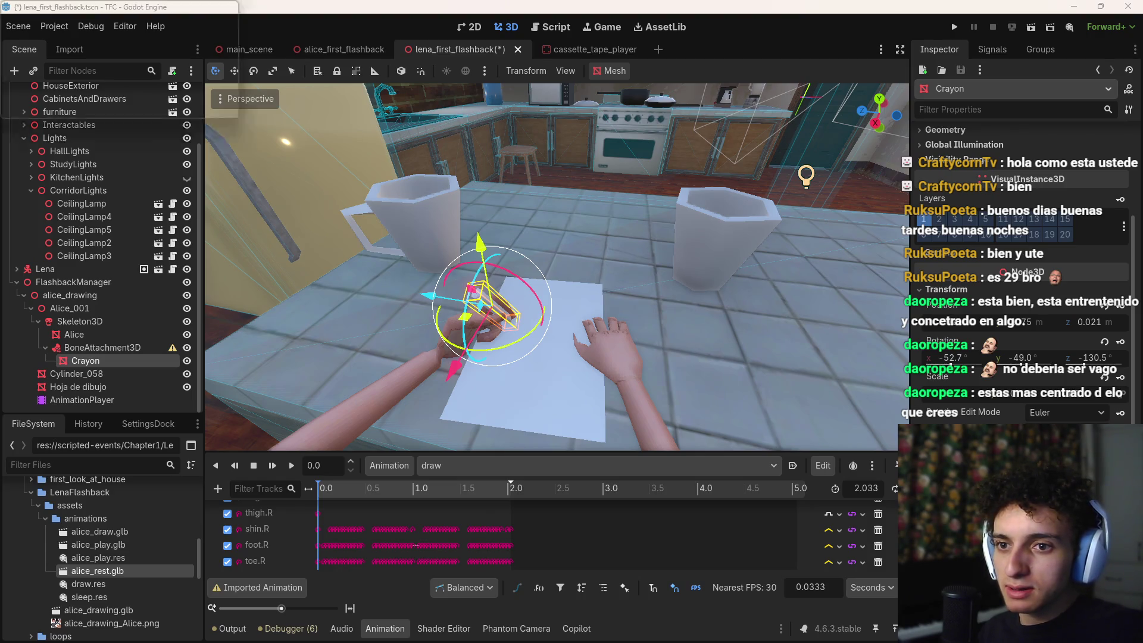
{"action": "left_click", "coordinate": [547, 357]}
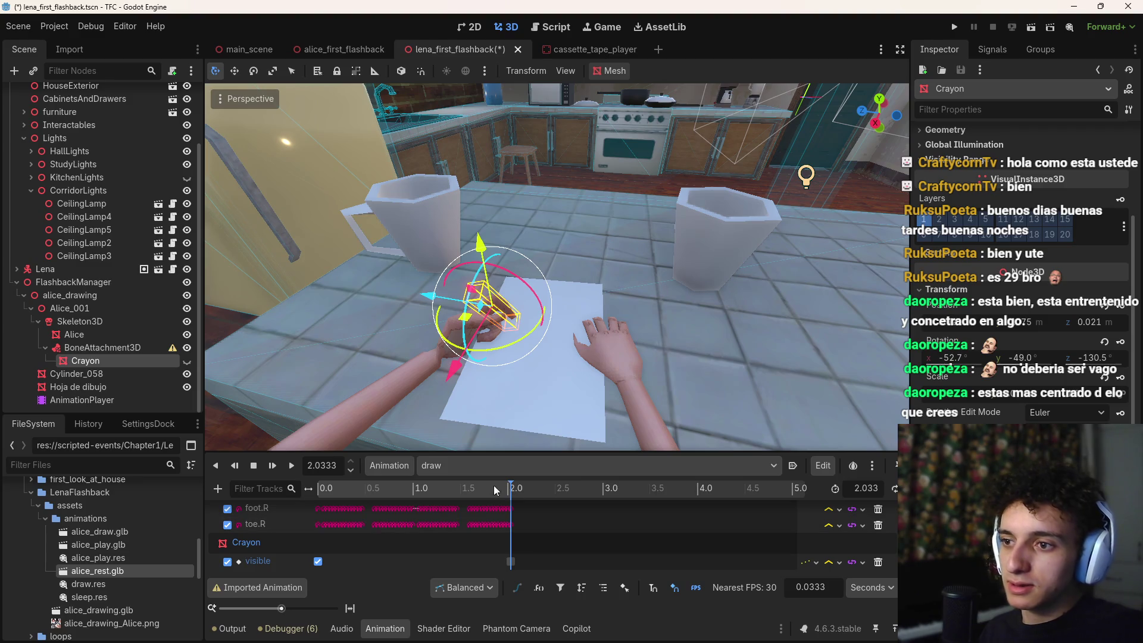
{"action": "left_click_drag", "start_coordinate": [511, 488], "coordinate": [330, 498]}
{"action": "left_click", "coordinate": [279, 465]}
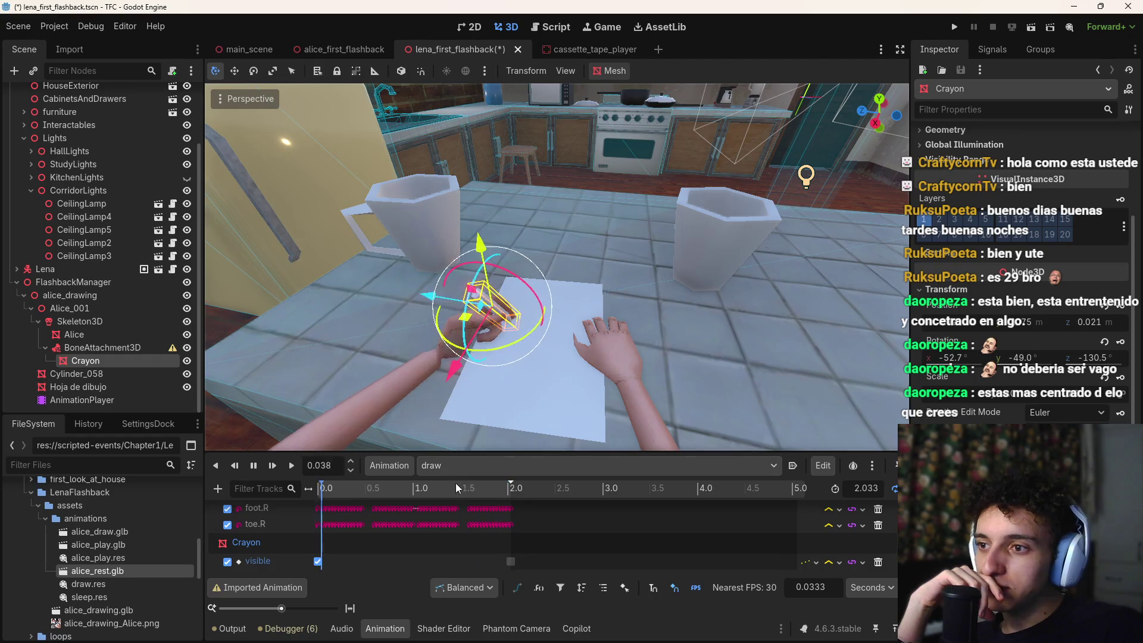
{"action": "left_click", "coordinate": [254, 465]}
{"action": "left_click_drag", "start_coordinate": [406, 488], "coordinate": [513, 499]}
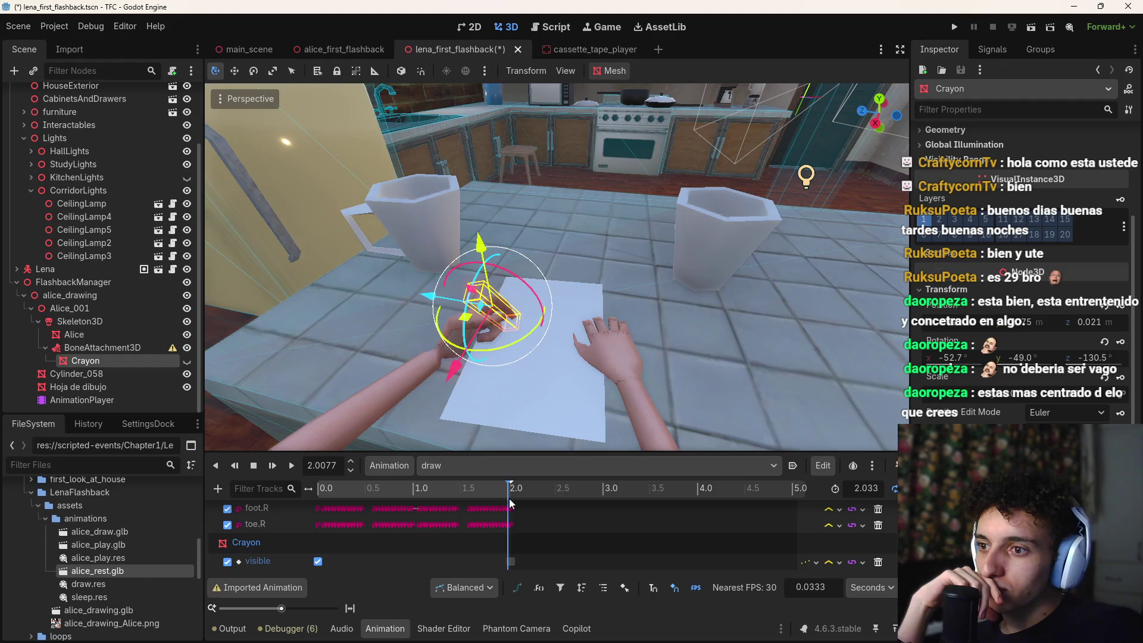
{"action": "left_click", "coordinate": [549, 465]}
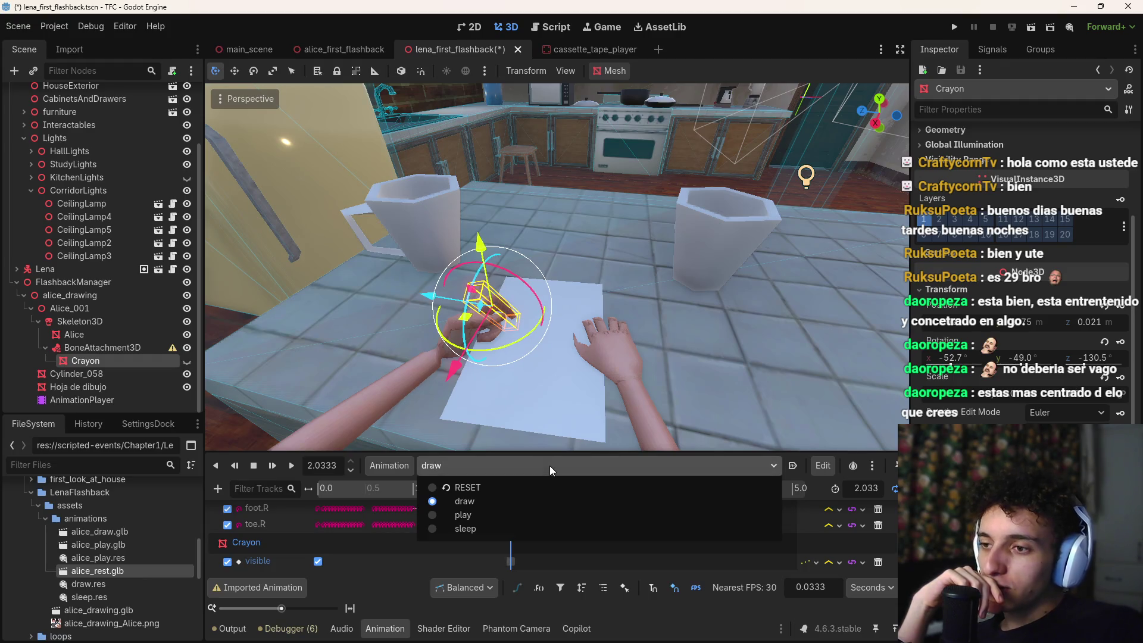
{"action": "left_click", "coordinate": [477, 514]}
{"action": "left_click", "coordinate": [345, 492]}
{"action": "mouse_move", "coordinate": [349, 495]}
{"action": "left_mouse_down"}
{"action": "mouse_move", "coordinate": [733, 499]}
{"action": "mouse_move", "coordinate": [713, 508]}
{"action": "mouse_move", "coordinate": [872, 487]}
{"action": "left_mouse_up"}
{"action": "scroll", "coordinate": [727, 517], "scroll_direction": "down", "scroll_amount": 2}
{"action": "scroll", "coordinate": [726, 516], "scroll_direction": "up", "scroll_amount": 2}
{"action": "left_click_drag", "start_coordinate": [521, 566], "coordinate": [856, 559]}
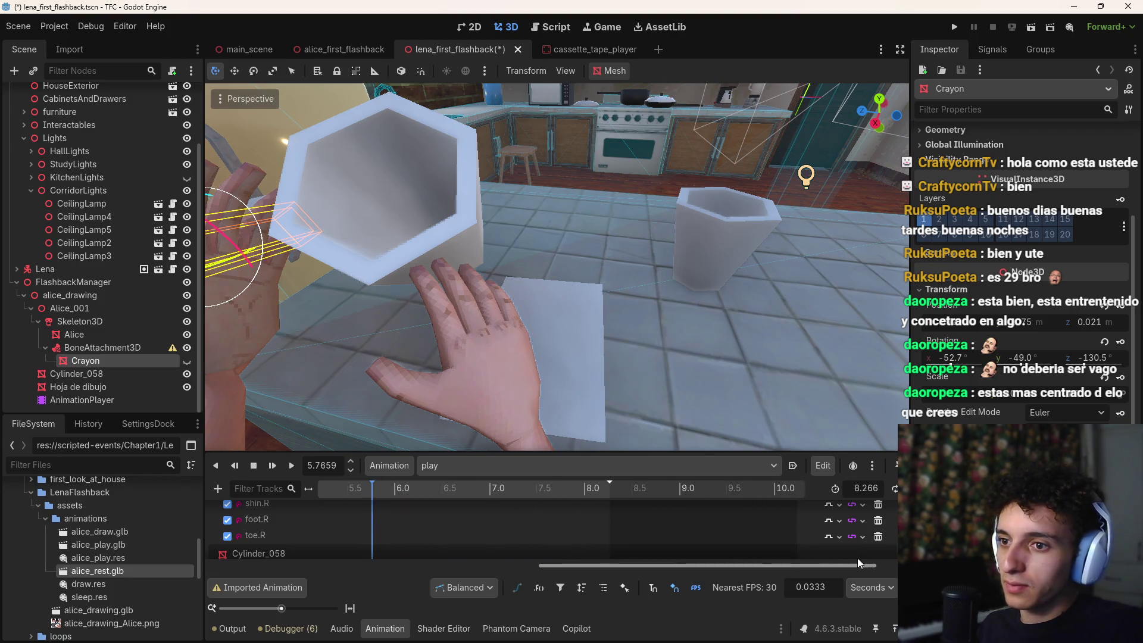
{"action": "scroll", "coordinate": [506, 437], "scroll_direction": "down", "scroll_amount": 5}
{"action": "mouse_move", "coordinate": [506, 357]}
{"action": "left_mouse_down"}
{"action": "mouse_move", "coordinate": [405, 327]}
{"action": "mouse_move", "coordinate": [667, 361]}
{"action": "left_mouse_up"}
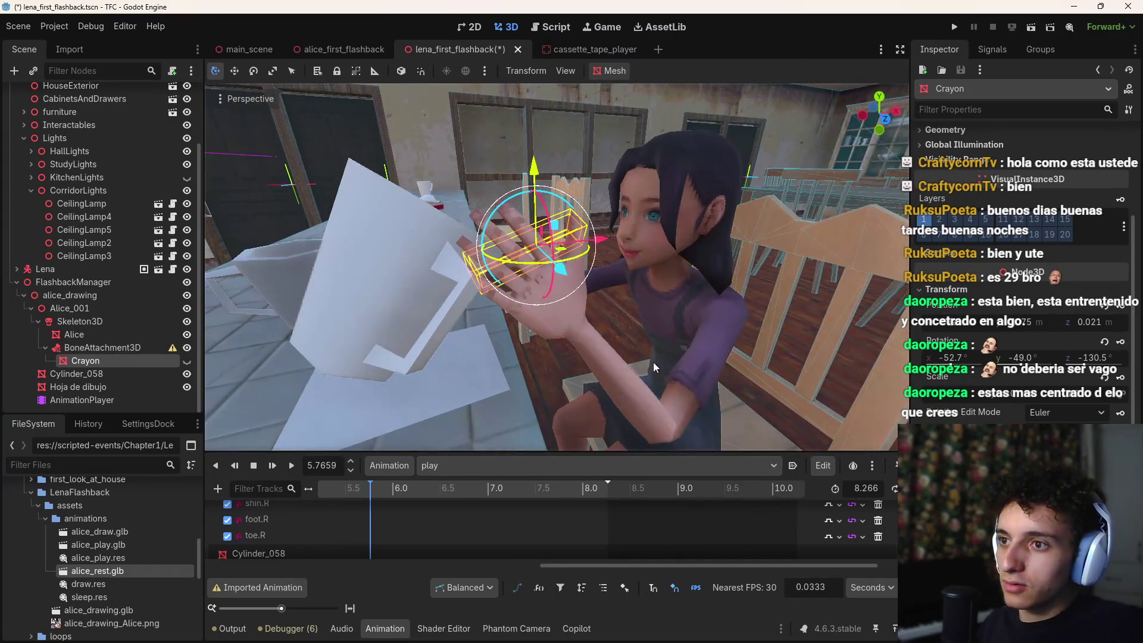
{"action": "left_click_drag", "start_coordinate": [388, 490], "coordinate": [522, 488]}
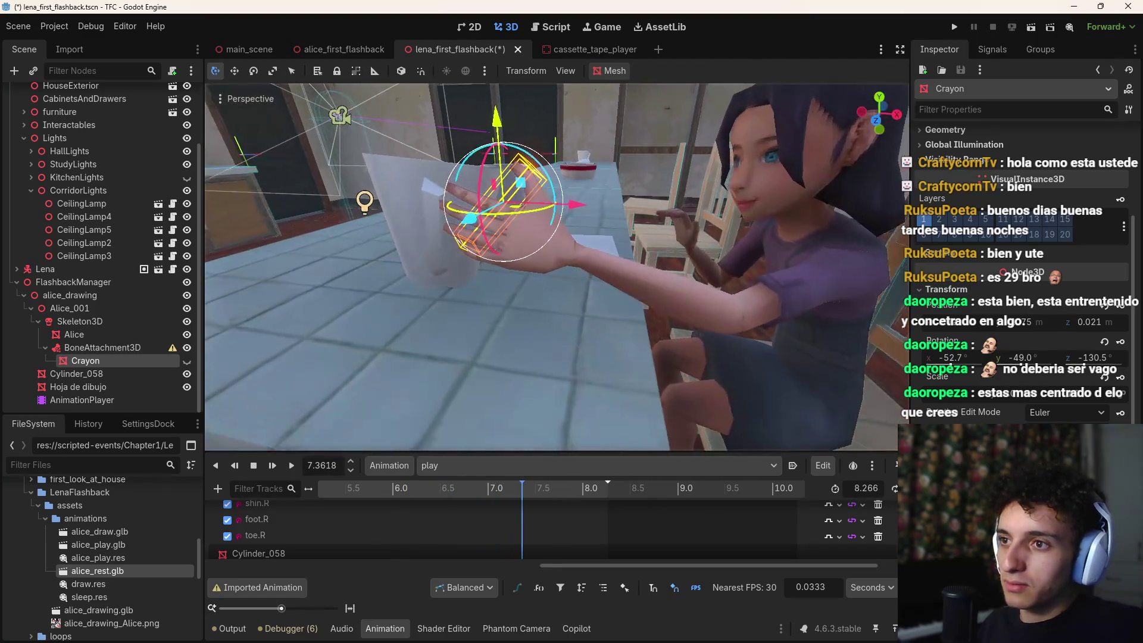
{"action": "left_click", "coordinate": [538, 492]}
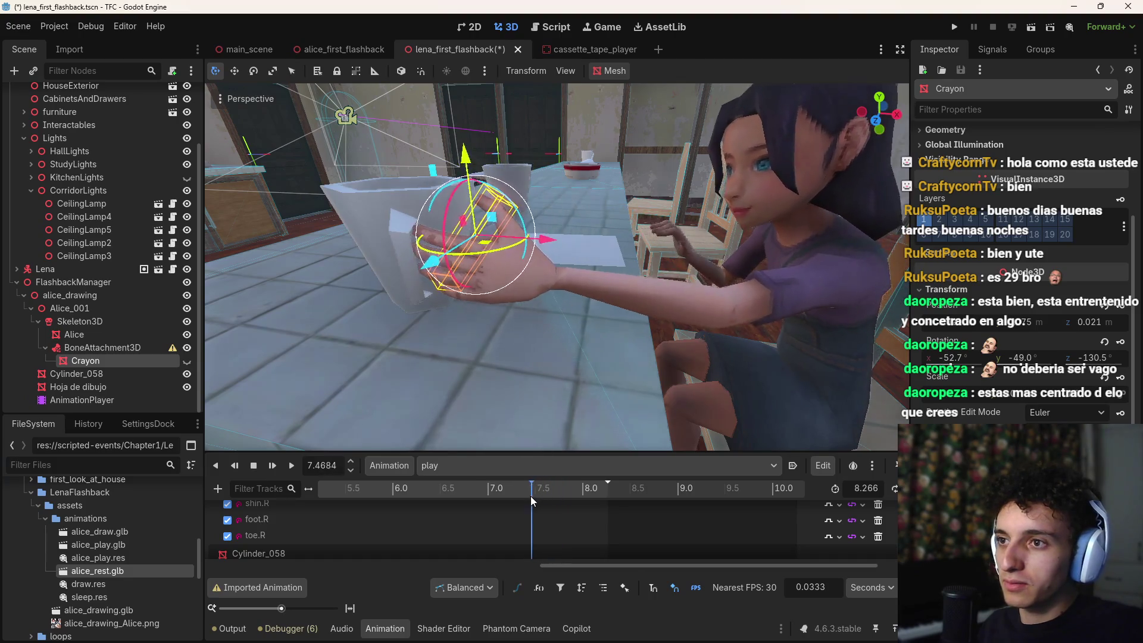
{"action": "mouse_move", "coordinate": [542, 495]}
{"action": "left_mouse_down"}
{"action": "mouse_move", "coordinate": [596, 495]}
{"action": "mouse_move", "coordinate": [306, 480]}
{"action": "mouse_move", "coordinate": [391, 487]}
{"action": "left_mouse_up"}
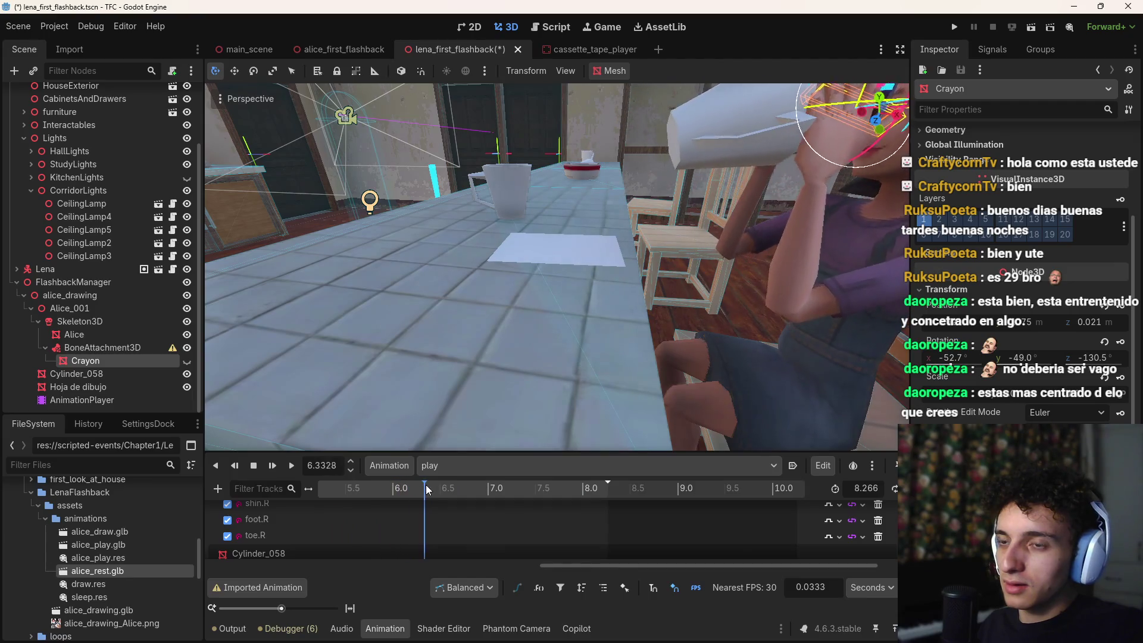
{"action": "key", "text": "f"}
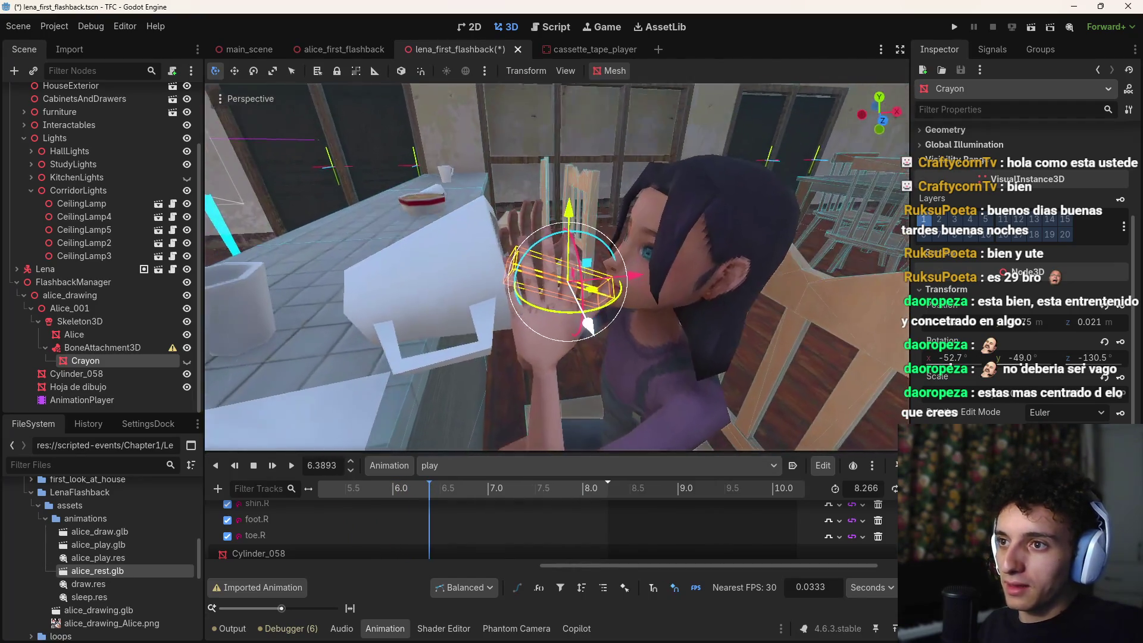
{"action": "mouse_move", "coordinate": [438, 491]}
{"action": "left_mouse_down"}
{"action": "mouse_move", "coordinate": [617, 496]}
{"action": "mouse_move", "coordinate": [269, 498]}
{"action": "left_mouse_up"}
{"action": "left_click", "coordinate": [488, 466]}
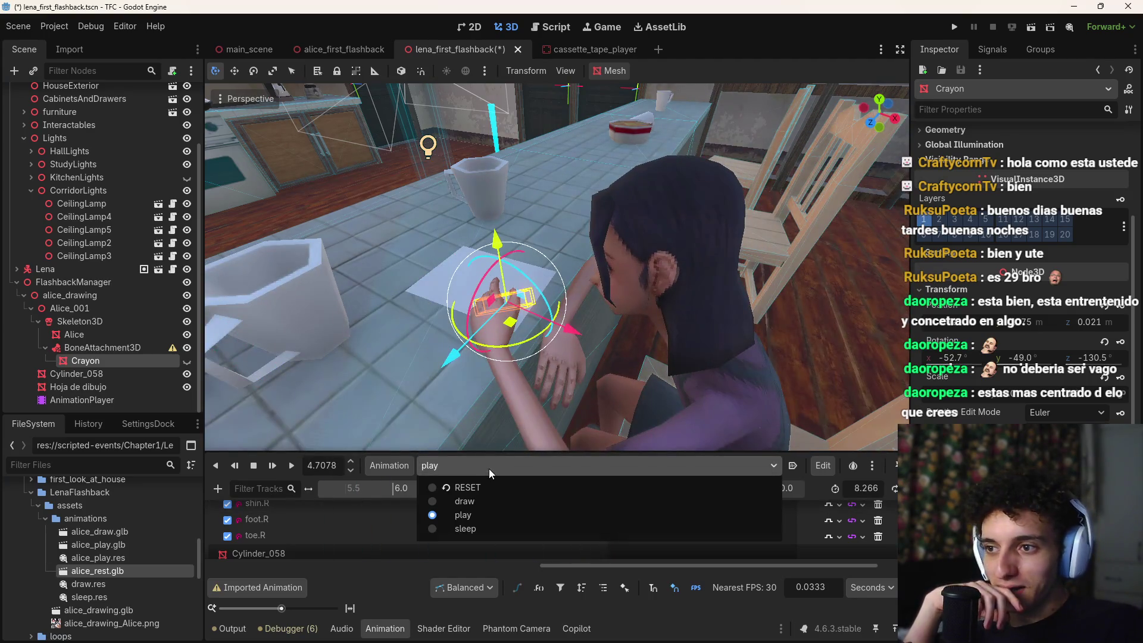
{"action": "left_click", "coordinate": [465, 528]}
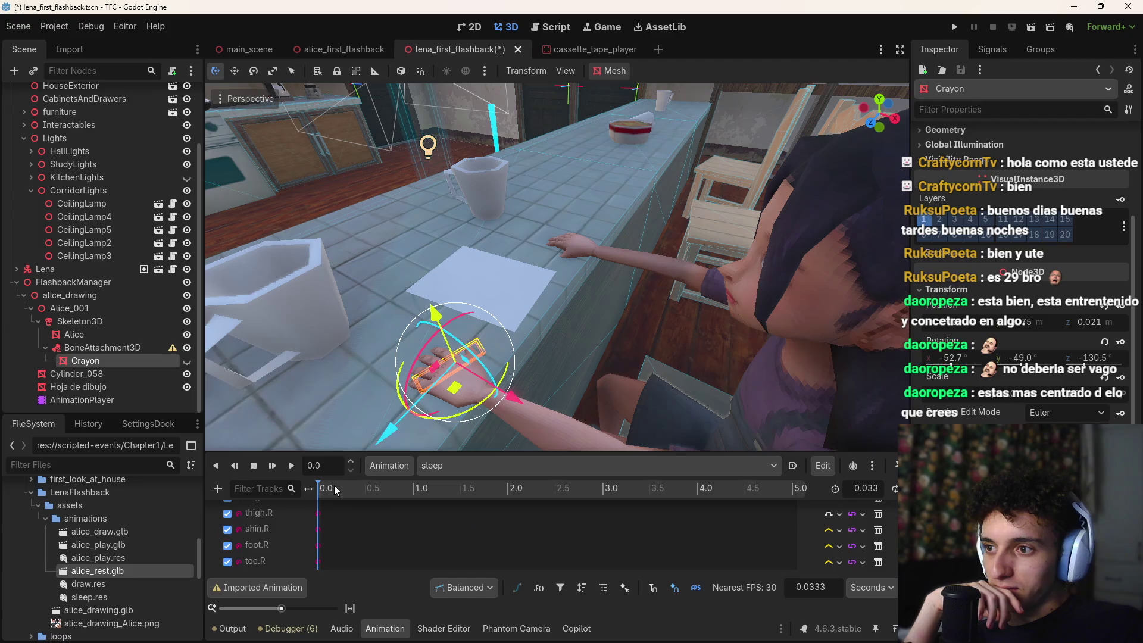
{"action": "left_click", "coordinate": [480, 466]}
{"action": "left_click", "coordinate": [464, 502]}
{"action": "mouse_move", "coordinate": [362, 488]}
{"action": "left_mouse_down"}
{"action": "mouse_move", "coordinate": [582, 492]}
{"action": "mouse_move", "coordinate": [322, 491]}
{"action": "left_mouse_up"}
{"action": "left_click", "coordinate": [488, 470]}
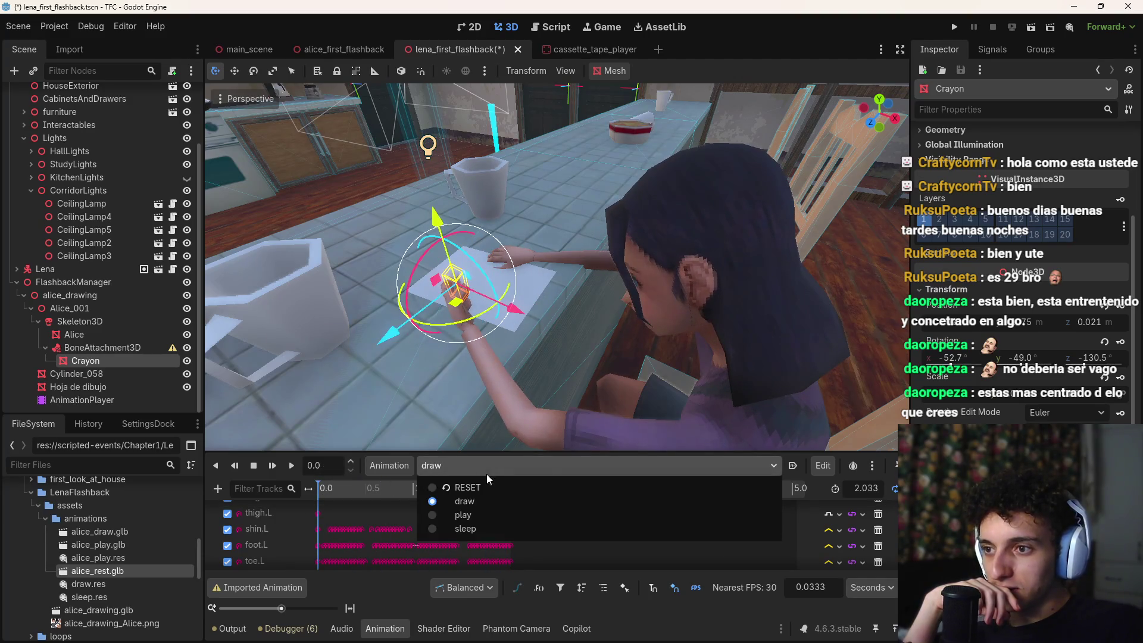
{"action": "left_click", "coordinate": [467, 515]}
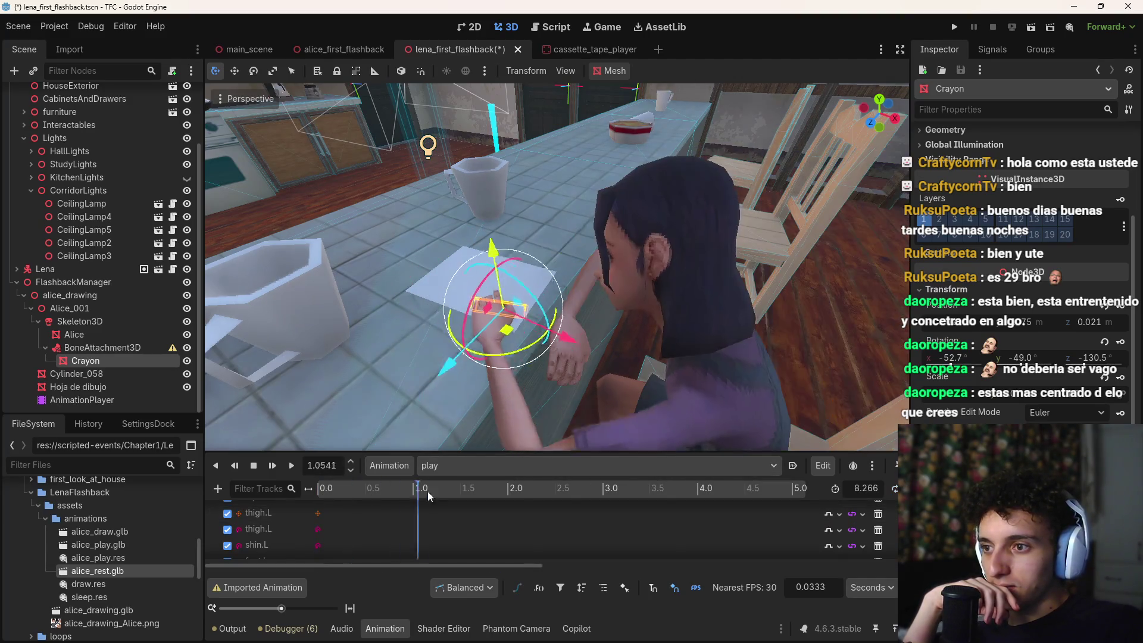
{"action": "left_click", "coordinate": [526, 470]}
{"action": "left_click", "coordinate": [526, 472]}
{"action": "left_click", "coordinate": [502, 466]}
{"action": "left_click", "coordinate": [472, 501]}
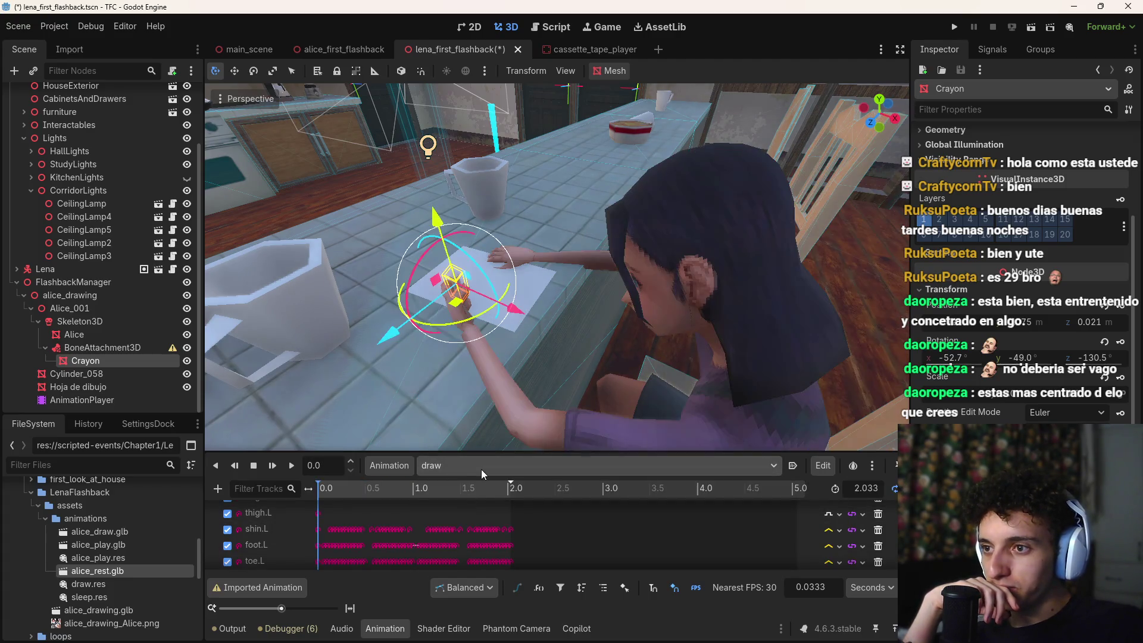
{"action": "left_click", "coordinate": [445, 466]}
{"action": "left_click", "coordinate": [465, 529]}
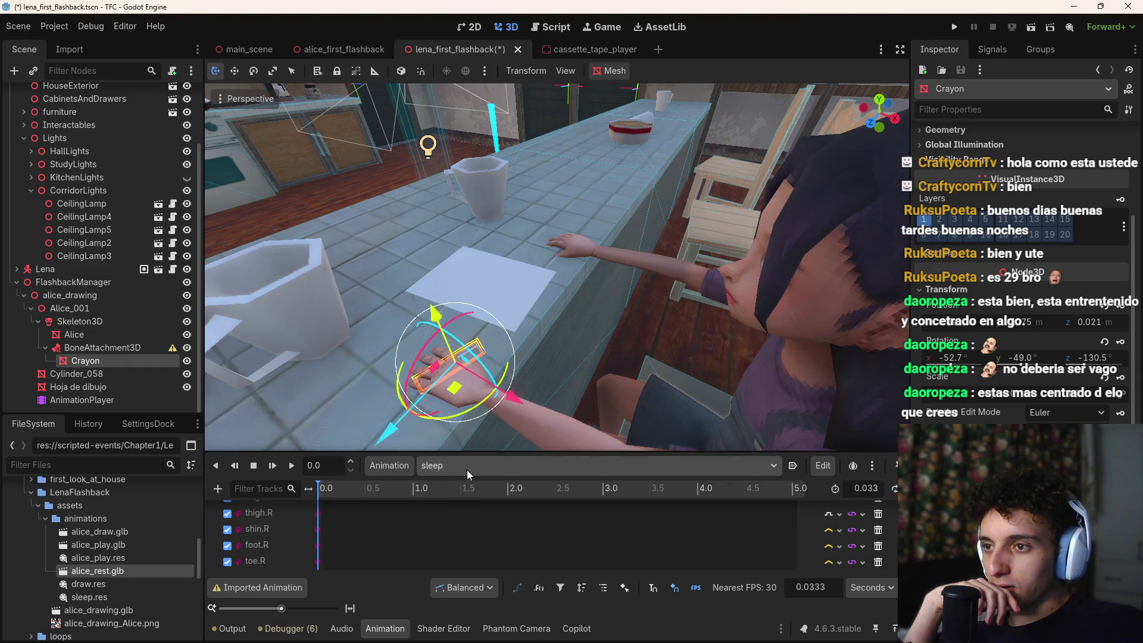
{"action": "left_click", "coordinate": [485, 463]}
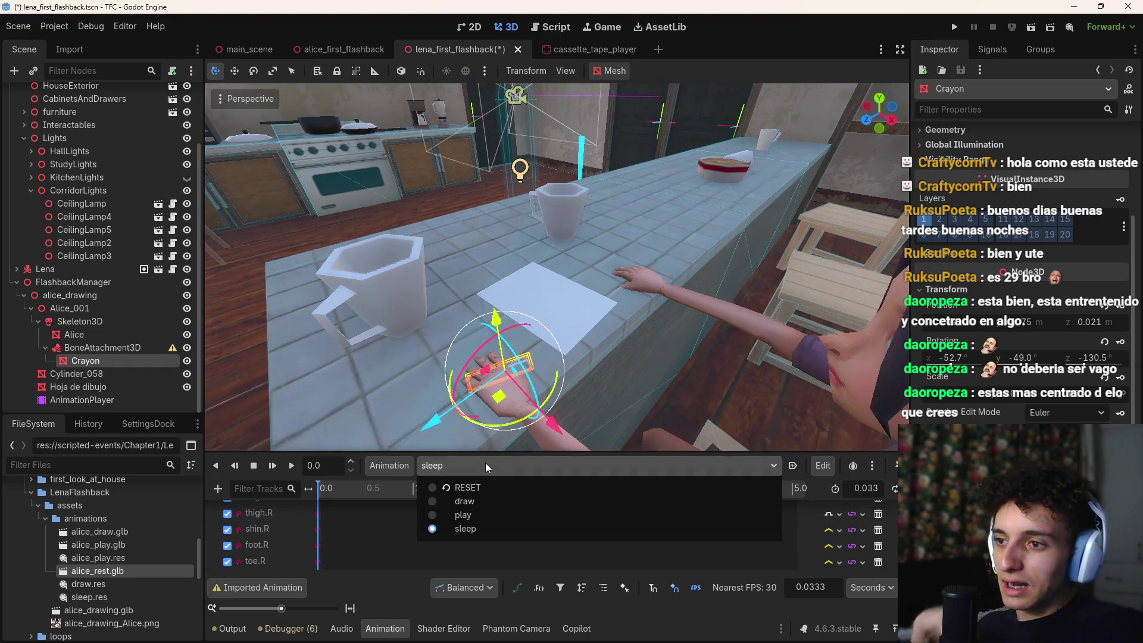
{"action": "left_click", "coordinate": [480, 503]}
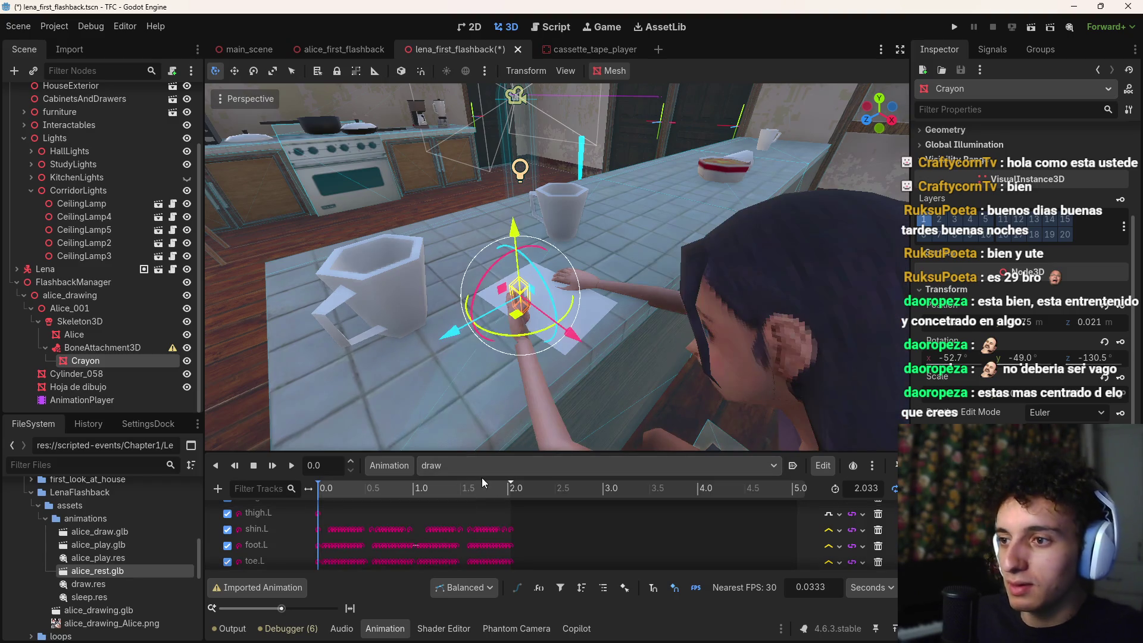
{"action": "left_click", "coordinate": [513, 468]}
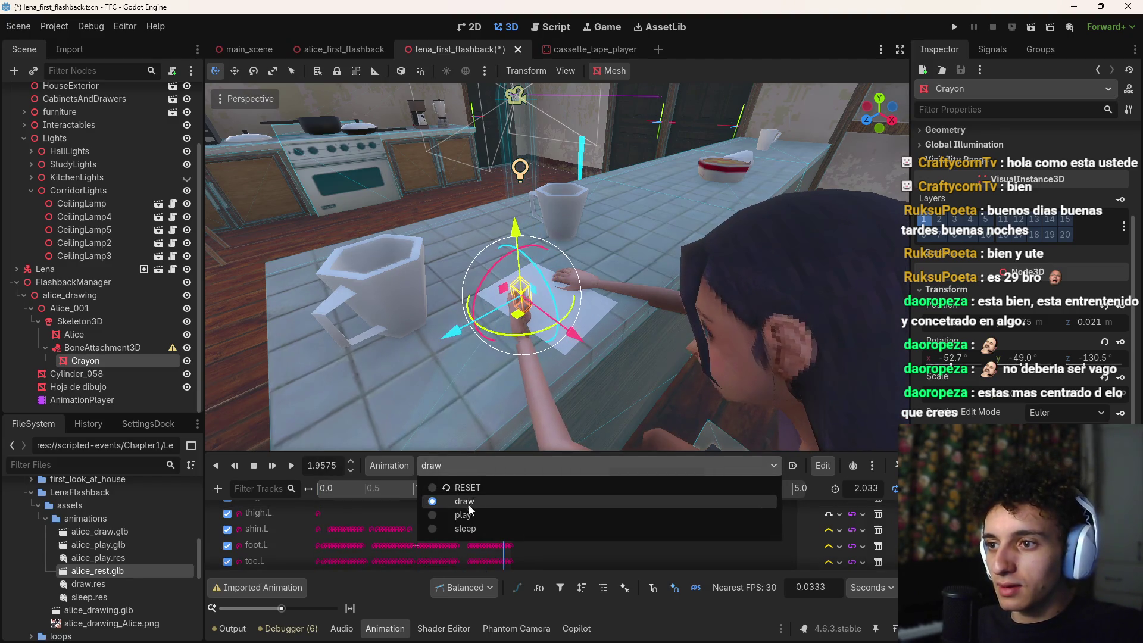
{"action": "left_click", "coordinate": [470, 515]}
{"action": "left_click_drag", "start_coordinate": [444, 490], "coordinate": [606, 490]}
{"action": "scroll", "coordinate": [483, 554], "scroll_direction": "down", "scroll_amount": 1}
{"action": "left_click_drag", "start_coordinate": [513, 564], "coordinate": [631, 567]}
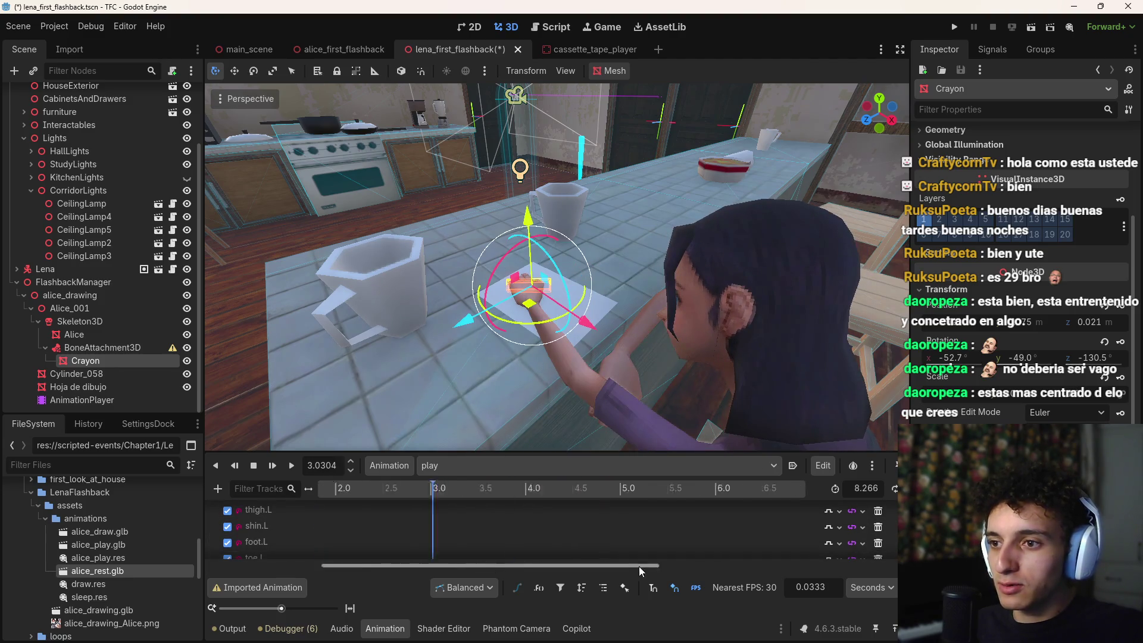
{"action": "left_click_drag", "start_coordinate": [513, 493], "coordinate": [488, 501]}
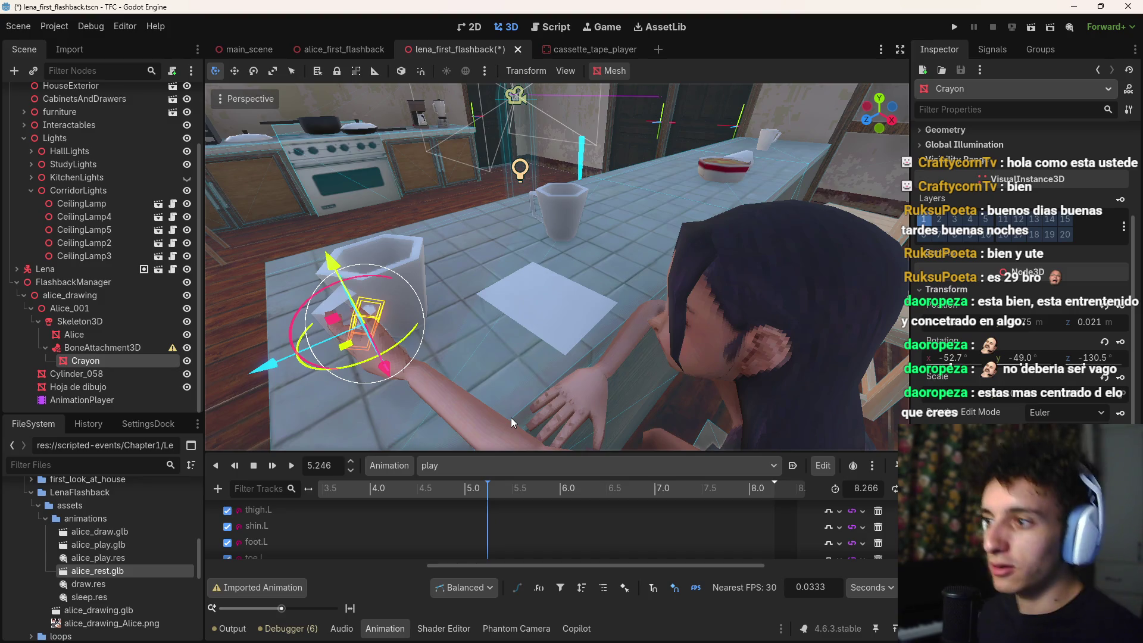
{"action": "double_click", "coordinate": [87, 347]}
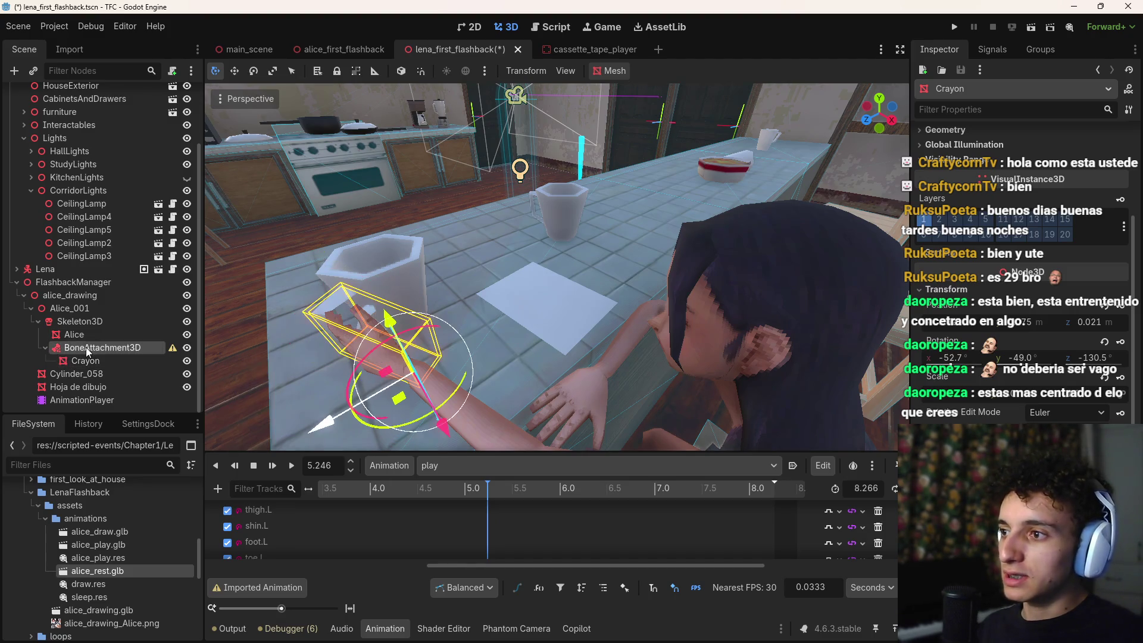
Step: Rename the attachment to CrayonBoneAttachment, then open the scene instancing picker on Skeleton3D
{"action": "type", "text": "Crayon"}
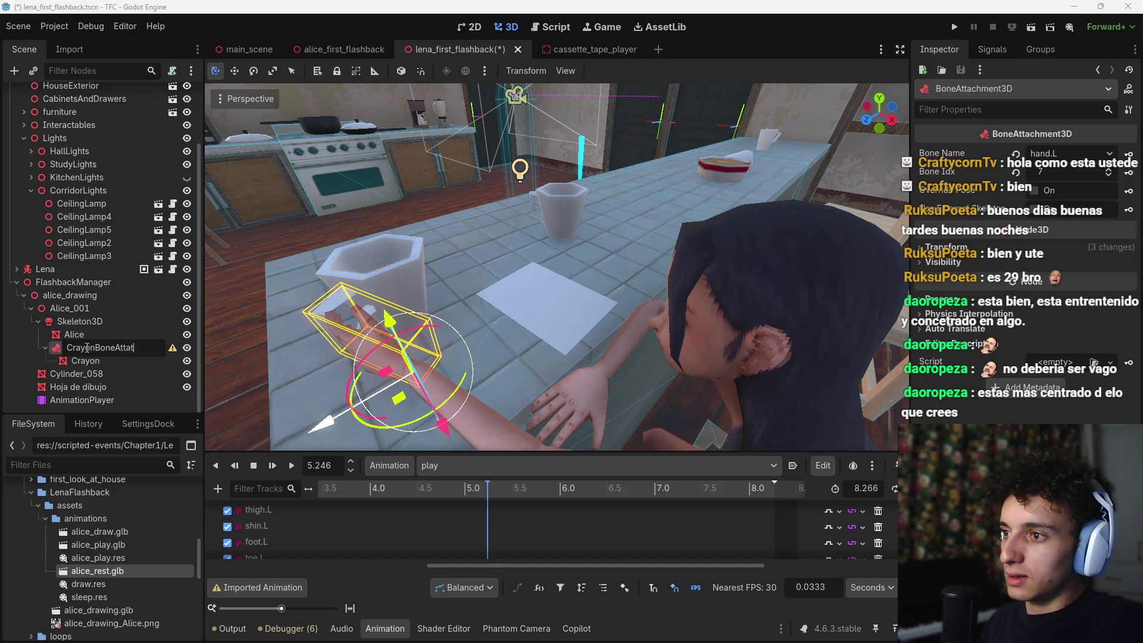
{"action": "type", "text": "ment"}
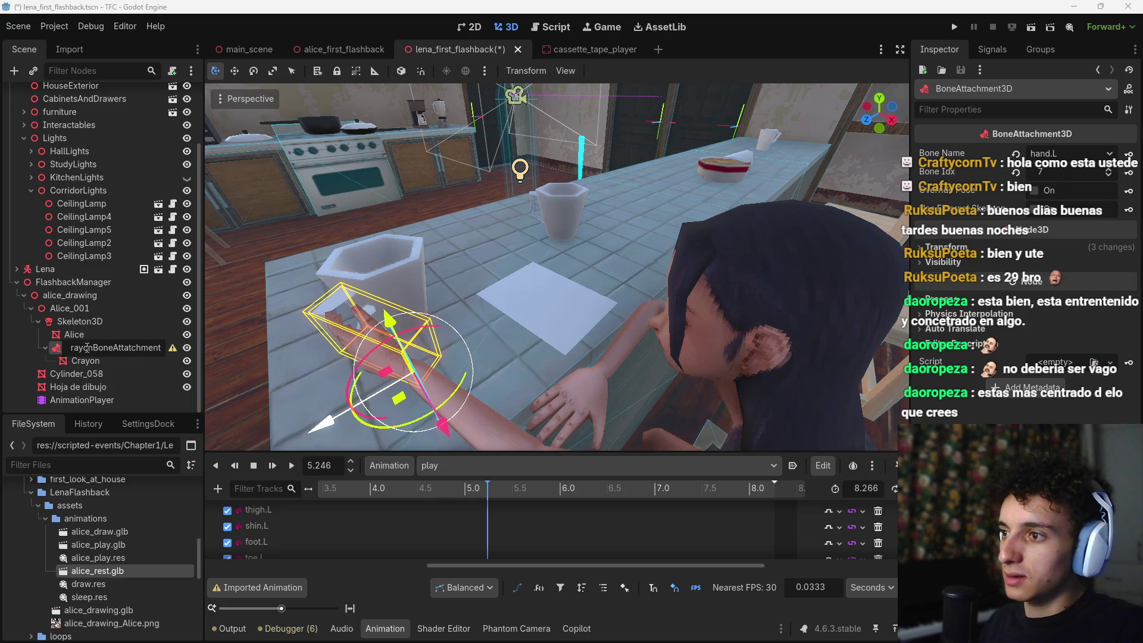
{"action": "key", "text": "Return"}
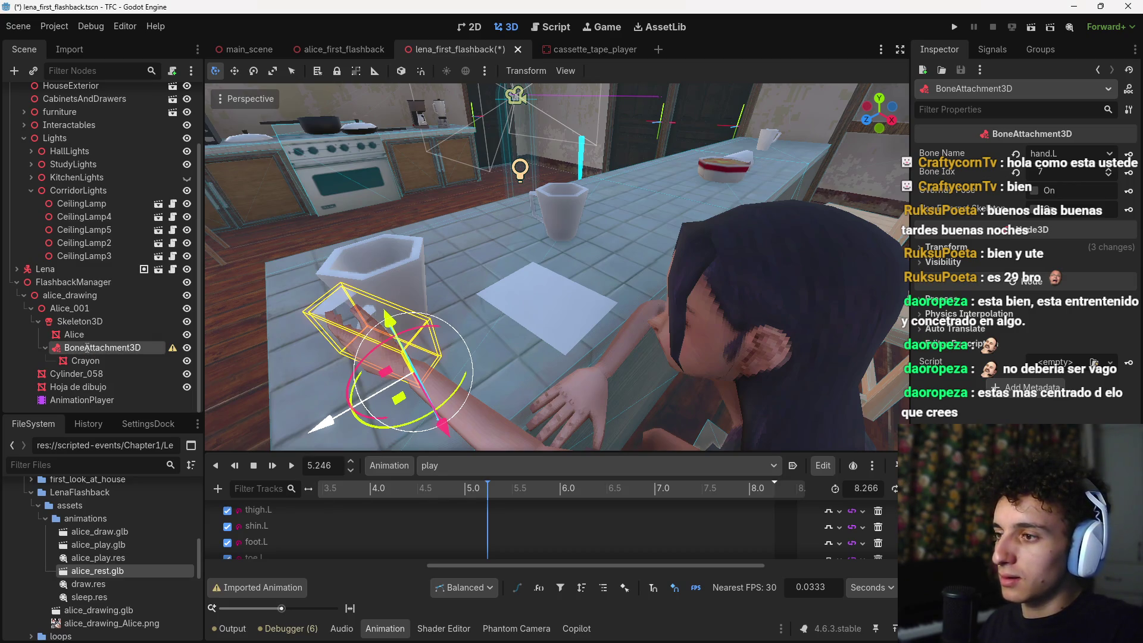
{"action": "left_click", "coordinate": [99, 320]}
{"action": "key", "text": "ctrl+a"}
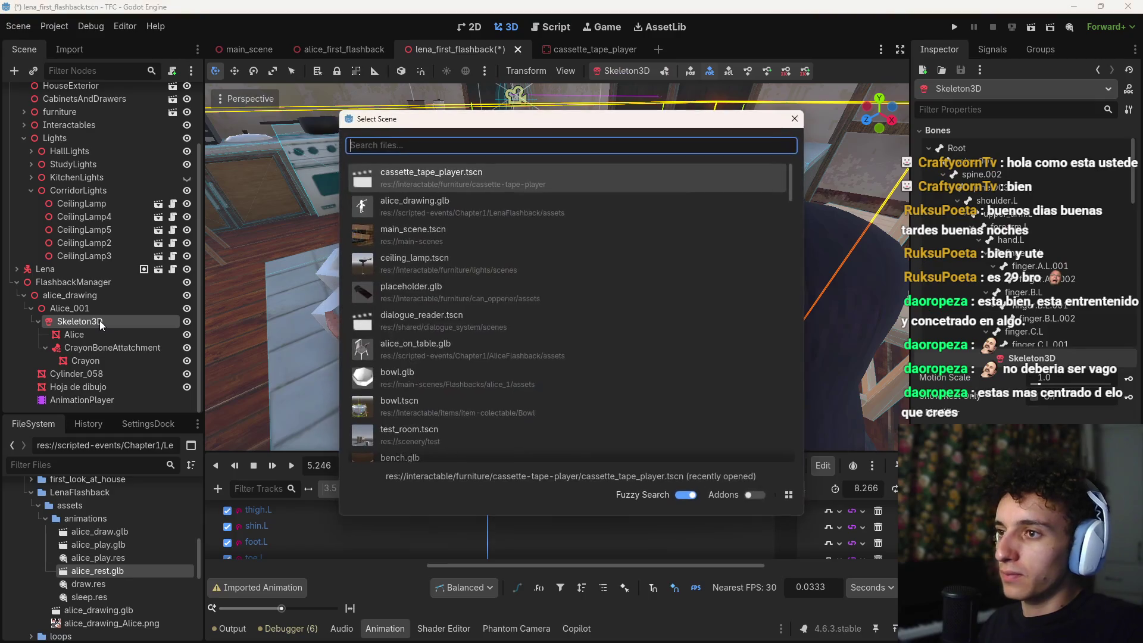